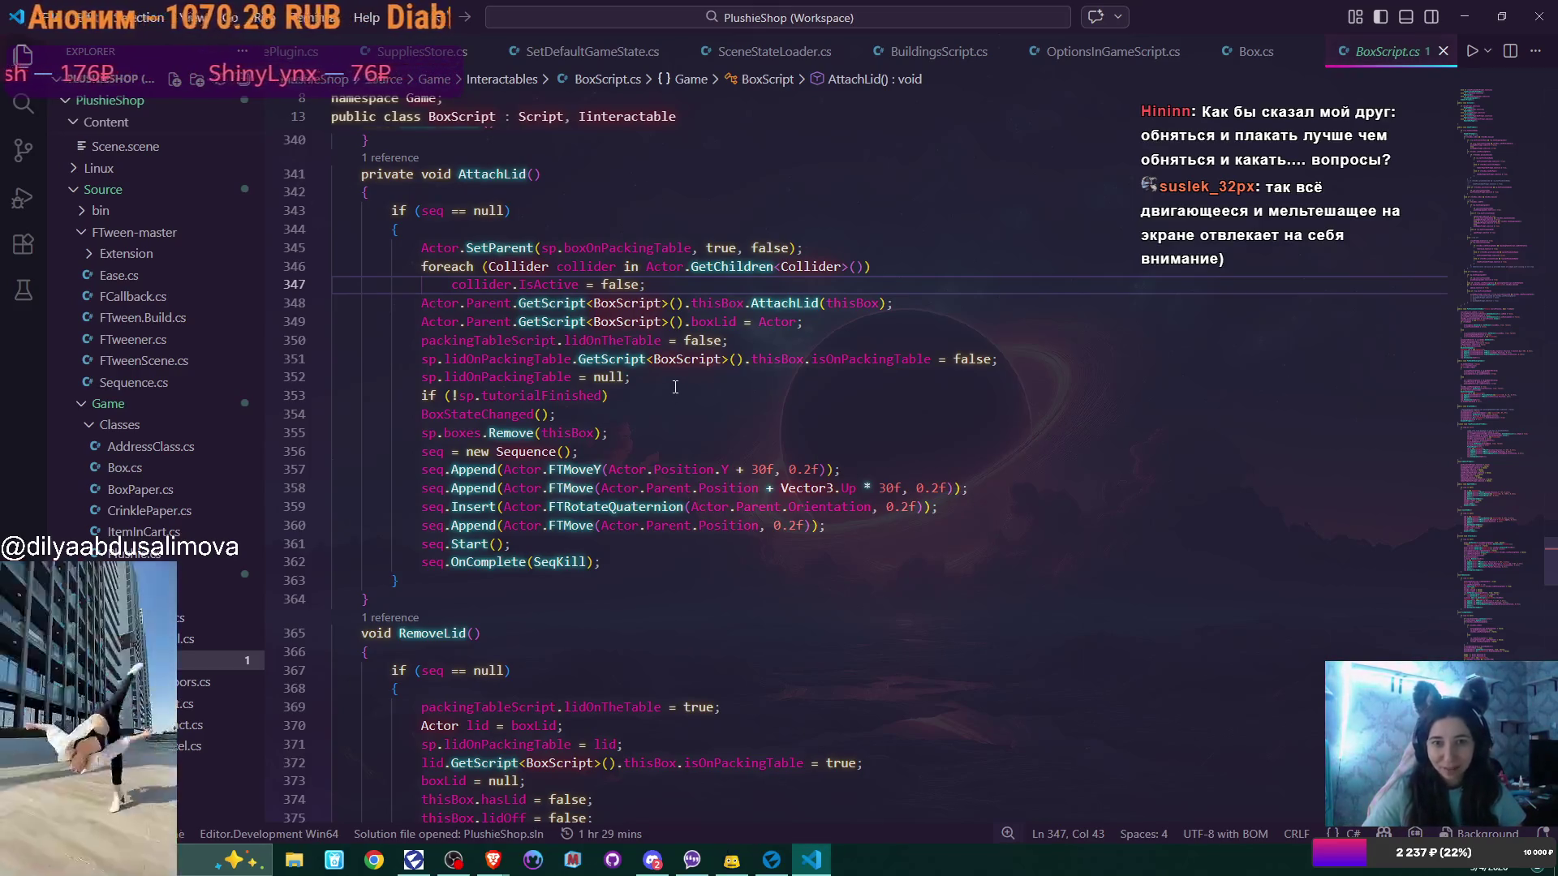
Review BoxScript.cs's Assemble method, then close the BoxScript.cs and Box.cs tabs
scroll(675, 387, down, 10)
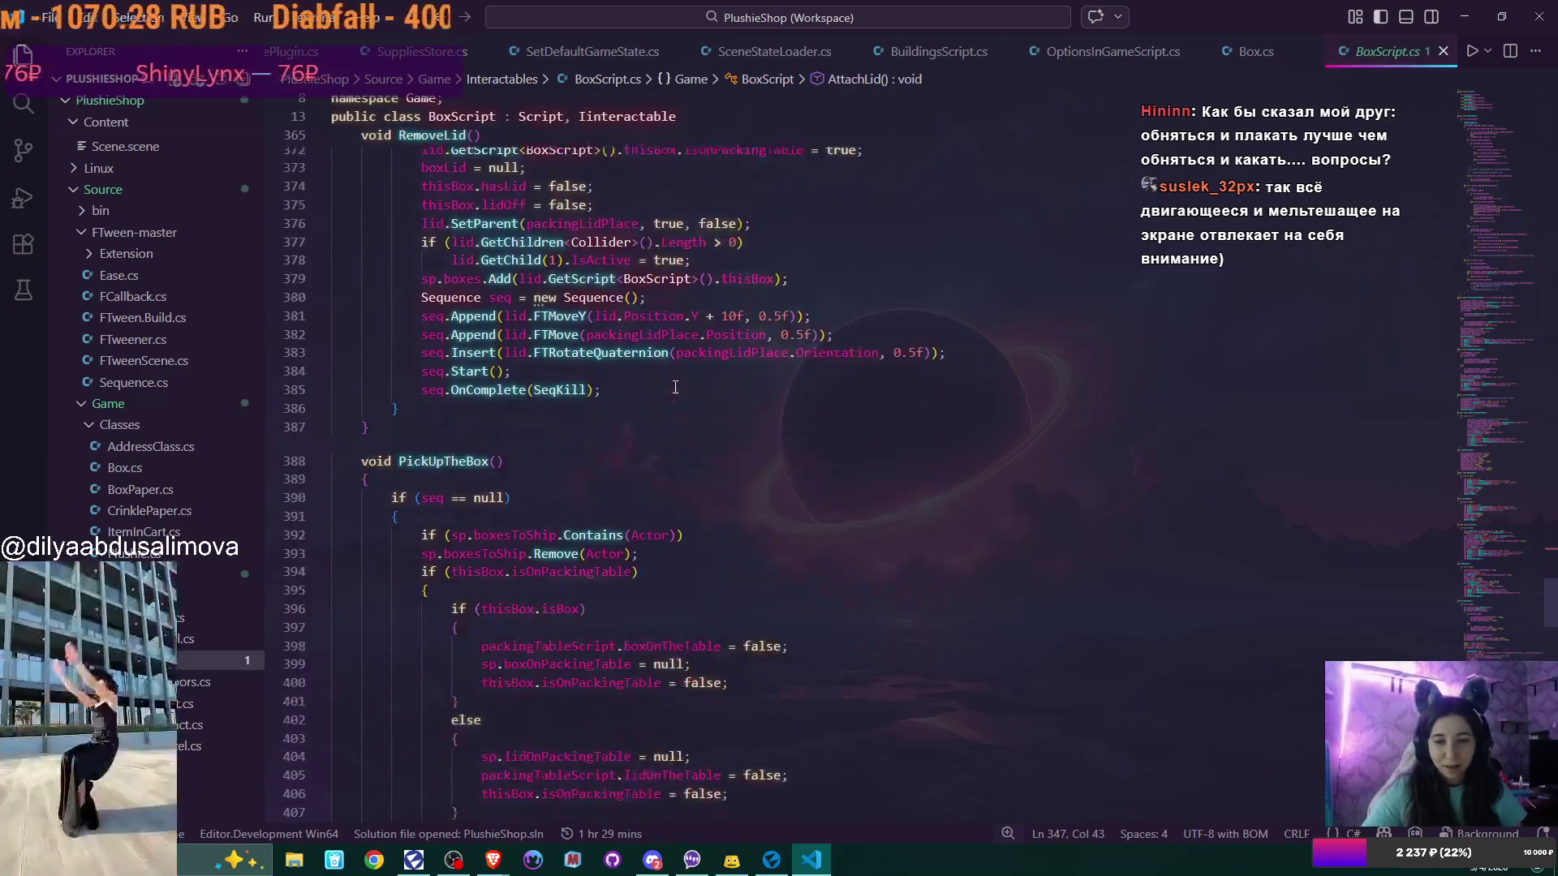
scroll(676, 387, down, 17)
click(486, 402)
scroll(1058, 325, up, 3)
scroll(1058, 324, up, 6)
scroll(1058, 325, down, 4)
scroll(1059, 324, up, 2)
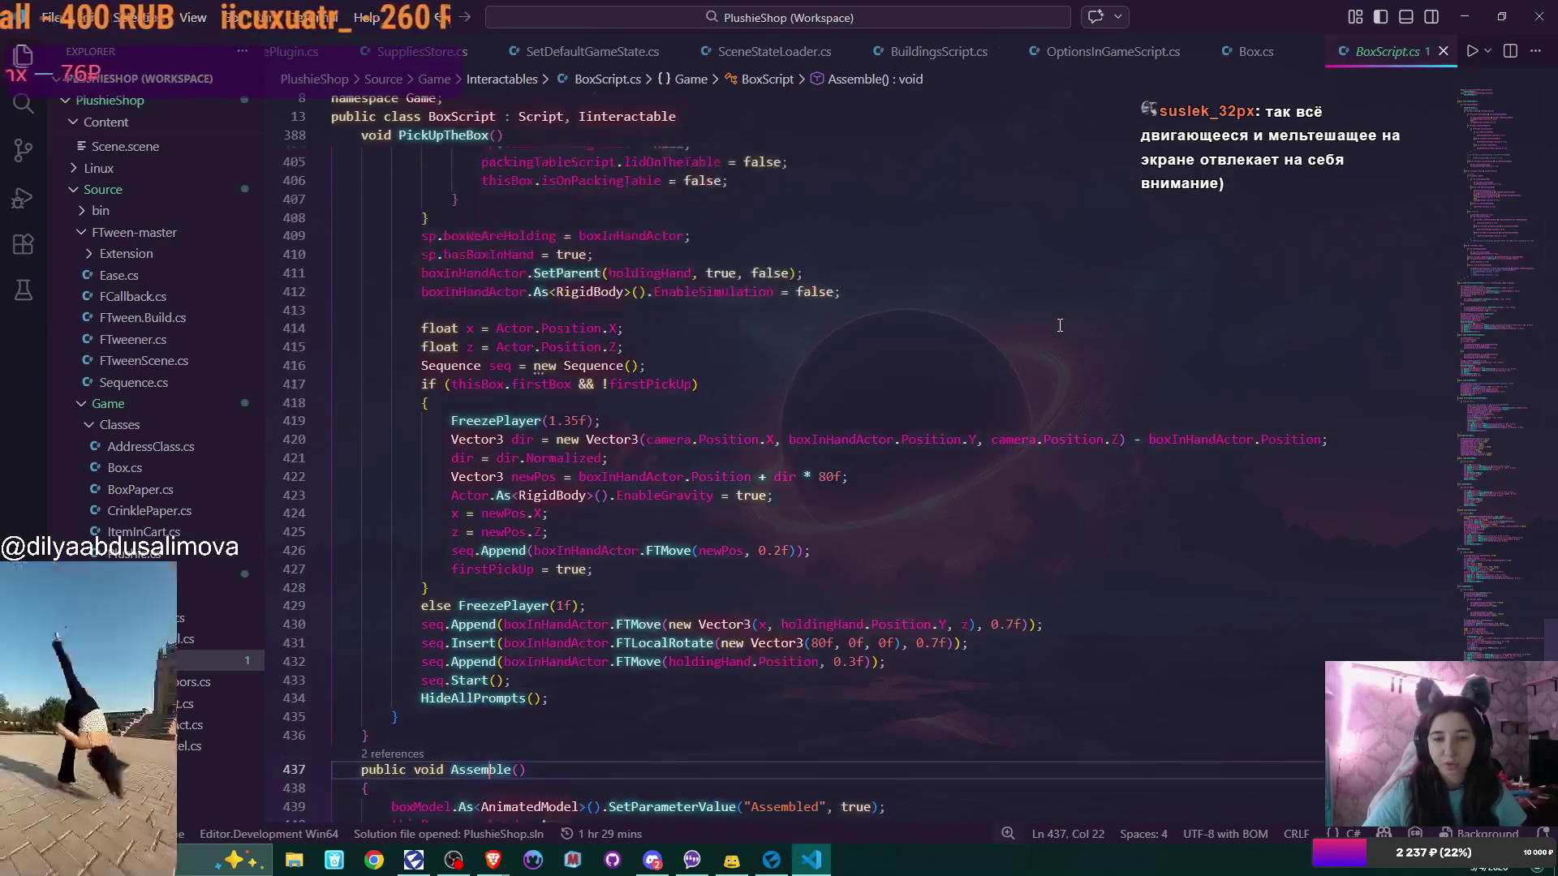
scroll(1058, 325, up, 8)
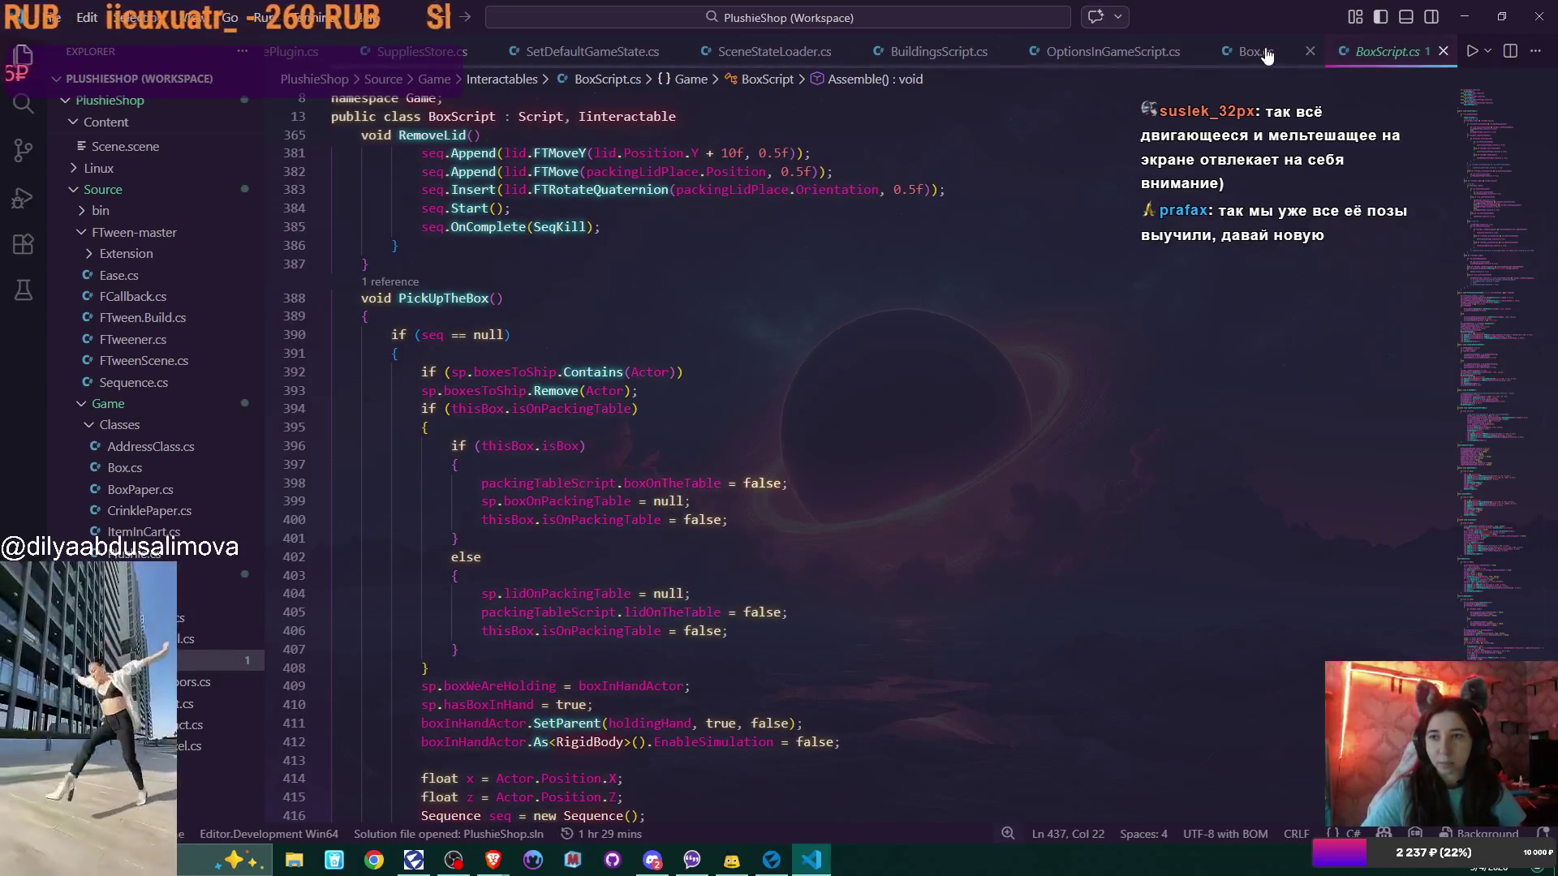
click(1445, 51)
click(1382, 51)
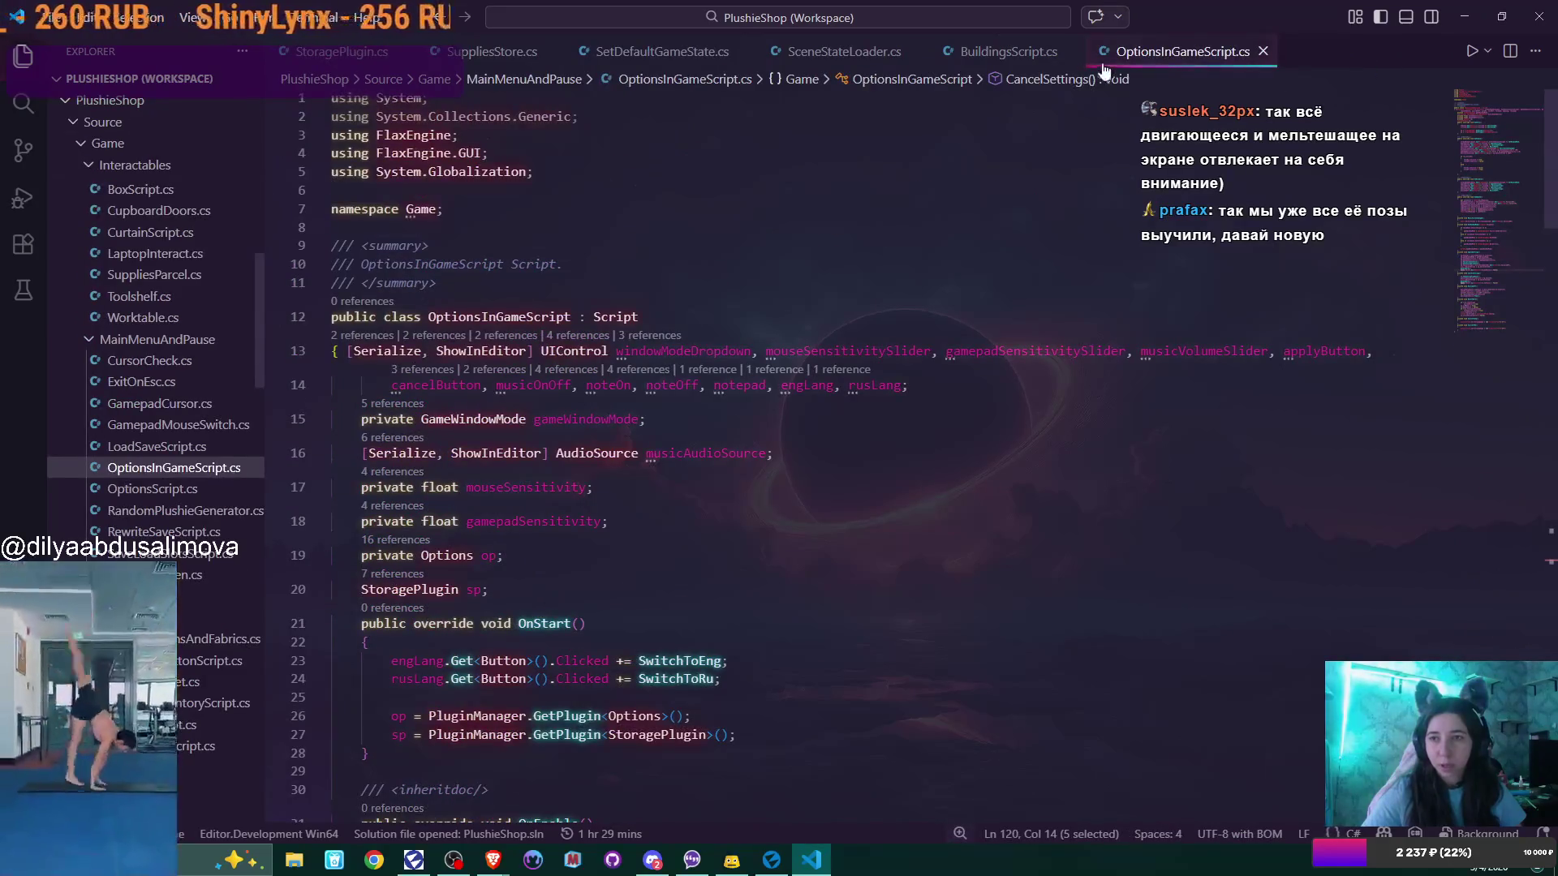
Close OptionsInGameScript.cs and read SetDefaultGameState.cs's OnStart, then move on to SceneStateLoader.cs
click(1262, 51)
click(668, 54)
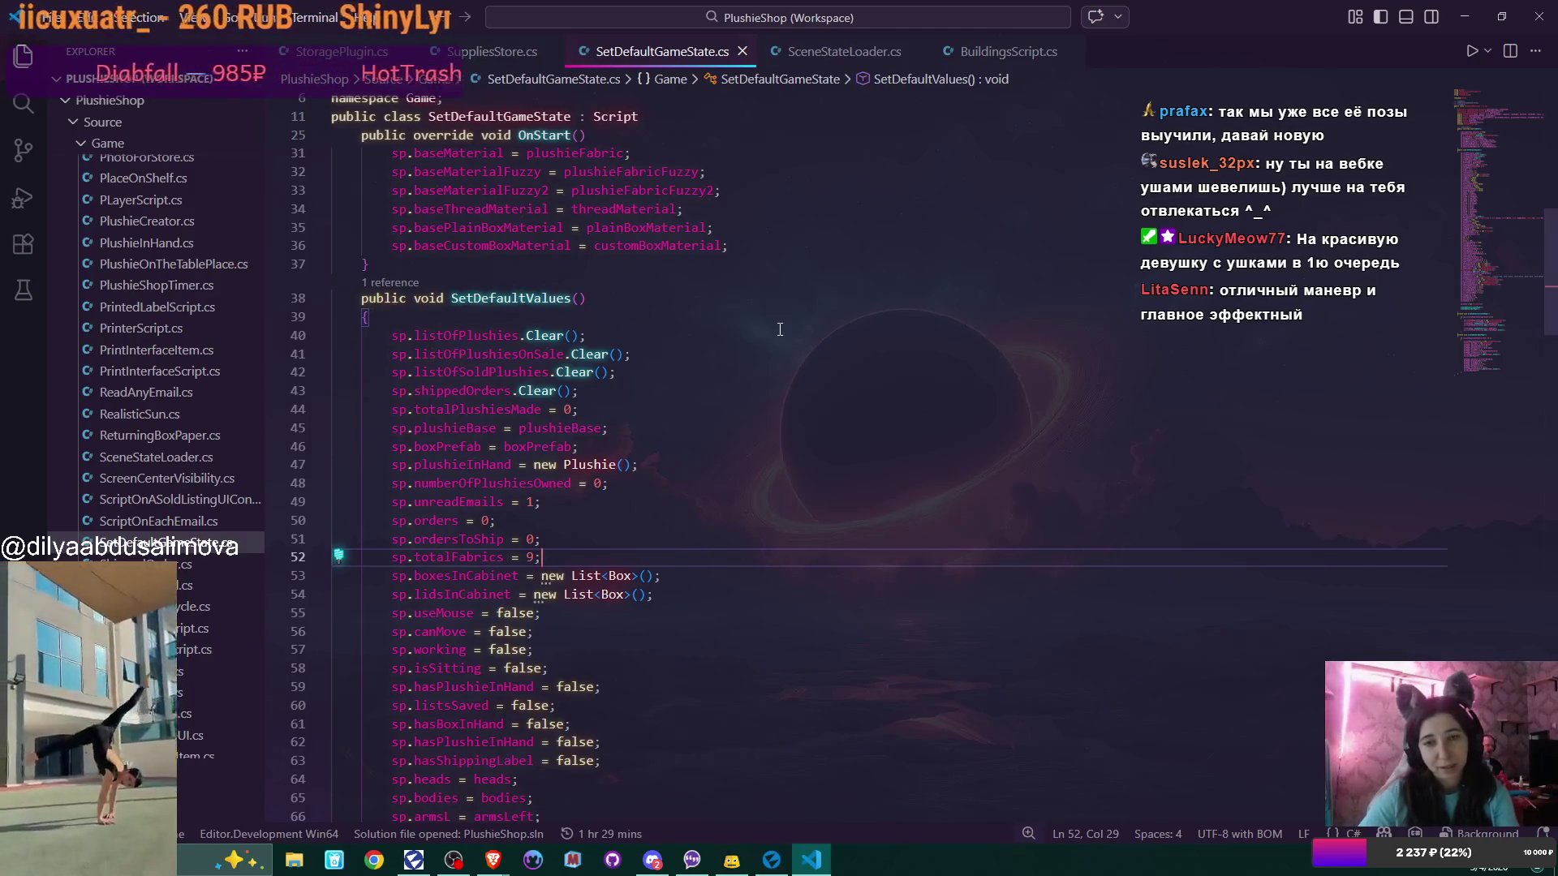
scroll(780, 329, up, 3)
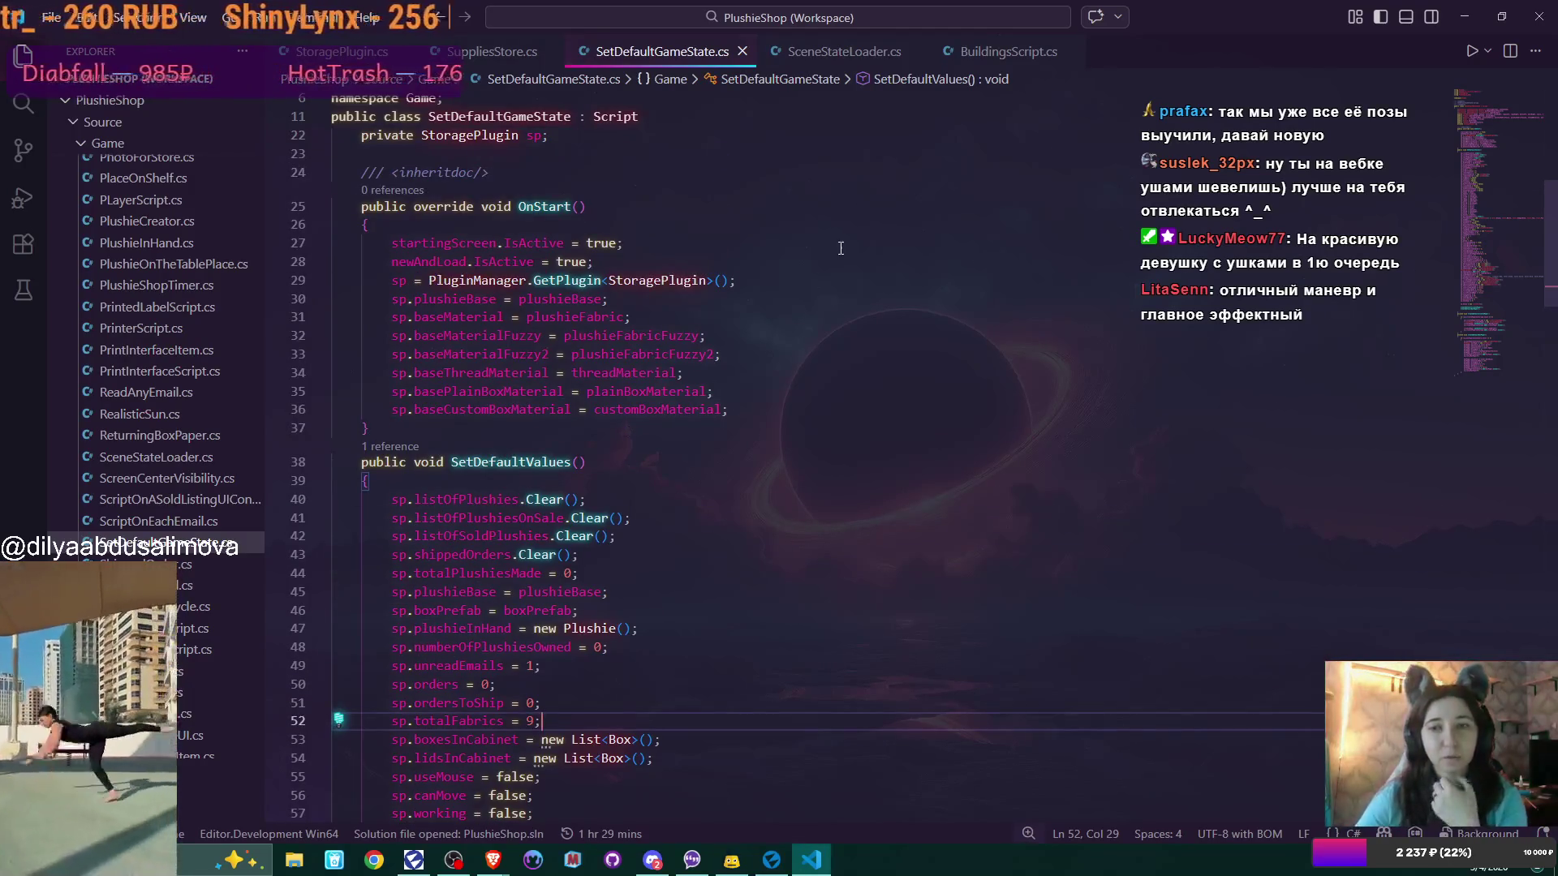
click(840, 51)
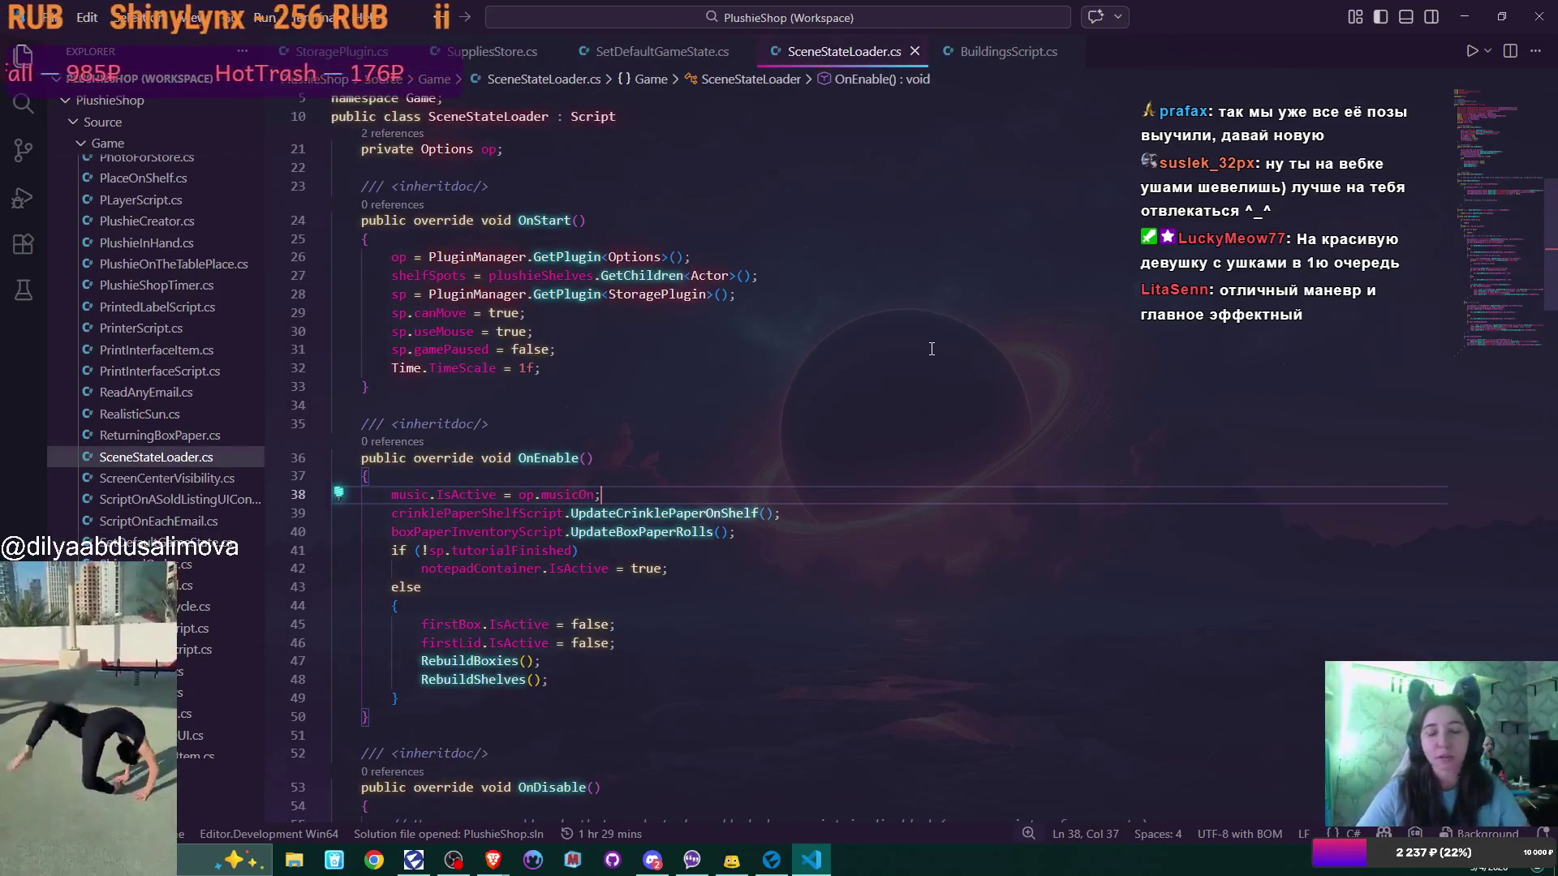
Scroll to RebuildBoxies in SceneStateLoader.cs and add a new line after line 129
scroll(931, 349, down, 10)
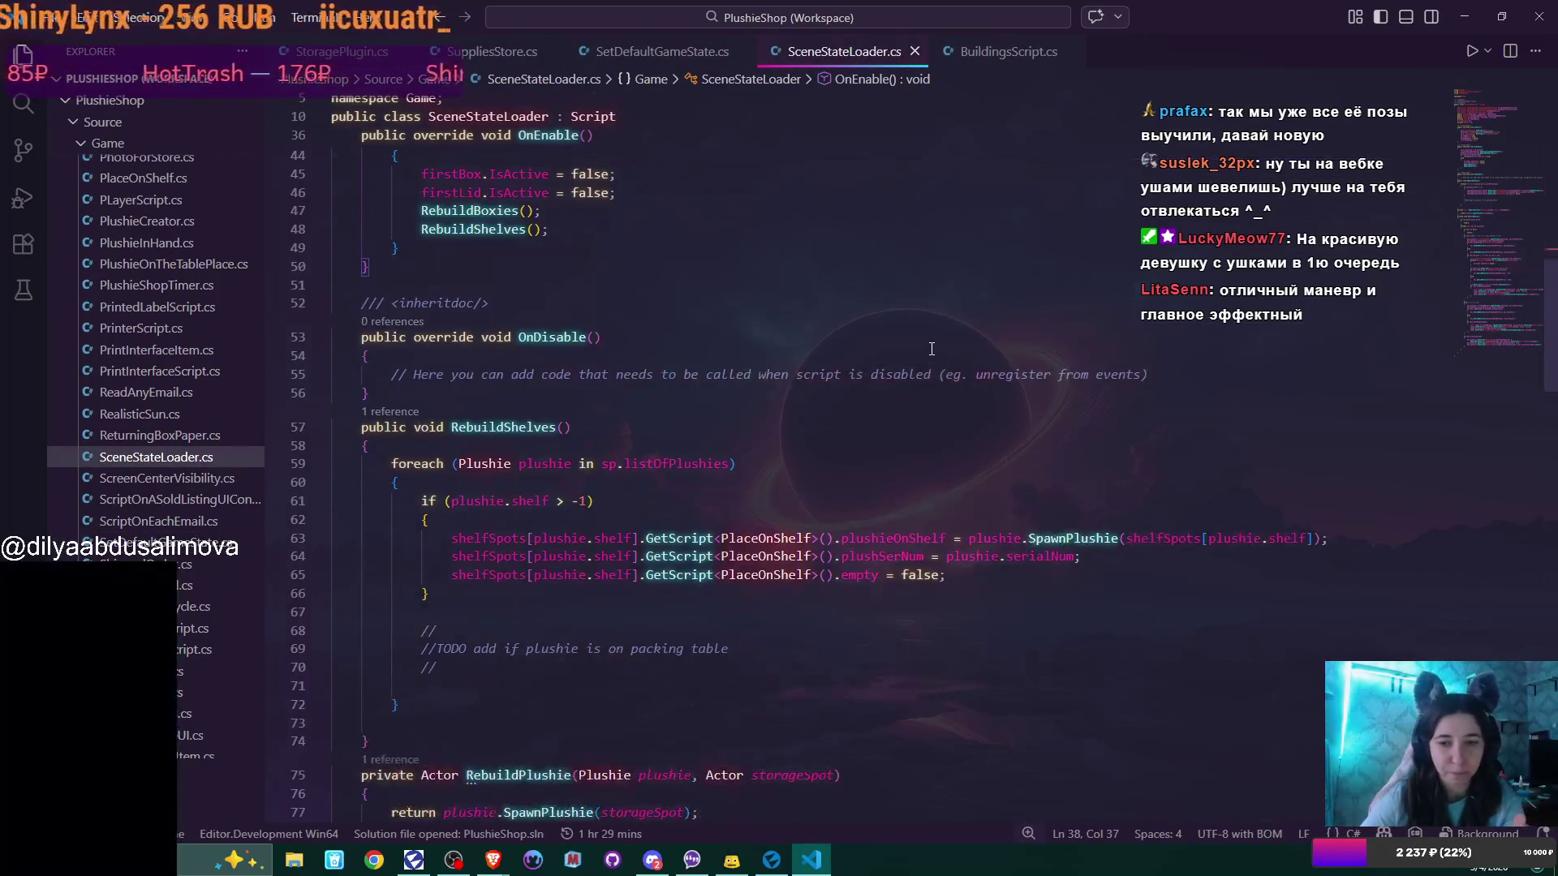
scroll(931, 349, down, 2)
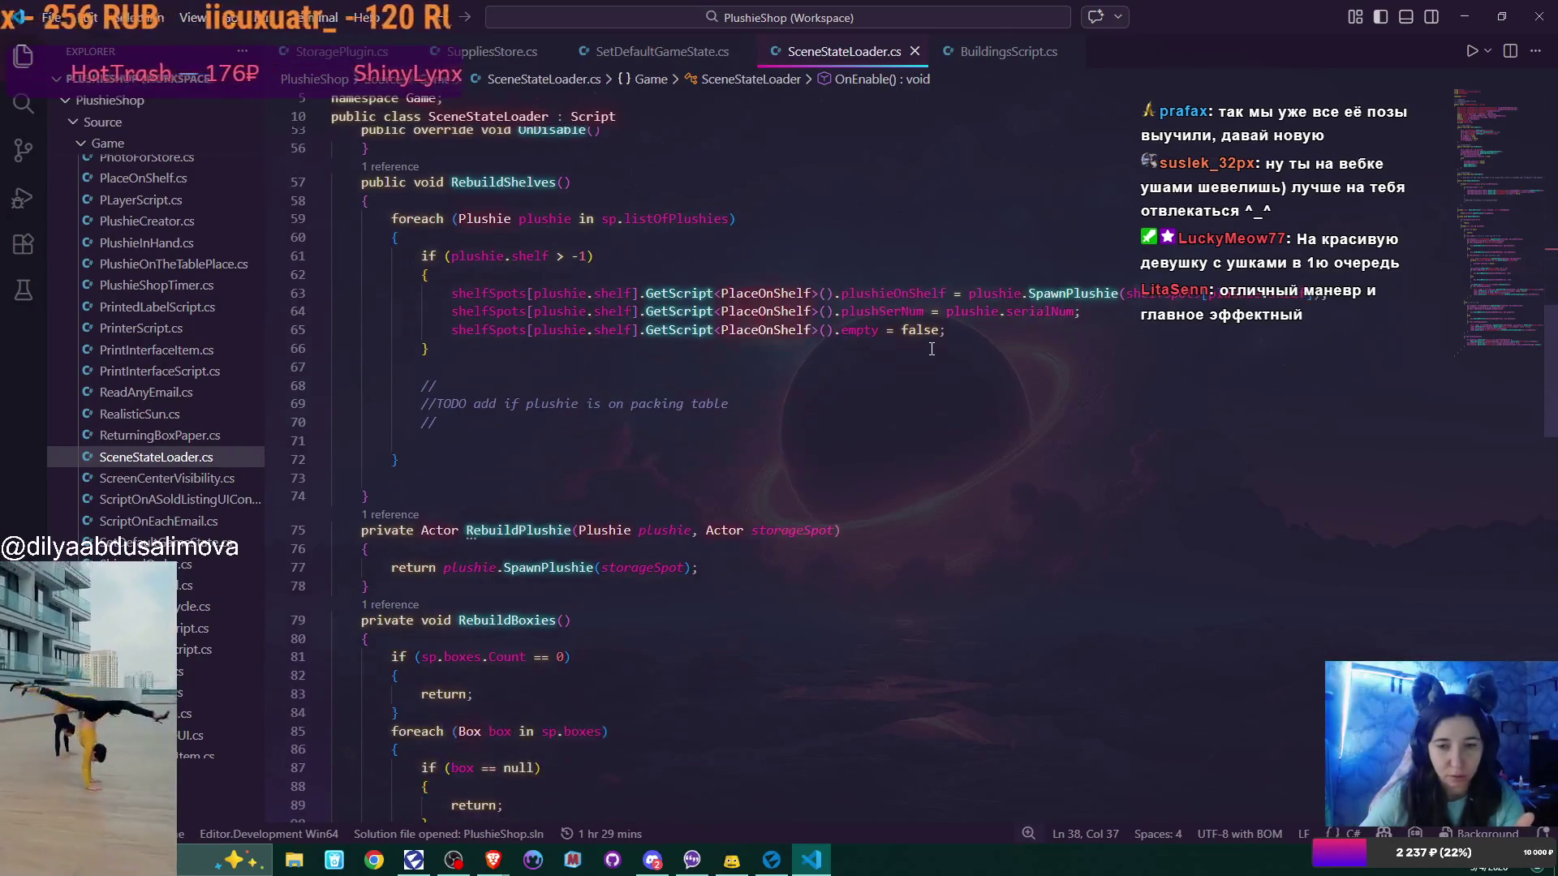
scroll(931, 349, down, 9)
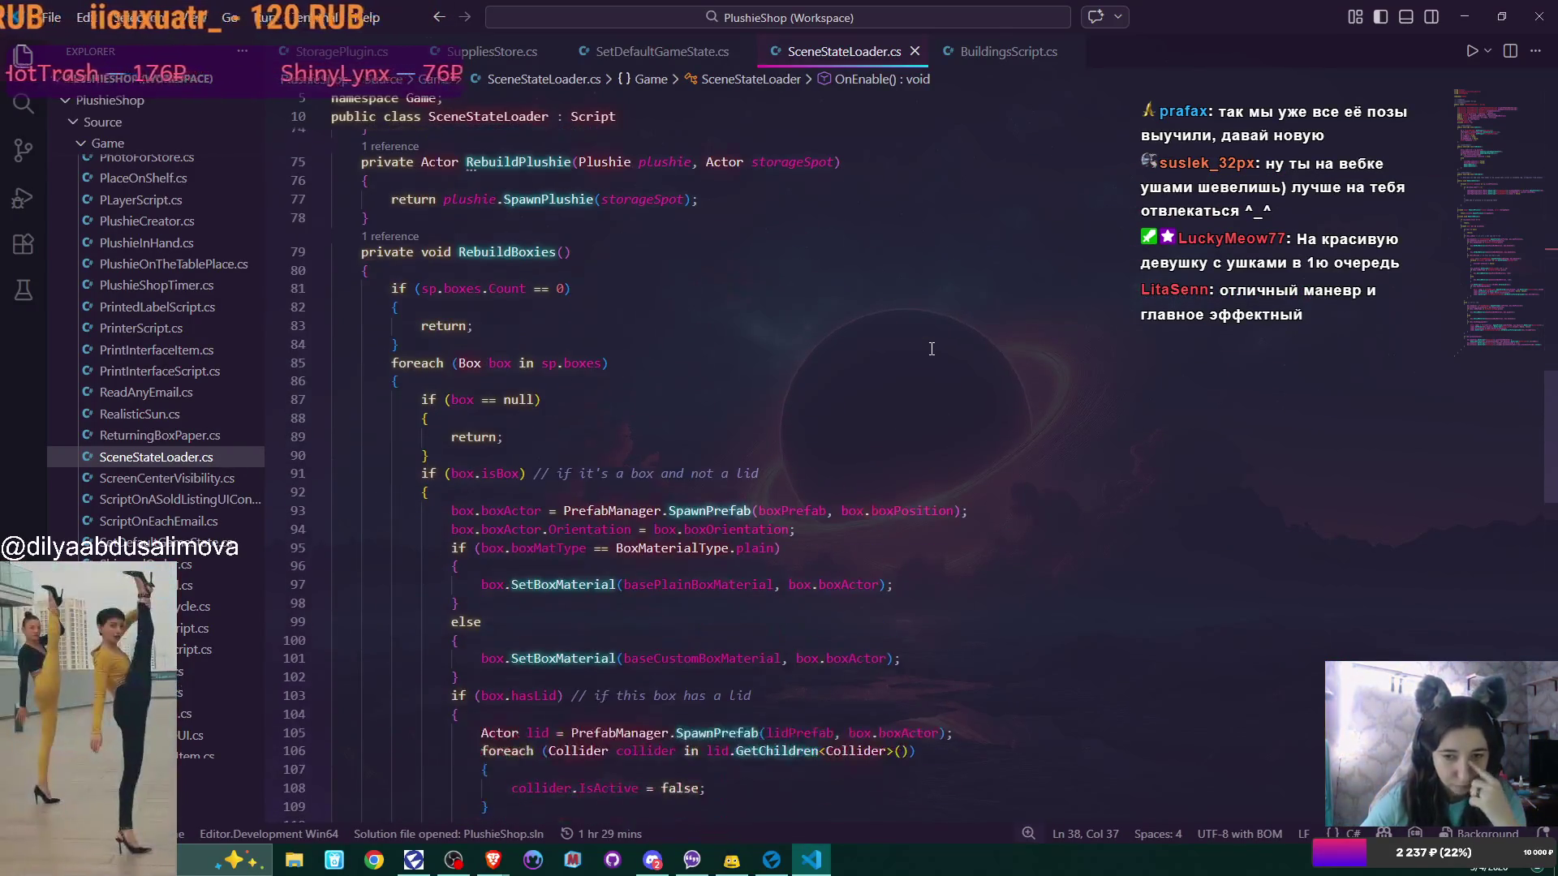
scroll(932, 349, down, 2)
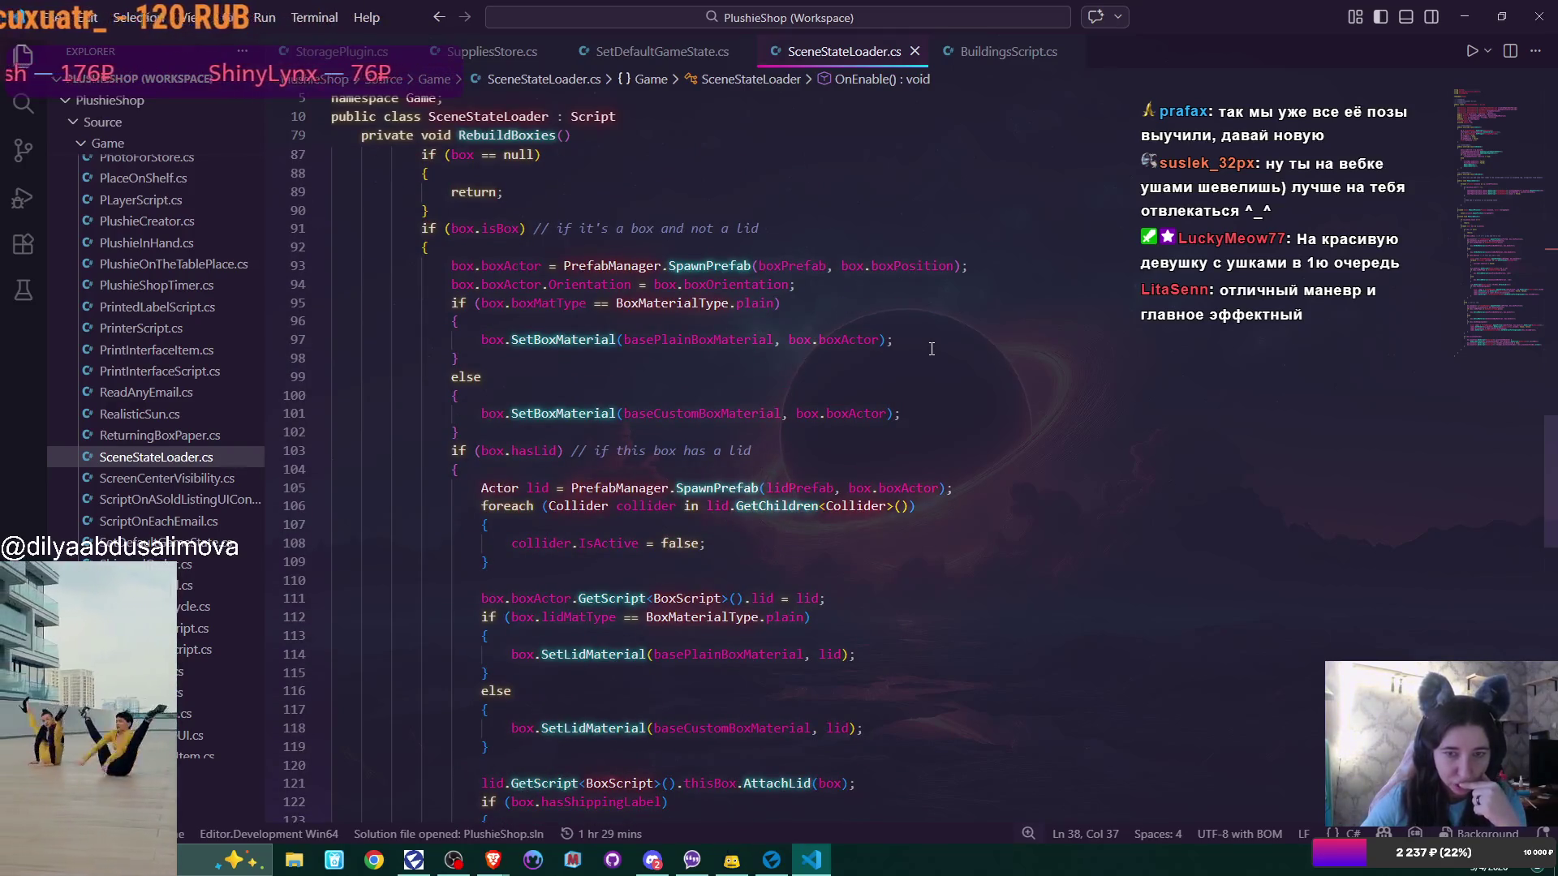
scroll(931, 349, up, 3)
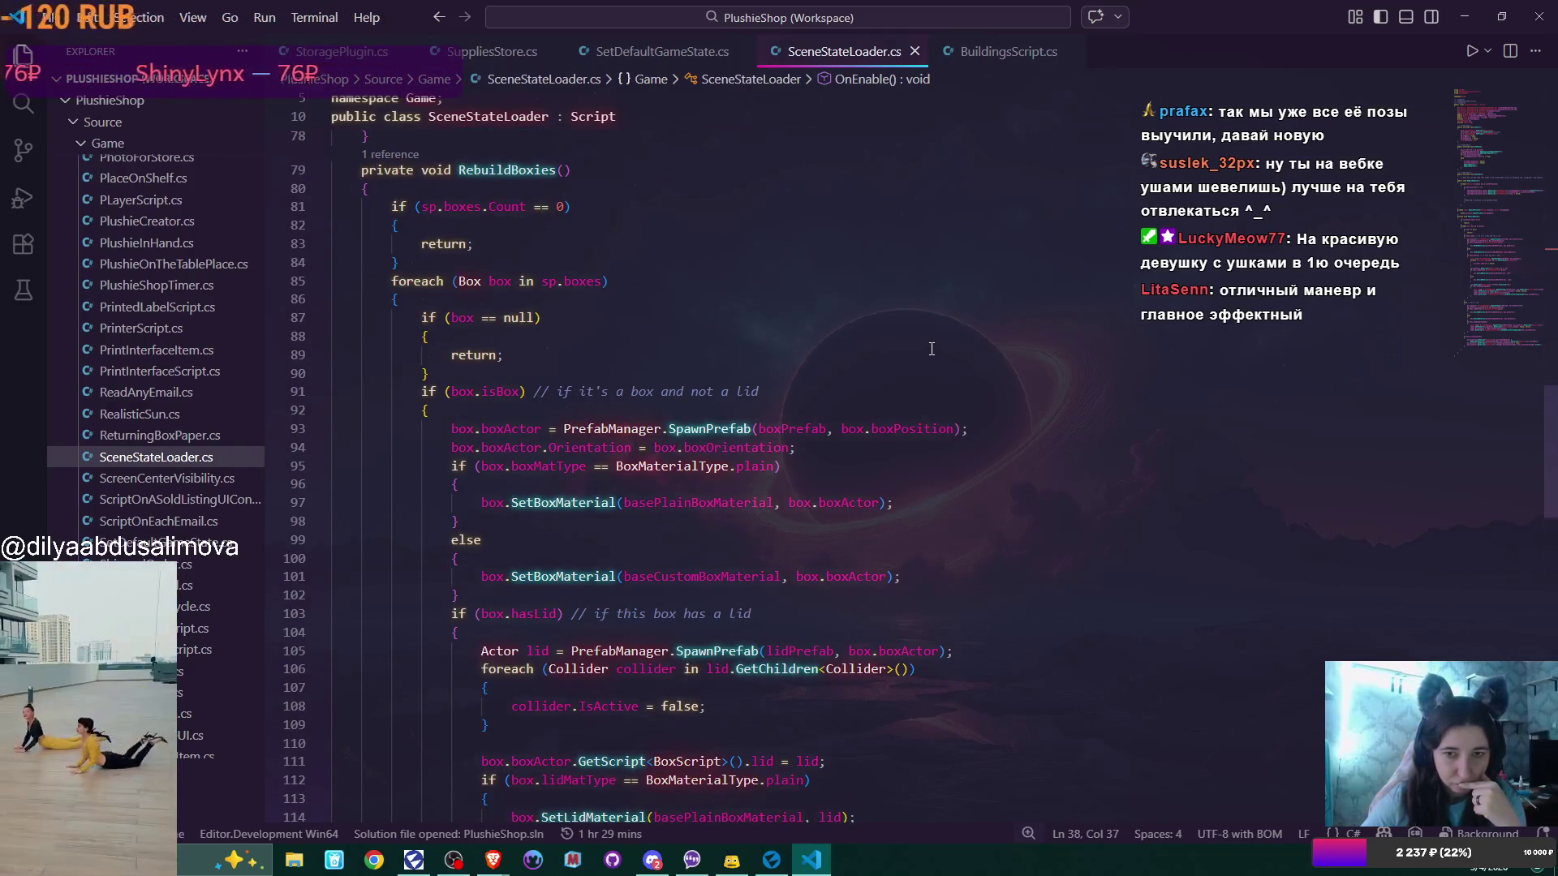
scroll(931, 349, down, 7)
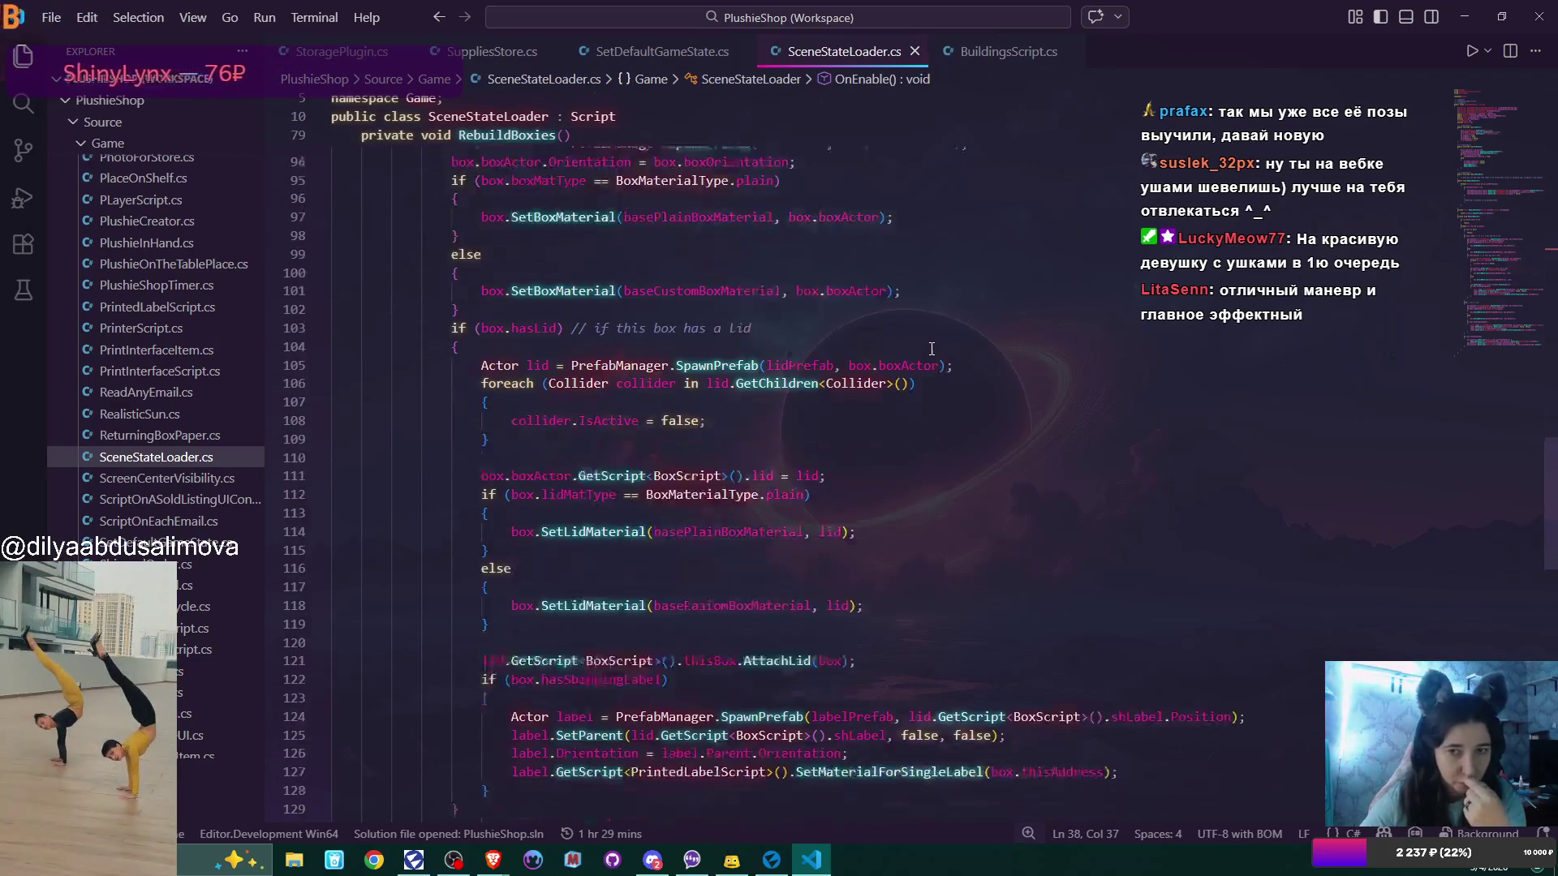
scroll(931, 349, up, 7)
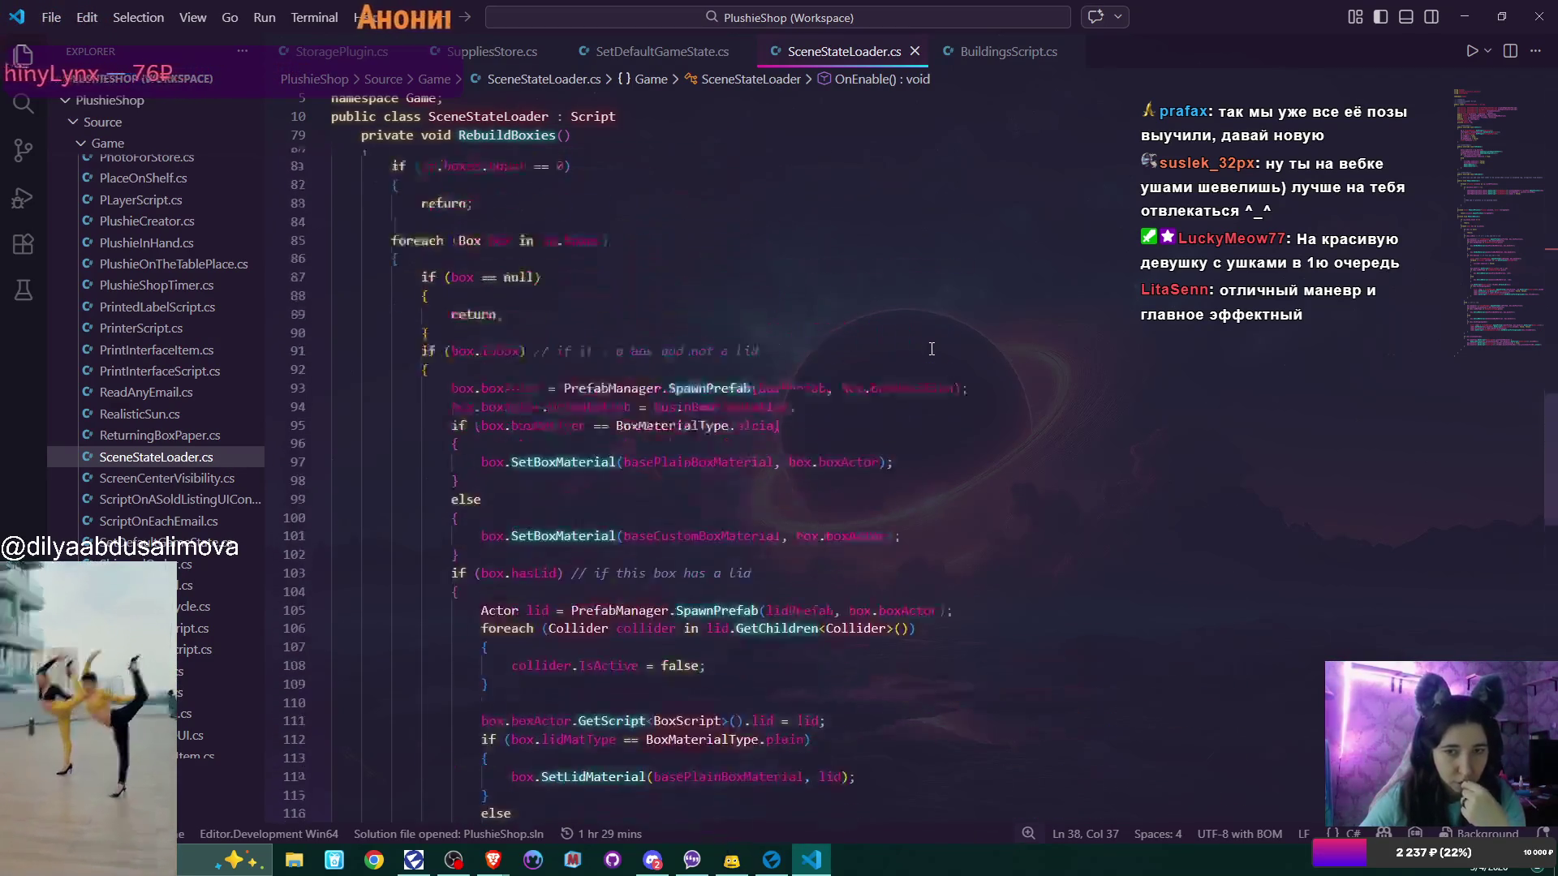
scroll(805, 348, down, 8)
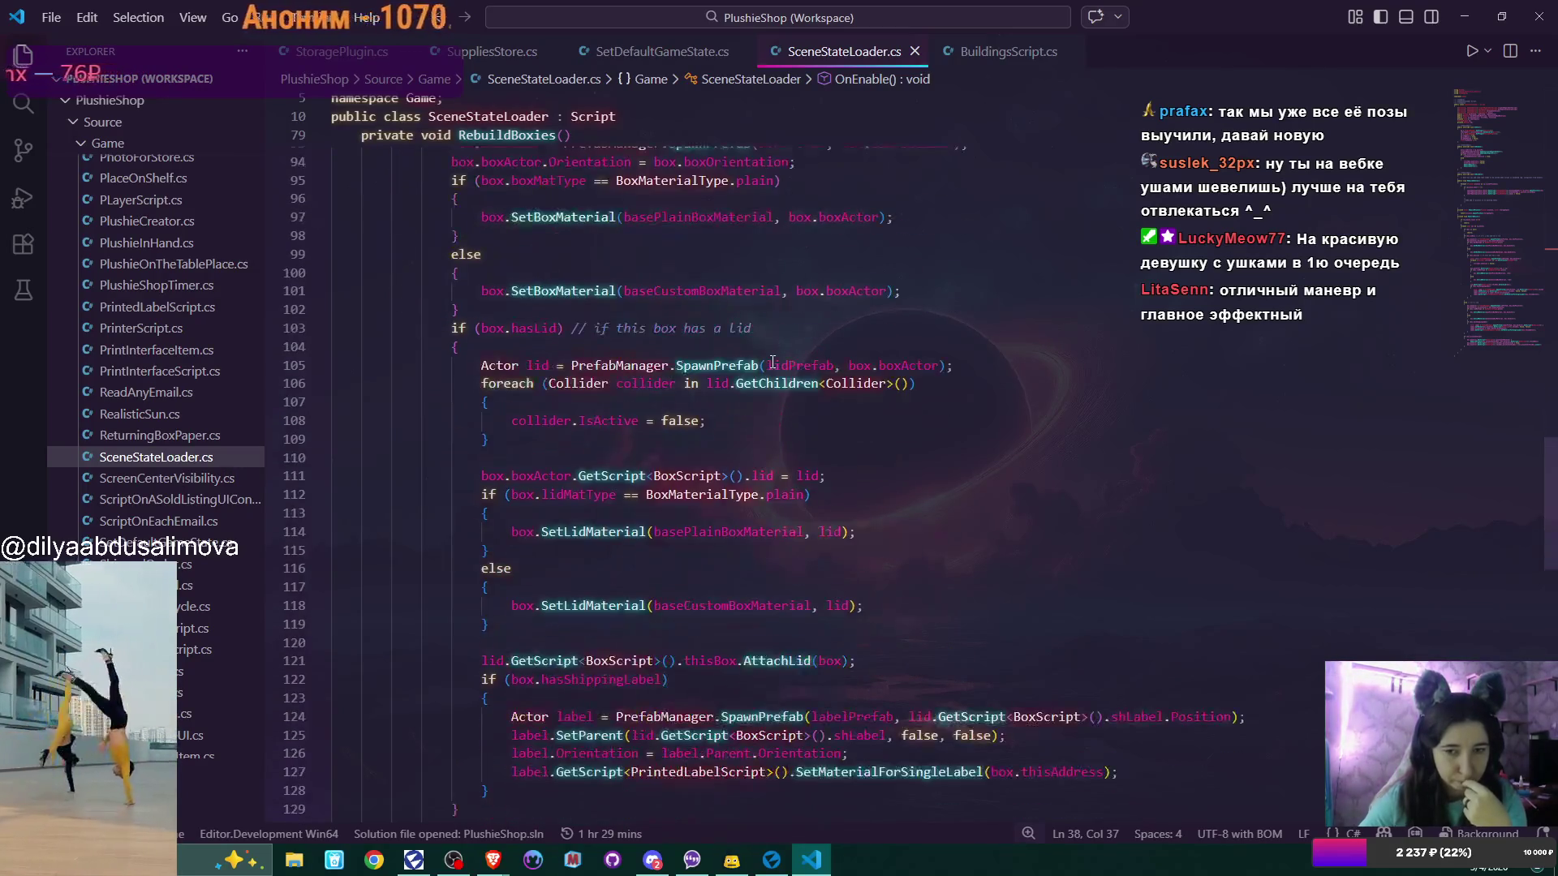
click(486, 647)
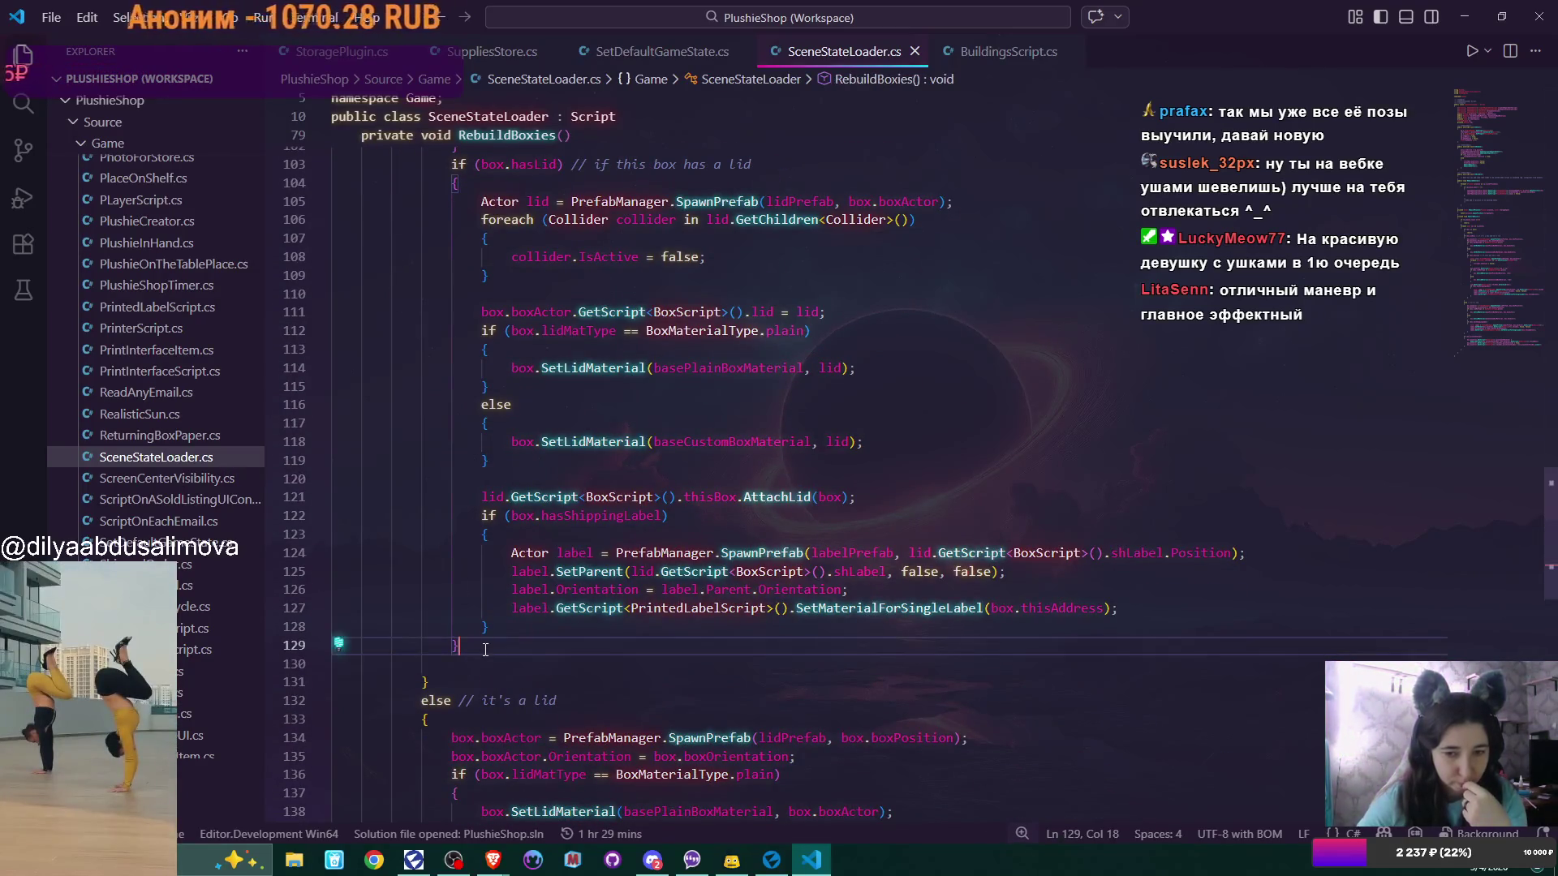
key(Return)
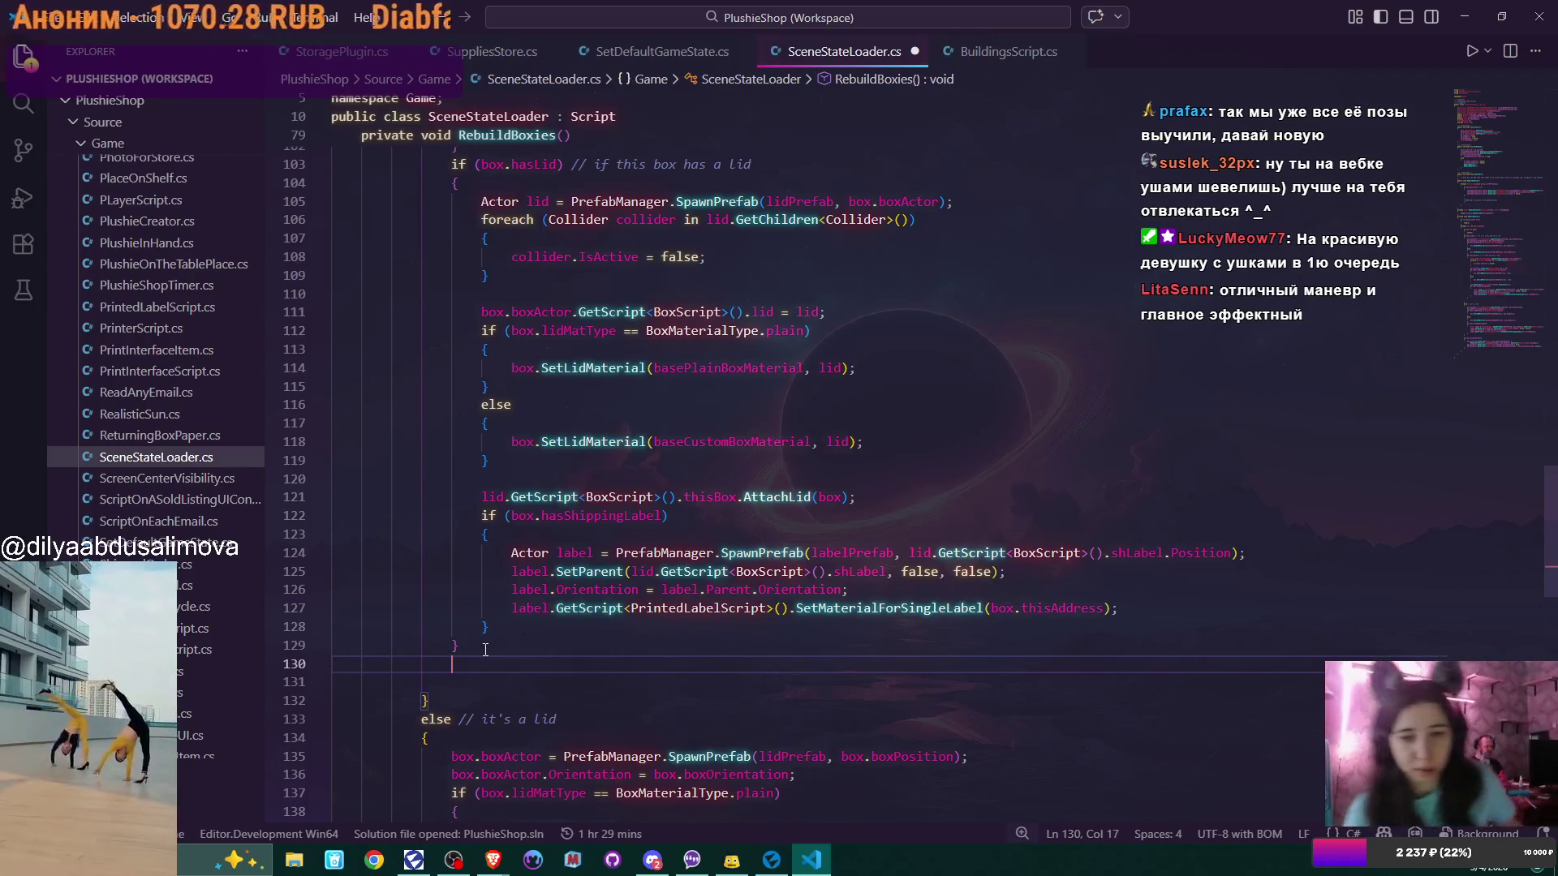
key(Delete)
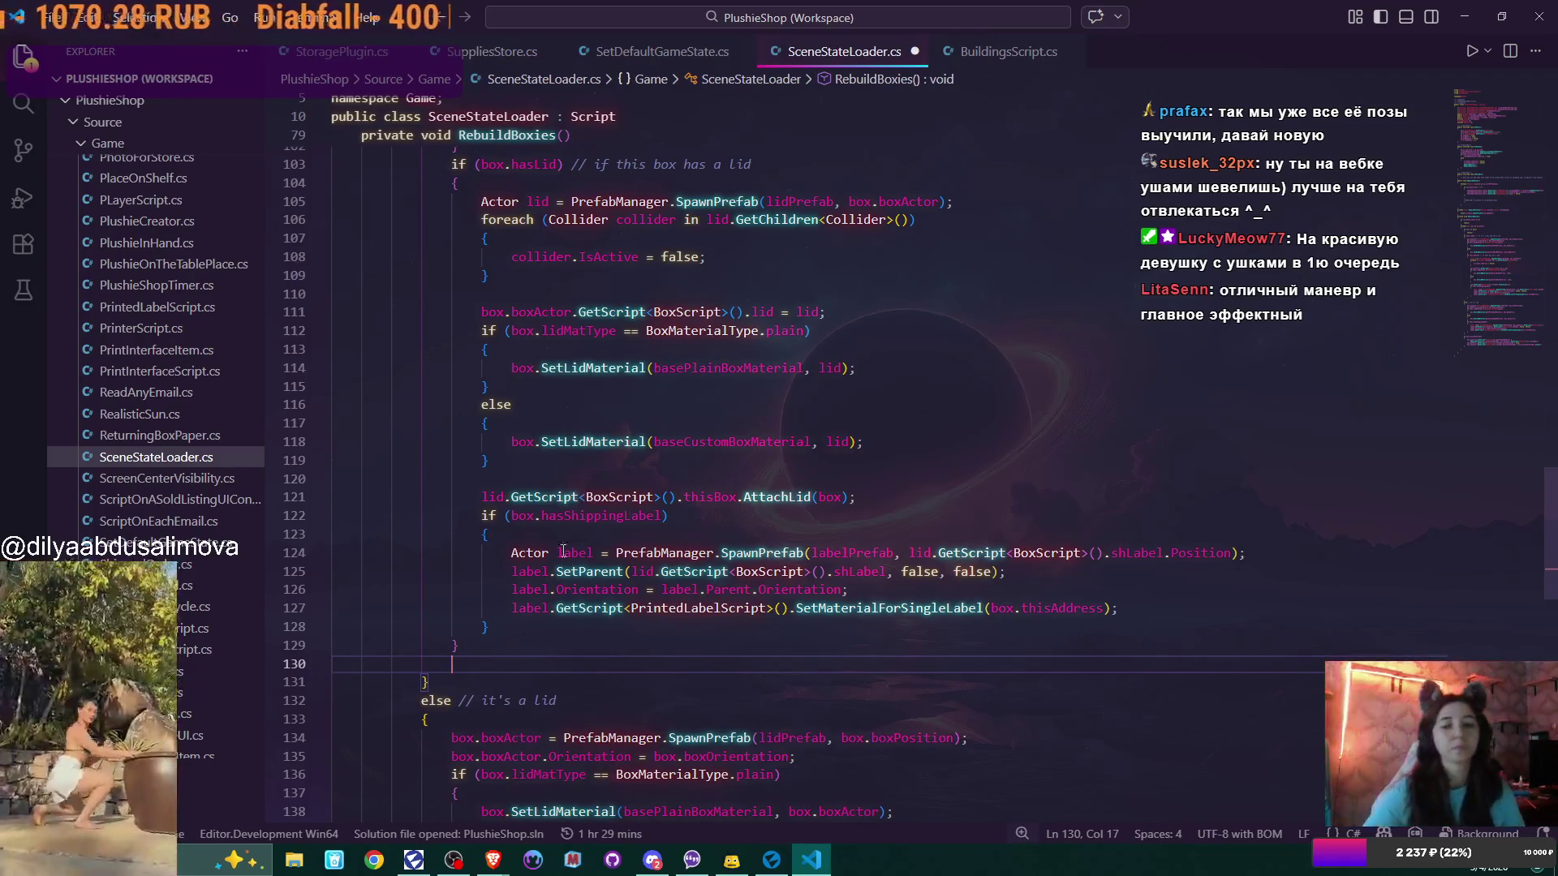
mouse_move(801, 374)
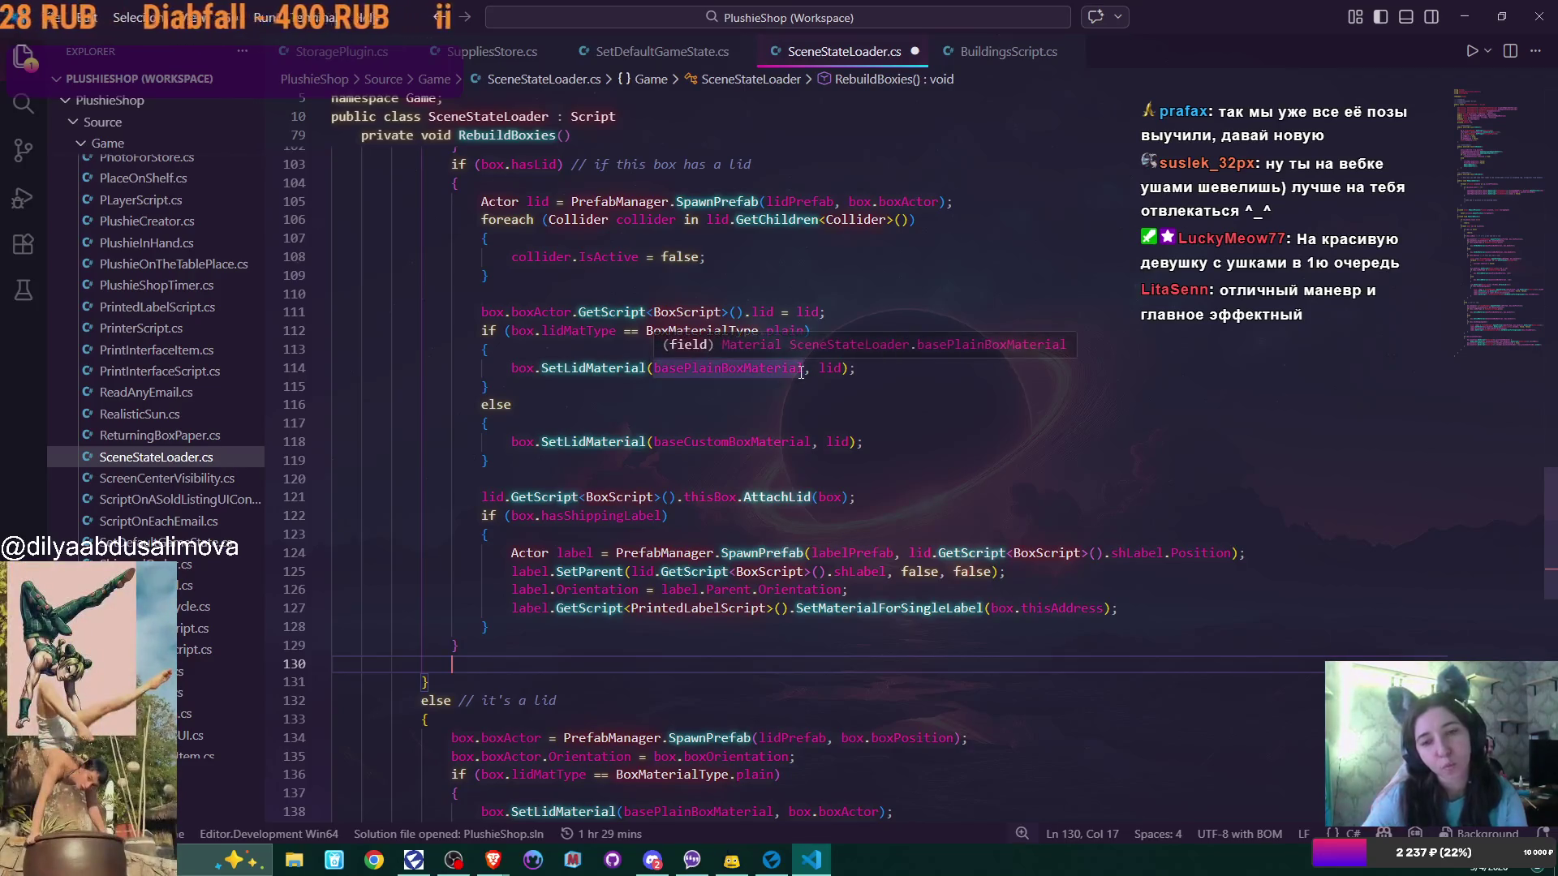
scroll(801, 373, up, 7)
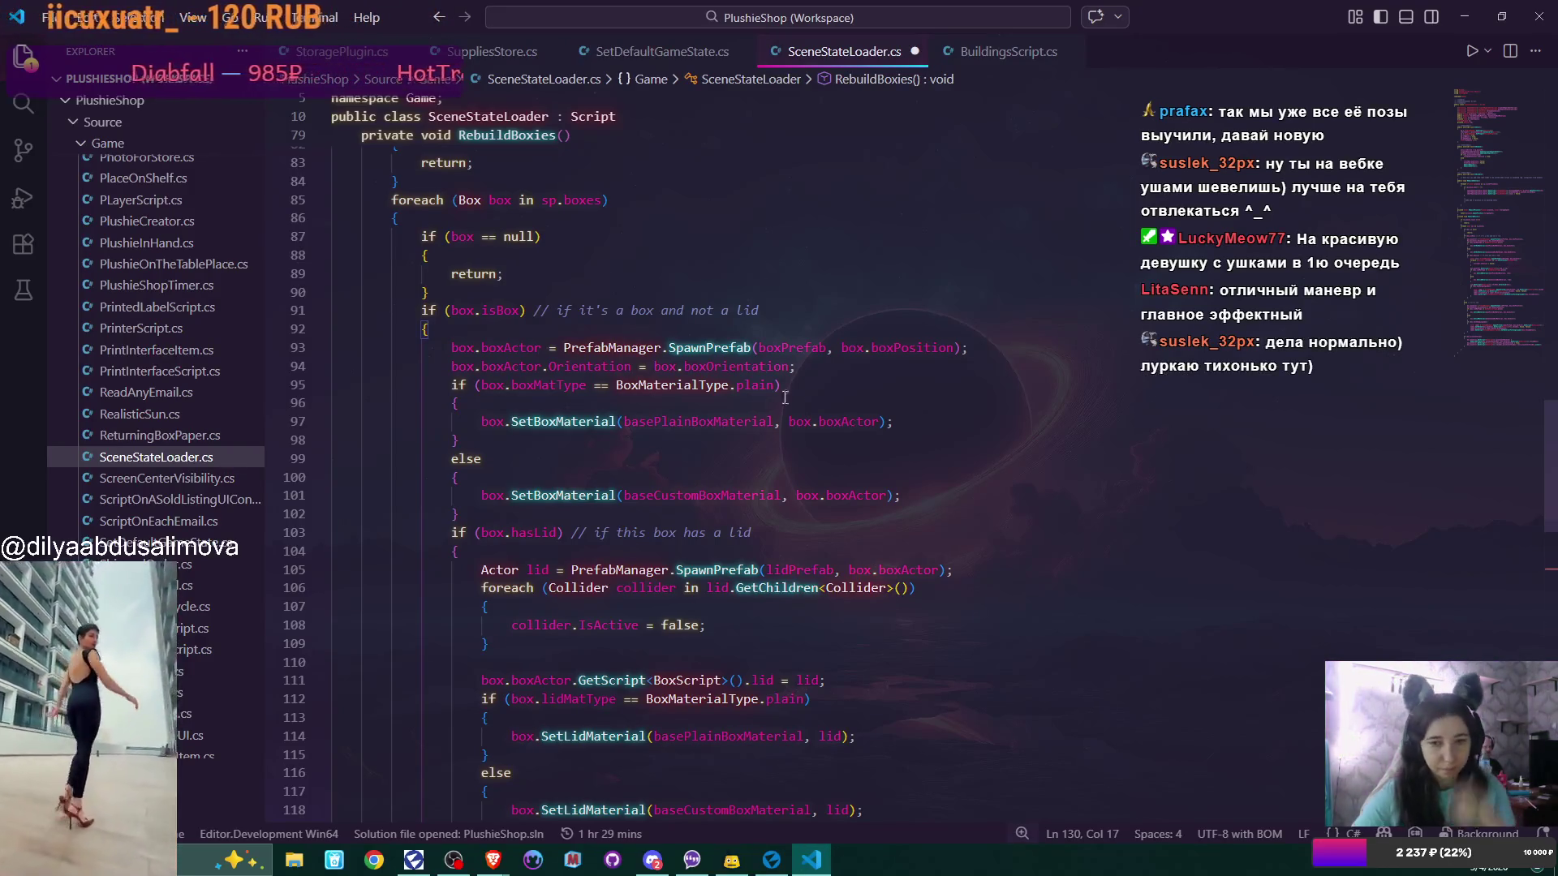
Add box.boxActor.GetScript<BoxScript>().Assemble(); as a new line 103 after the else block
click(483, 514)
key(Return)
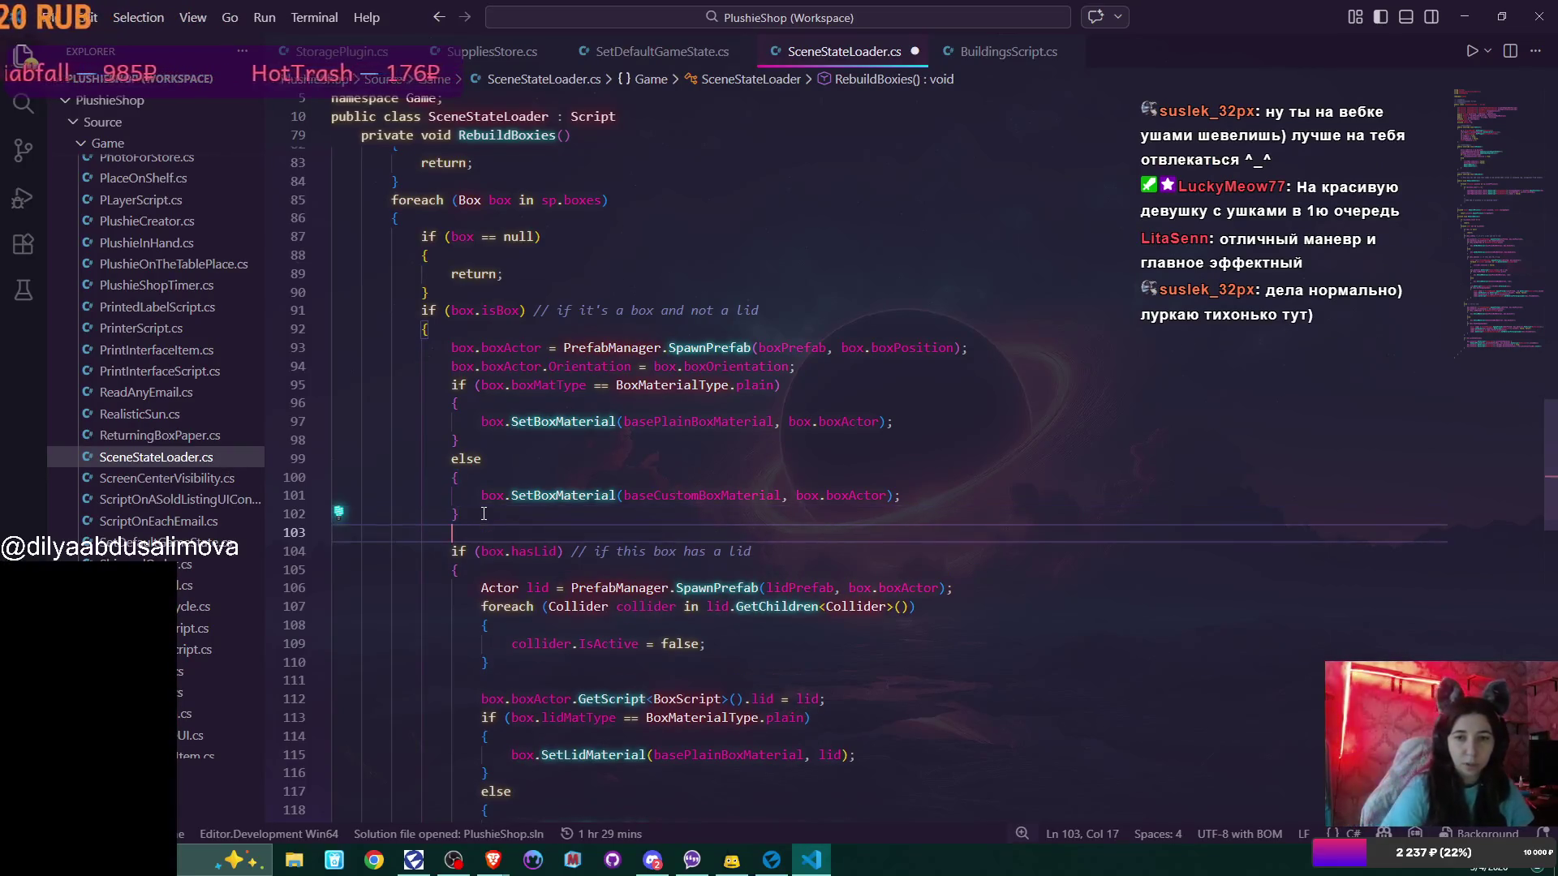
drag(452, 348, 543, 347)
key(ctrl+c)
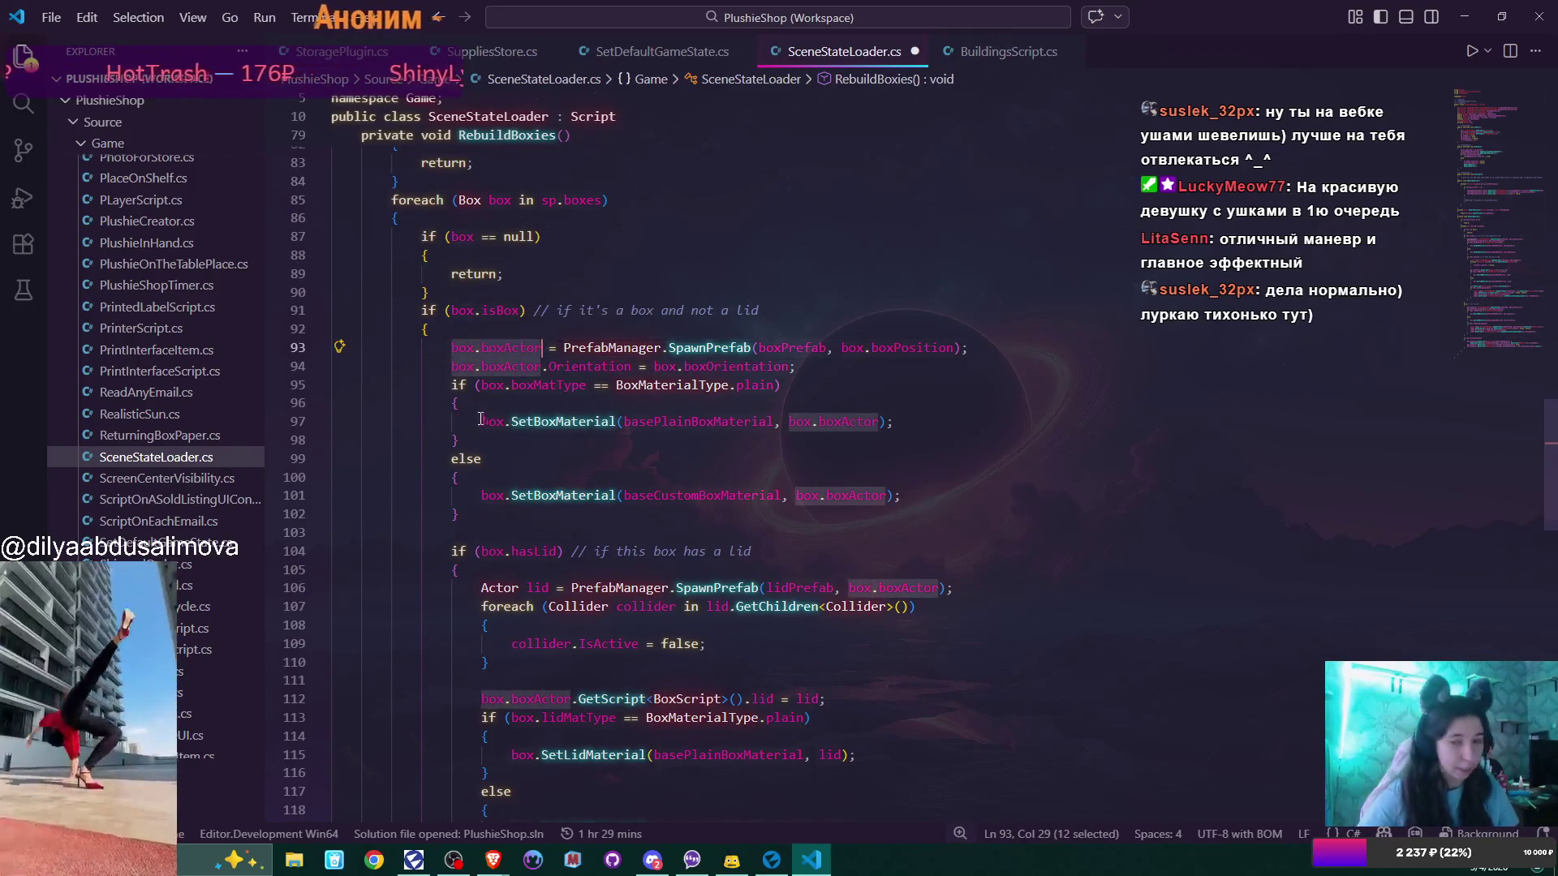
click(464, 527)
key(ctrl+v)
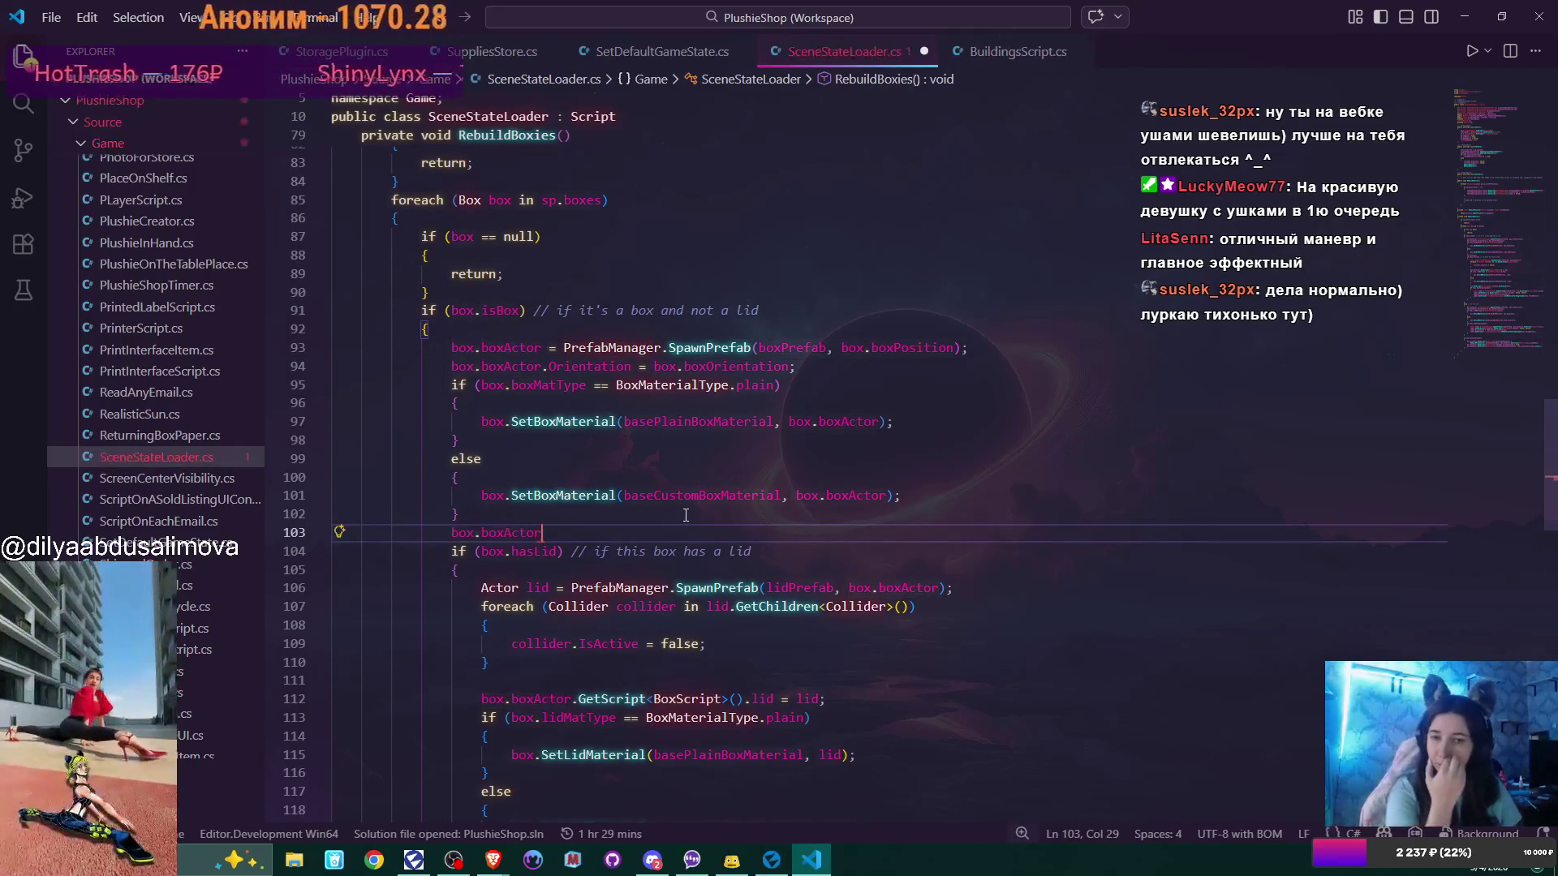
text(.get)
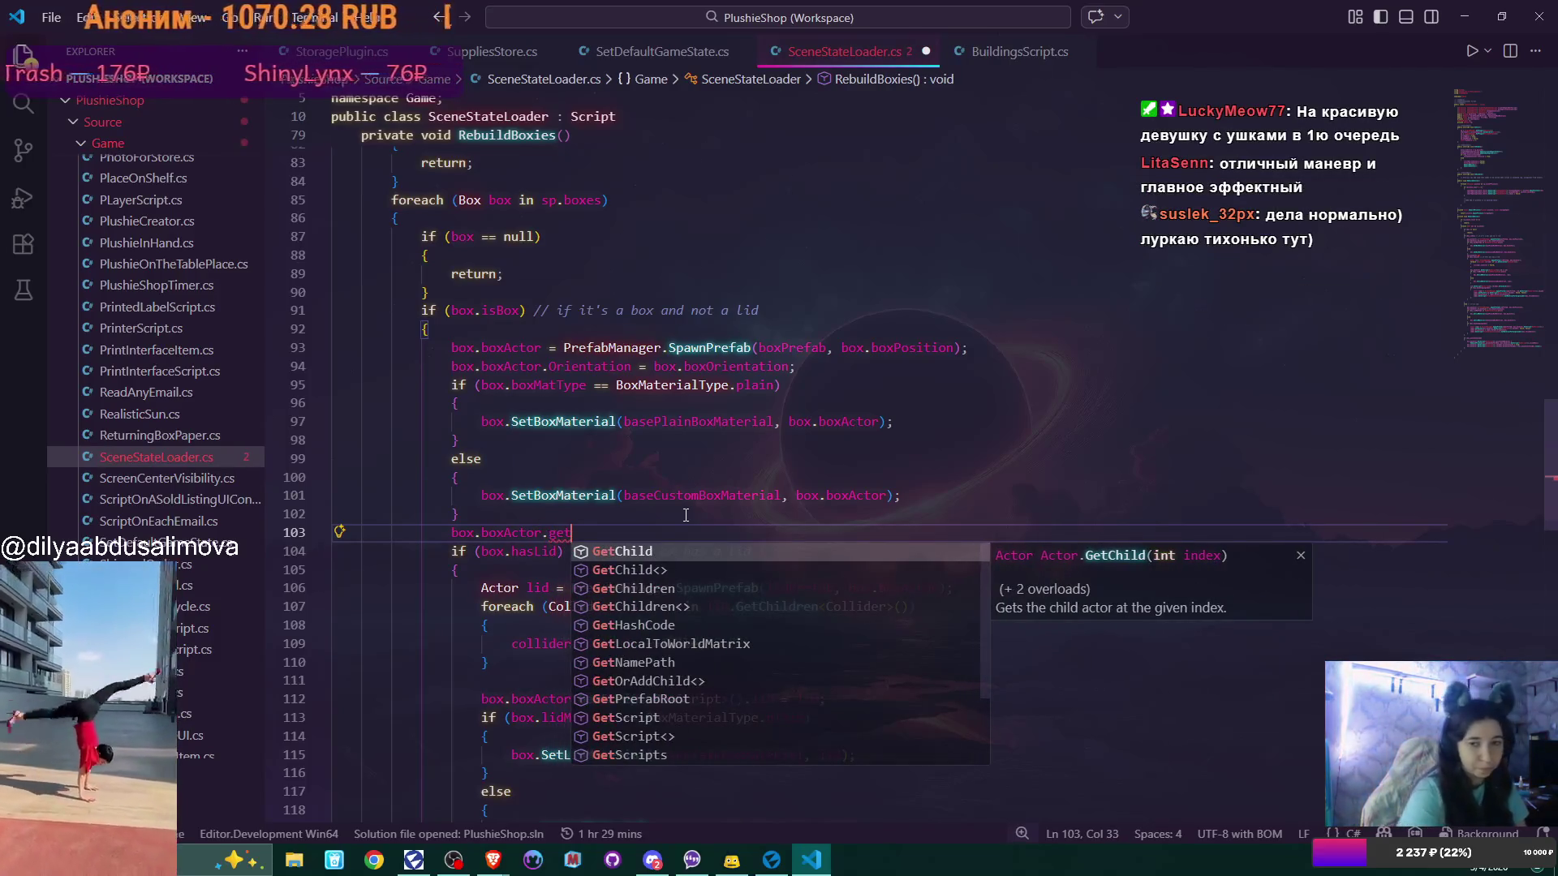
text(Script)
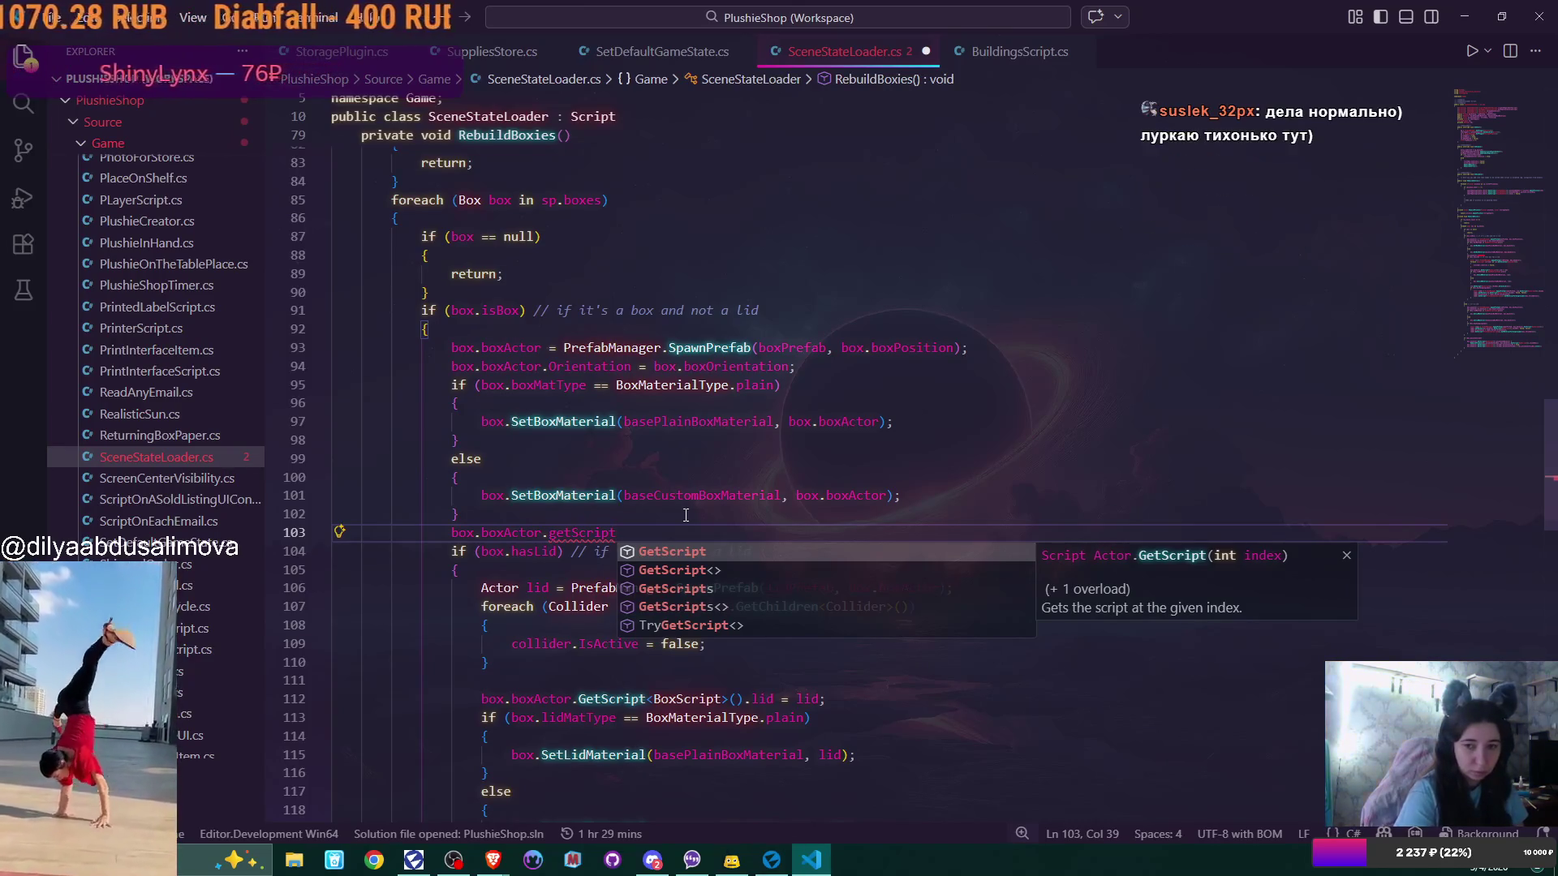
key(Tab)
text(<)
text(Box)
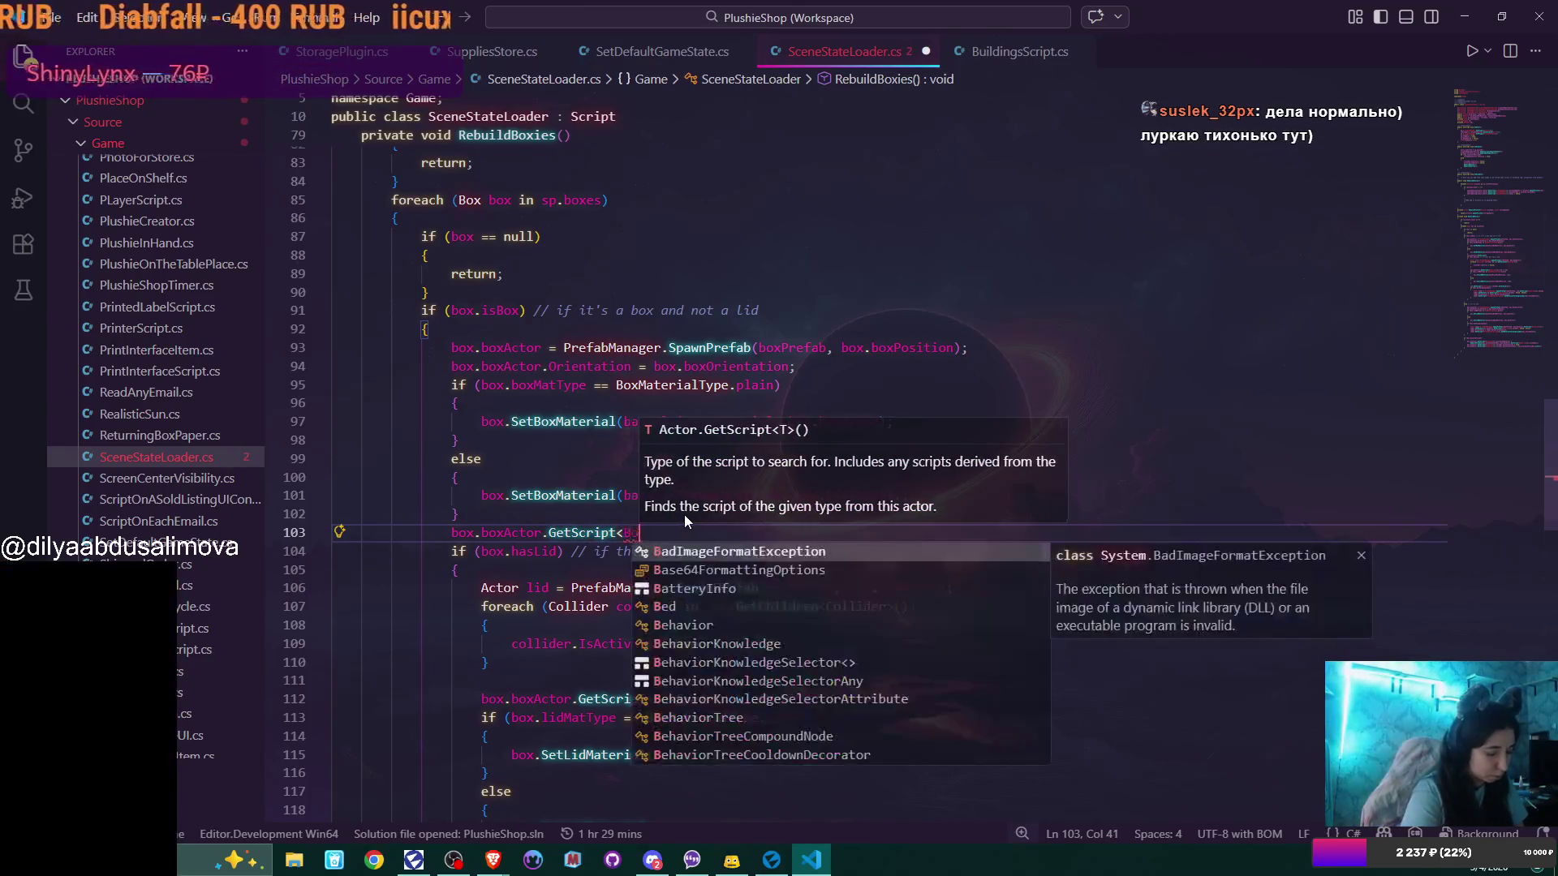
key(Down)
key(Down)
key(Down)
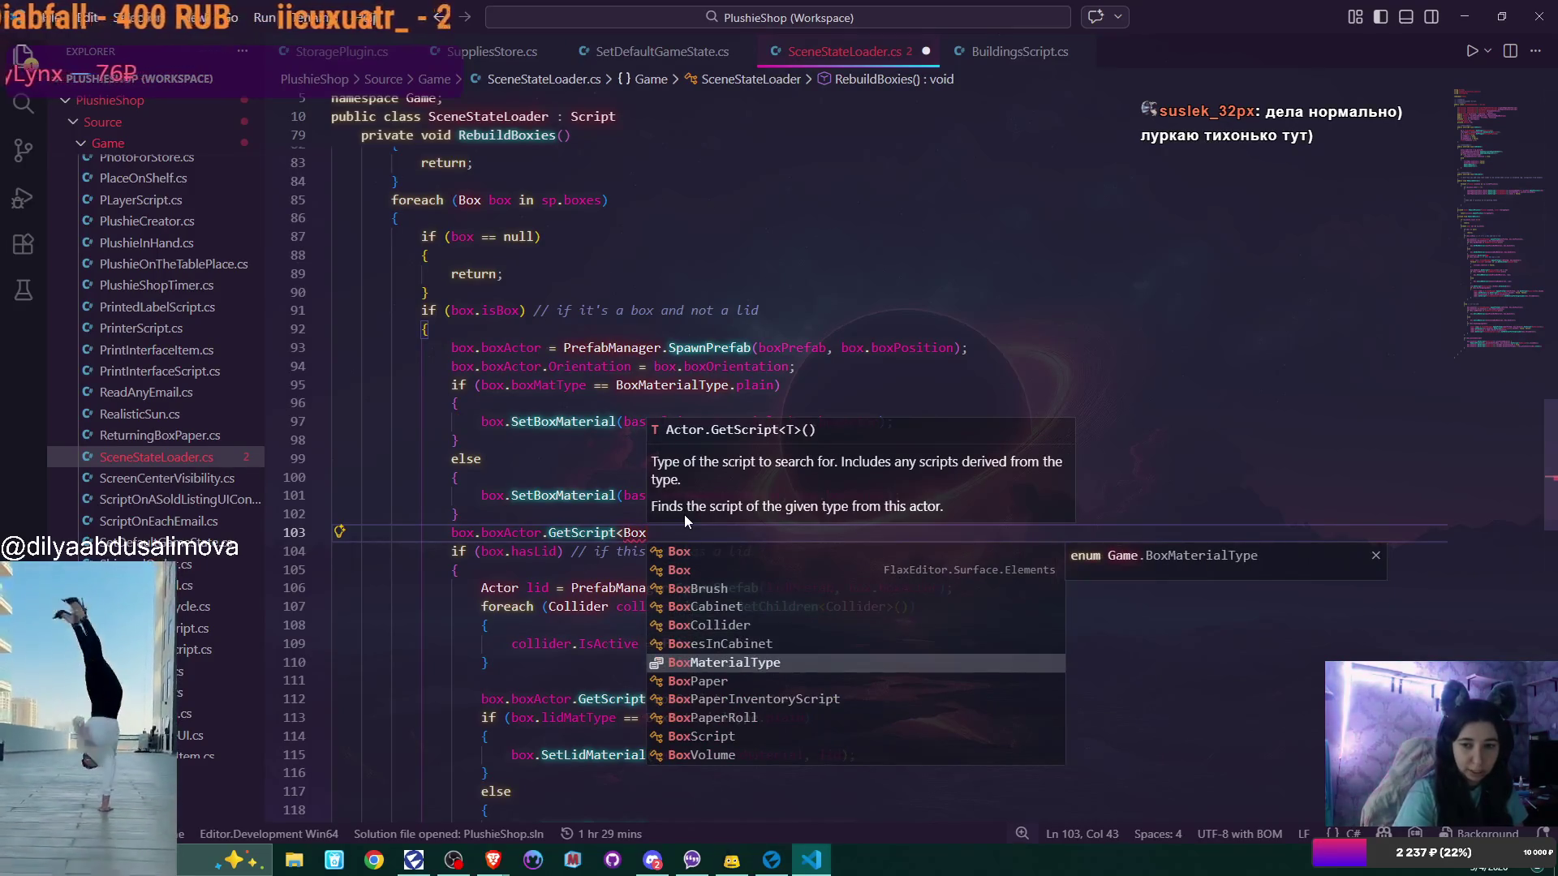
text(Scrip)
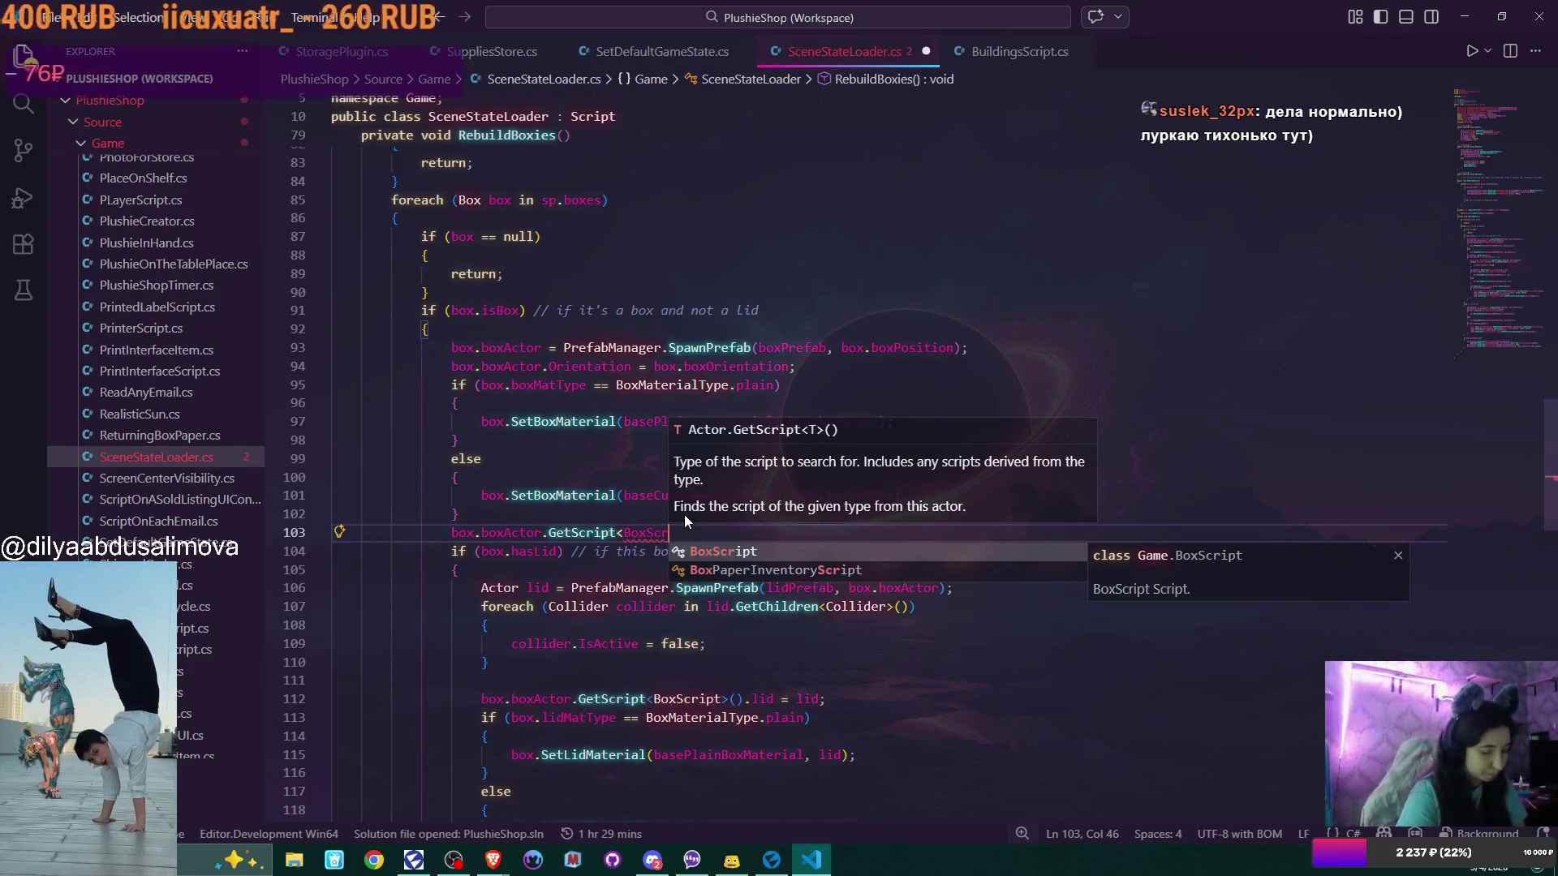
text(t)
text(>())
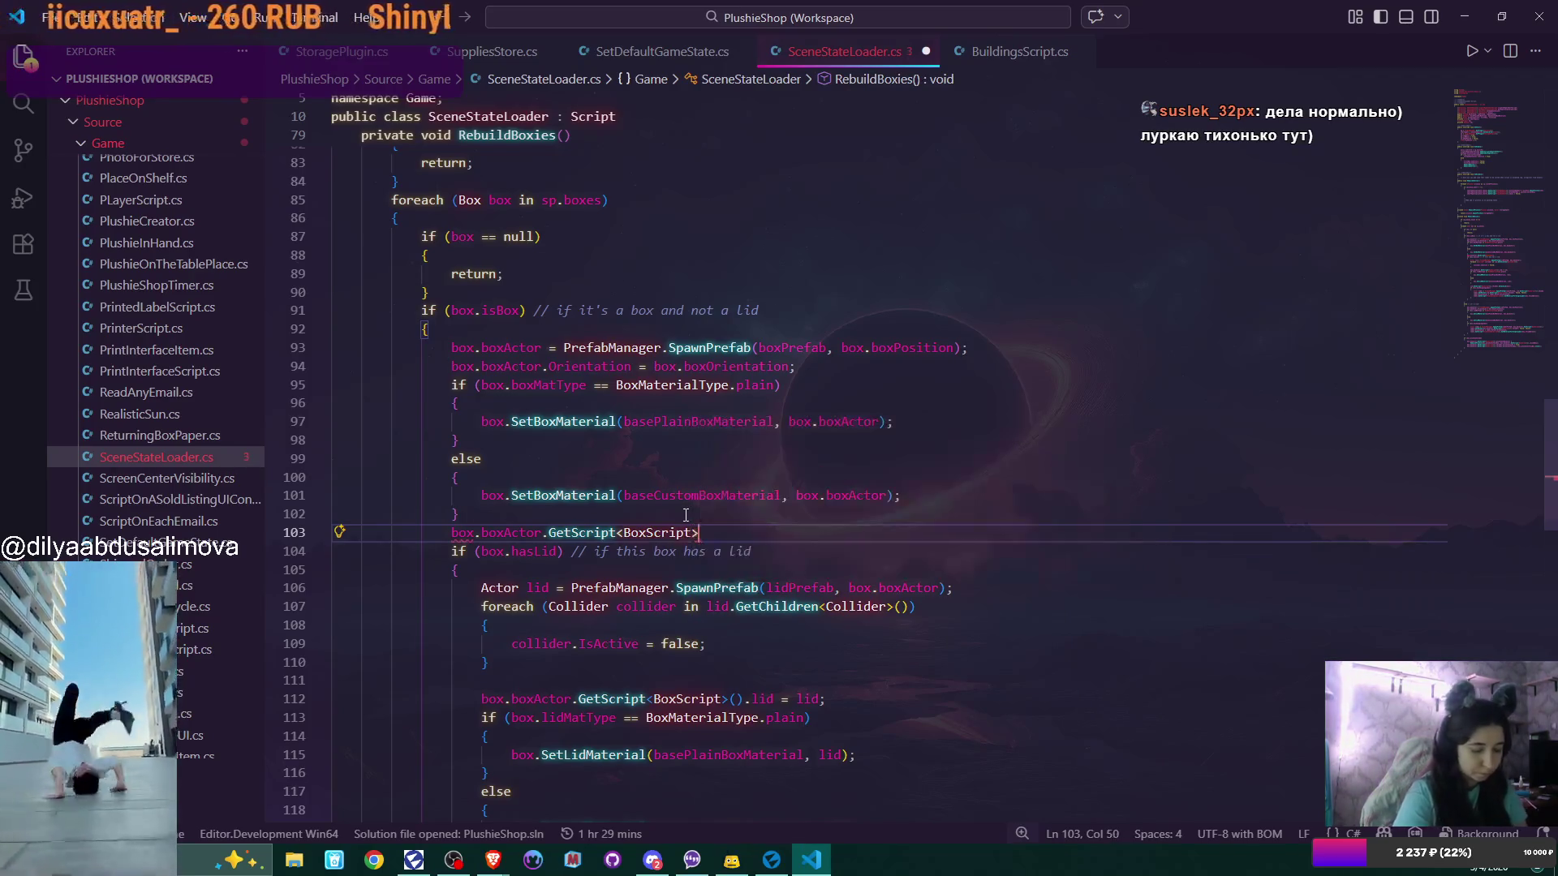
text(.As)
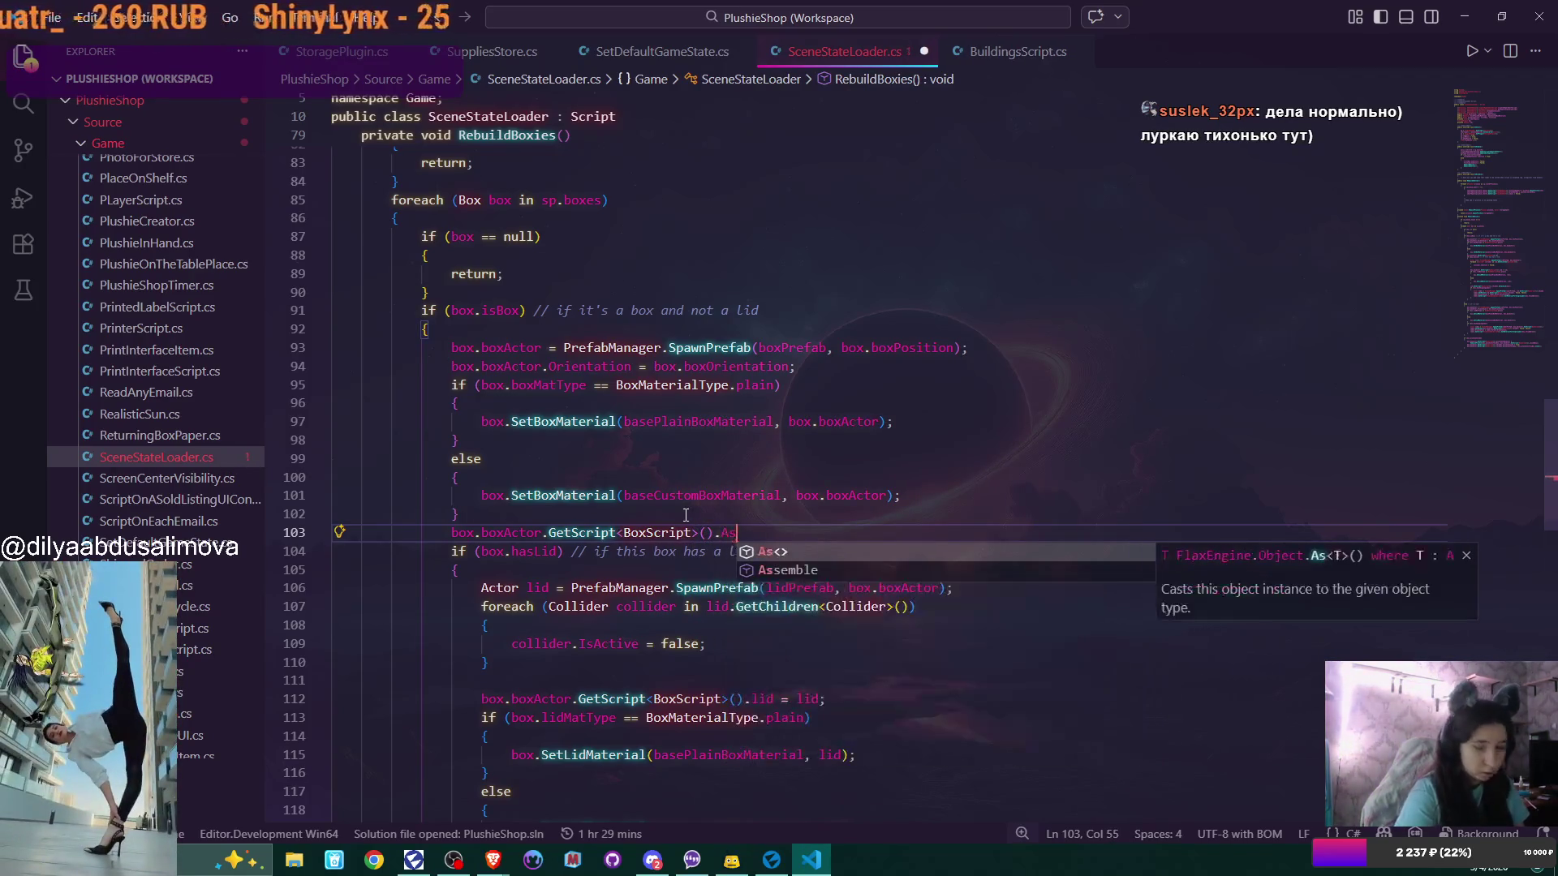
text(semble();)
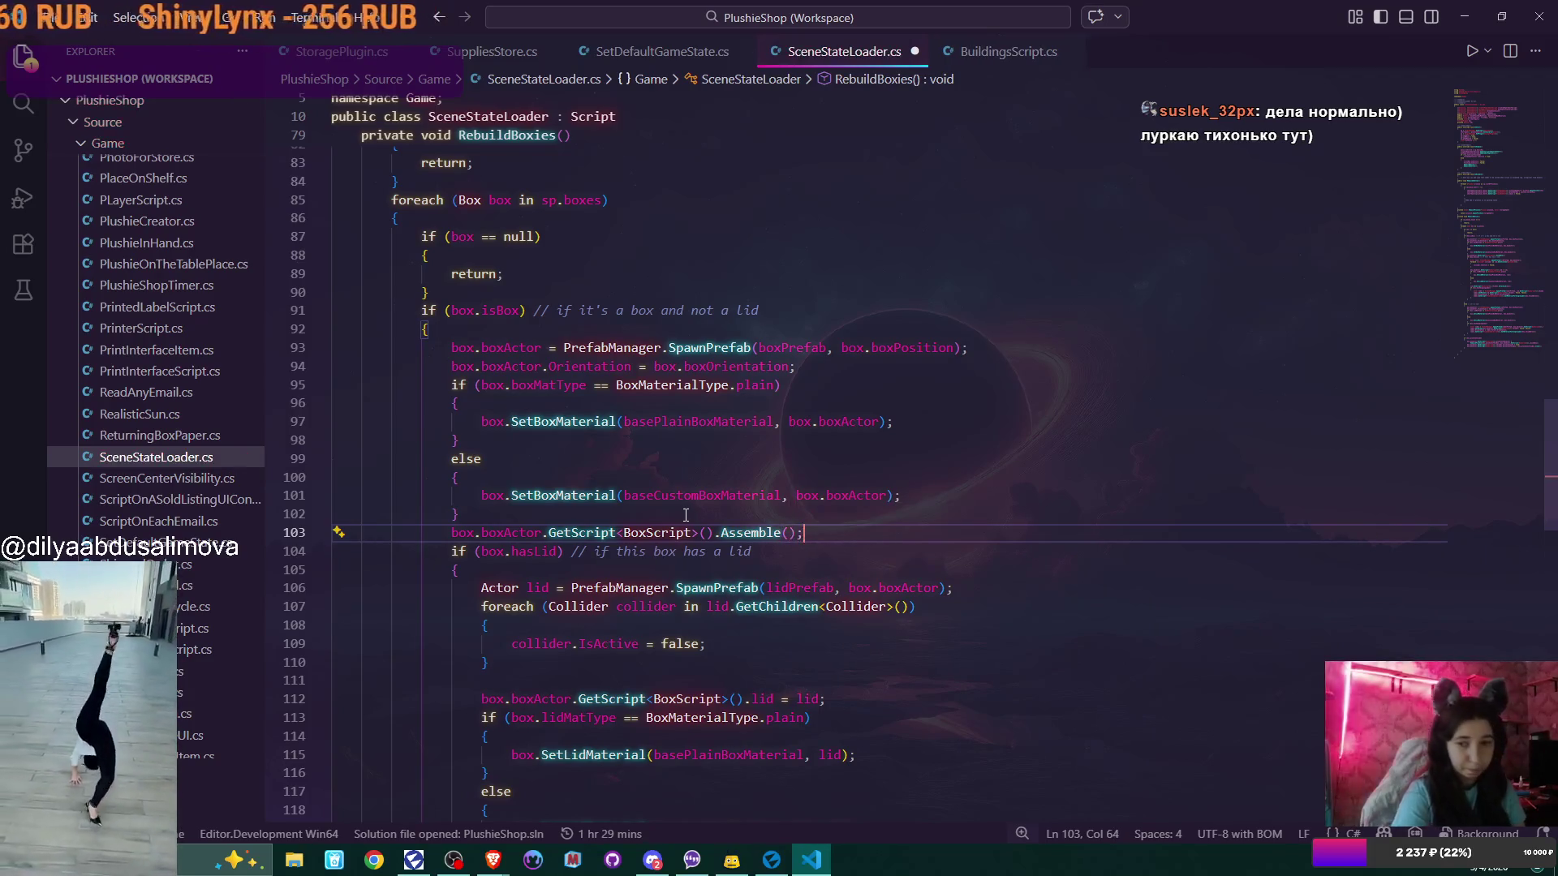
Duplicate the lid script call from line 122 onto line 123, ending it with Assemble();
scroll(686, 515, down, 2)
scroll(686, 515, down, 2)
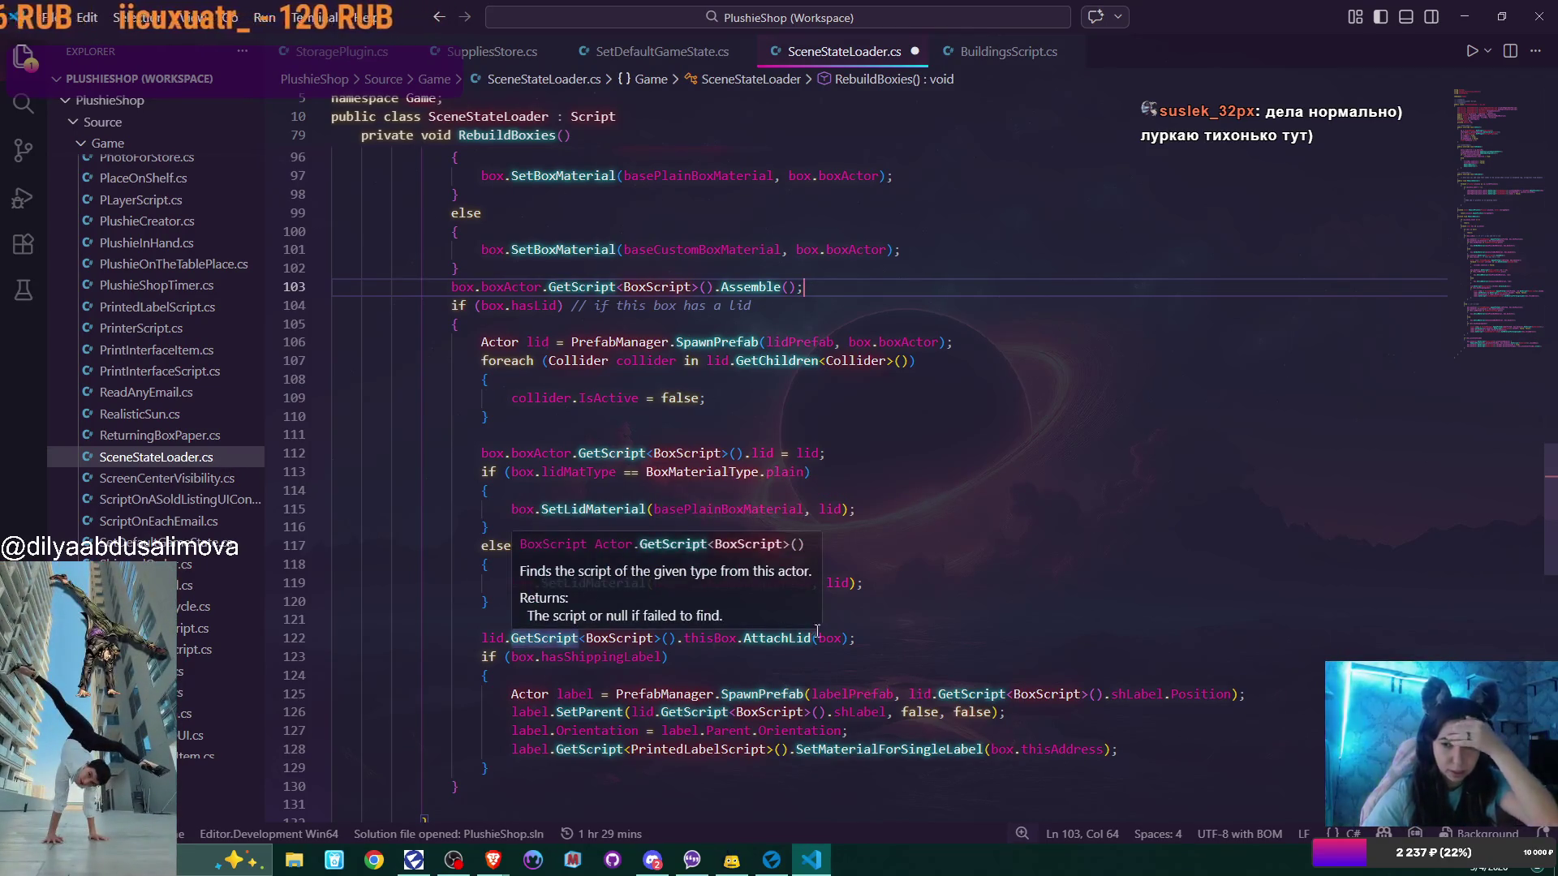
drag(481, 638, 684, 640)
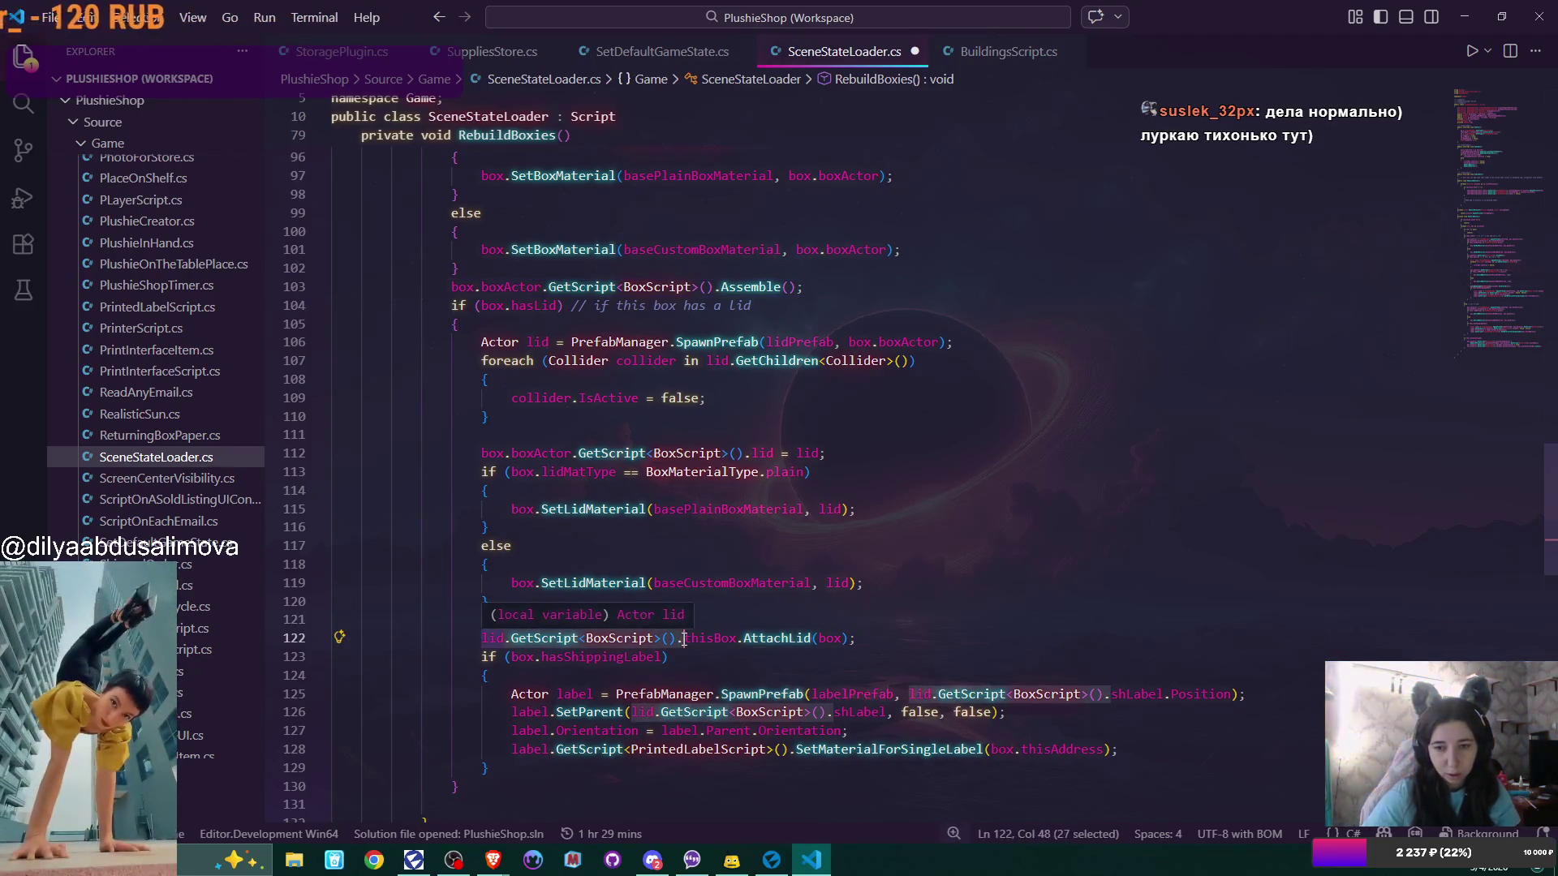
key(ctrl+c)
click(871, 643)
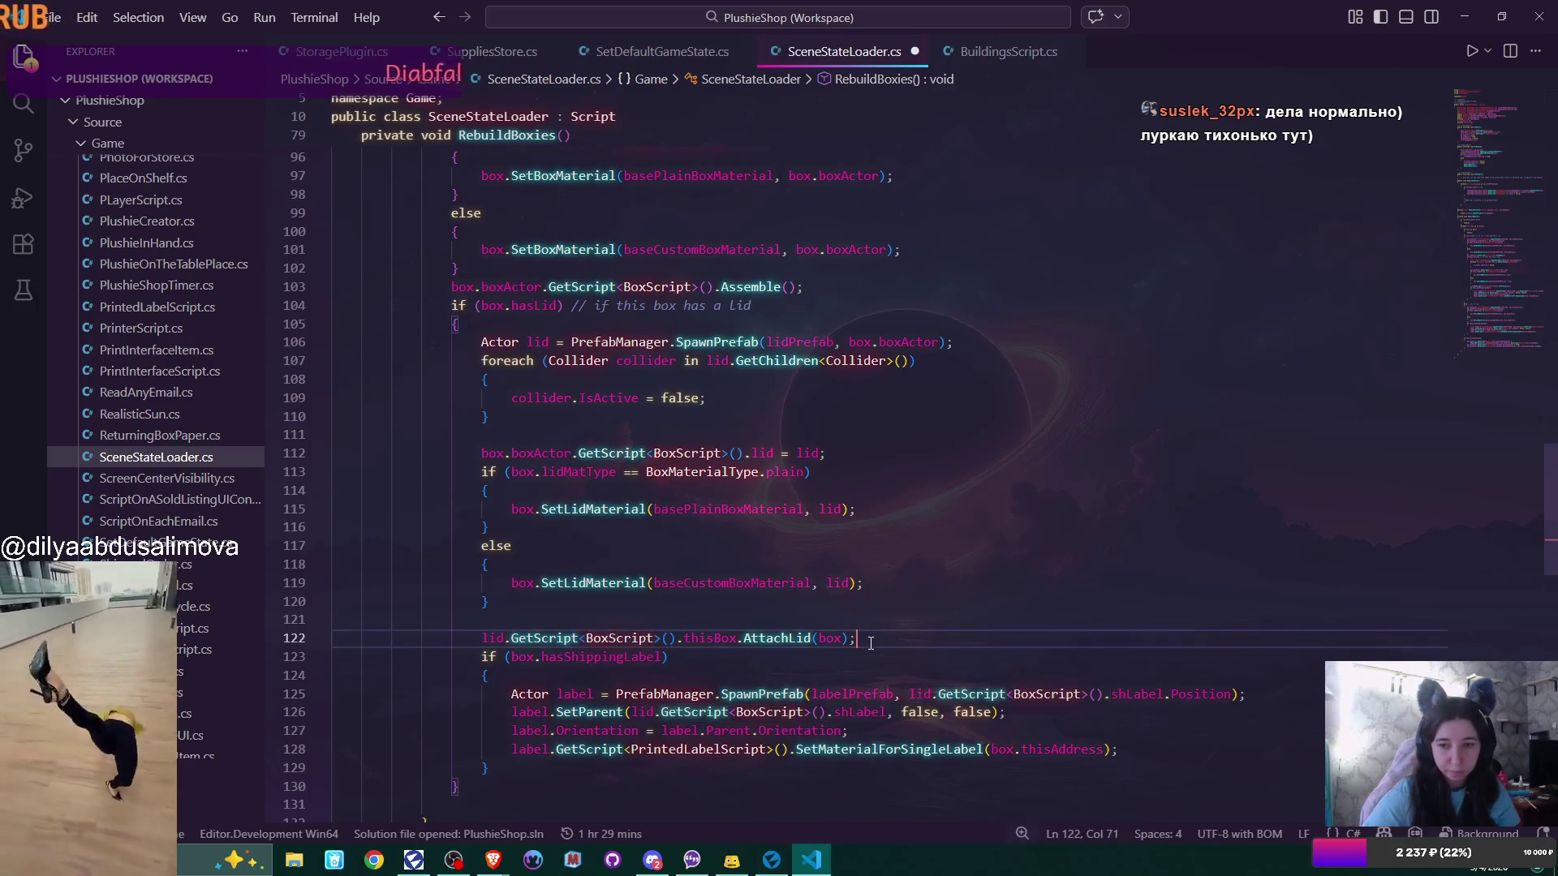
key(Return)
key(ctrl+v)
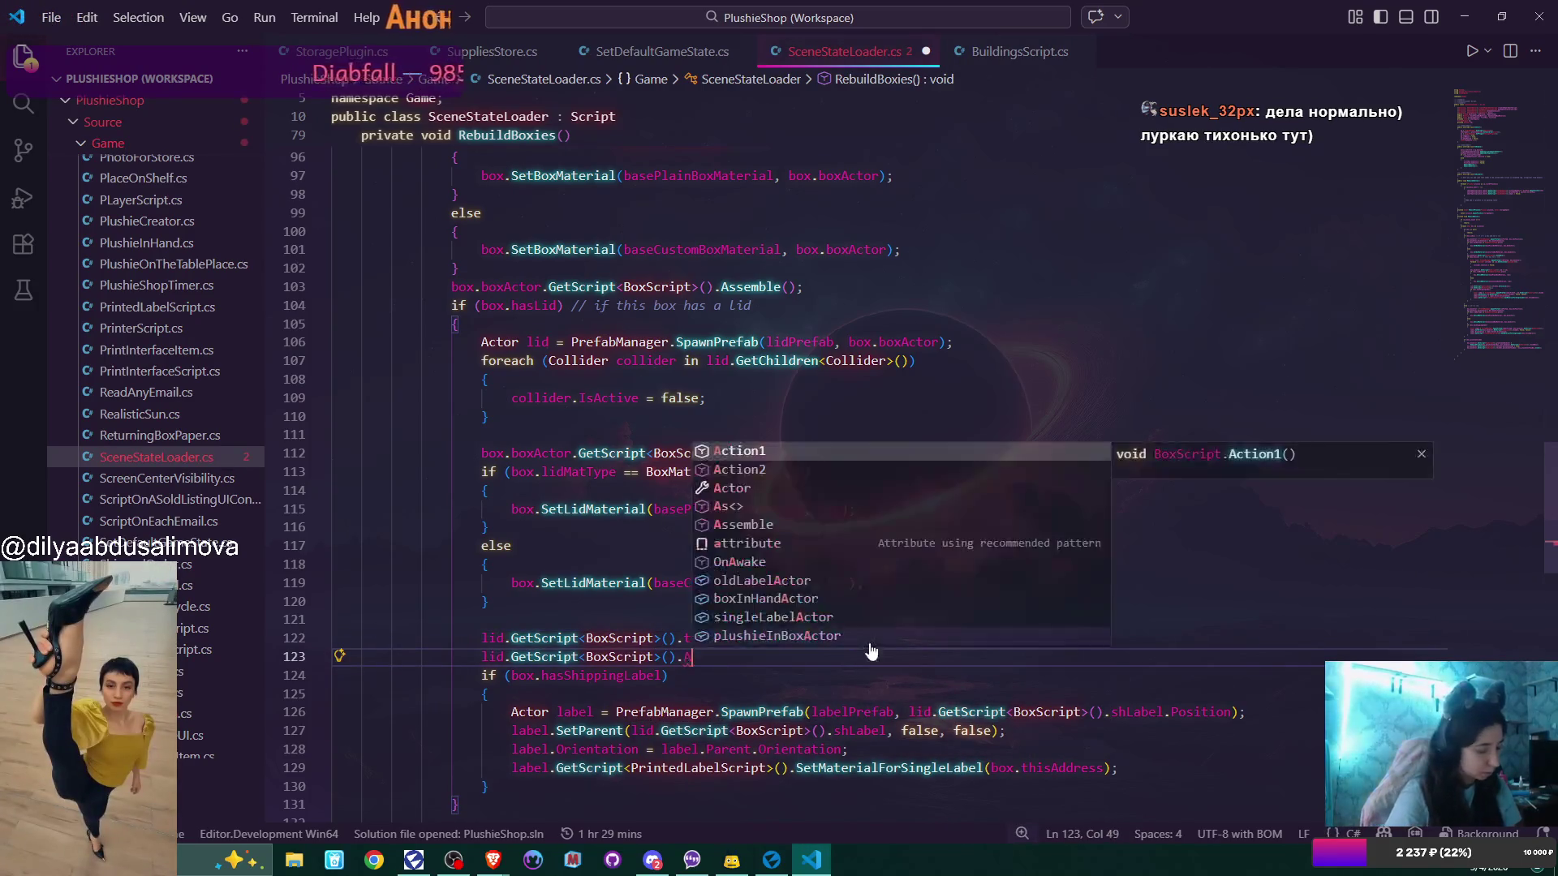
text(Assemble)
text(();)
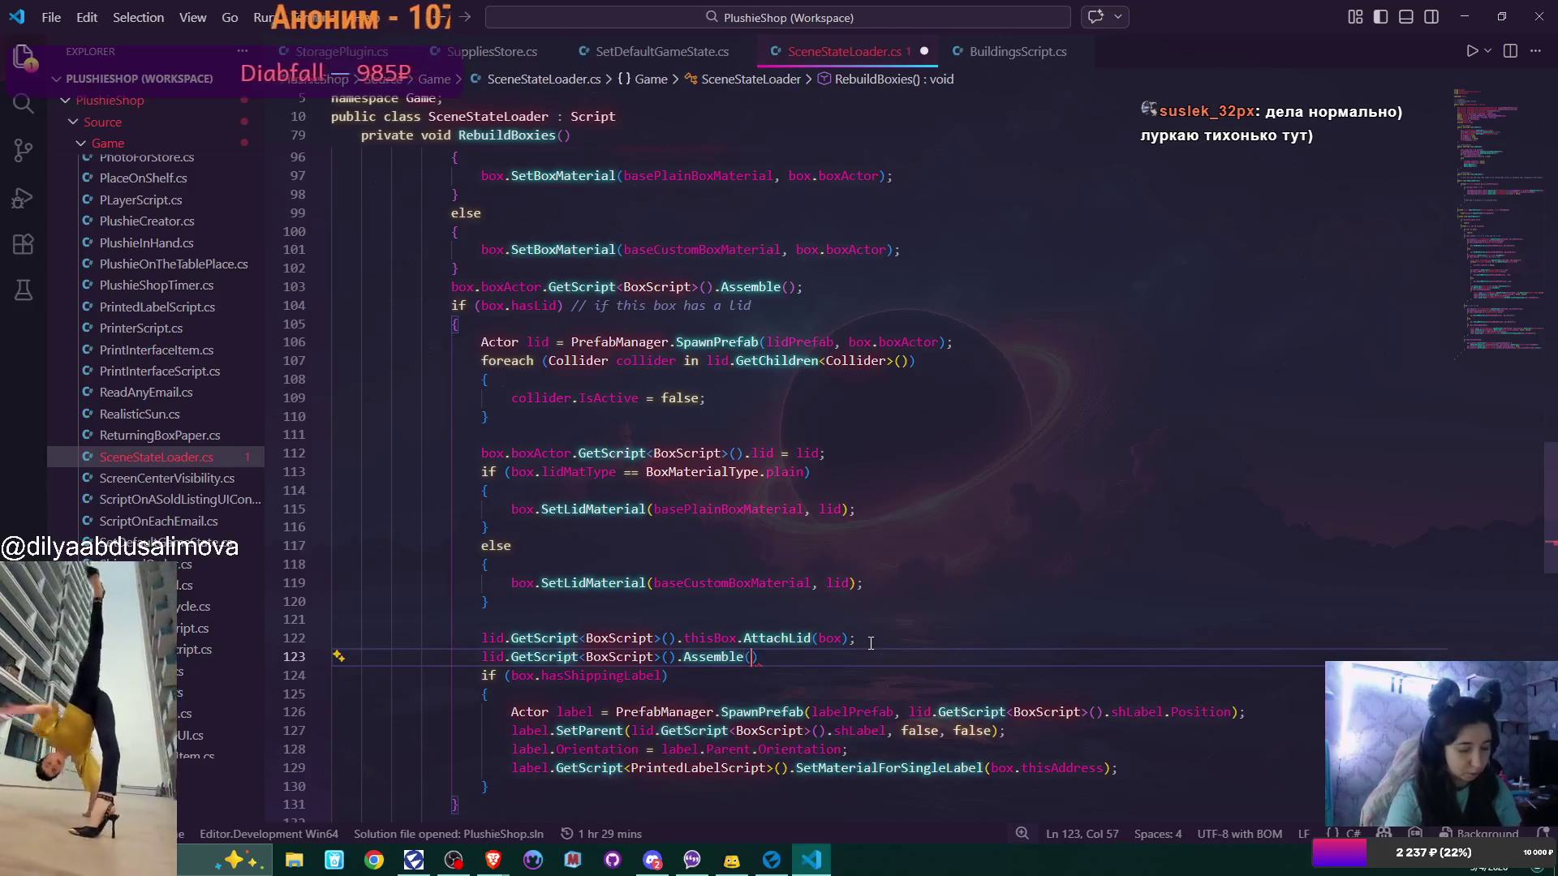
Copy line 103's Assemble call into the lid branch as line 146
scroll(870, 644, down, 1)
scroll(871, 644, down, 2)
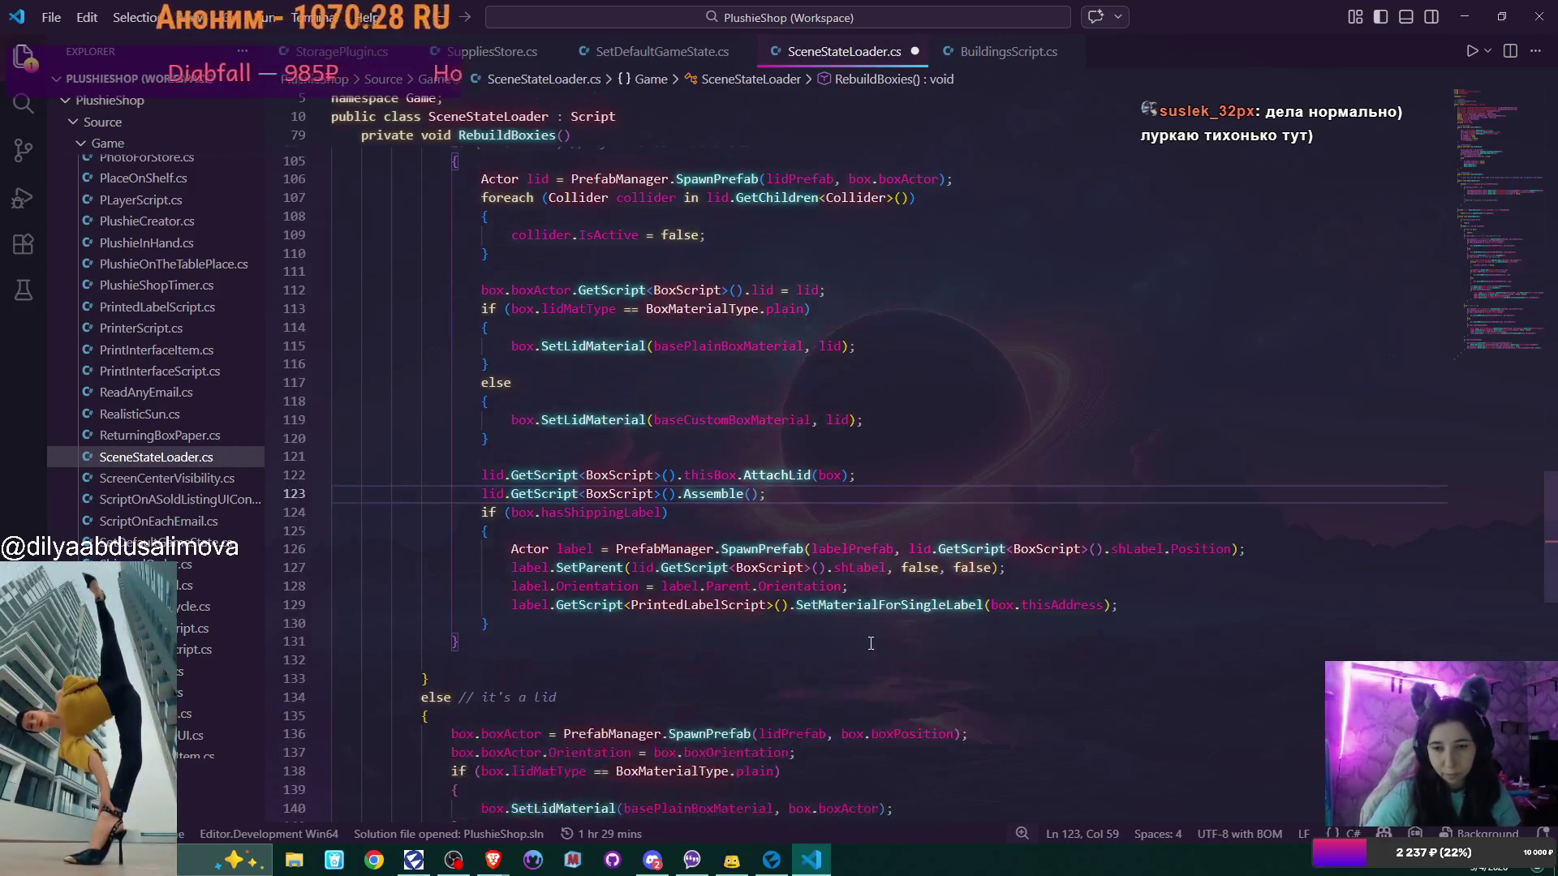
scroll(871, 643, down, 2)
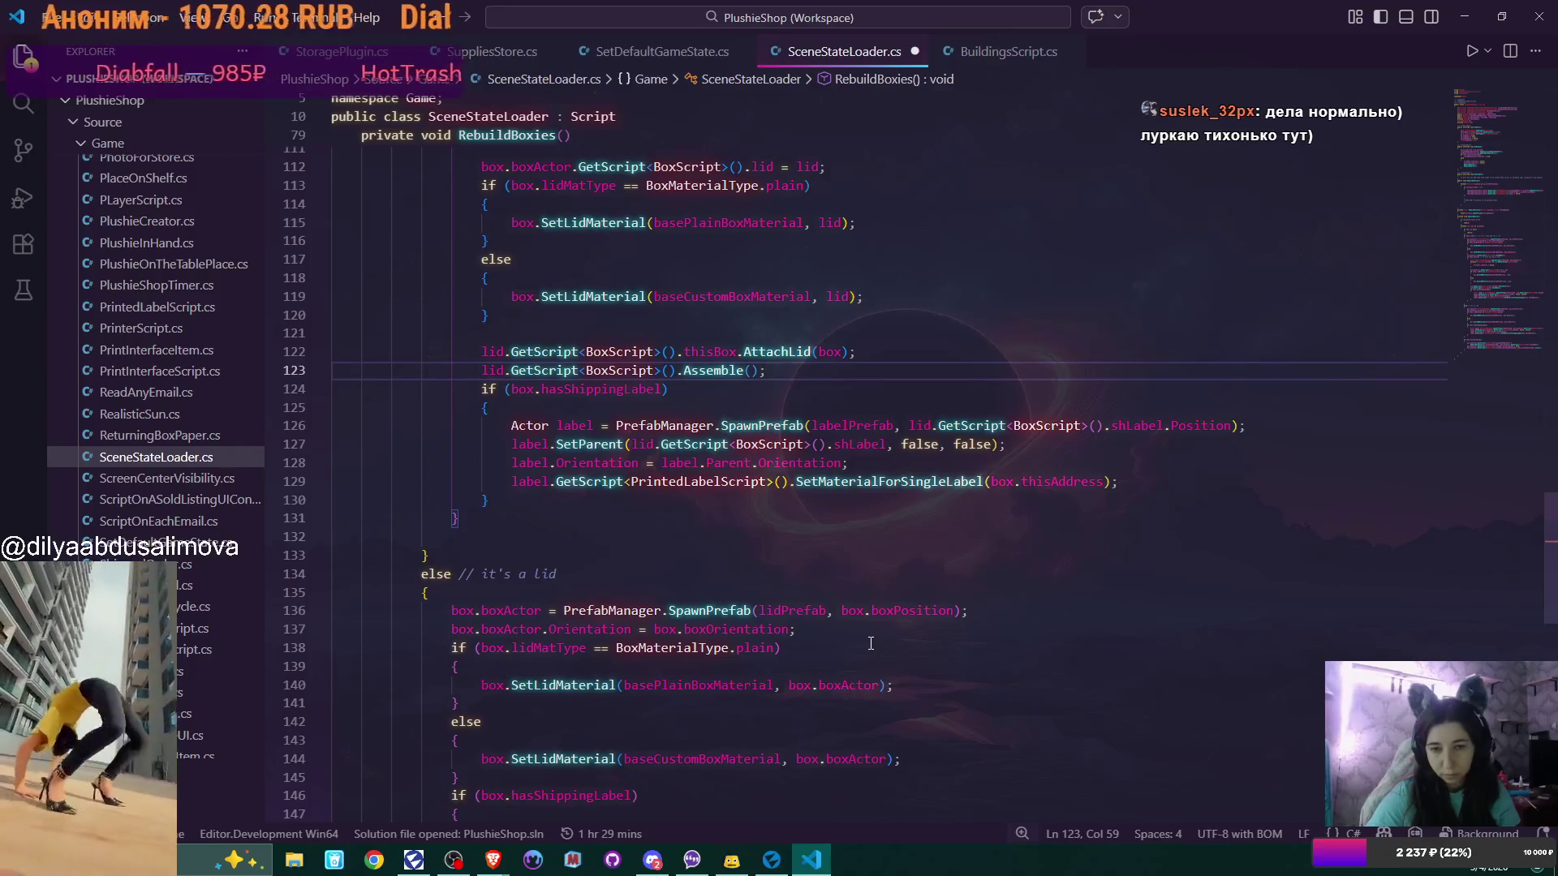
scroll(871, 643, down, 2)
scroll(870, 644, down, 2)
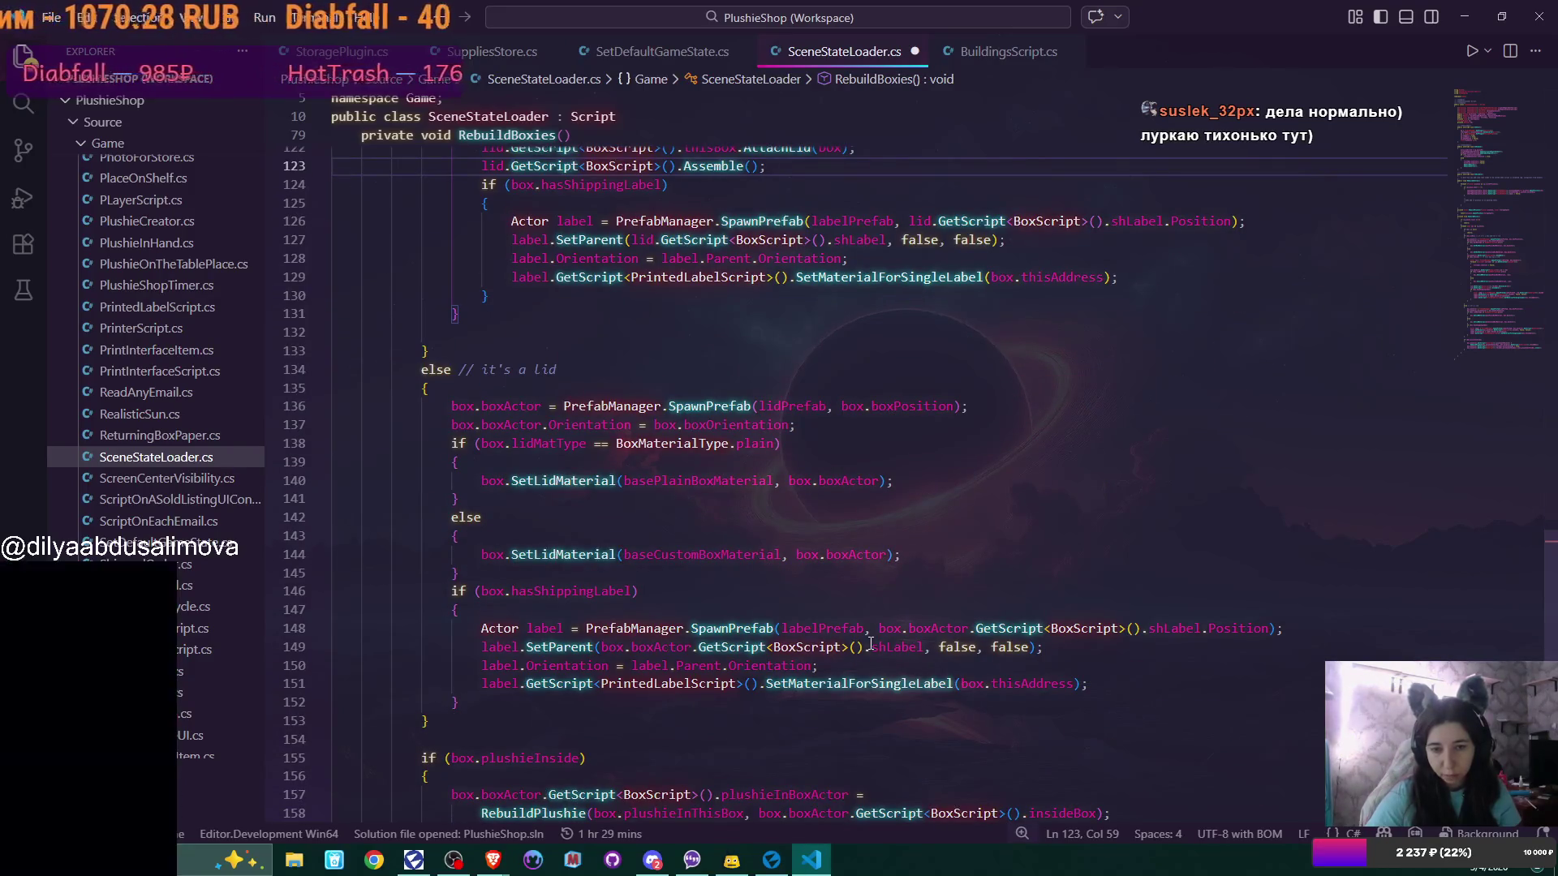
scroll(870, 643, up, 9)
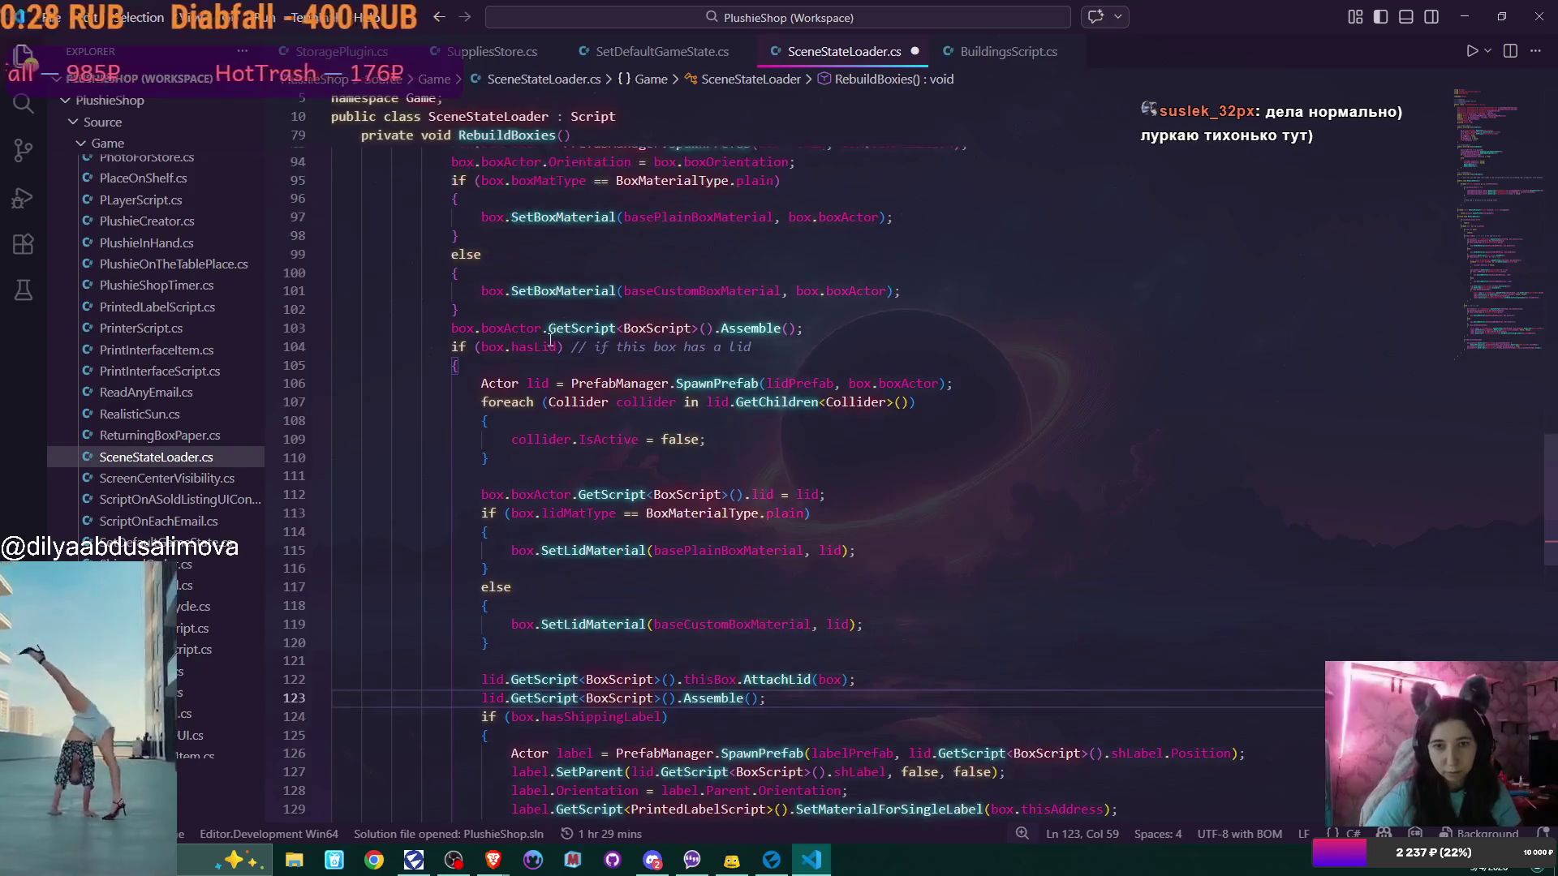
drag(451, 328, 840, 333)
key(ctrl+c)
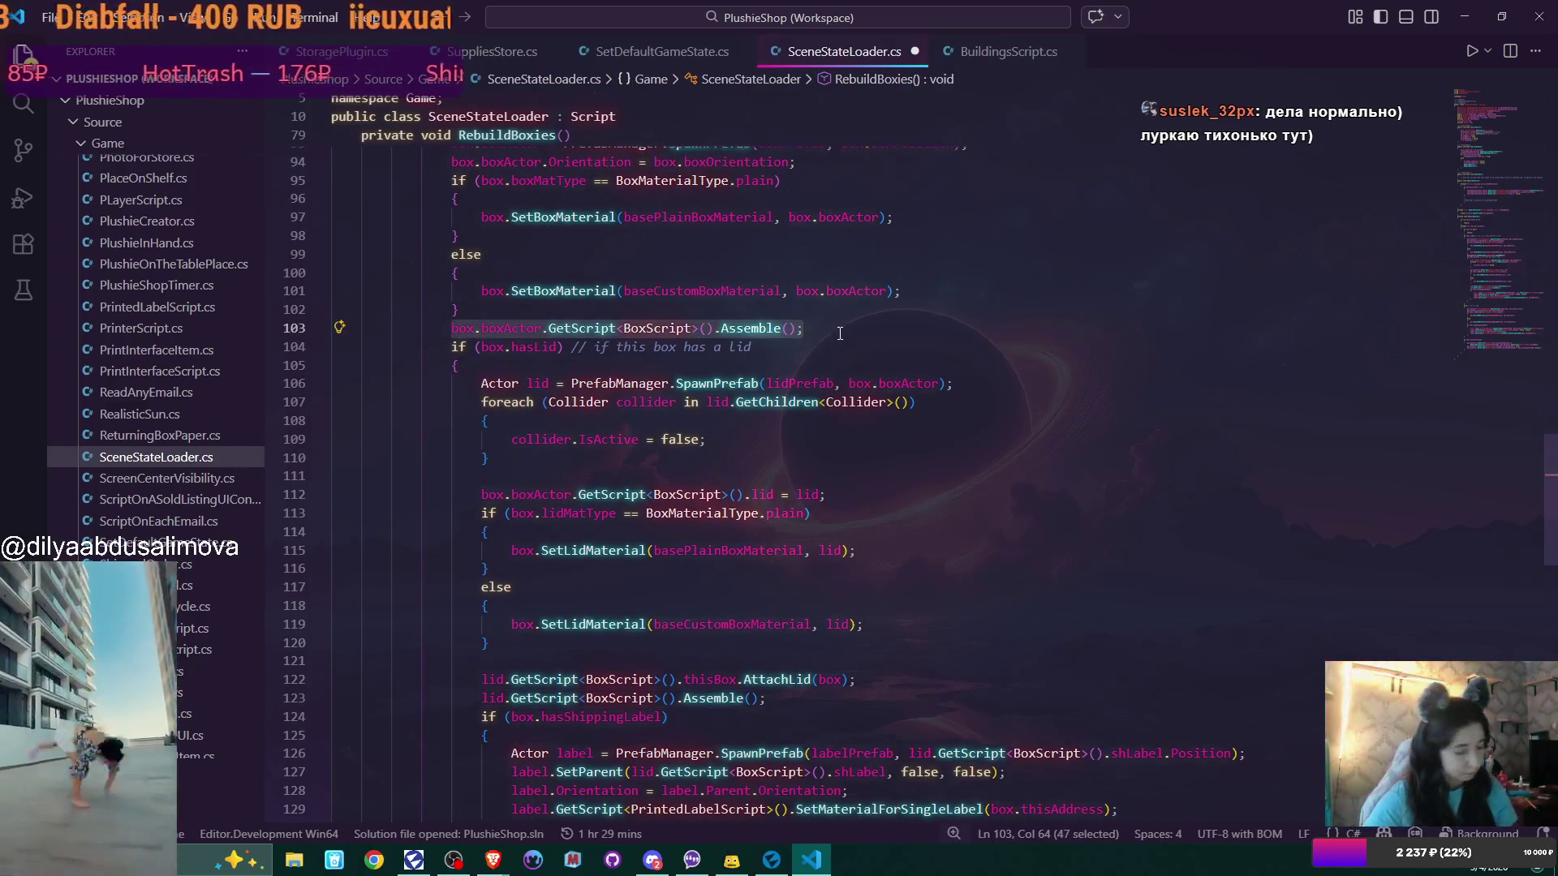
scroll(508, 458, down, 9)
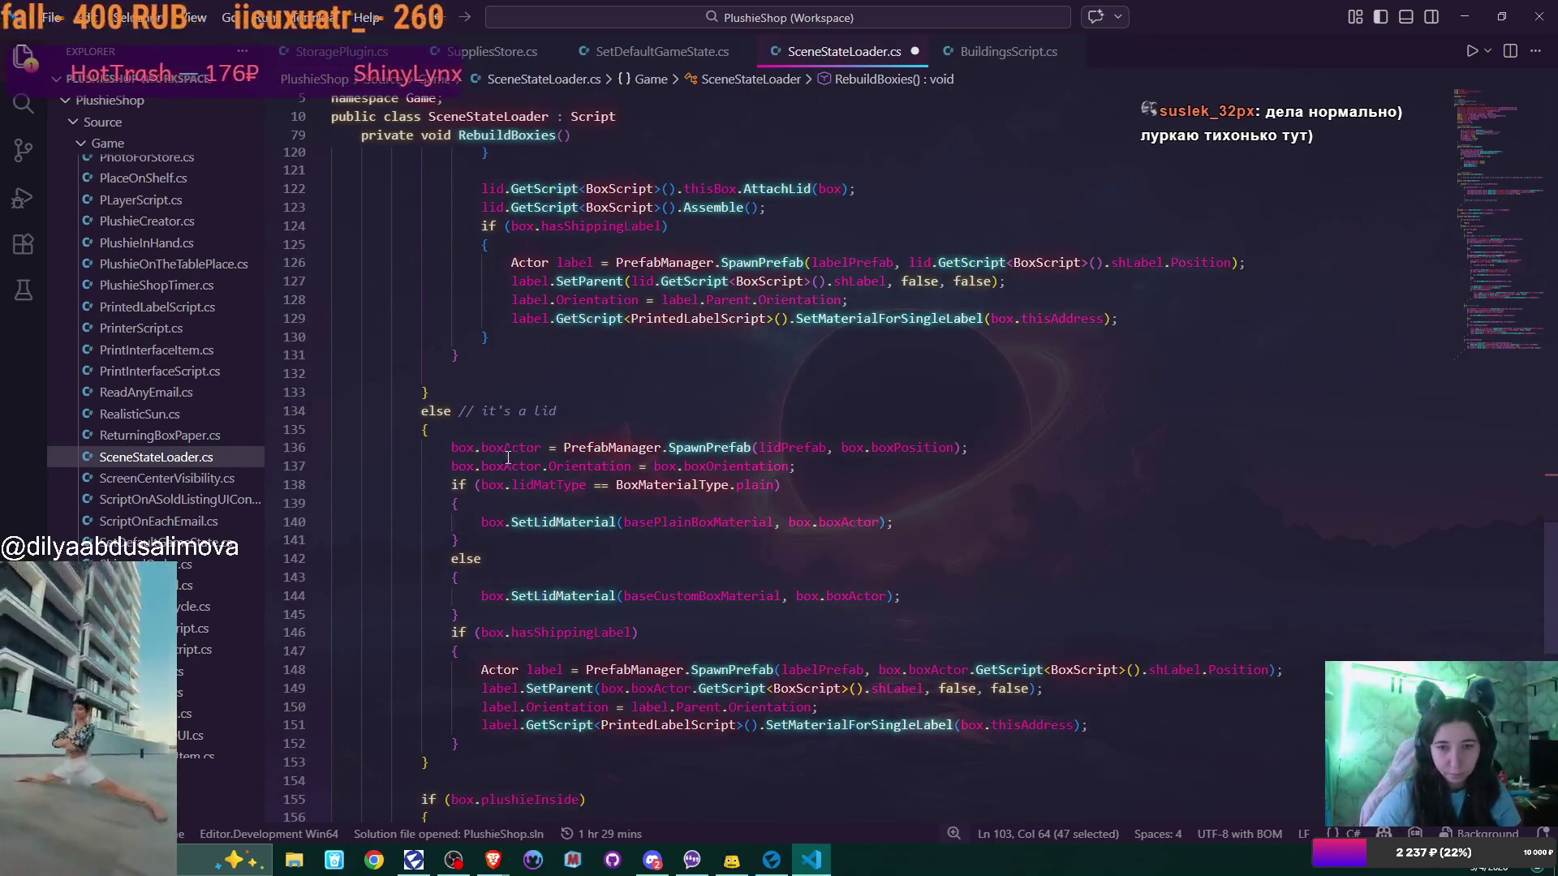
scroll(529, 519, down, 2)
click(505, 531)
key(Return)
key(ctrl+v)
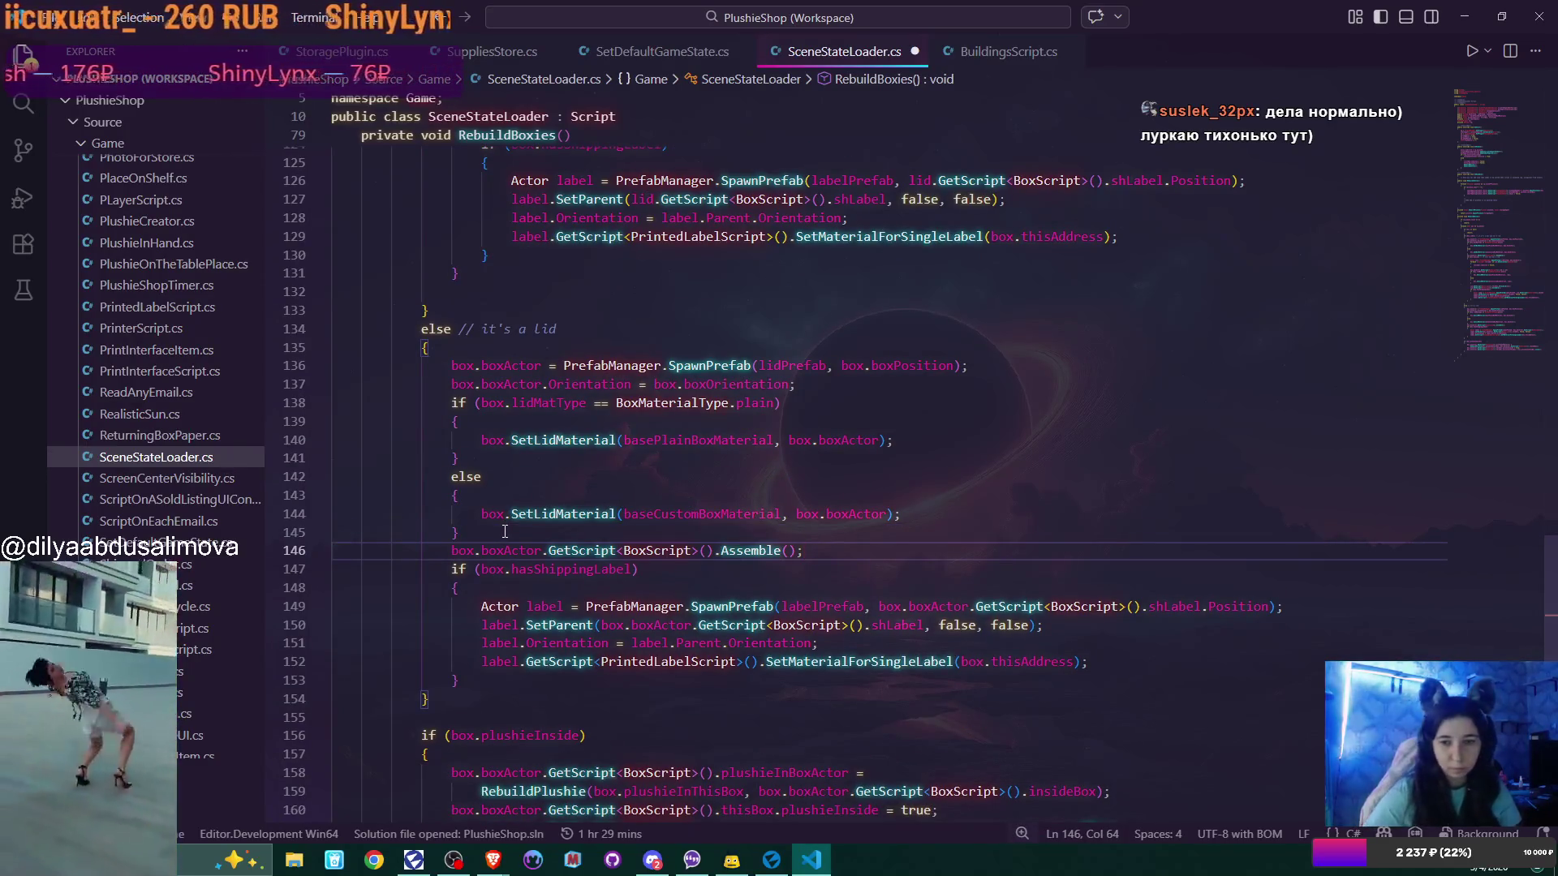
Save SceneStateLoader.cs
scroll(508, 530, down, 3)
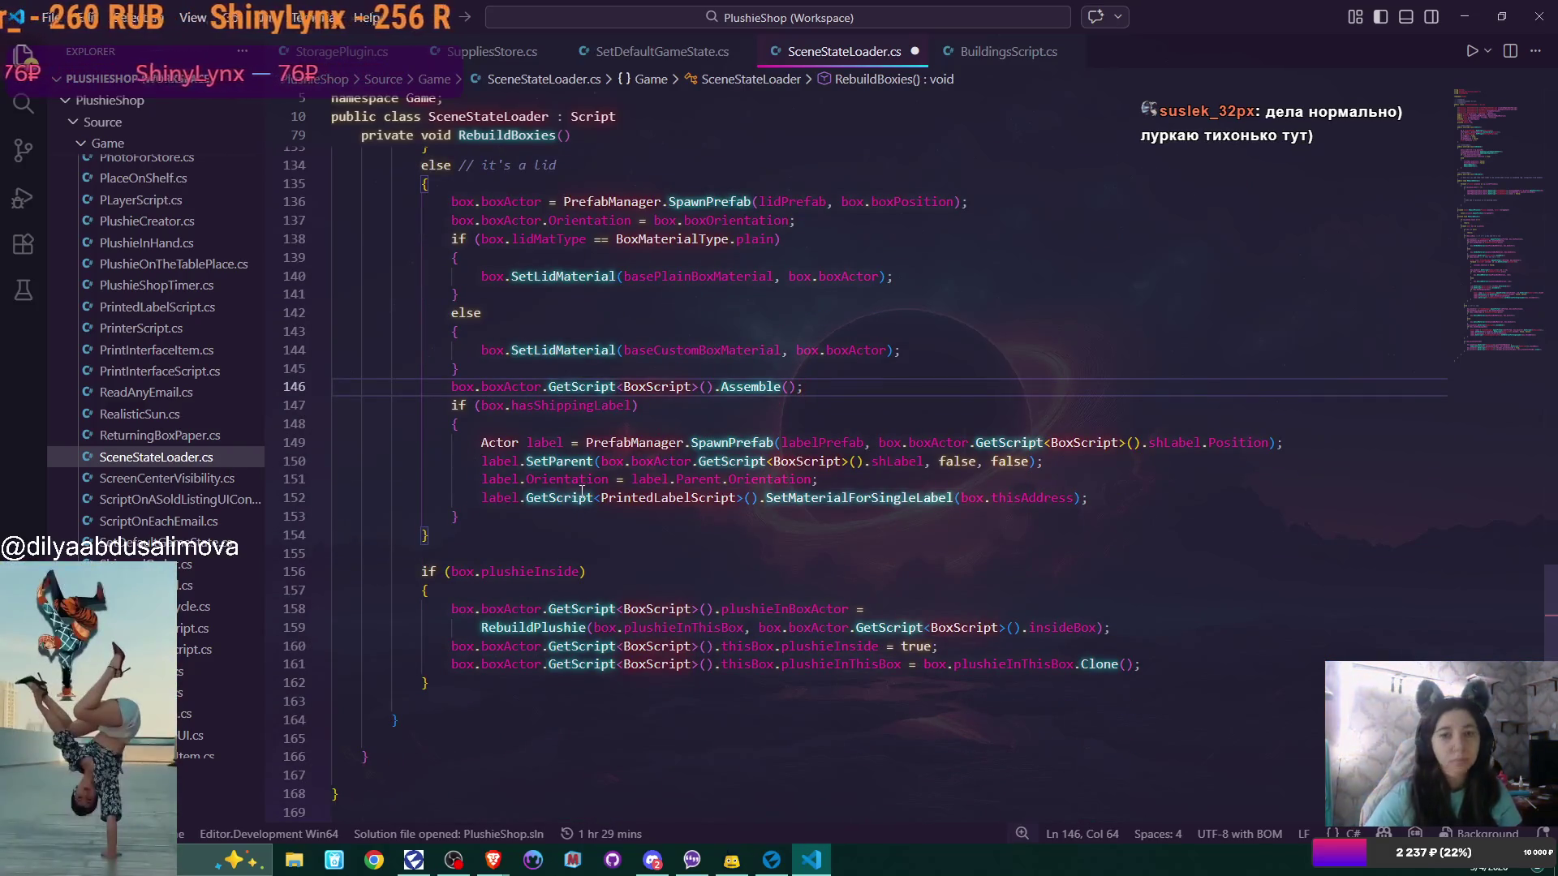
mouse_move(582, 491)
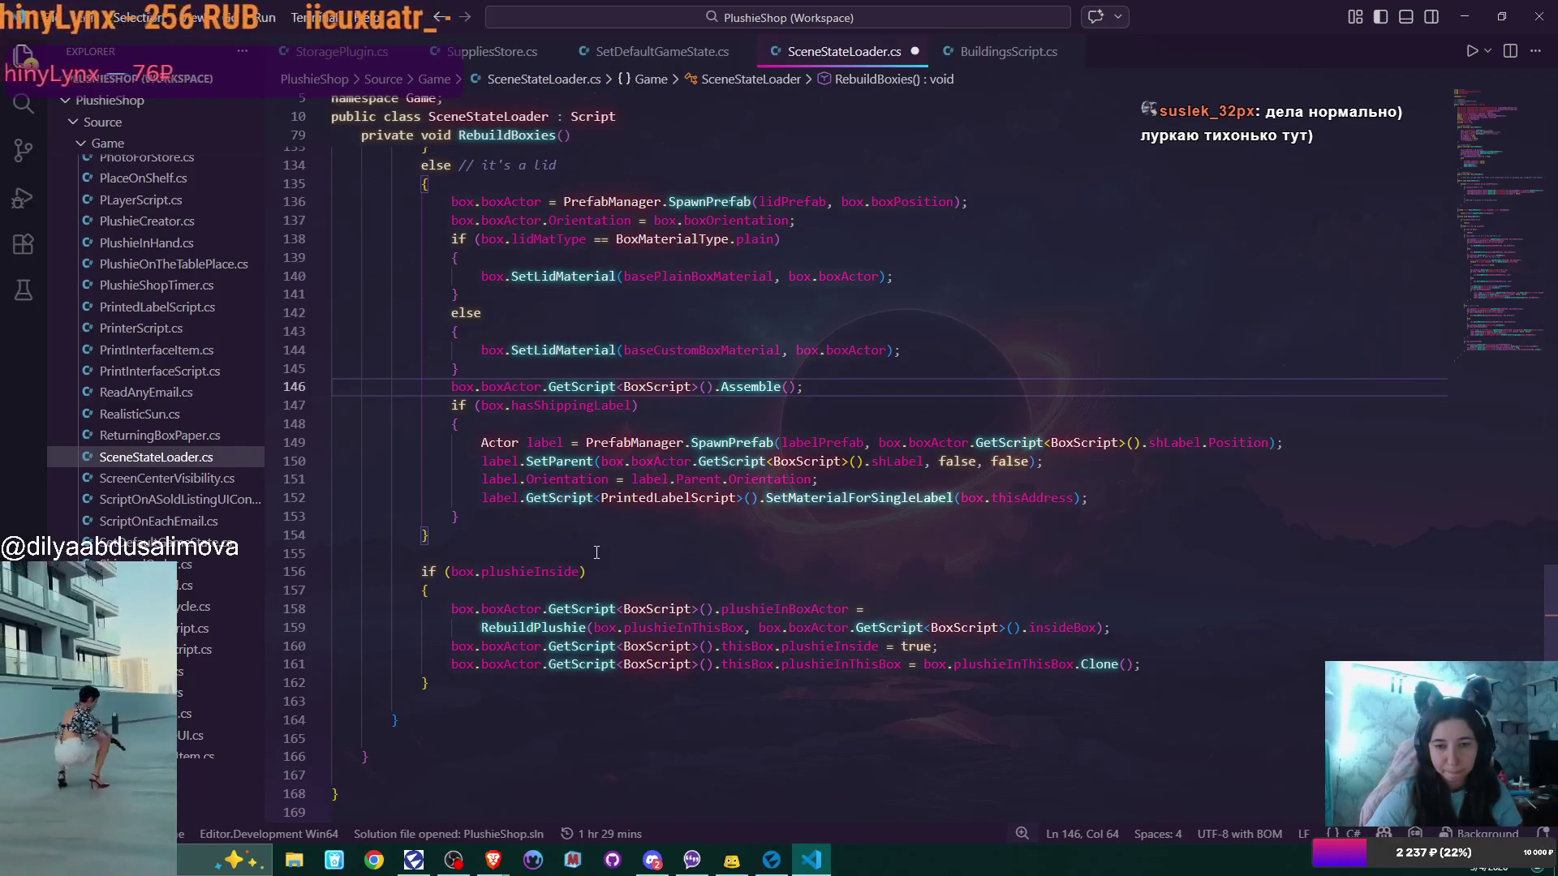
key(ctrl+s)
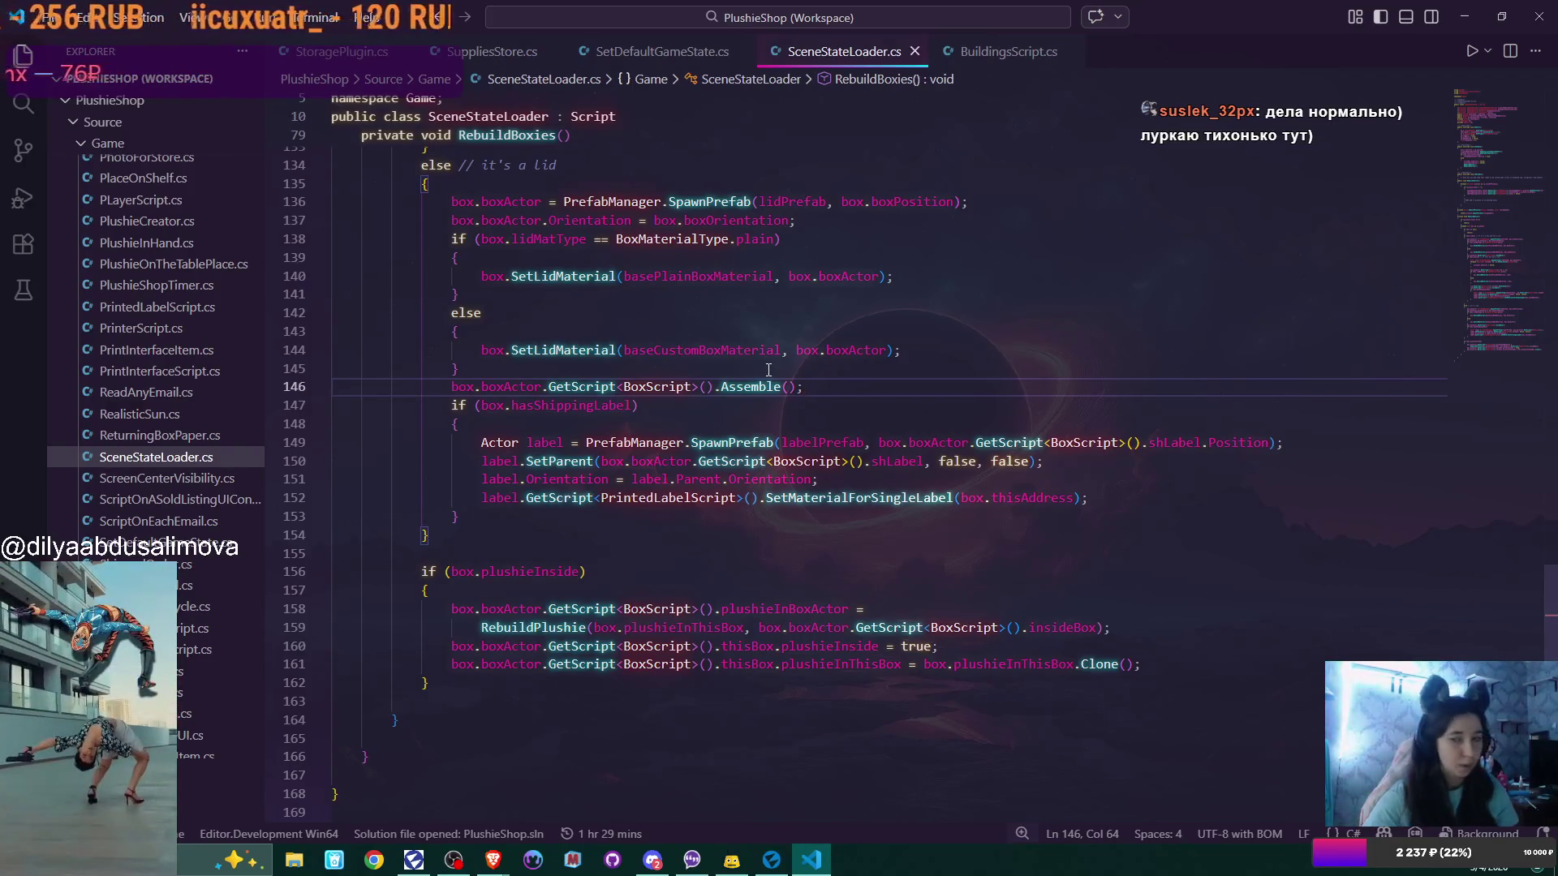
scroll(763, 420, up, 19)
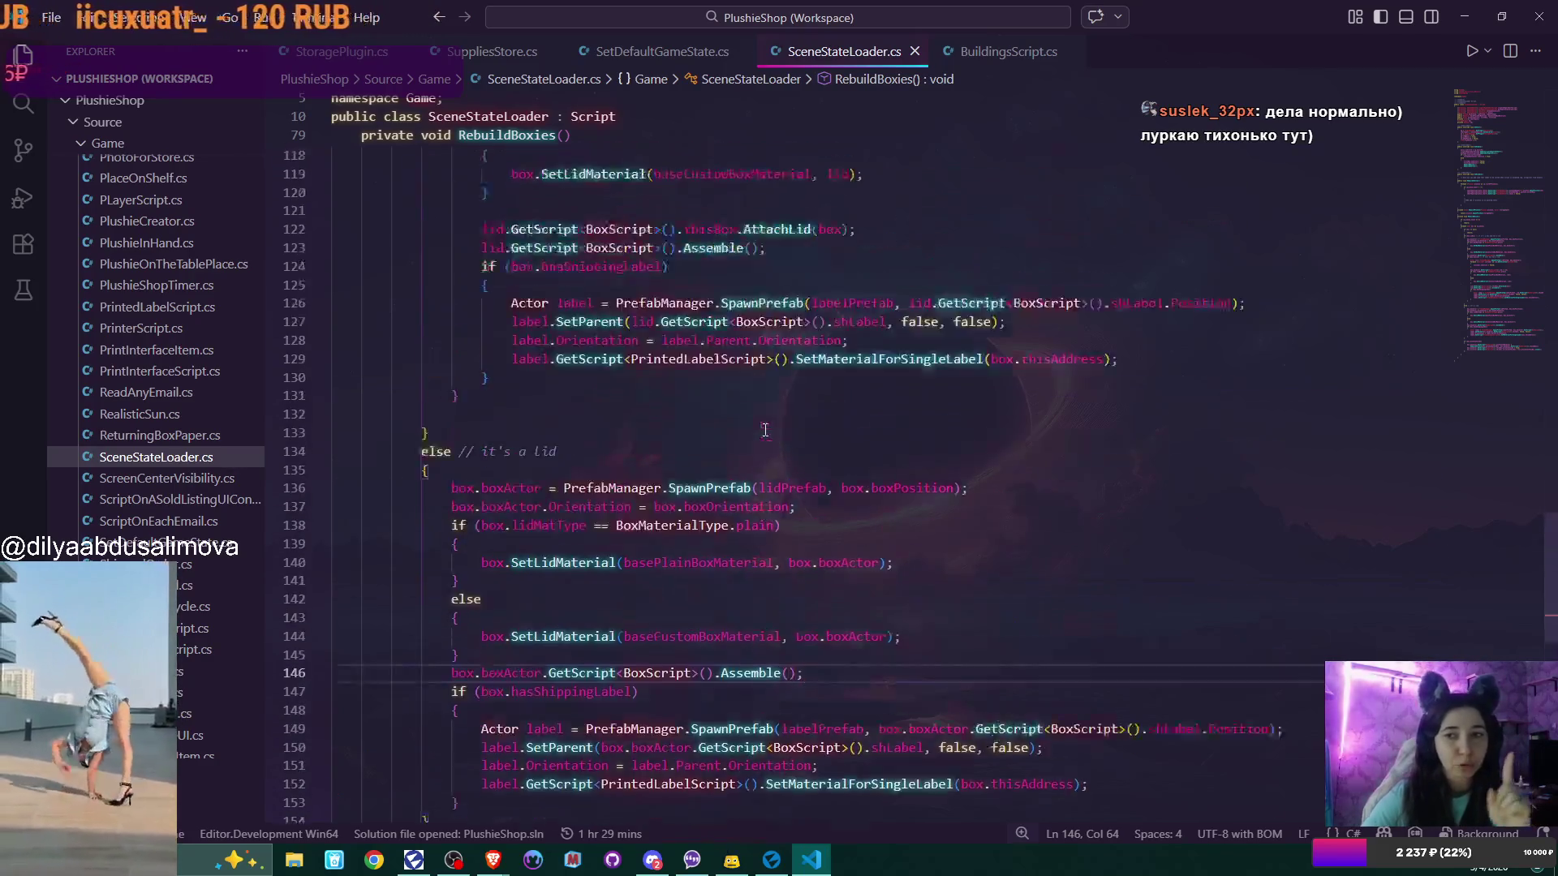
scroll(764, 431, up, 4)
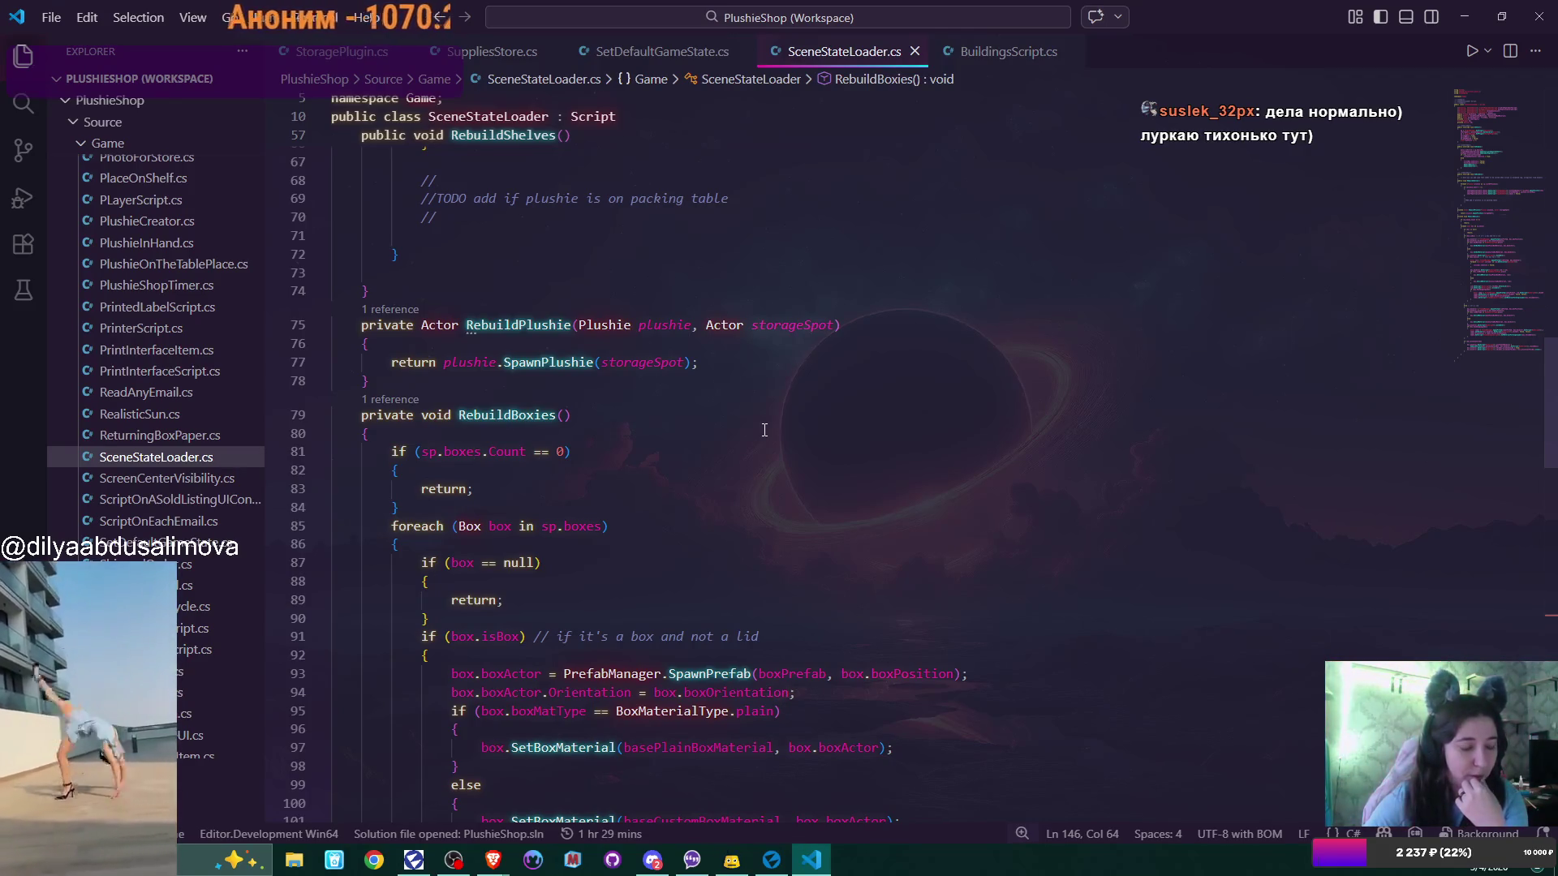
scroll(763, 430, up, 2)
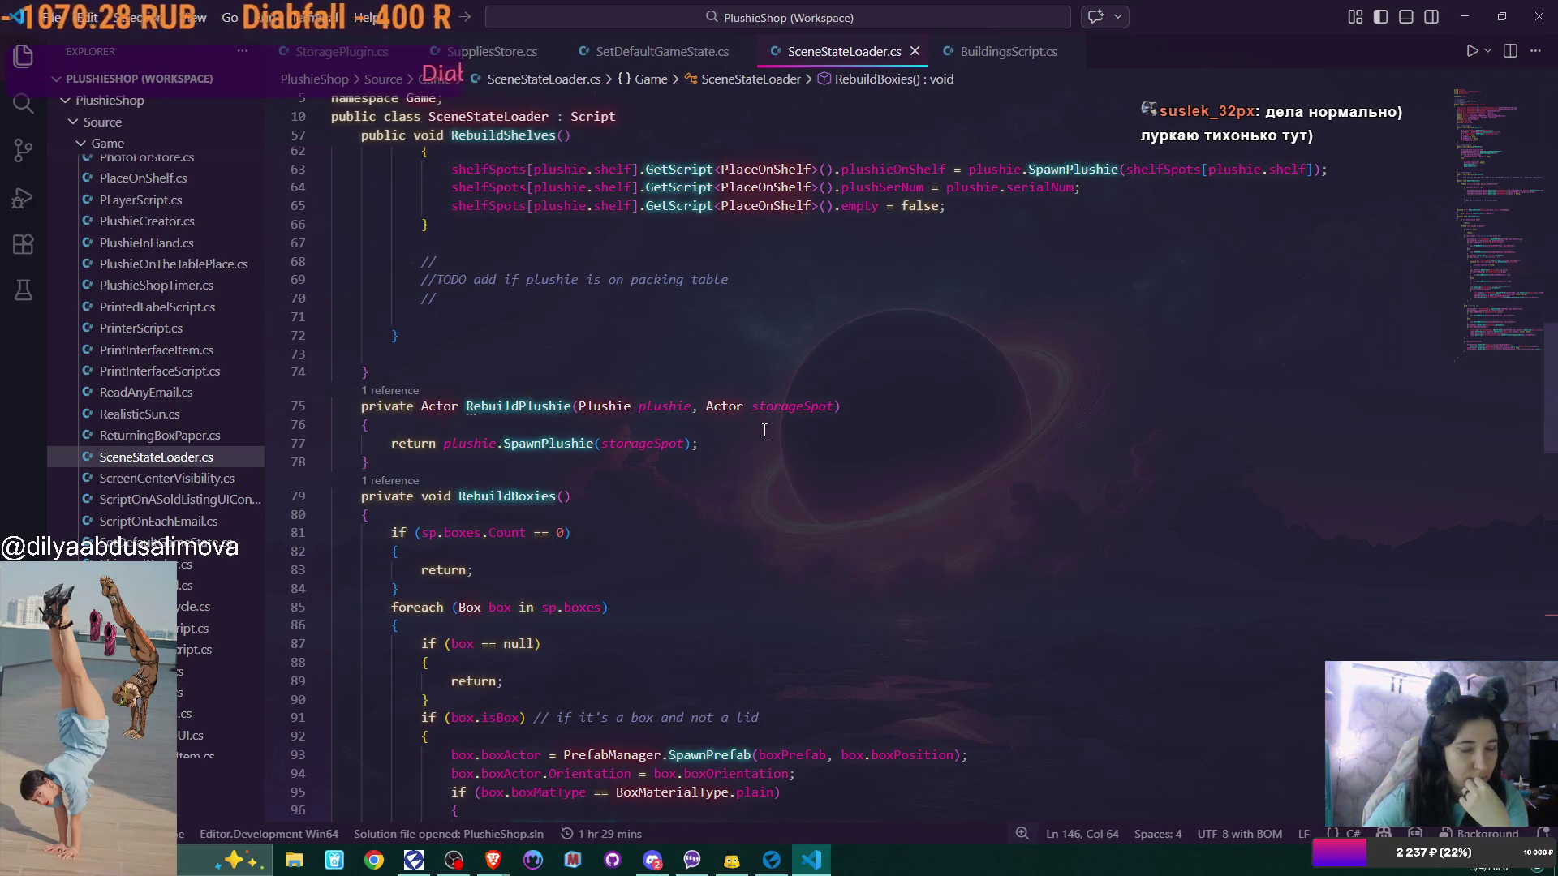
scroll(763, 430, down, 3)
click(403, 386)
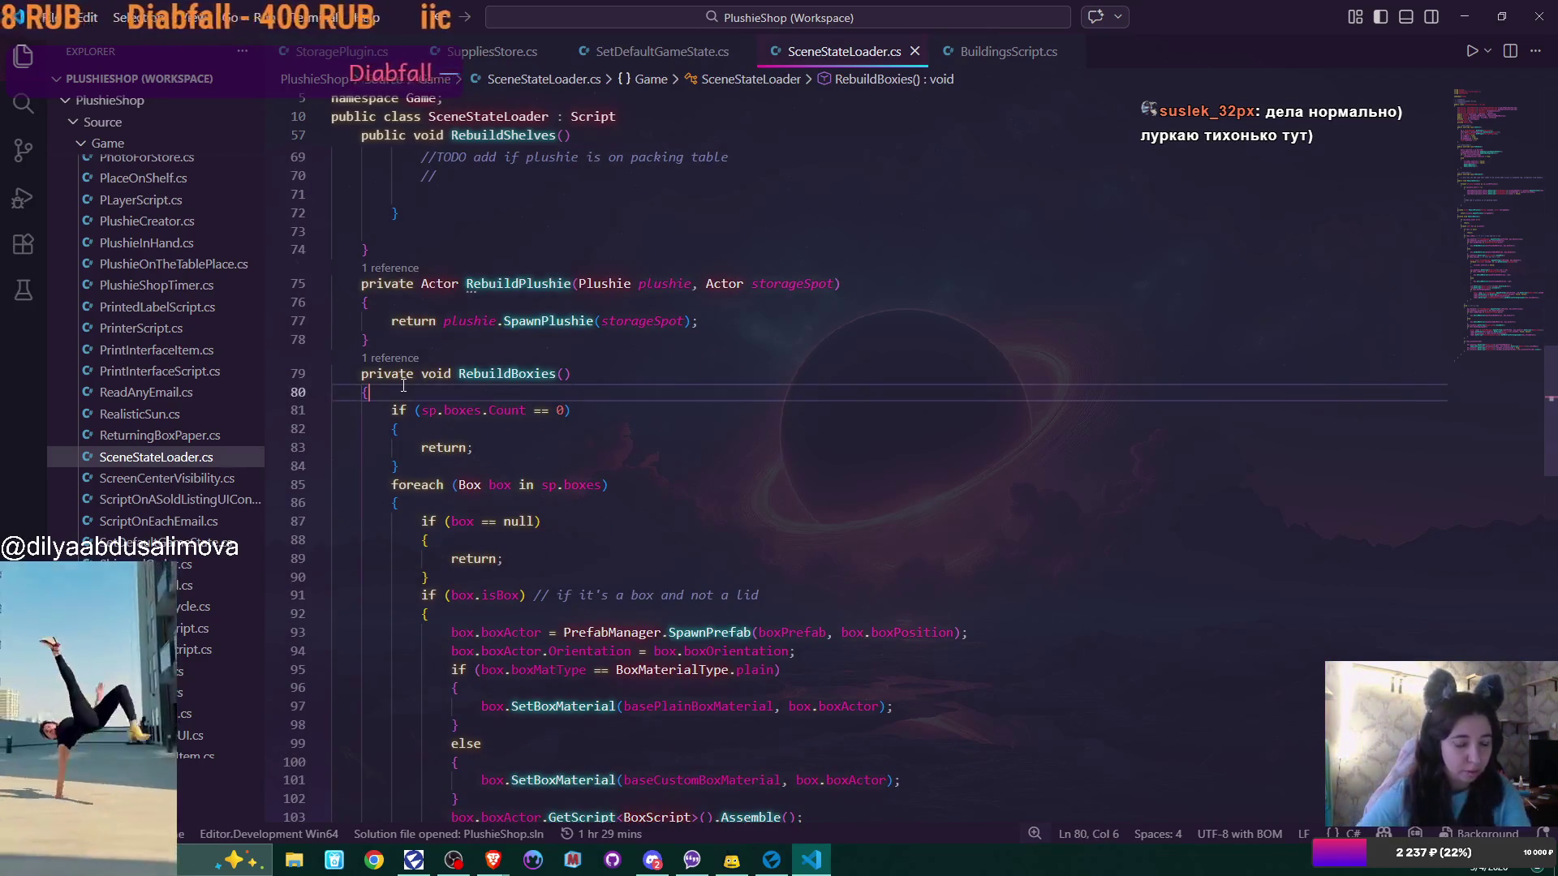
Insert Debug.Log("box count "+sp.boxes.Count); as line 81 of RebuildBoxies and save the file
key(Return)
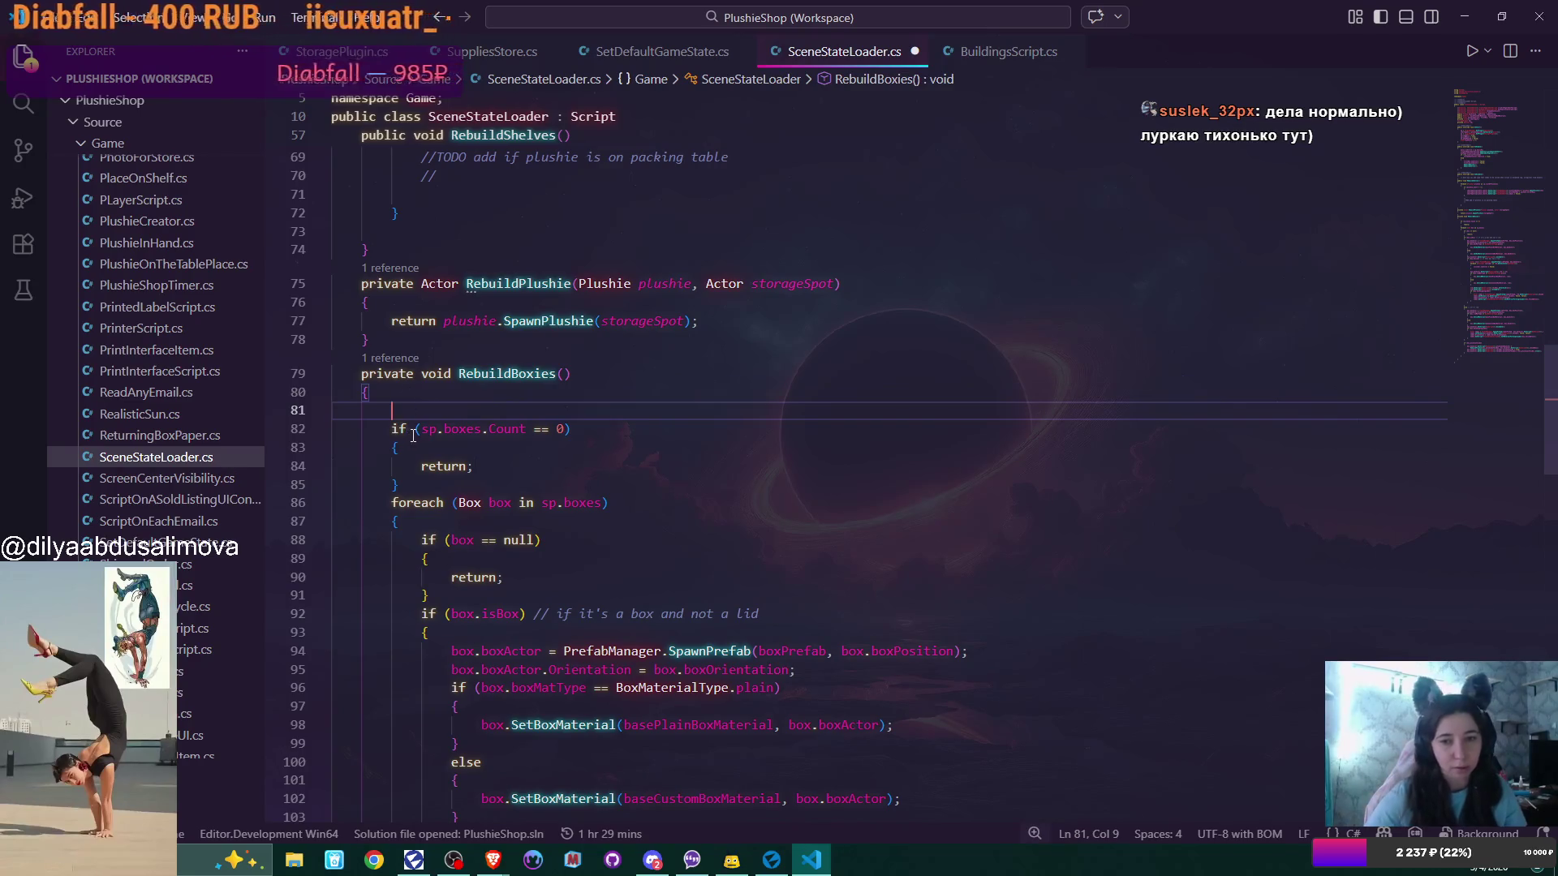
text(Debug.Log()
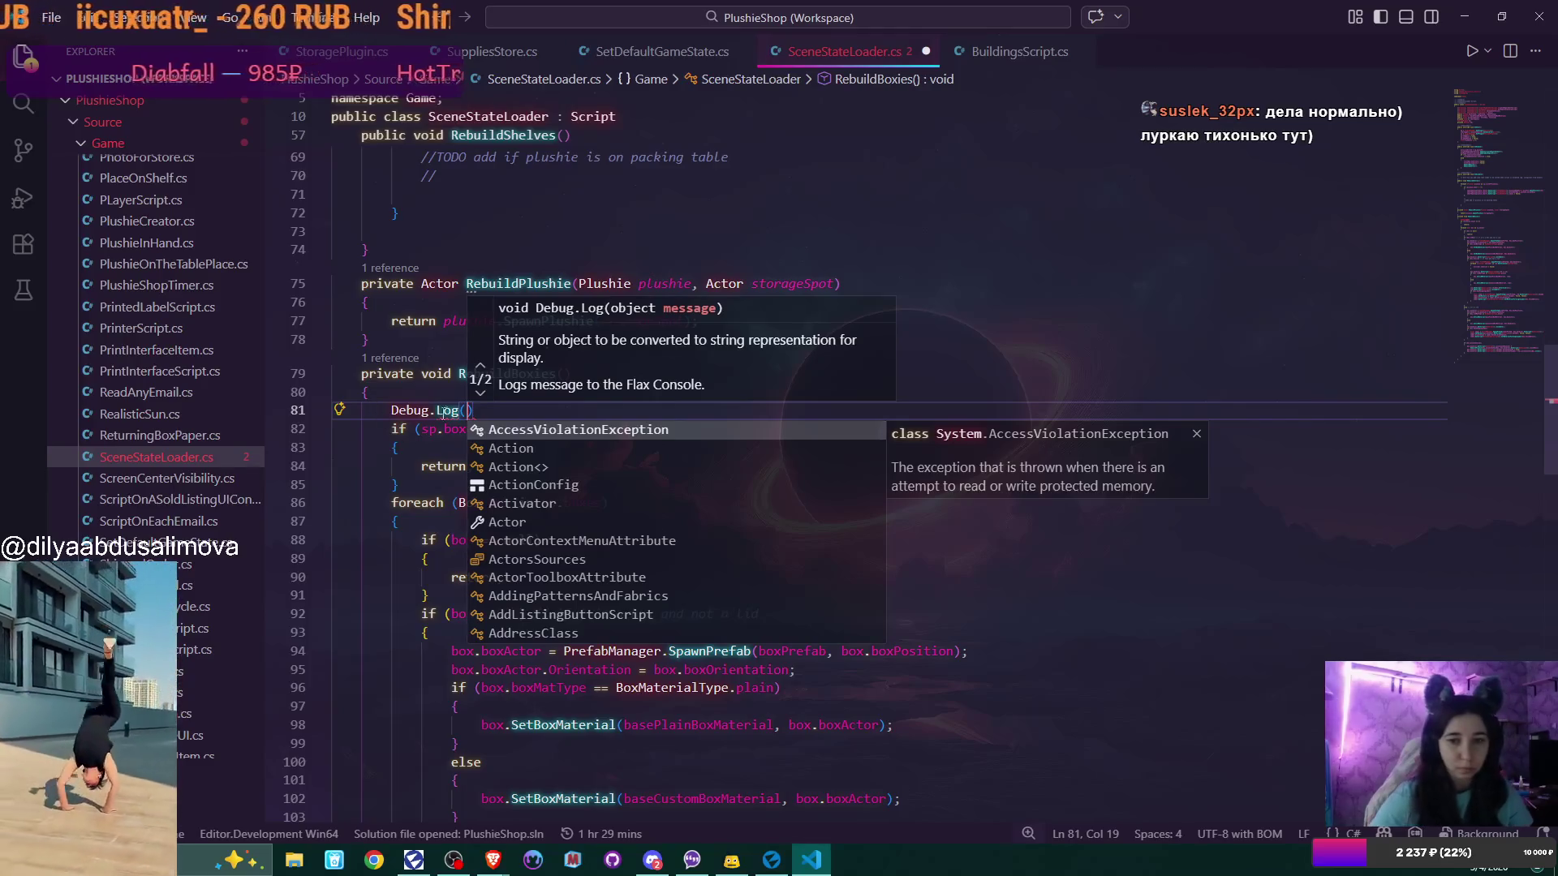
click(444, 414)
drag(421, 429, 527, 434)
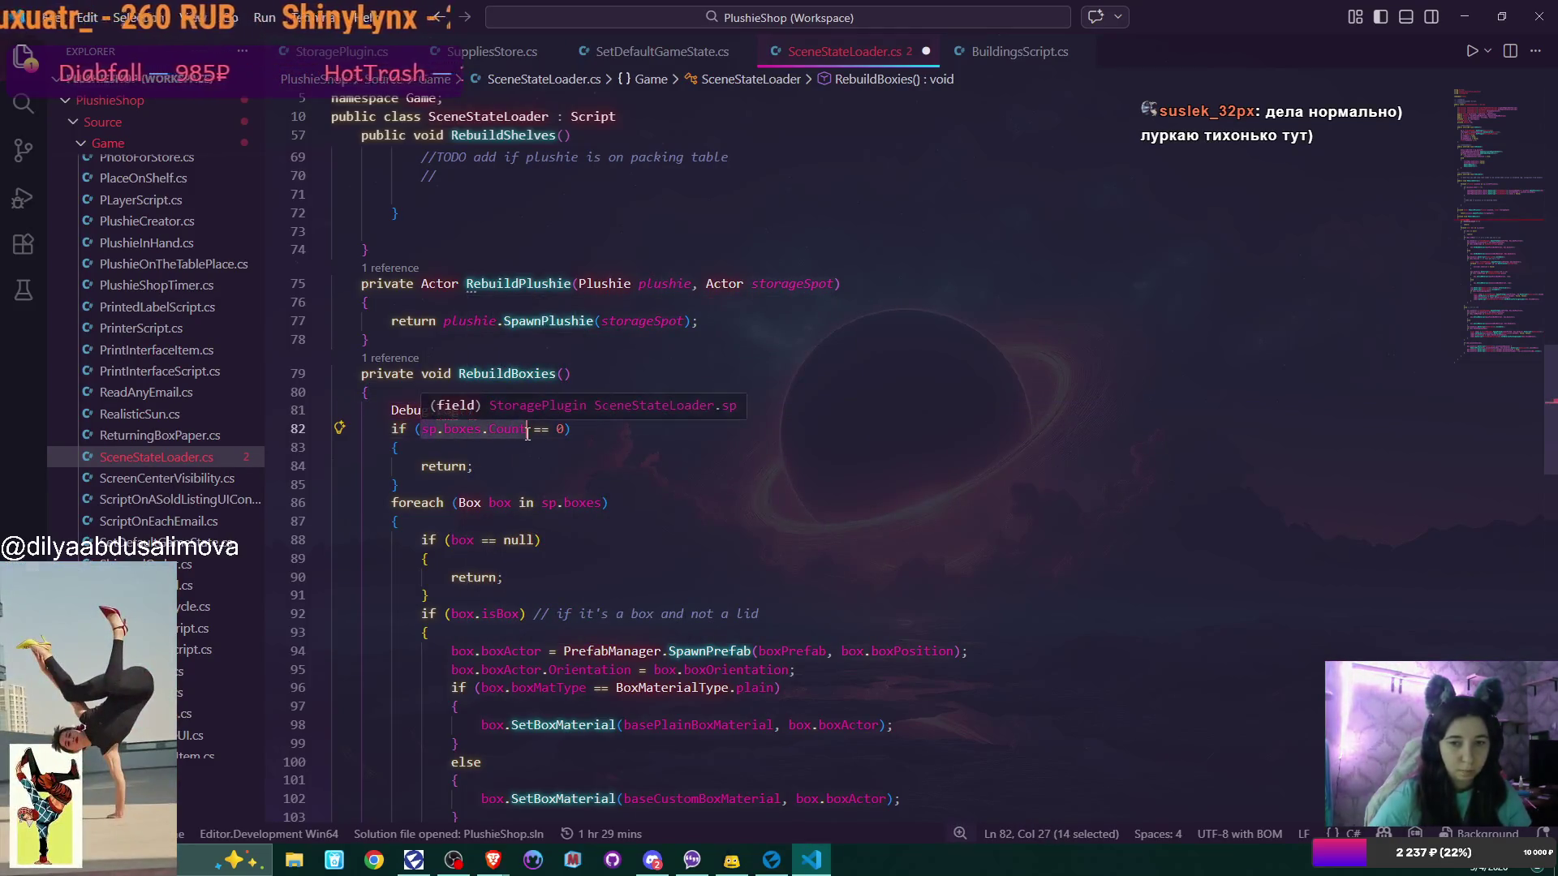
key(Up)
key(Left)
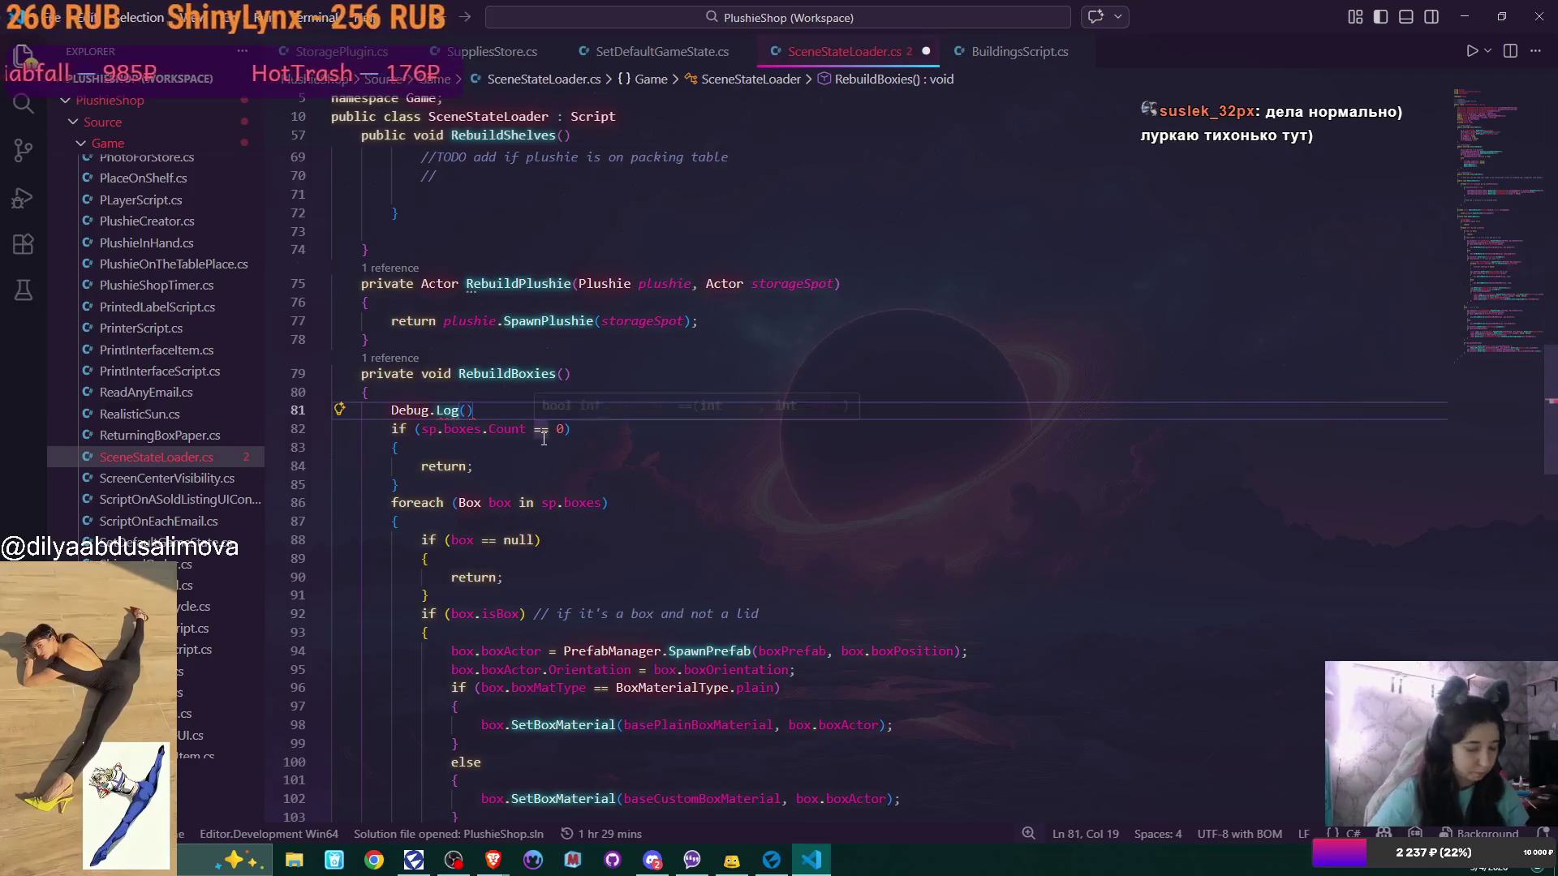
text("box count ")
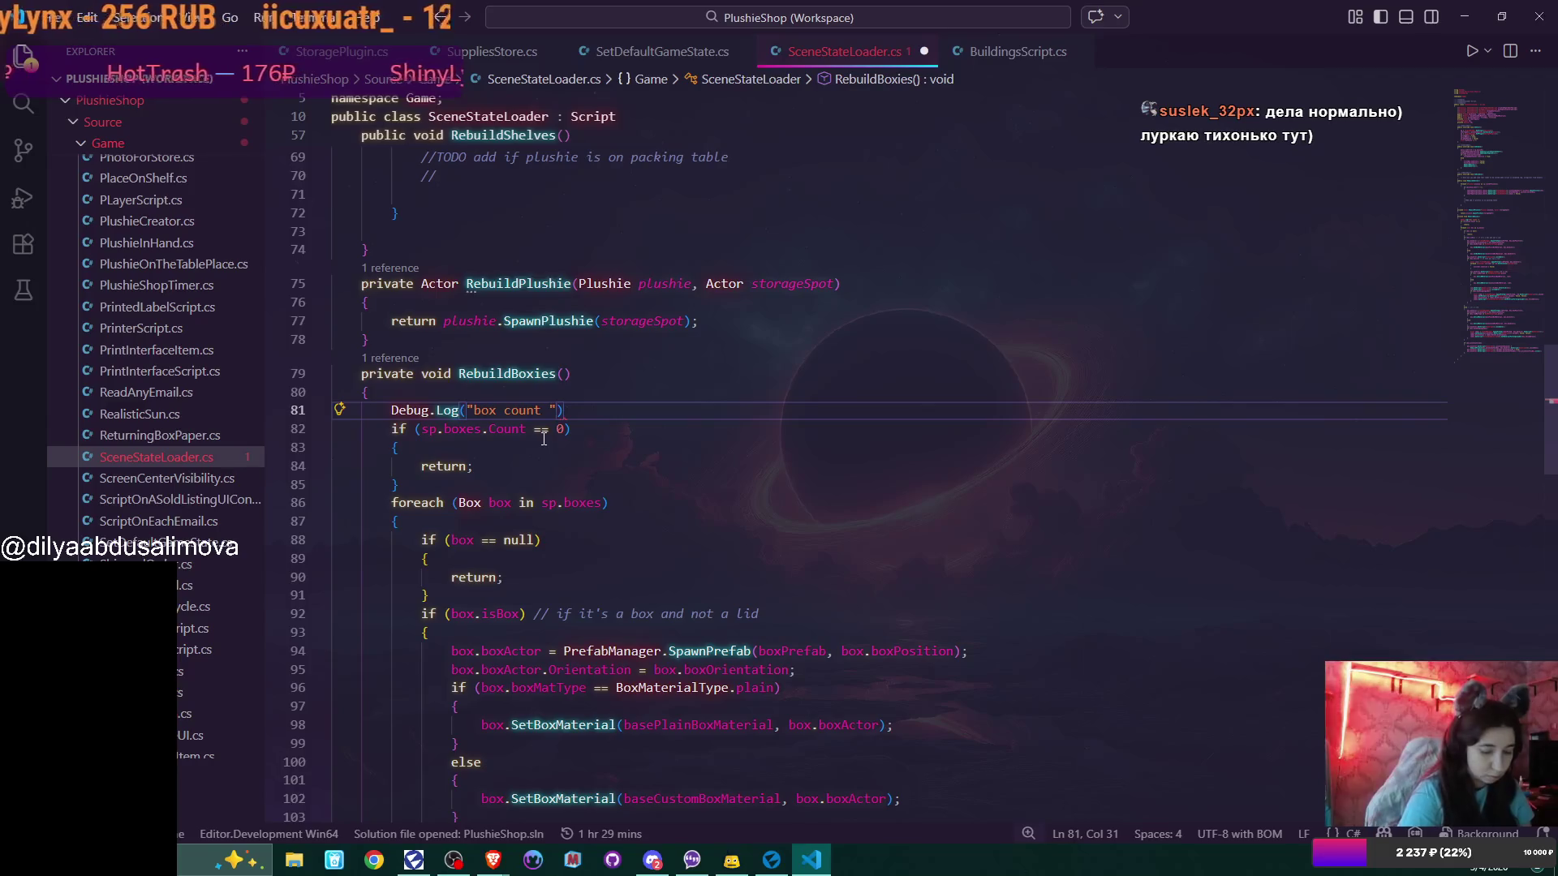
text(+sp.boxes.Count))
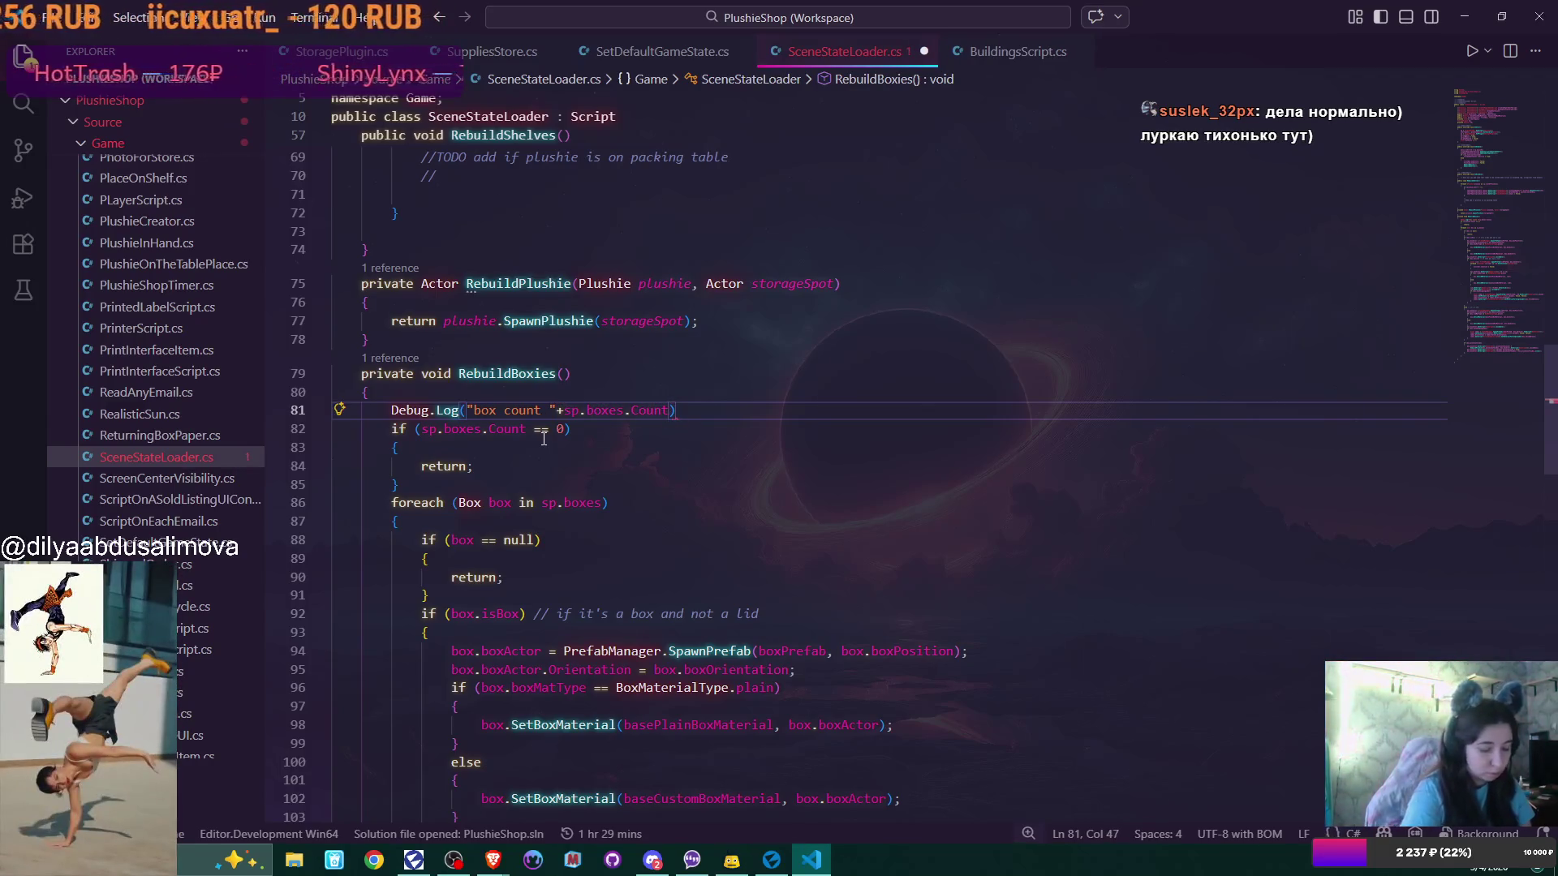
text(;)
key(ctrl+s)
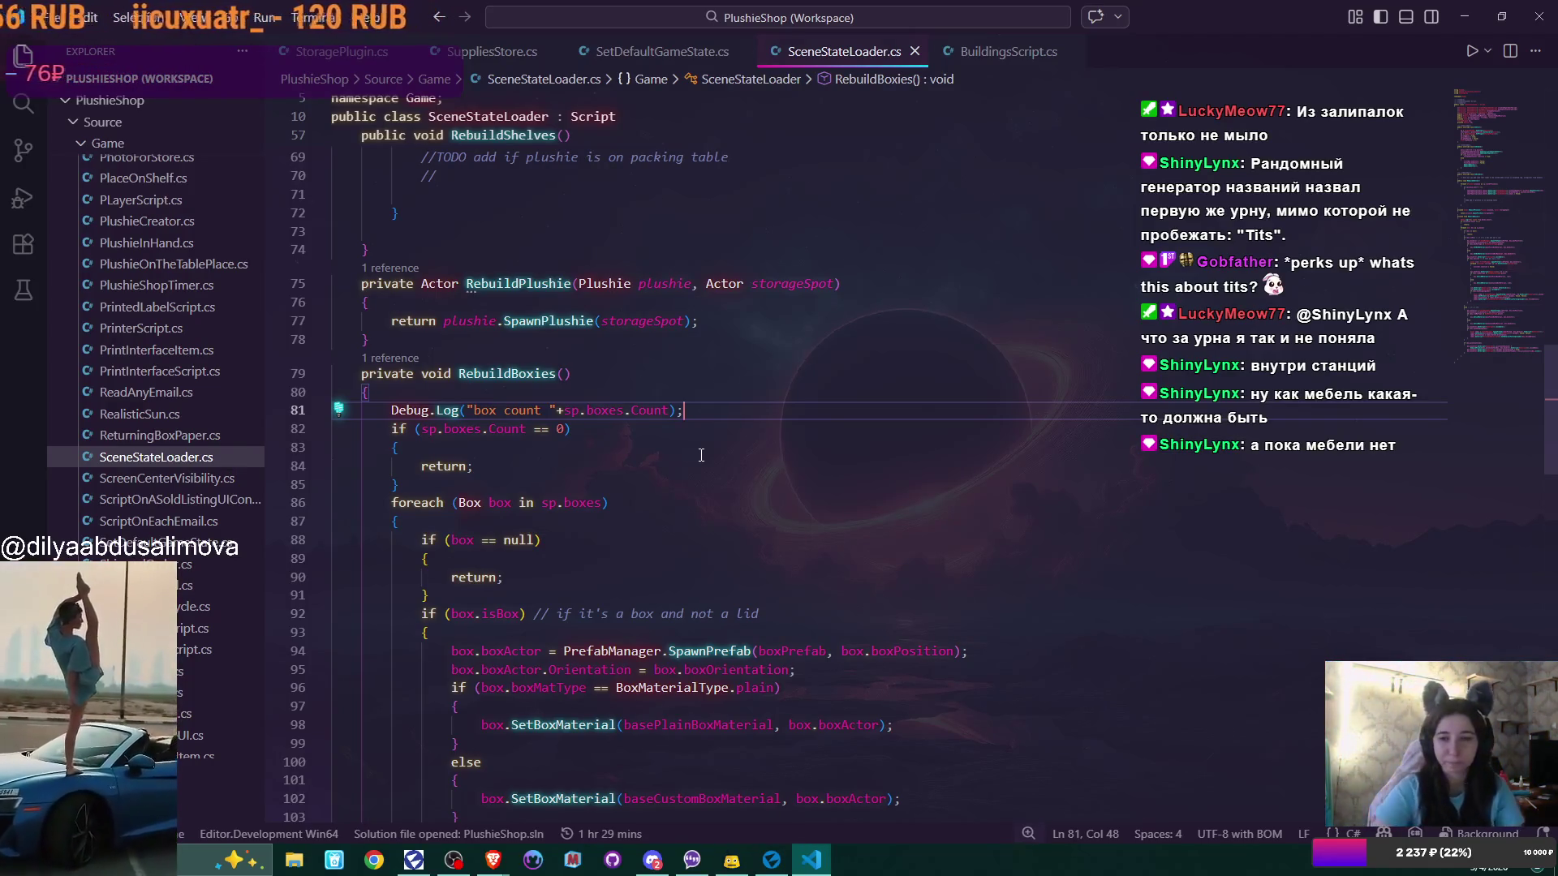
Scroll up to SceneStateLoader.cs's serialized fields and OnStart, then open SleepAwakeCycle.cs
scroll(701, 456, up, 2)
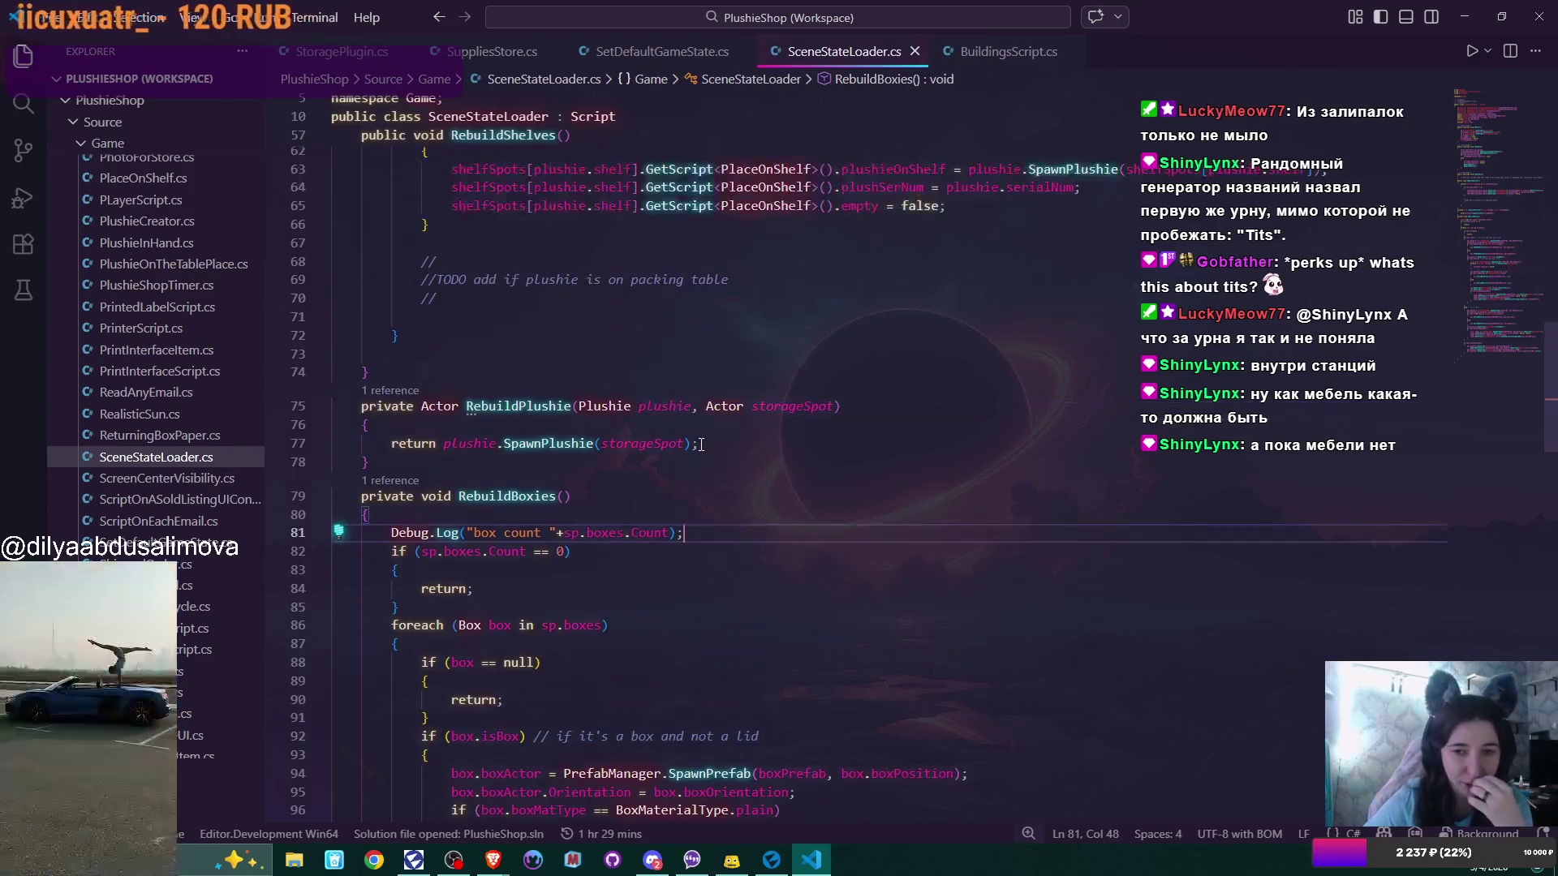
scroll(701, 444, up, 2)
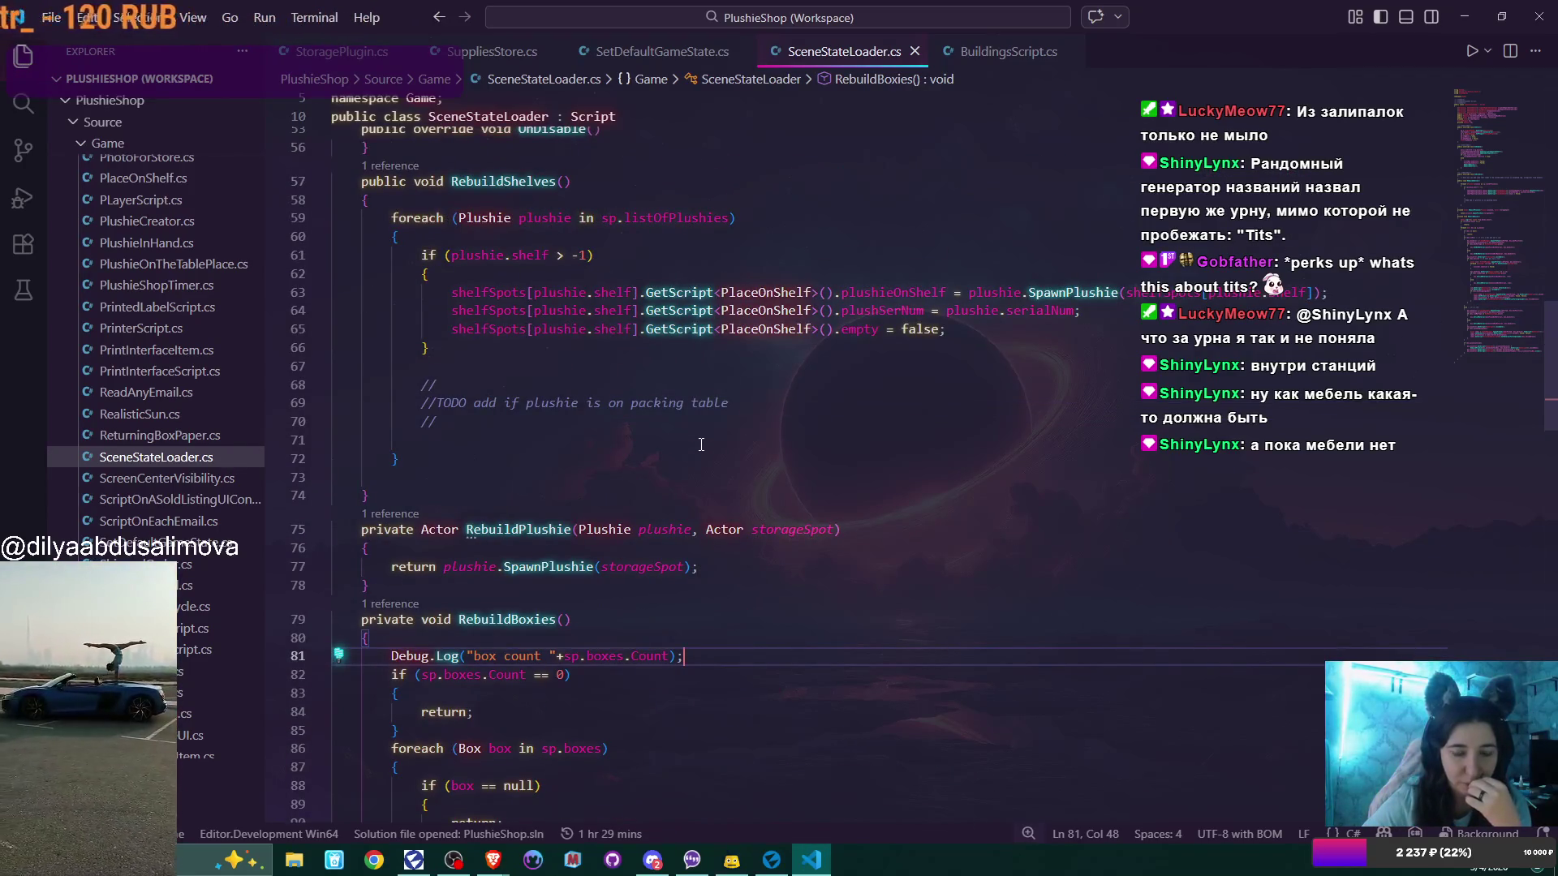
scroll(701, 444, up, 1)
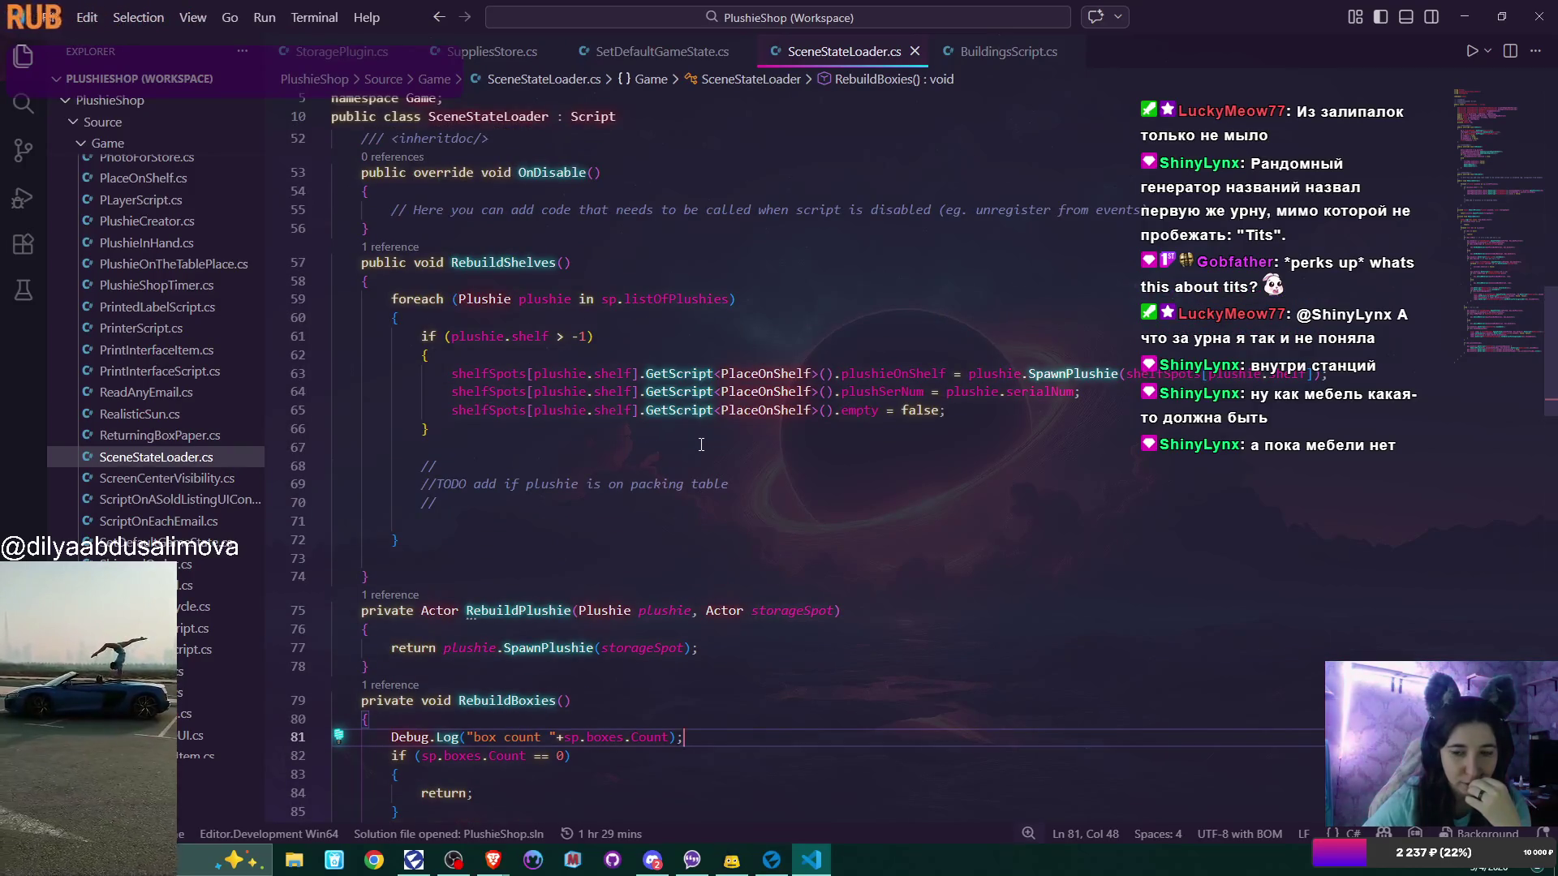
scroll(701, 445, up, 2)
scroll(701, 445, up, 4)
scroll(701, 445, up, 8)
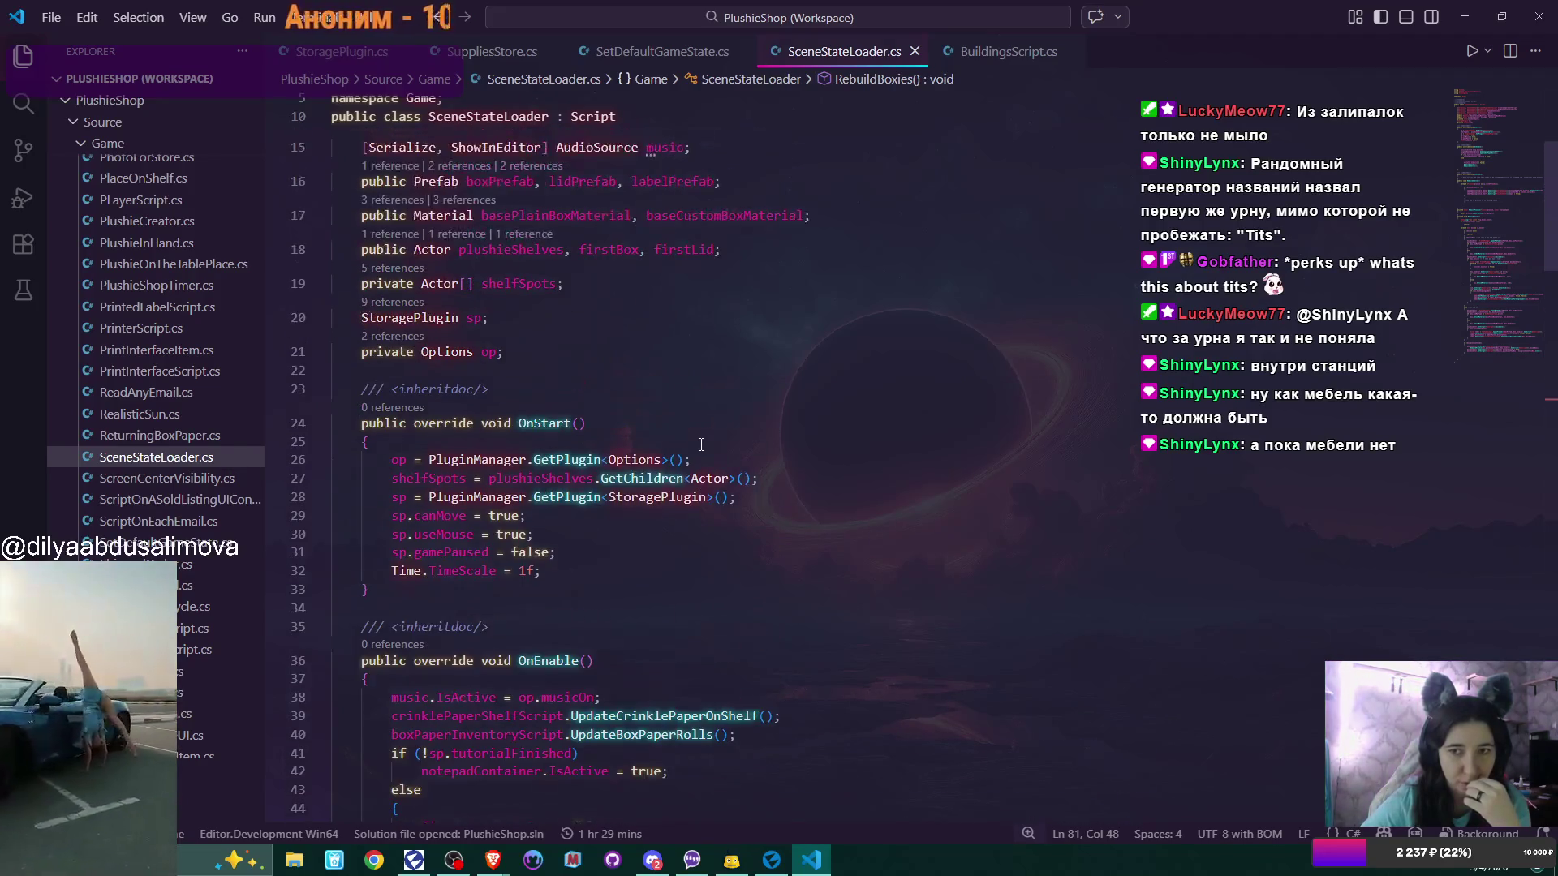
scroll(701, 444, up, 2)
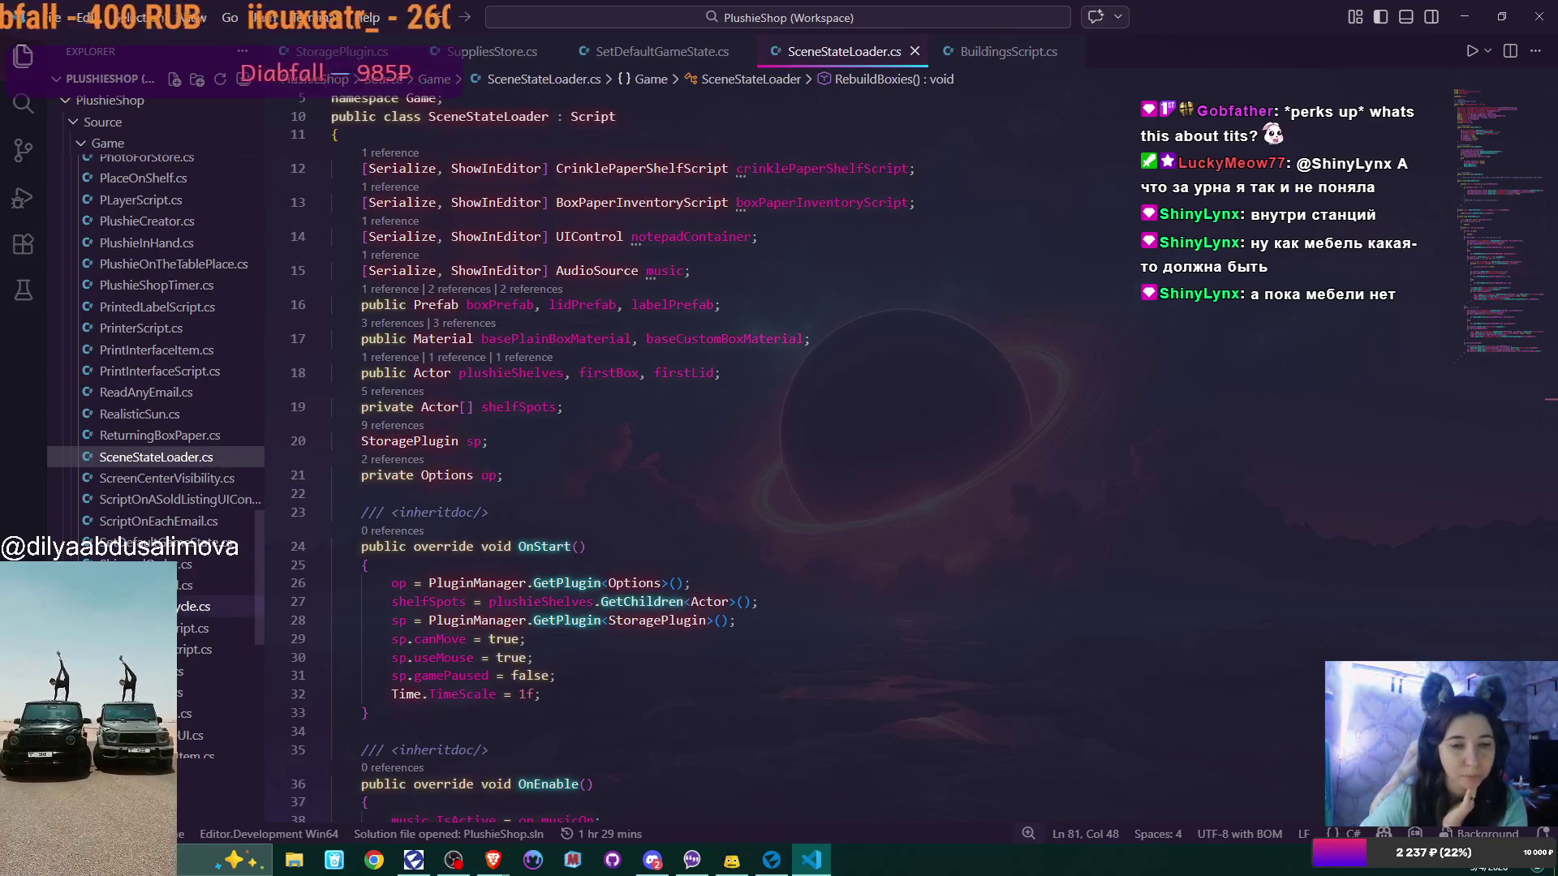
click(199, 606)
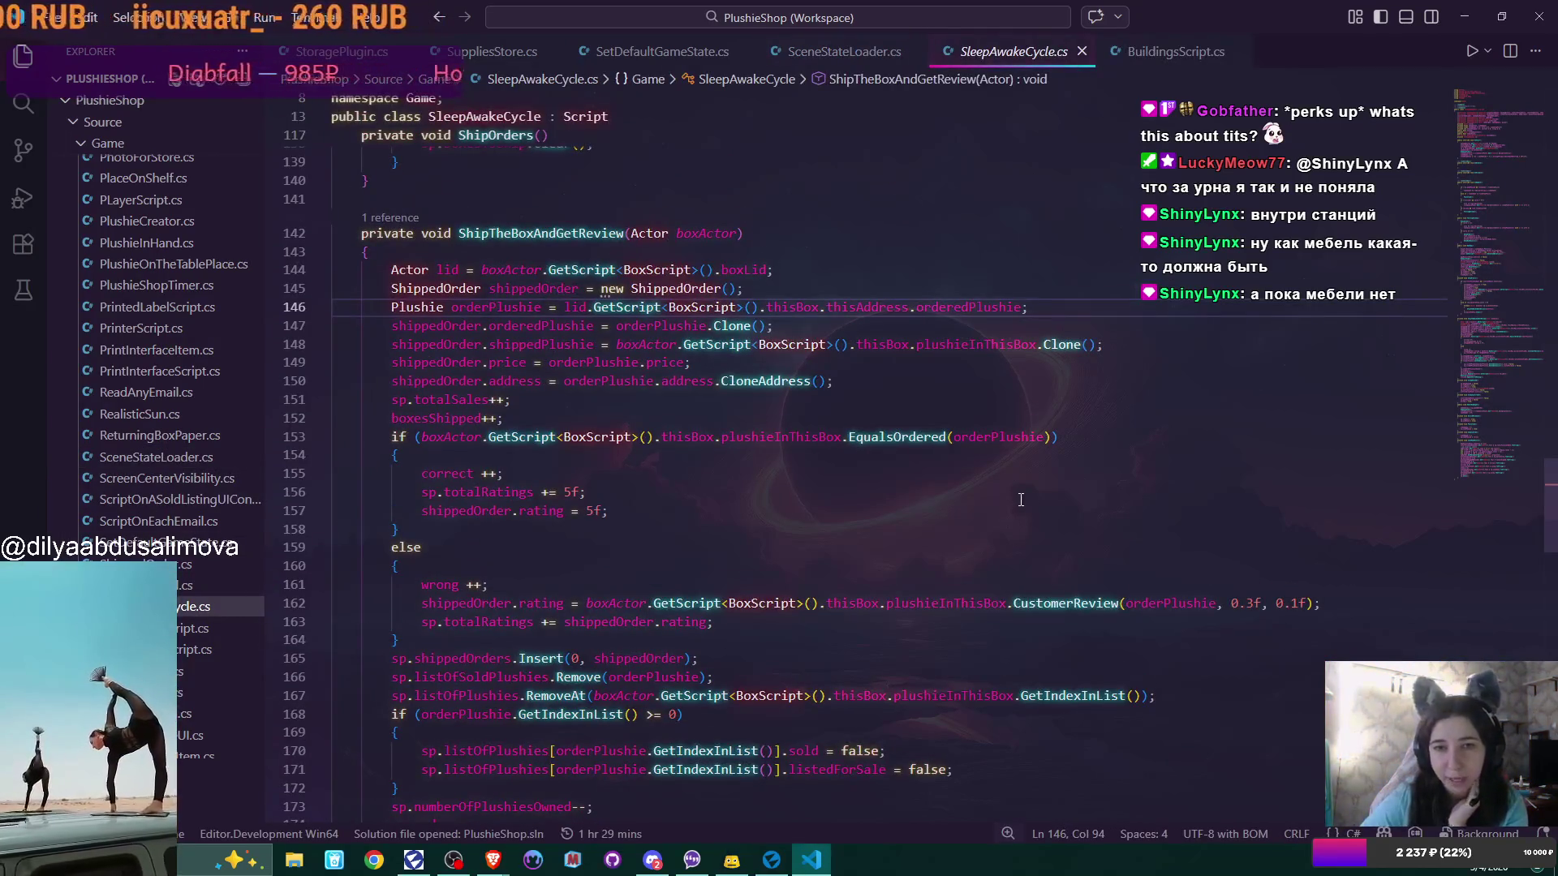
Go to the end of line 127 in SleepAwakeCycle.cs's ShipOrders method
scroll(1021, 499, up, 9)
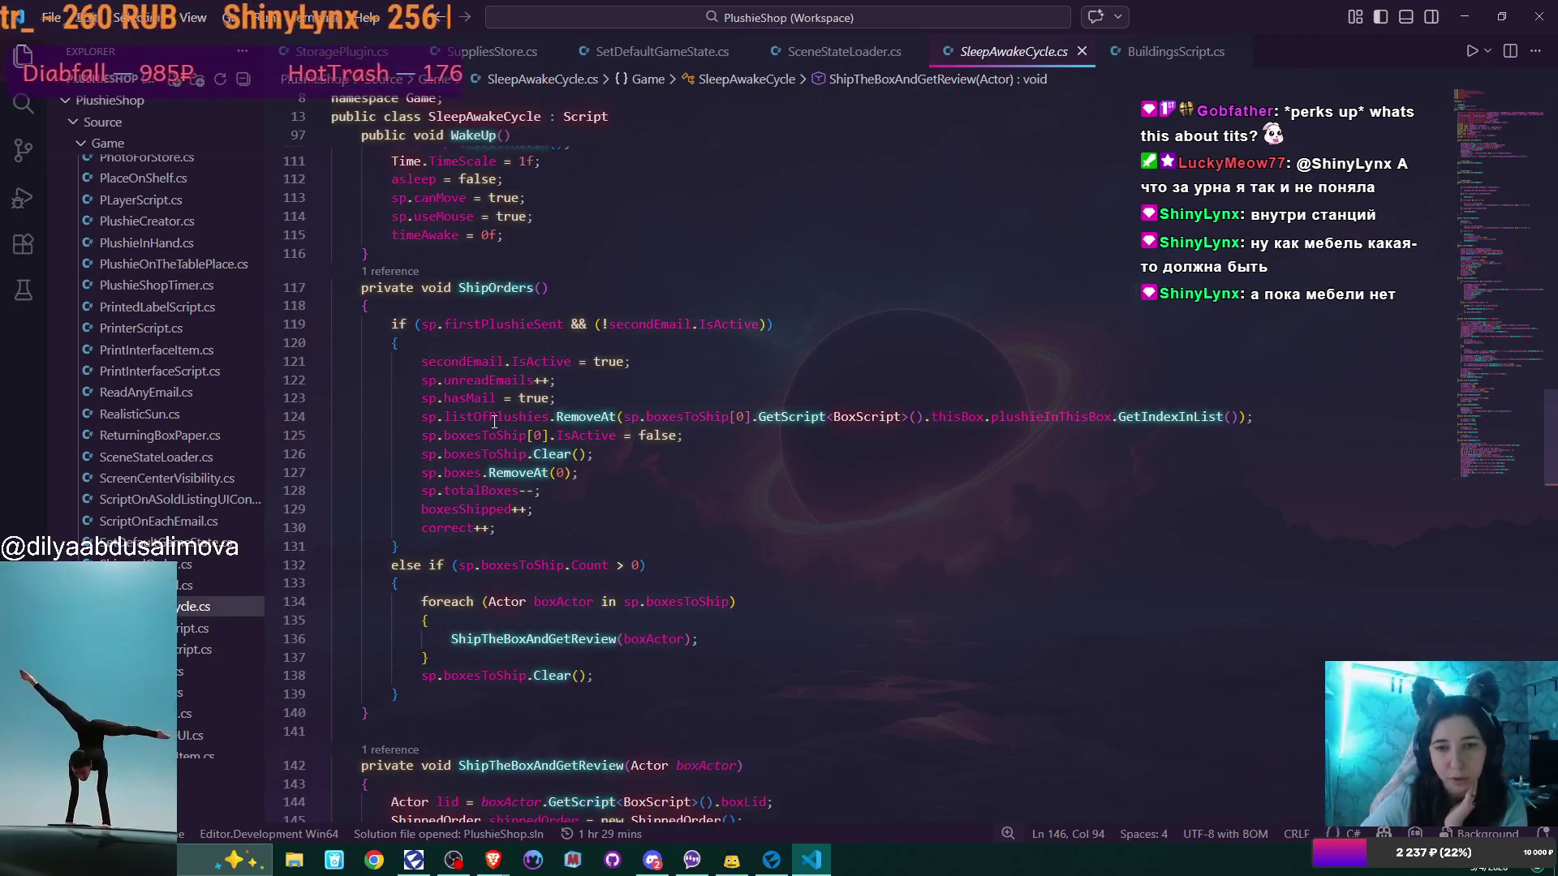
click(661, 474)
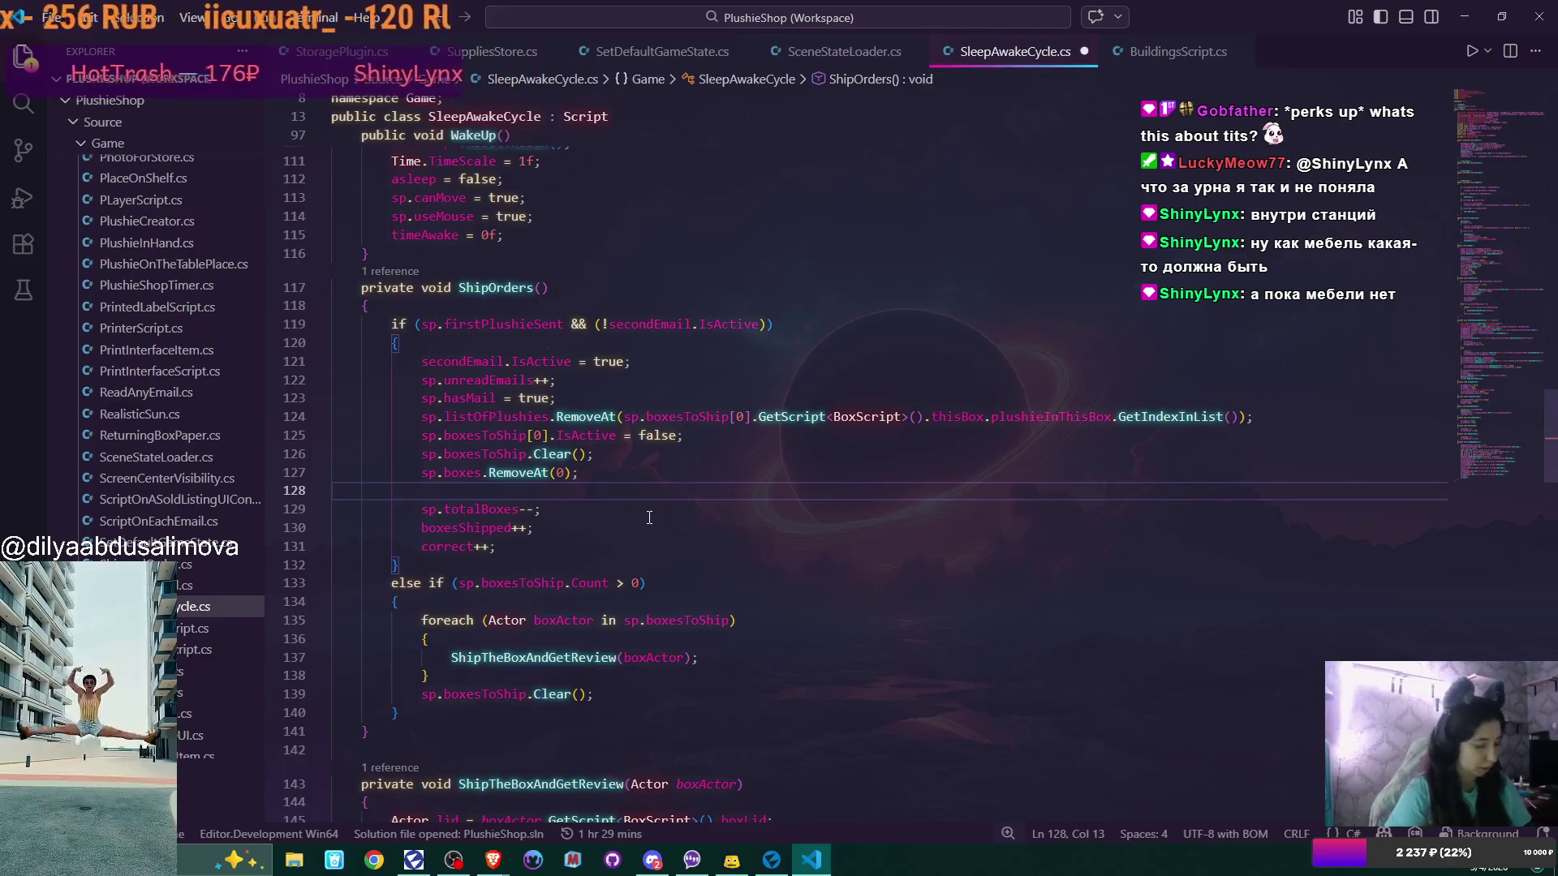
Add Debug.Log(sp.boxes.Count + " boxes after shipping"); on line 128 and copy that line
text(Debug.Lo)
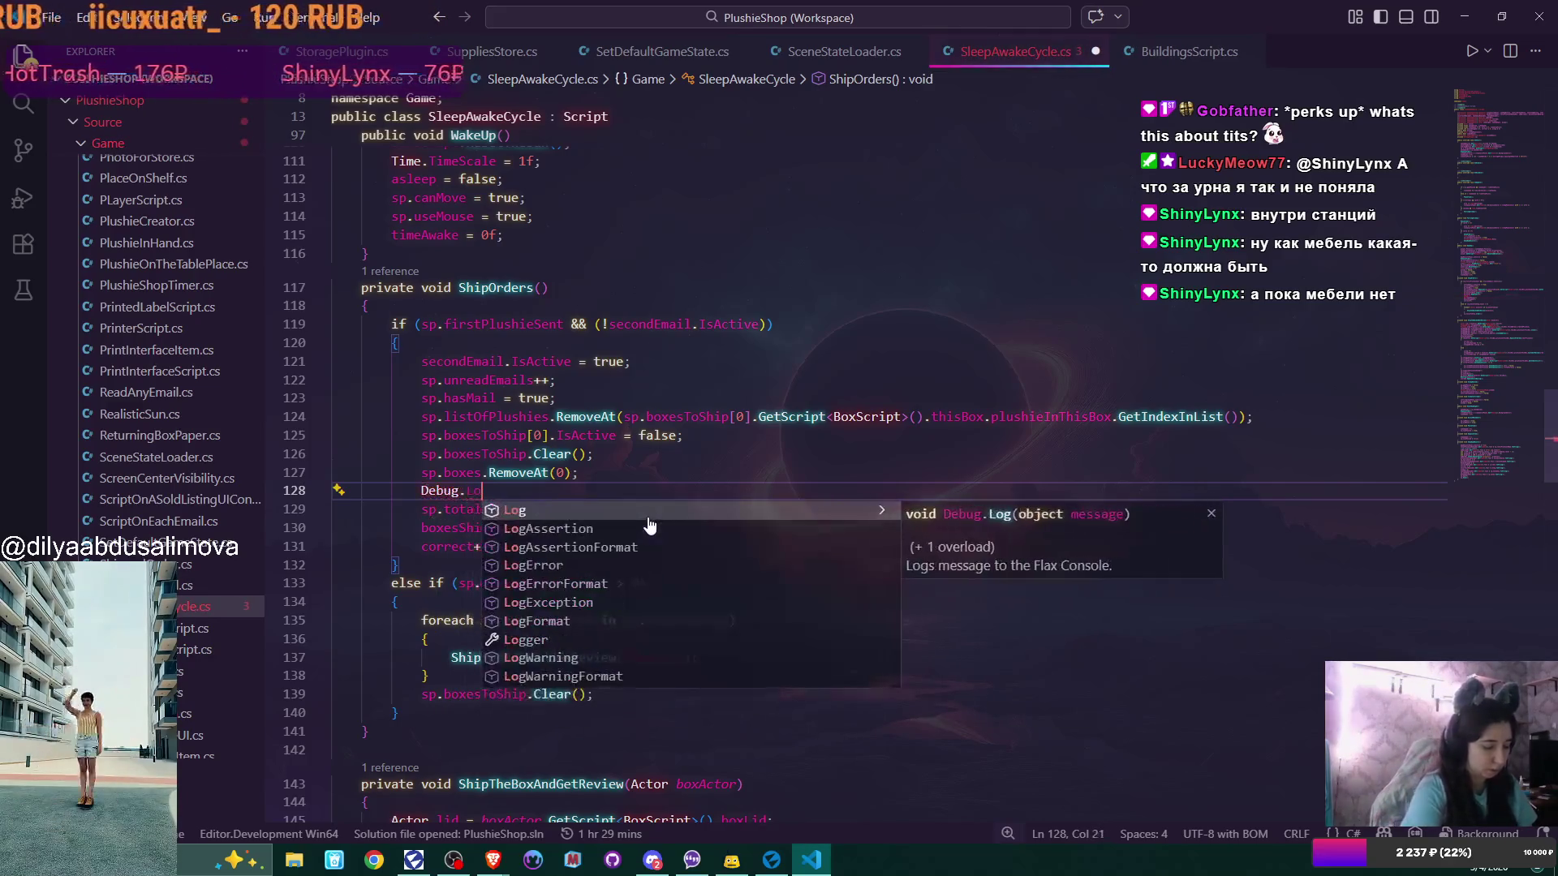
text(g()
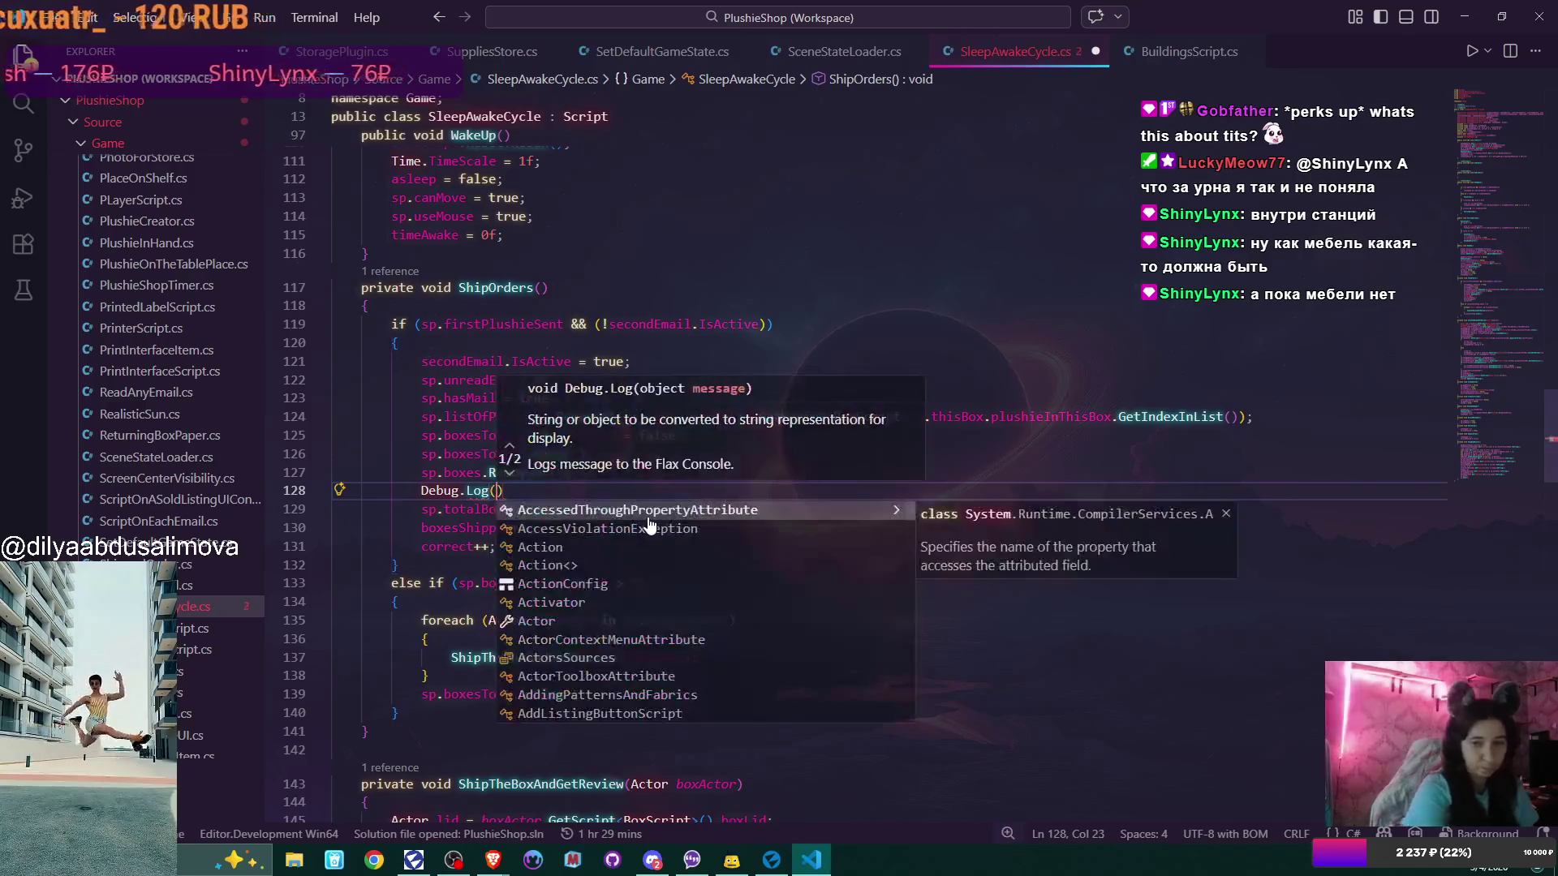
text(sp.)
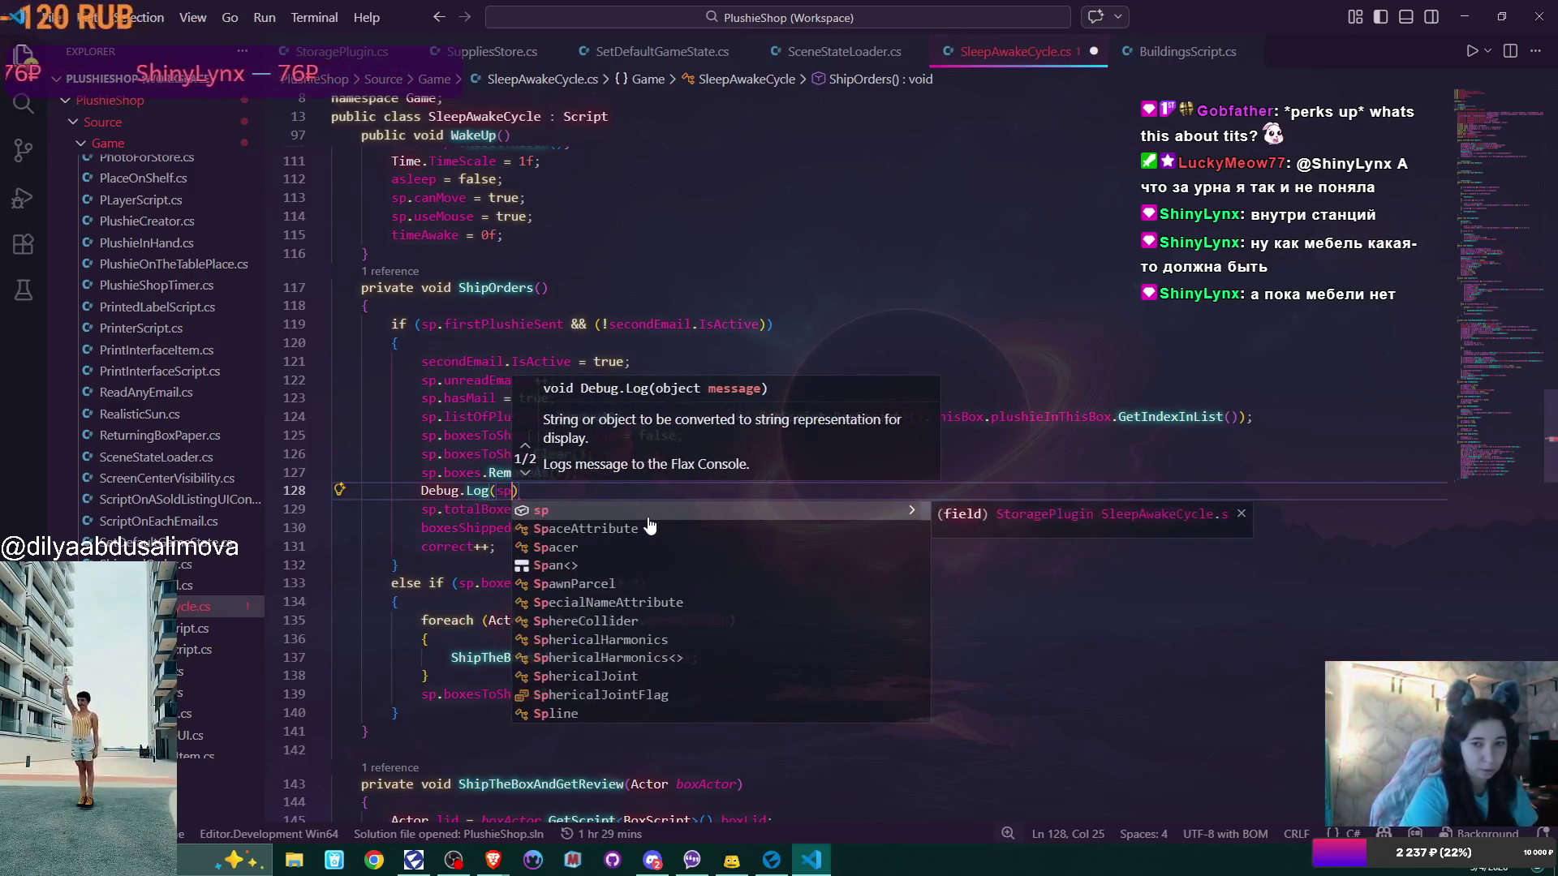
text(boxes)
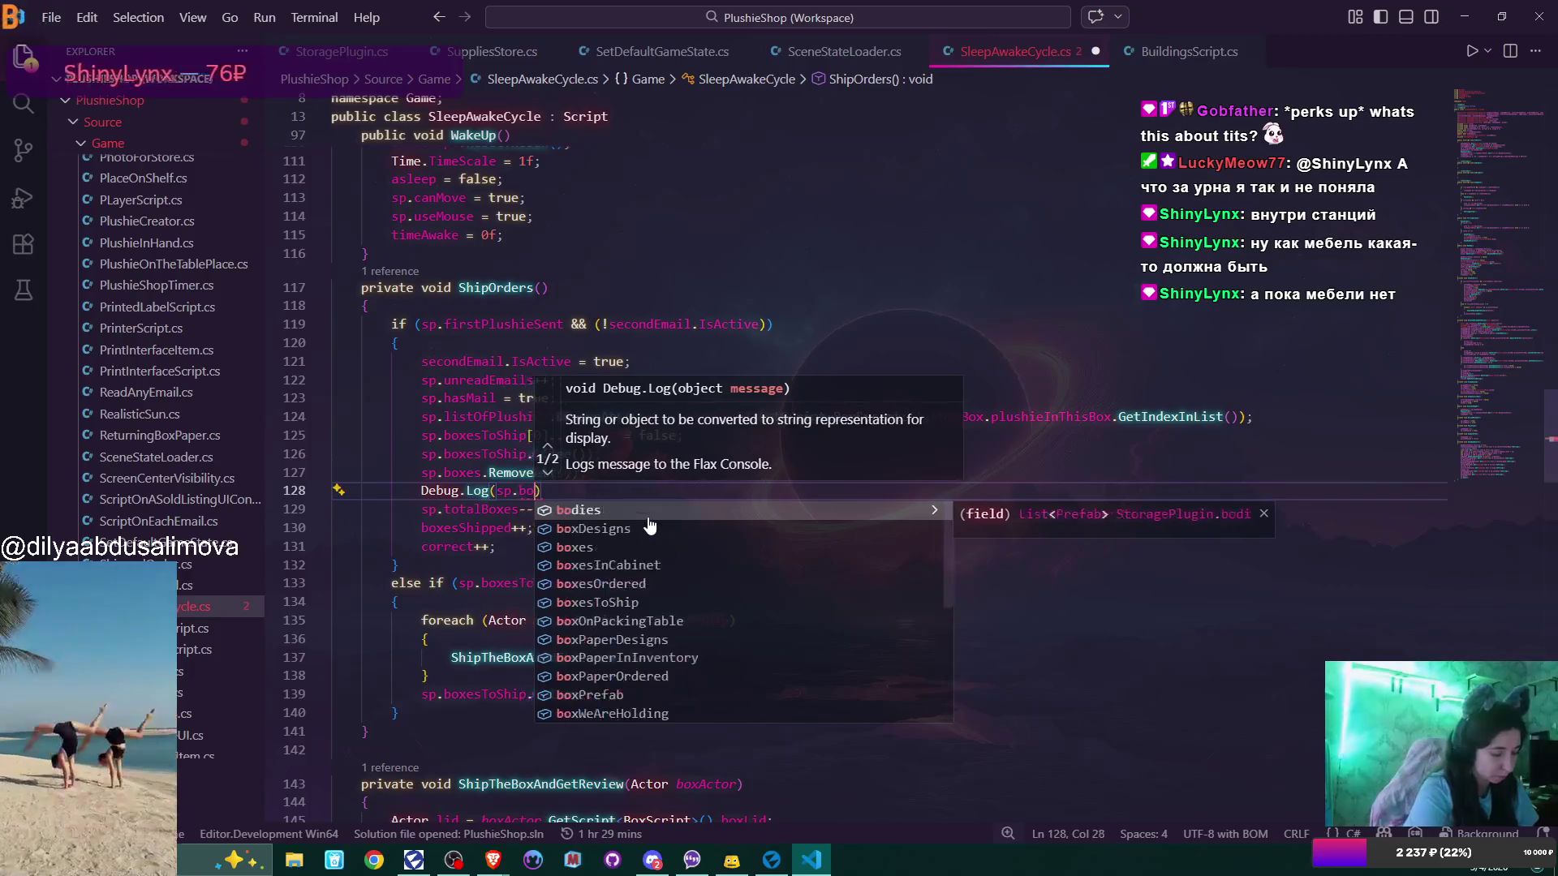
text(.Count)
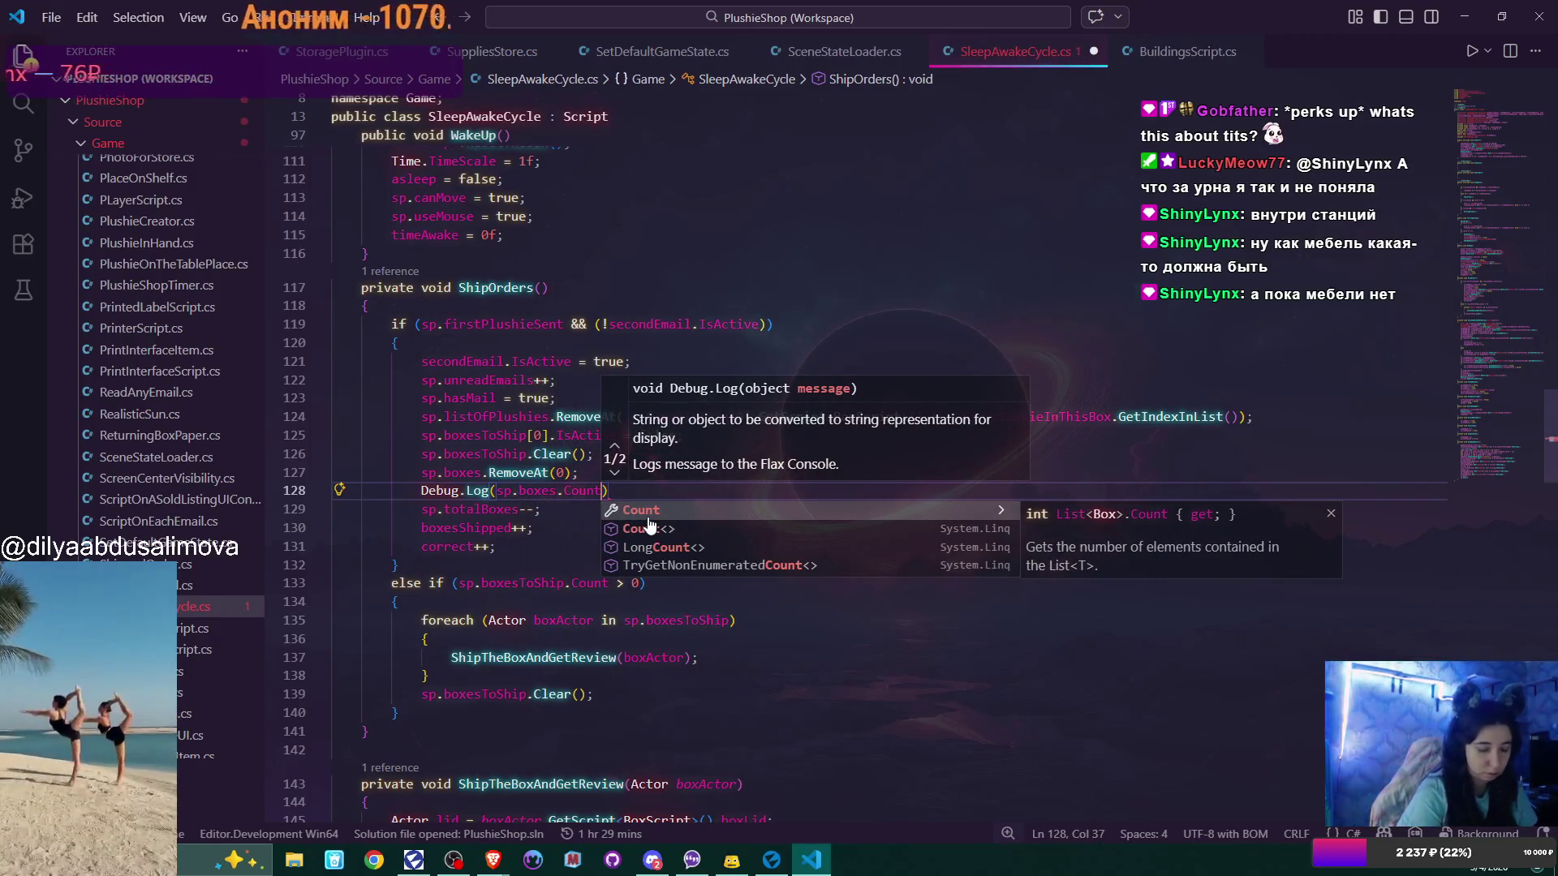
text( + " )
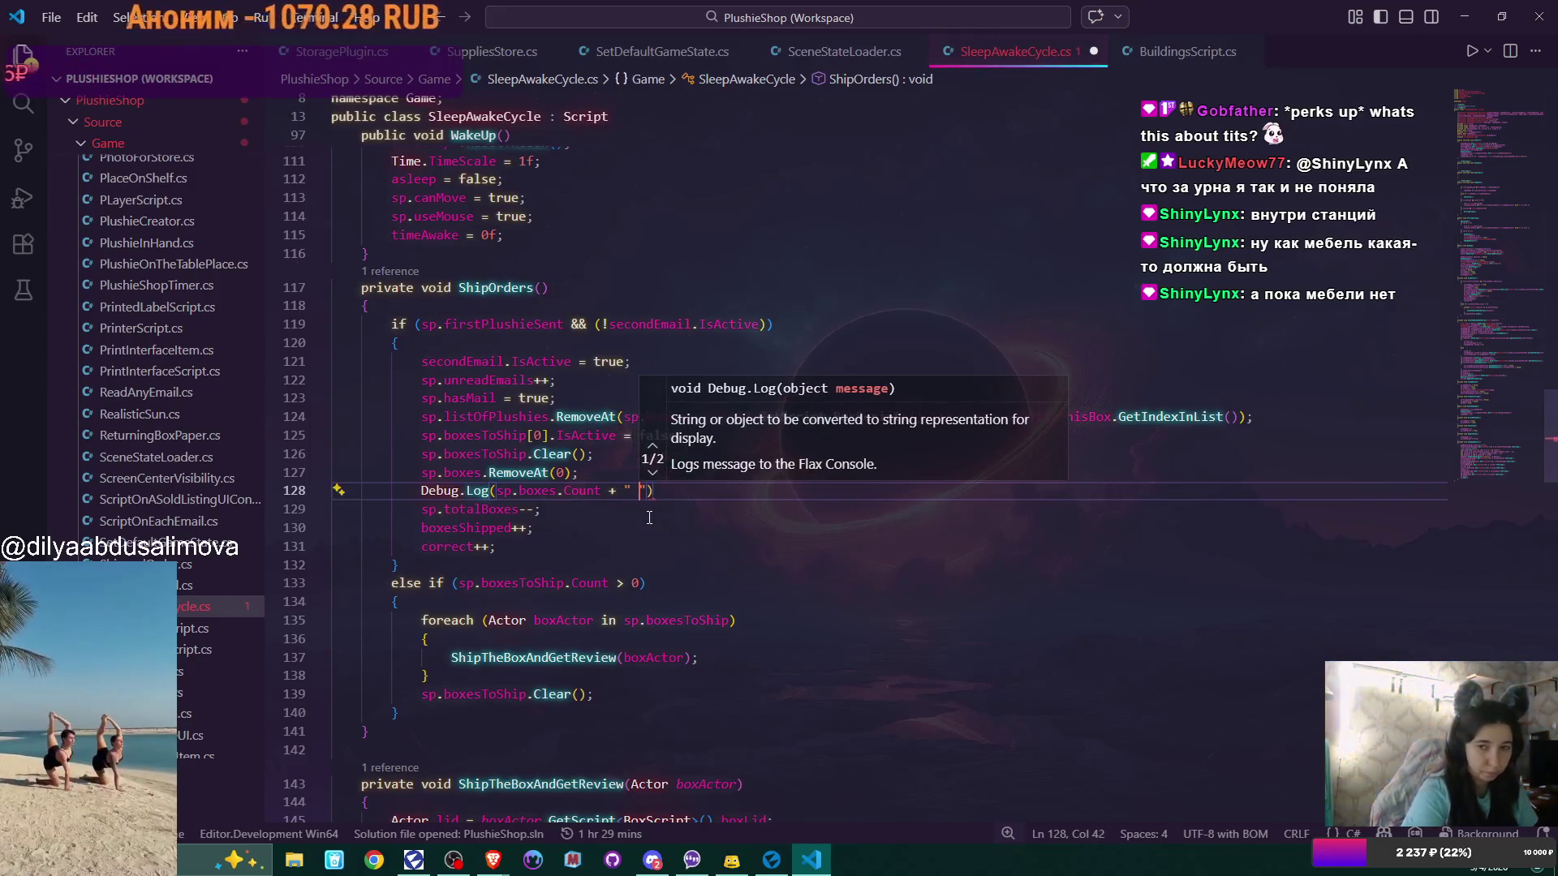
text(boxes )
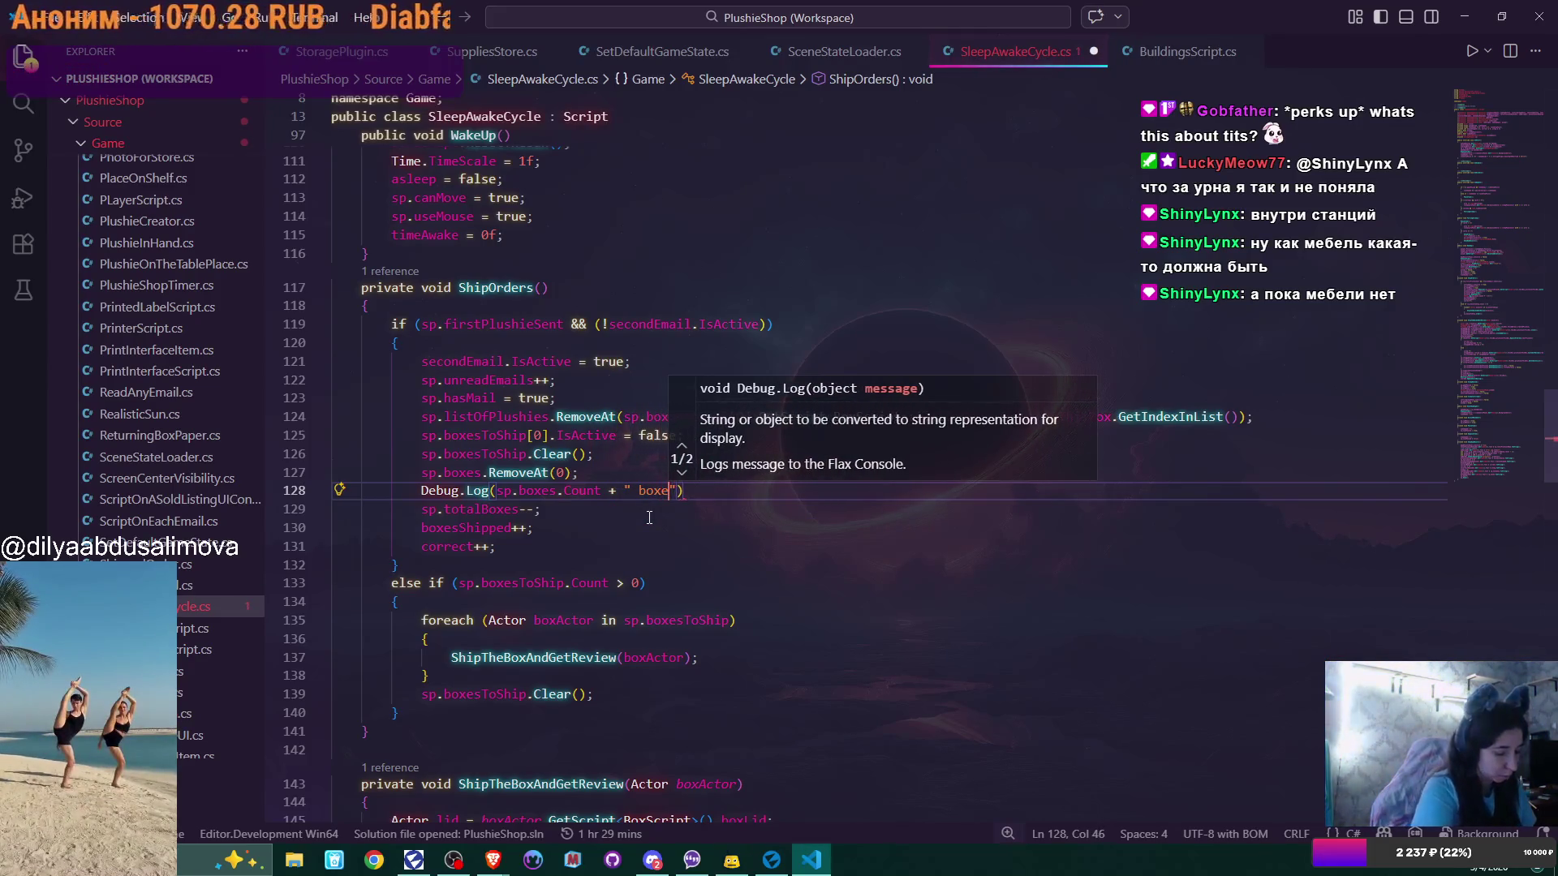
text(after )
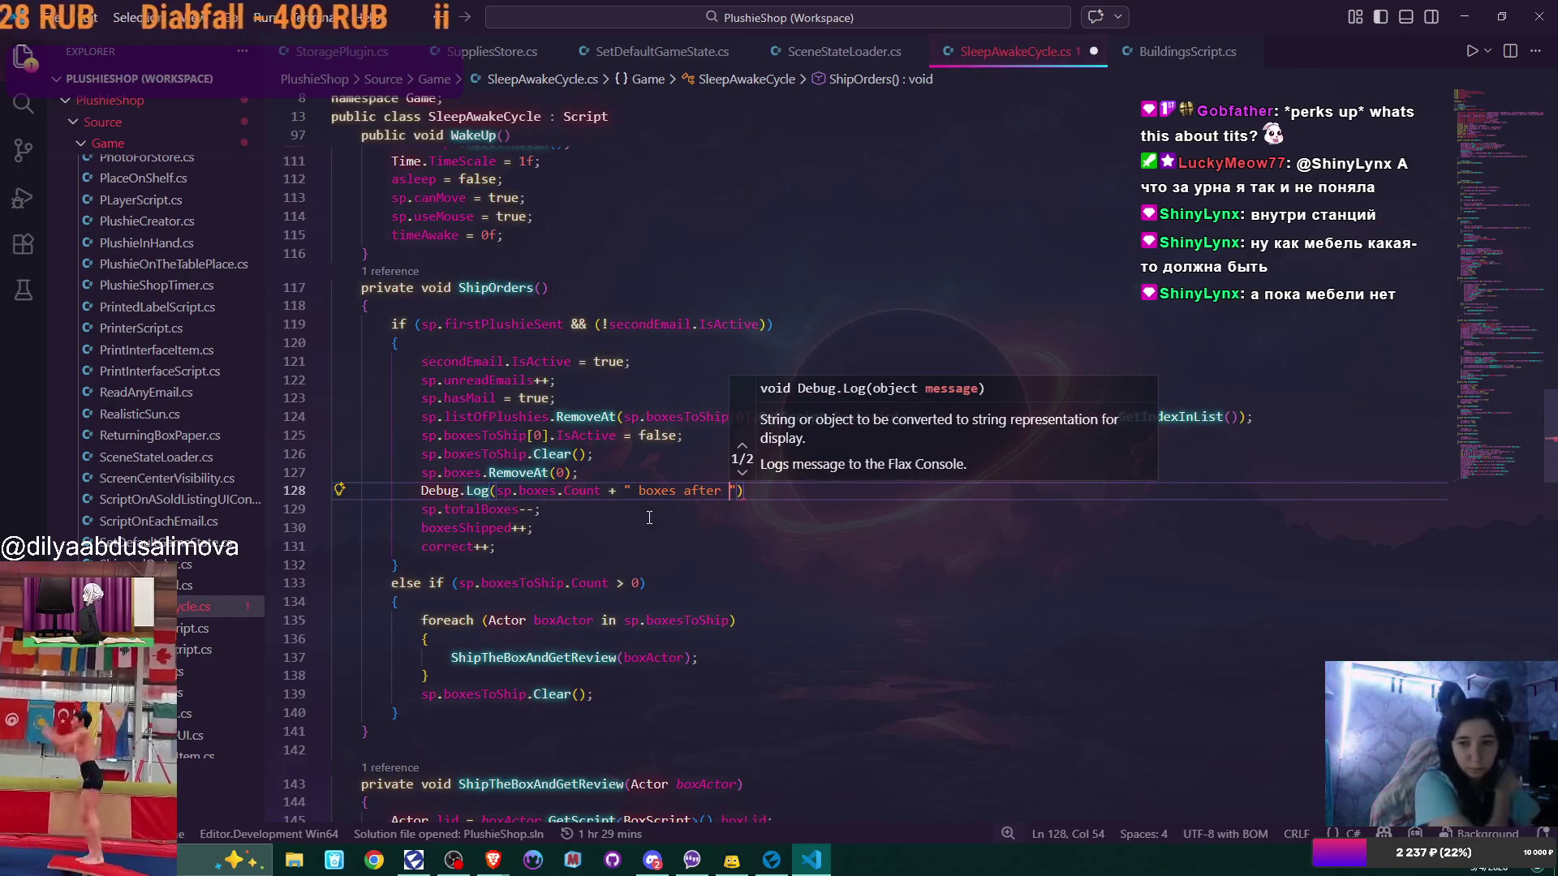
text(shipping)
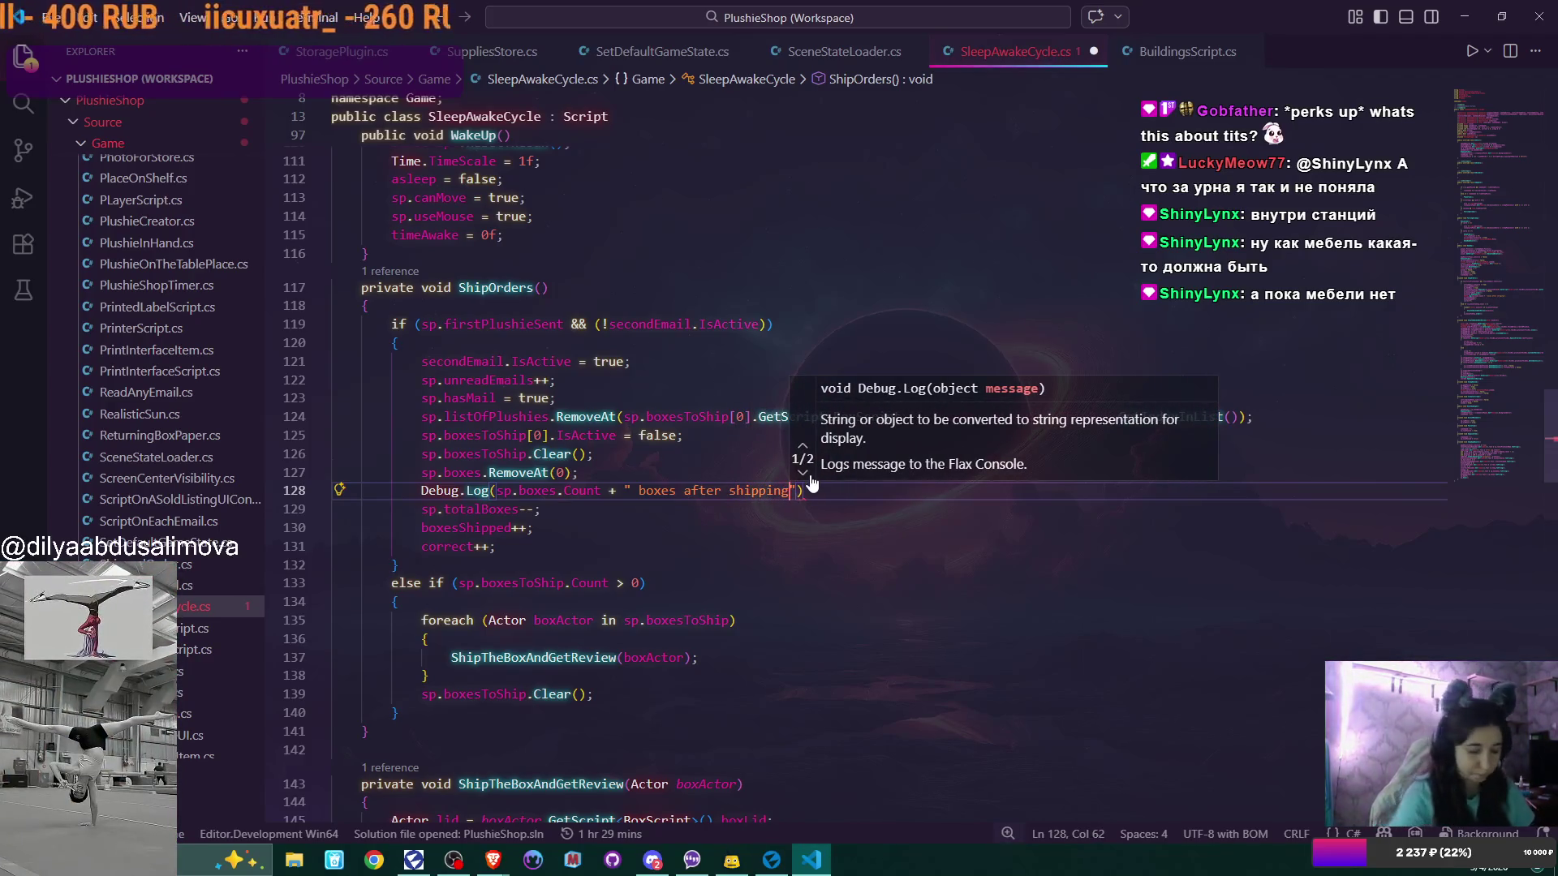
text(");)
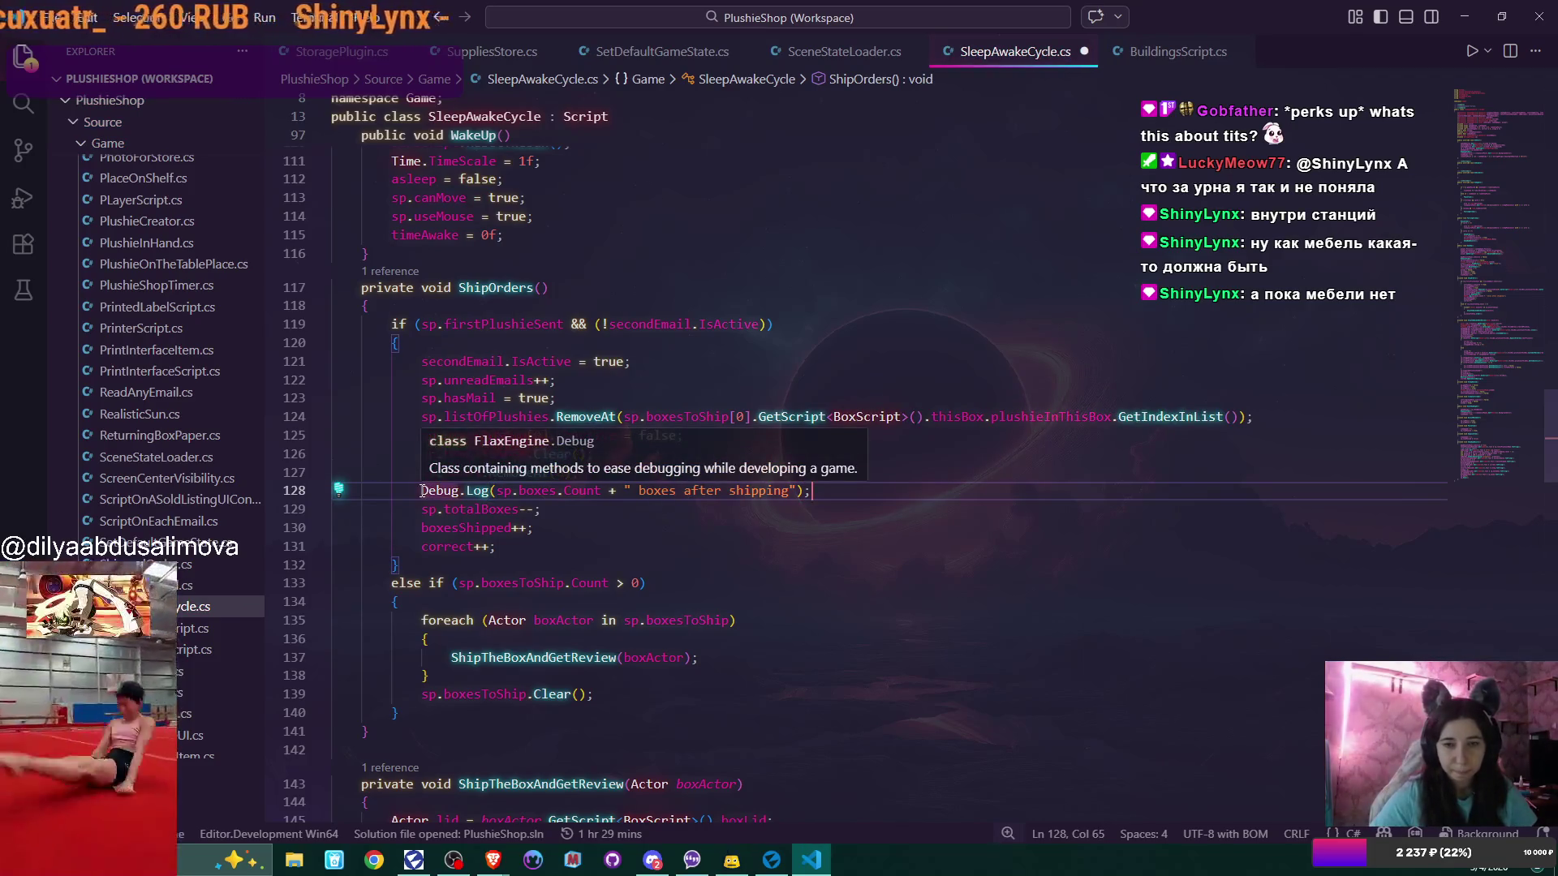
drag(421, 490, 787, 491)
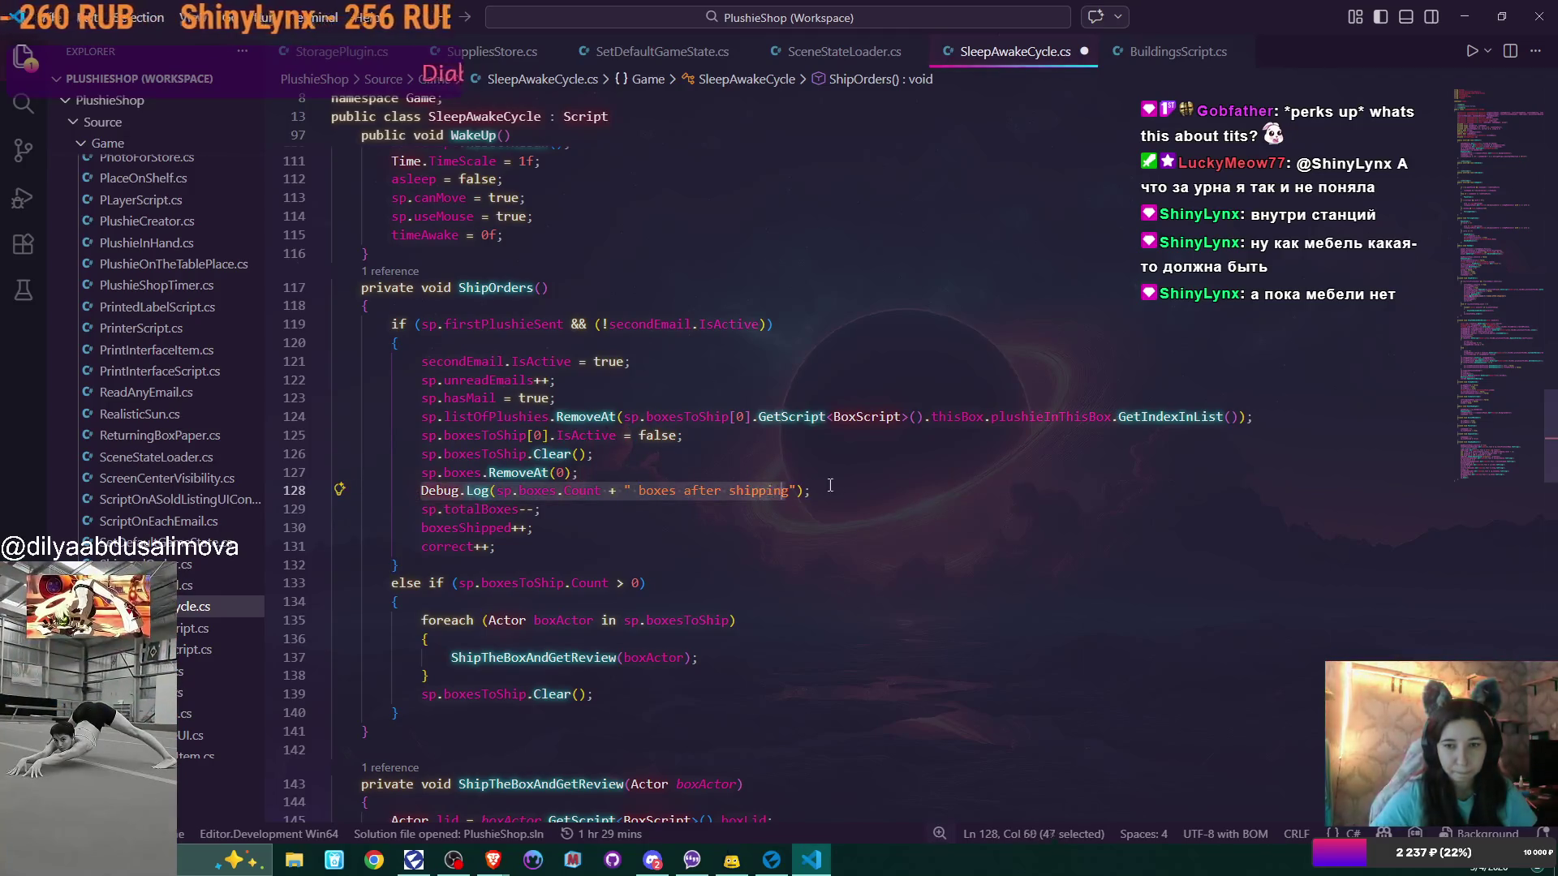
scroll(856, 484, up, 5)
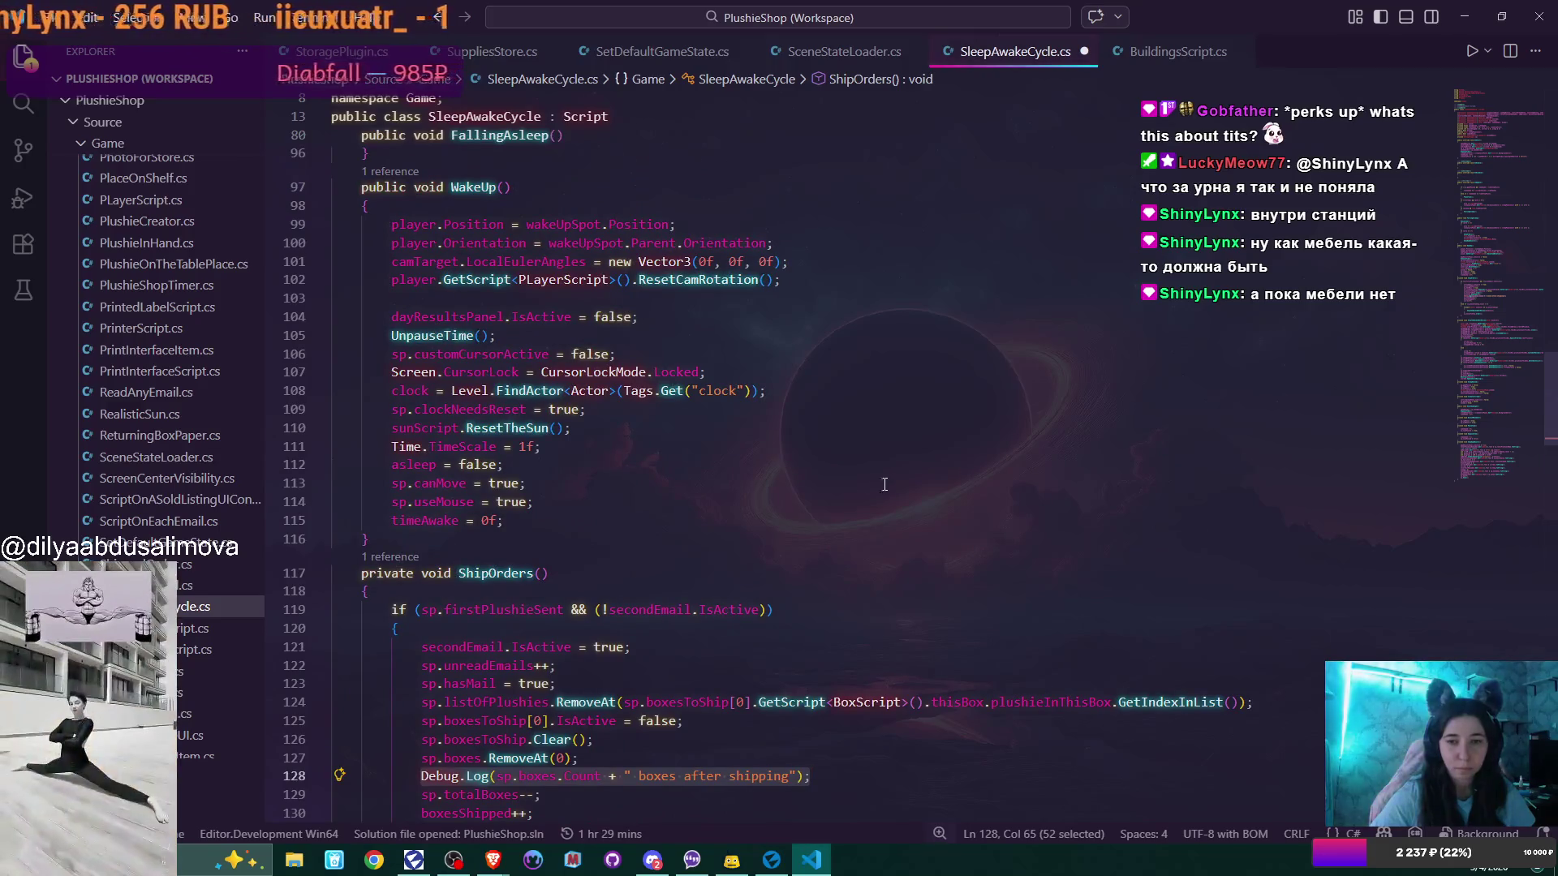
scroll(855, 462, up, 5)
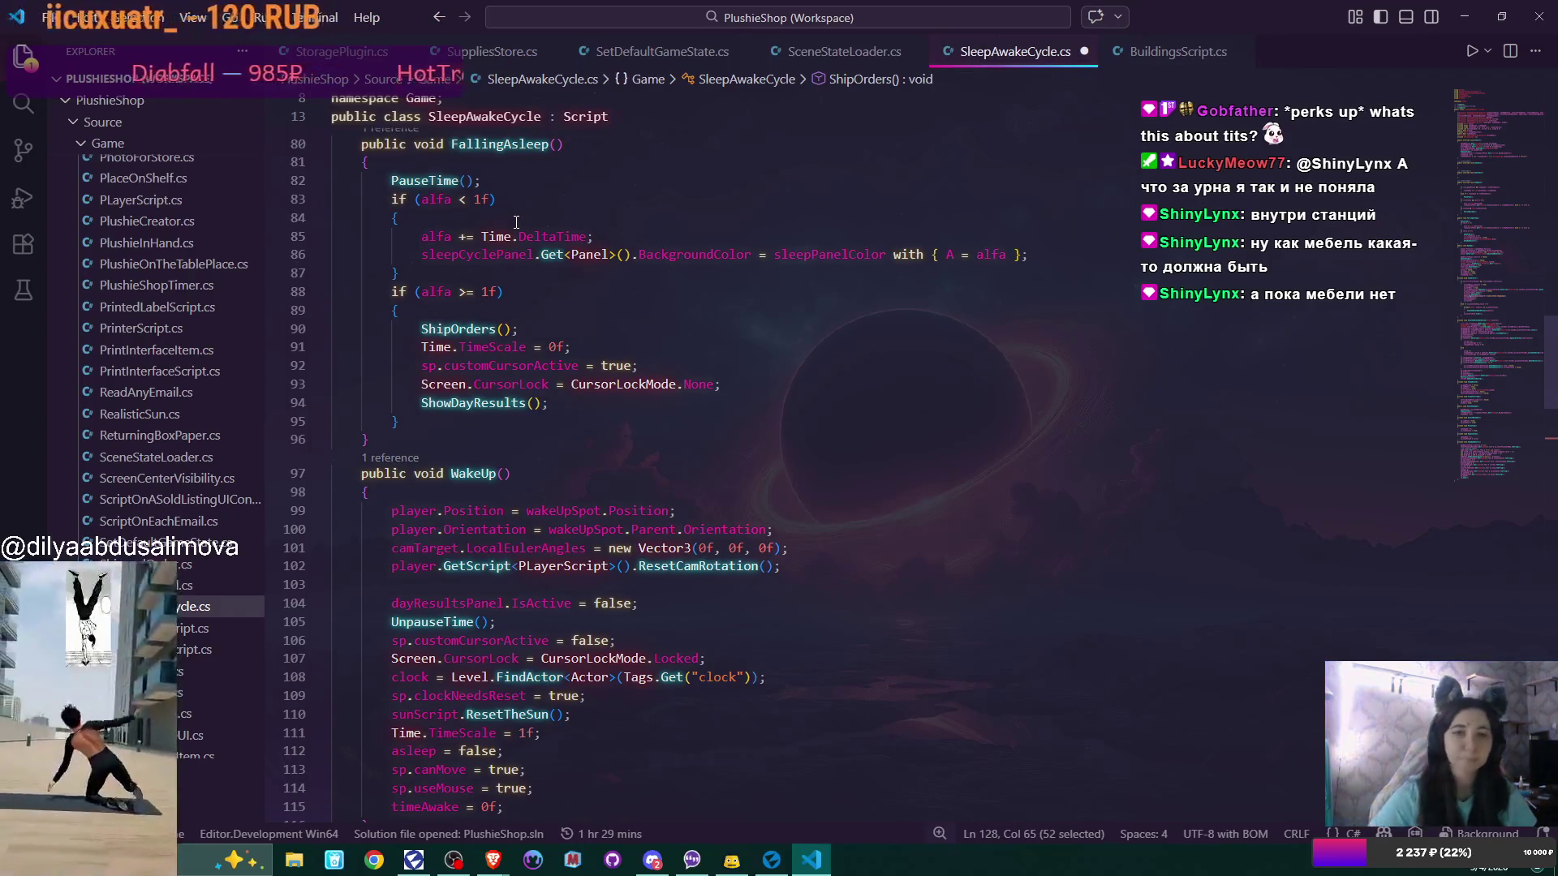
scroll(516, 222, up, 2)
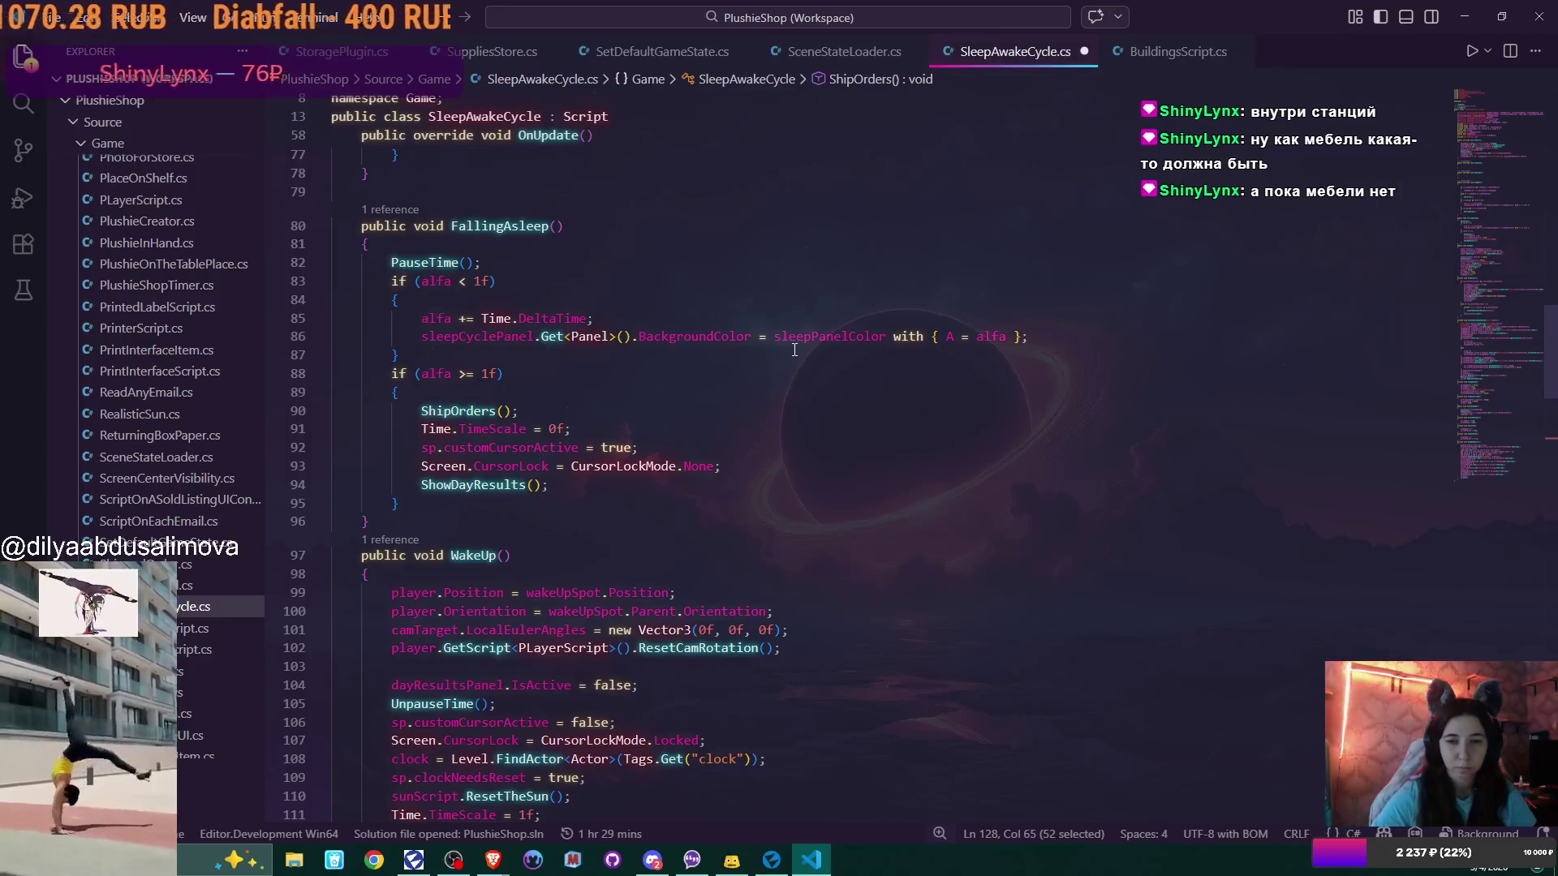
scroll(794, 350, down, 7)
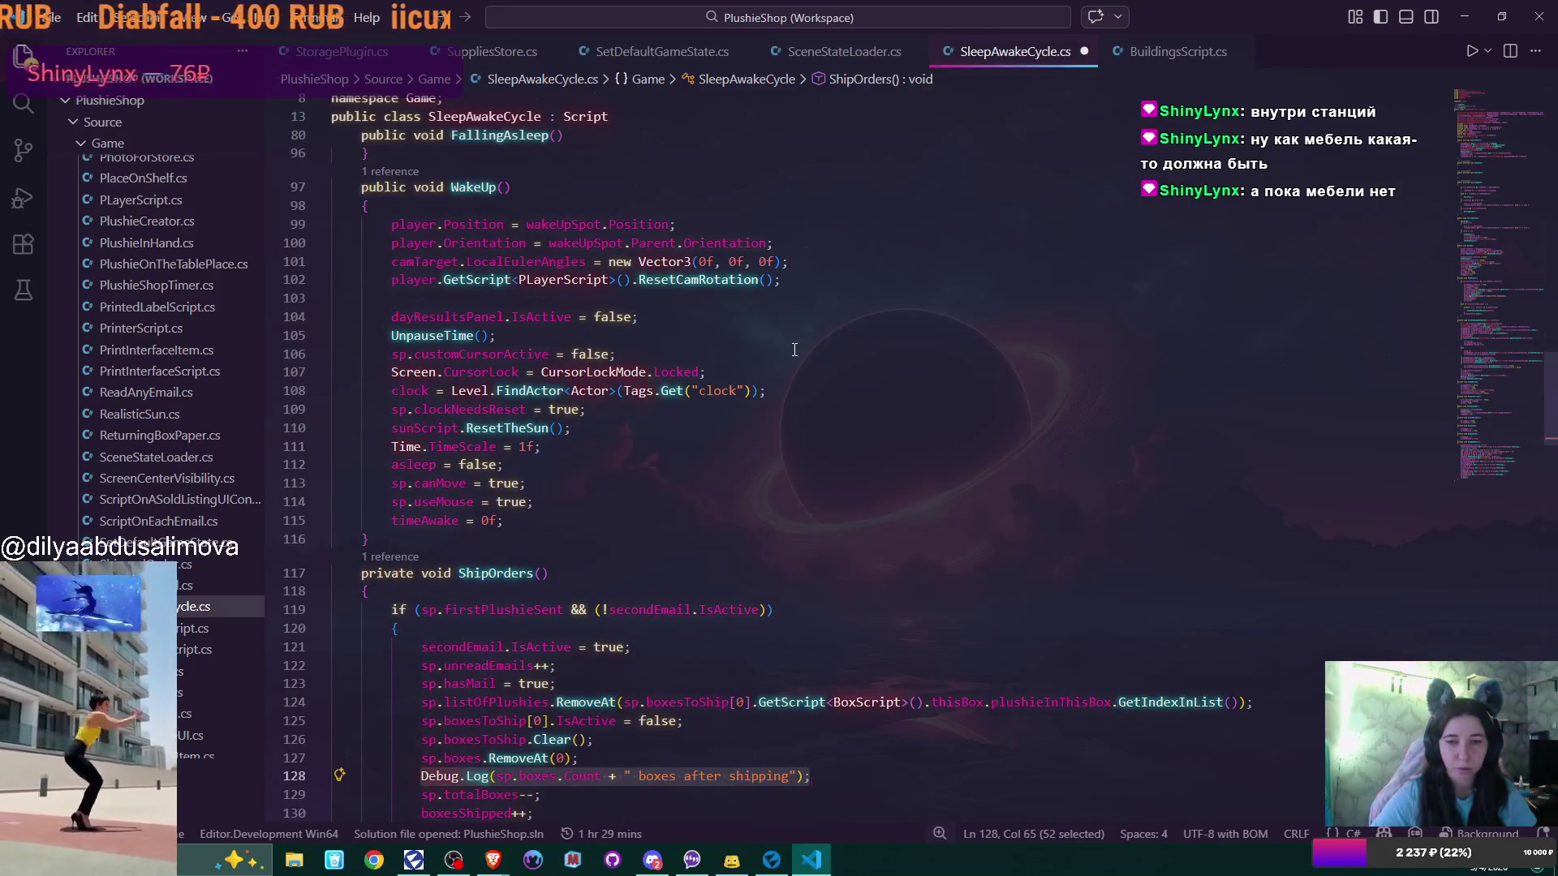
scroll(795, 350, down, 4)
click(396, 350)
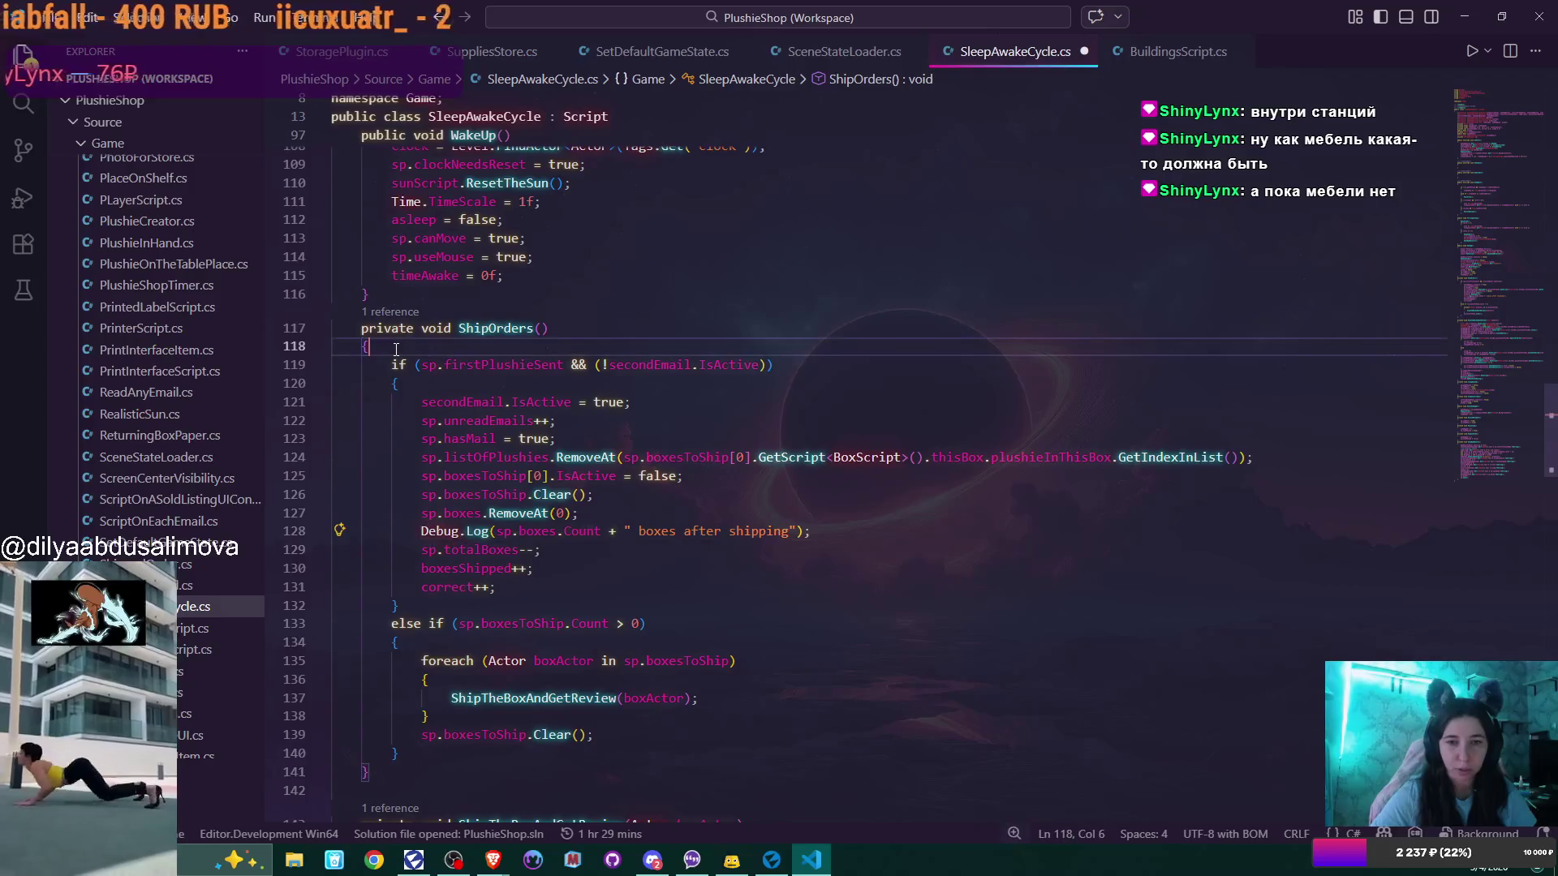
Paste the log line at the top of ShipOrders, change "after" to "before", and save
key(Return)
text(Debug.Log(sp.boxes.Count + " boxes after shipping");)
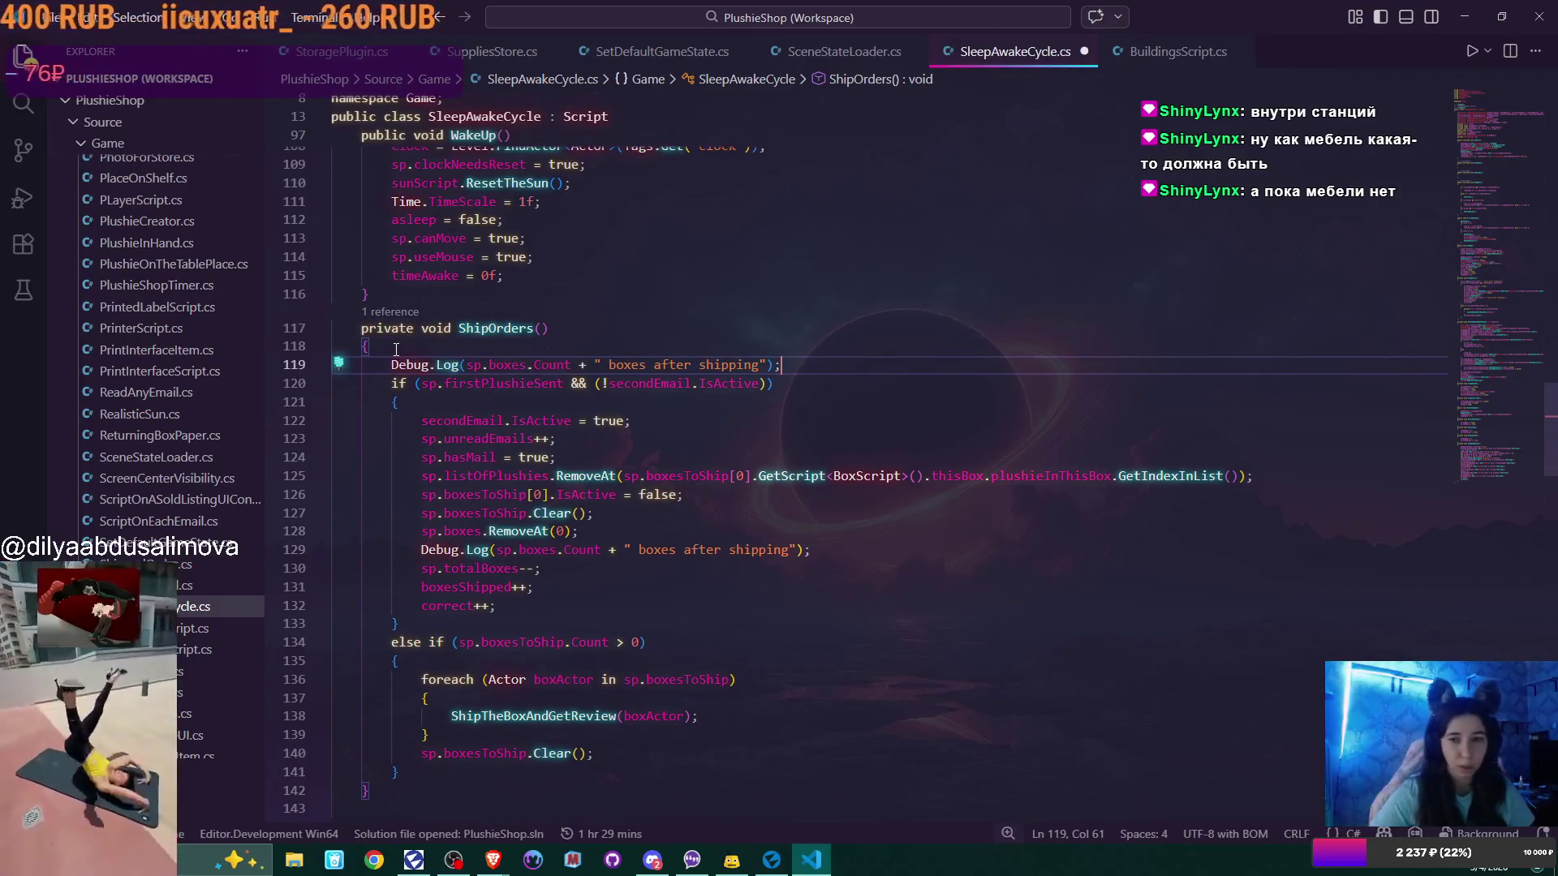
drag(654, 365, 759, 364)
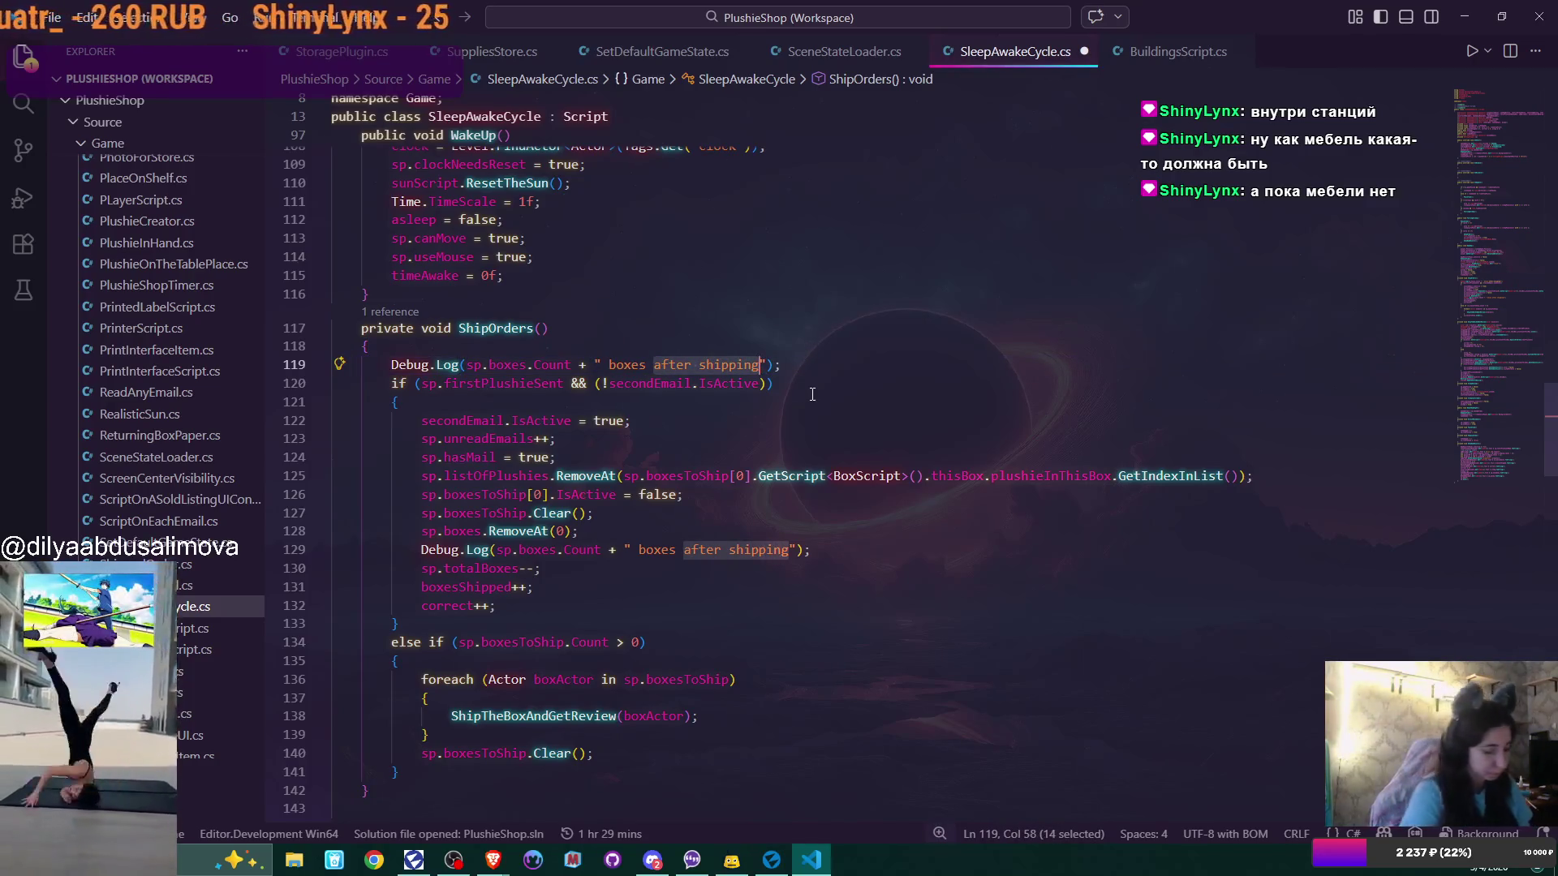
double_click(681, 365)
text(befor)
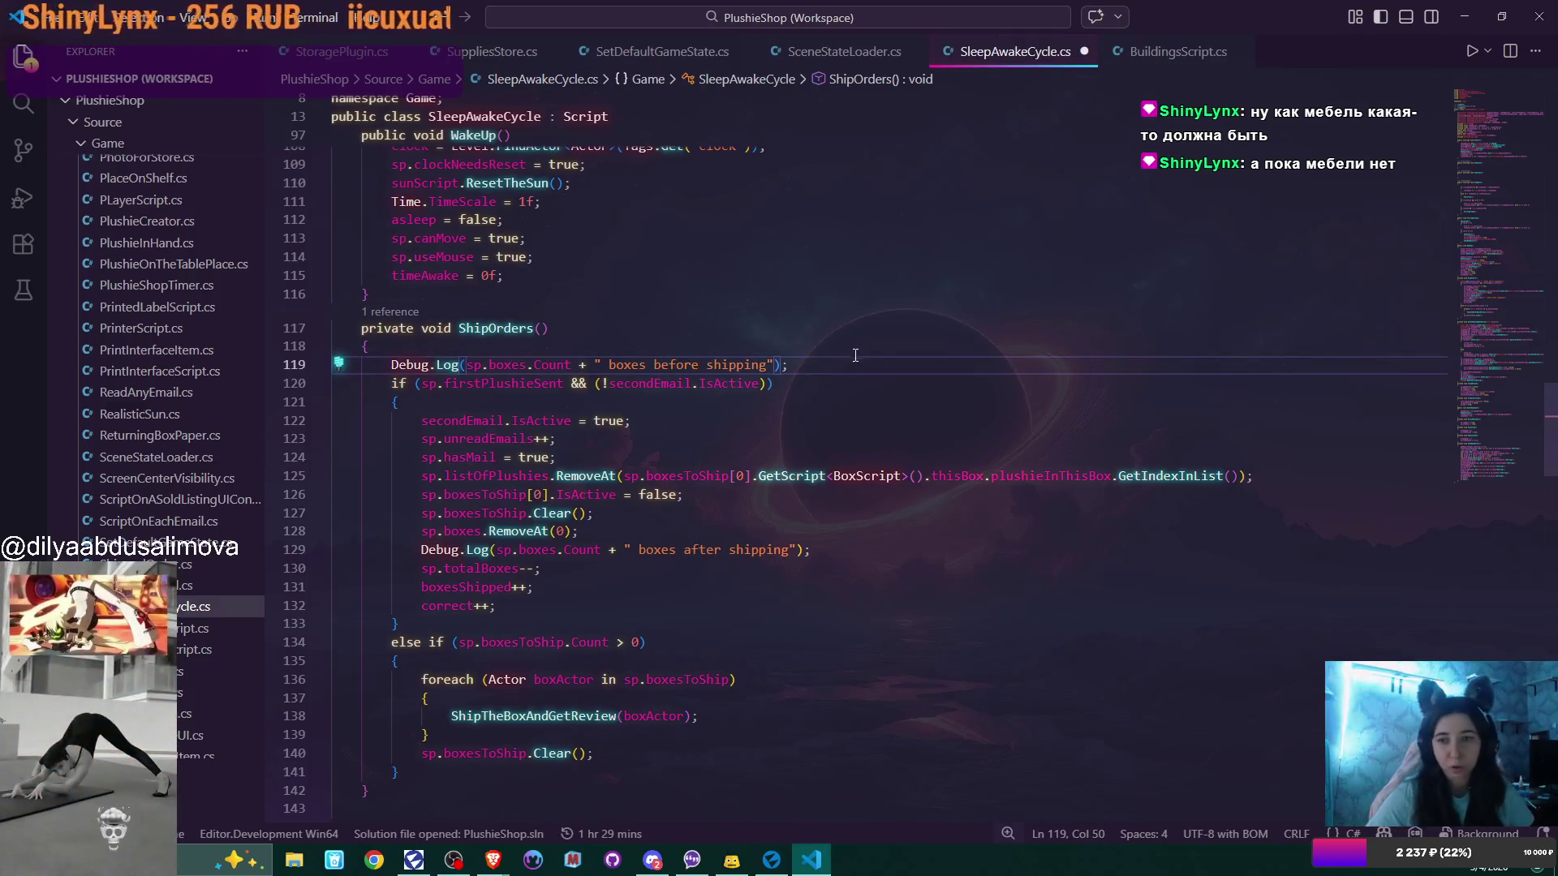
key(ctrl+s)
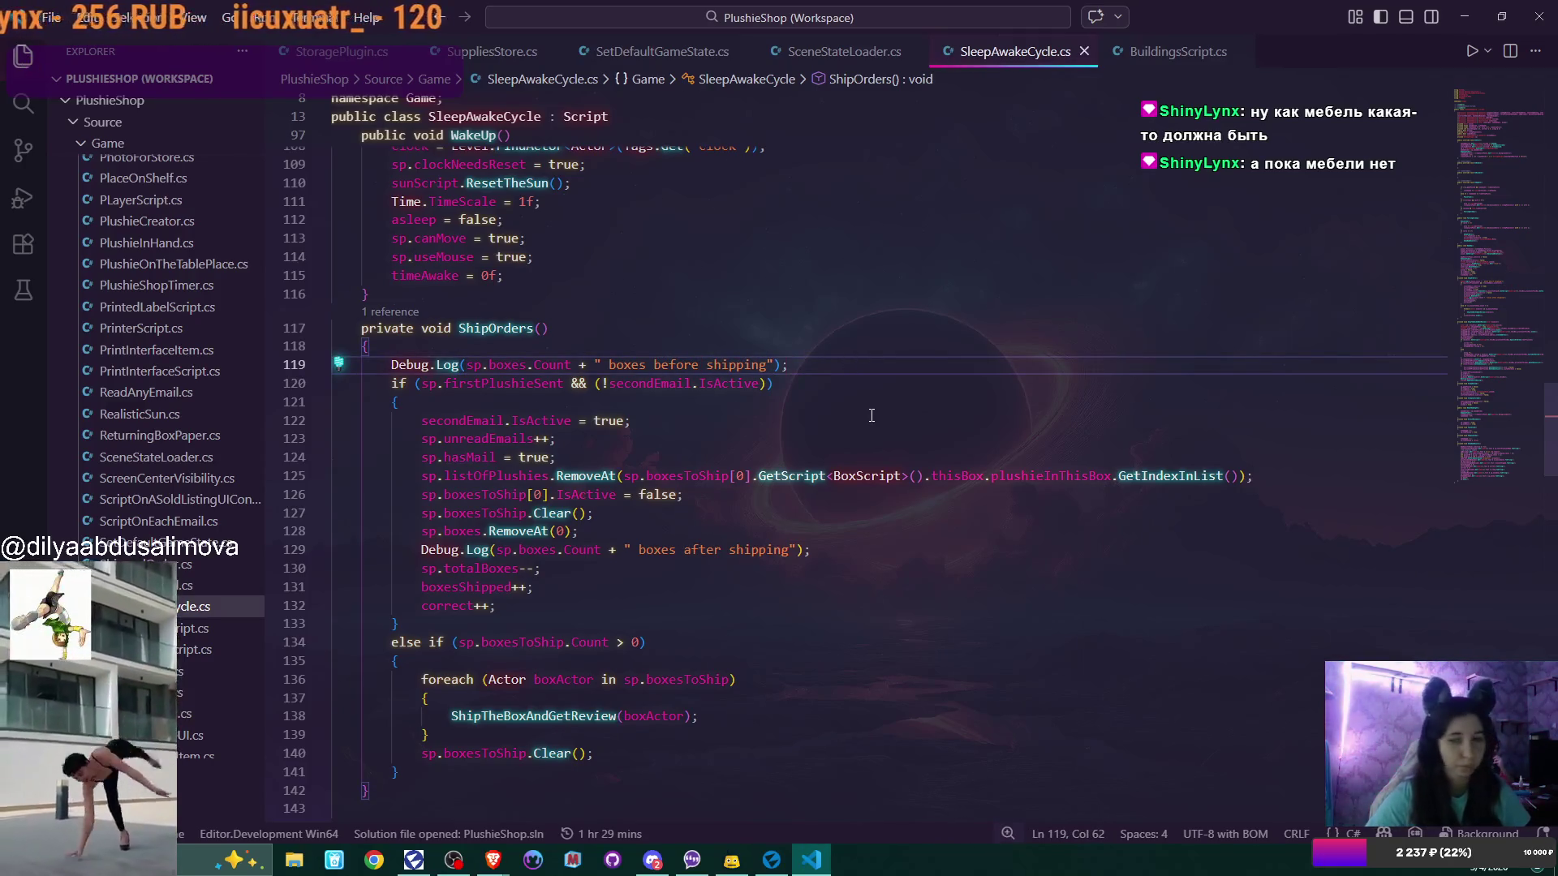
Return to Flax Editor and widen the Output Log panel
click(779, 865)
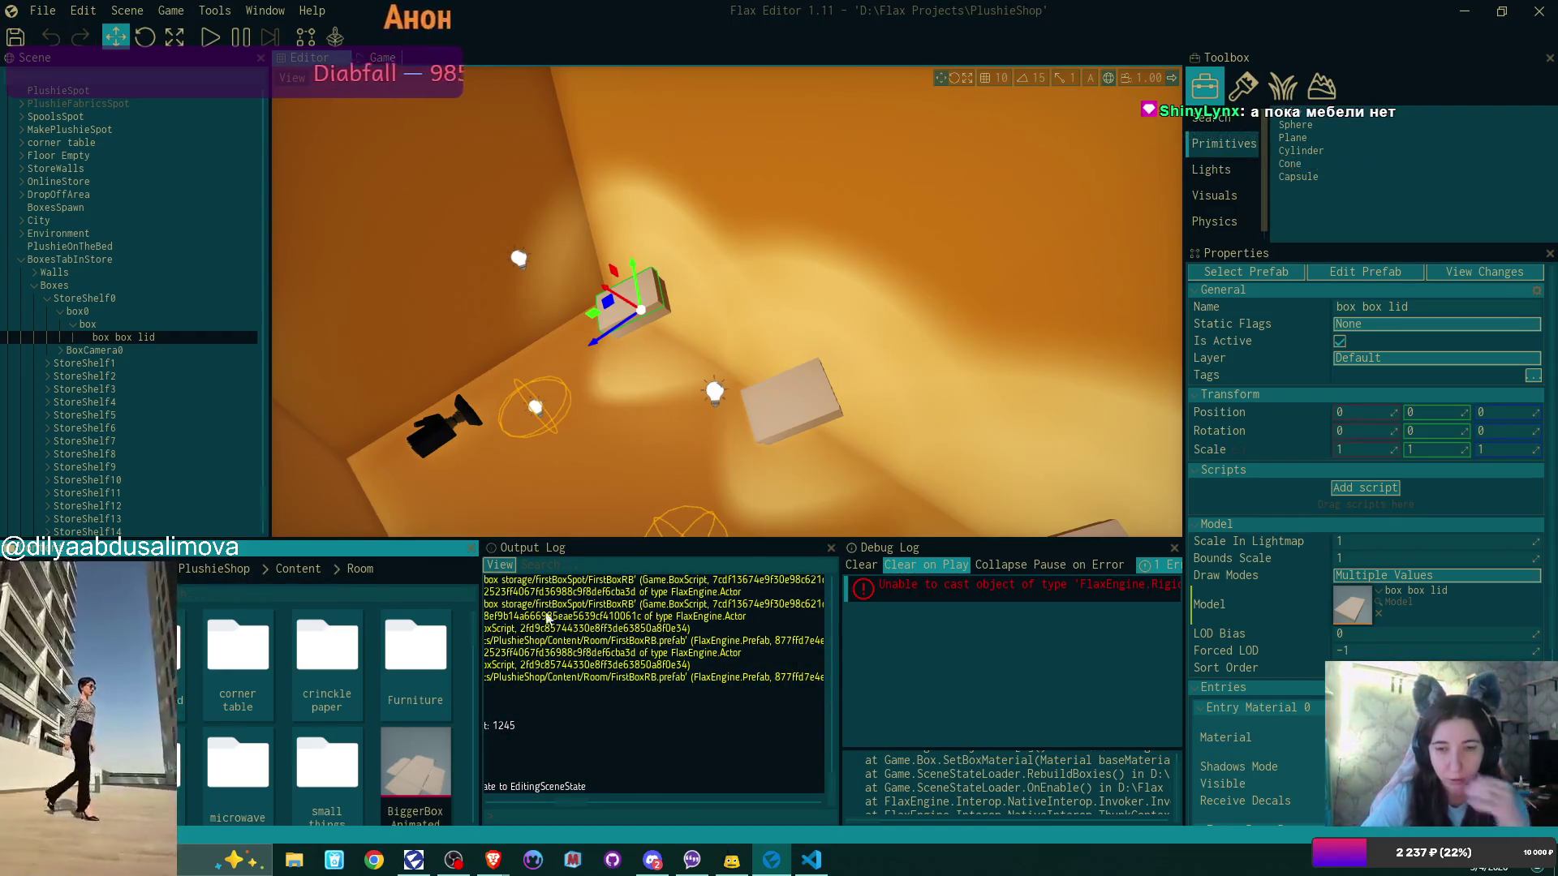
drag(479, 690, 213, 690)
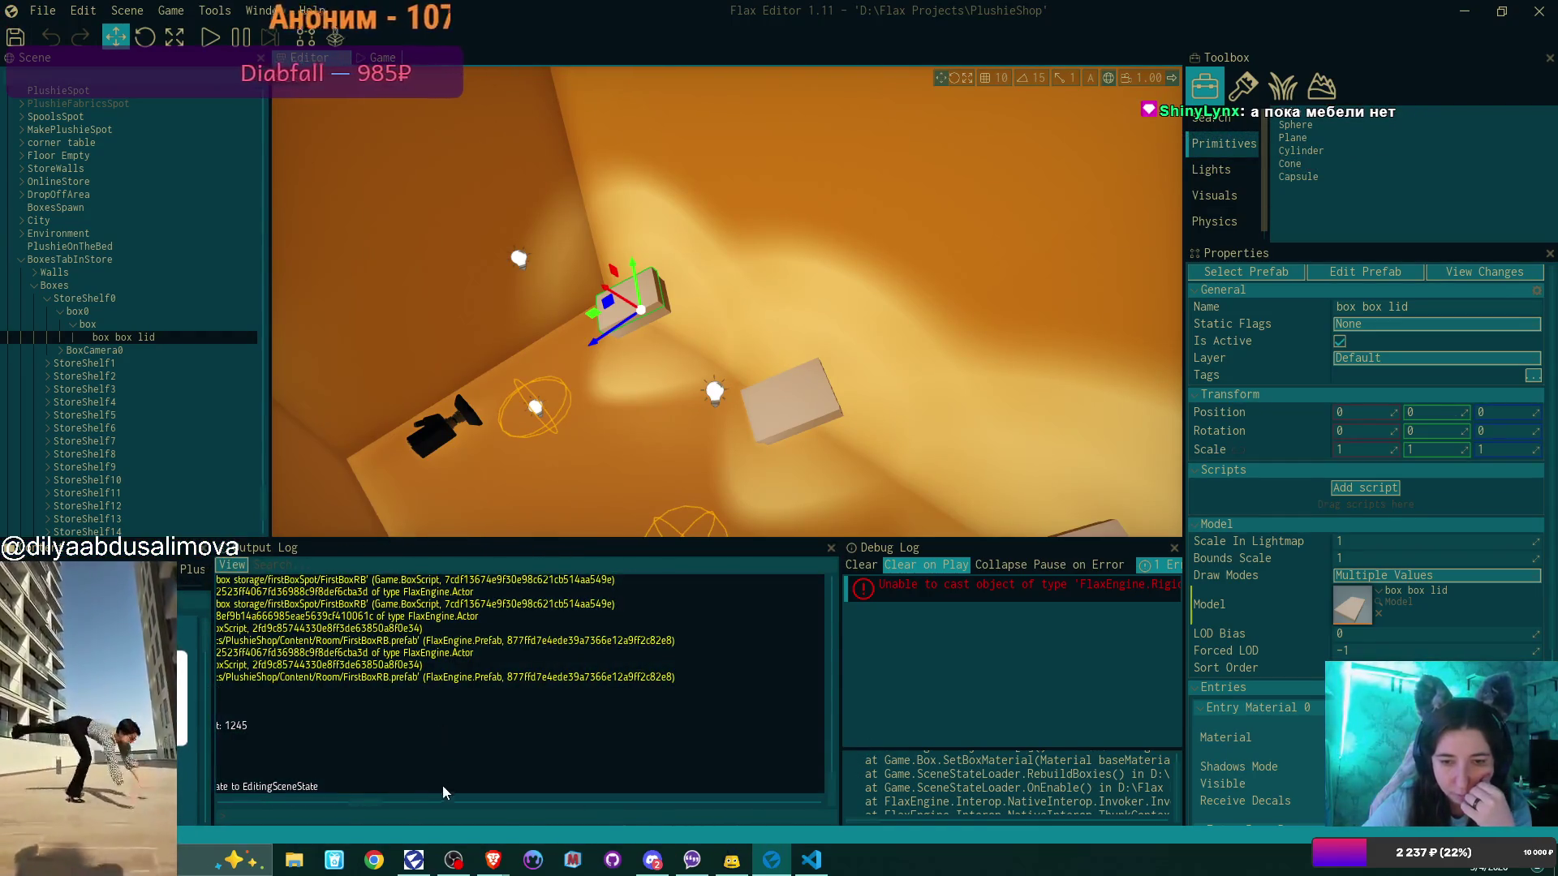
drag(352, 800, 241, 794)
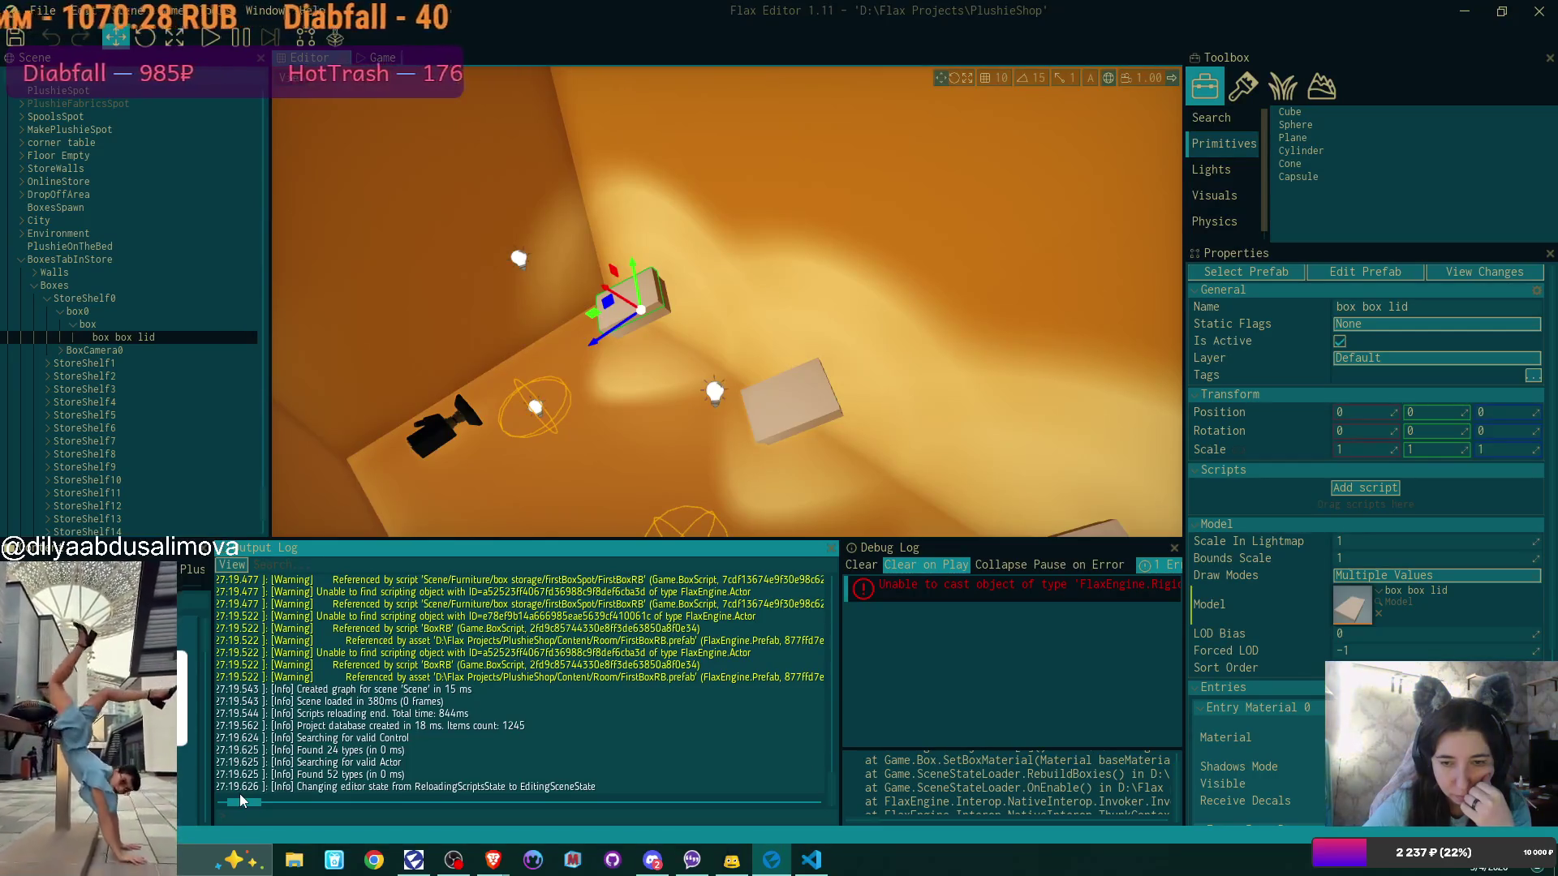
drag(240, 794, 242, 793)
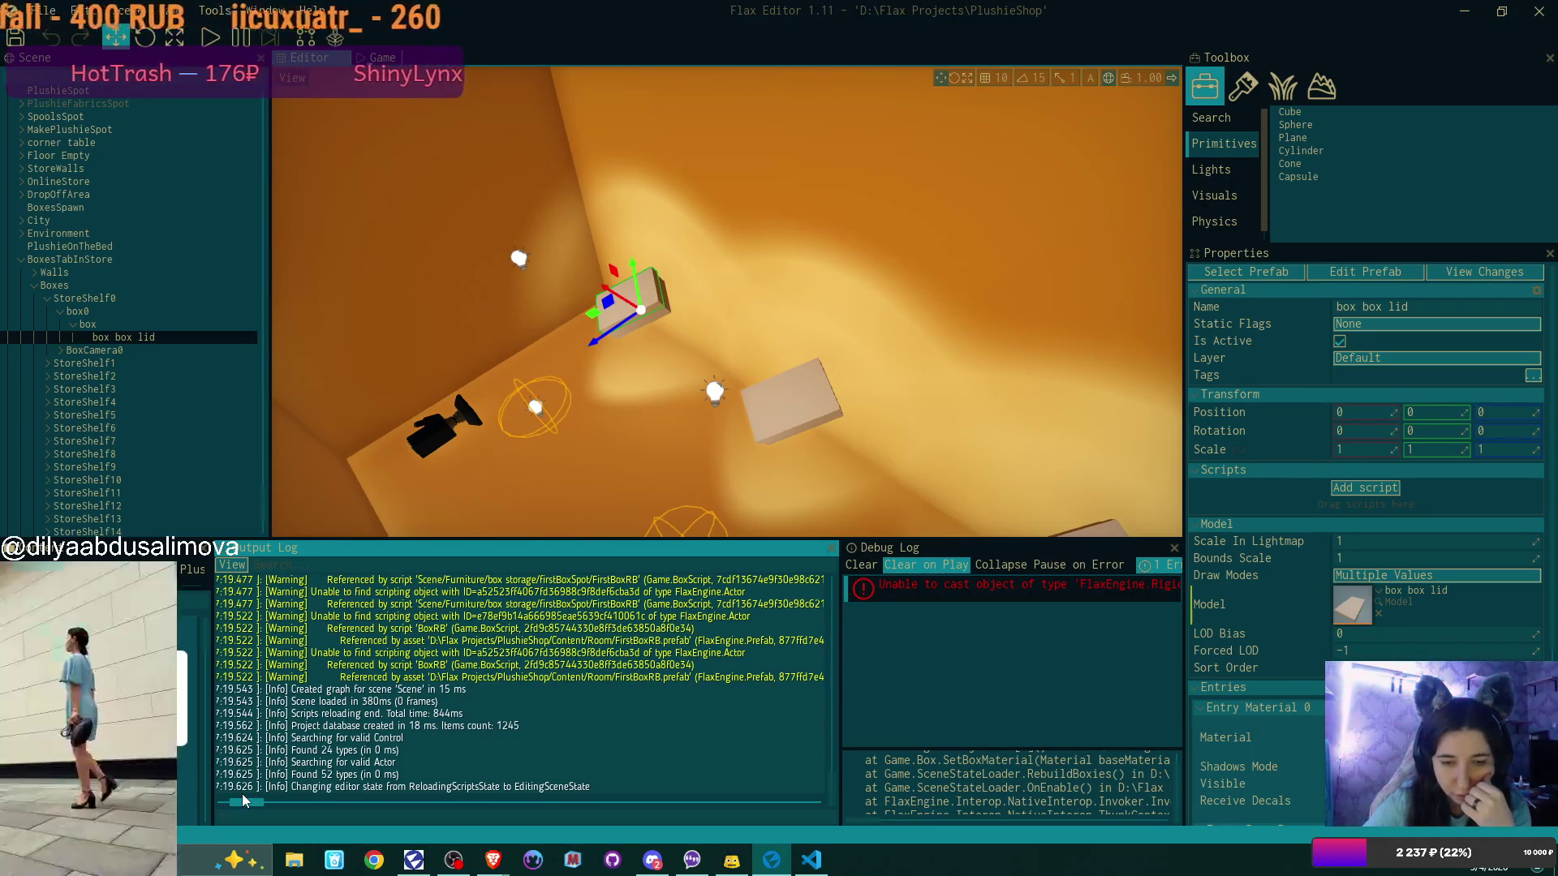
mouse_move(242, 794)
mouse_down()
mouse_move(193, 797)
mouse_move(463, 718)
mouse_up()
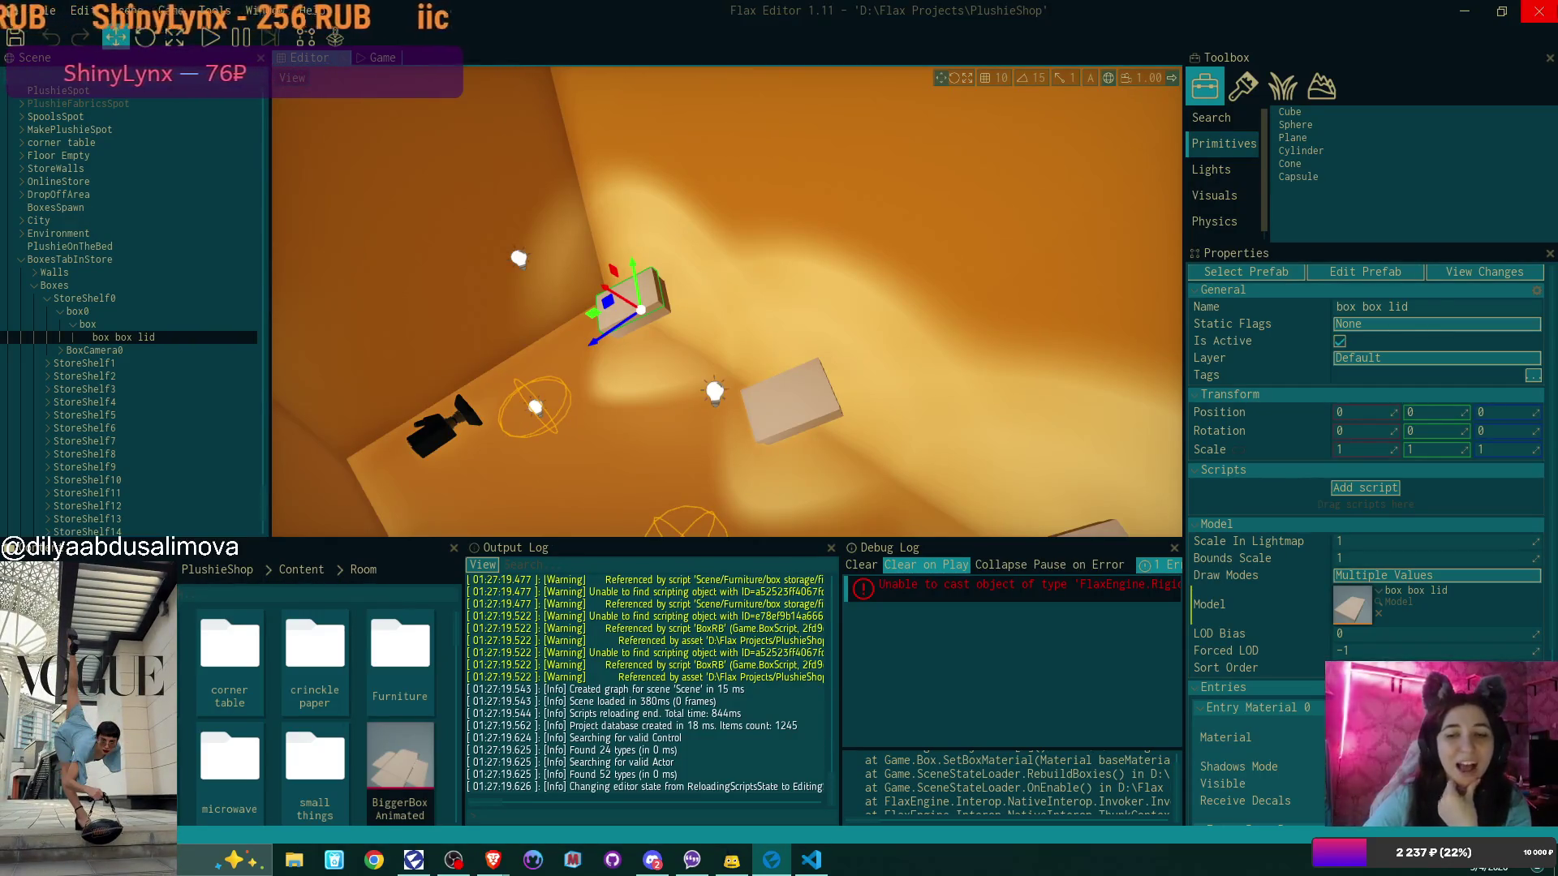
Scroll back through the Output Log's reload warnings, then return to VS Code
scroll(744, 699, up, 2)
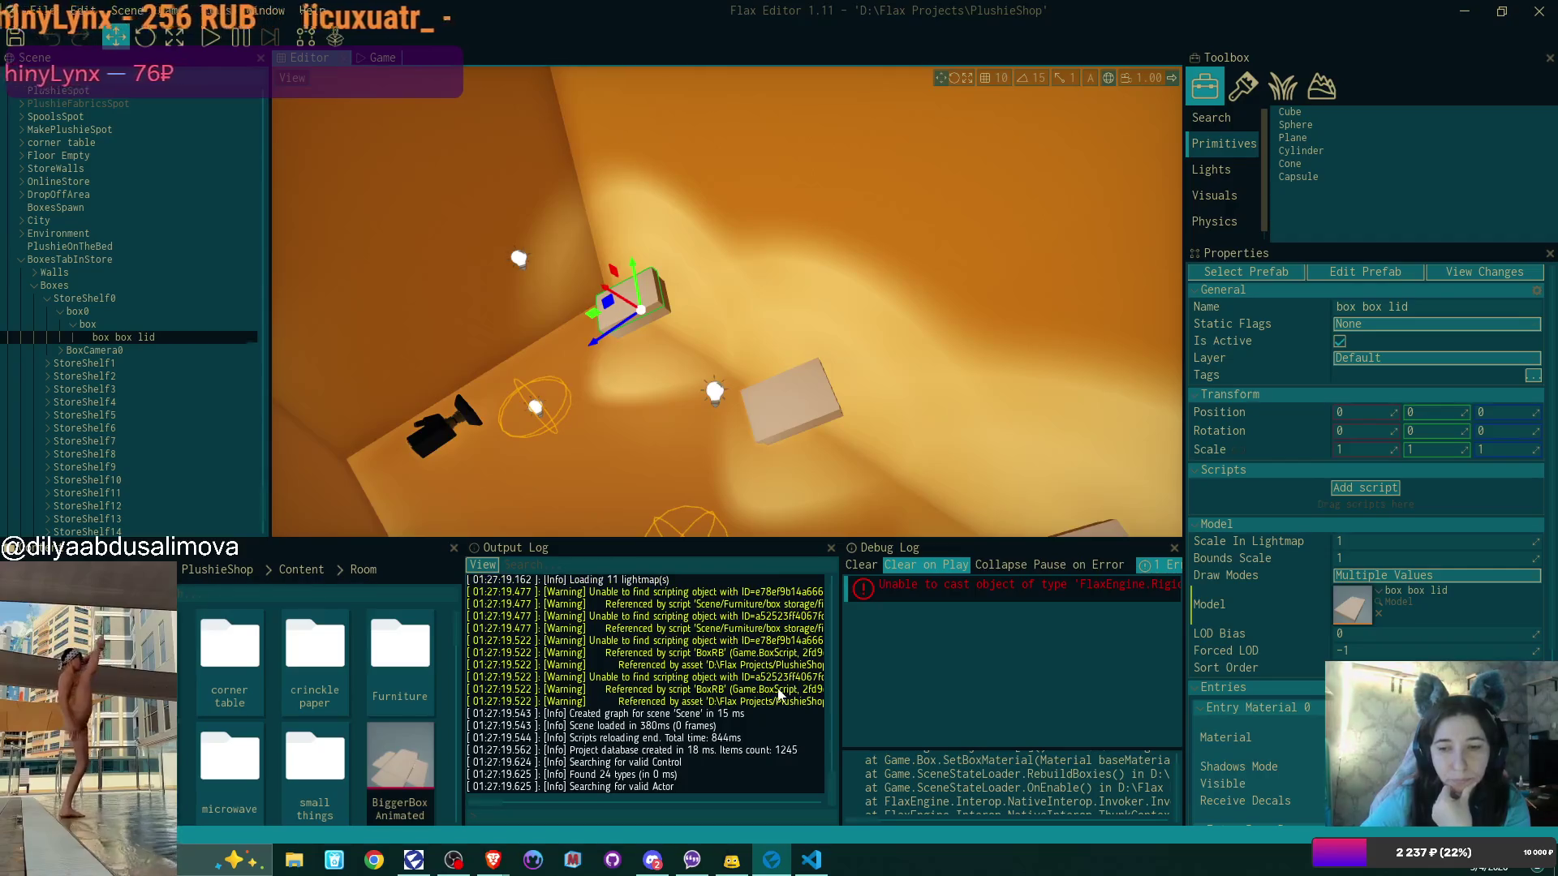
scroll(745, 699, up, 2)
scroll(745, 699, up, 2)
key(alt+Tab)
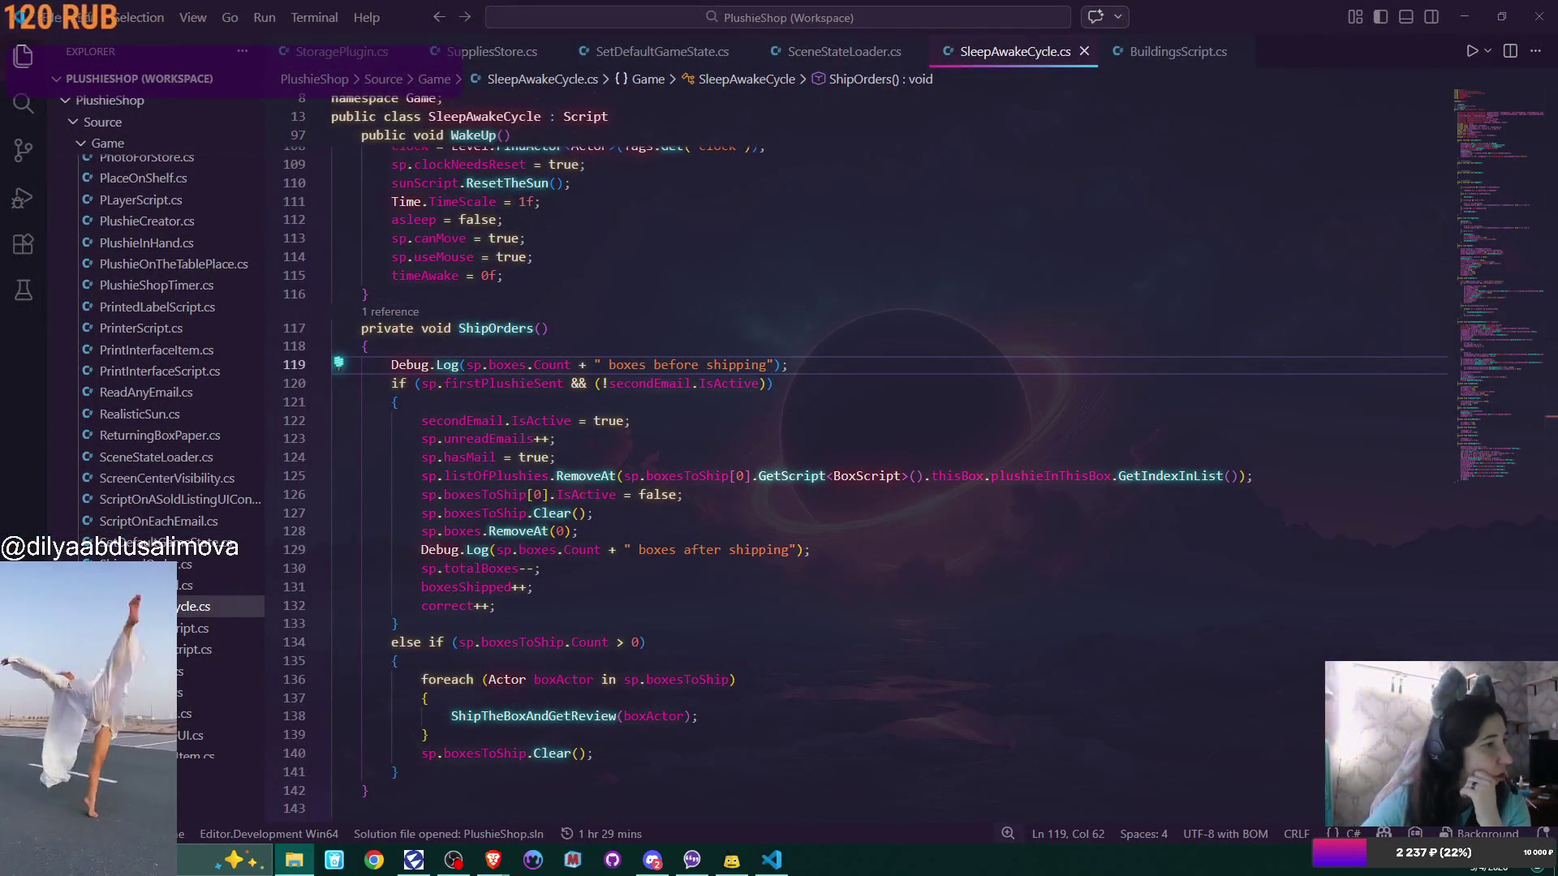
Delete the Cache folder from D:\Flax Projects\PlushieShop in File Explorer
click(294, 860)
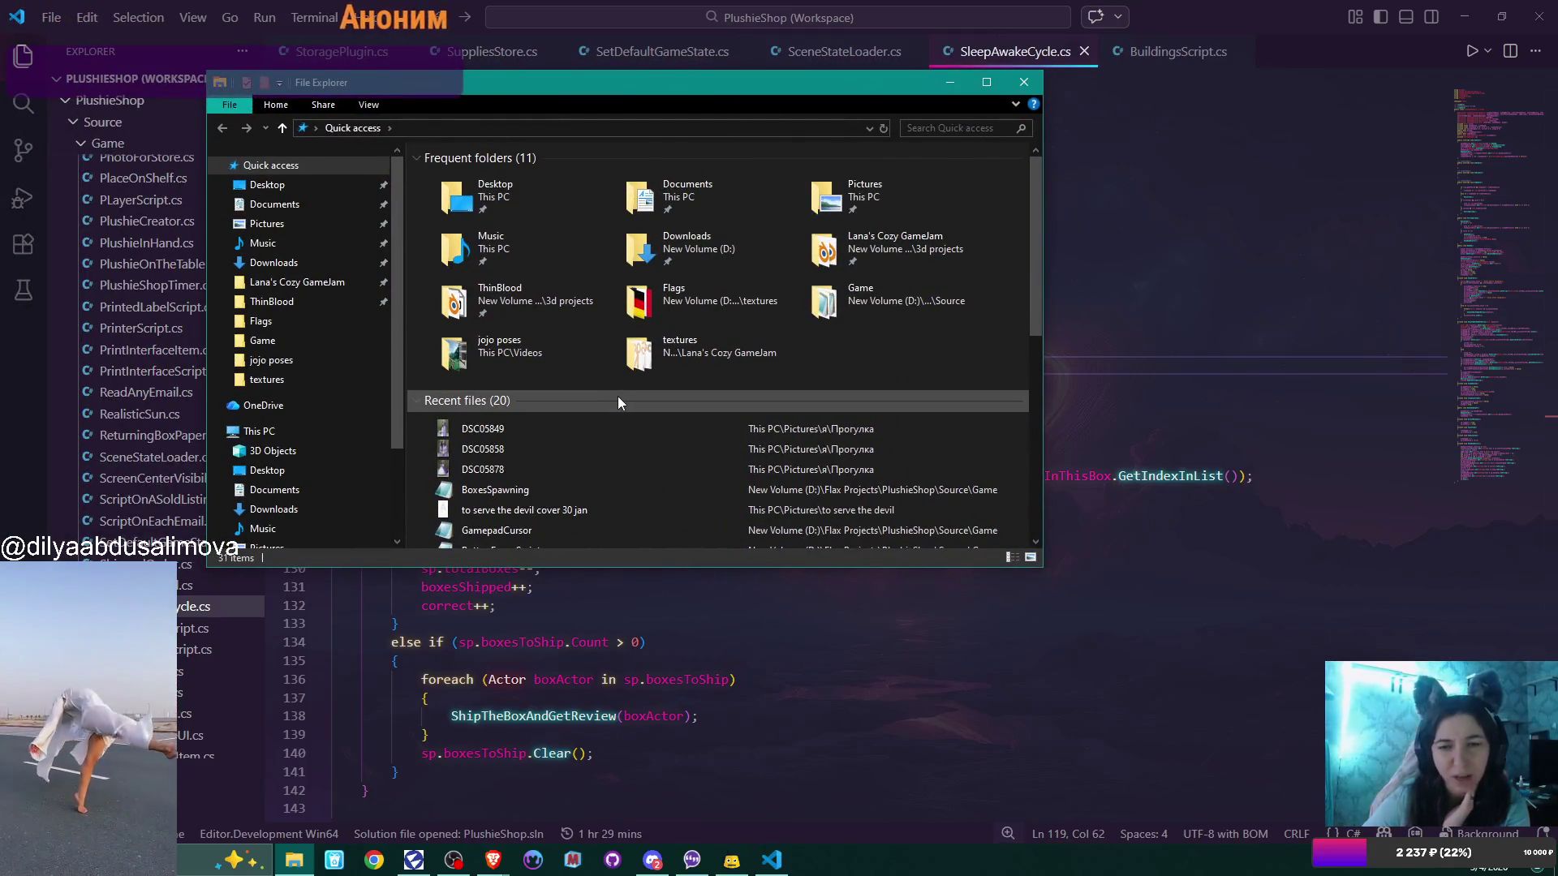
scroll(617, 396, down, 3)
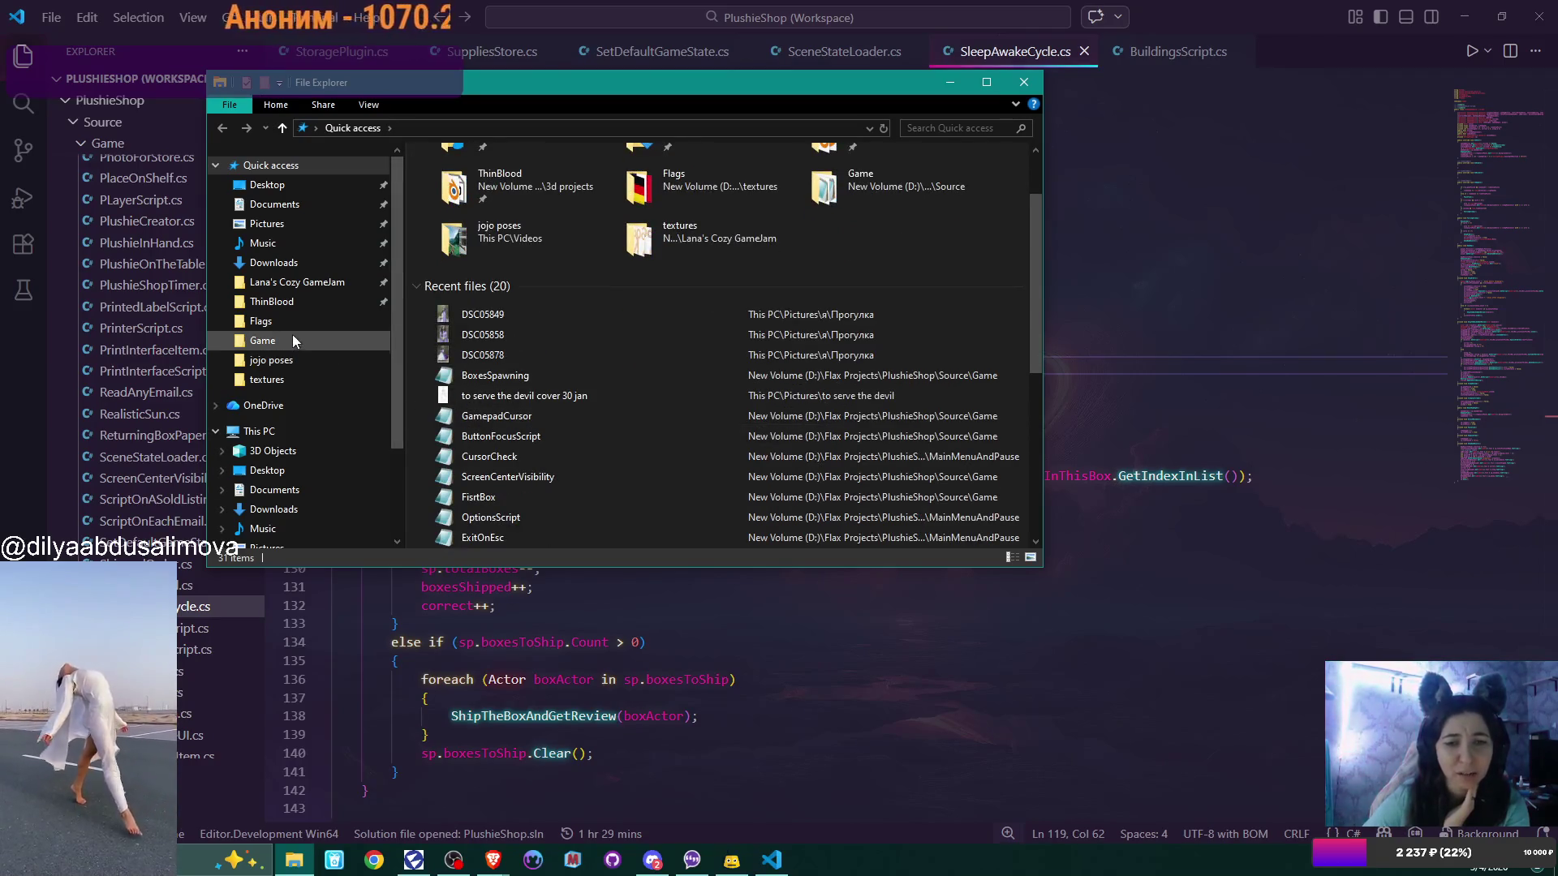
scroll(325, 357, down, 2)
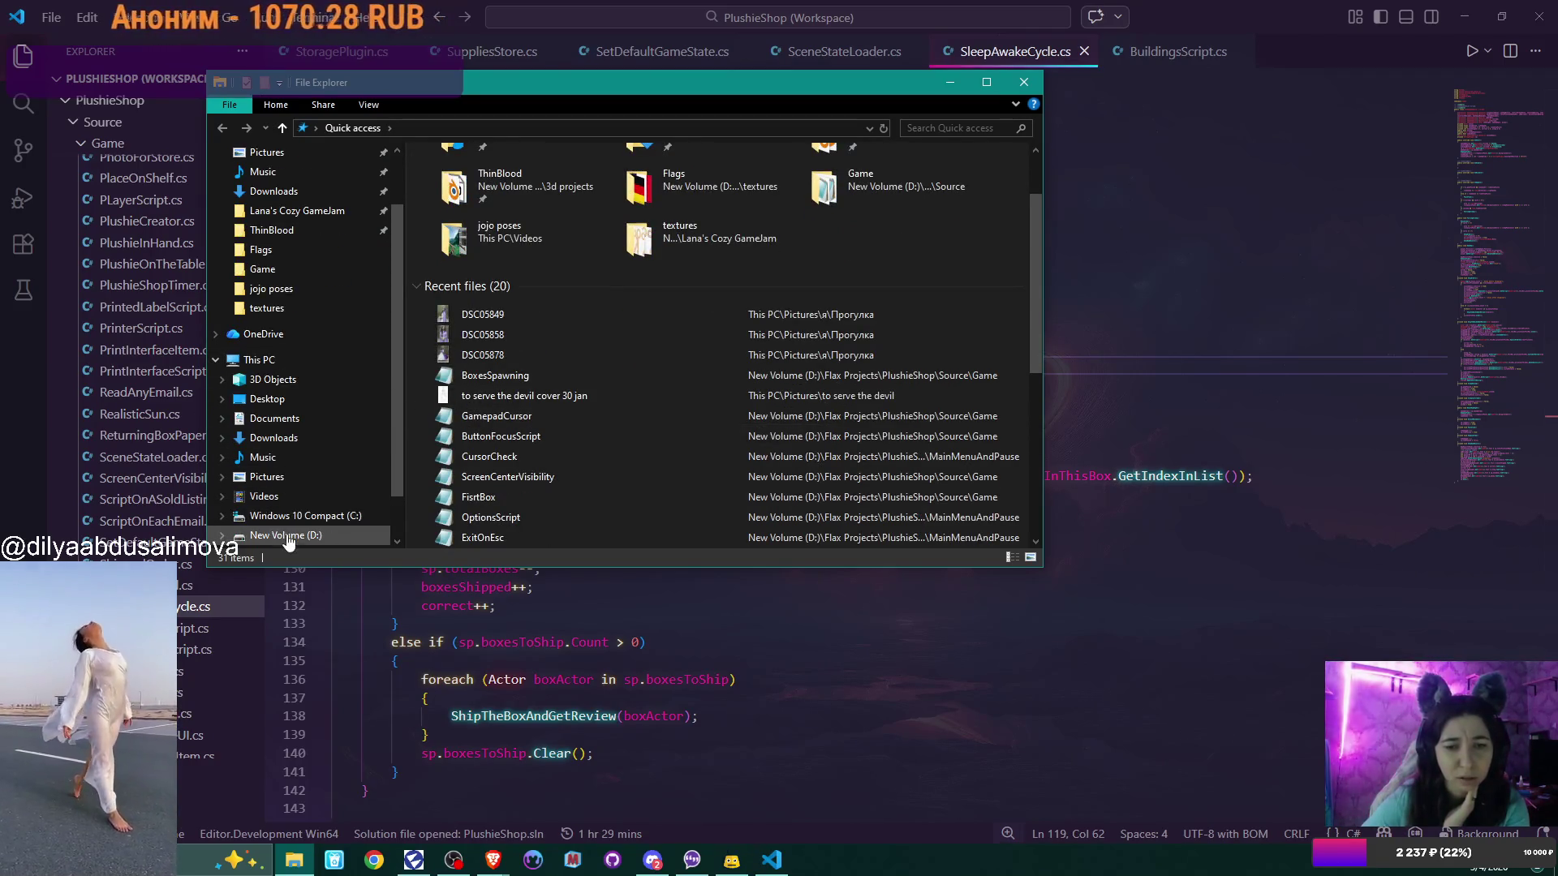
click(285, 536)
double_click(451, 341)
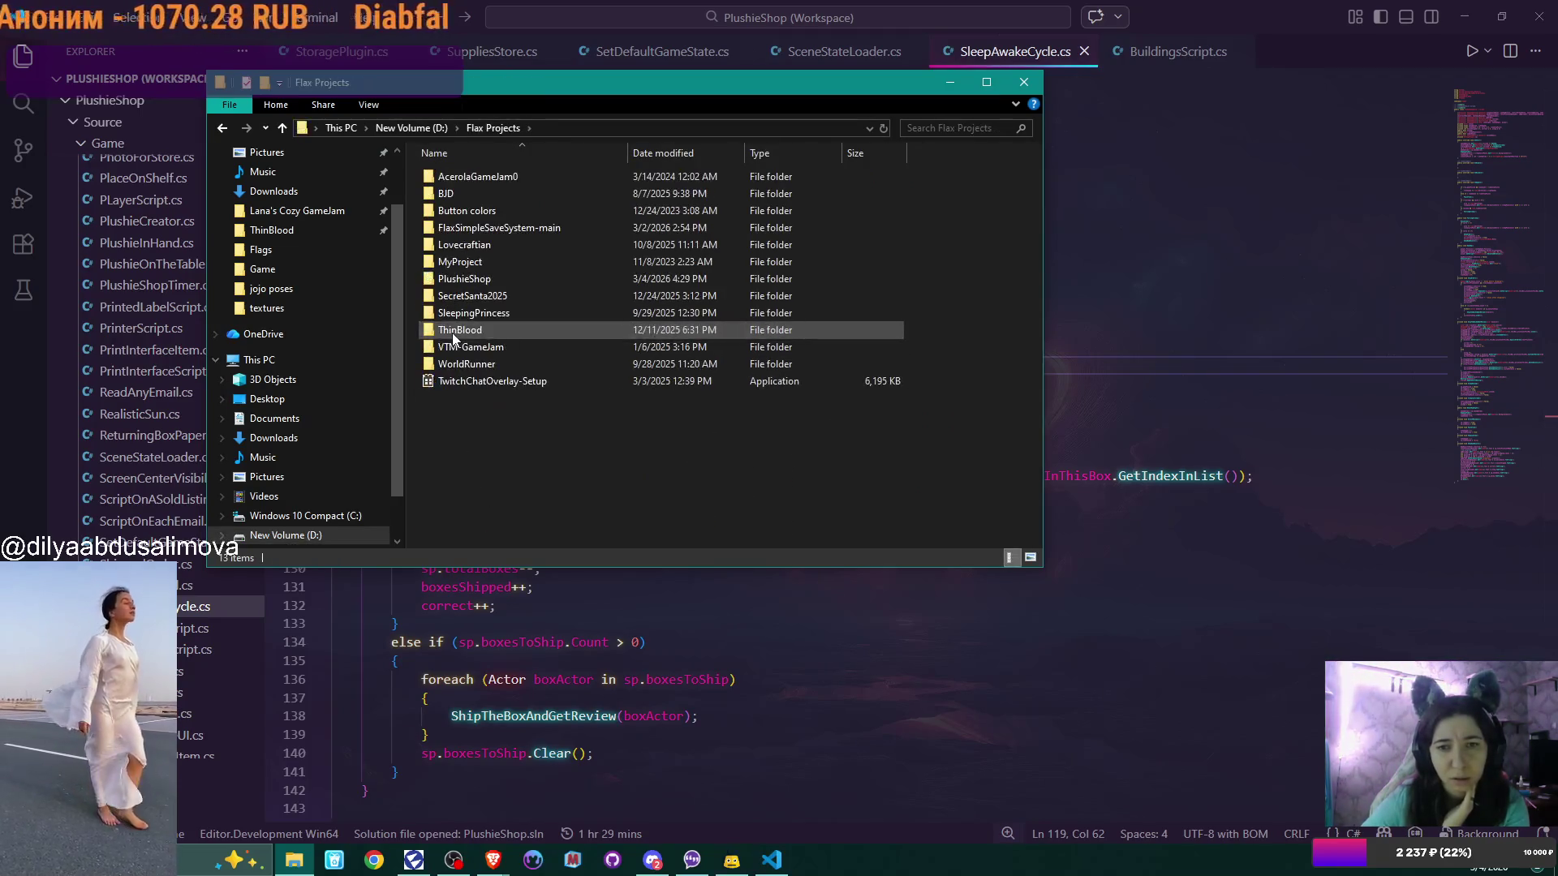
double_click(467, 279)
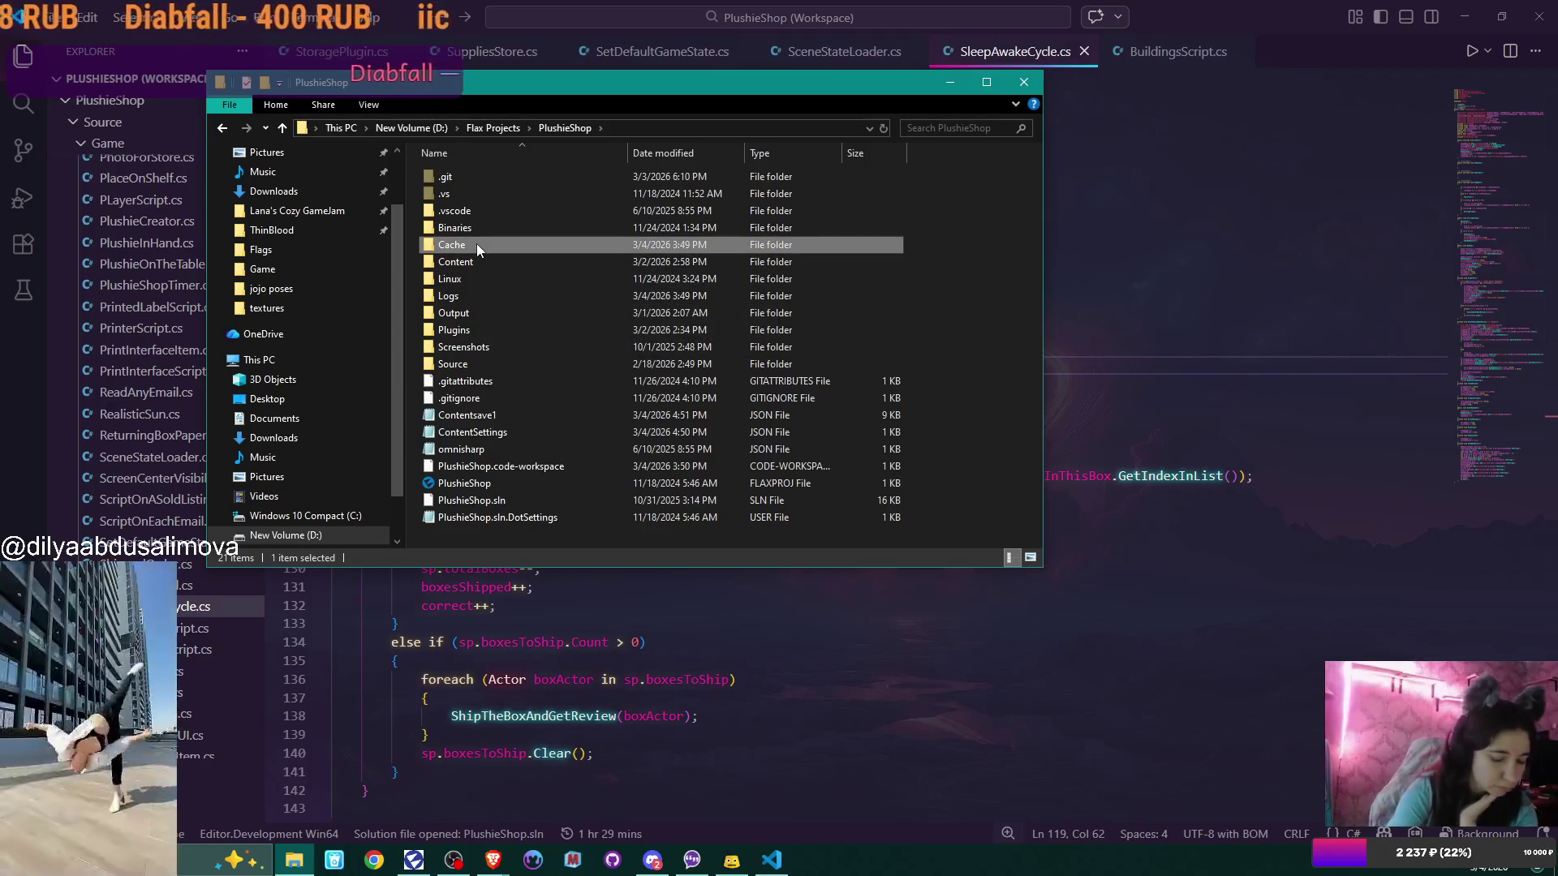
key(Delete)
key(Return)
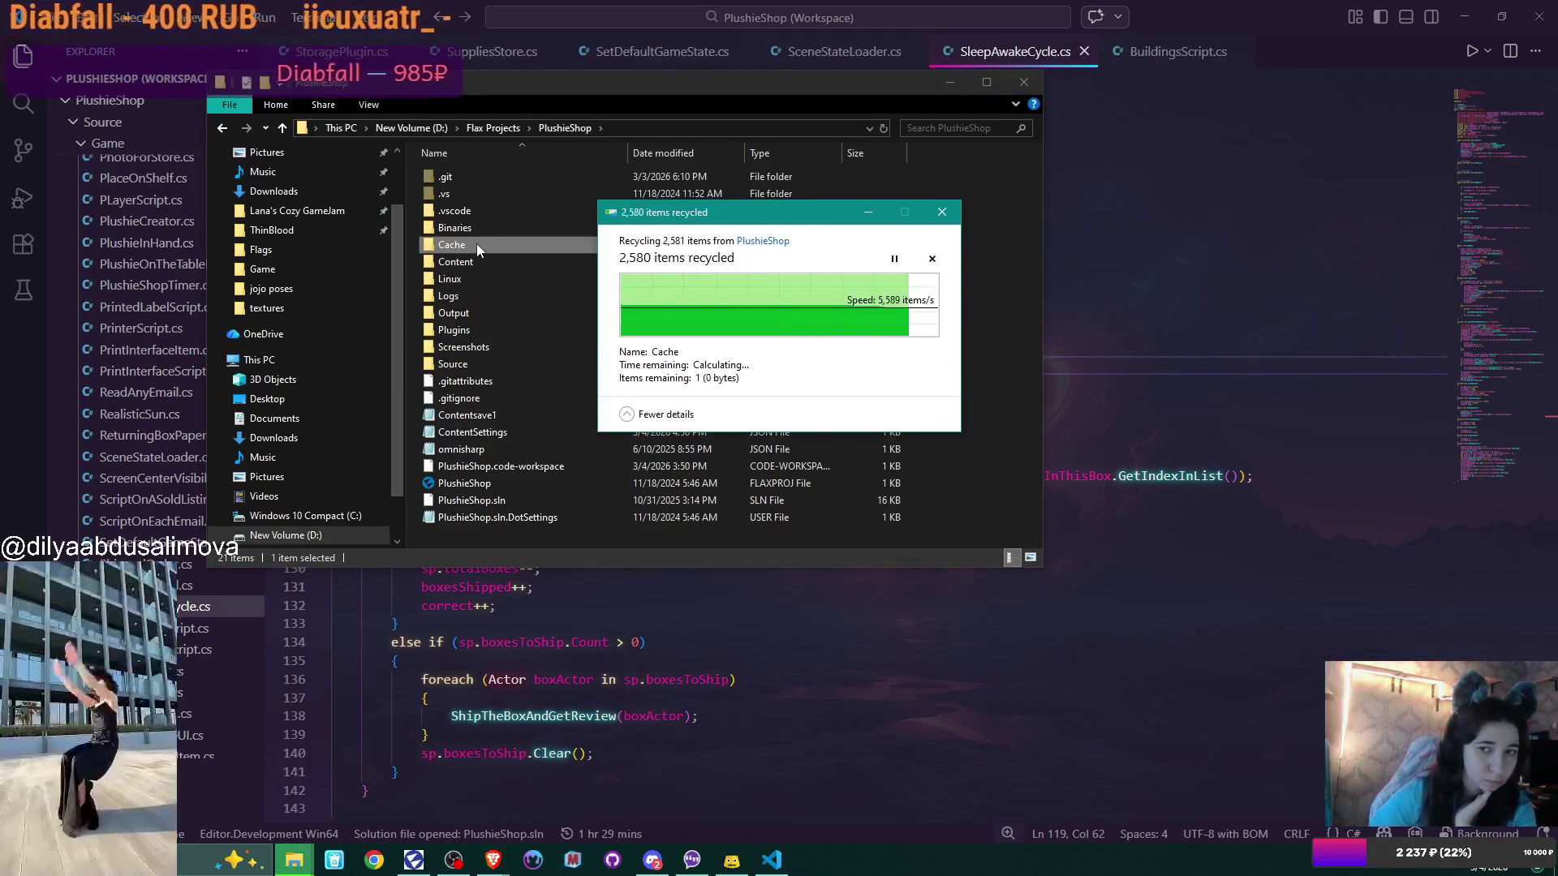
Close VS Code, retry the Cache deletion with permission, and close File Explorer
click(1552, 17)
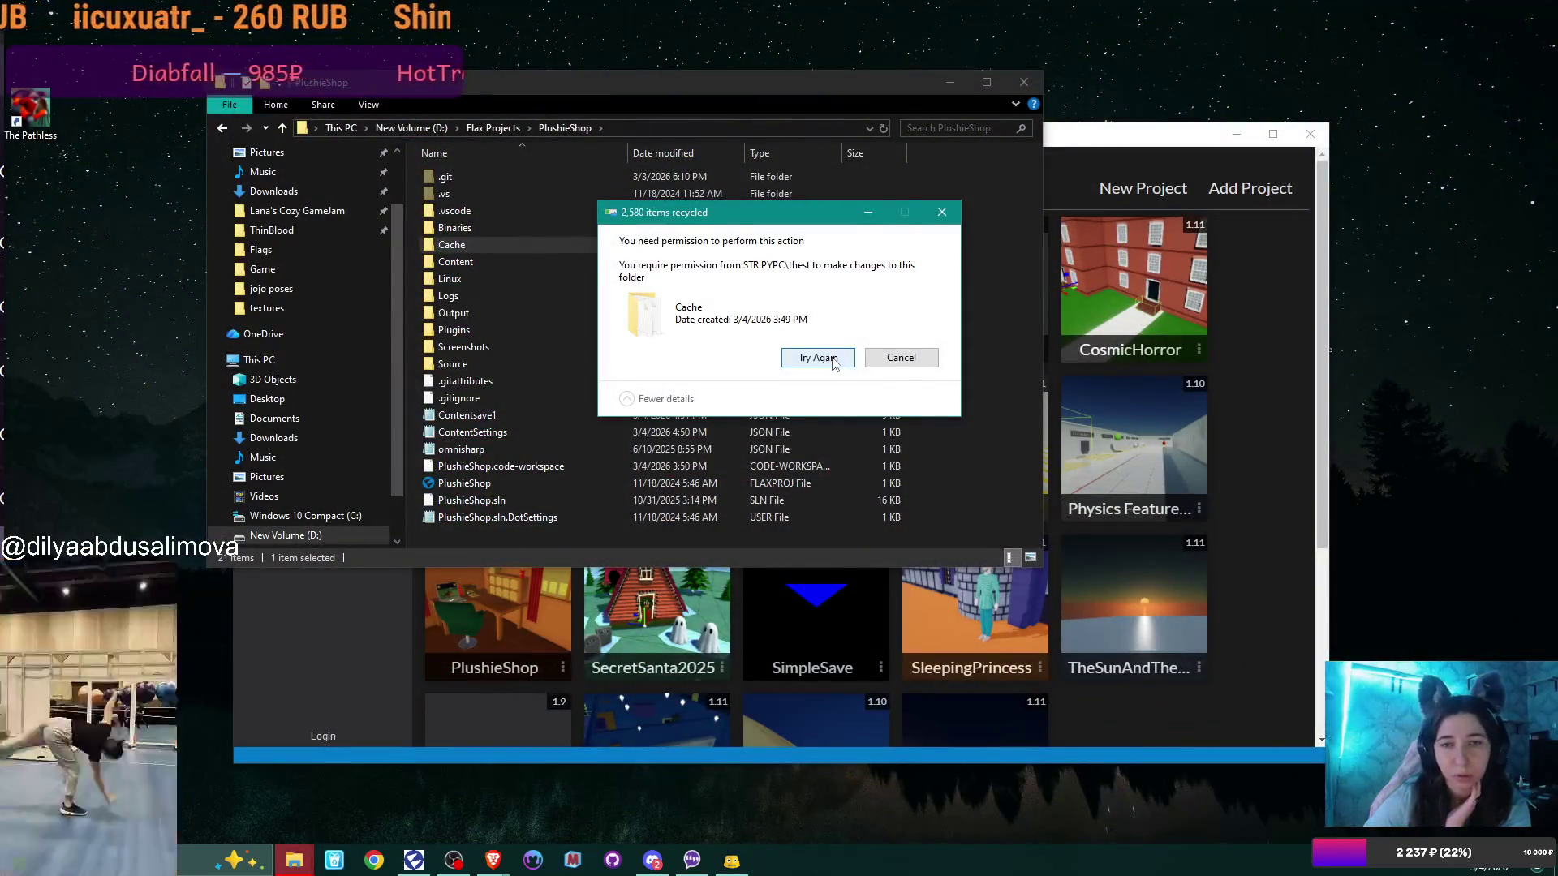
click(818, 358)
click(1024, 82)
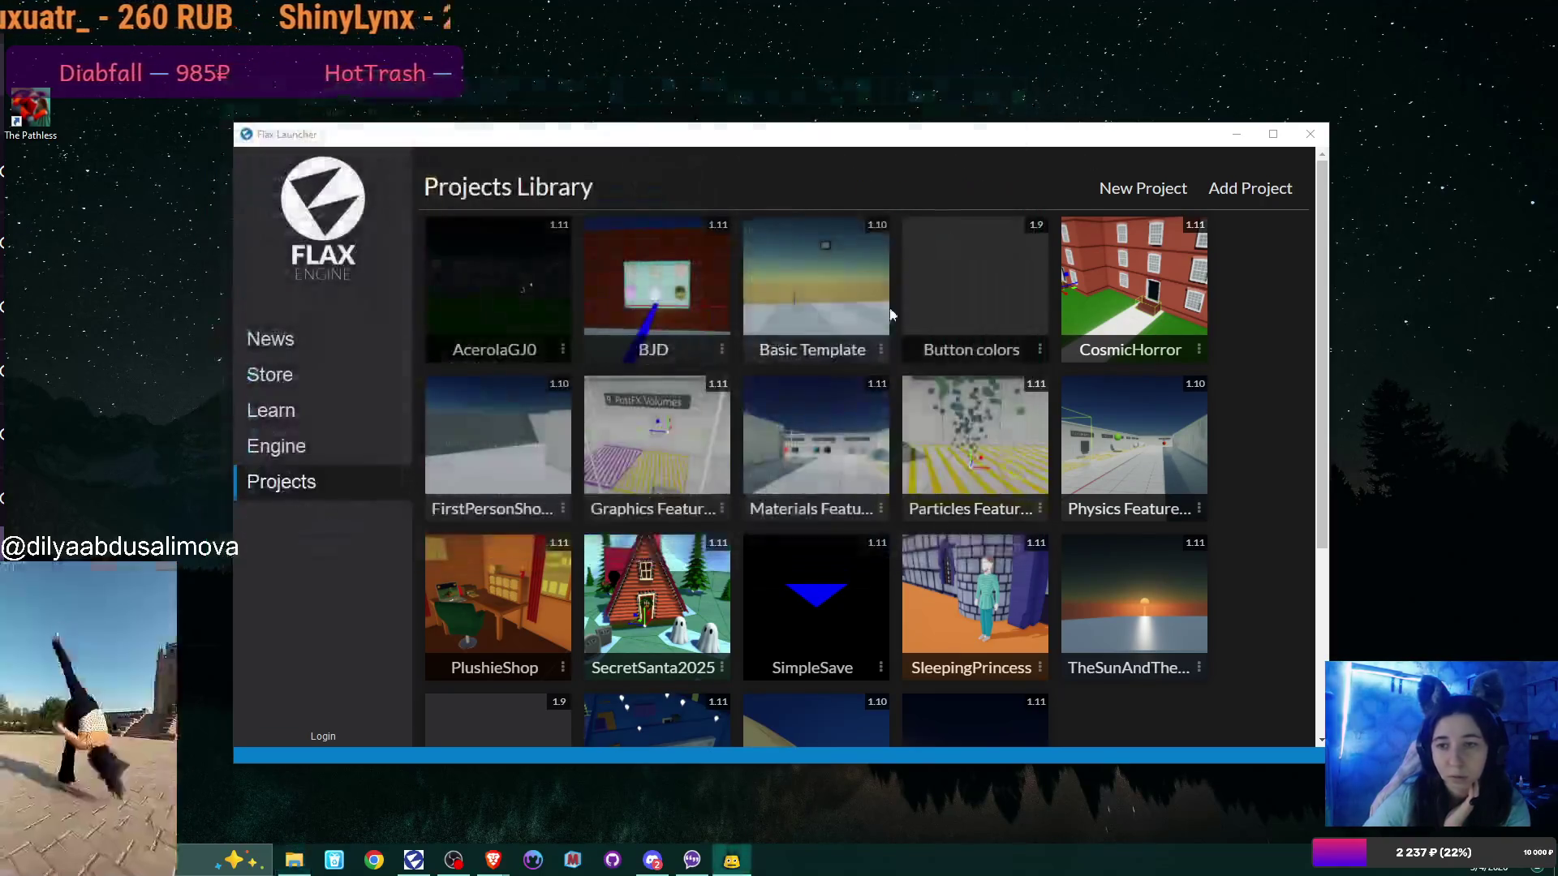
Open the PlushieShop project tile from the Flax Launcher Projects Library
click(507, 675)
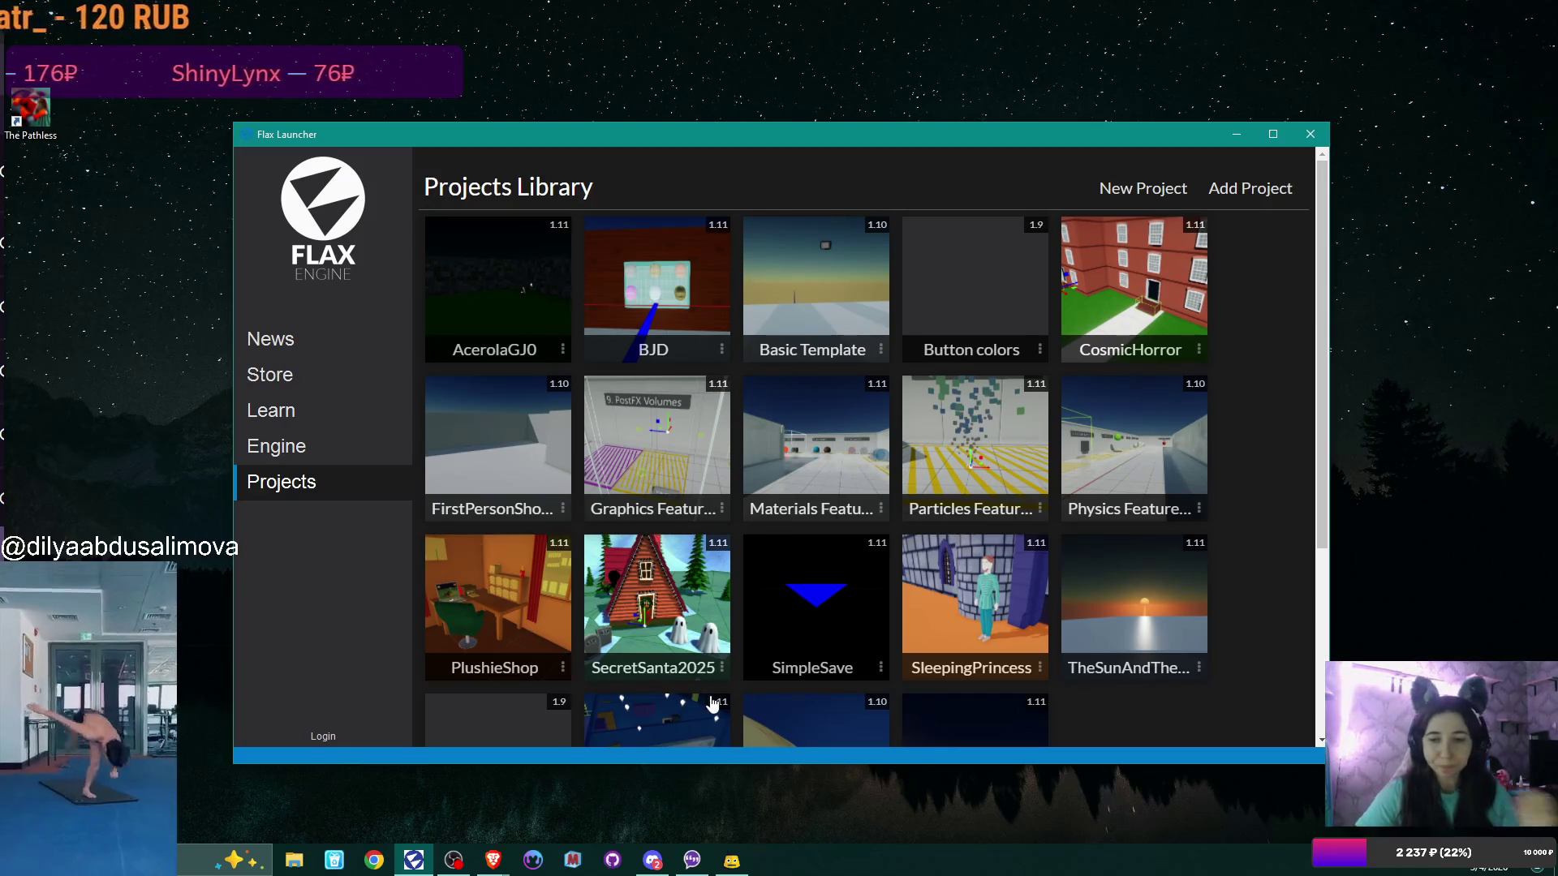
click(499, 670)
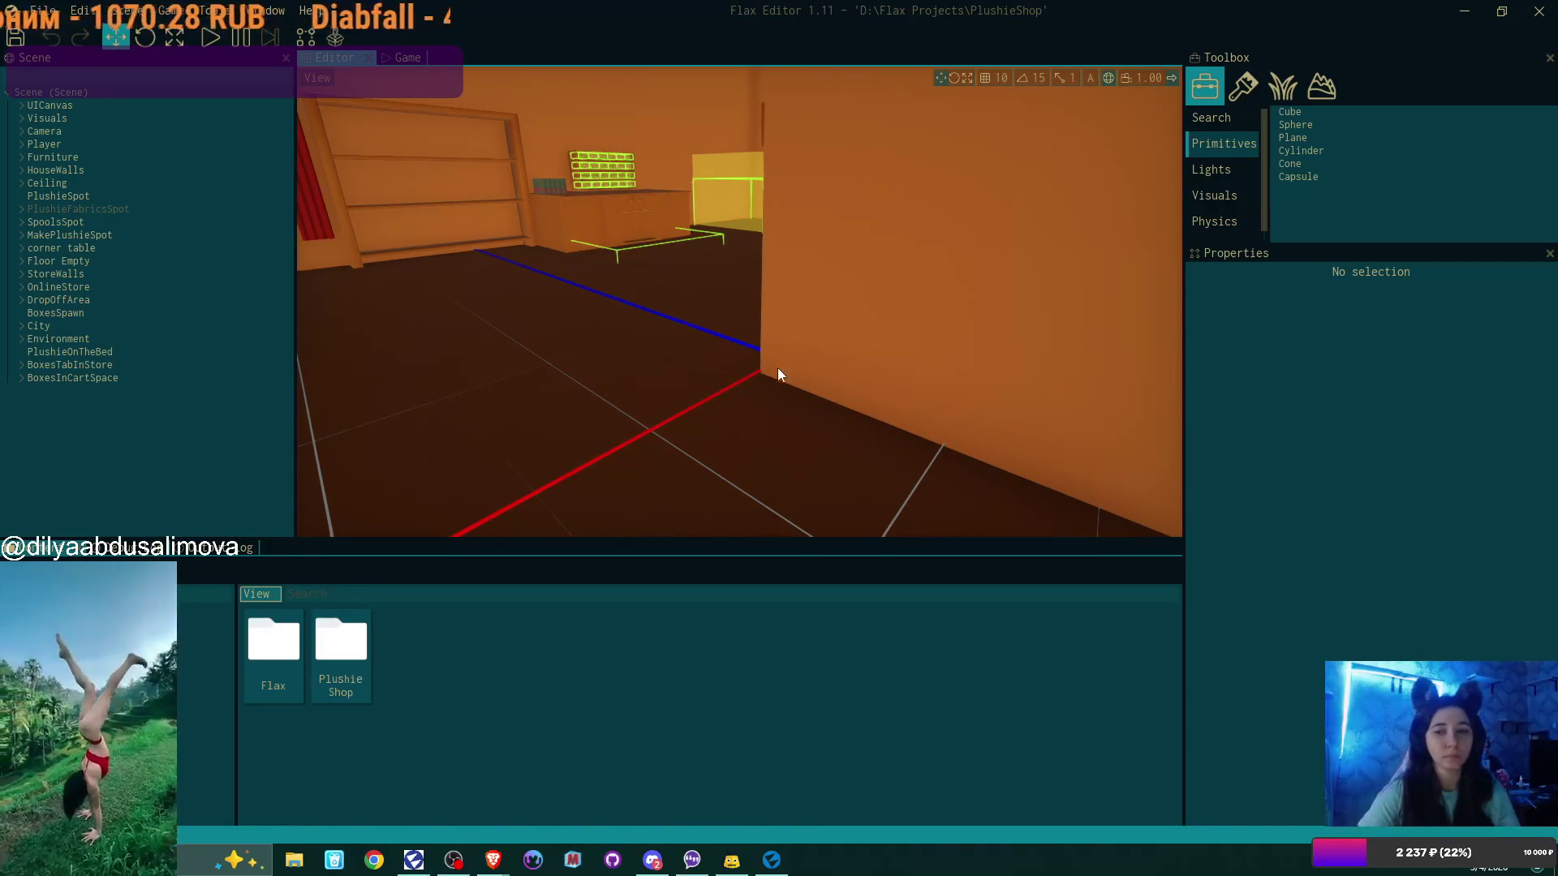
Open PlushieShop's Content folder and dock the Output Log beside the content browser
double_click(341, 645)
double_click(280, 656)
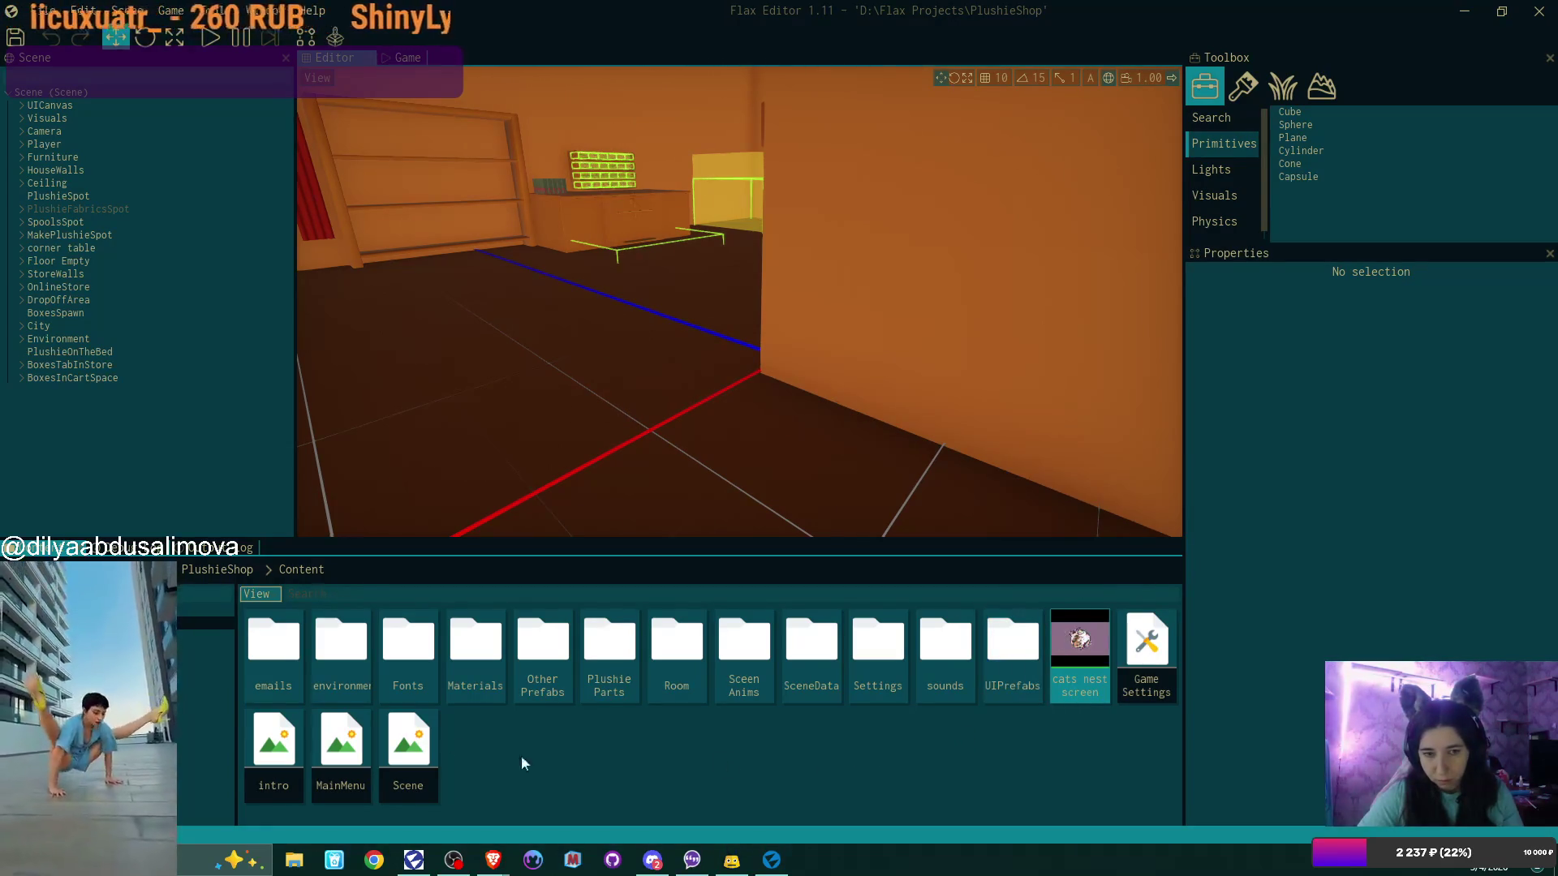
drag(235, 655, 81, 655)
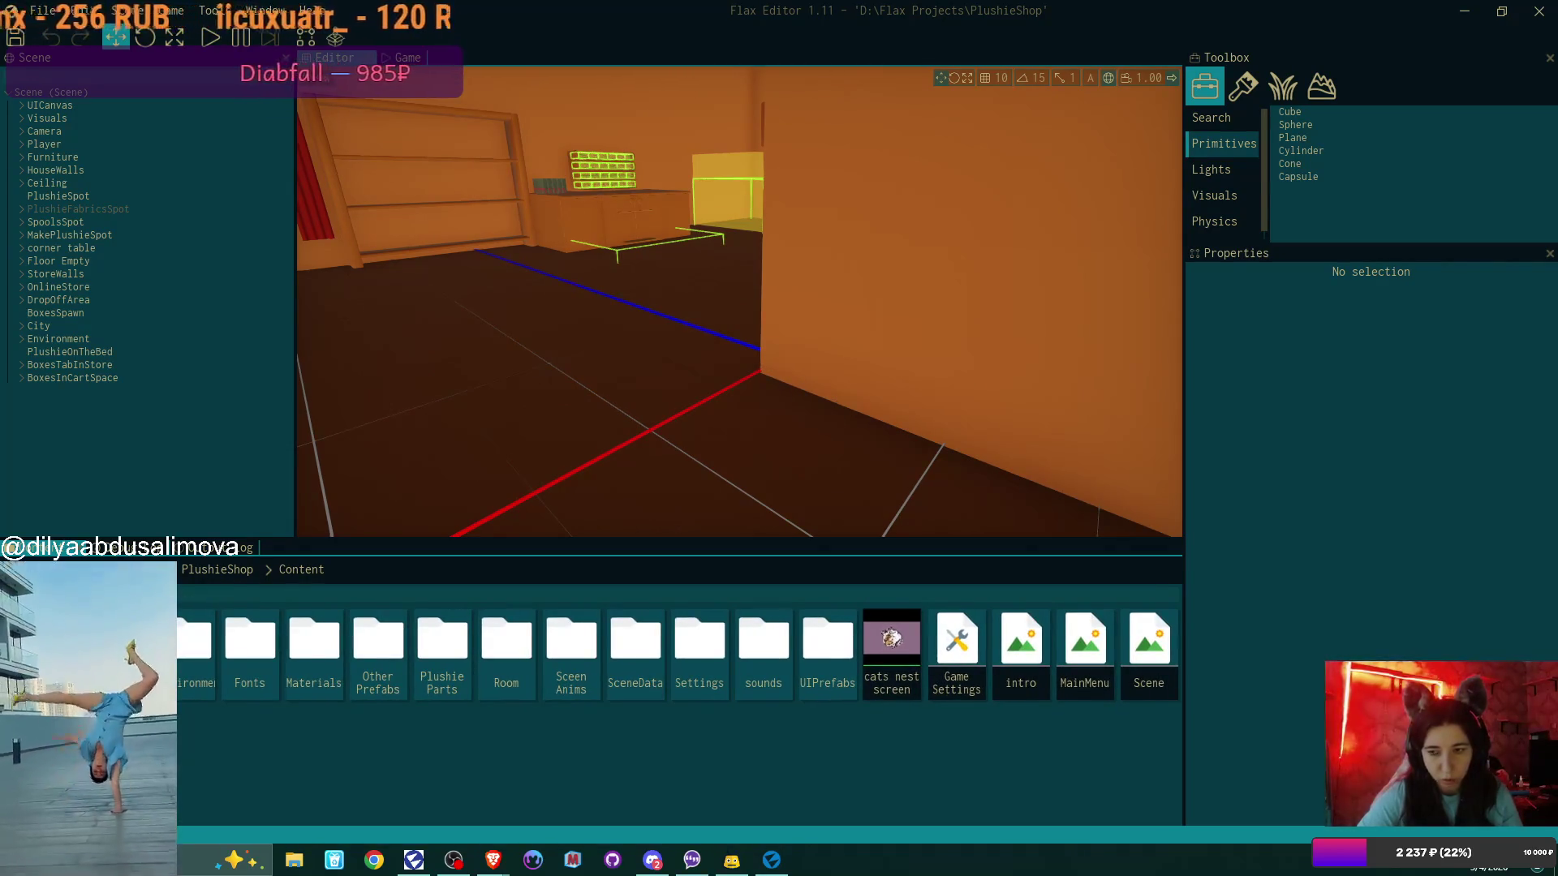
mouse_move(170, 542)
mouse_down()
mouse_move(689, 584)
mouse_move(876, 678)
mouse_move(1168, 679)
mouse_up()
mouse_move(151, 552)
mouse_down()
mouse_move(801, 690)
mouse_move(880, 675)
mouse_up()
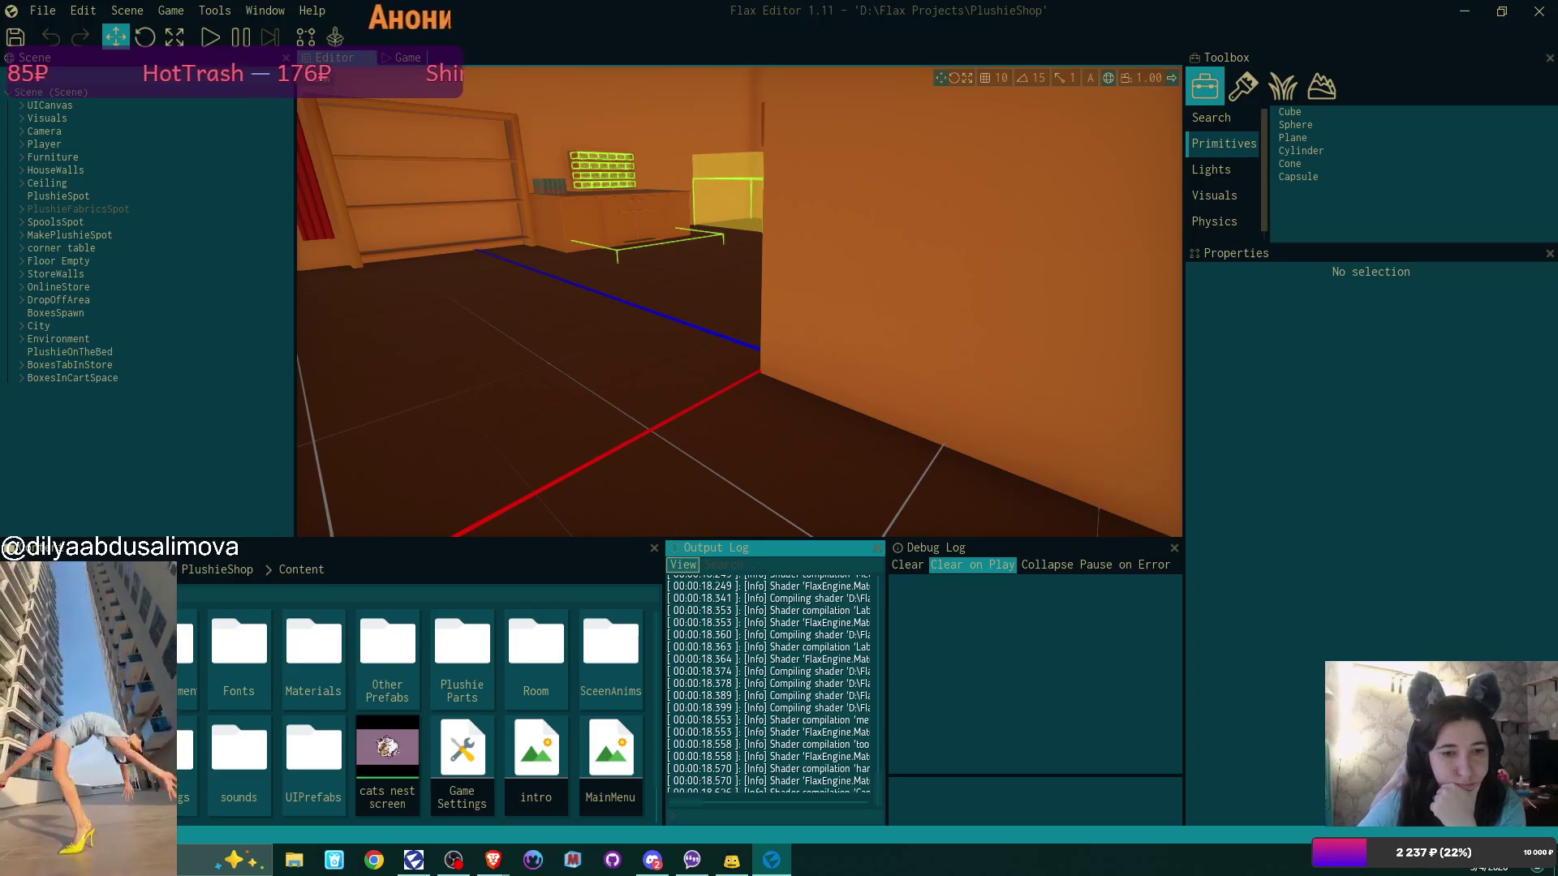
Widen the Output Log by narrowing the Debug Log and Content panels
click(170, 695)
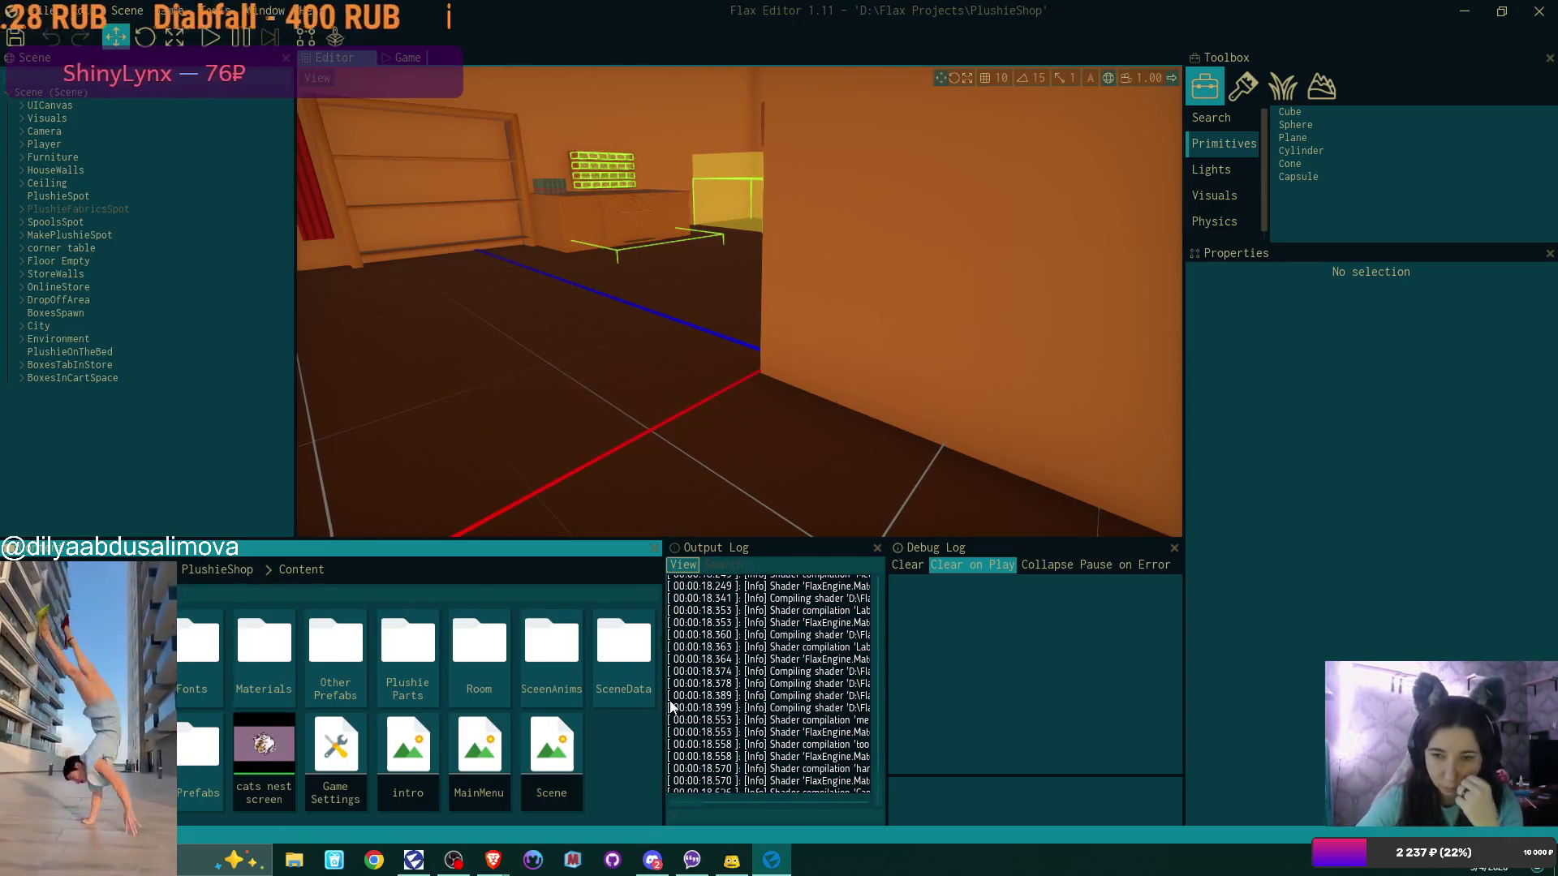
drag(664, 701, 583, 709)
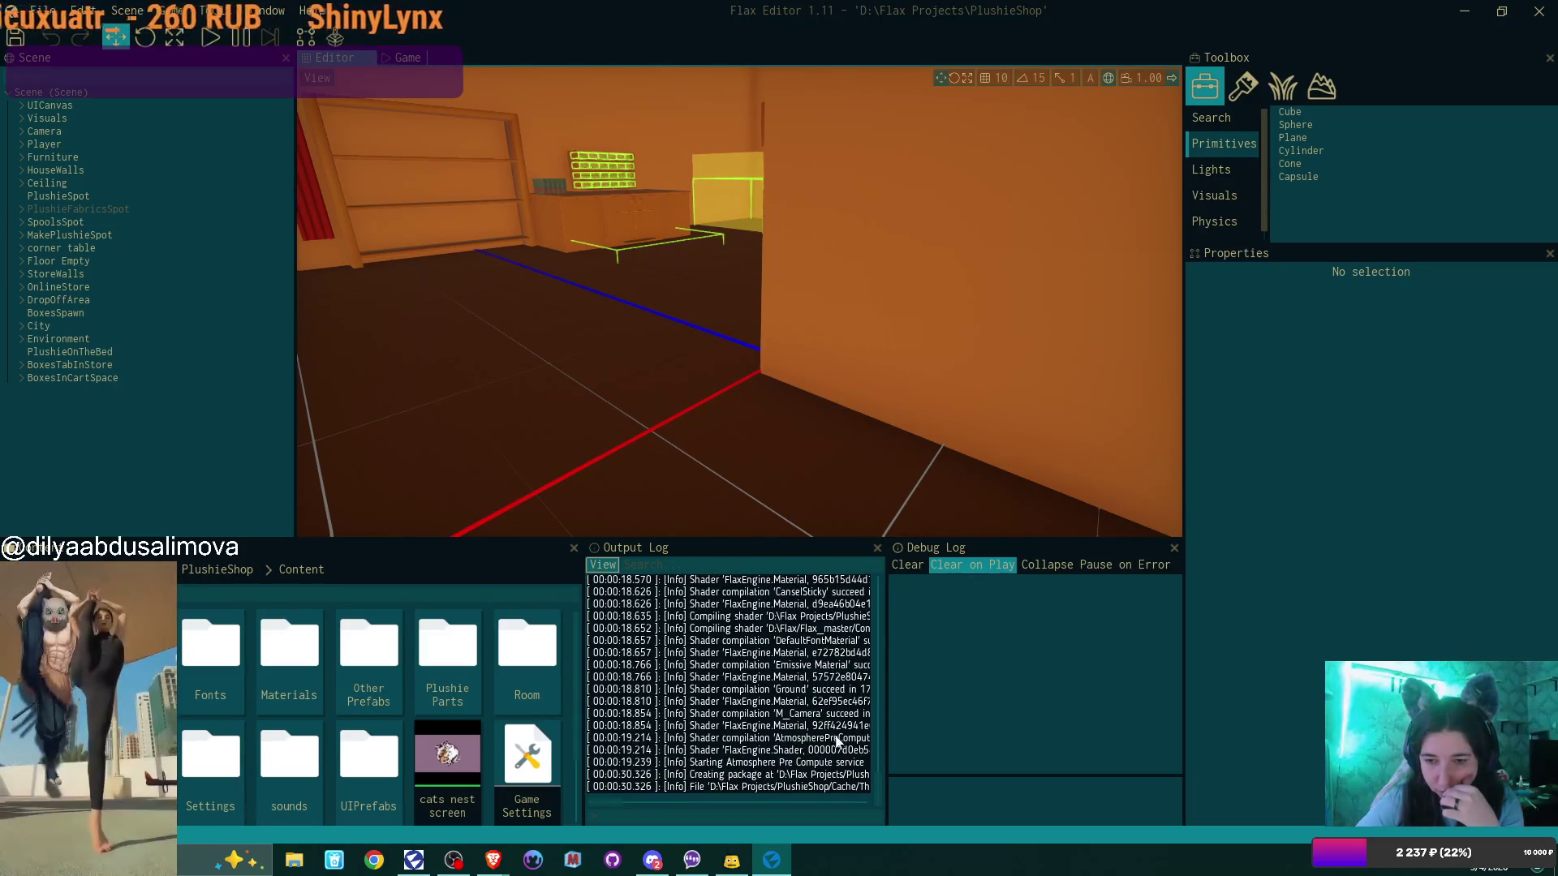
scroll(836, 740, up, 10)
scroll(831, 724, up, 8)
scroll(830, 719, up, 10)
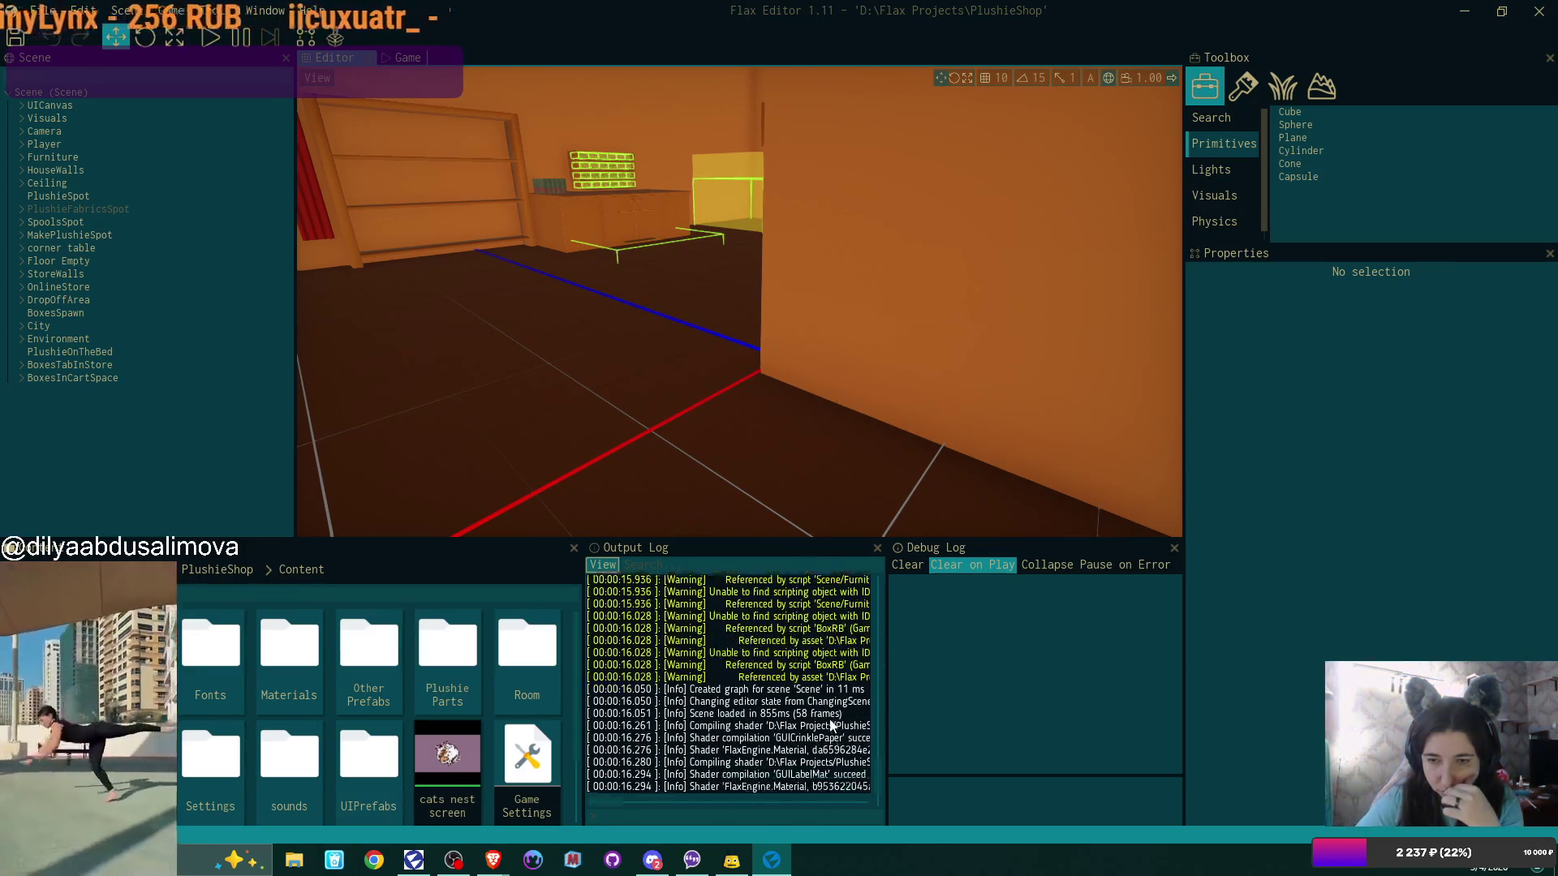
scroll(831, 724, up, 5)
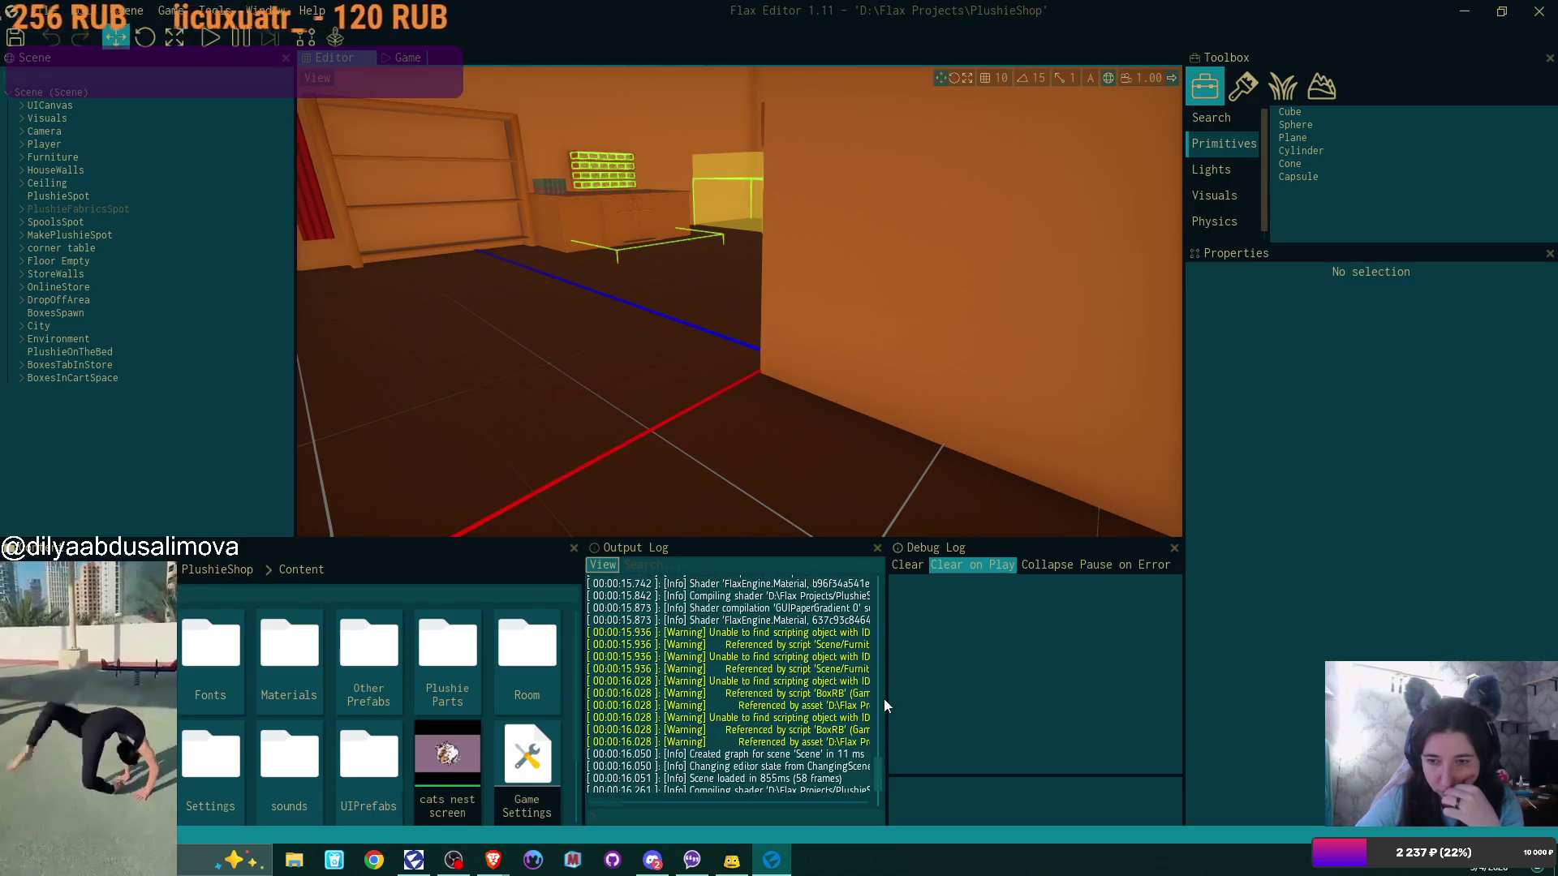
drag(884, 699, 1105, 699)
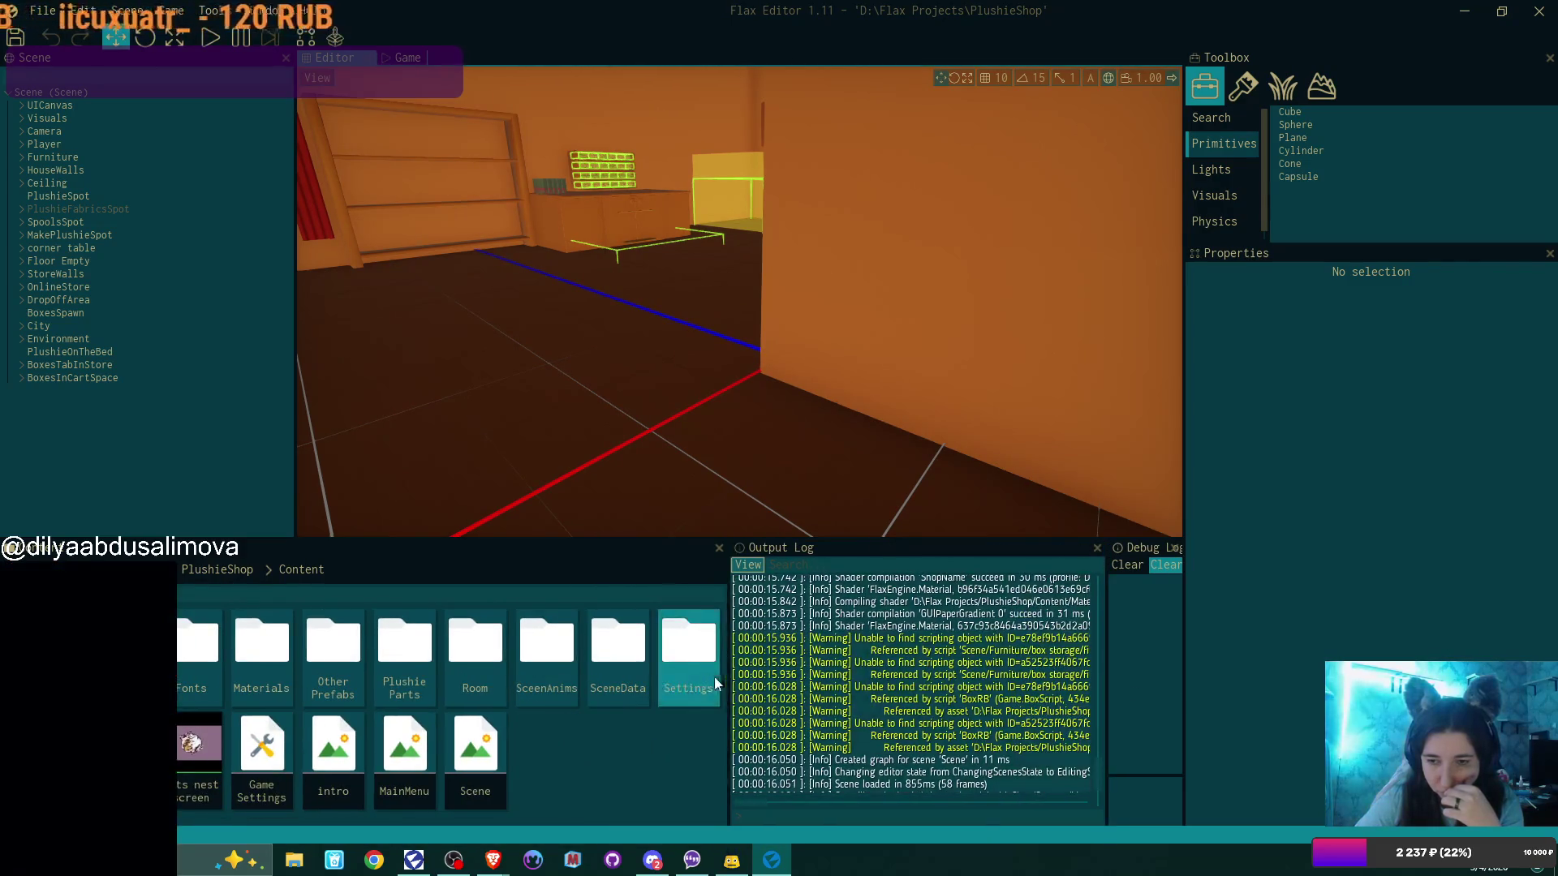
drag(724, 687, 464, 687)
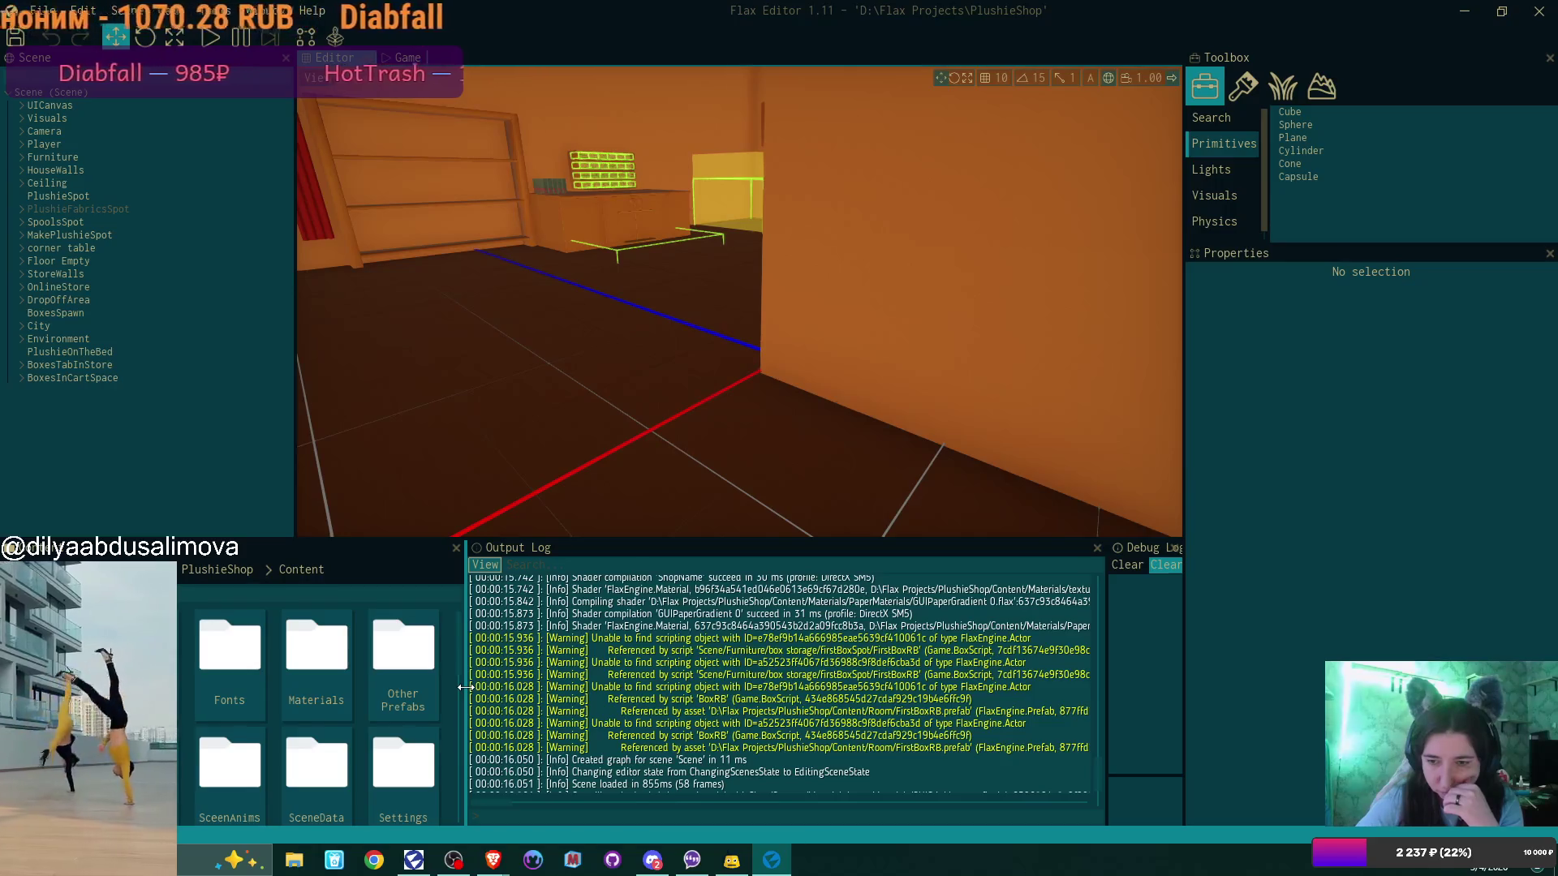
mouse_move(465, 687)
mouse_down()
mouse_move(298, 718)
mouse_move(362, 718)
mouse_up()
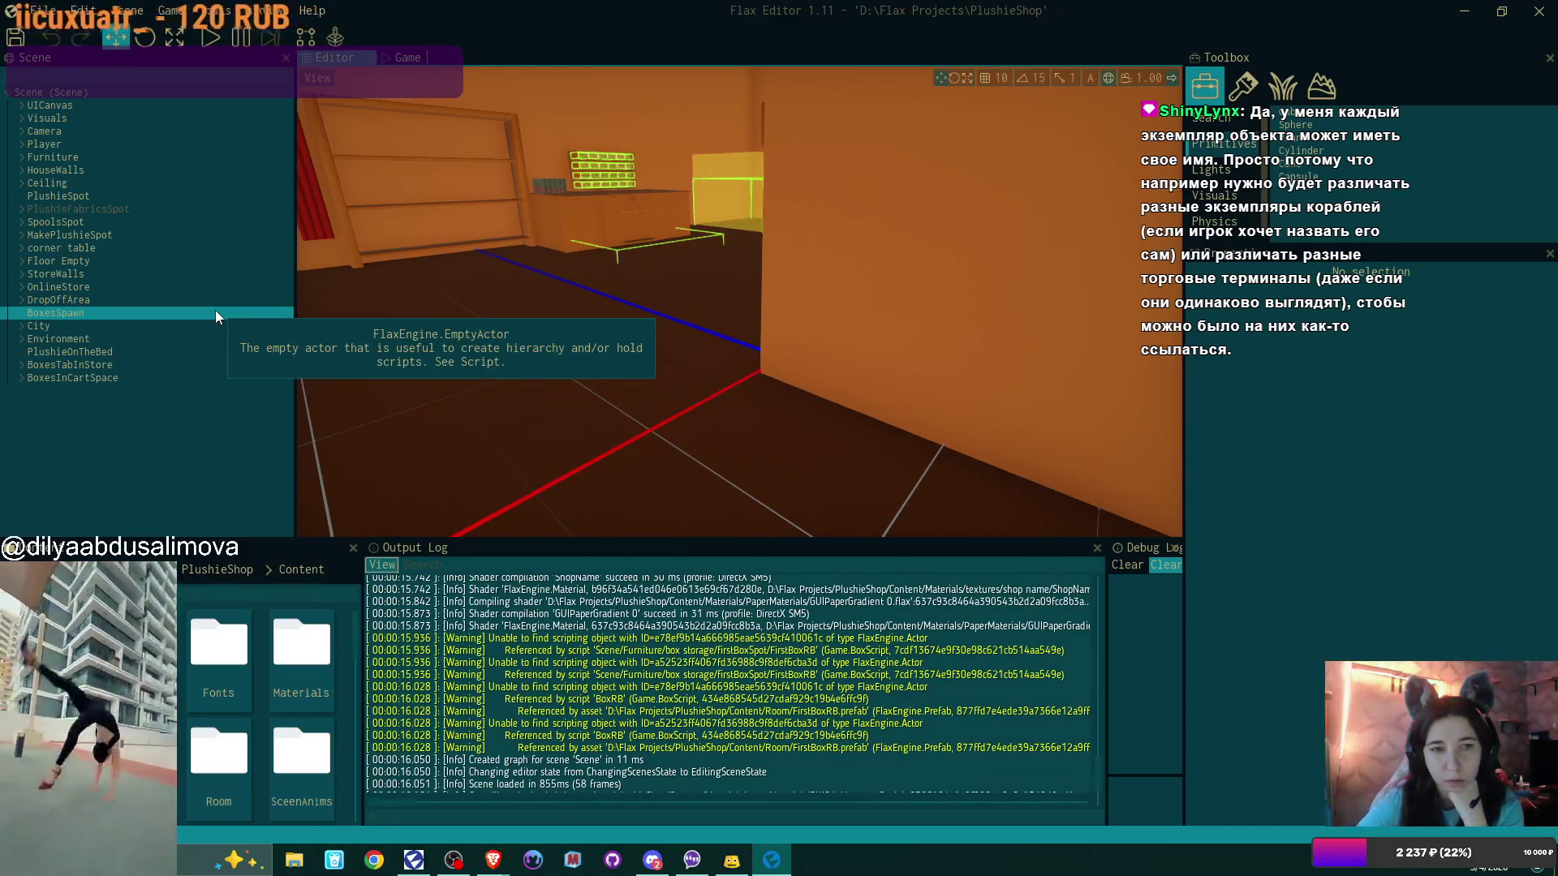
Select box storage's Box Cabinet and expand firstBoxSpot and firstLidSpot to reveal FirstBoxRB and FirstLidRB
click(592, 223)
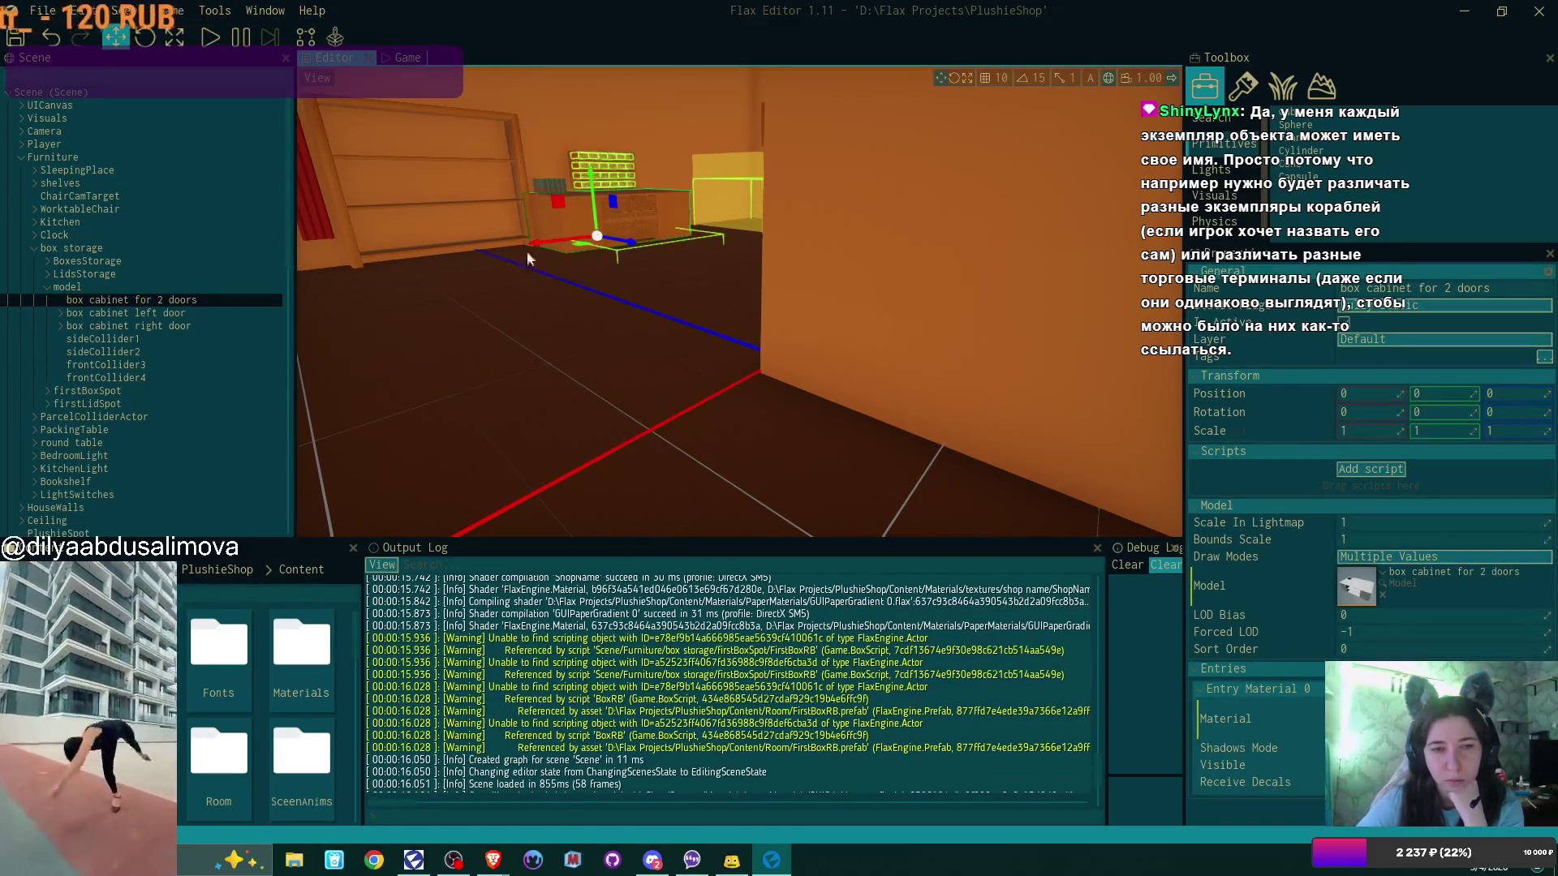
click(94, 251)
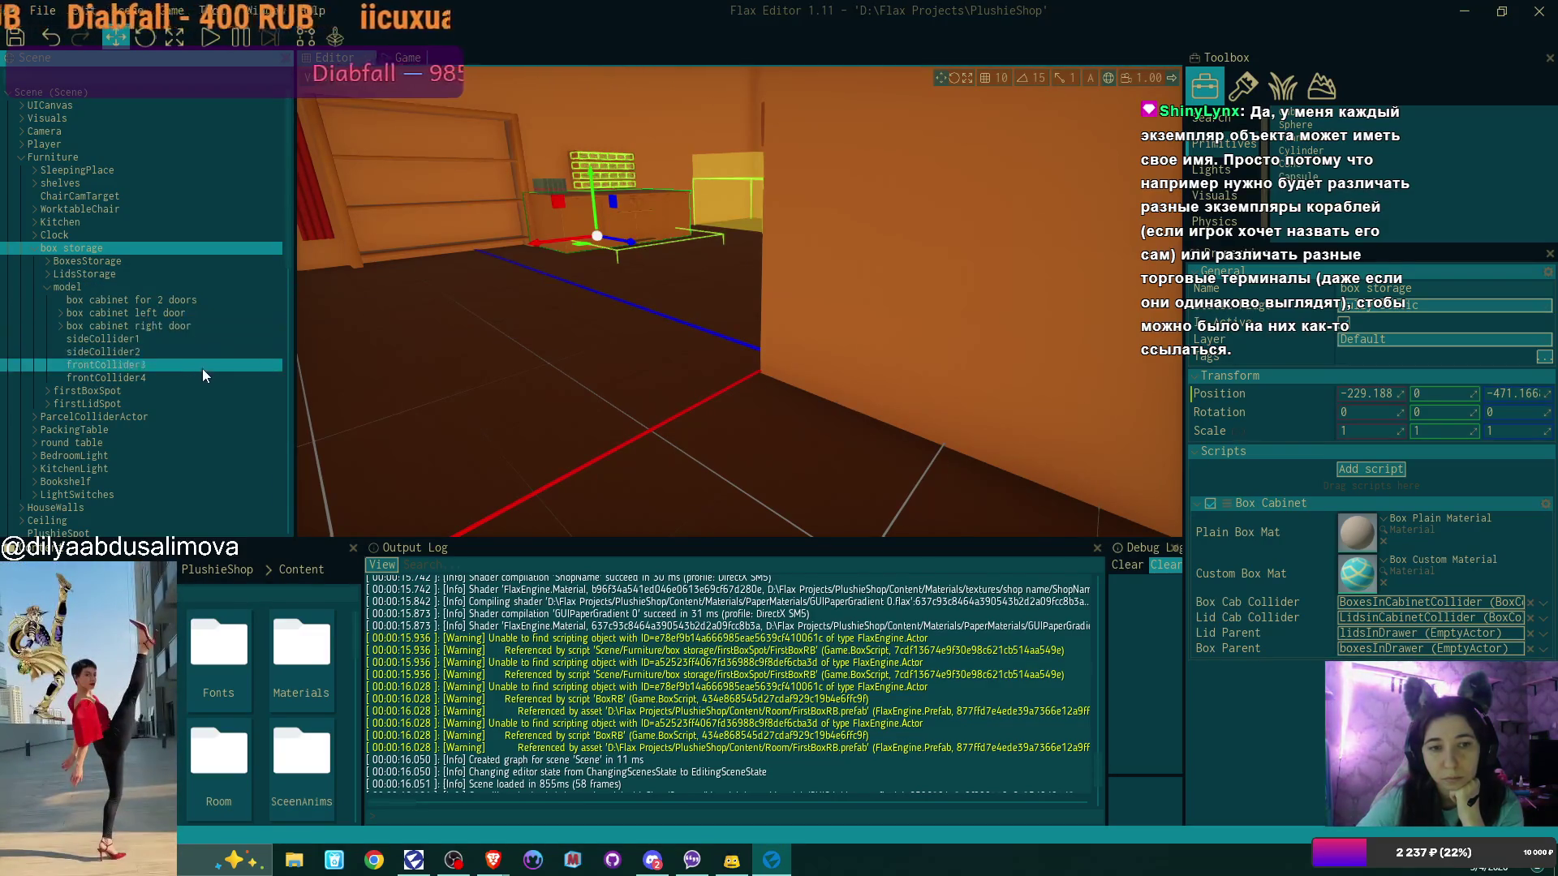
click(47, 390)
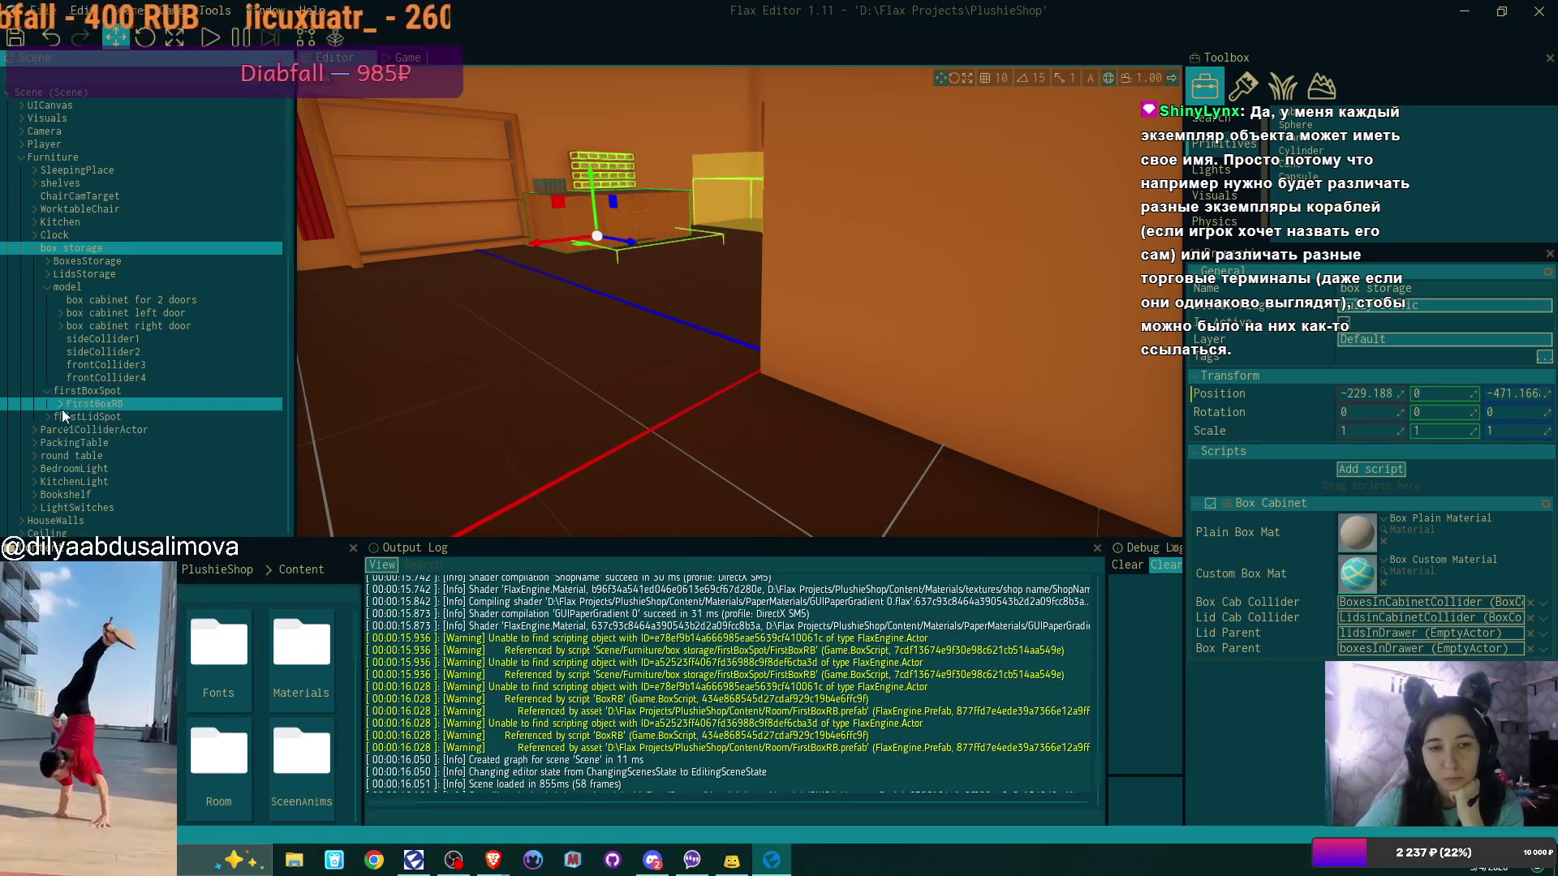
click(46, 416)
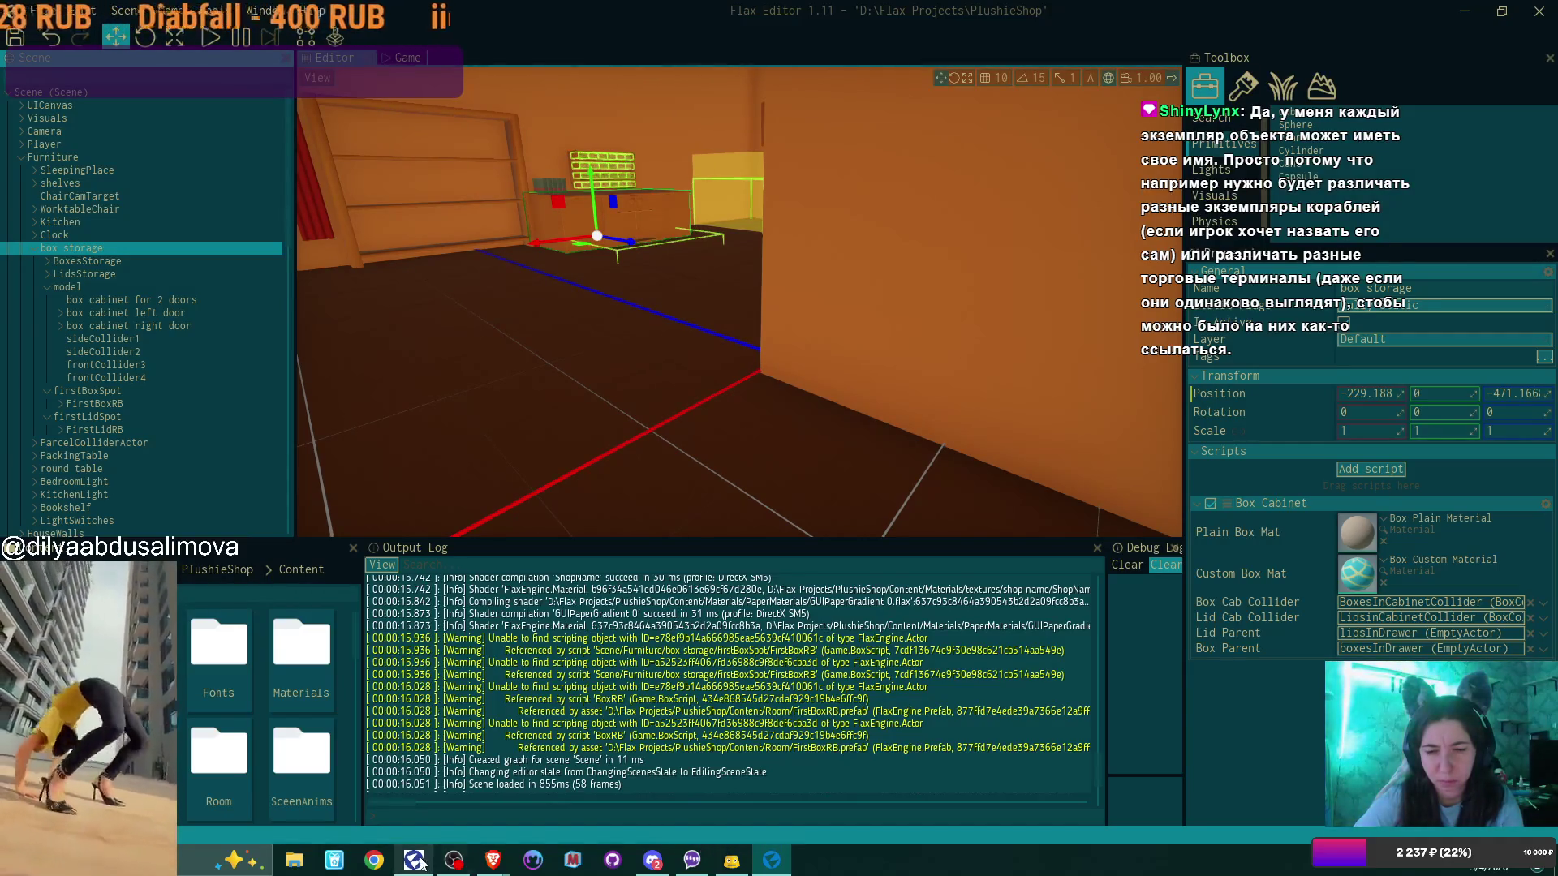
mouse_move(653, 862)
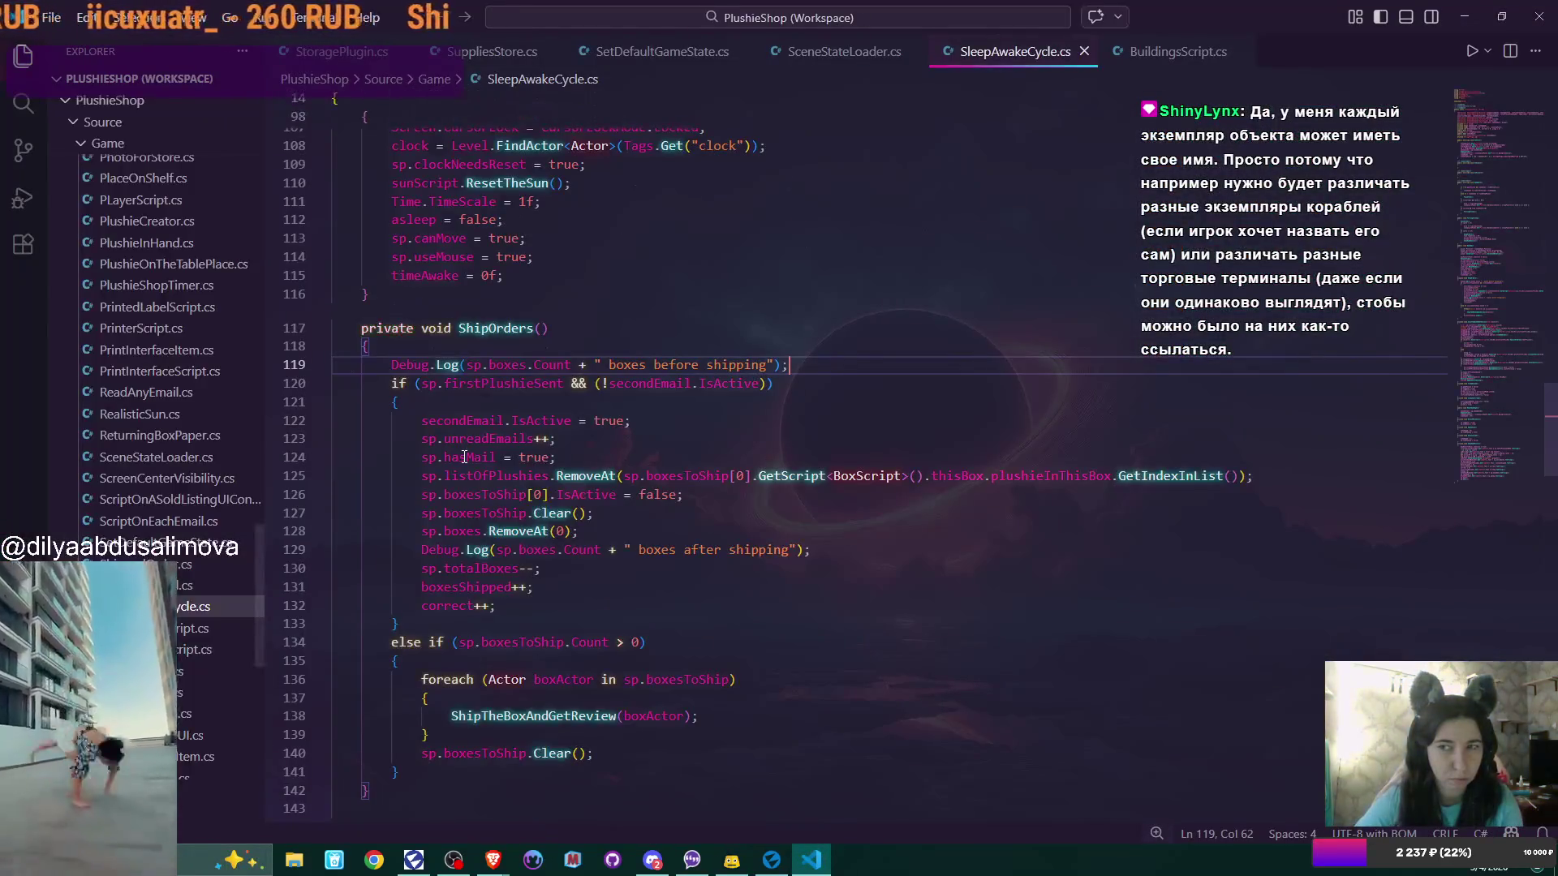
Open Interactables/BoxScript.cs and scroll to its class declaration and serialized fields
scroll(195, 308, up, 3)
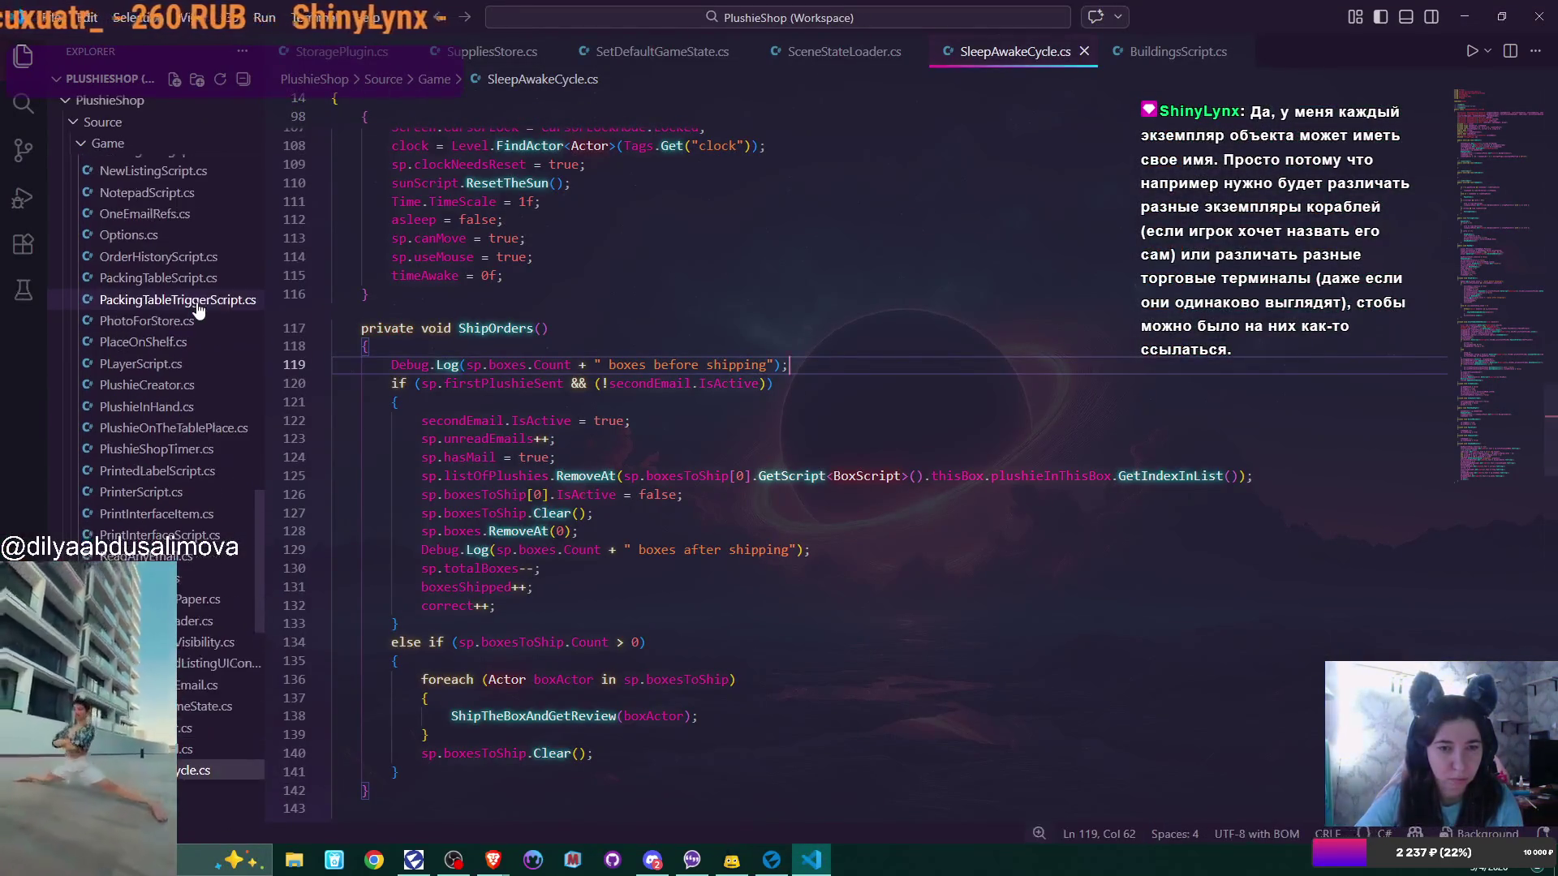
scroll(195, 324, up, 10)
scroll(186, 357, up, 5)
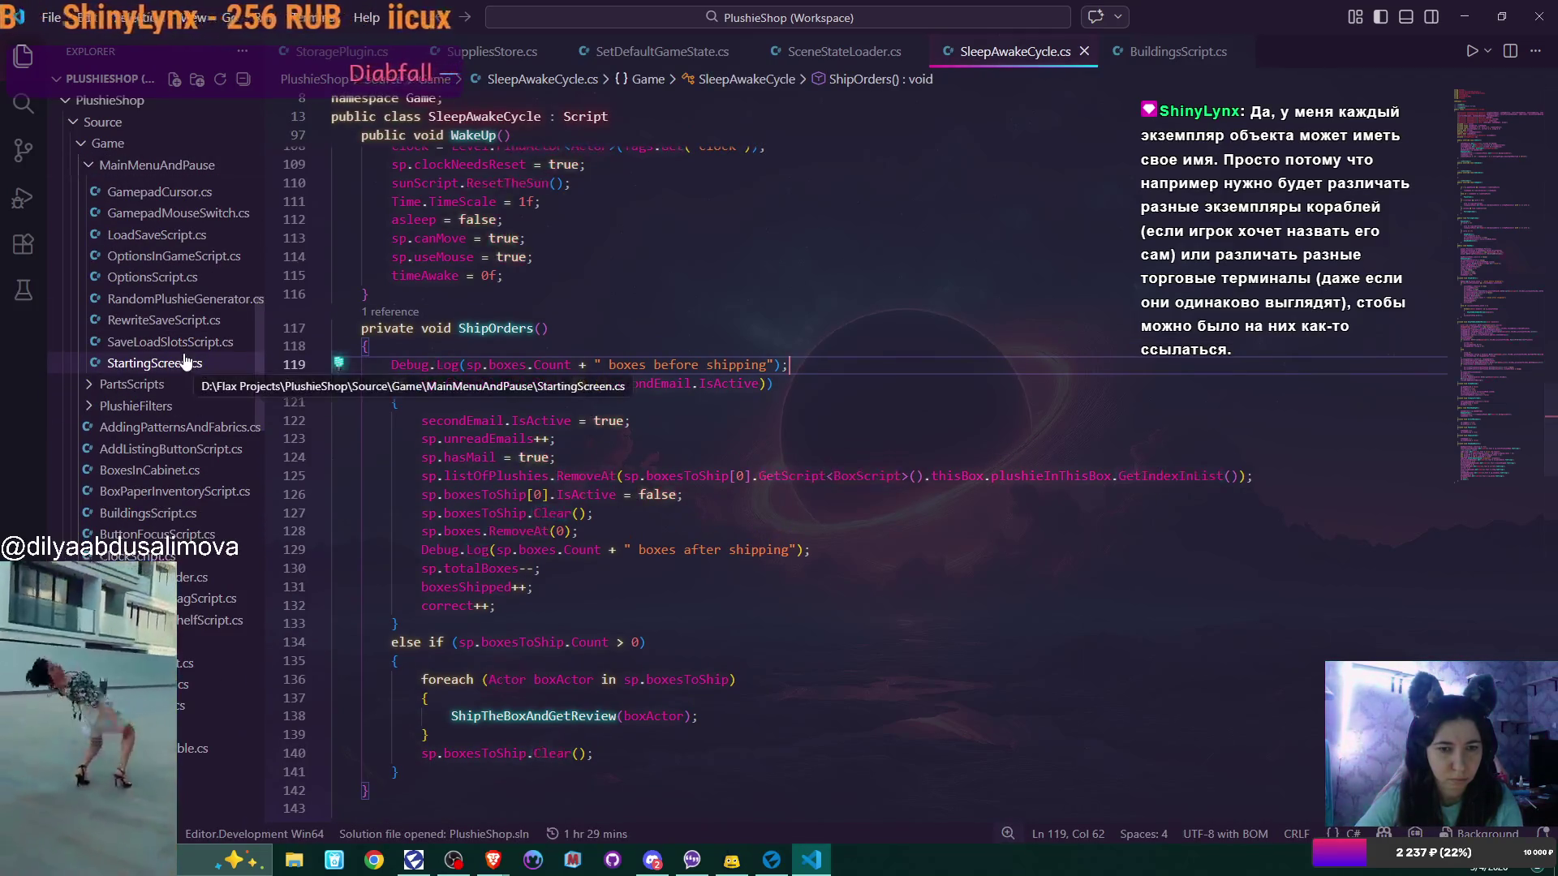
scroll(182, 373, up, 8)
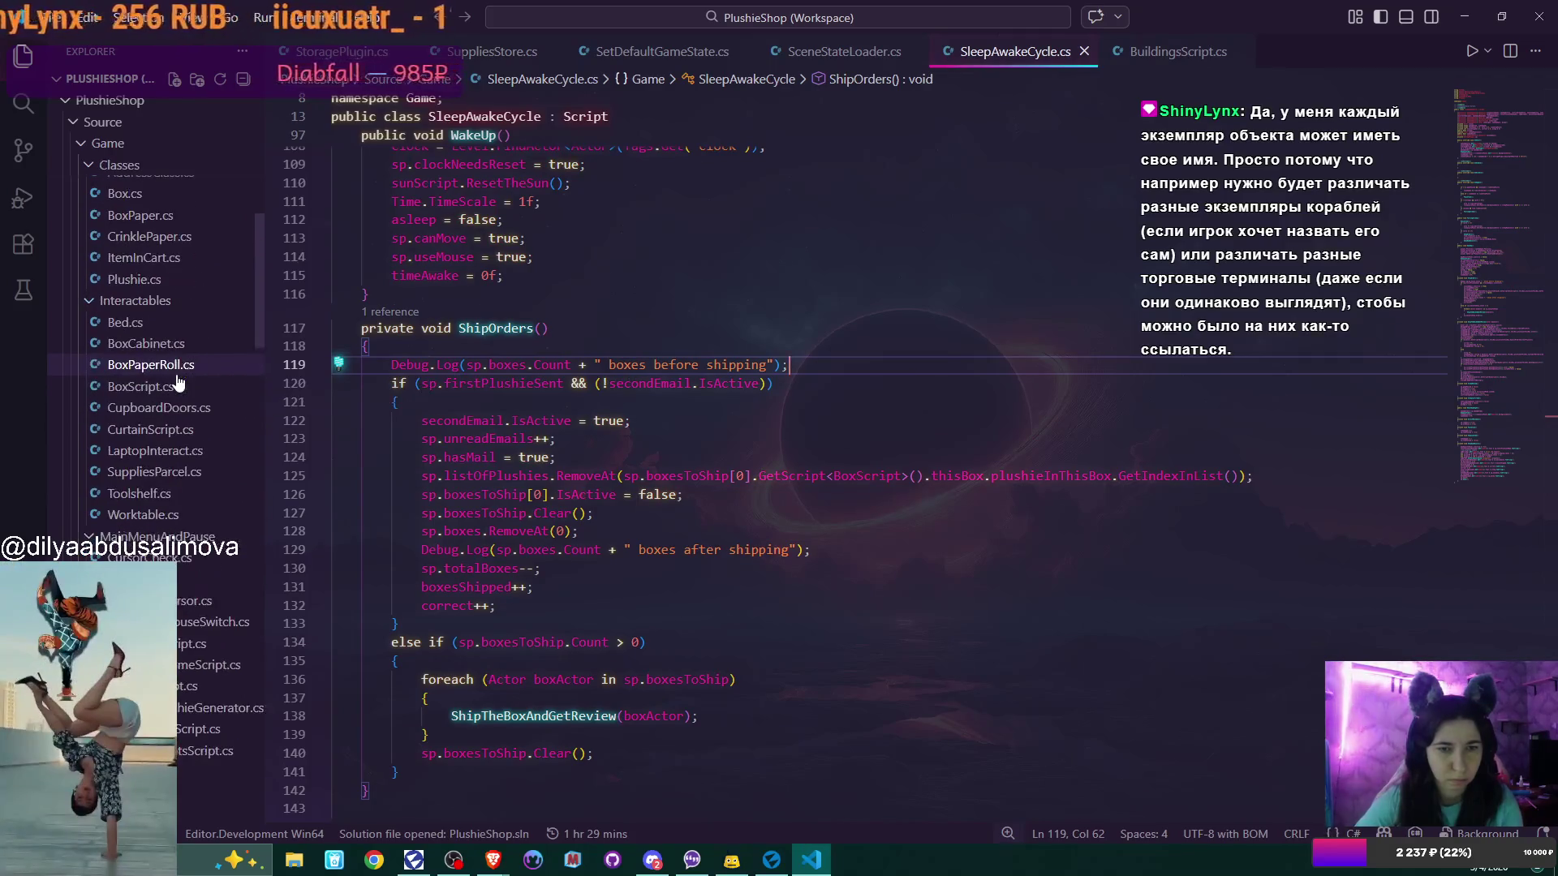
click(166, 389)
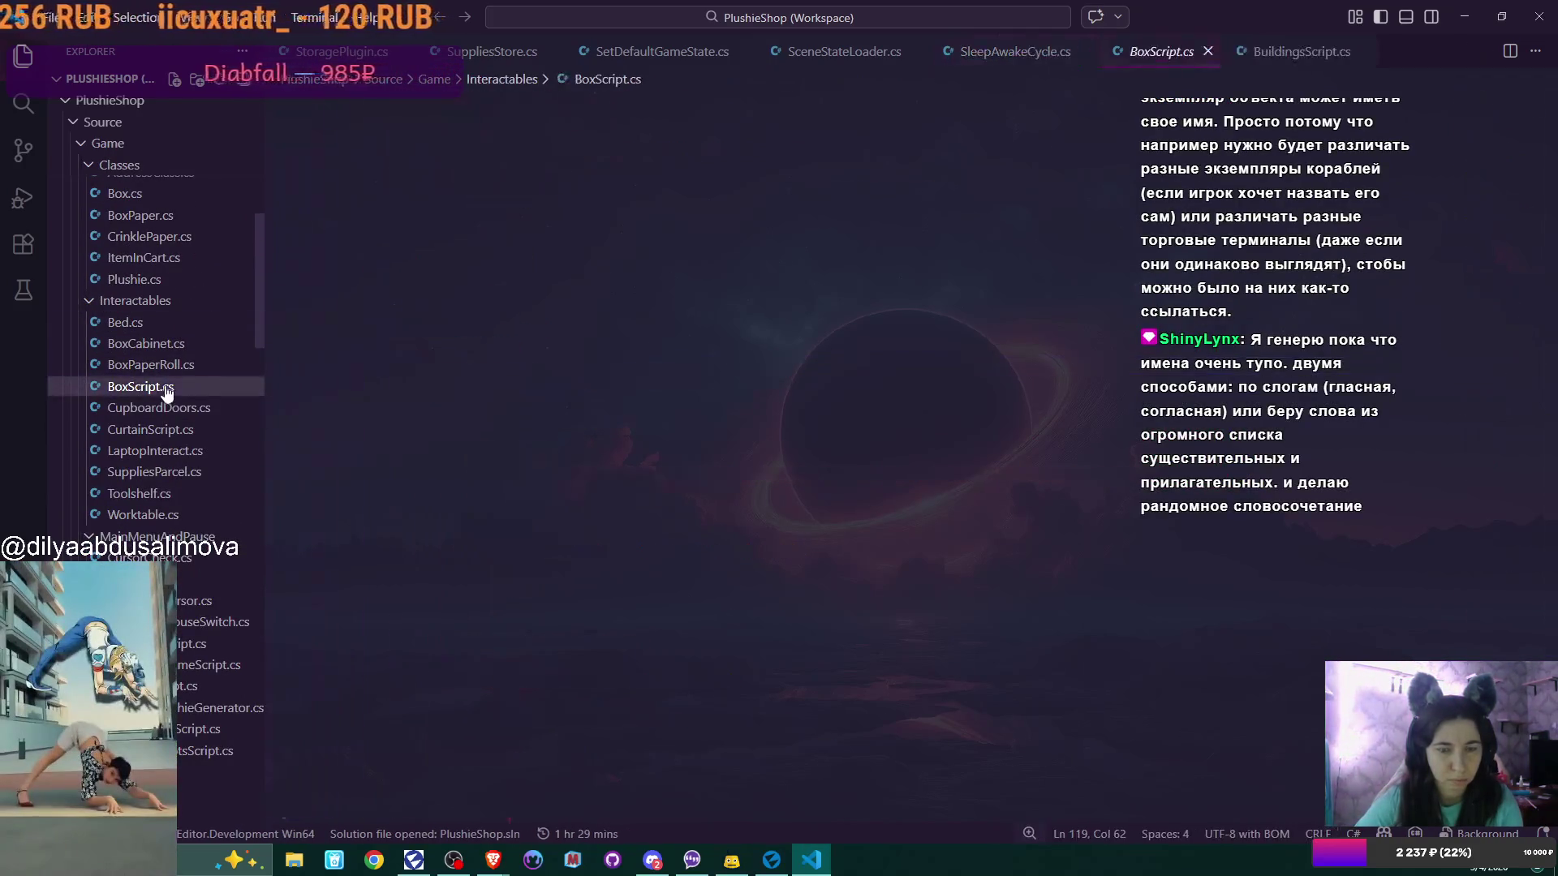
scroll(1552, 590, up, 8)
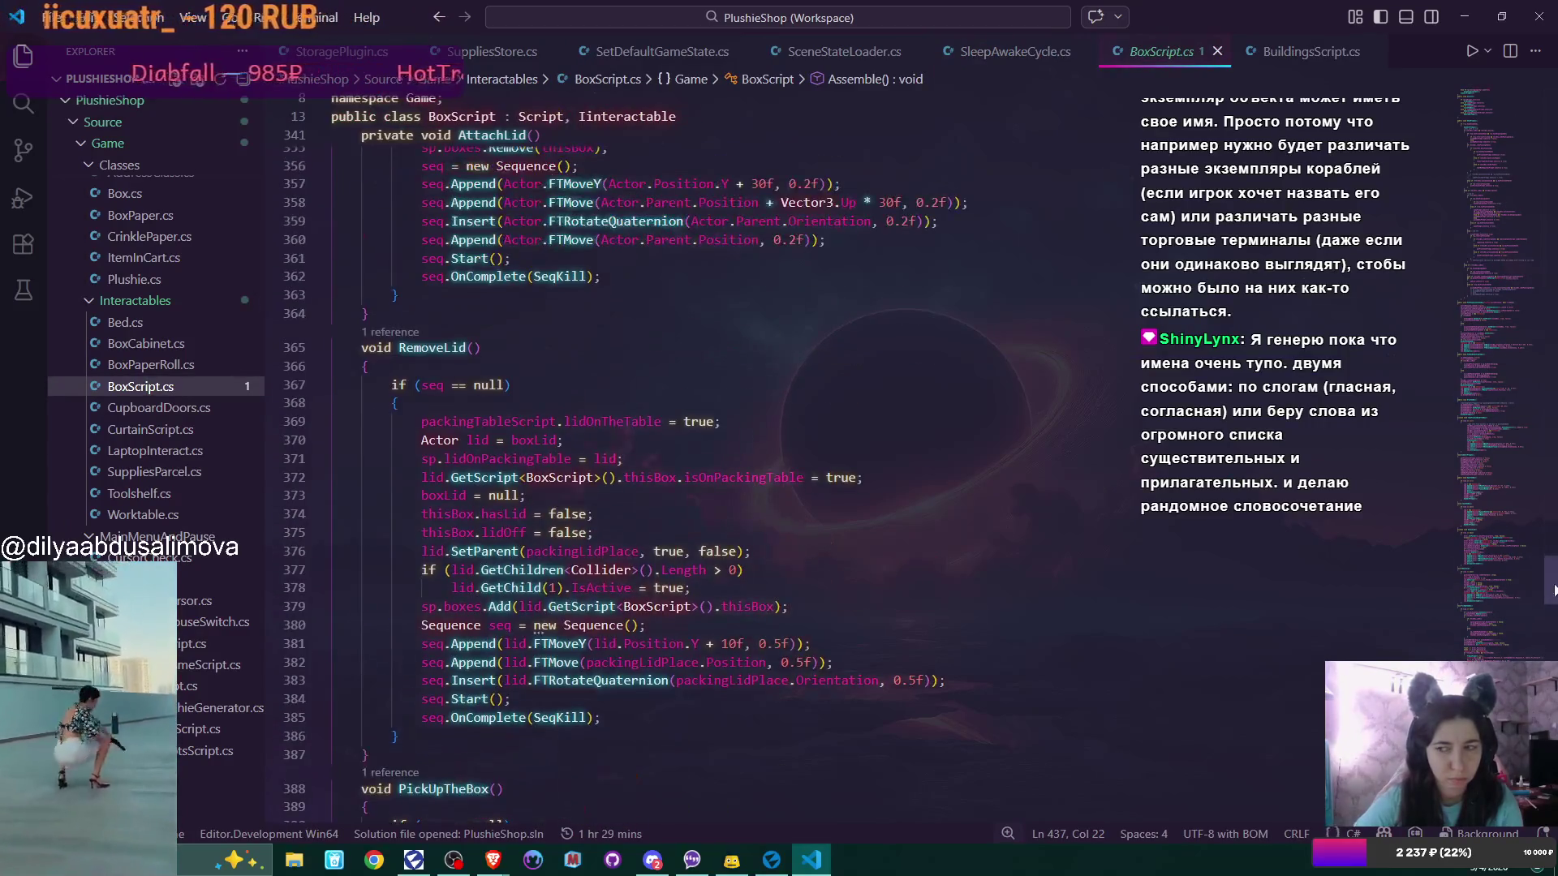
scroll(1552, 590, up, 20)
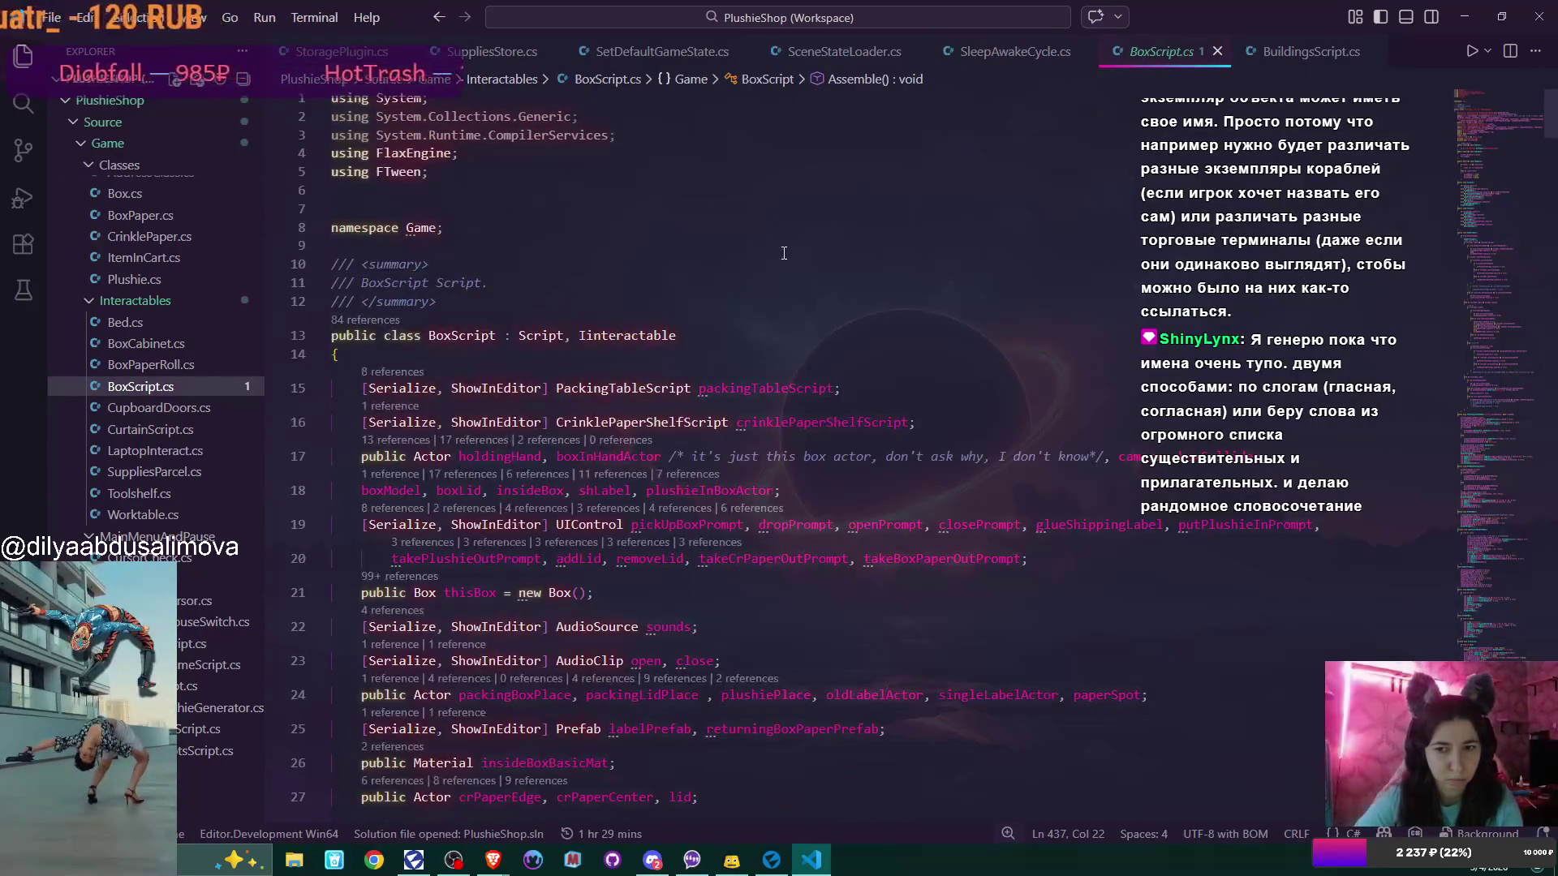
scroll(784, 253, down, 4)
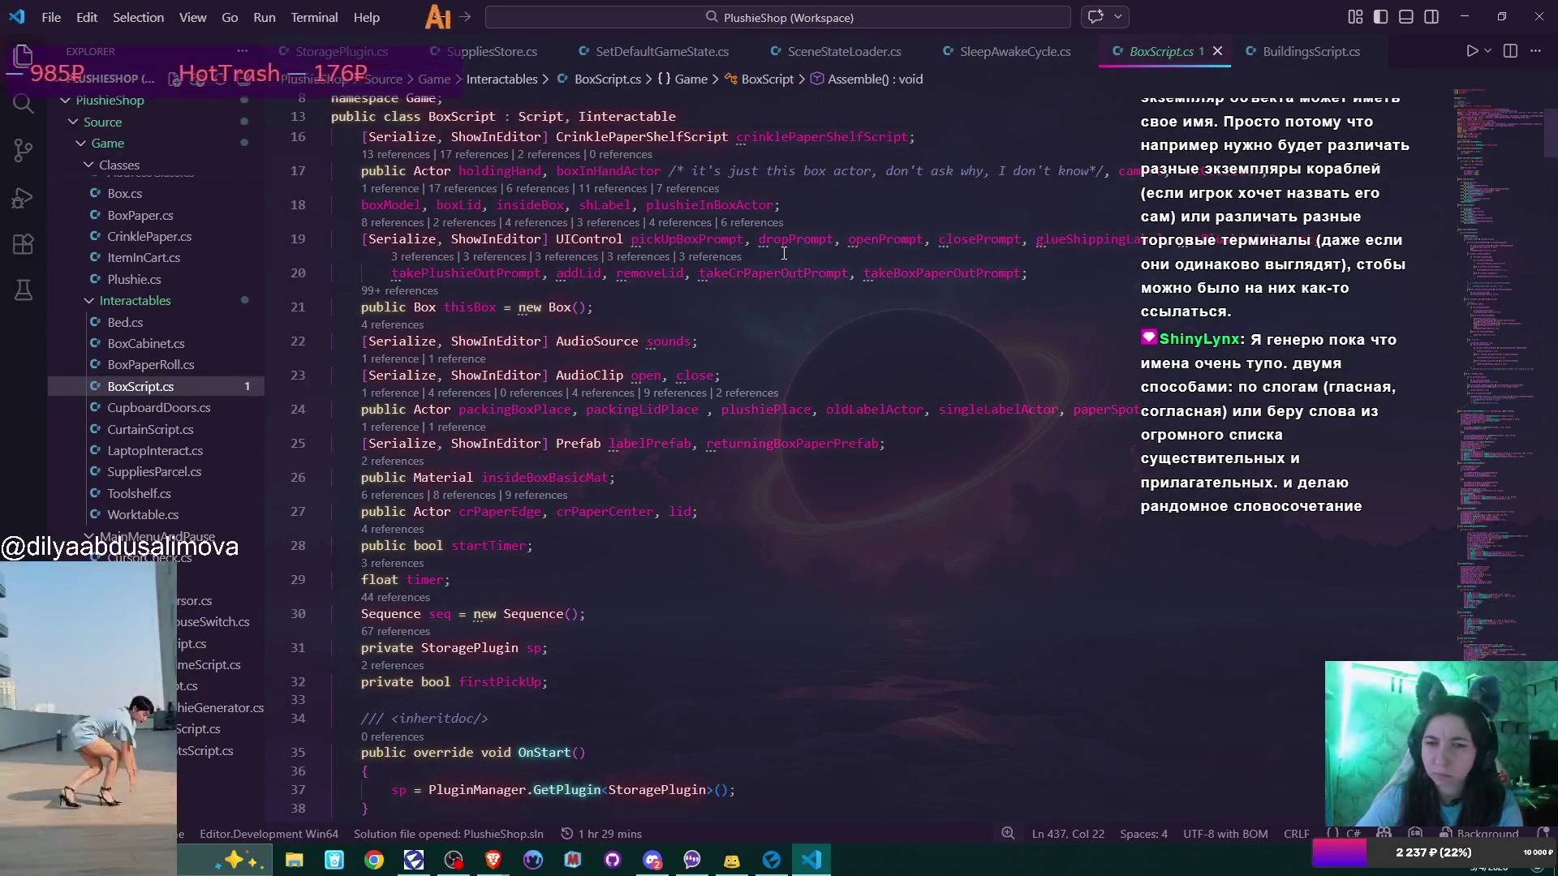
scroll(783, 253, up, 3)
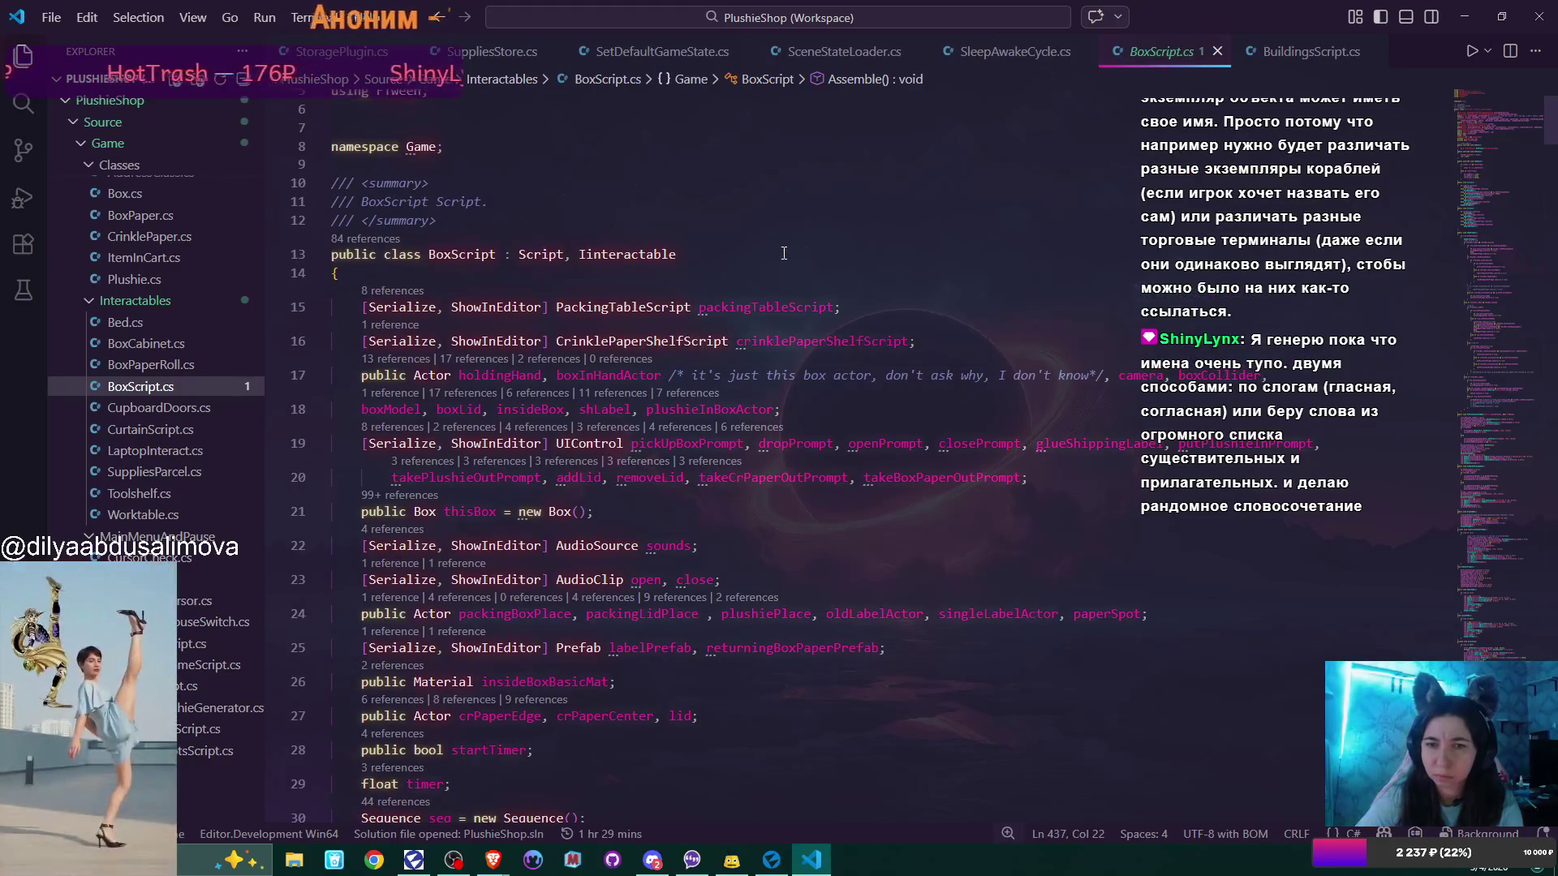
scroll(784, 253, up, 2)
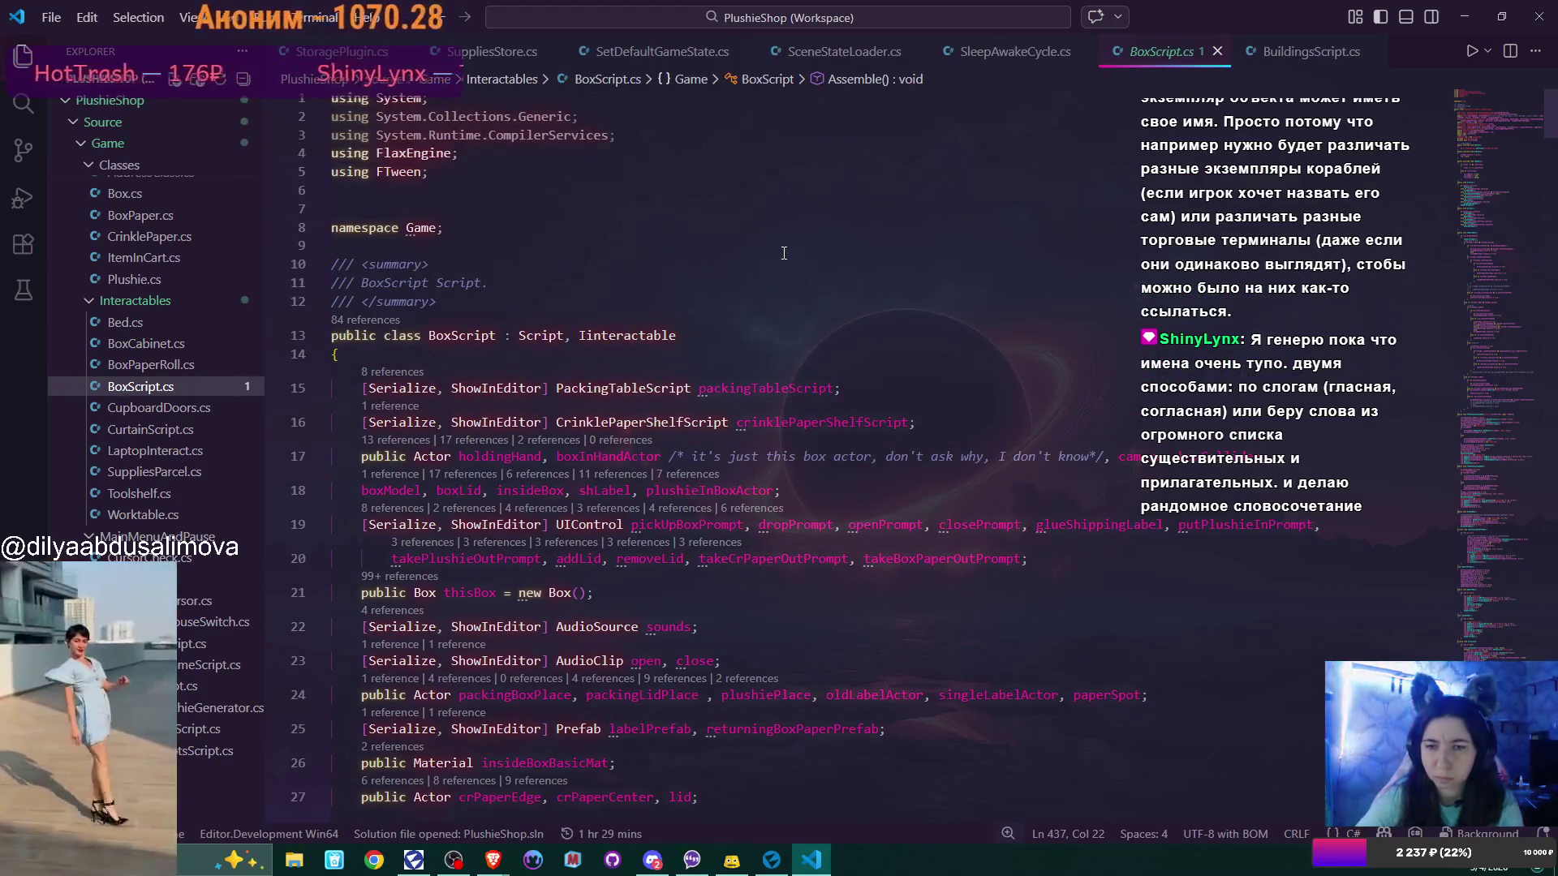
scroll(938, 405, down, 2)
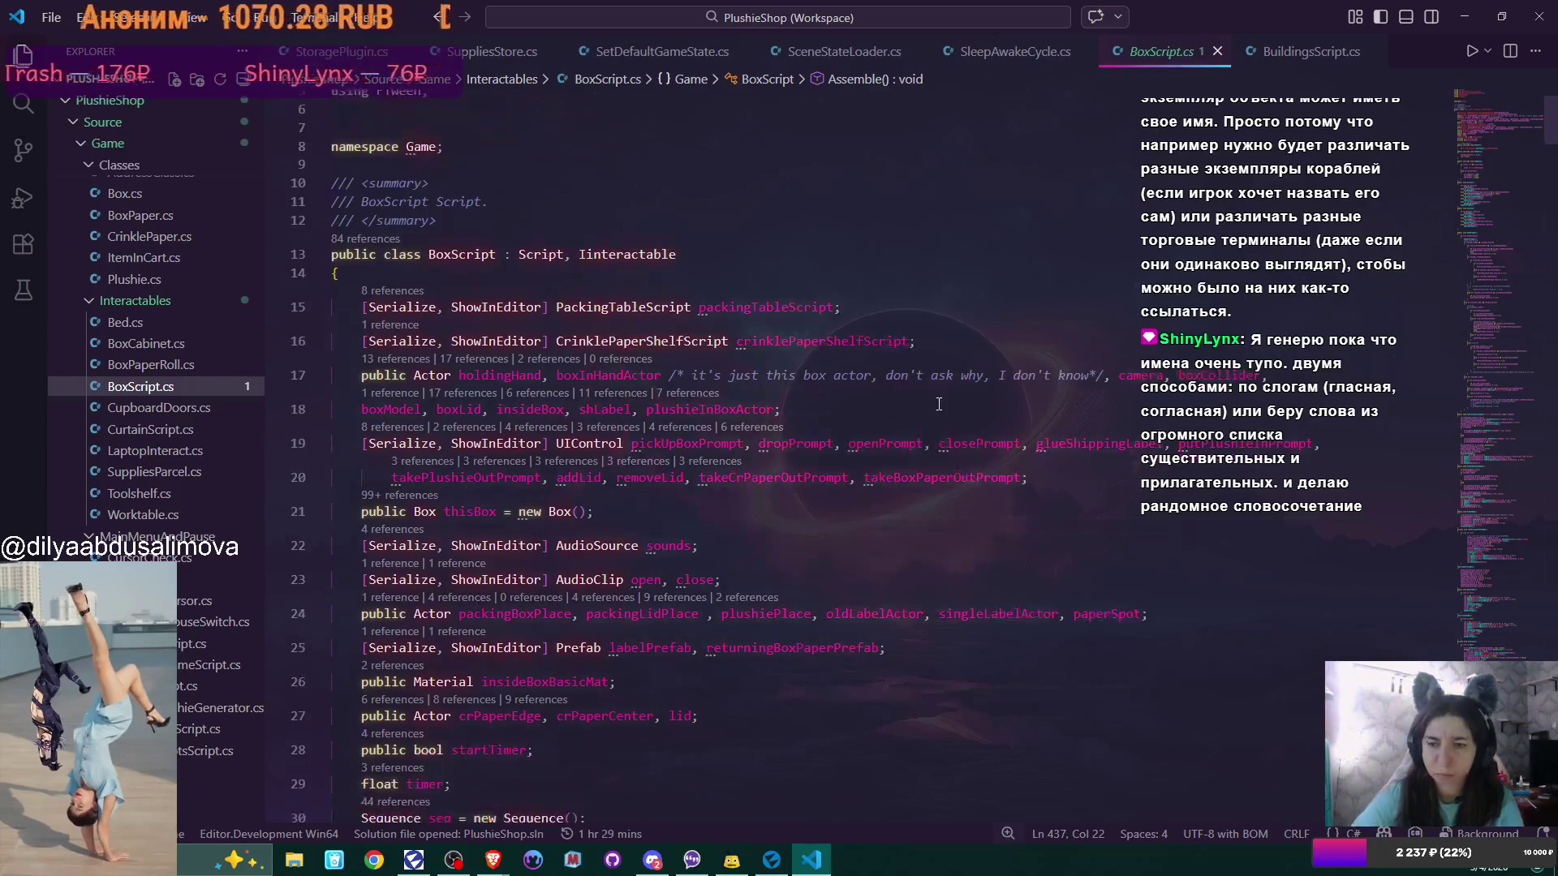
Step through all four matches of 'first' in BoxScript.cs, then return to Flax Editor
key(ctrl+f)
text(first)
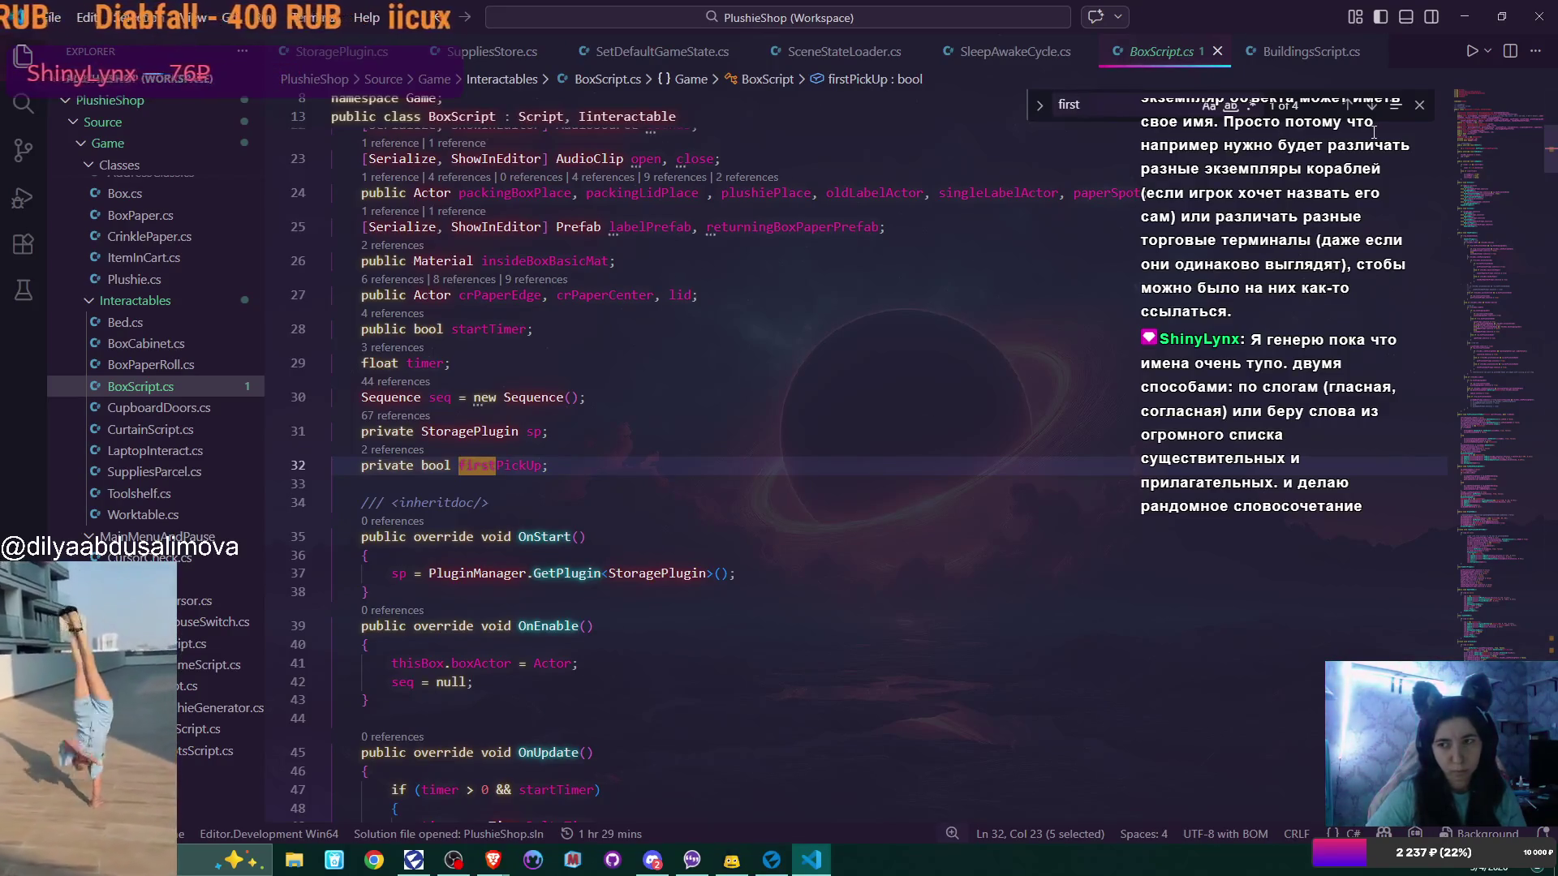
click(1372, 108)
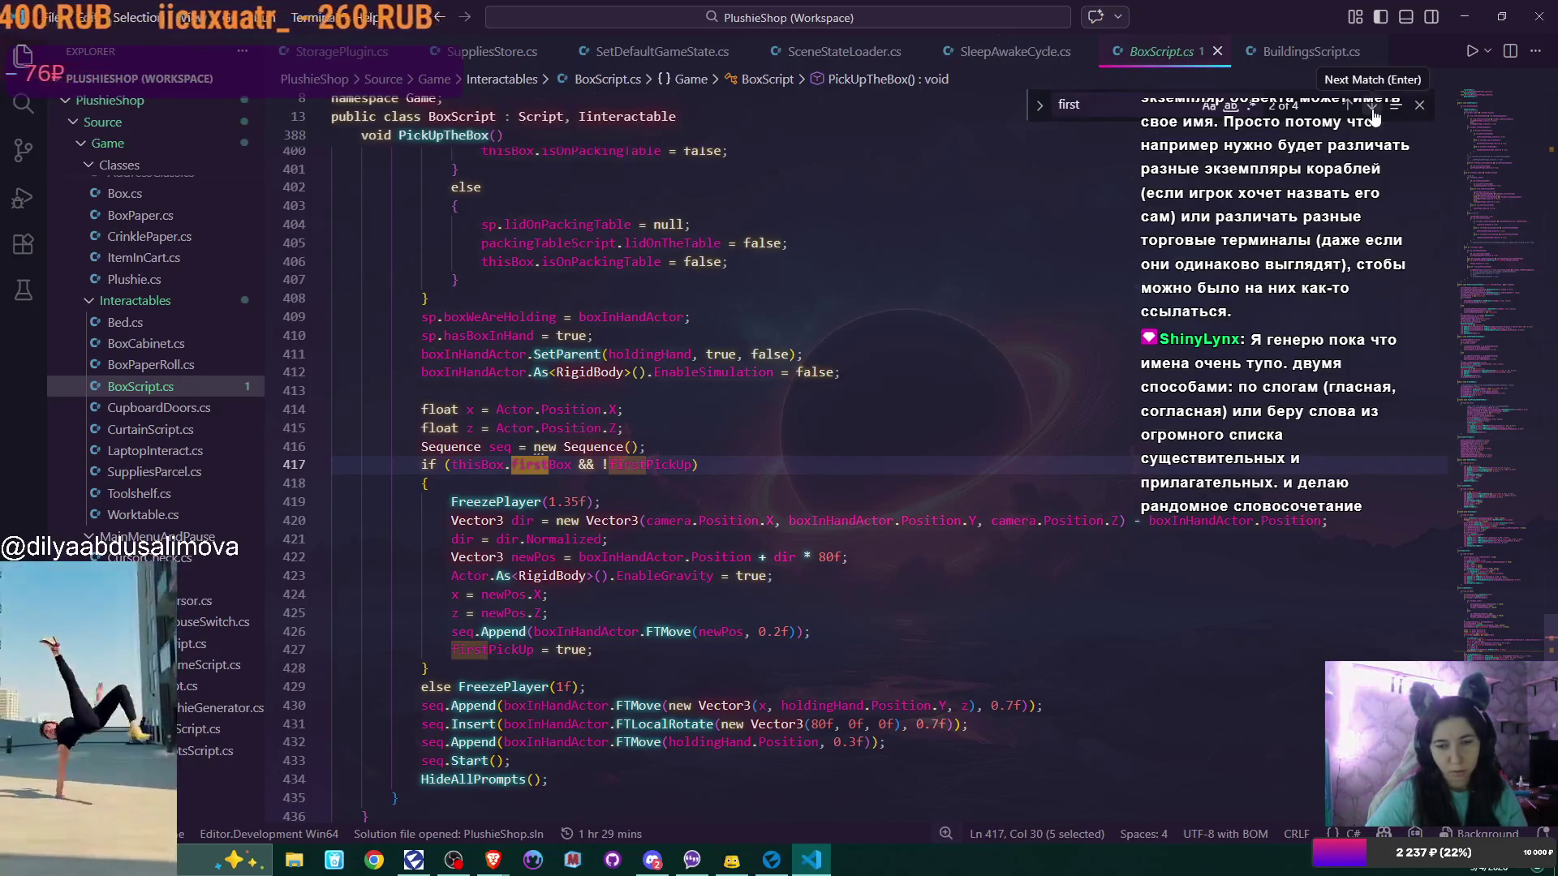
click(1374, 116)
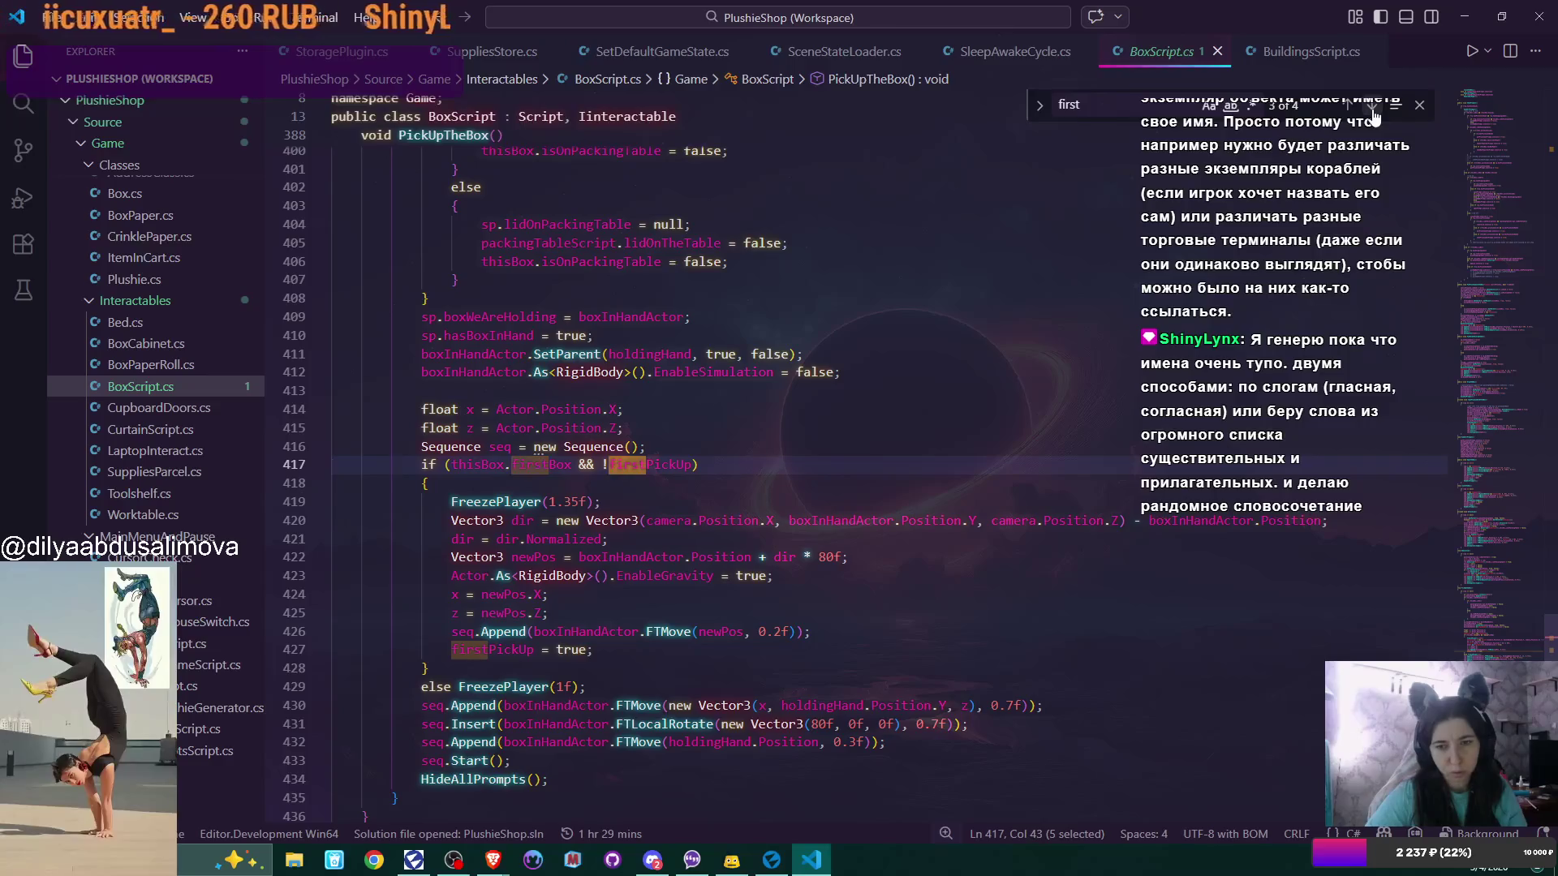
click(1374, 116)
click(1373, 116)
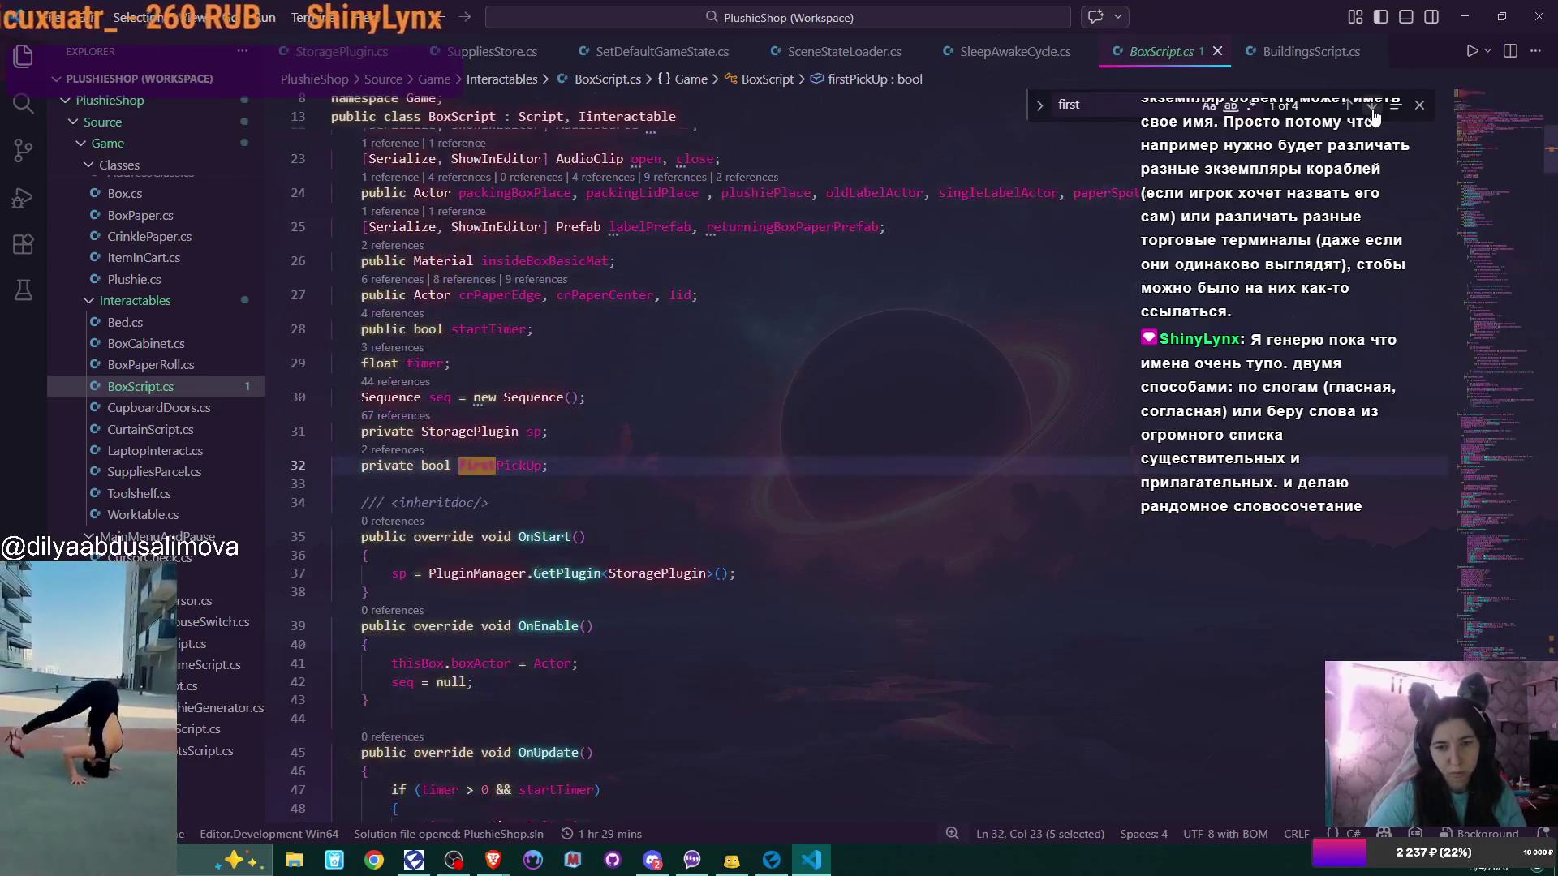
click(1416, 108)
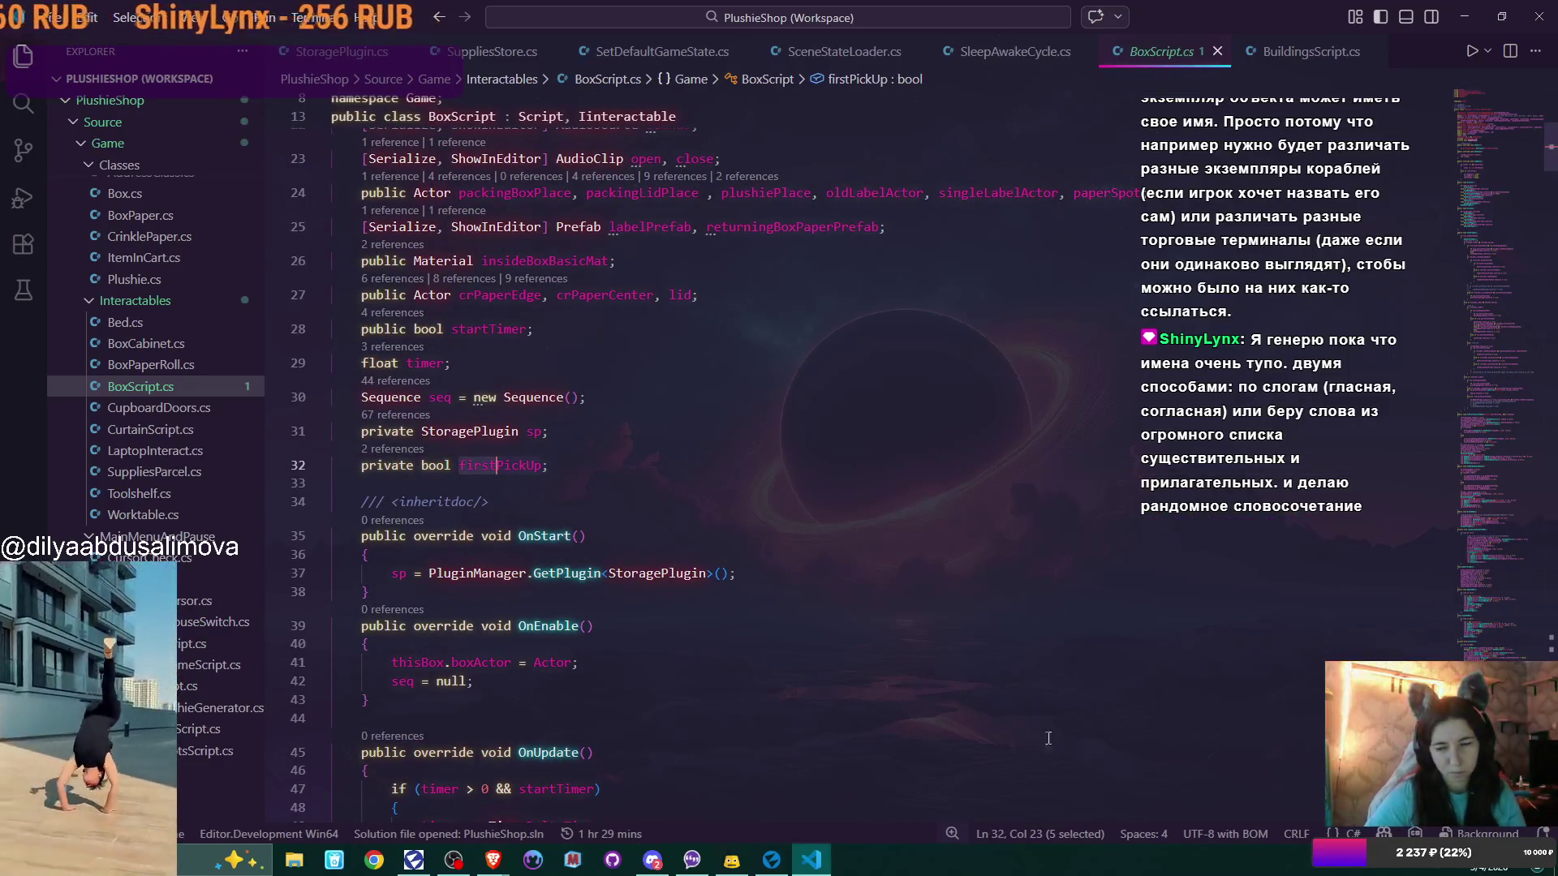
click(771, 859)
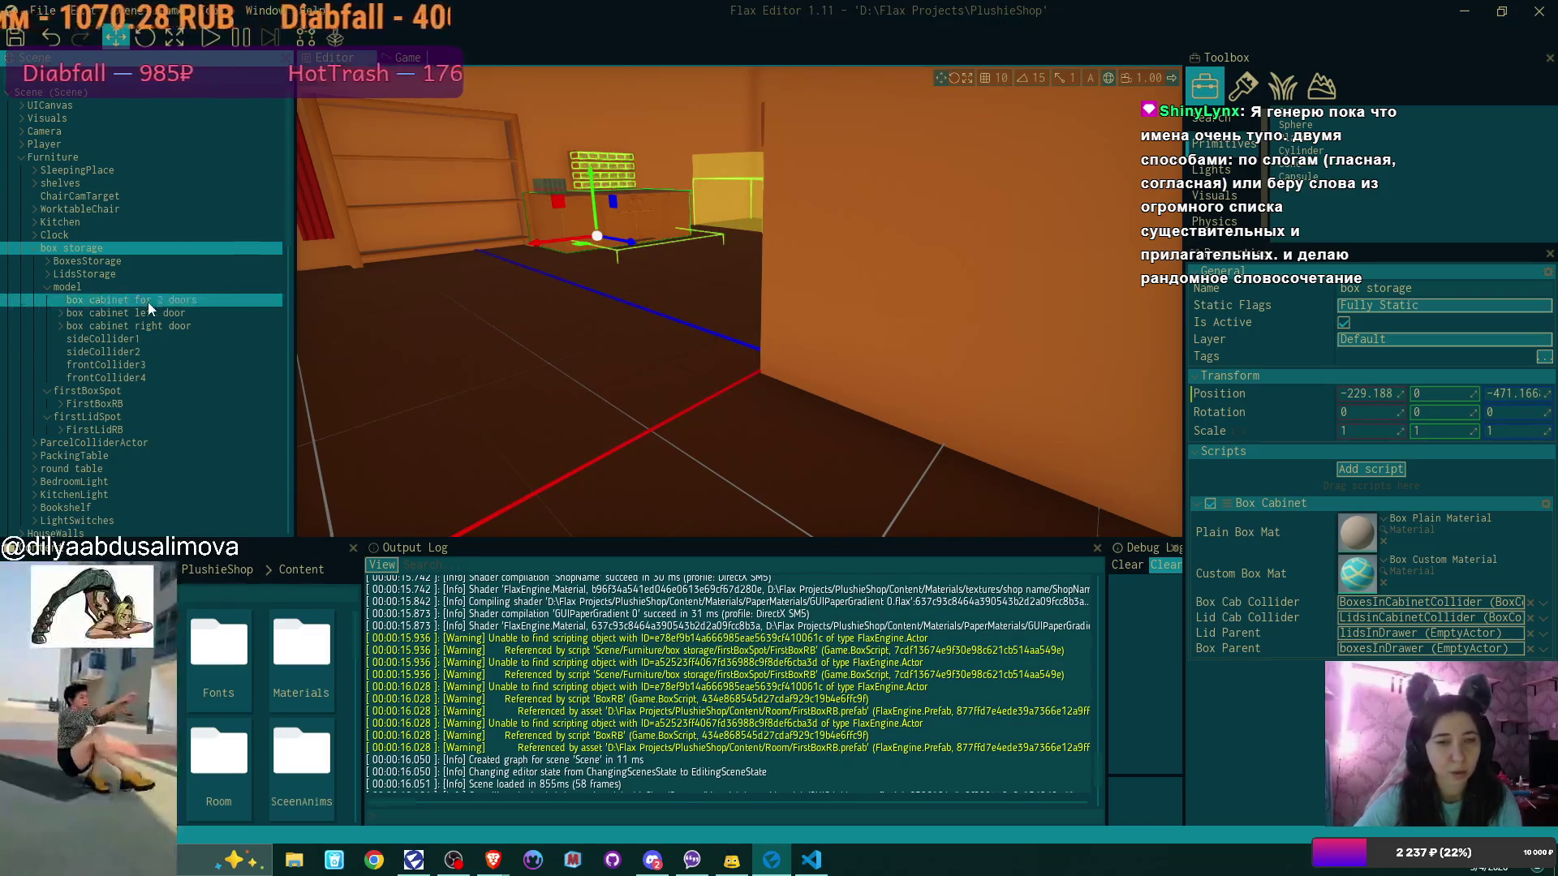
Assign FirstBoxRB's insideBox actor to its Box Script's Inside Box field
click(104, 403)
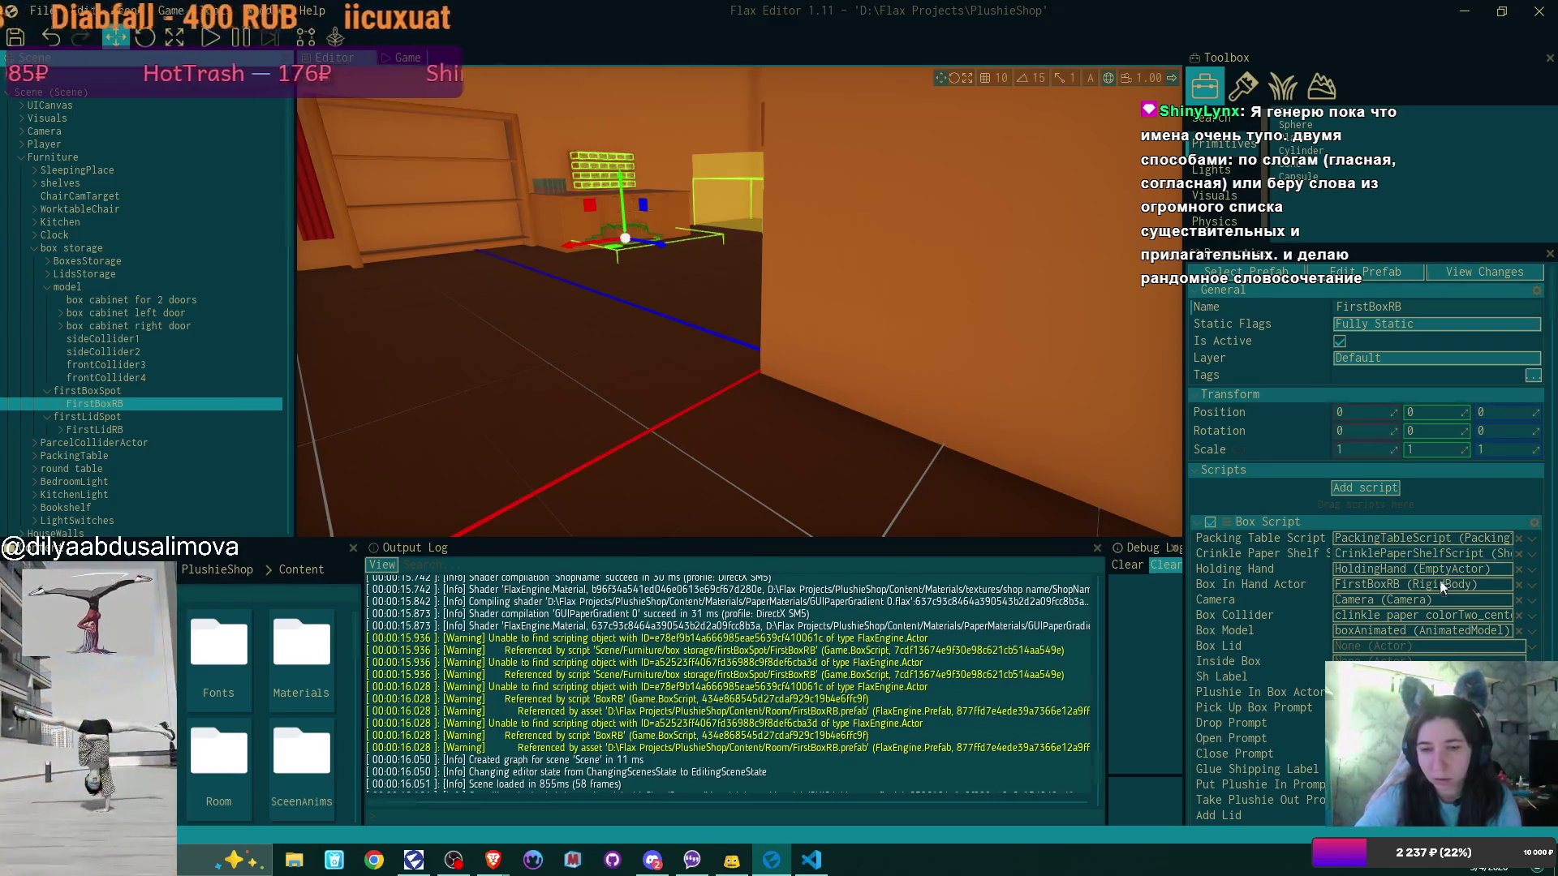
scroll(1434, 656, down, 2)
scroll(1435, 656, down, 3)
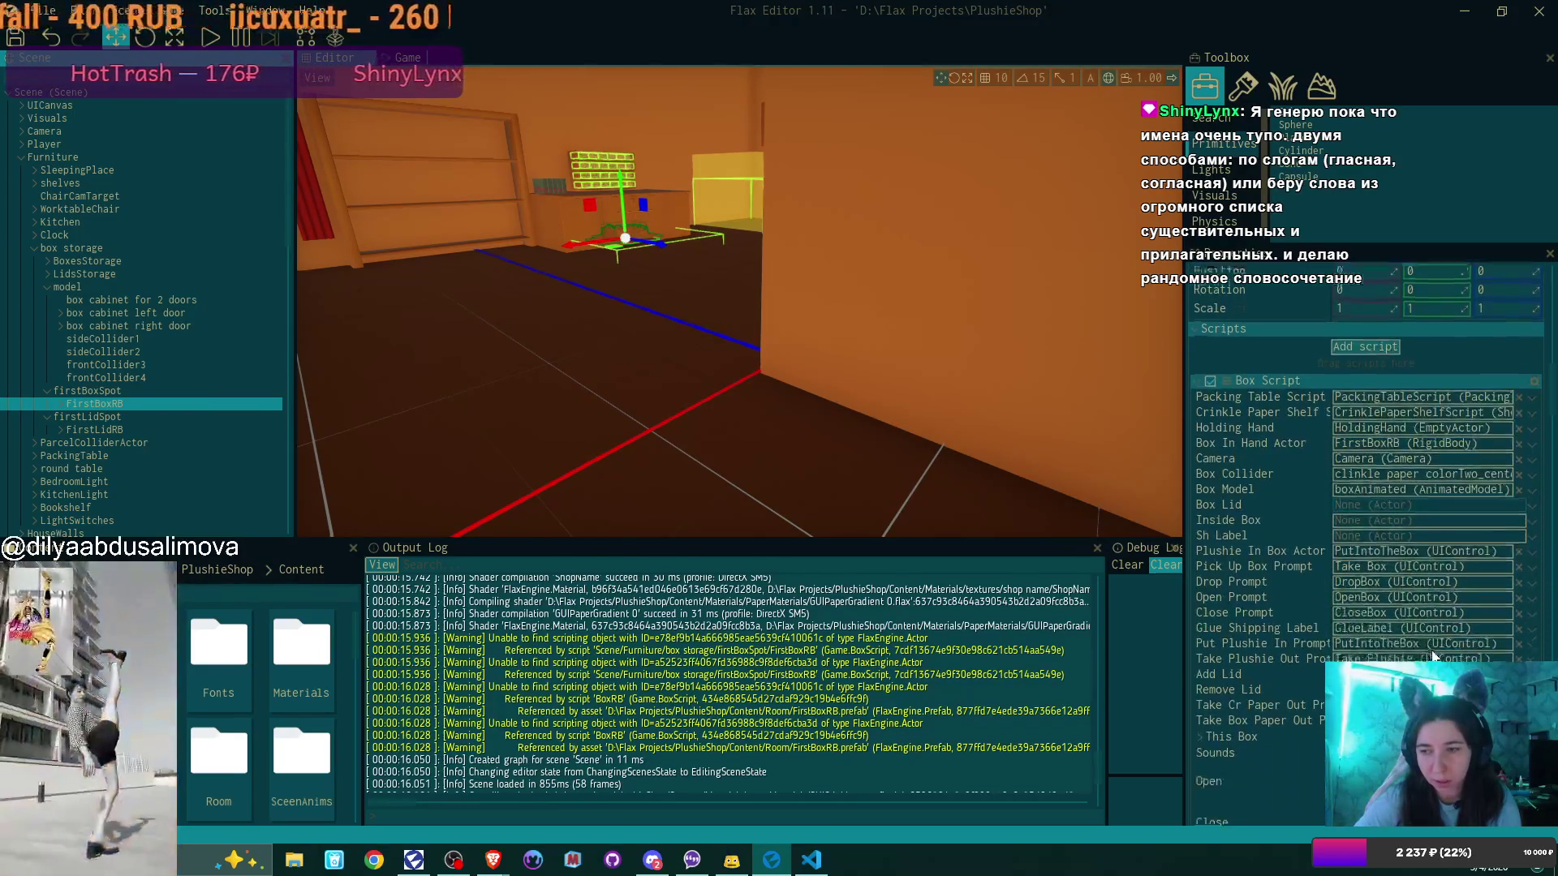
scroll(1432, 656, up, 2)
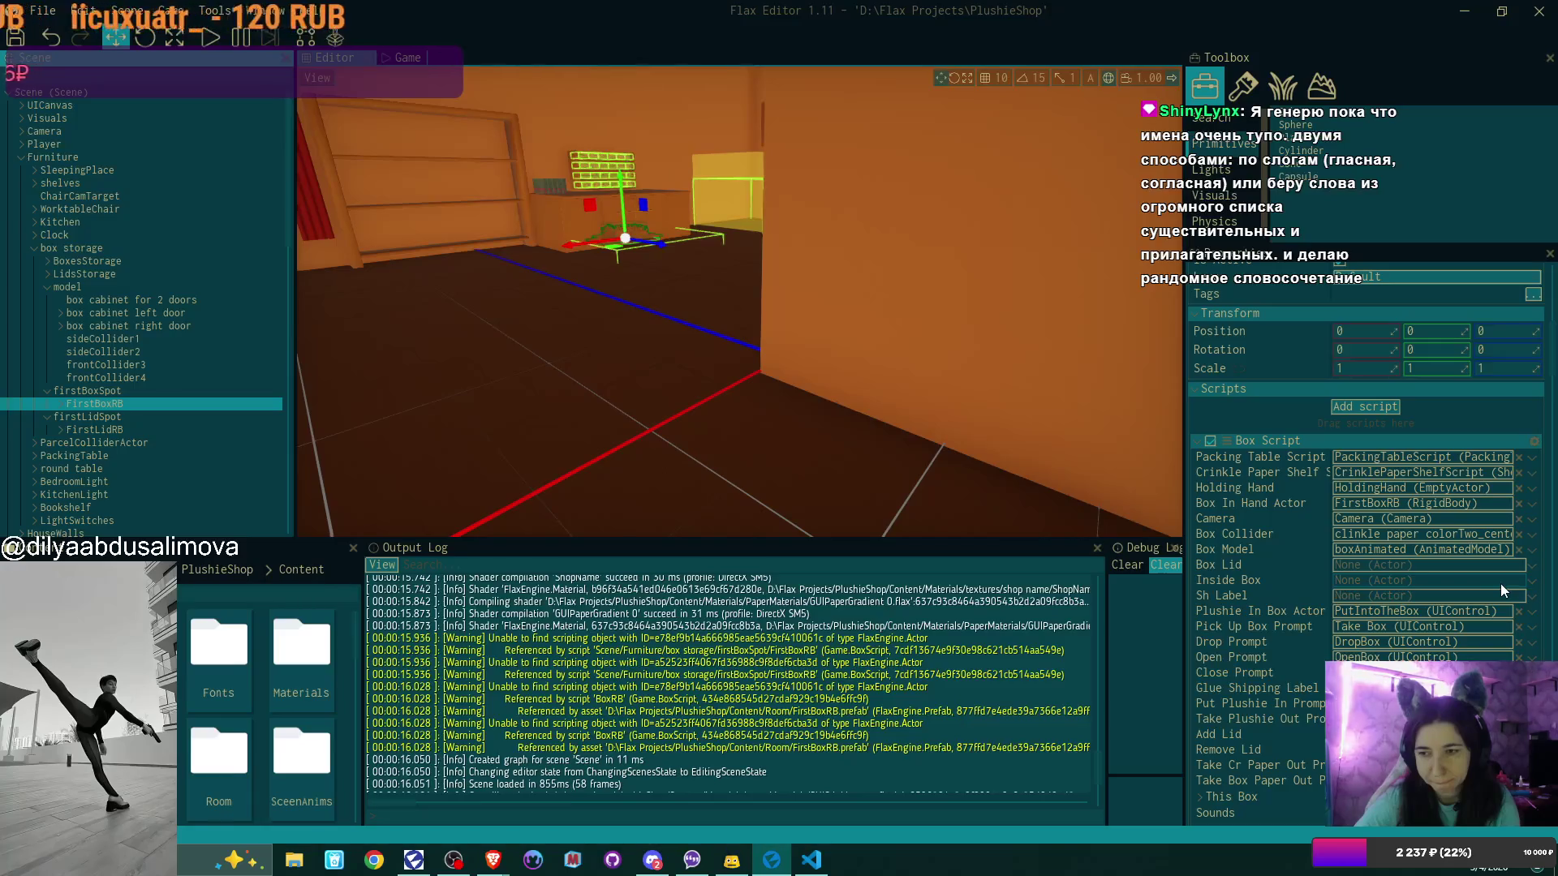
click(61, 404)
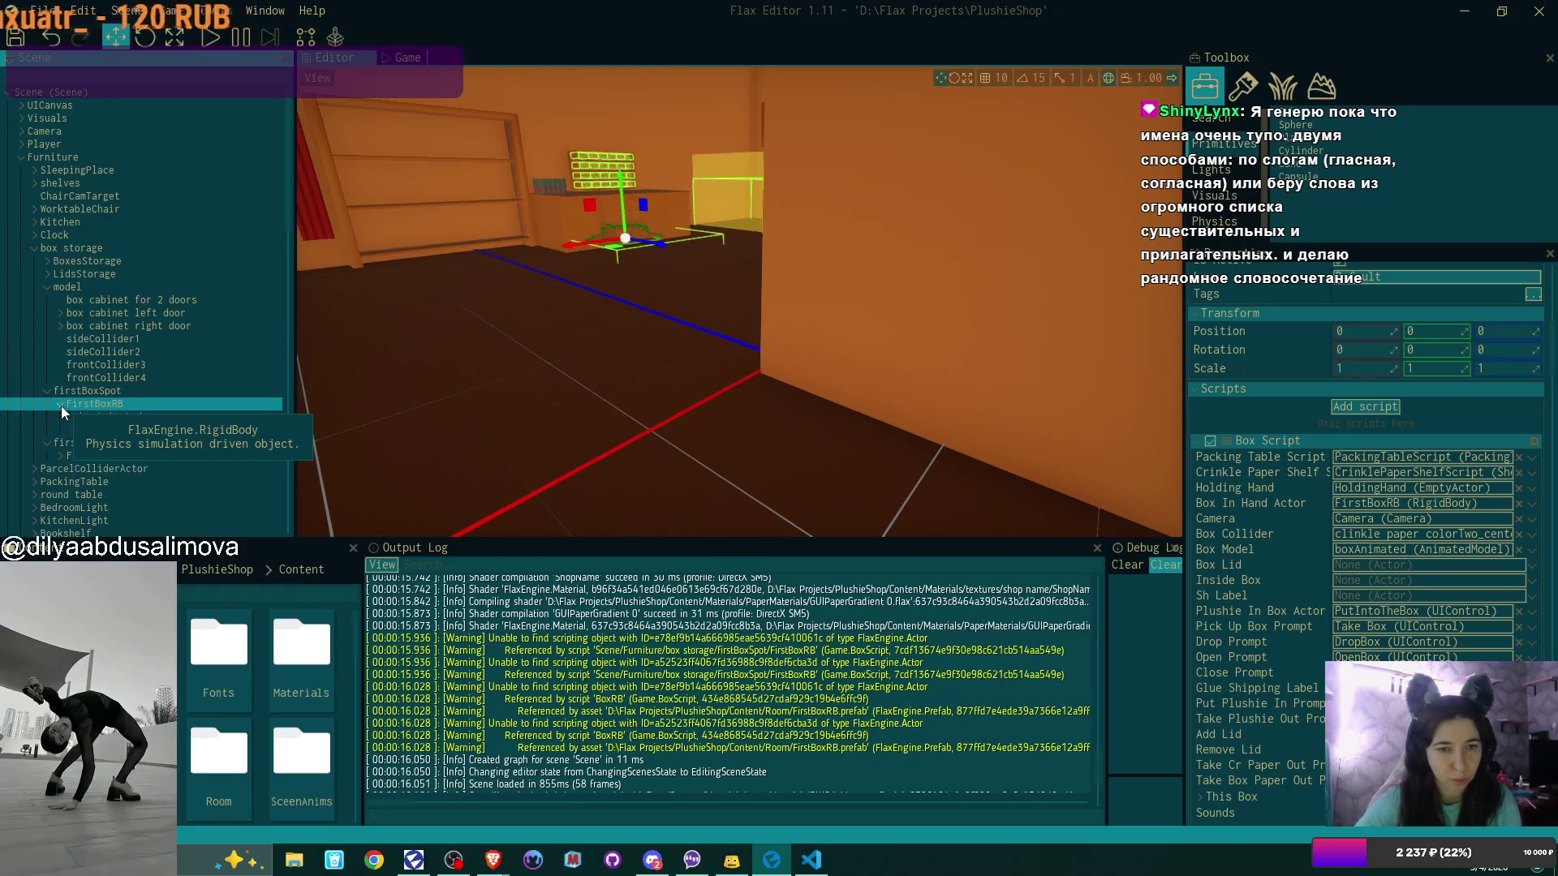
click(73, 417)
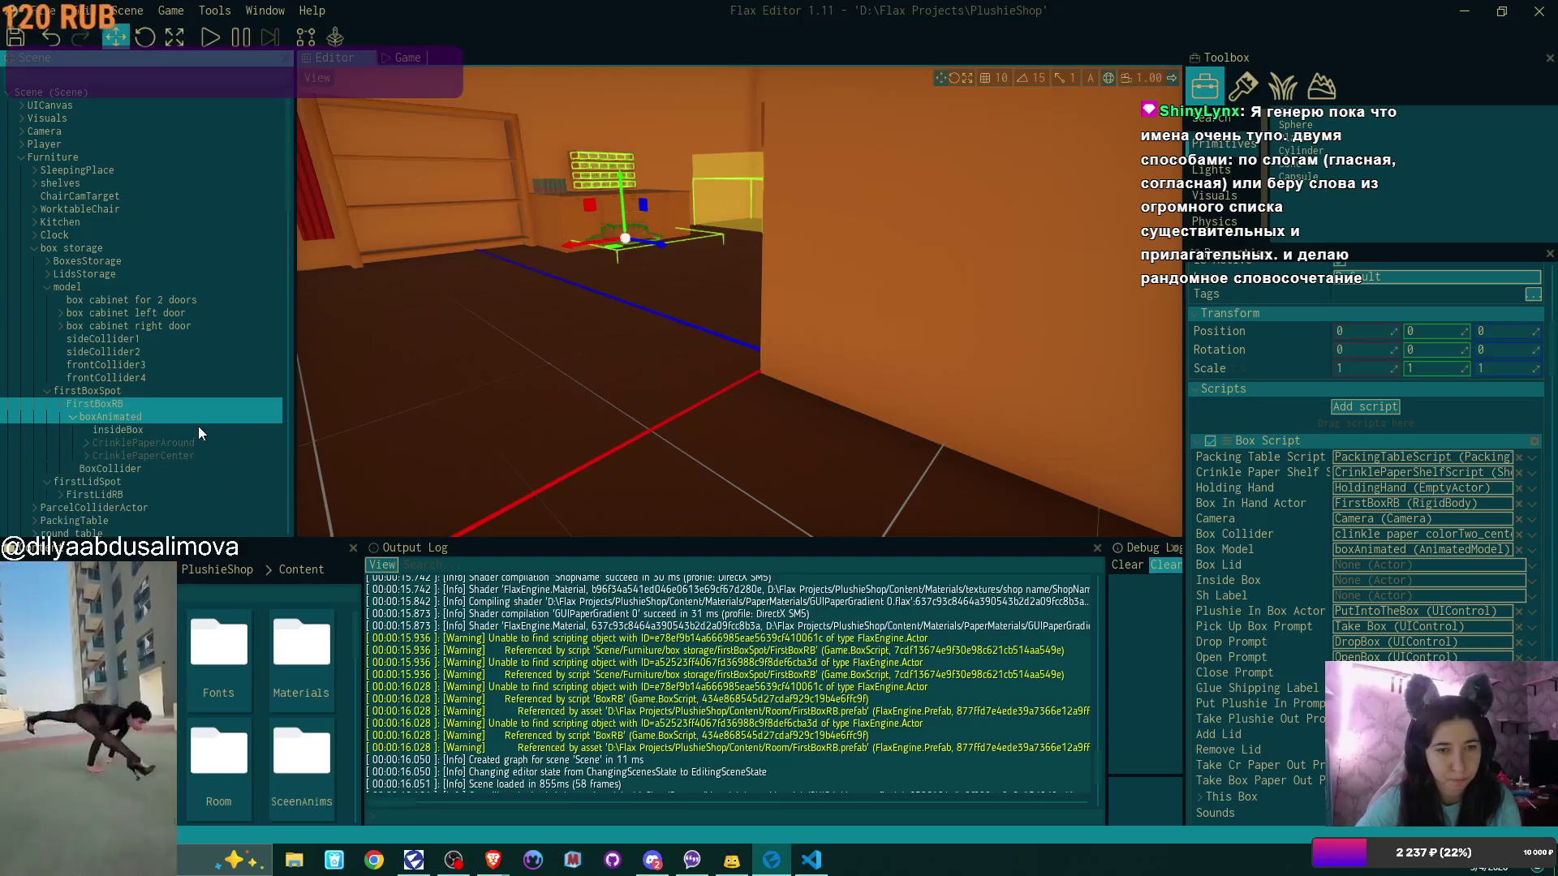
drag(1351, 554, 1386, 581)
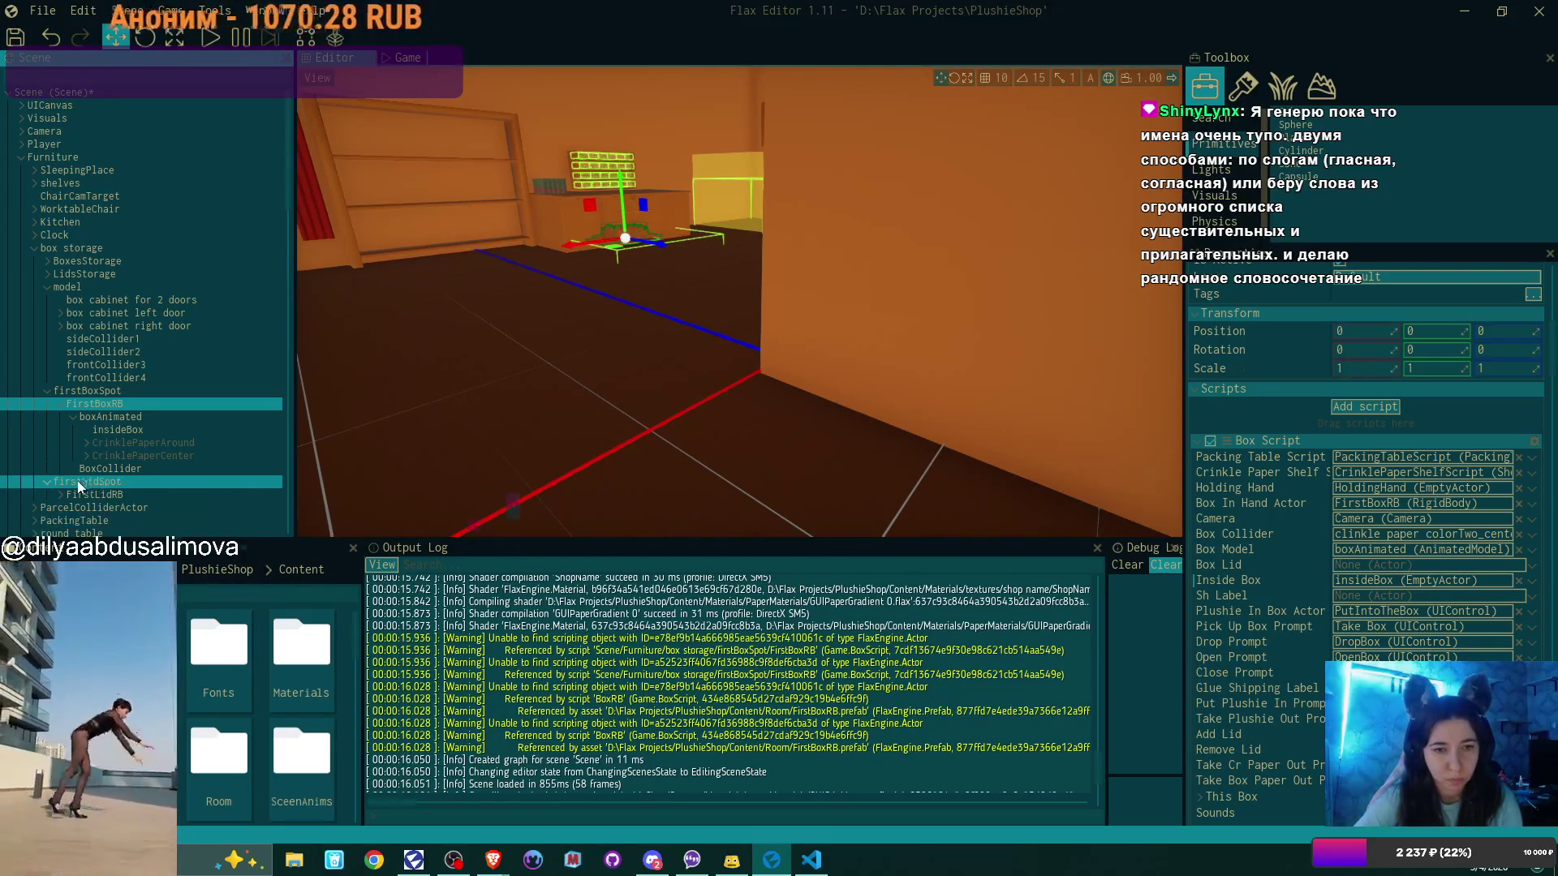
Expand FirstLidRB and inspect its Box Script settings
click(61, 494)
scroll(219, 426, down, 2)
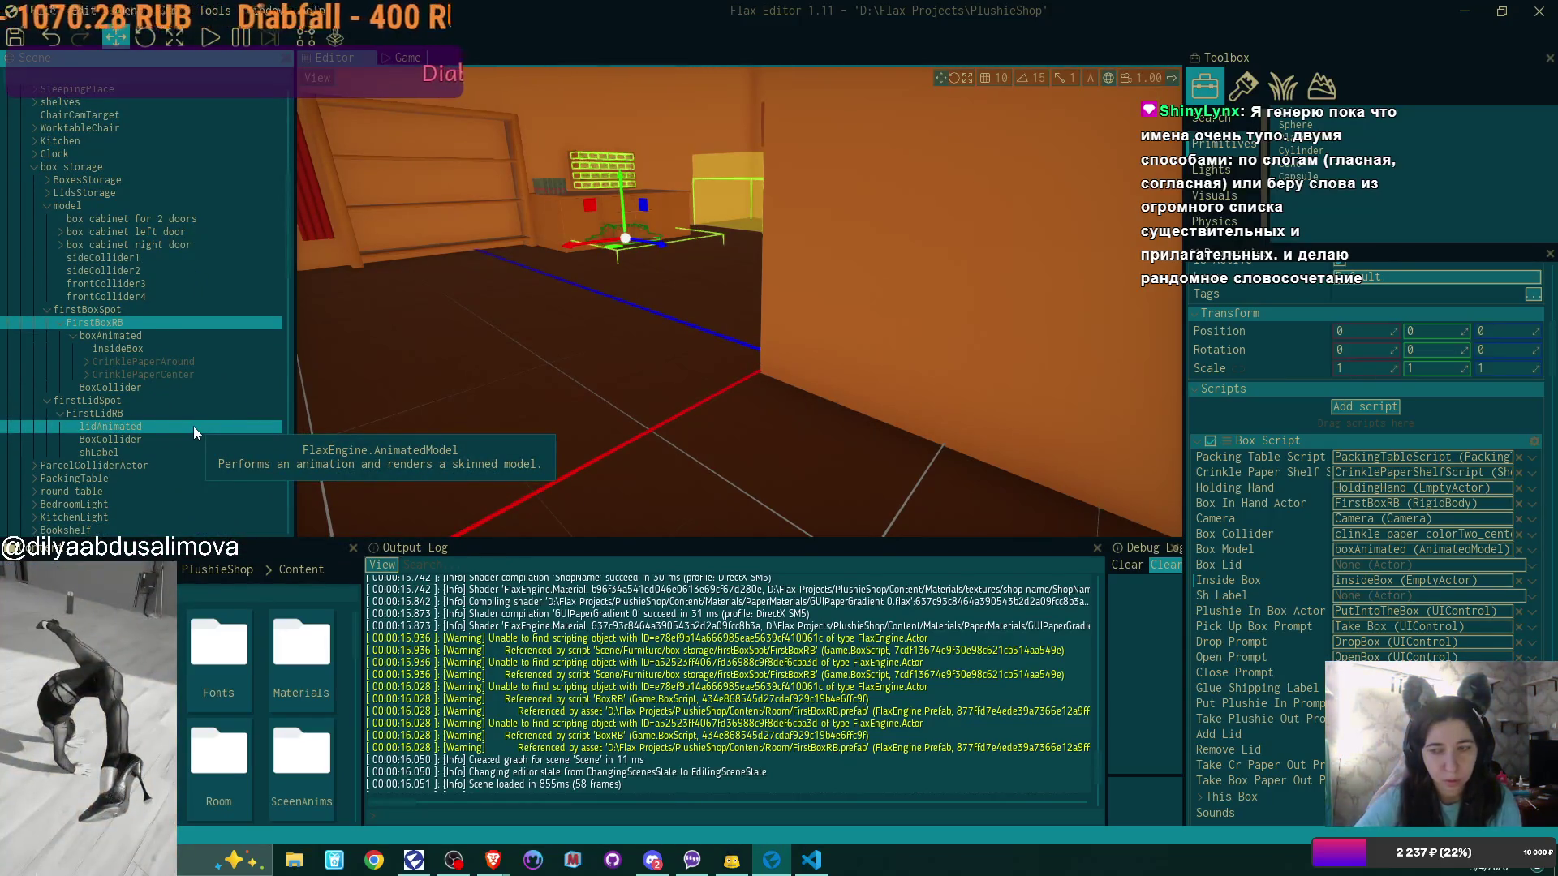
click(120, 412)
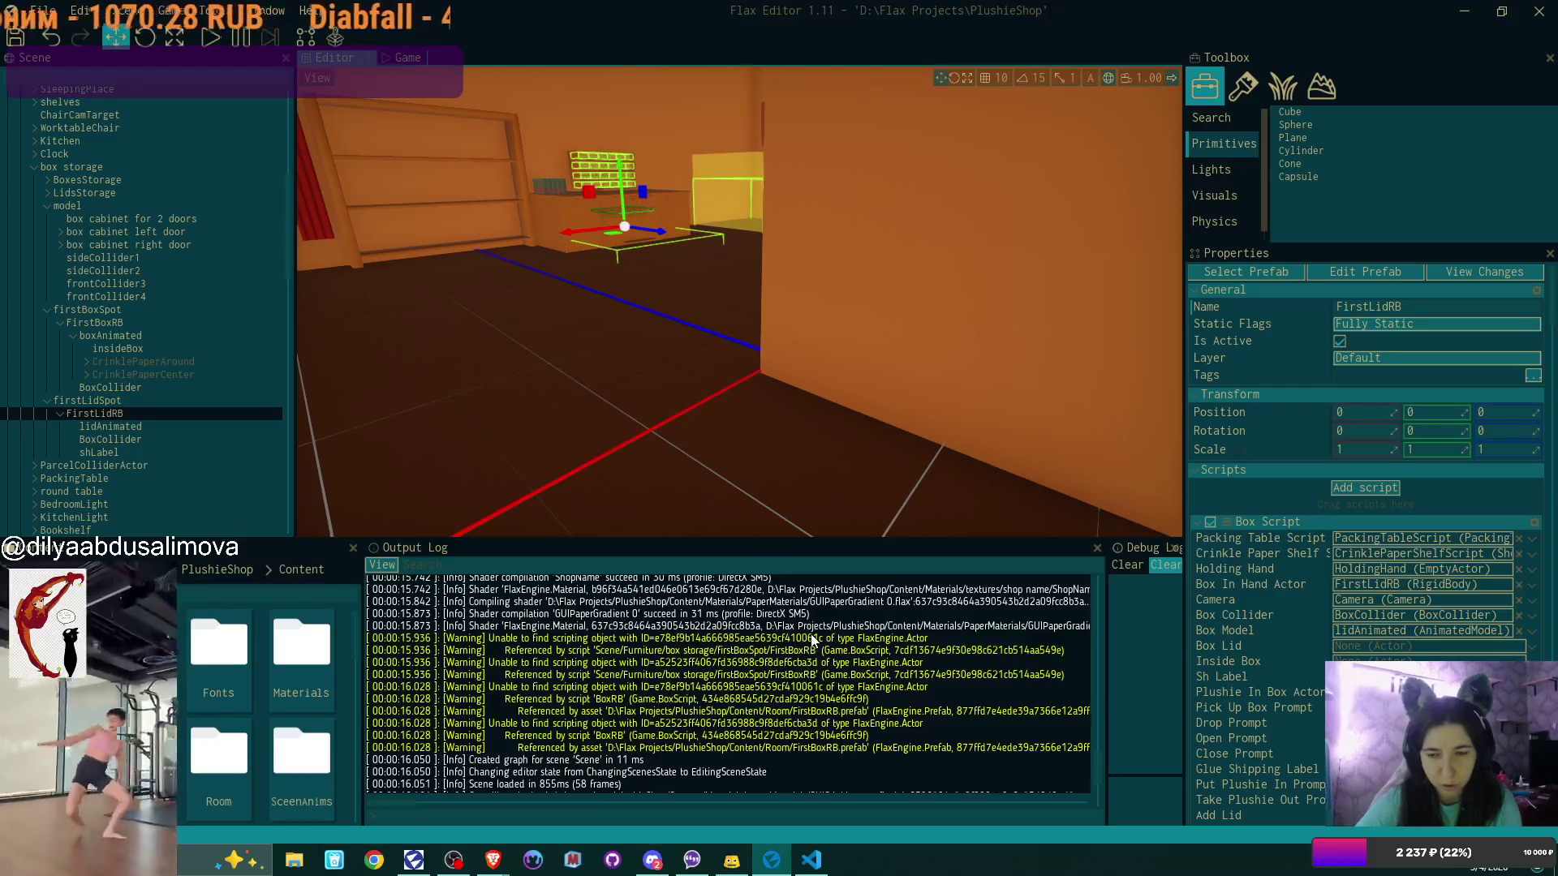
Scroll the Output Log and open the BoxScript warning's source code
scroll(892, 722, down, 10)
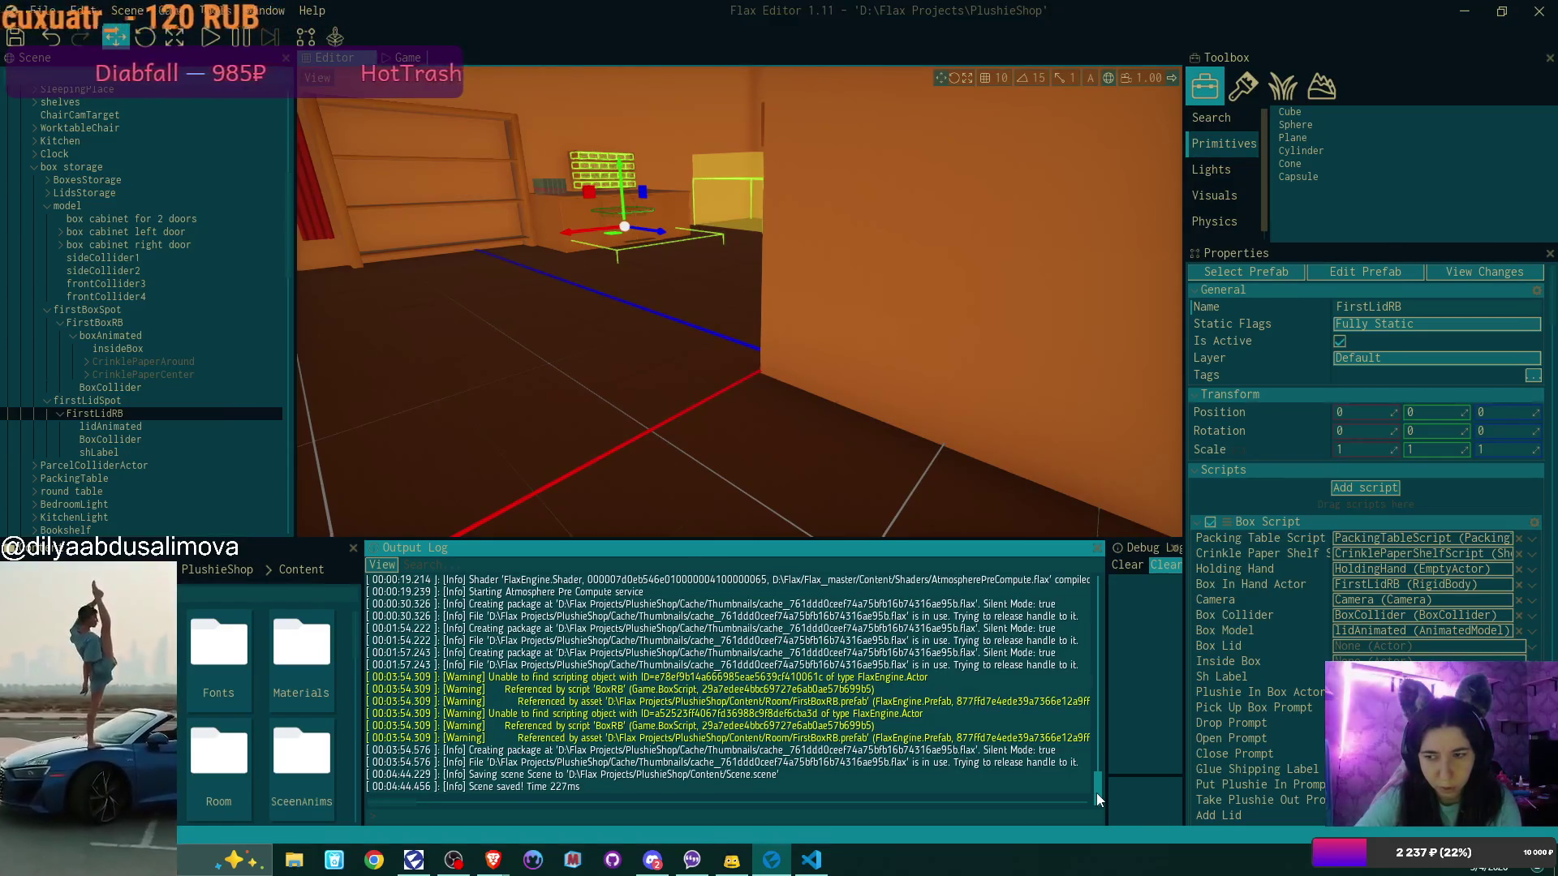
scroll(1363, 568, down, 5)
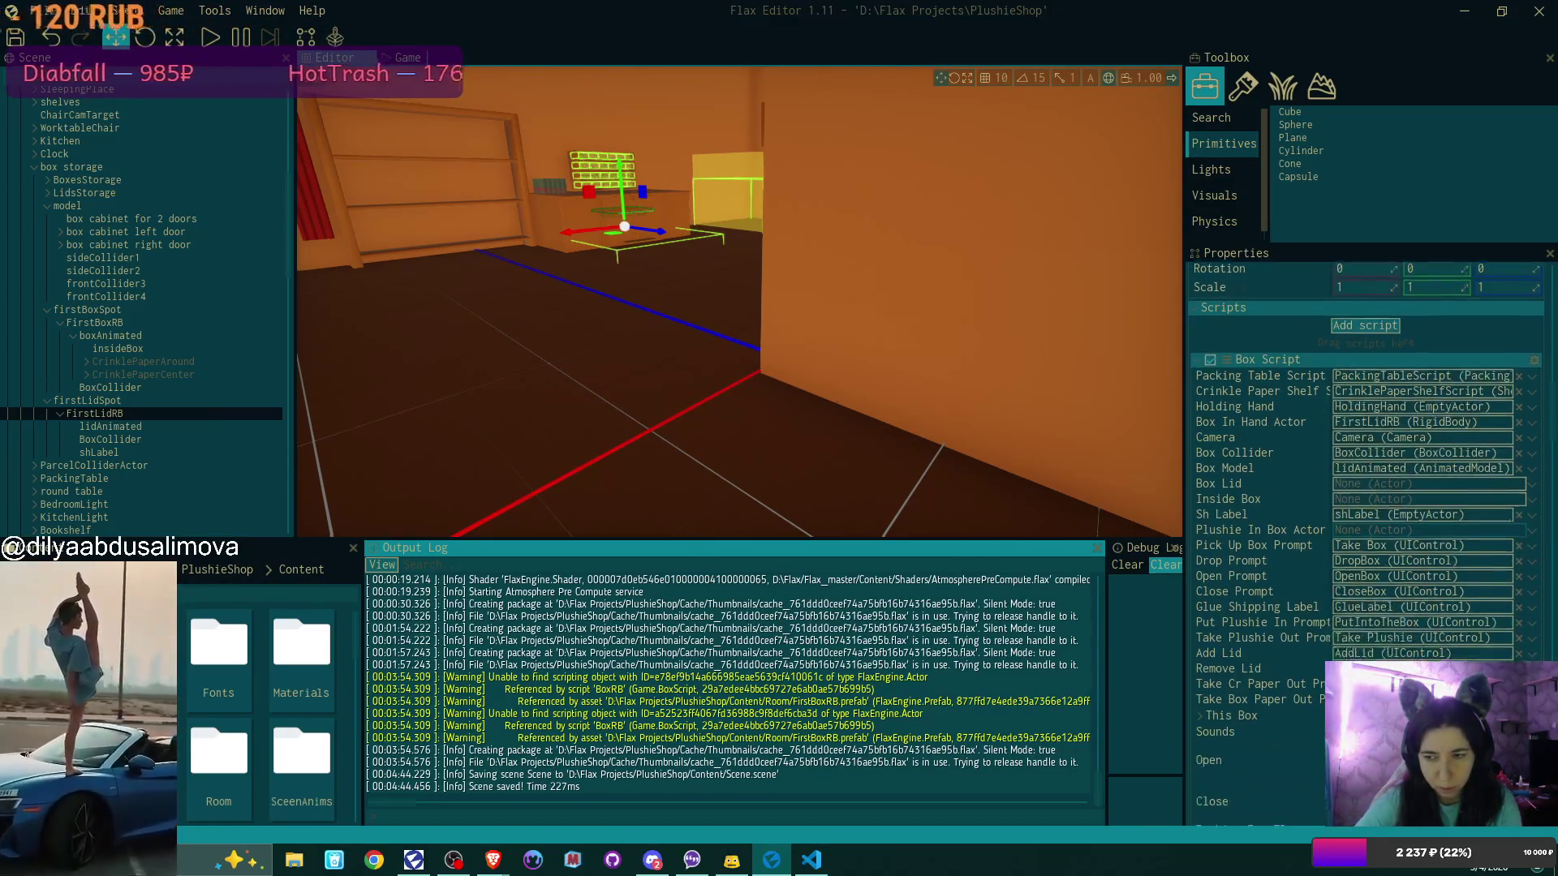
scroll(1364, 568, down, 1)
scroll(1364, 568, up, 3)
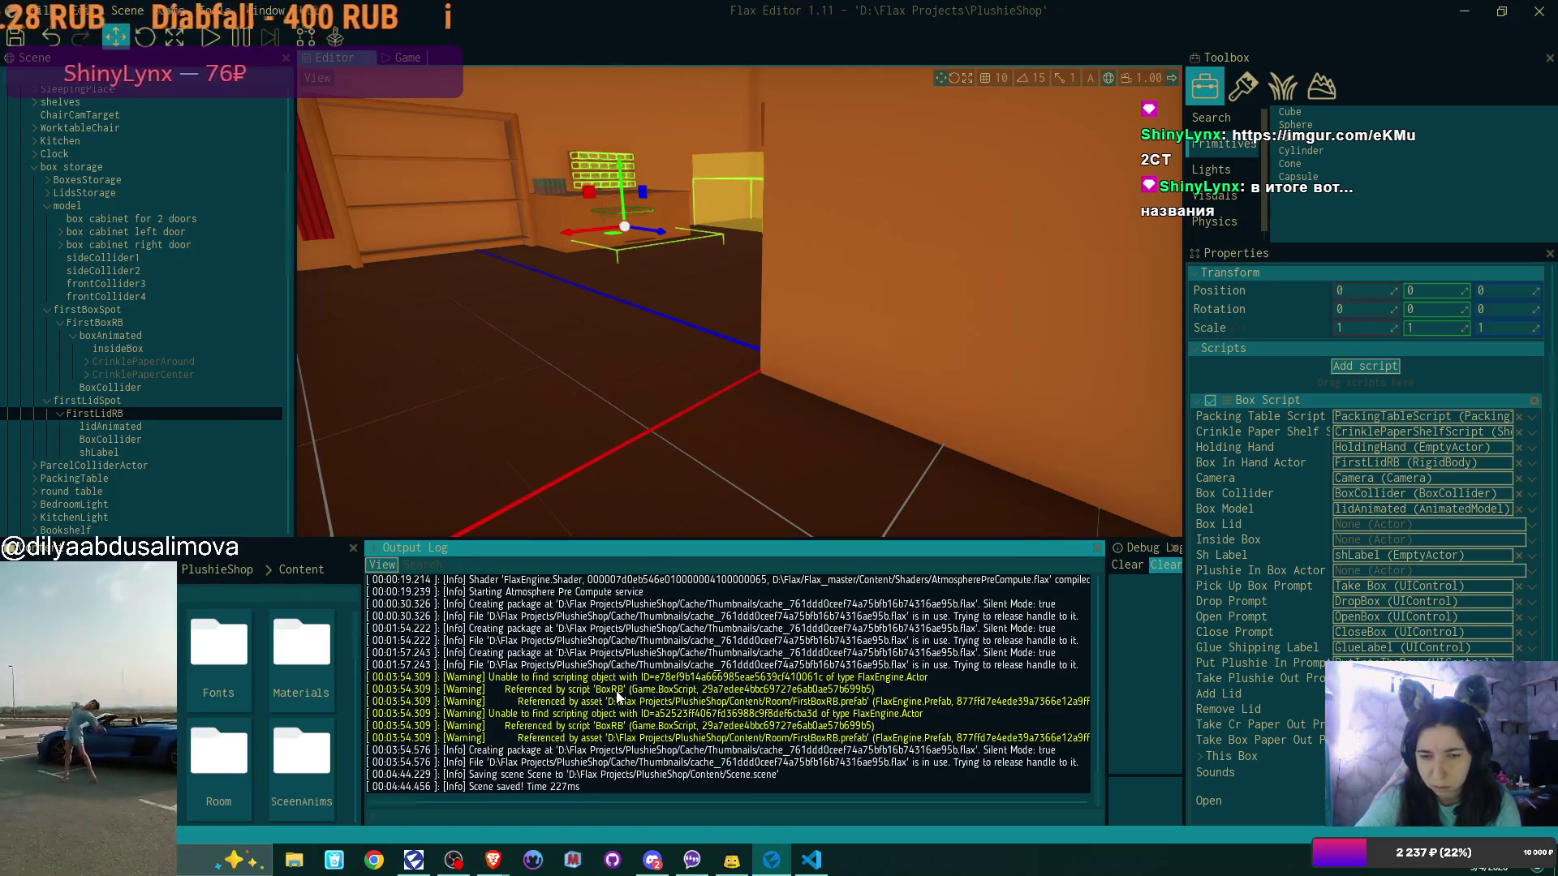
double_click(694, 690)
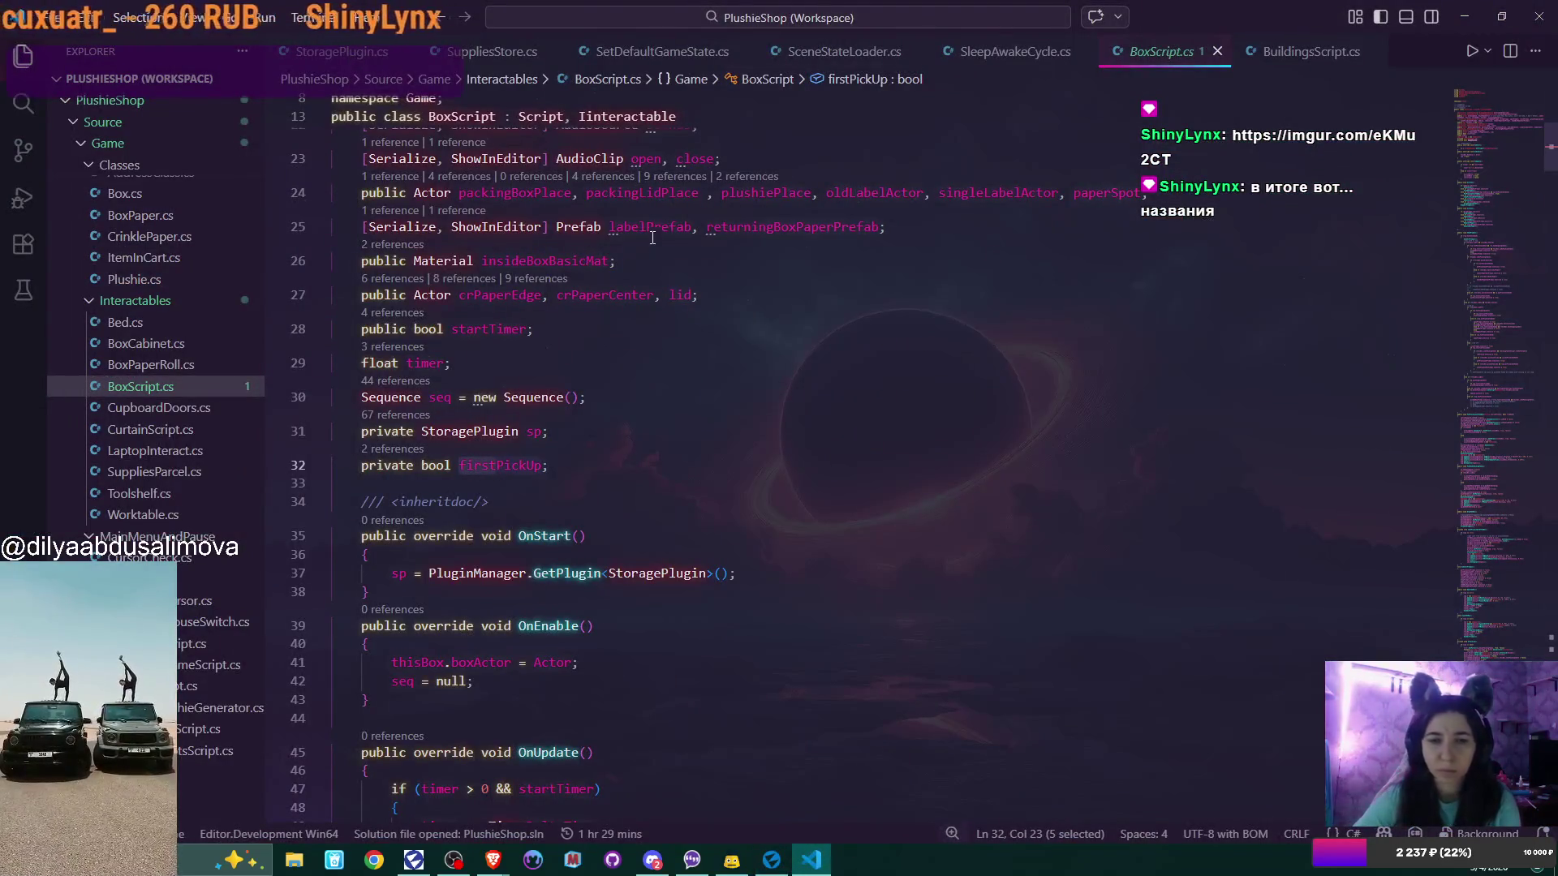
Search BoxScript.cs for 'BoxRB', finding nothing, then bring the code back from Flax Editor
scroll(651, 253, up, 3)
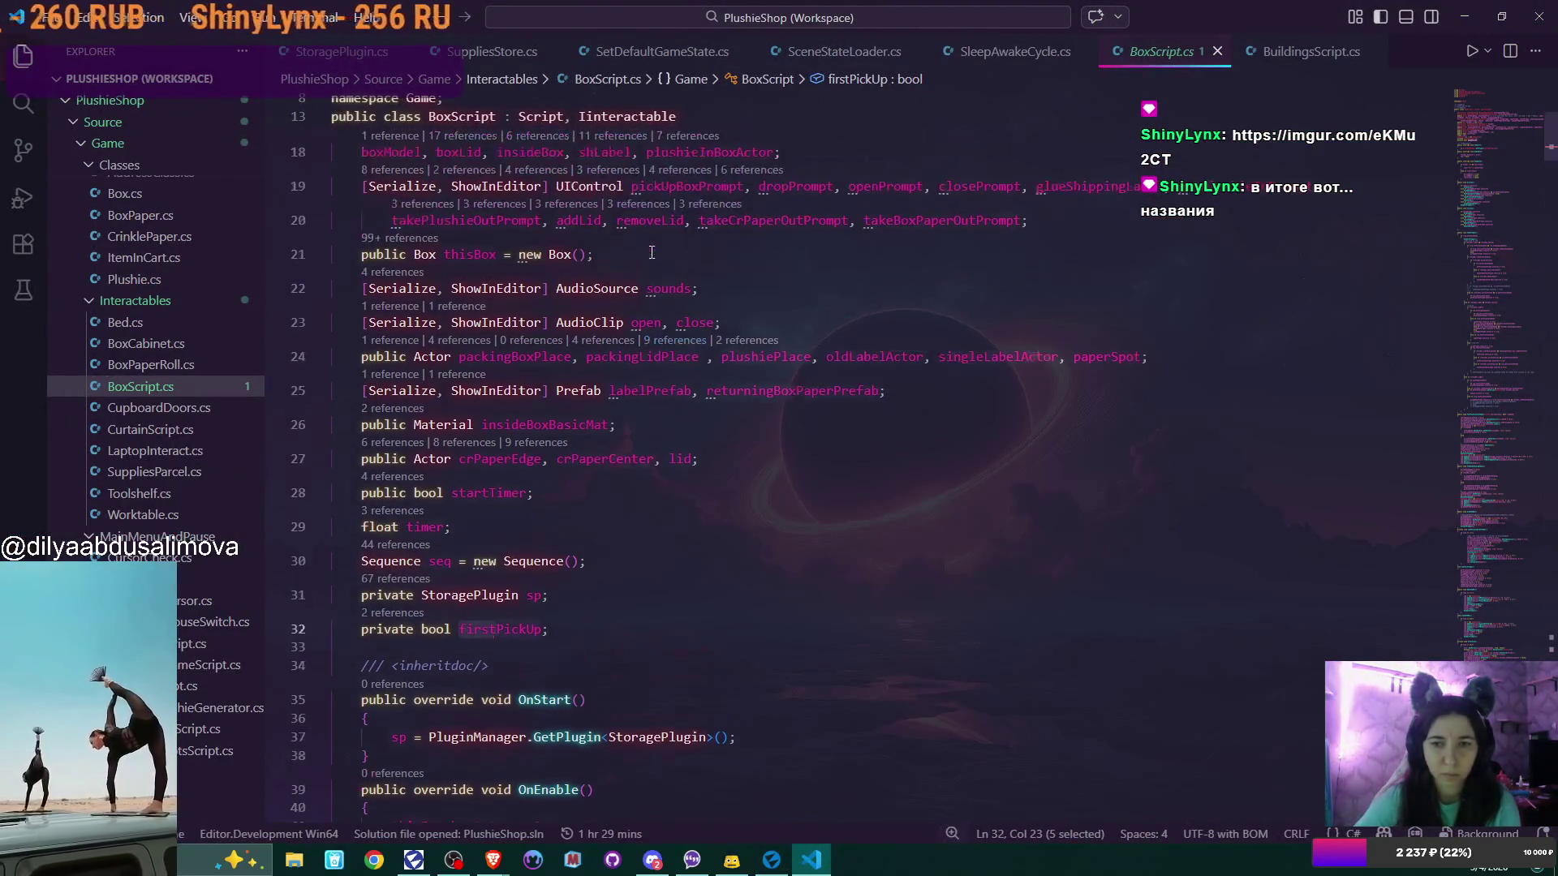
scroll(650, 258, up, 3)
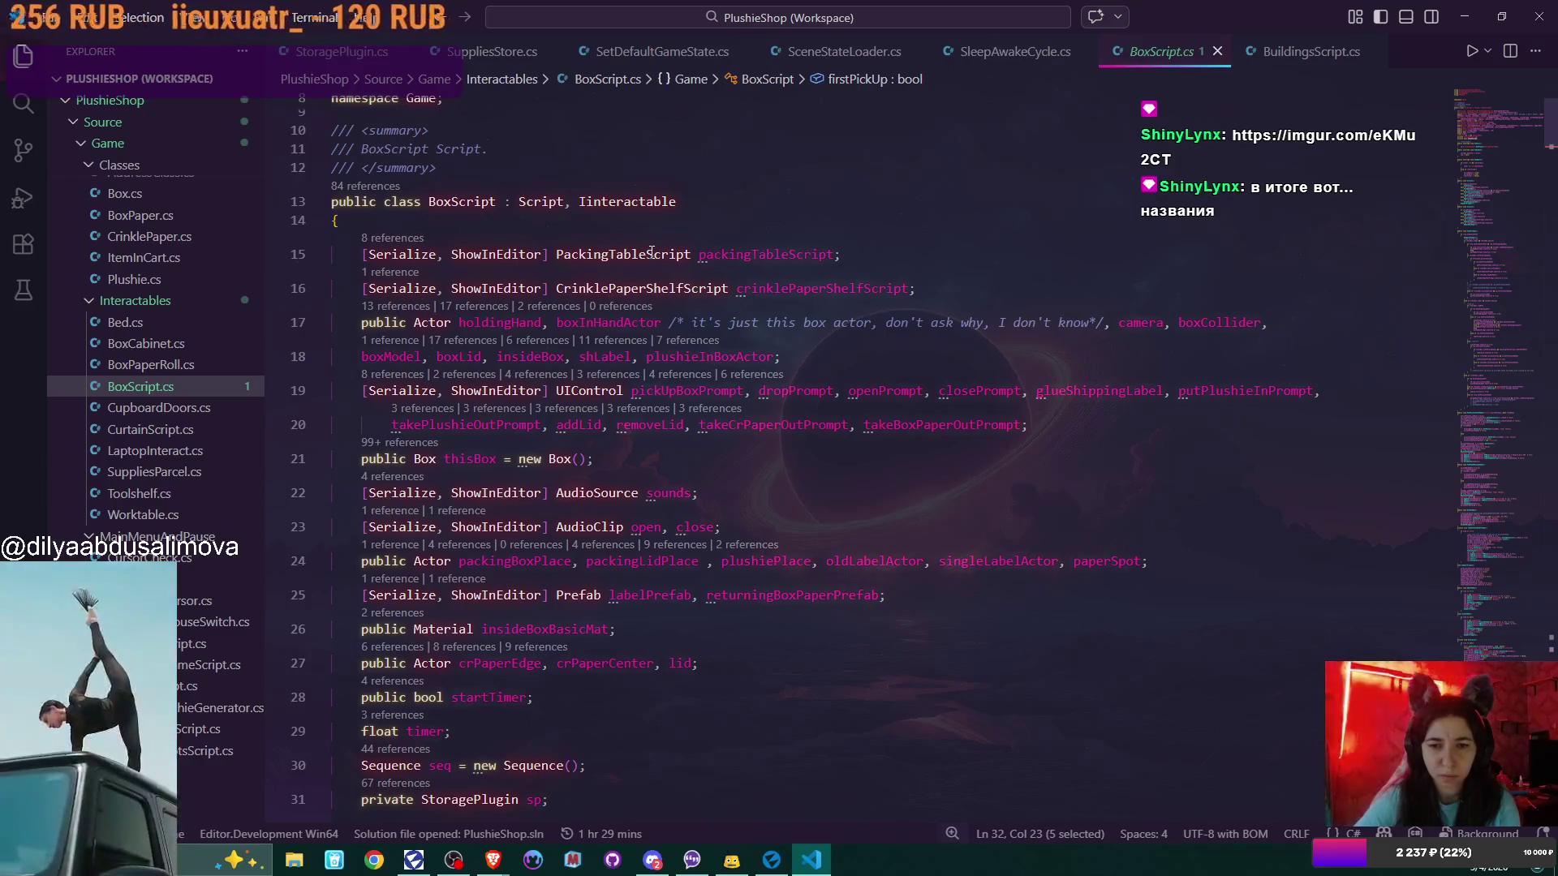
scroll(652, 256, down, 2)
key(ctrl+f)
text(BoxRB)
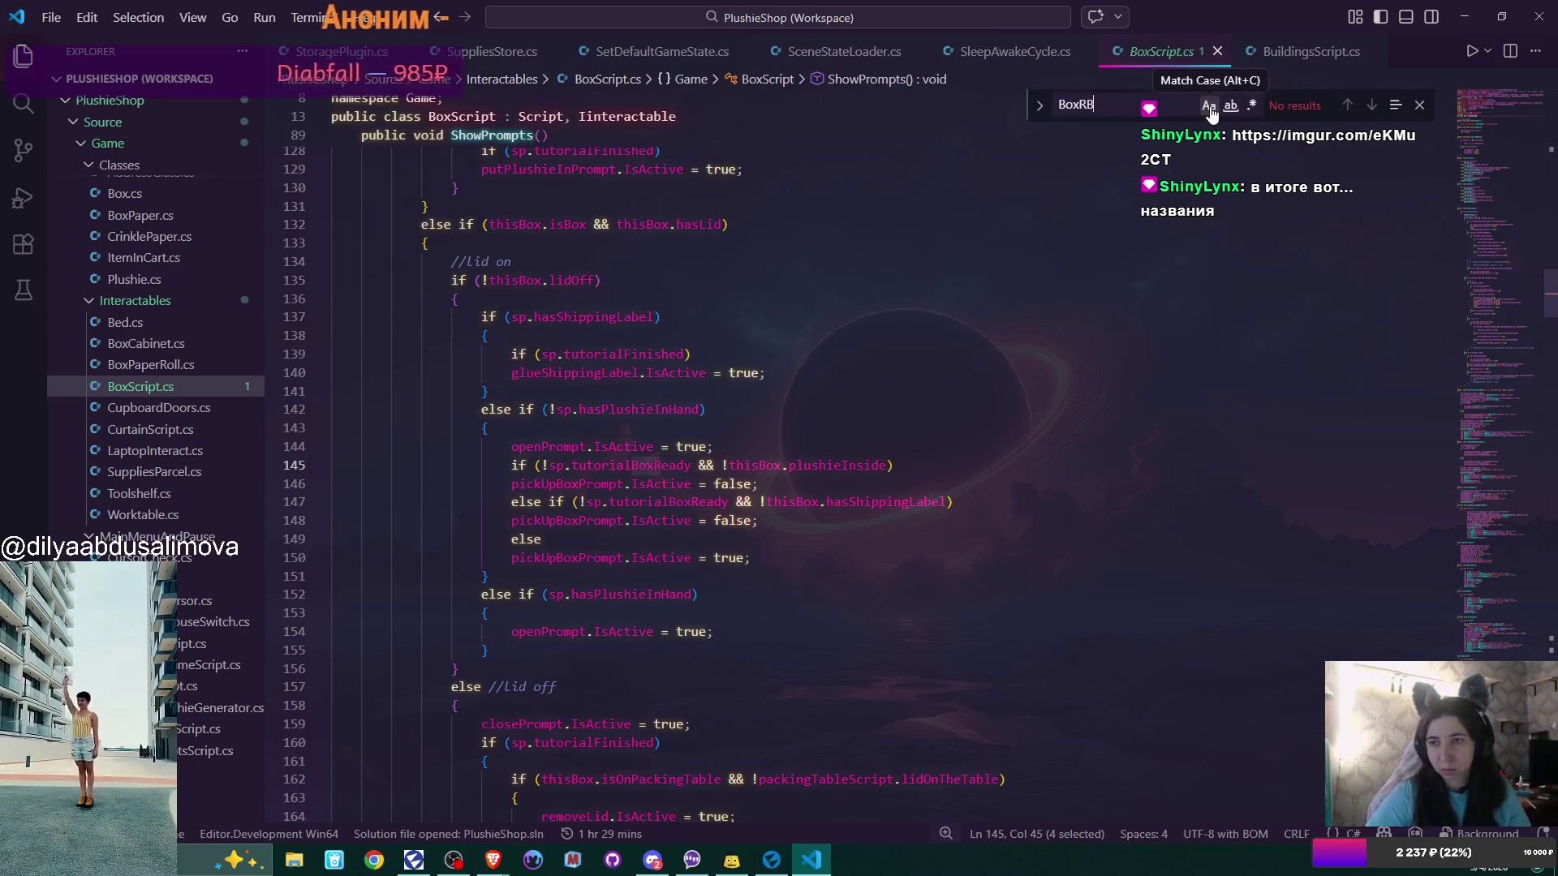
key(Escape)
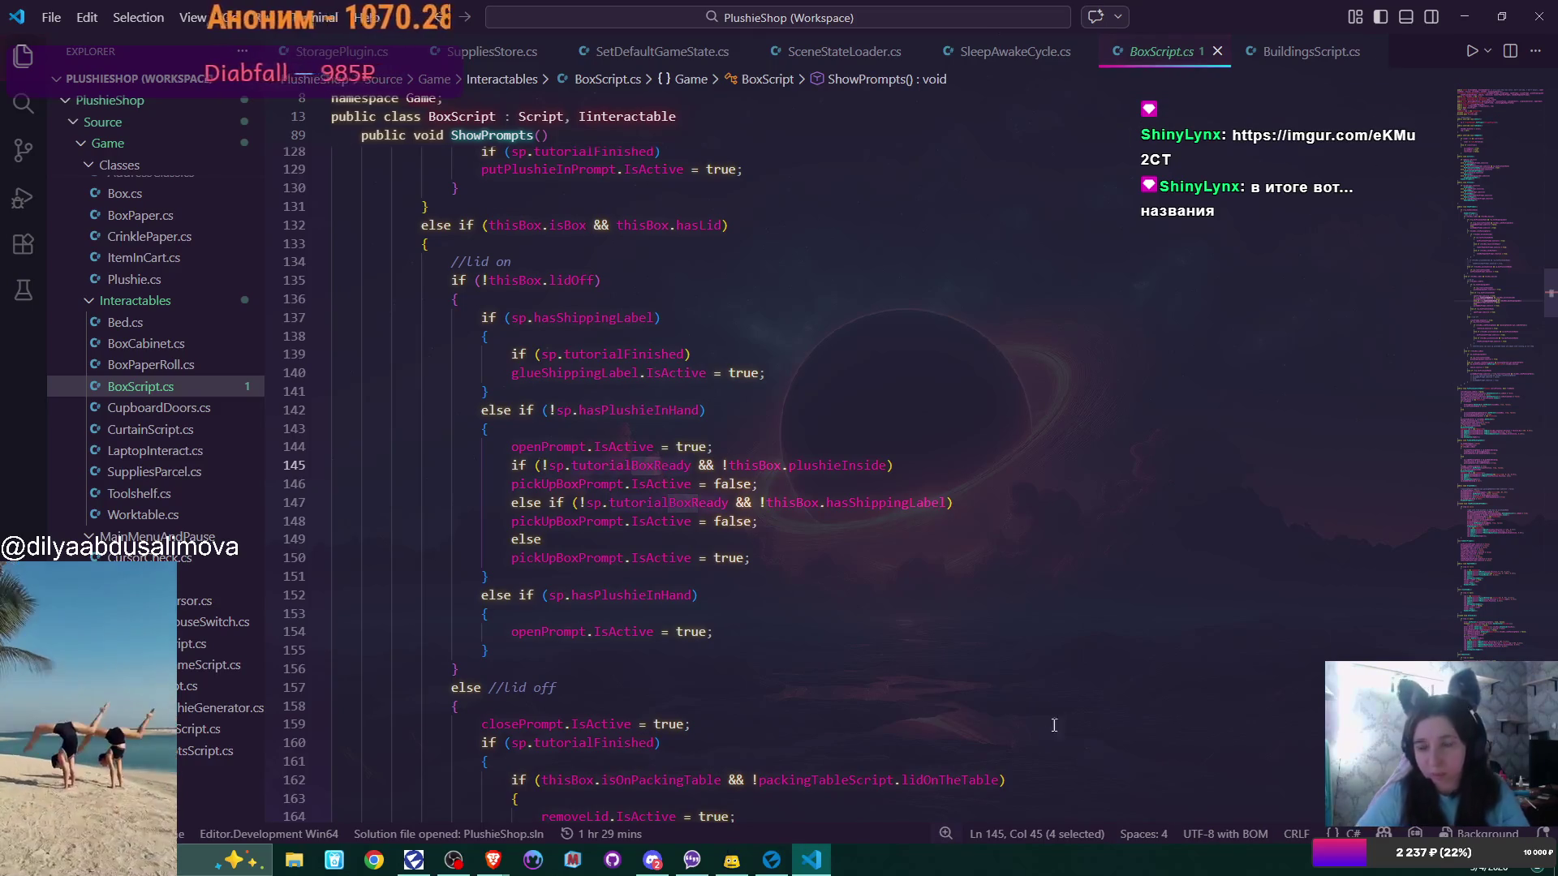
click(772, 860)
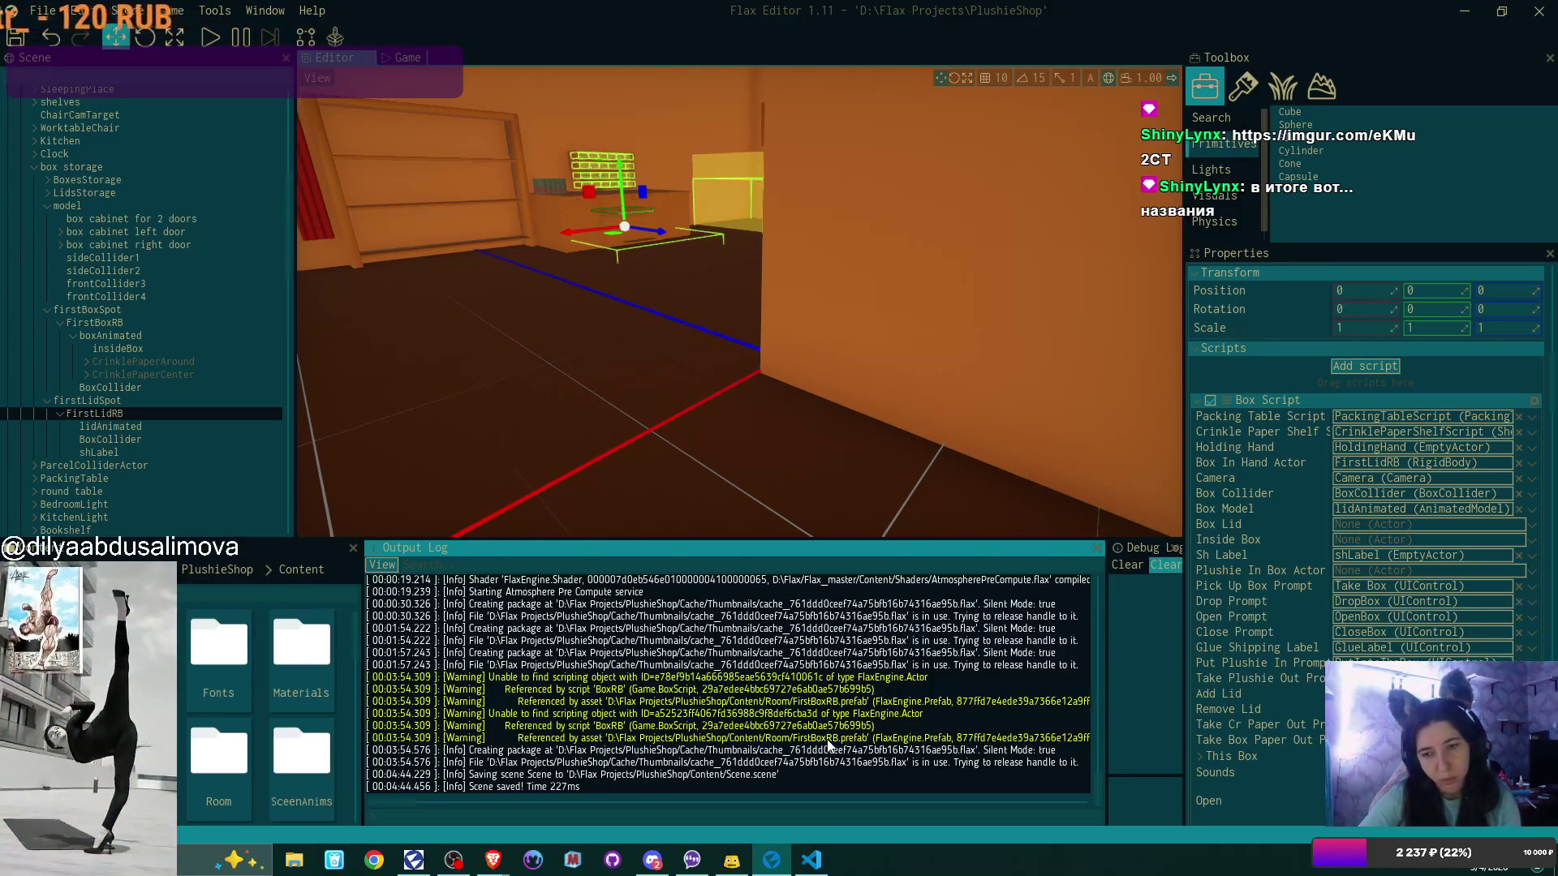
click(811, 860)
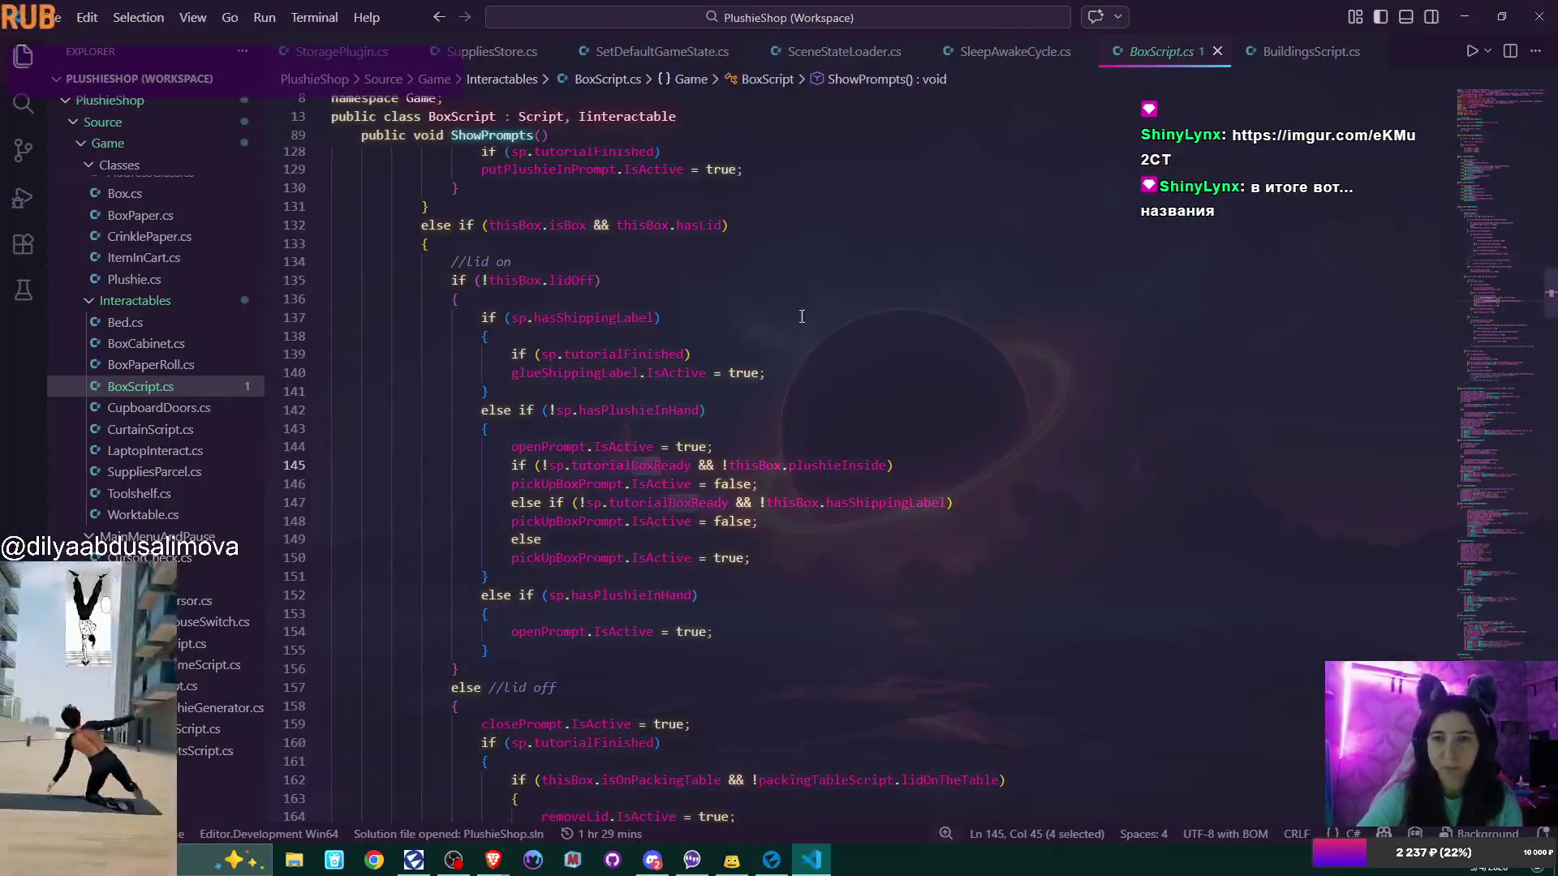
Open FisrtBox.cs, scroll to SetBoxState, then return to Flax Editor
scroll(138, 438, down, 10)
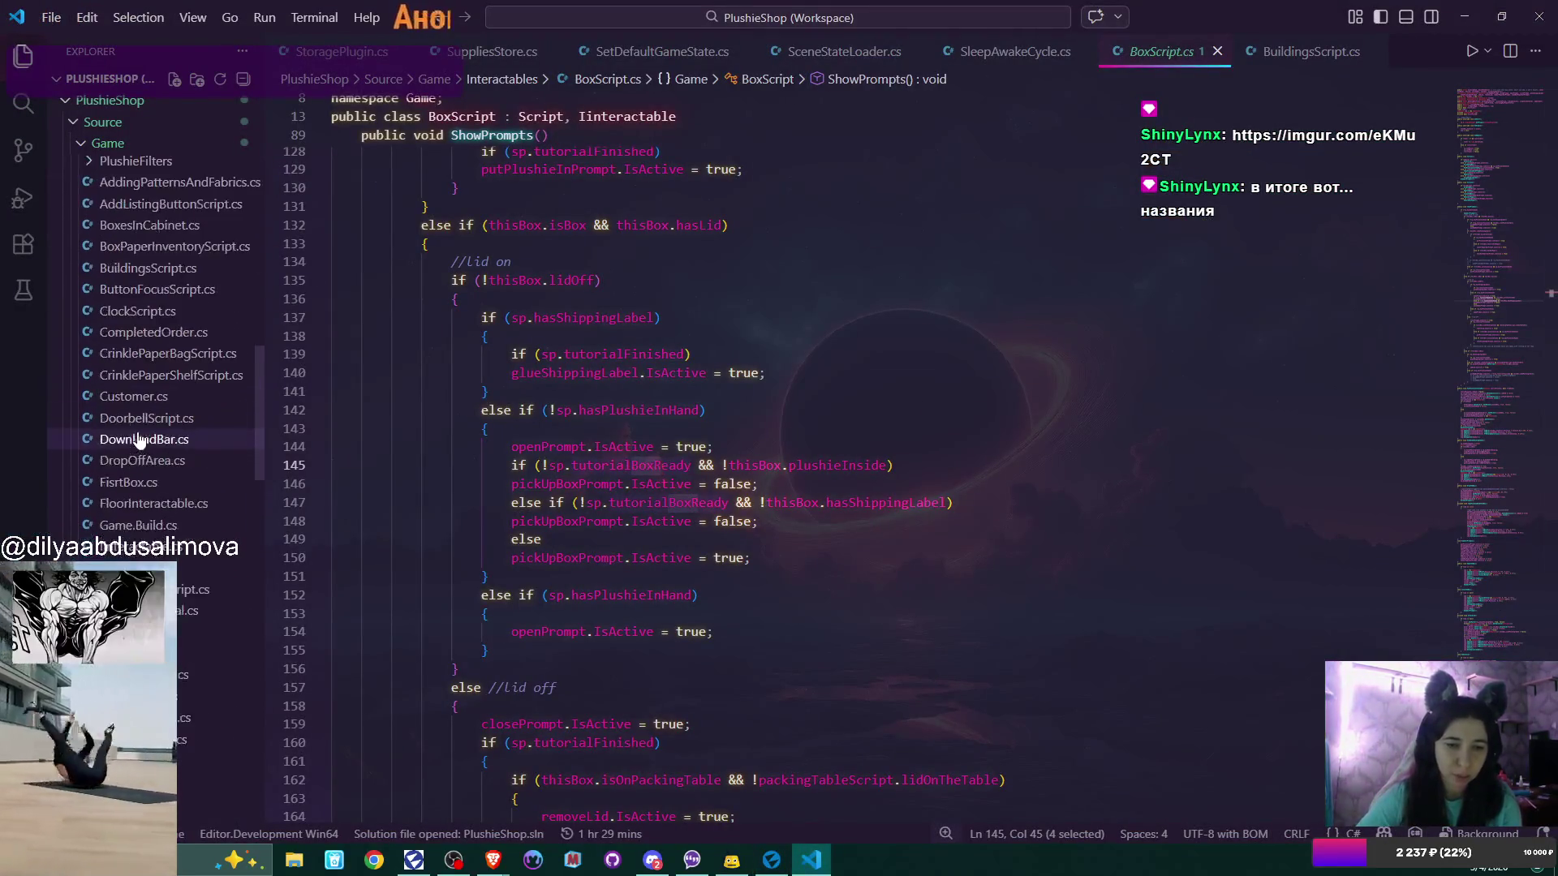
click(128, 400)
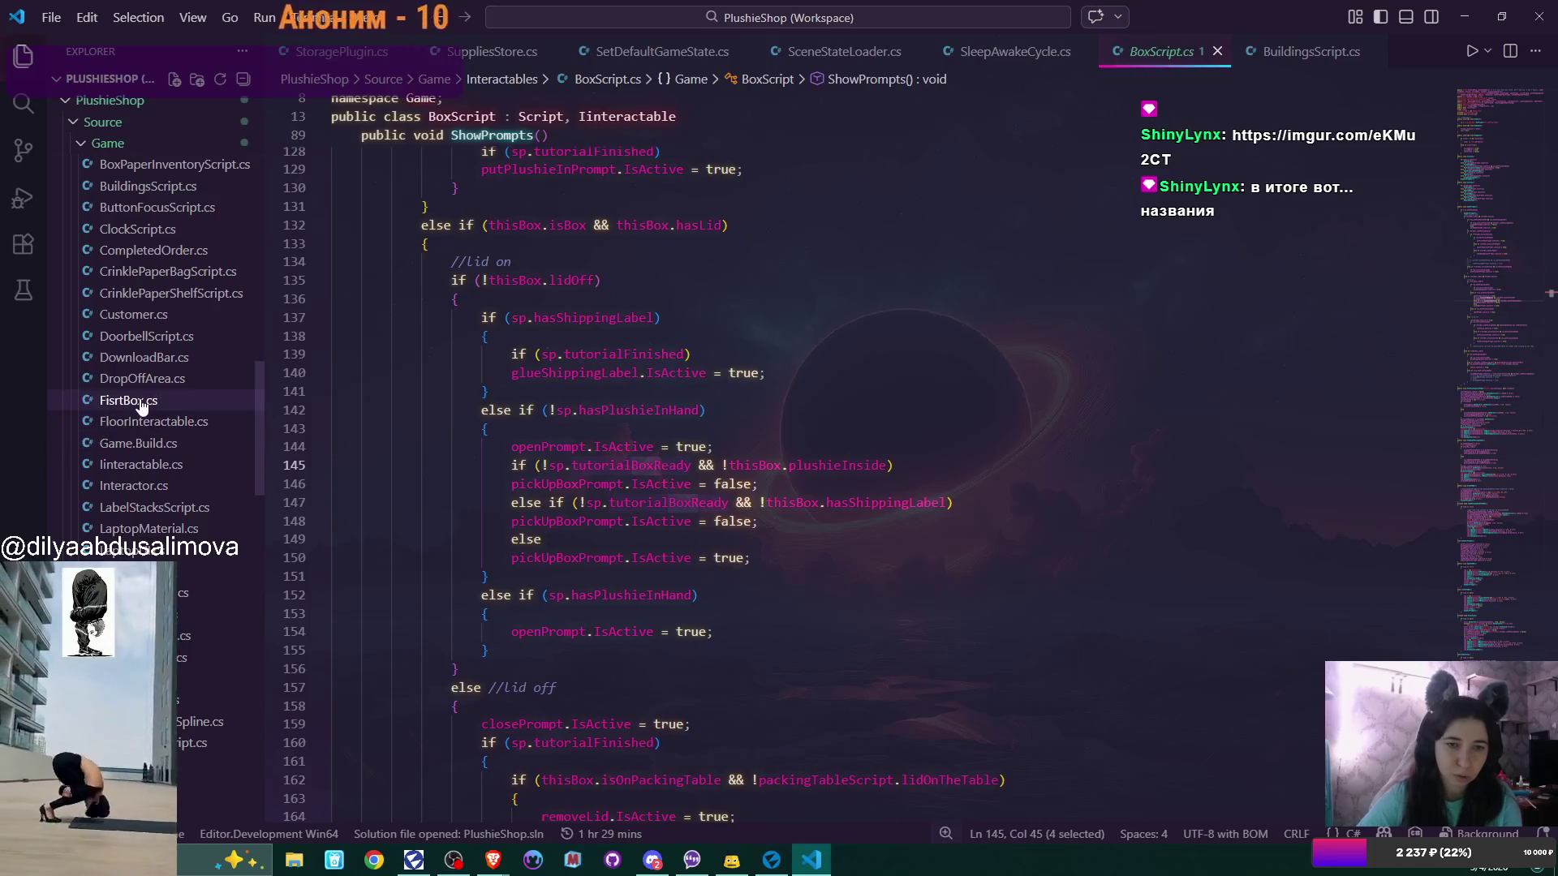
scroll(974, 370, up, 5)
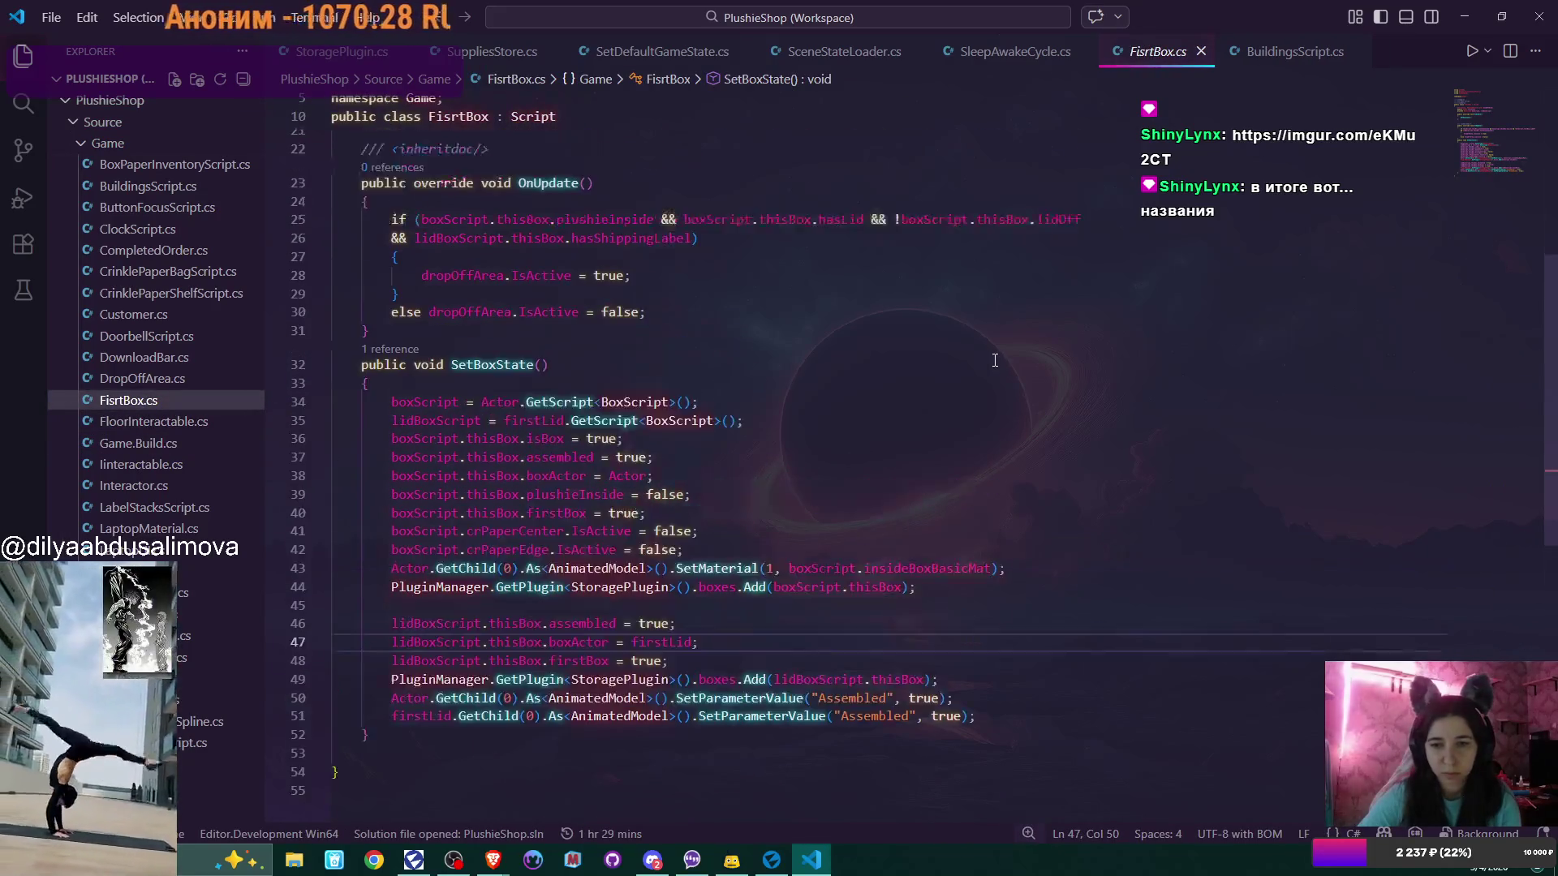
scroll(994, 360, up, 3)
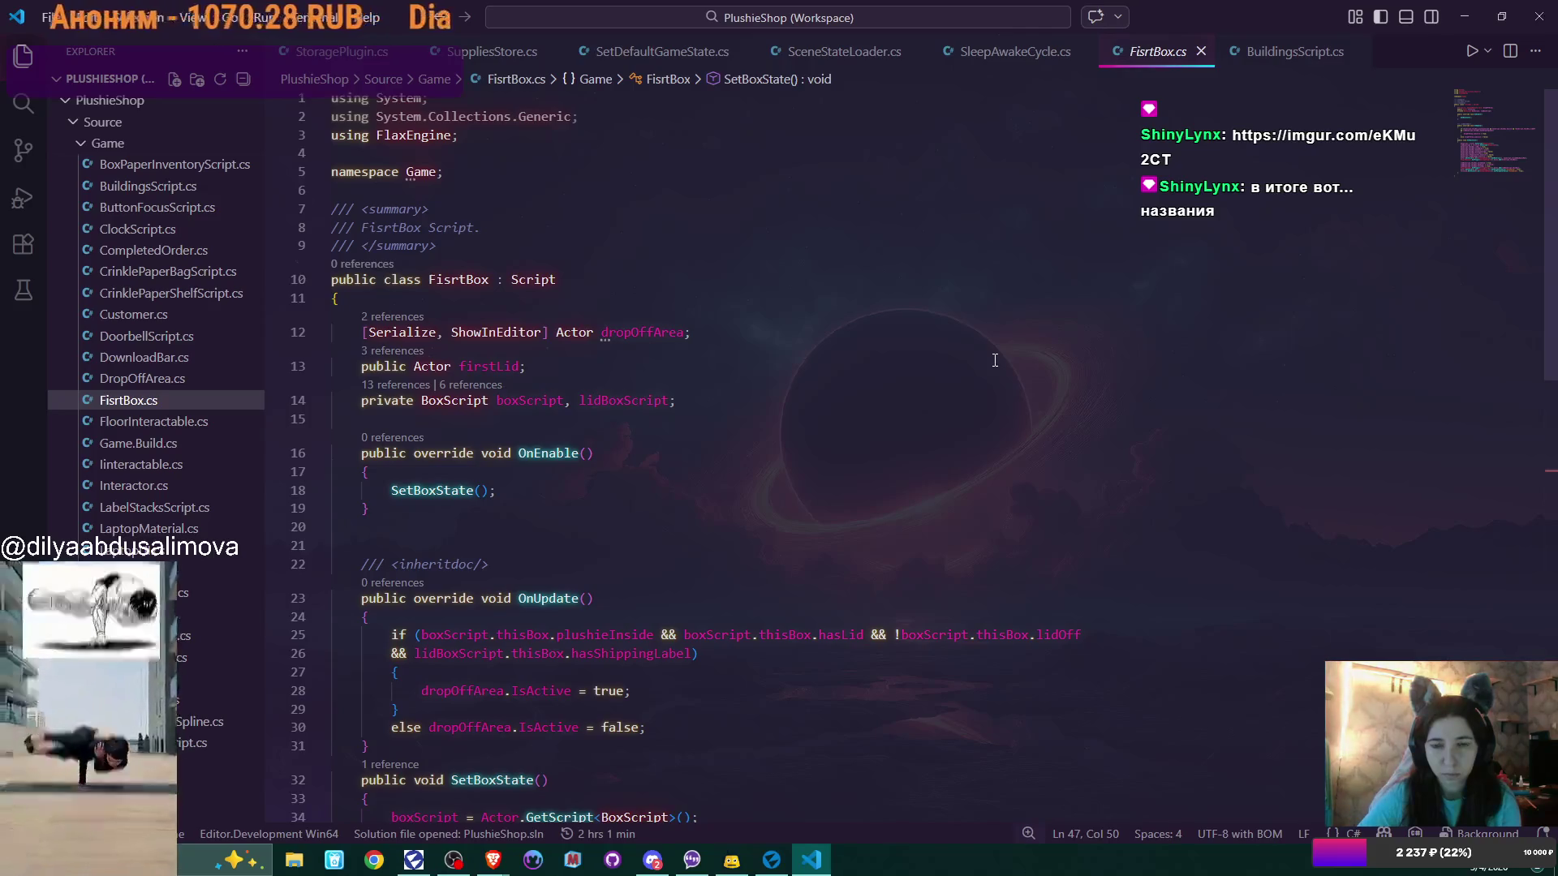
scroll(995, 360, down, 6)
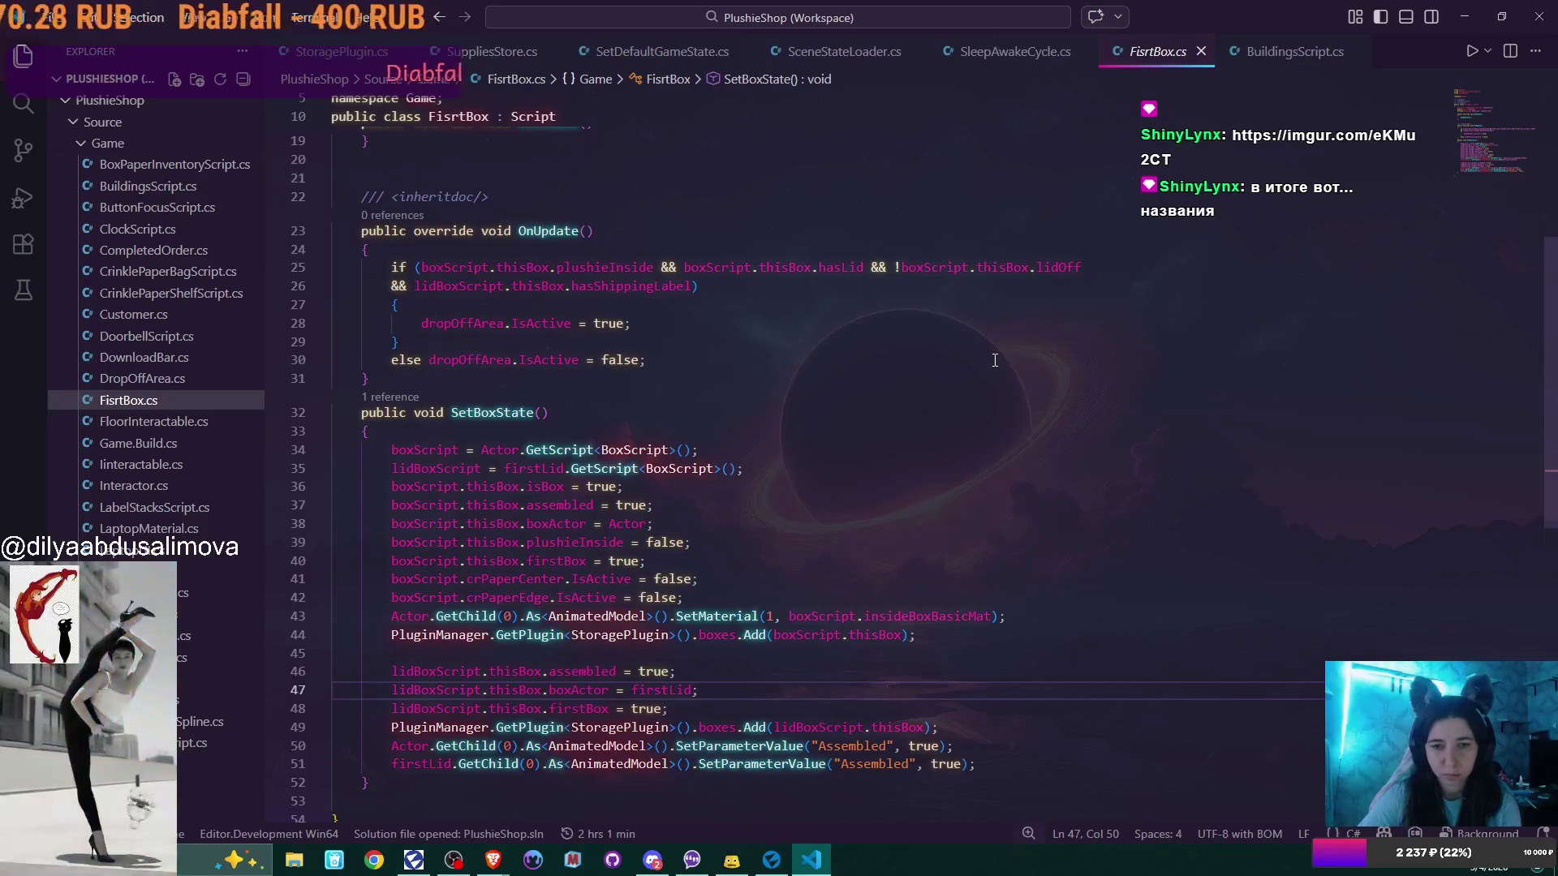
click(772, 860)
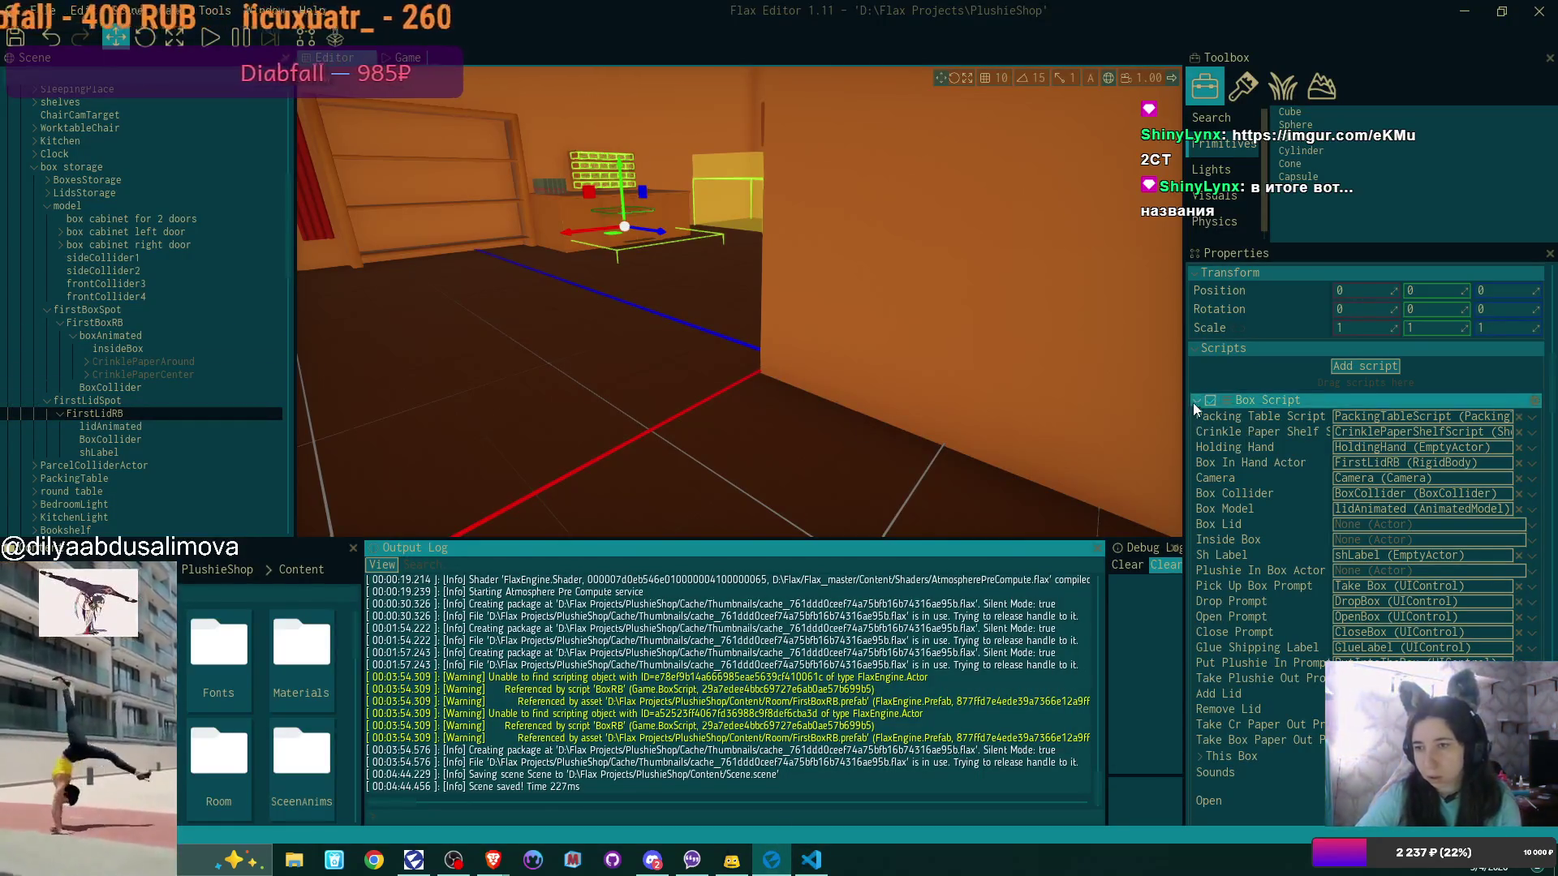
Select FirstBoxRB, expand its Box Script, and scroll through its references and First Box fields
scroll(1394, 466, down, 10)
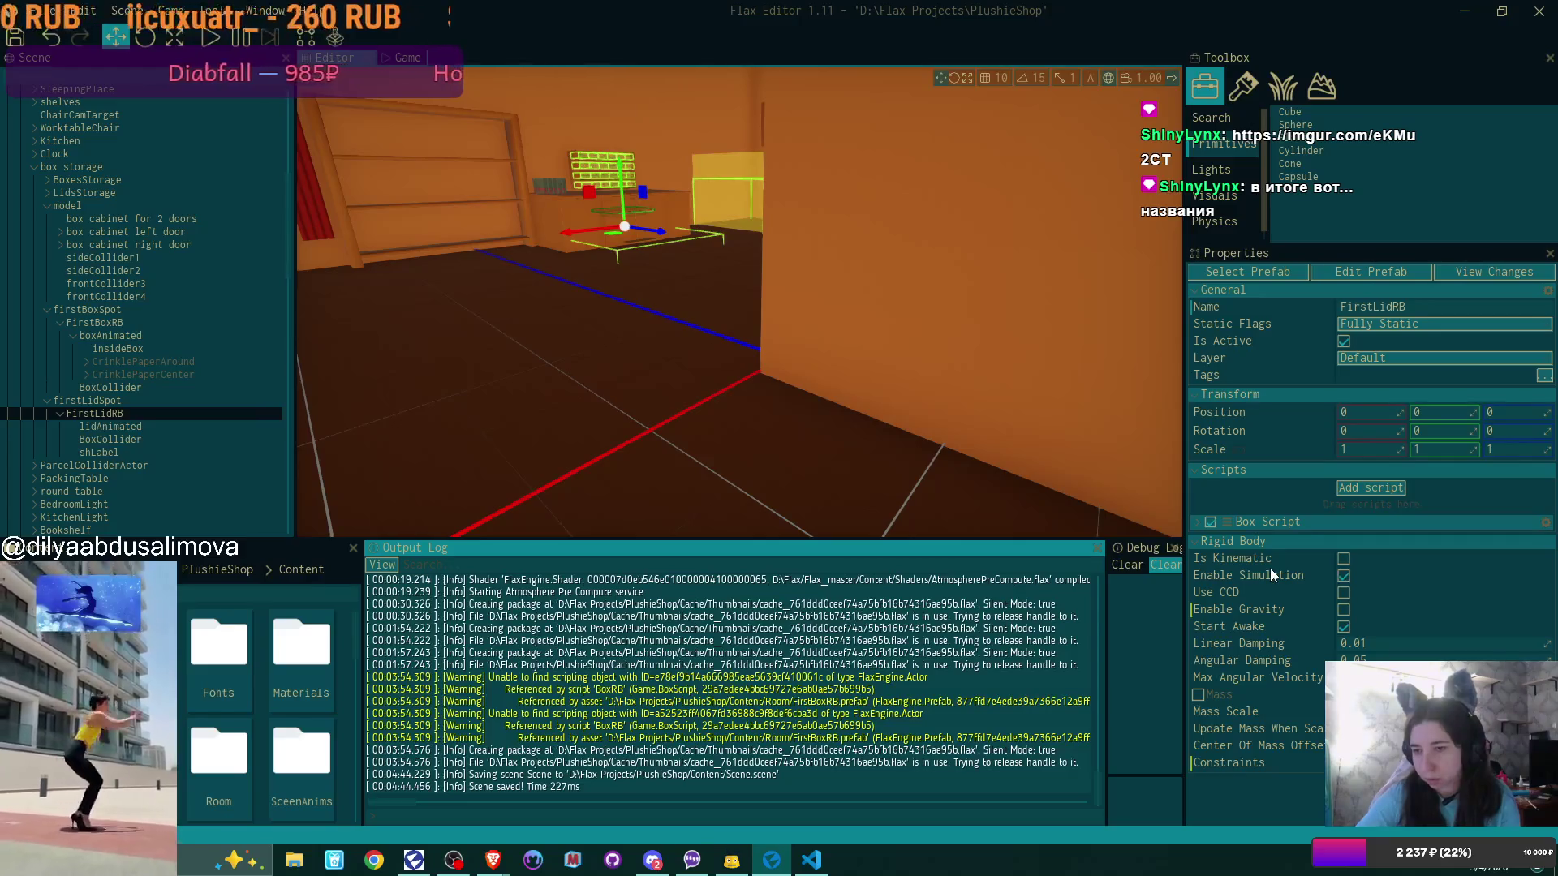
click(114, 323)
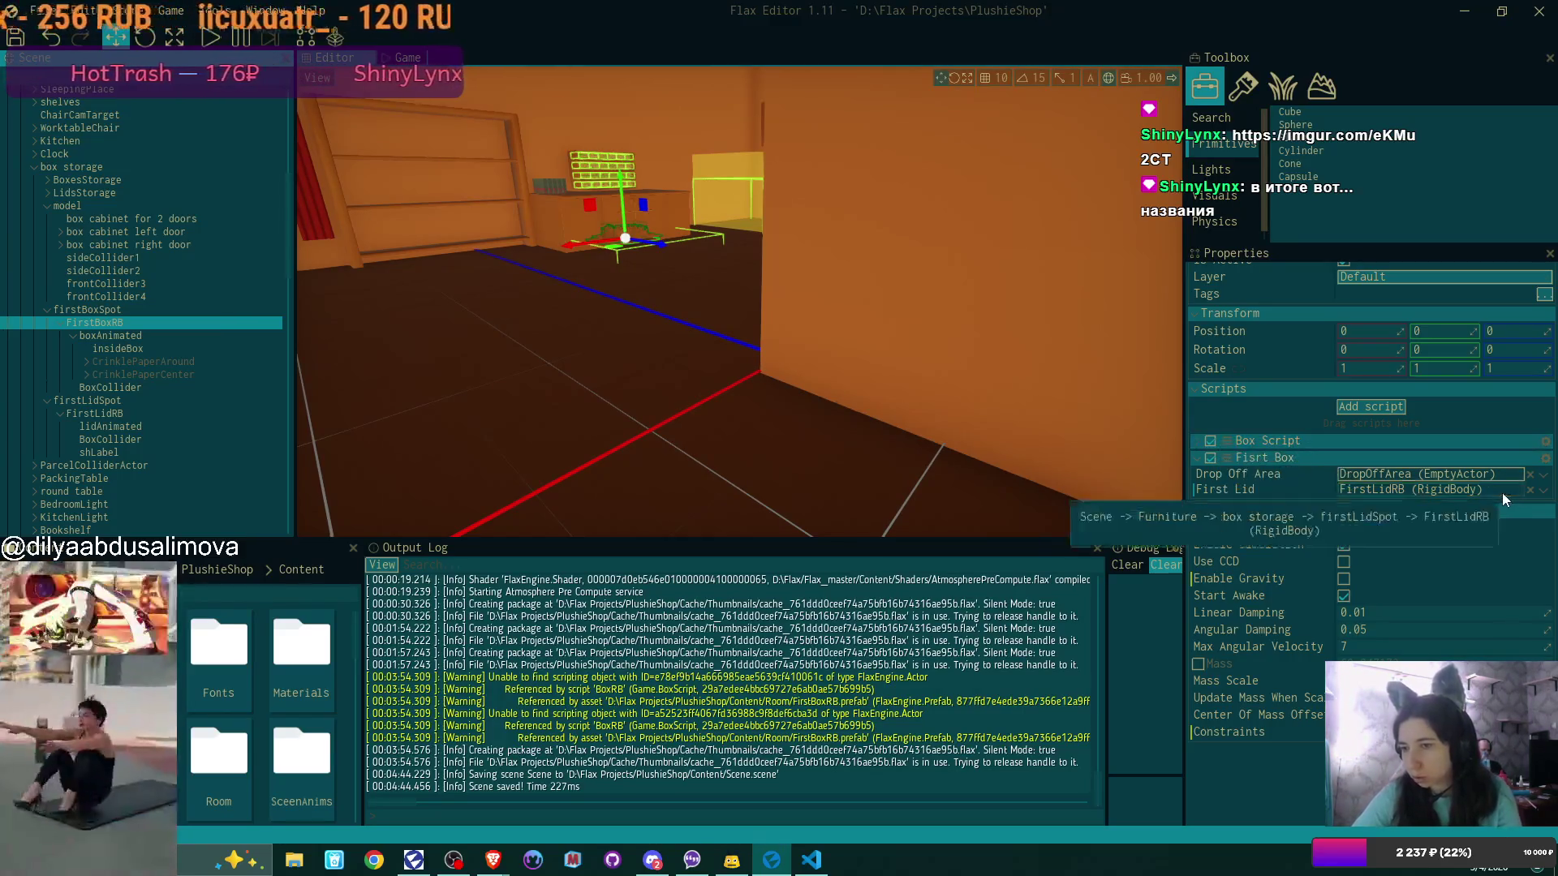
click(1196, 441)
click(1195, 440)
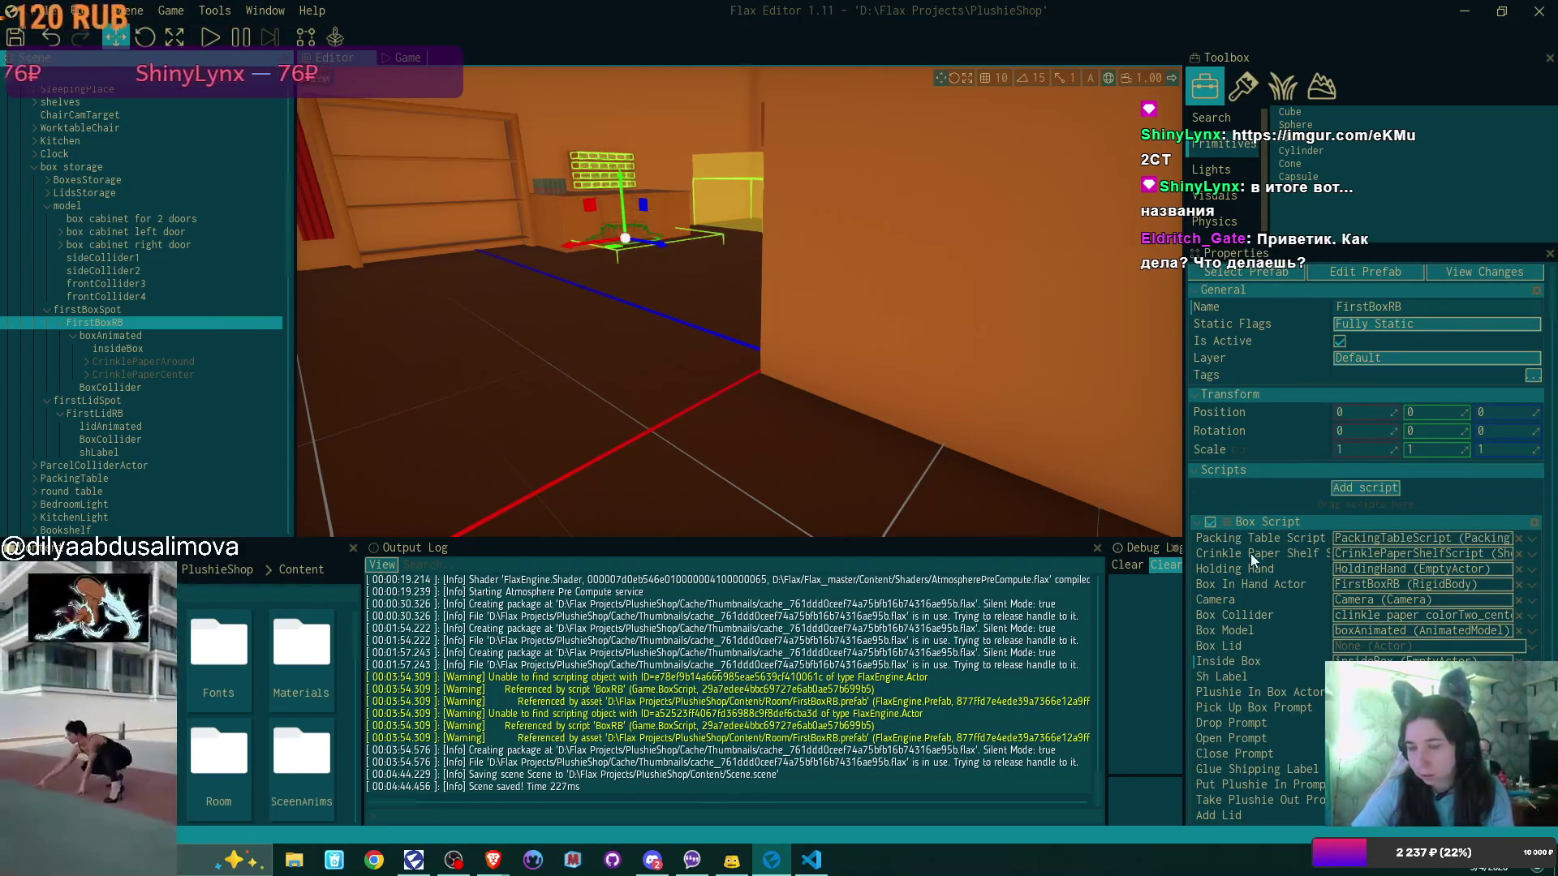
scroll(1467, 607, down, 8)
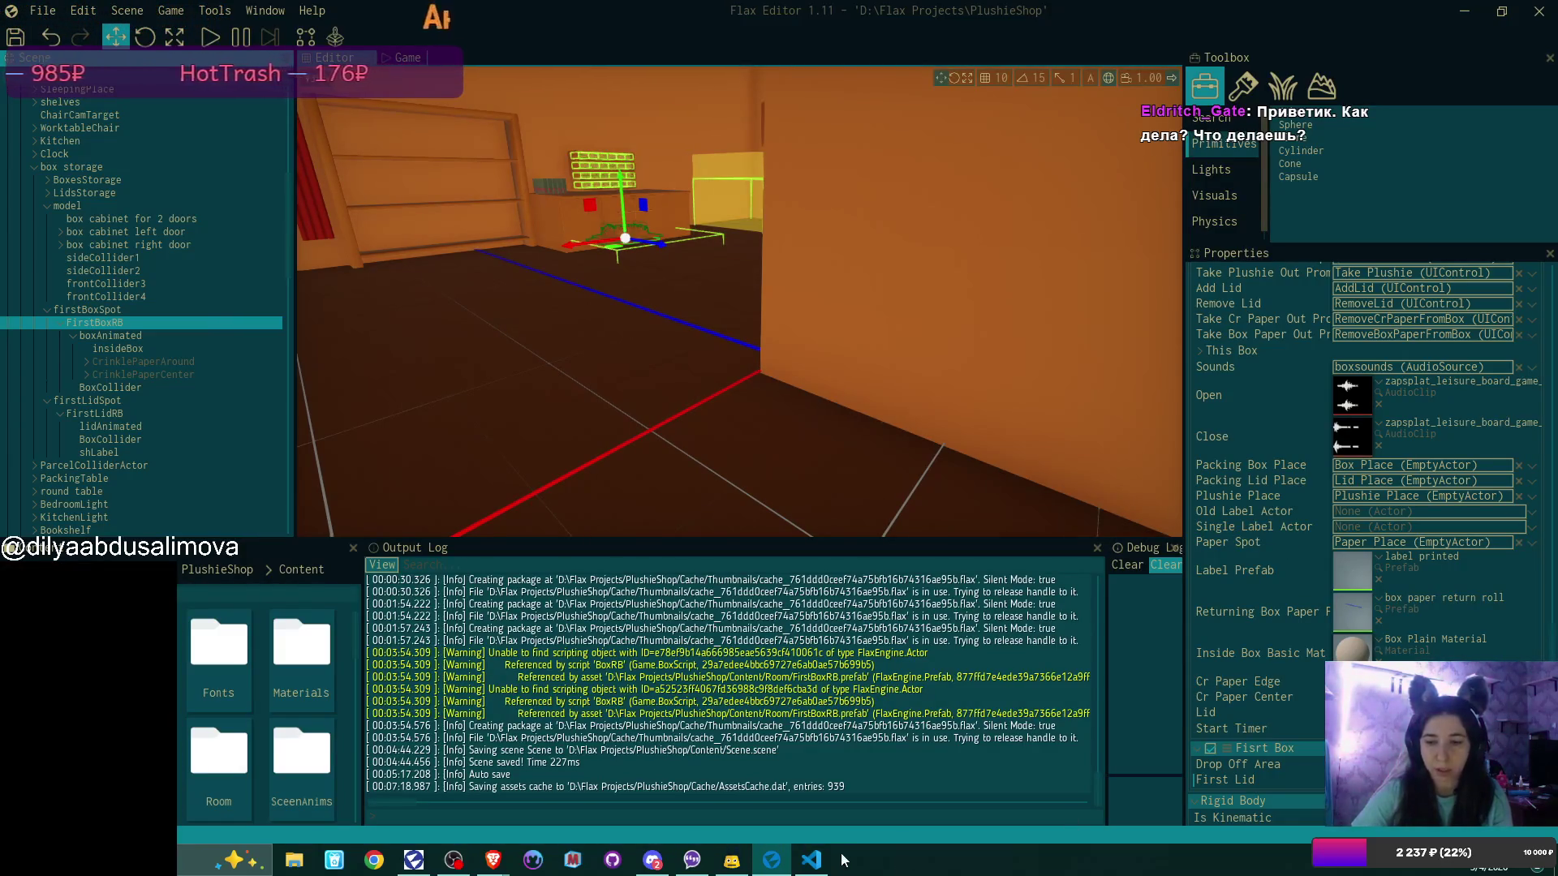
click(811, 860)
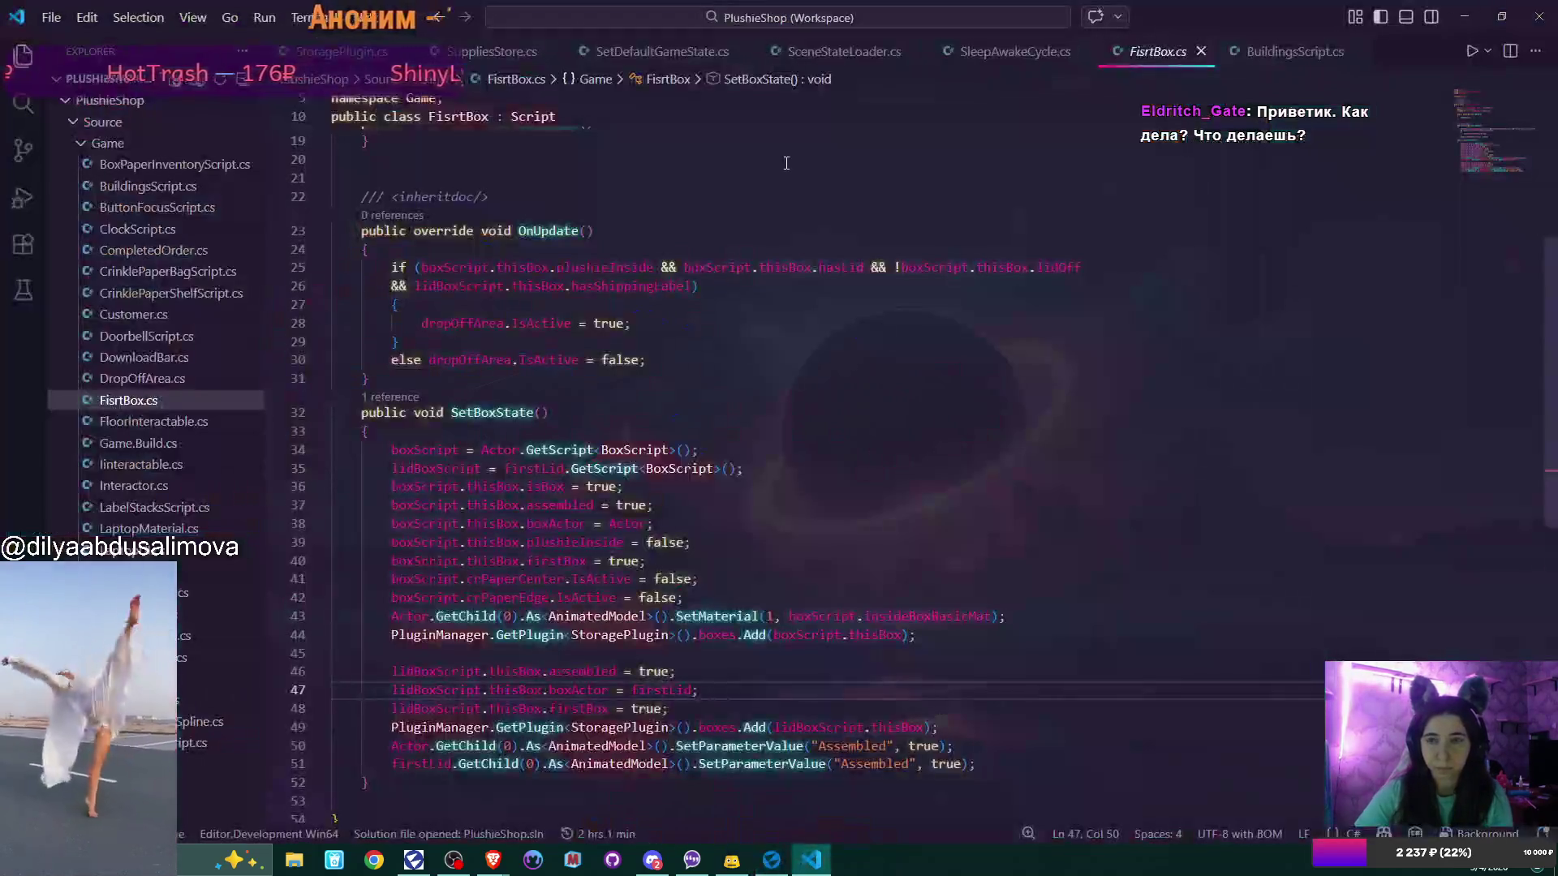
Close the FisrtBox.cs tab so SleepAwakeCycle.cs's ShipOrders method shows again
click(1201, 52)
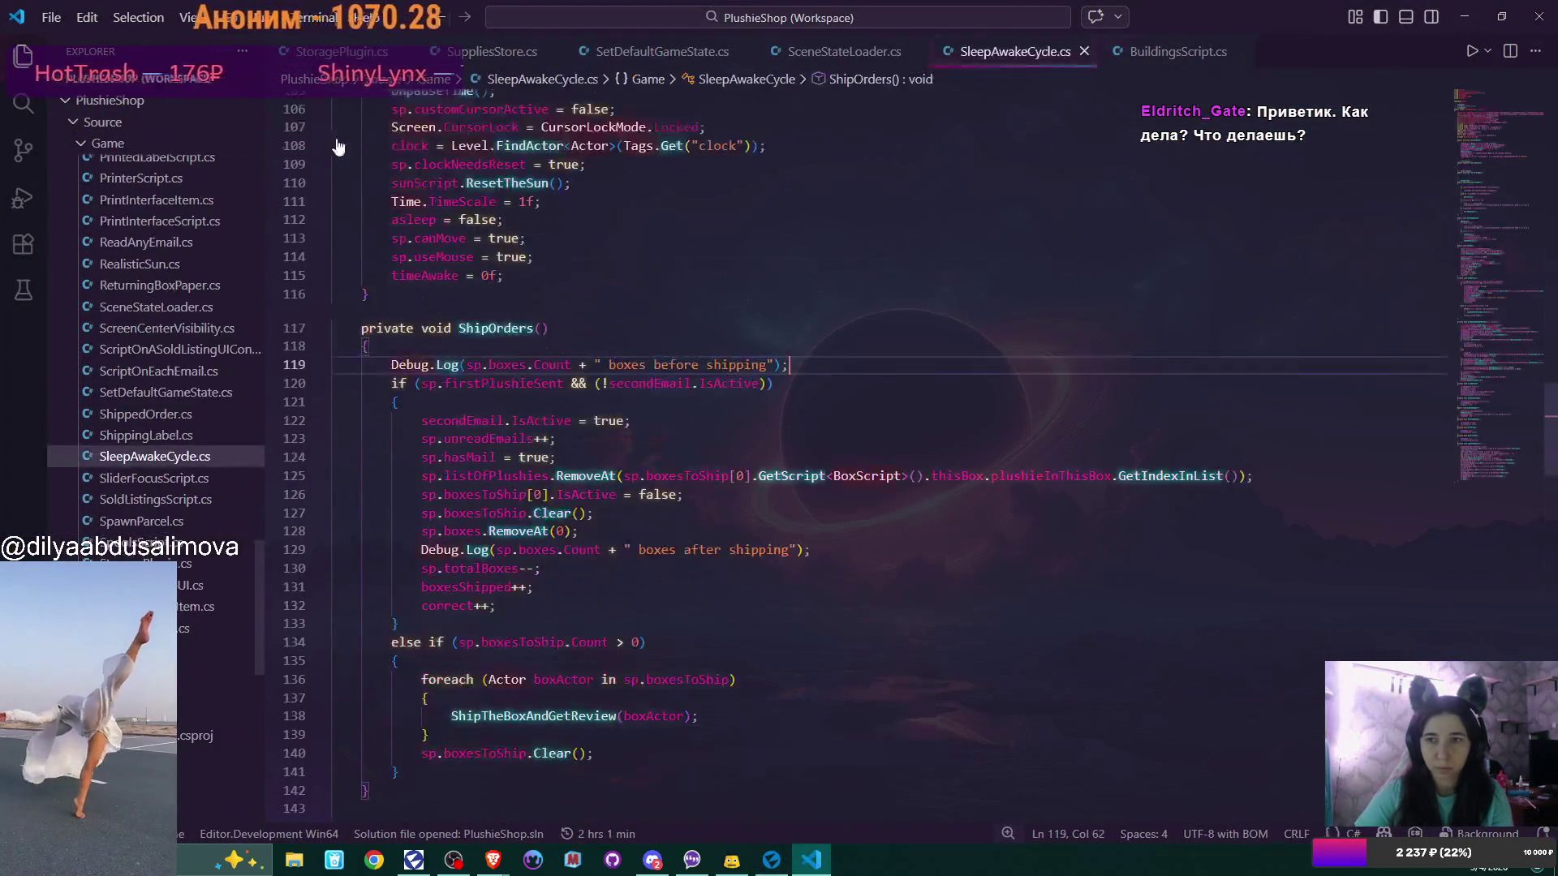
scroll(187, 211, up, 10)
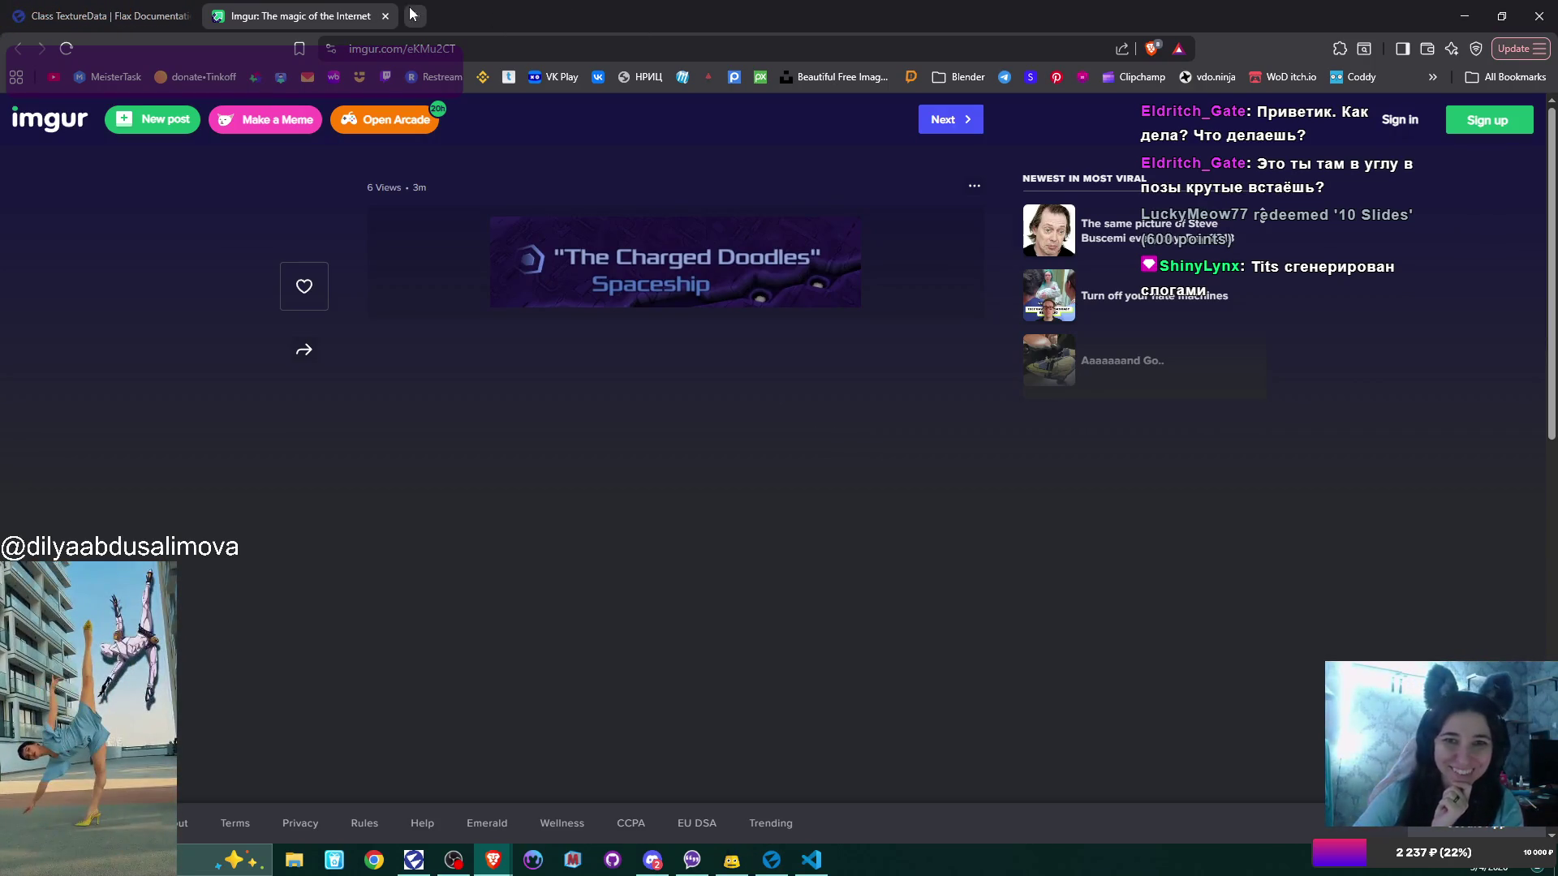
Close the Imgur tab and minimize Brave to reveal VS Code
click(385, 16)
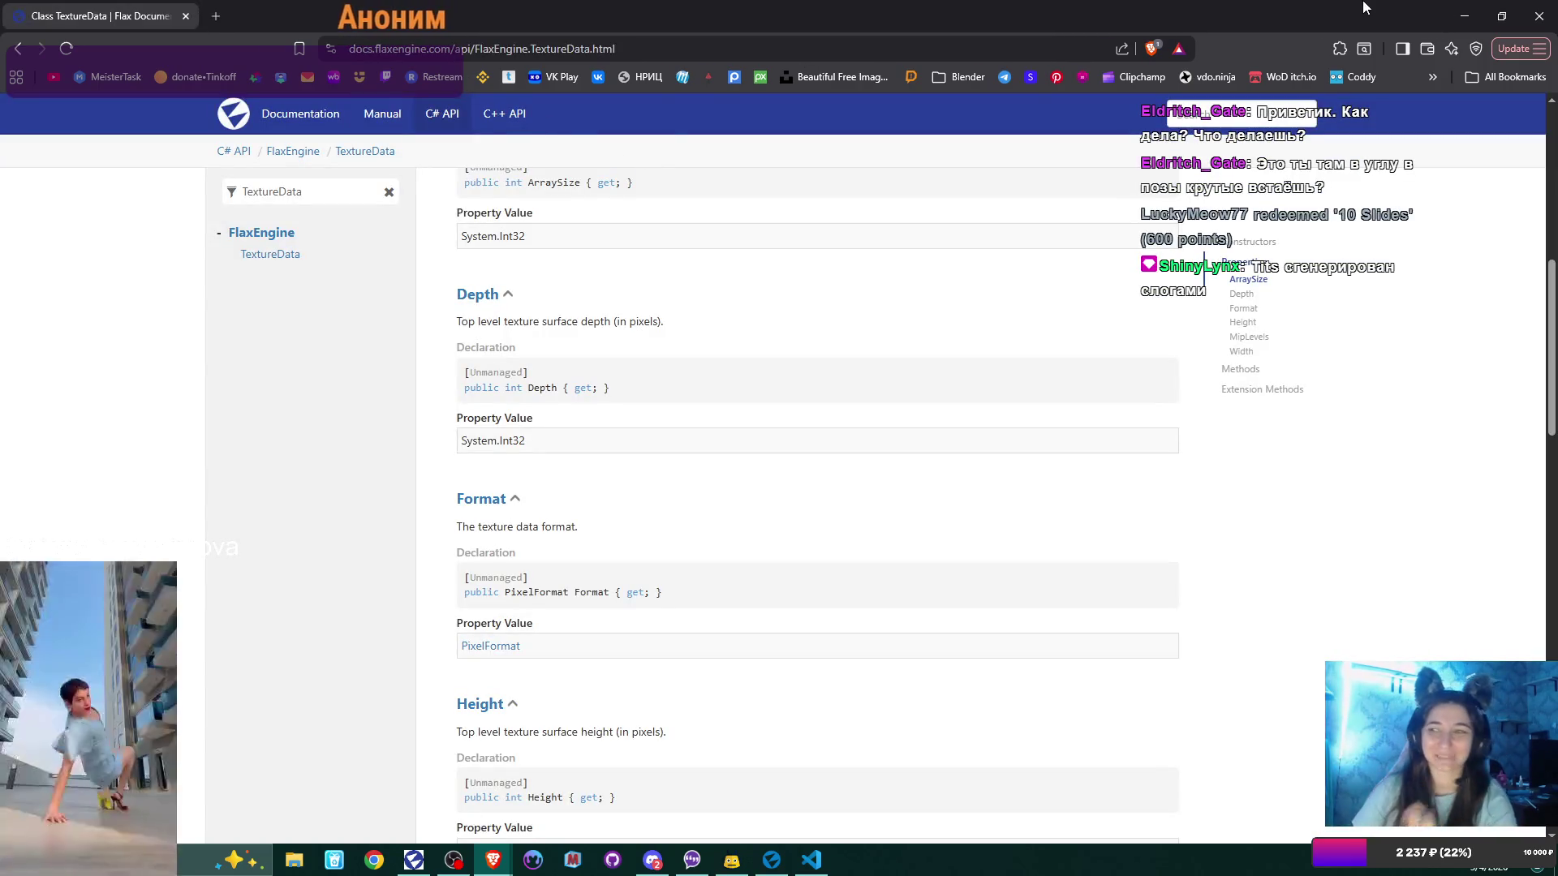
click(1465, 16)
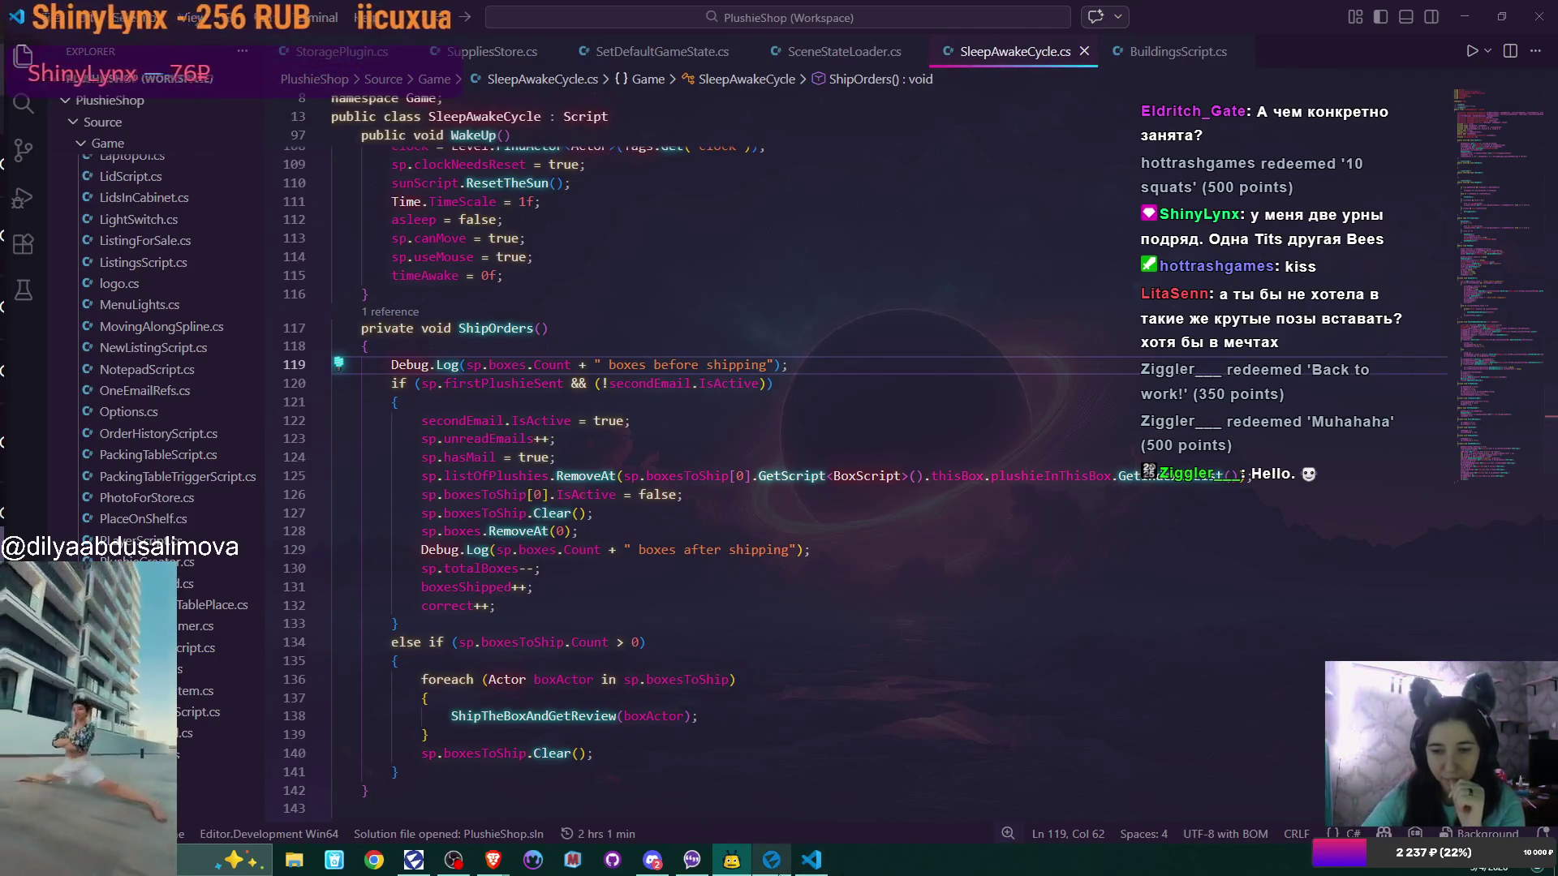
Switch from VS Code to the Flax Editor window via the taskbar
click(732, 862)
mouse_move(809, 867)
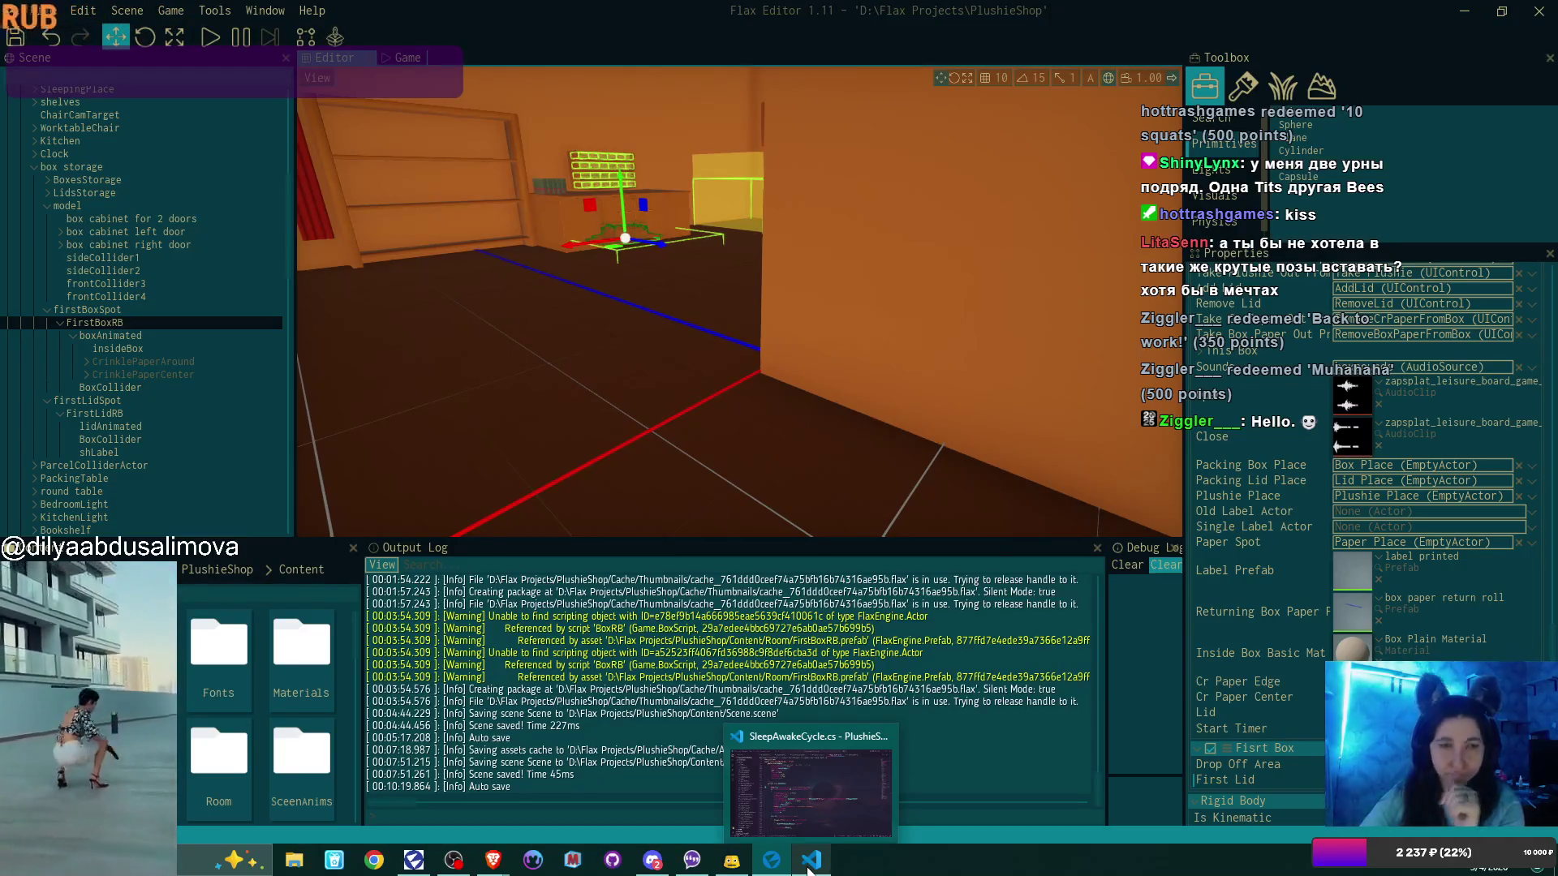
Load the intro scene from the Content browser and start play mode
click(809, 870)
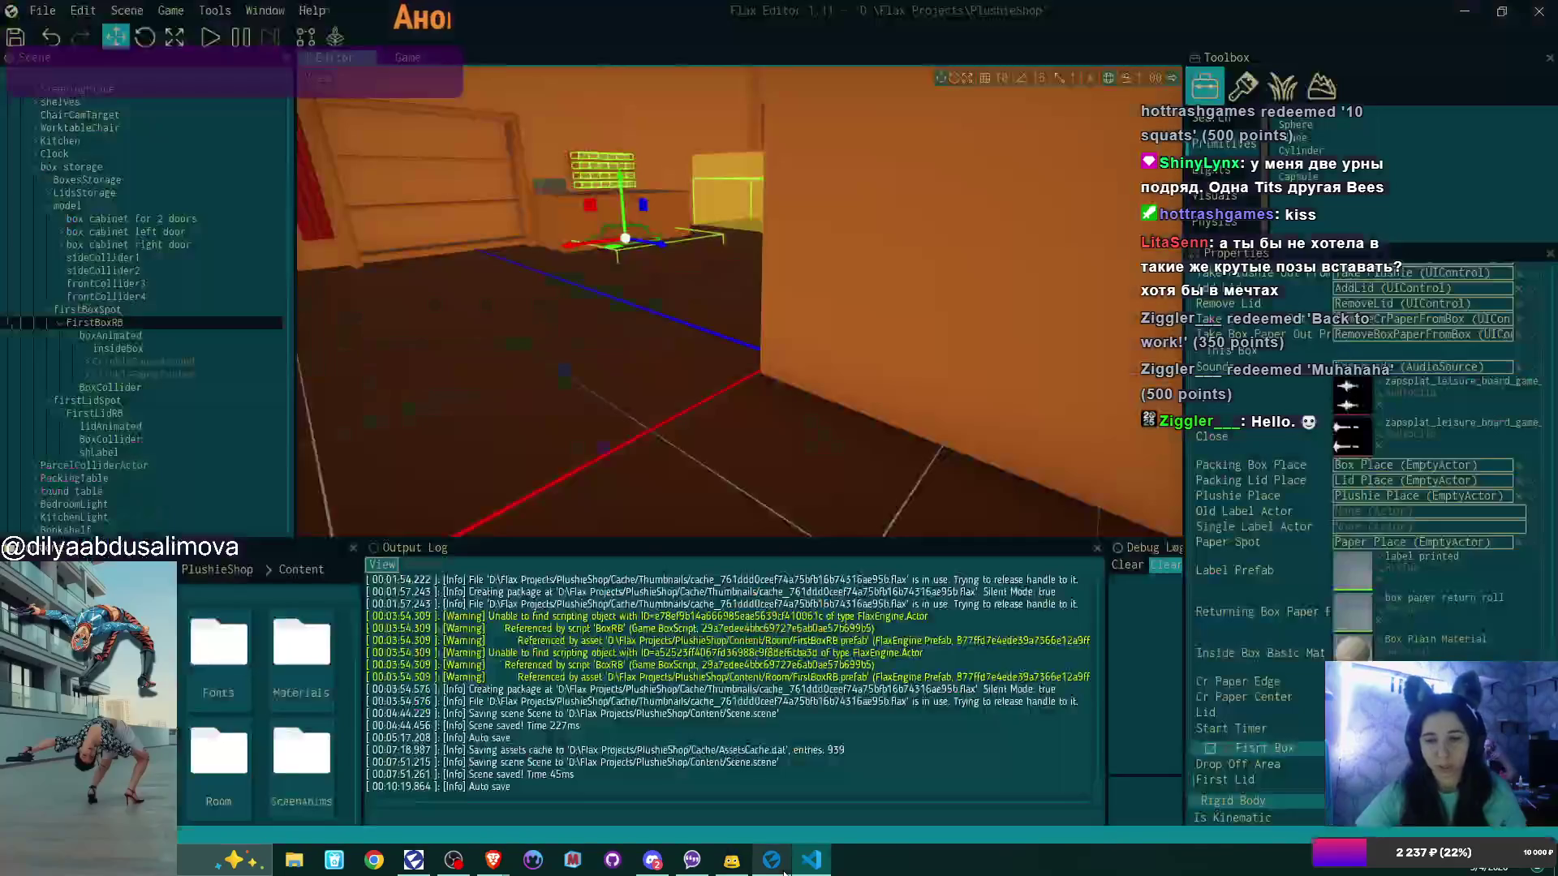
scroll(210, 688, down, 3)
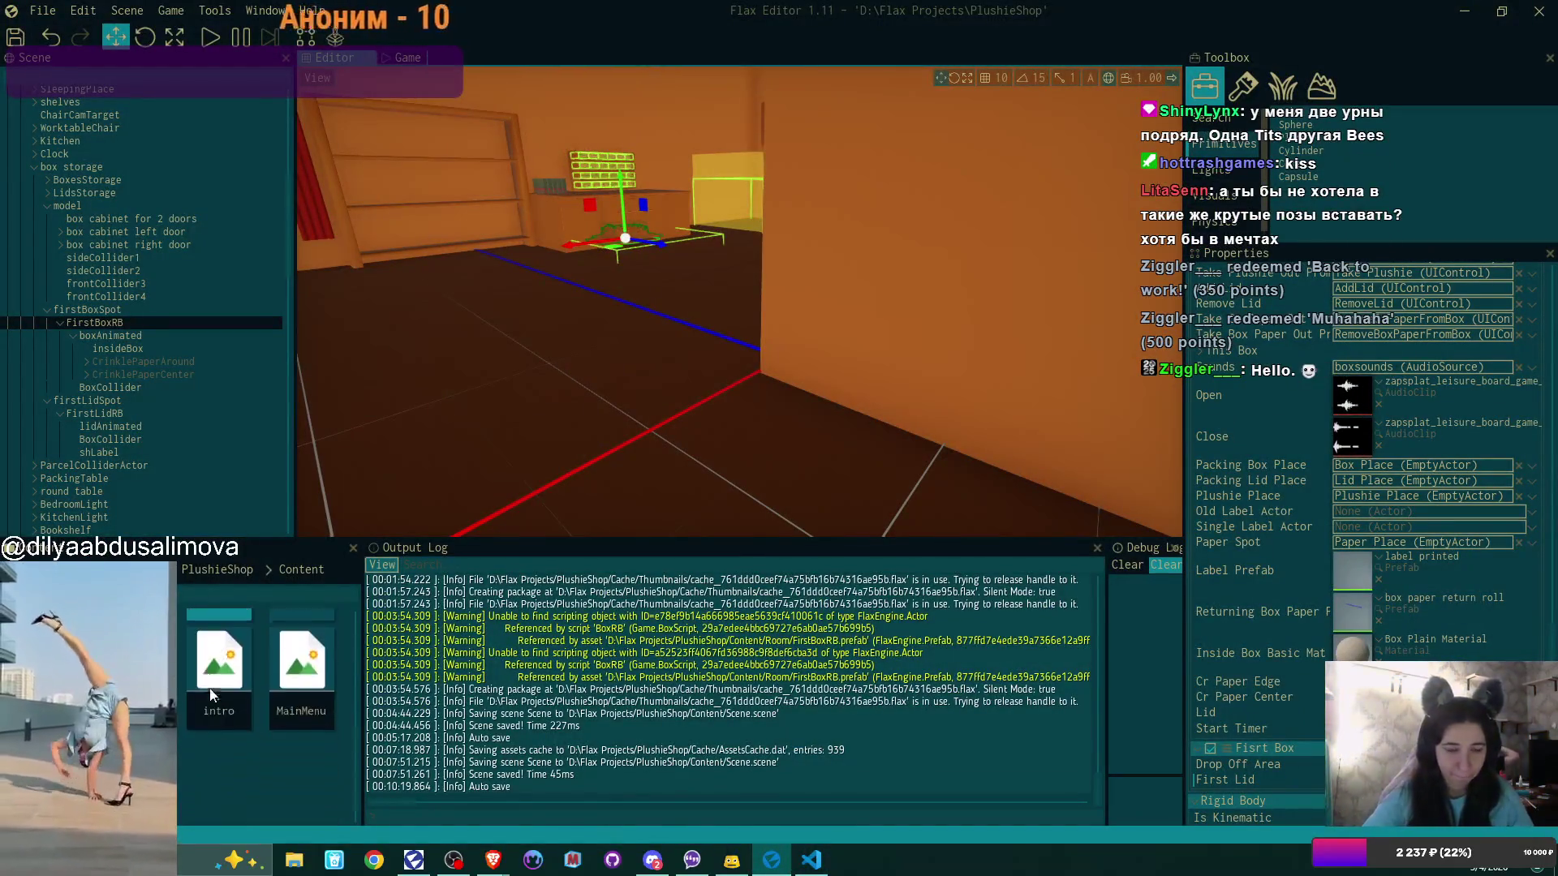
scroll(209, 688, down, 1)
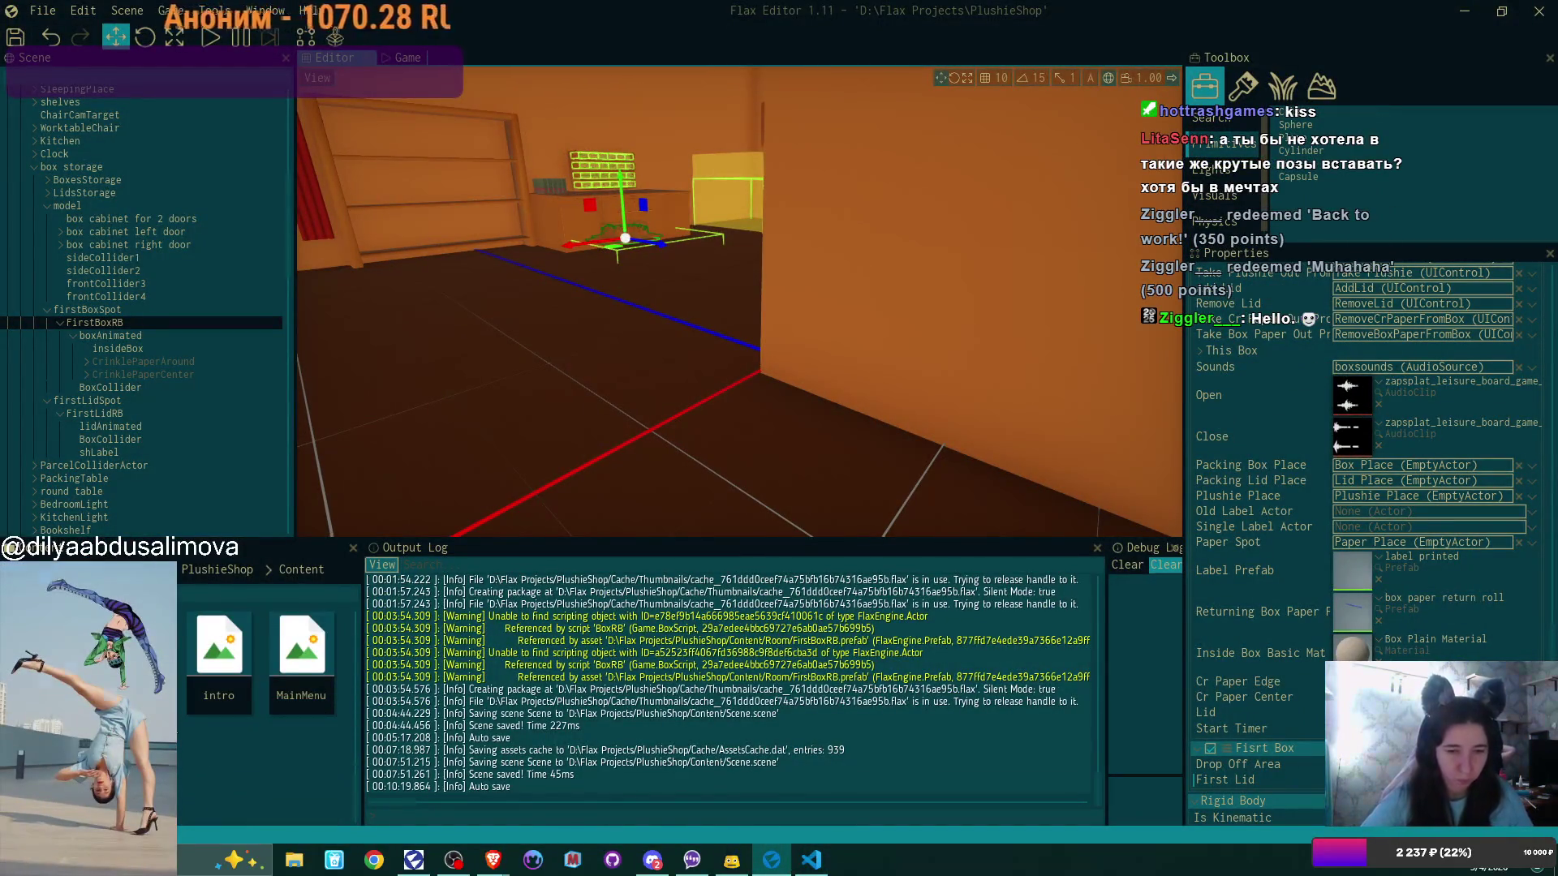
double_click(219, 649)
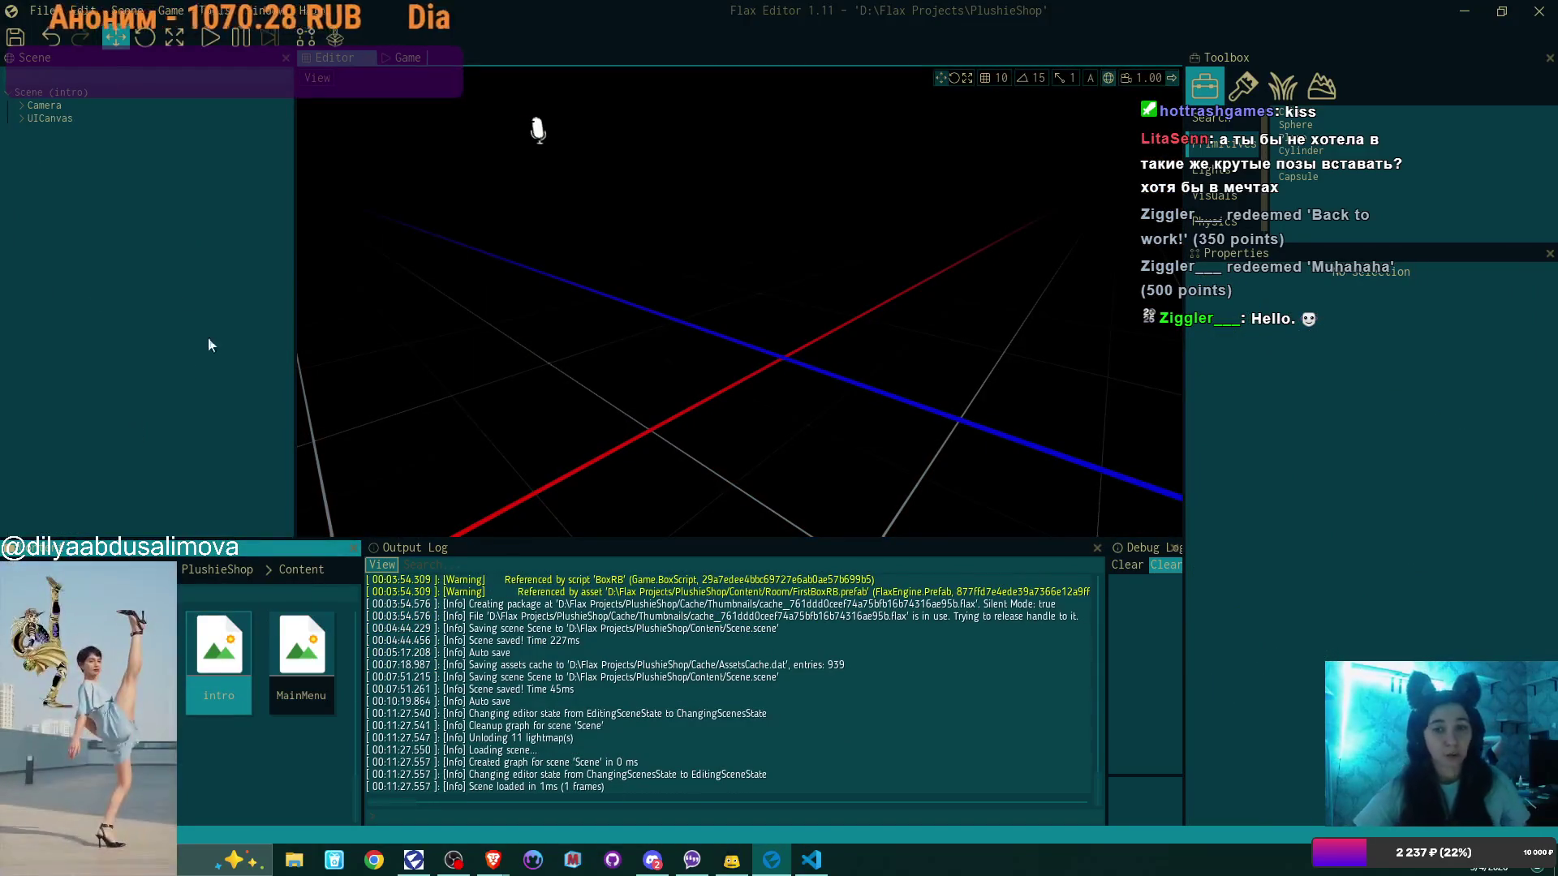
click(209, 38)
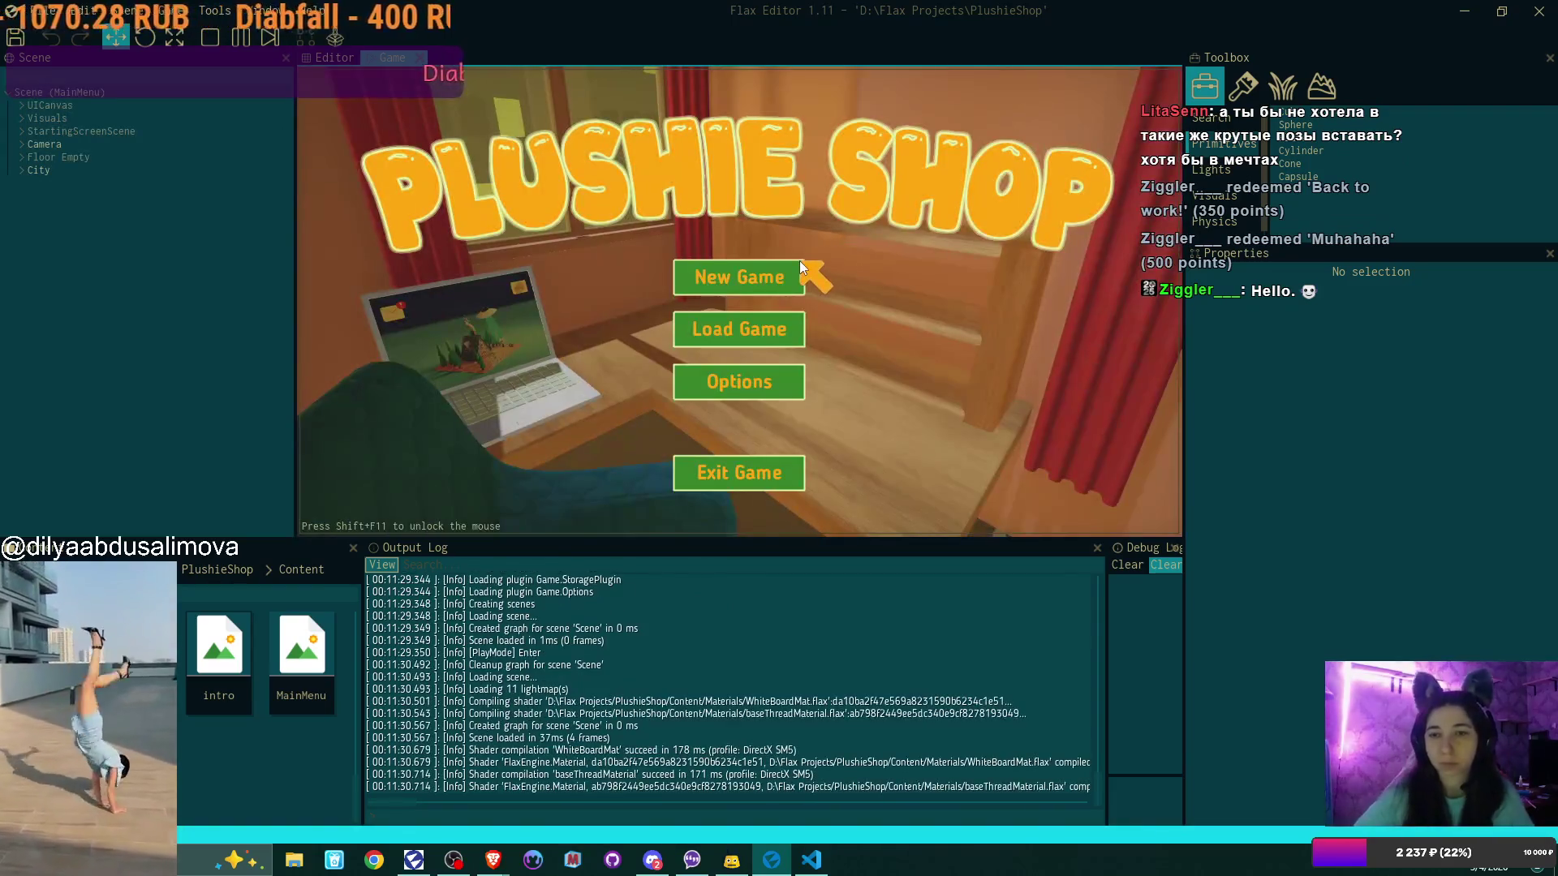
Start a new game overwriting the existing save, release the mouse, and widen the Debug Log
click(791, 266)
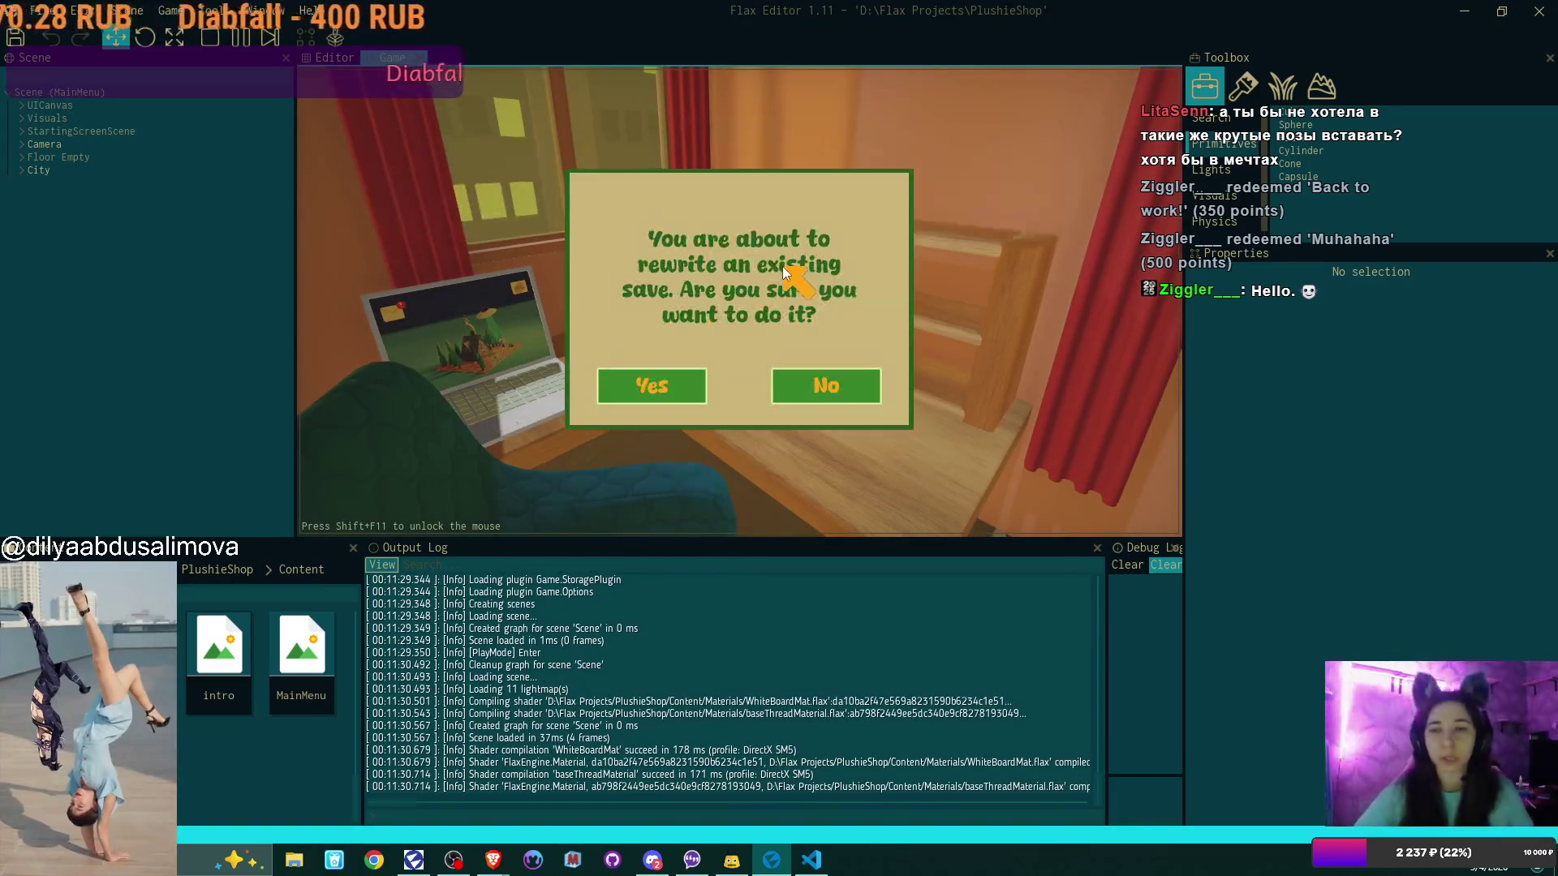
click(680, 383)
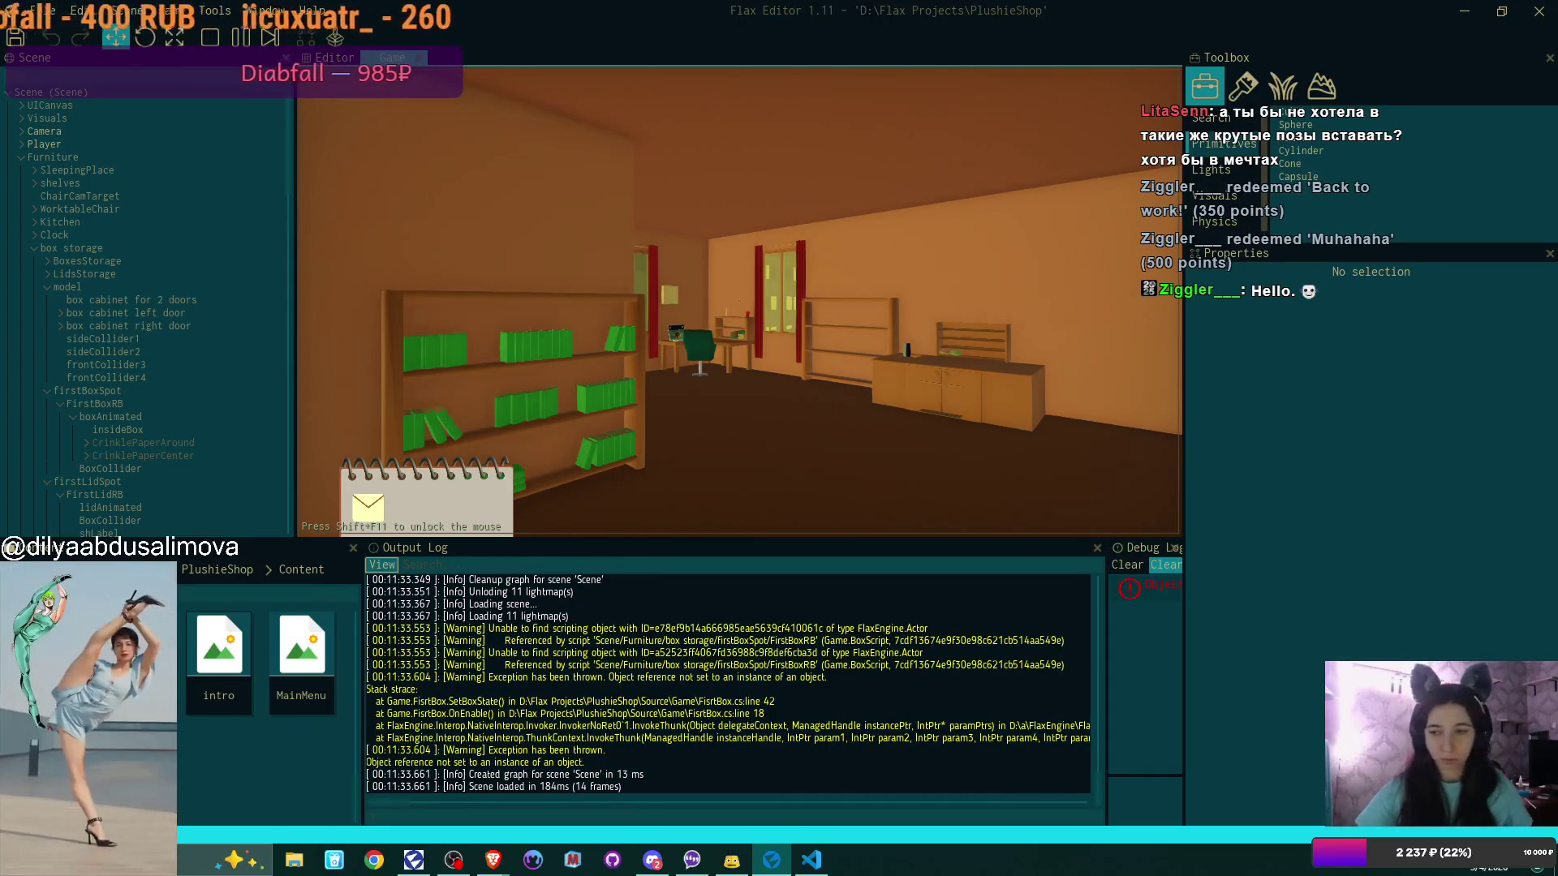
key(shift+F11)
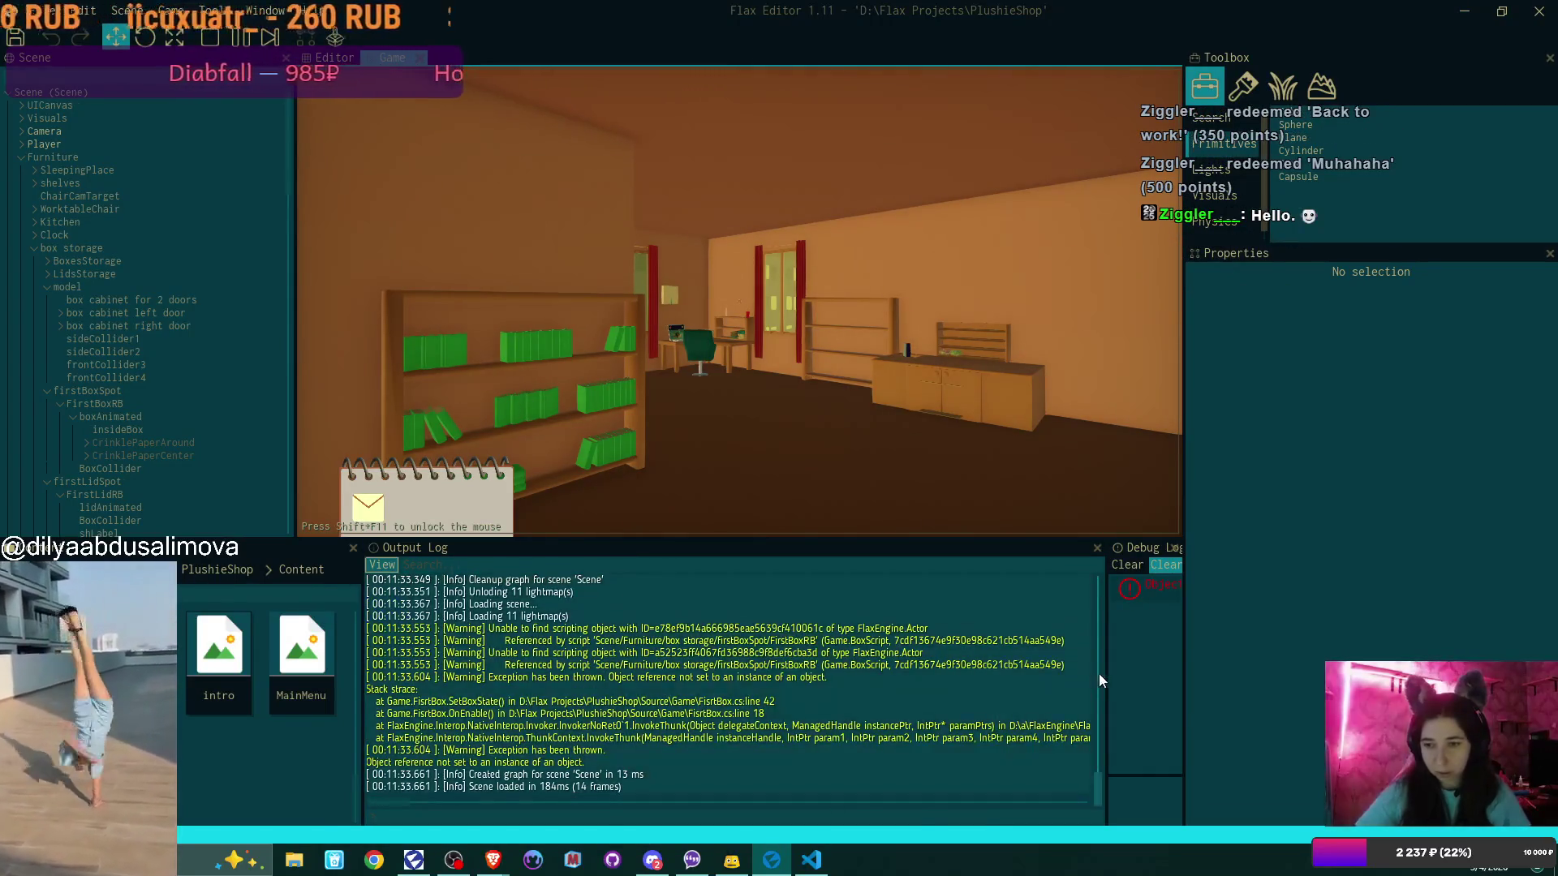
drag(1106, 679, 898, 676)
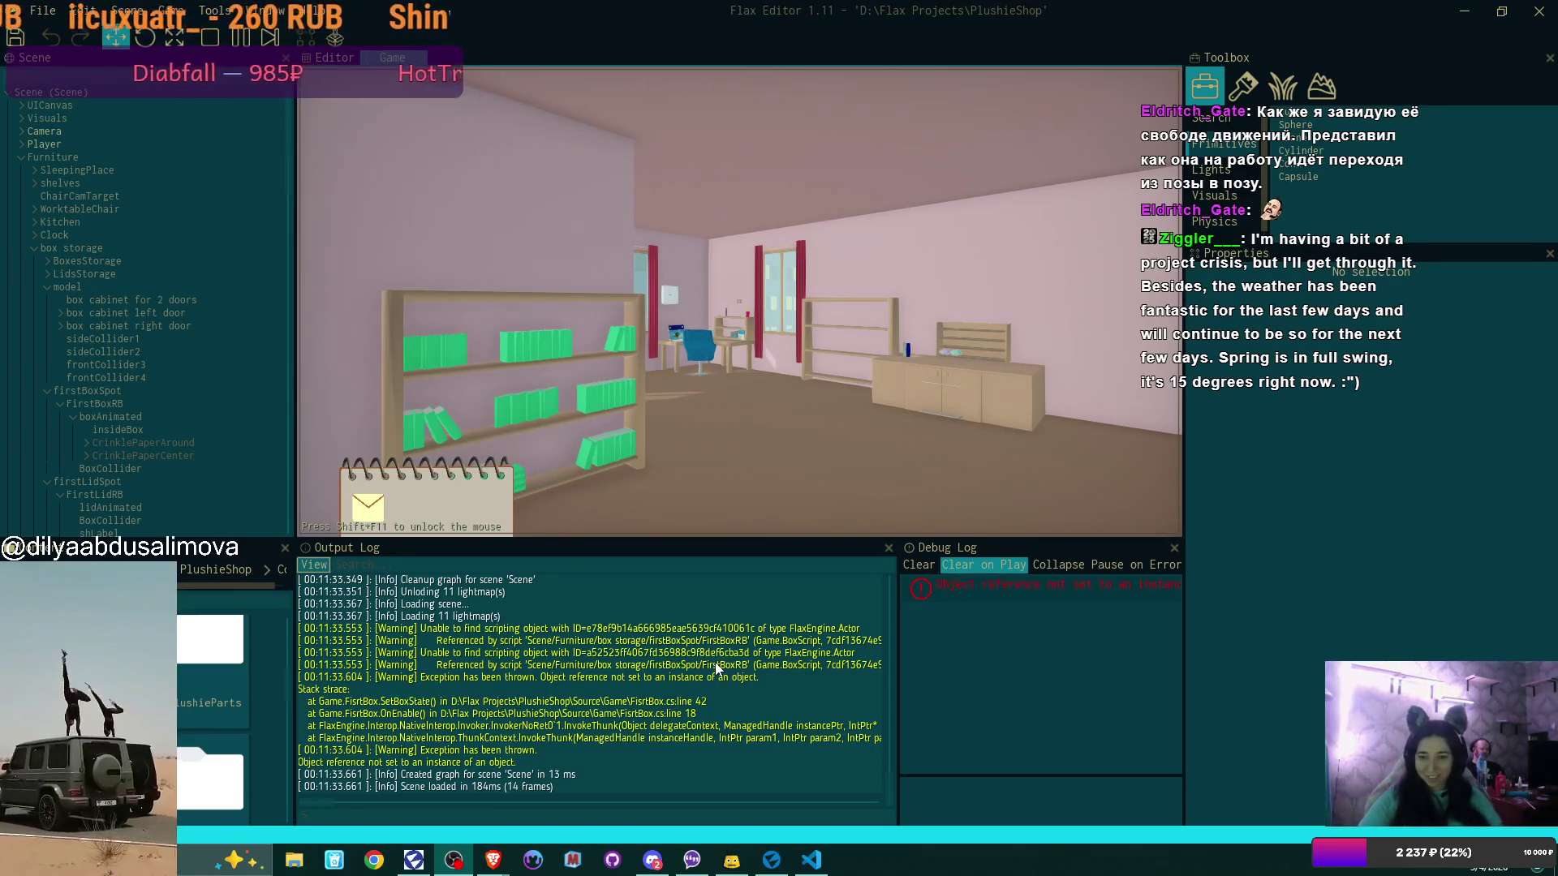
Expand the FirstBox.SetBoxState null-reference stack trace in a wider Debug Log, then stop play mode
click(1072, 585)
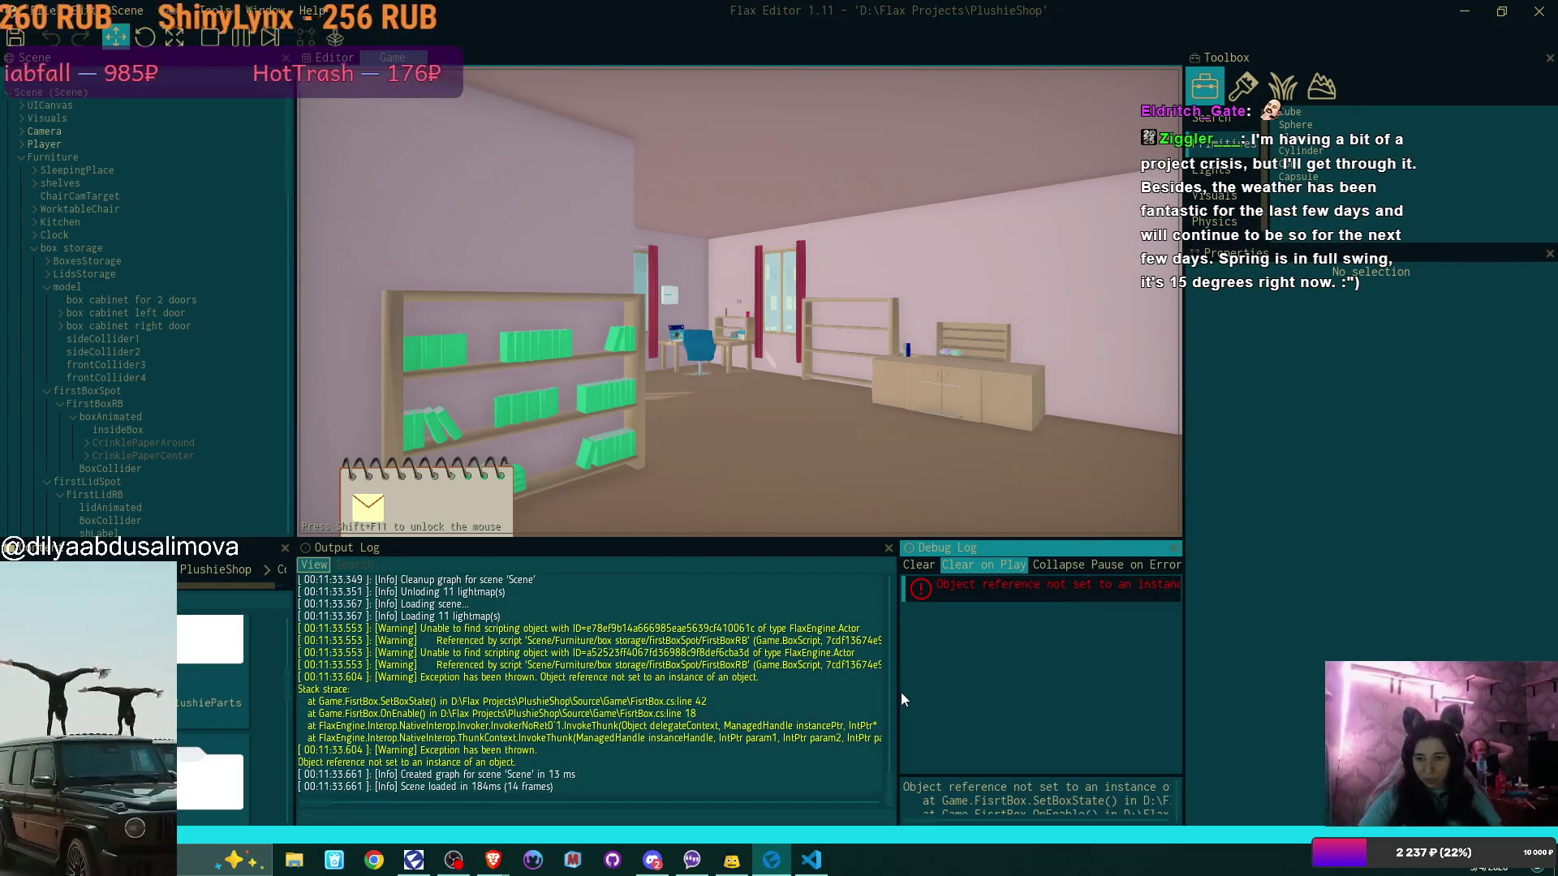
drag(899, 693, 791, 698)
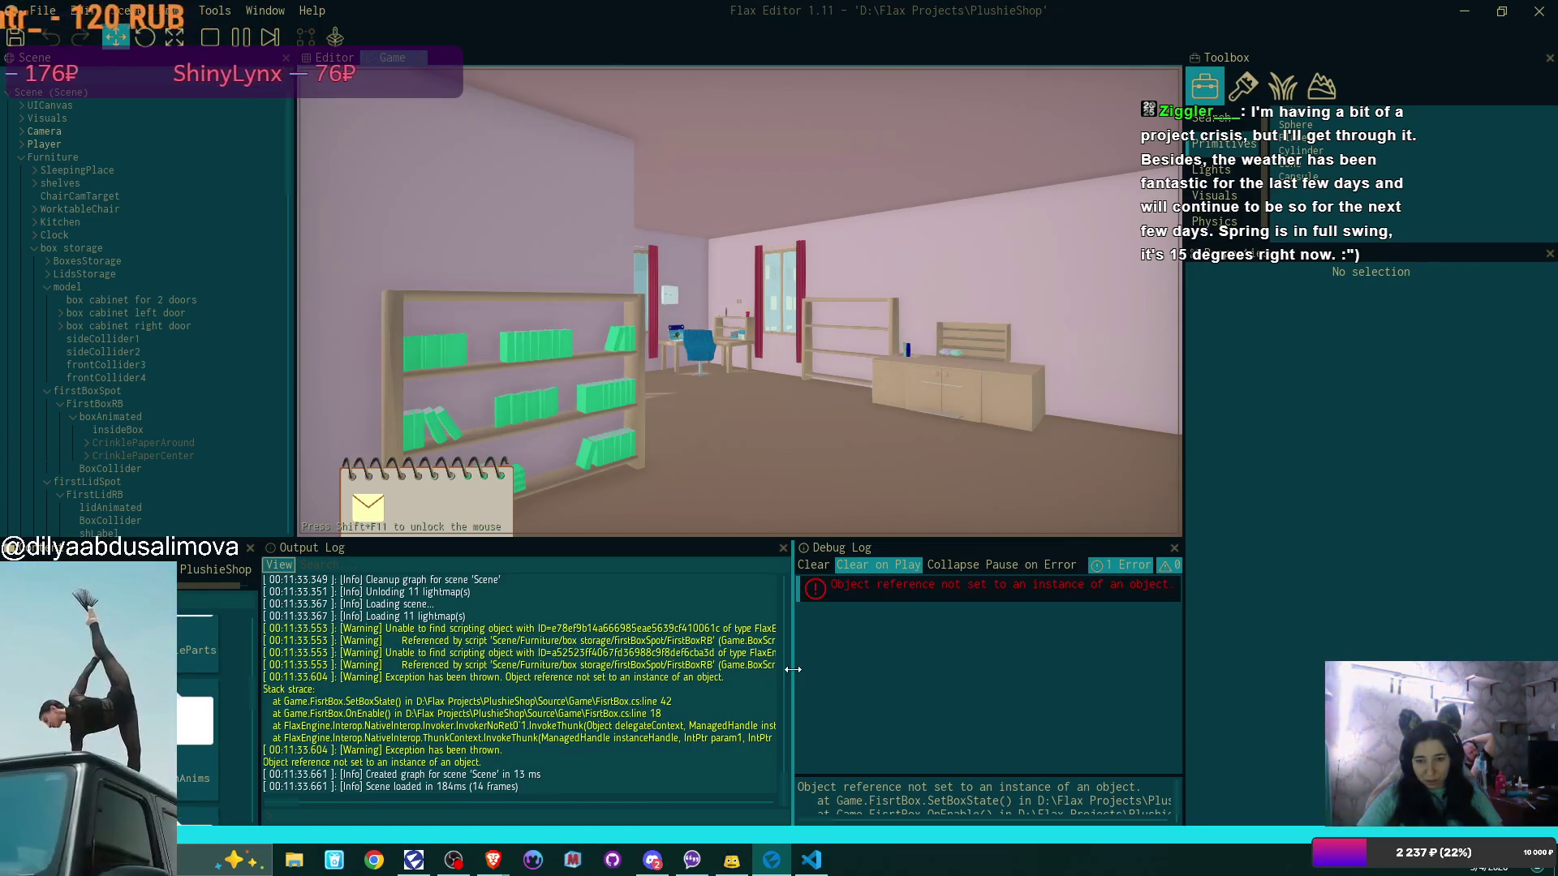
mouse_move(793, 669)
mouse_down()
mouse_move(975, 656)
mouse_move(711, 665)
mouse_up()
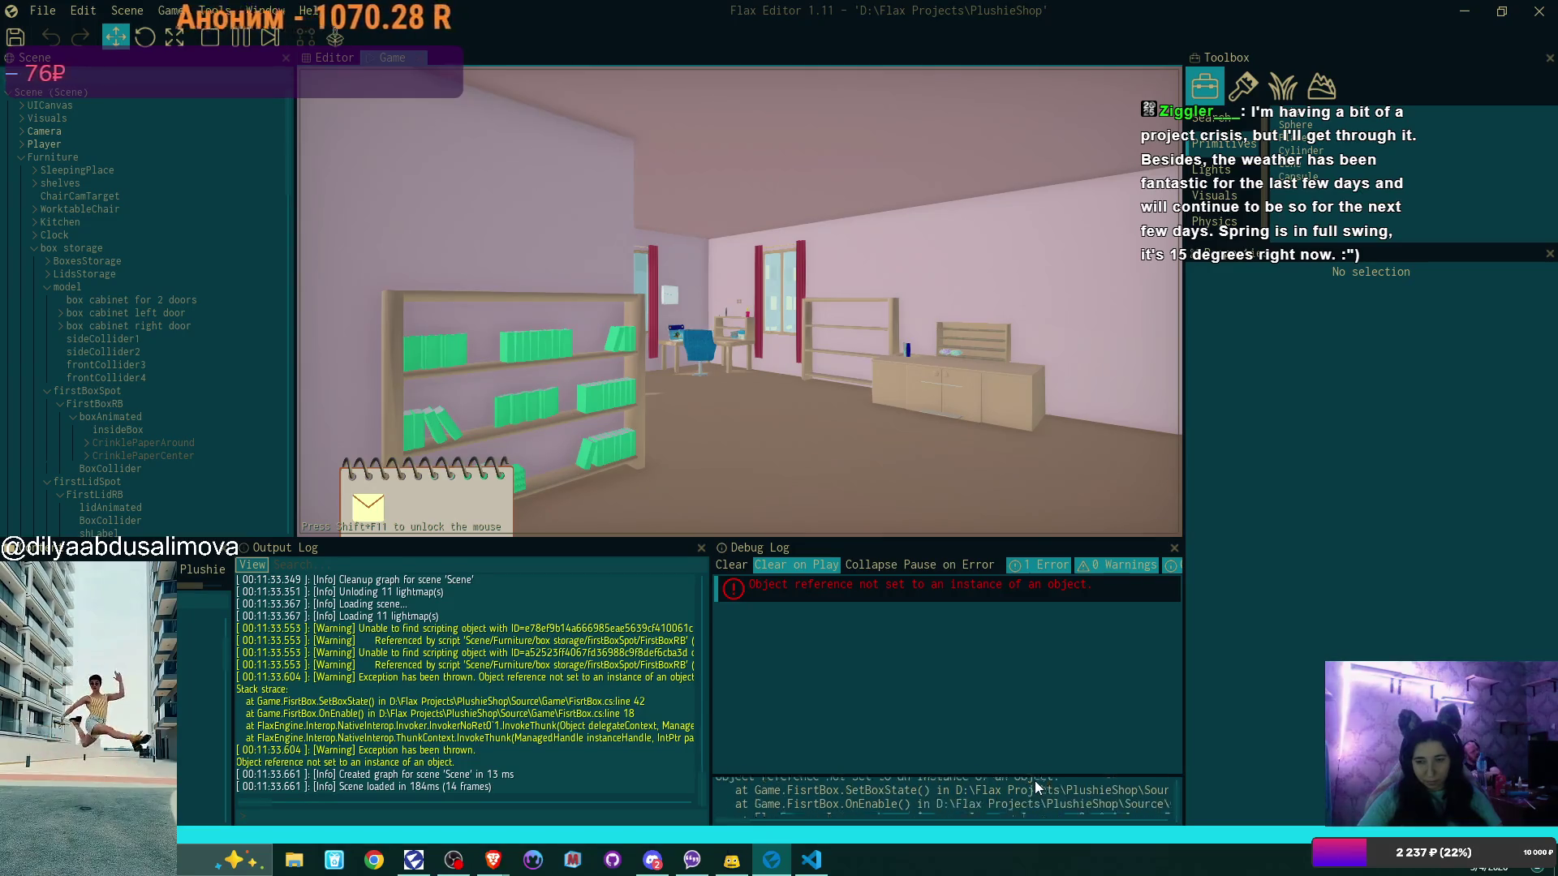
drag(1036, 775, 998, 726)
mouse_move(743, 822)
mouse_down()
mouse_move(821, 823)
mouse_move(726, 822)
mouse_up()
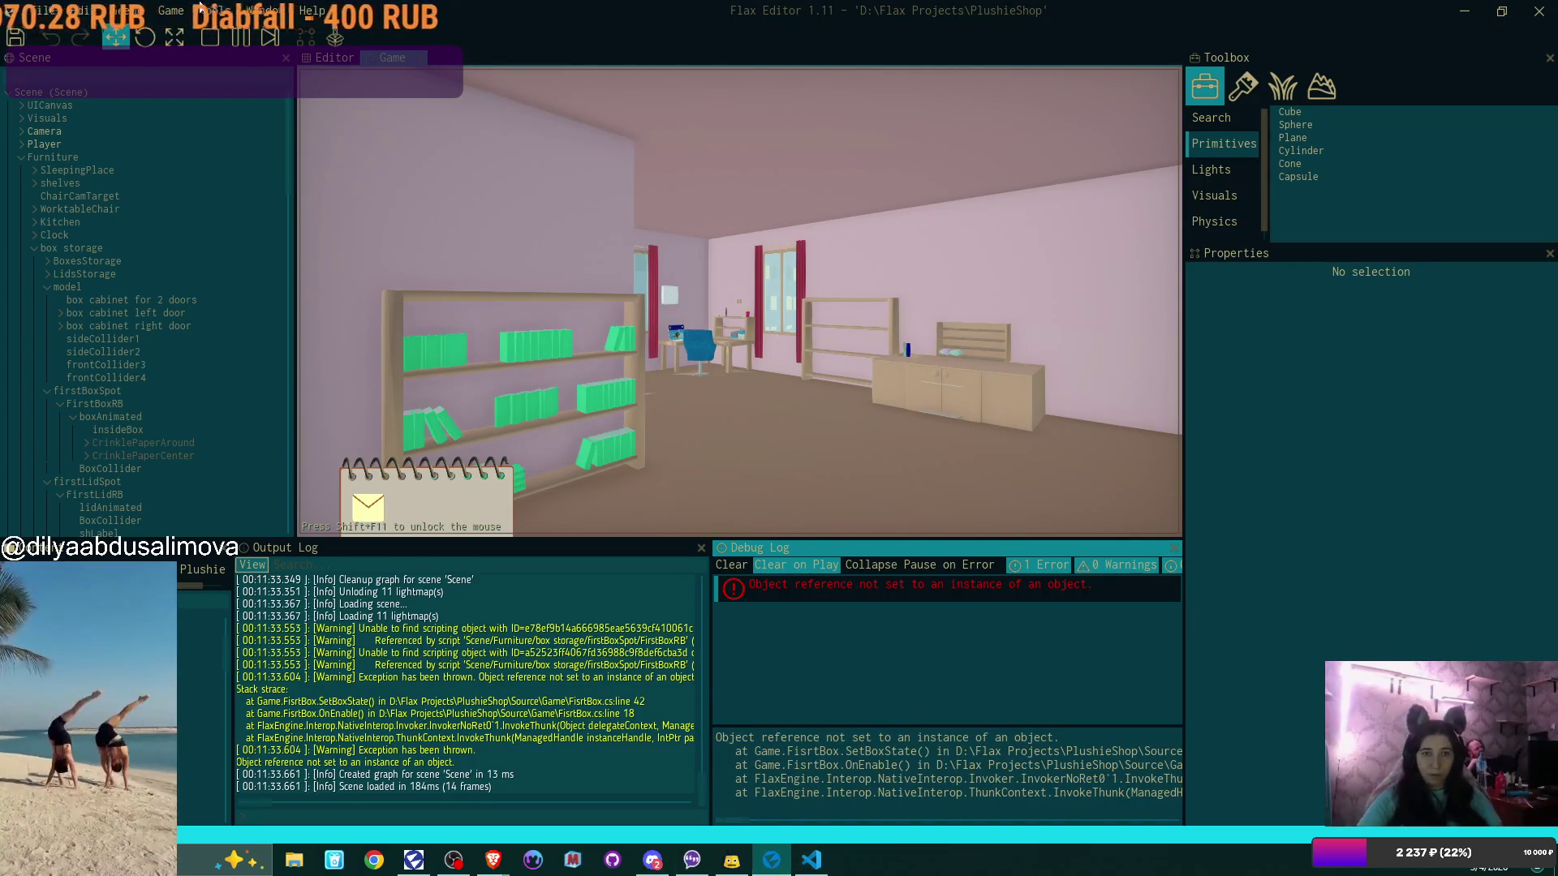
click(211, 38)
click(811, 860)
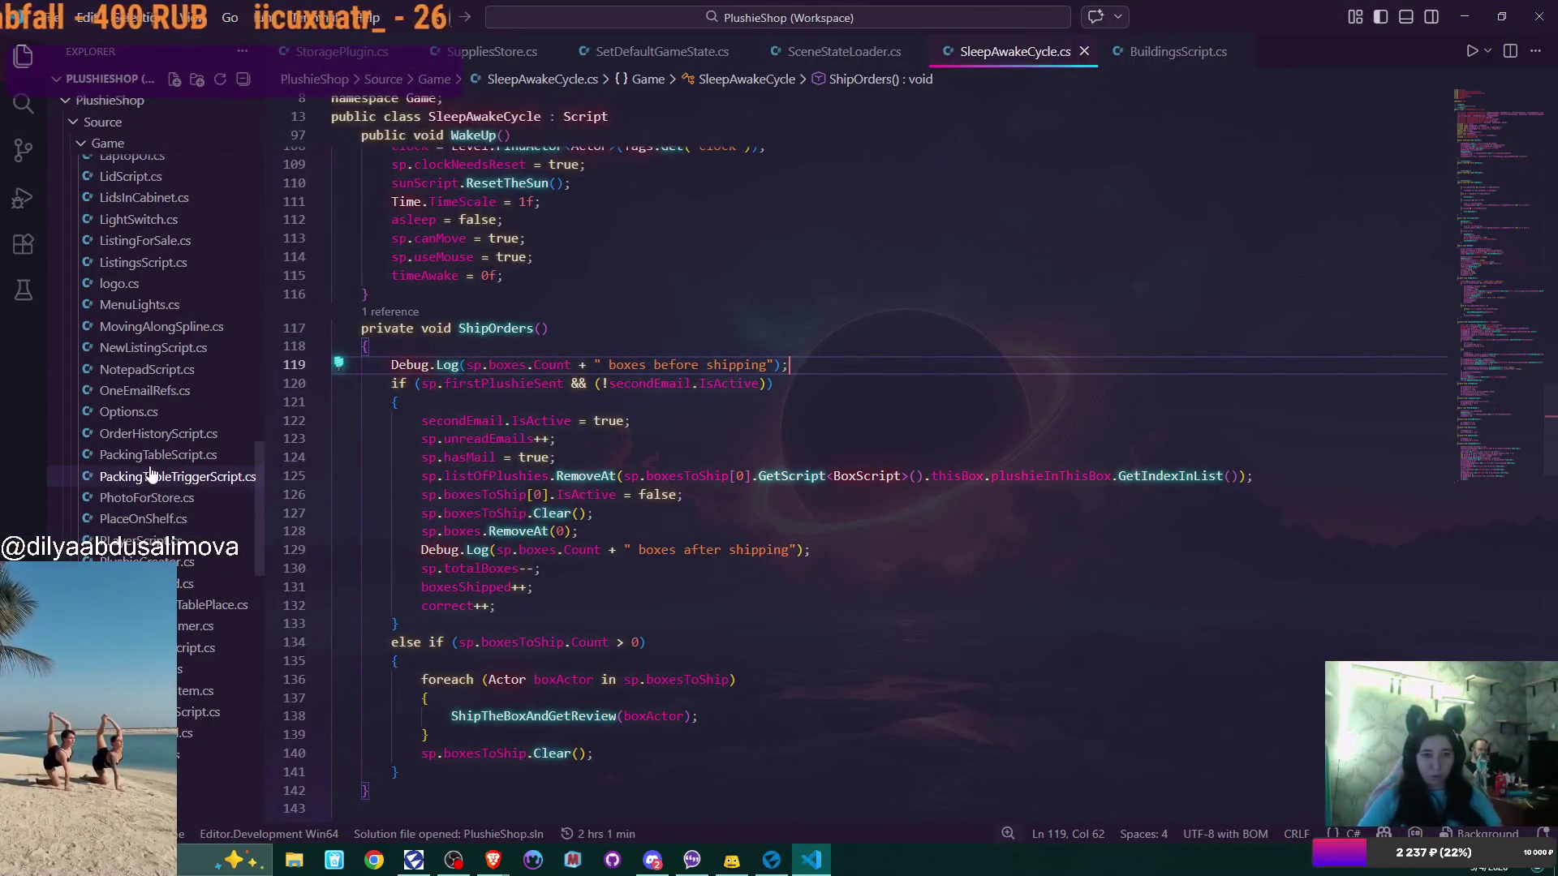
Find FisrtBox.cs in the Explorer sidebar and open it
scroll(151, 473, down, 5)
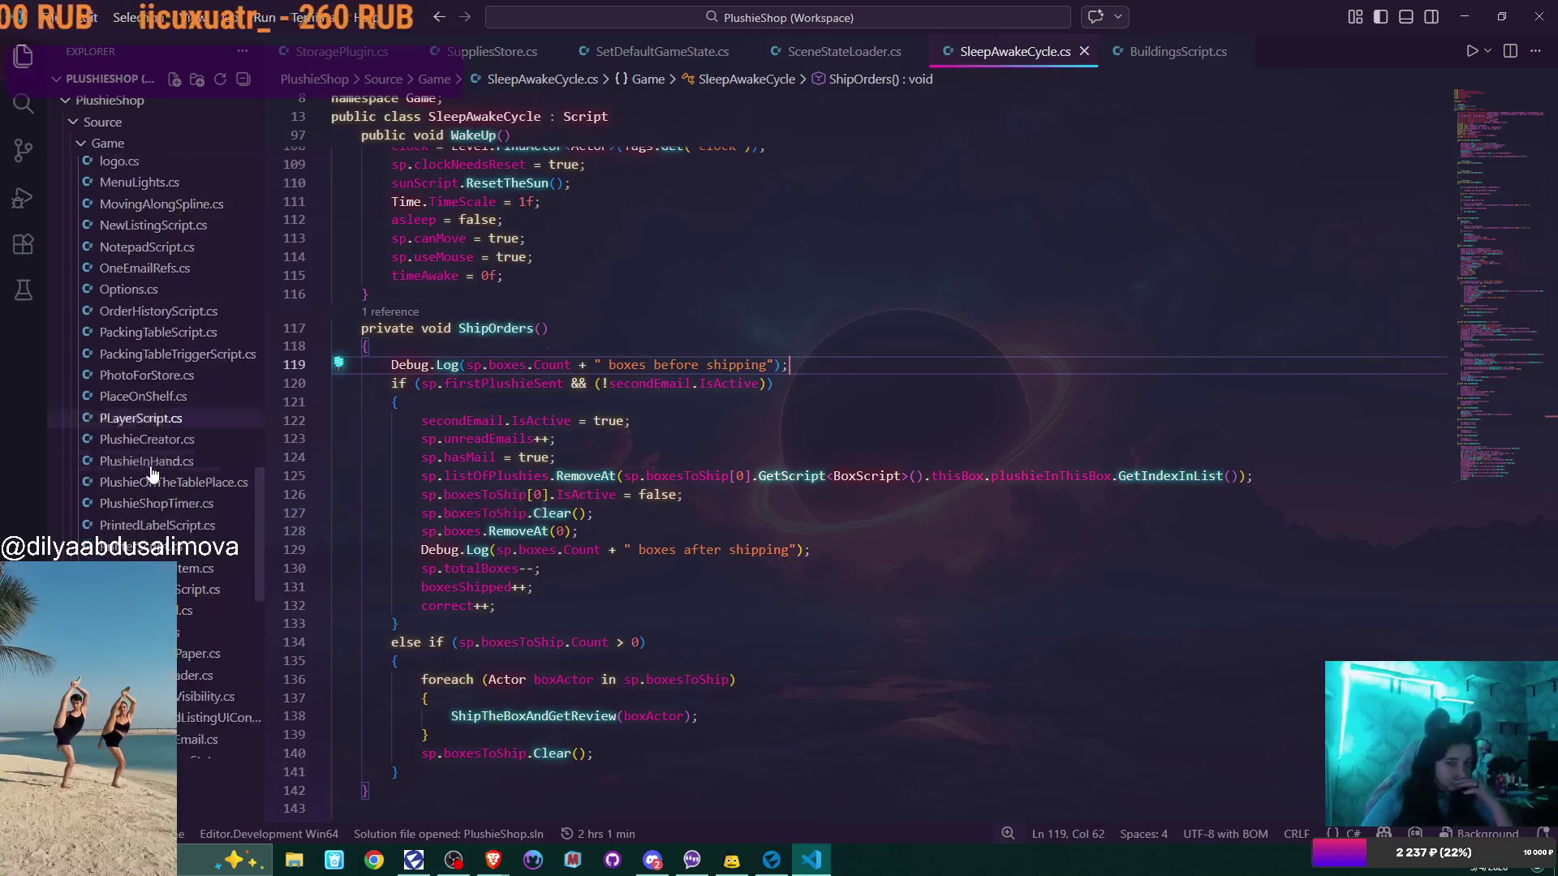
scroll(152, 473, up, 6)
scroll(152, 473, up, 10)
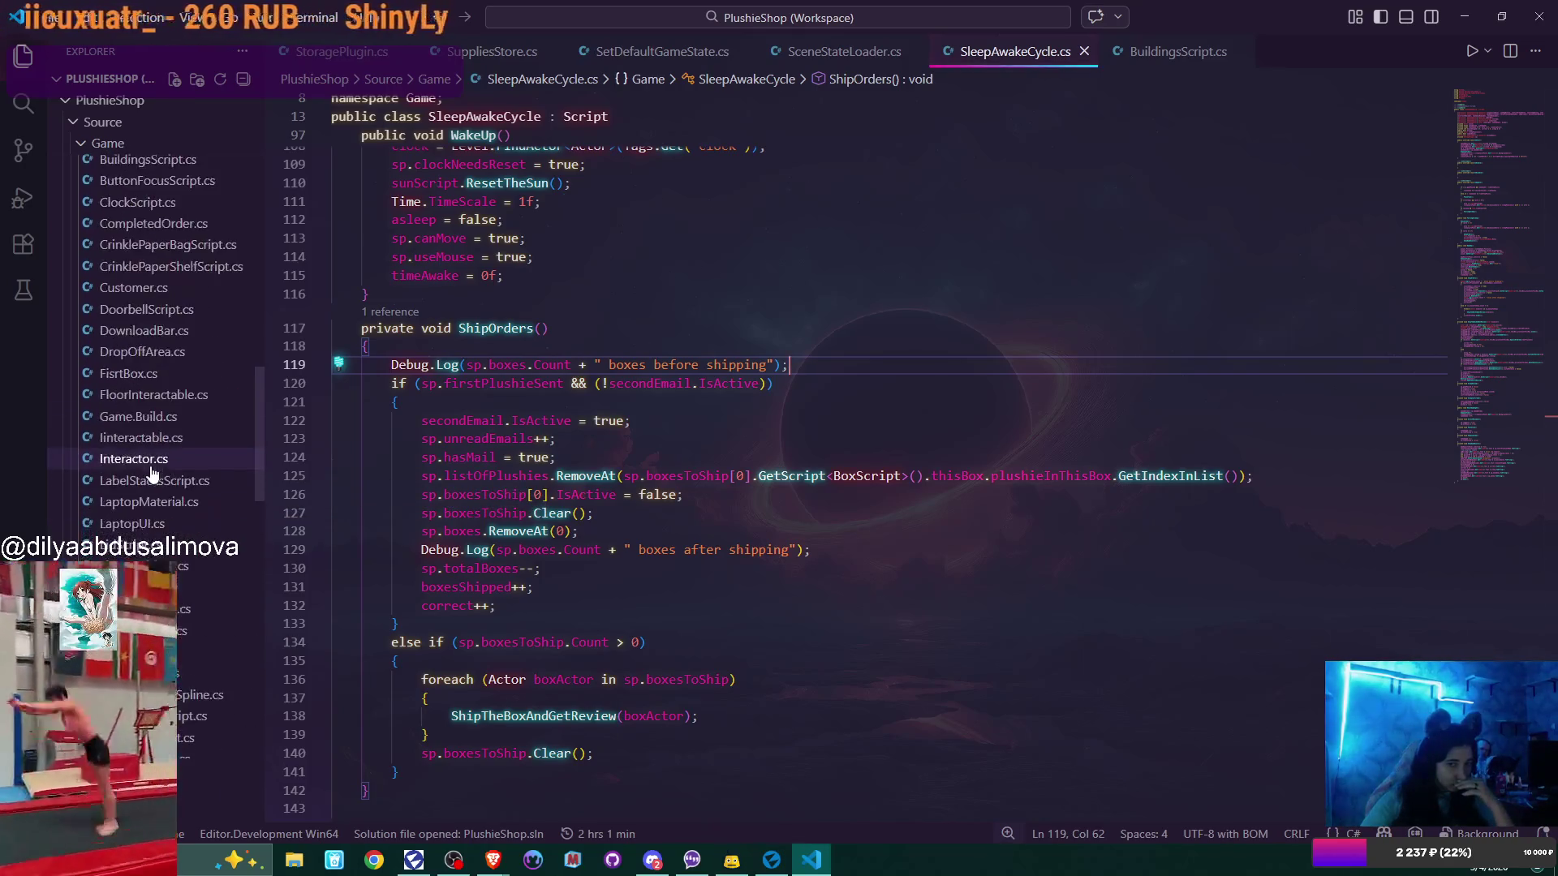
scroll(152, 473, up, 2)
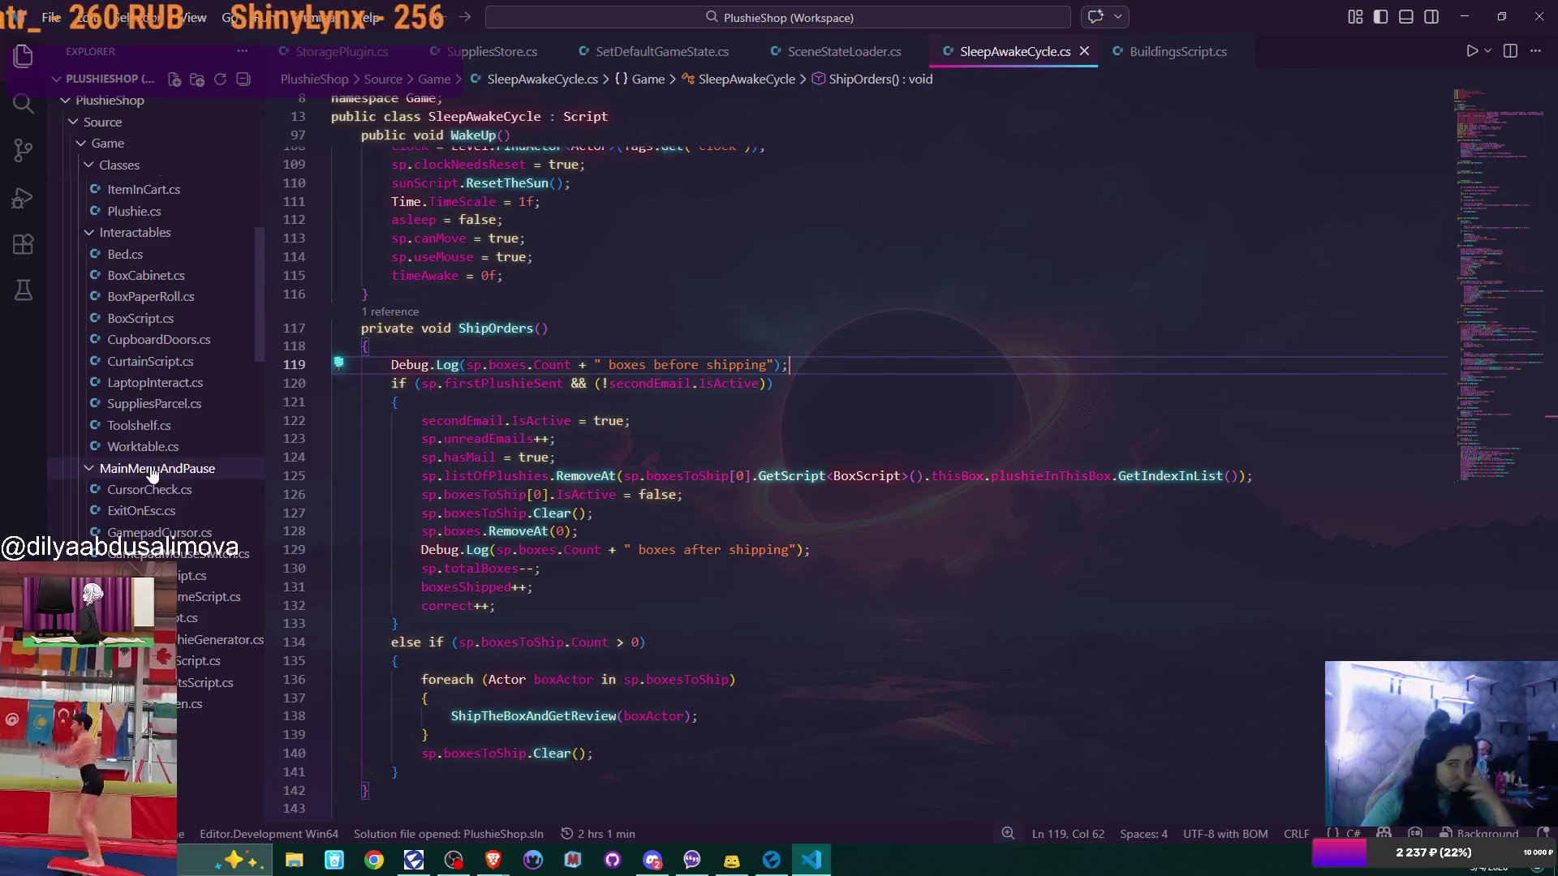
scroll(163, 463, down, 2)
scroll(165, 460, down, 5)
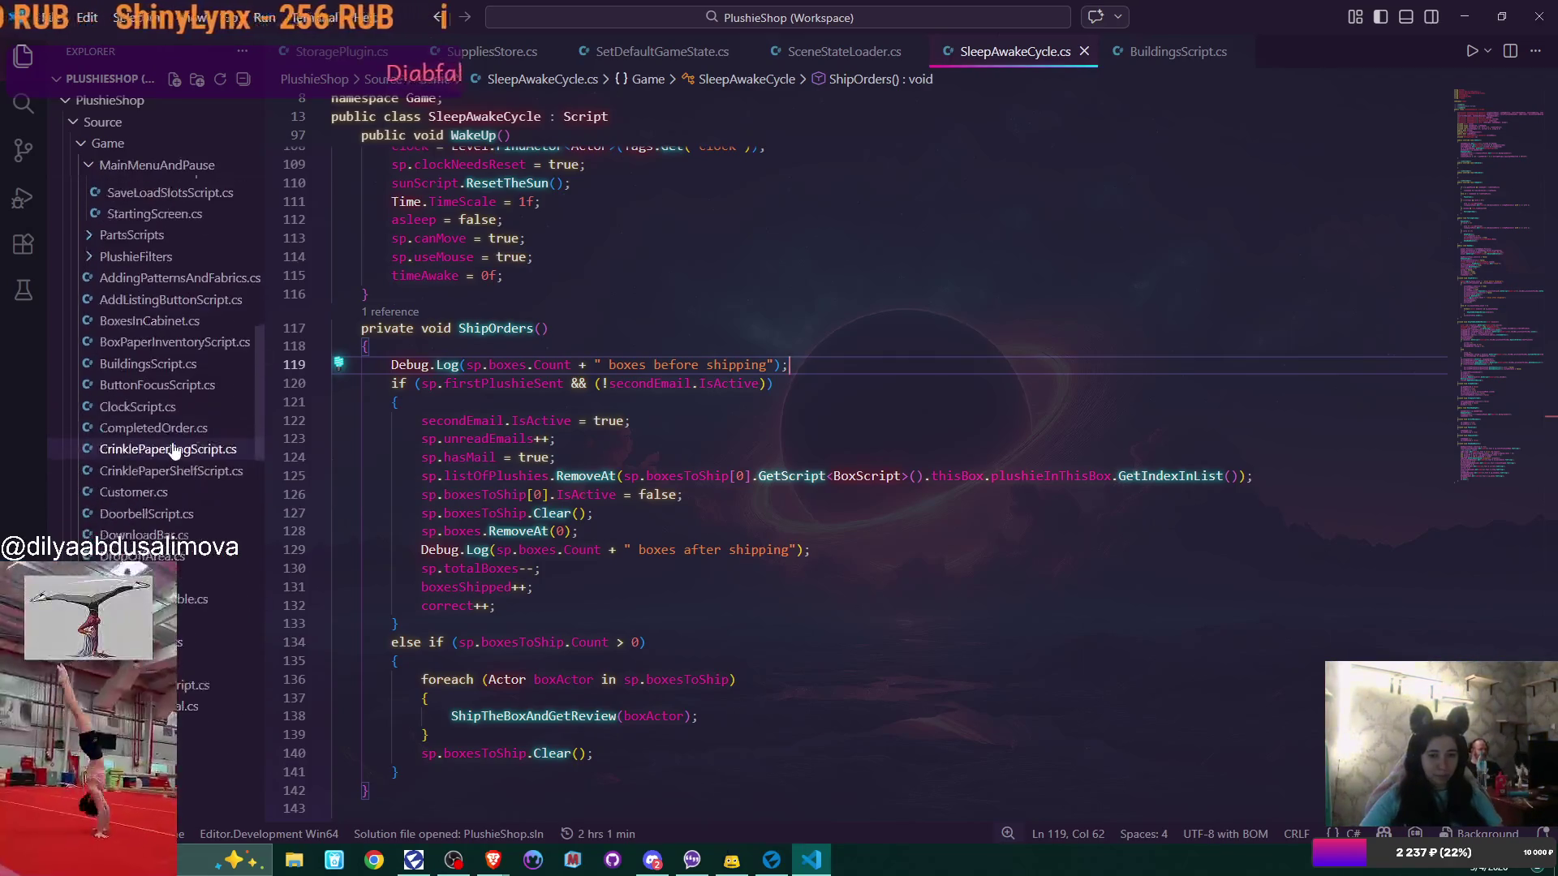
click(203, 578)
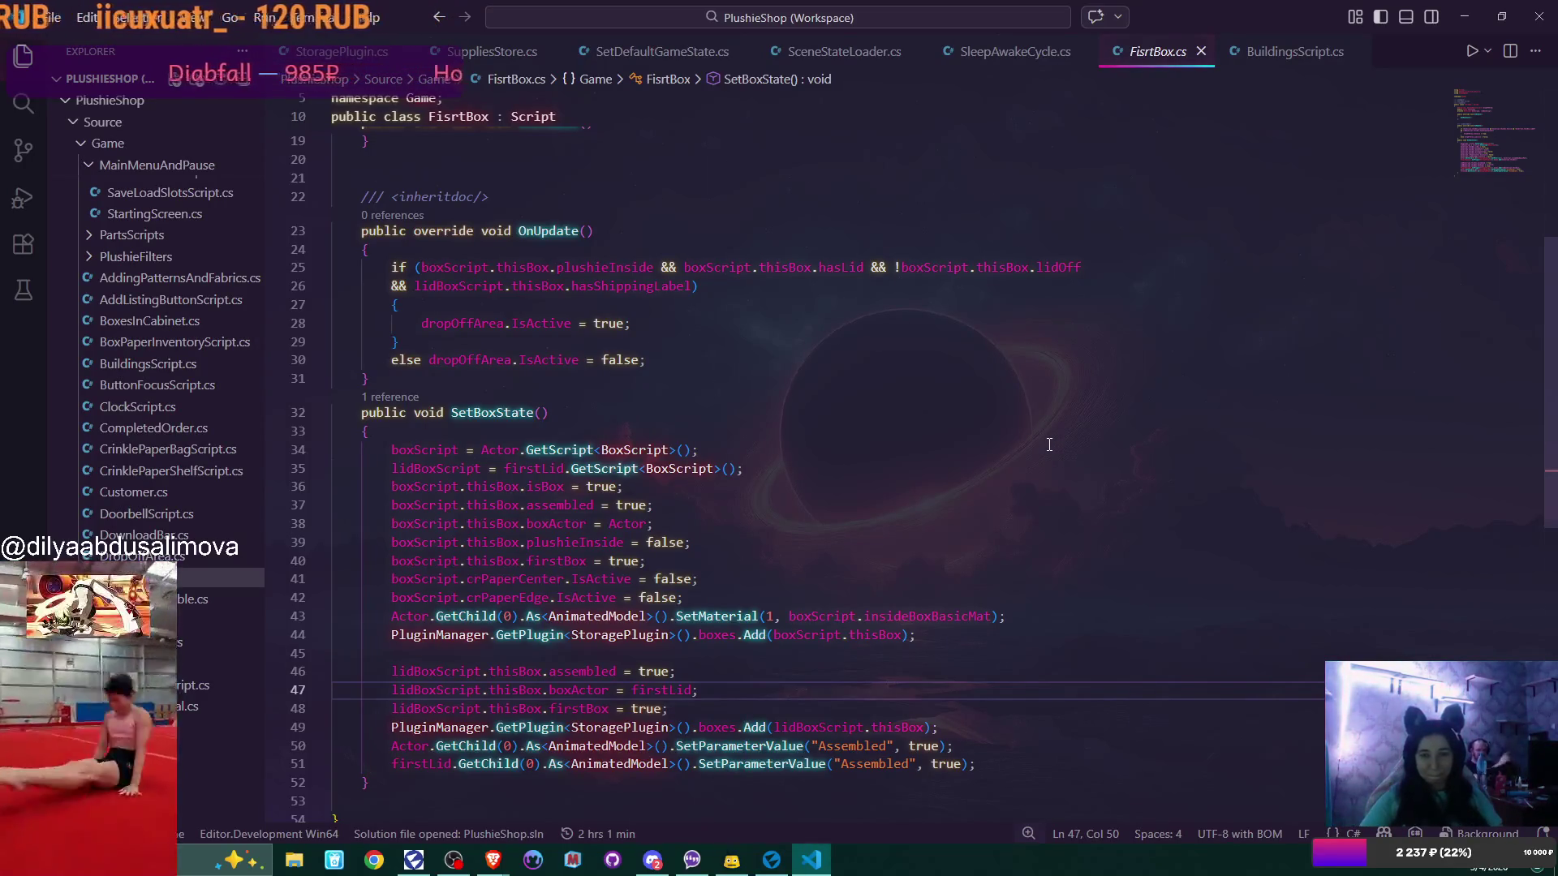
Select the crPaperEdge reference on line 42 in SetBoxState
scroll(885, 449, down, 3)
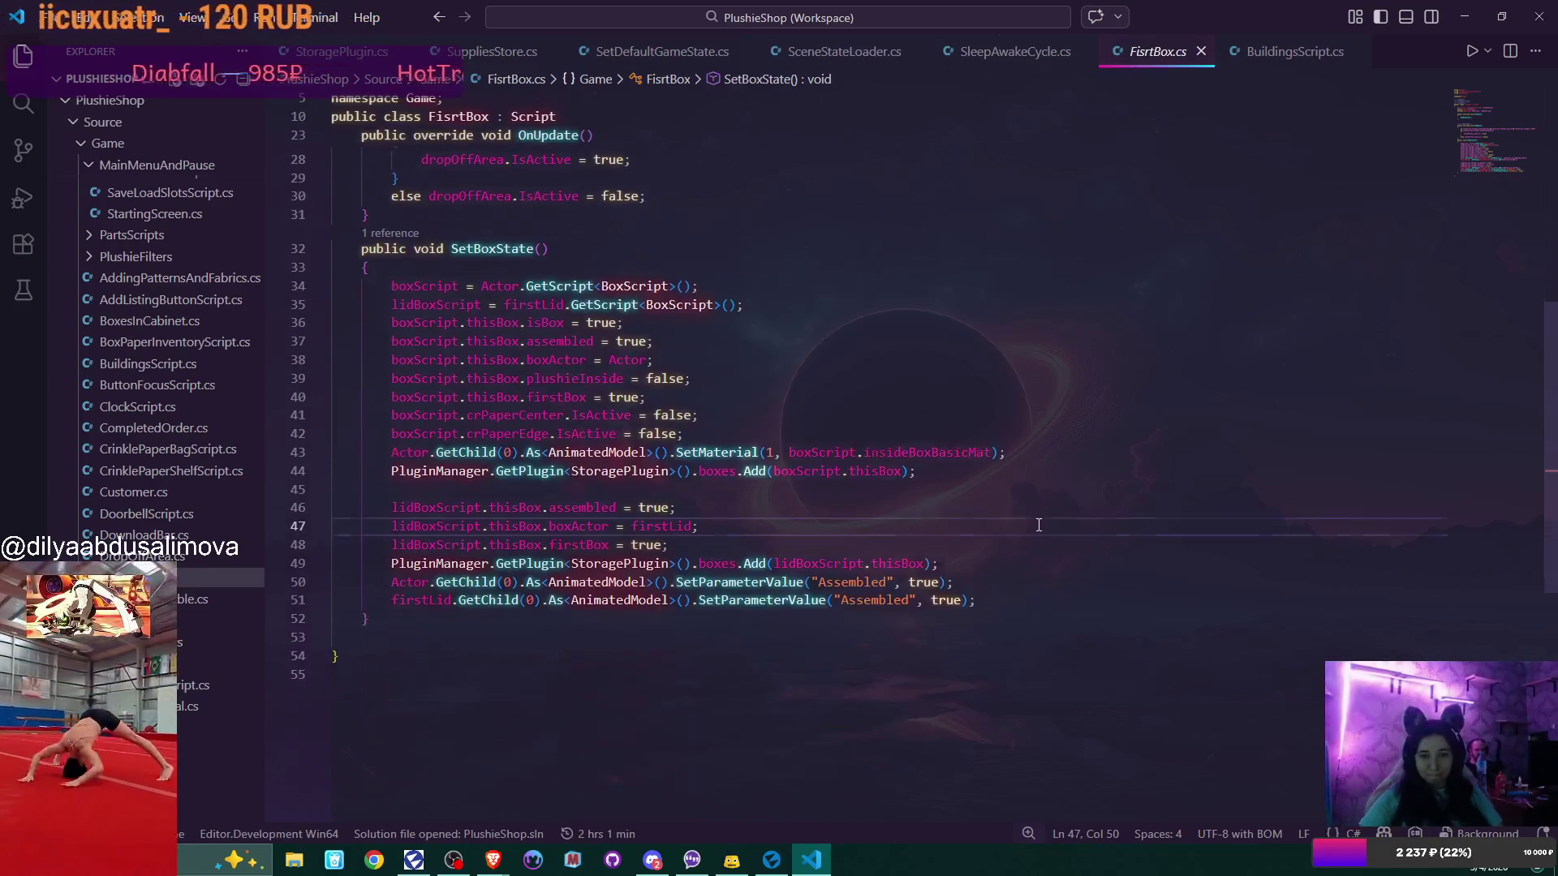
click(444, 434)
double_click(541, 434)
mouse_move(997, 447)
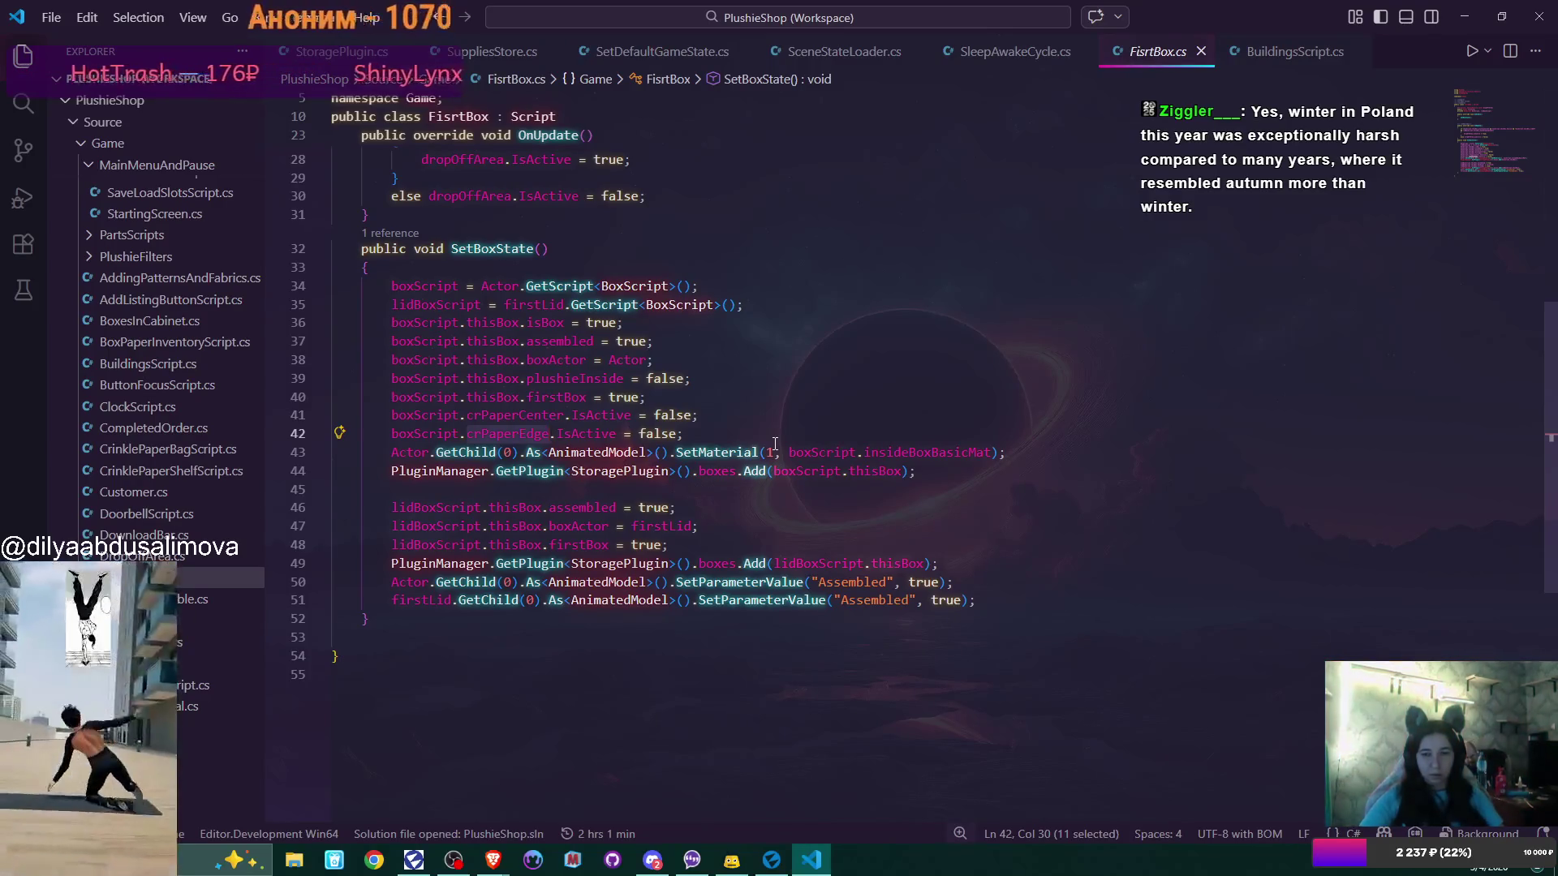
click(771, 859)
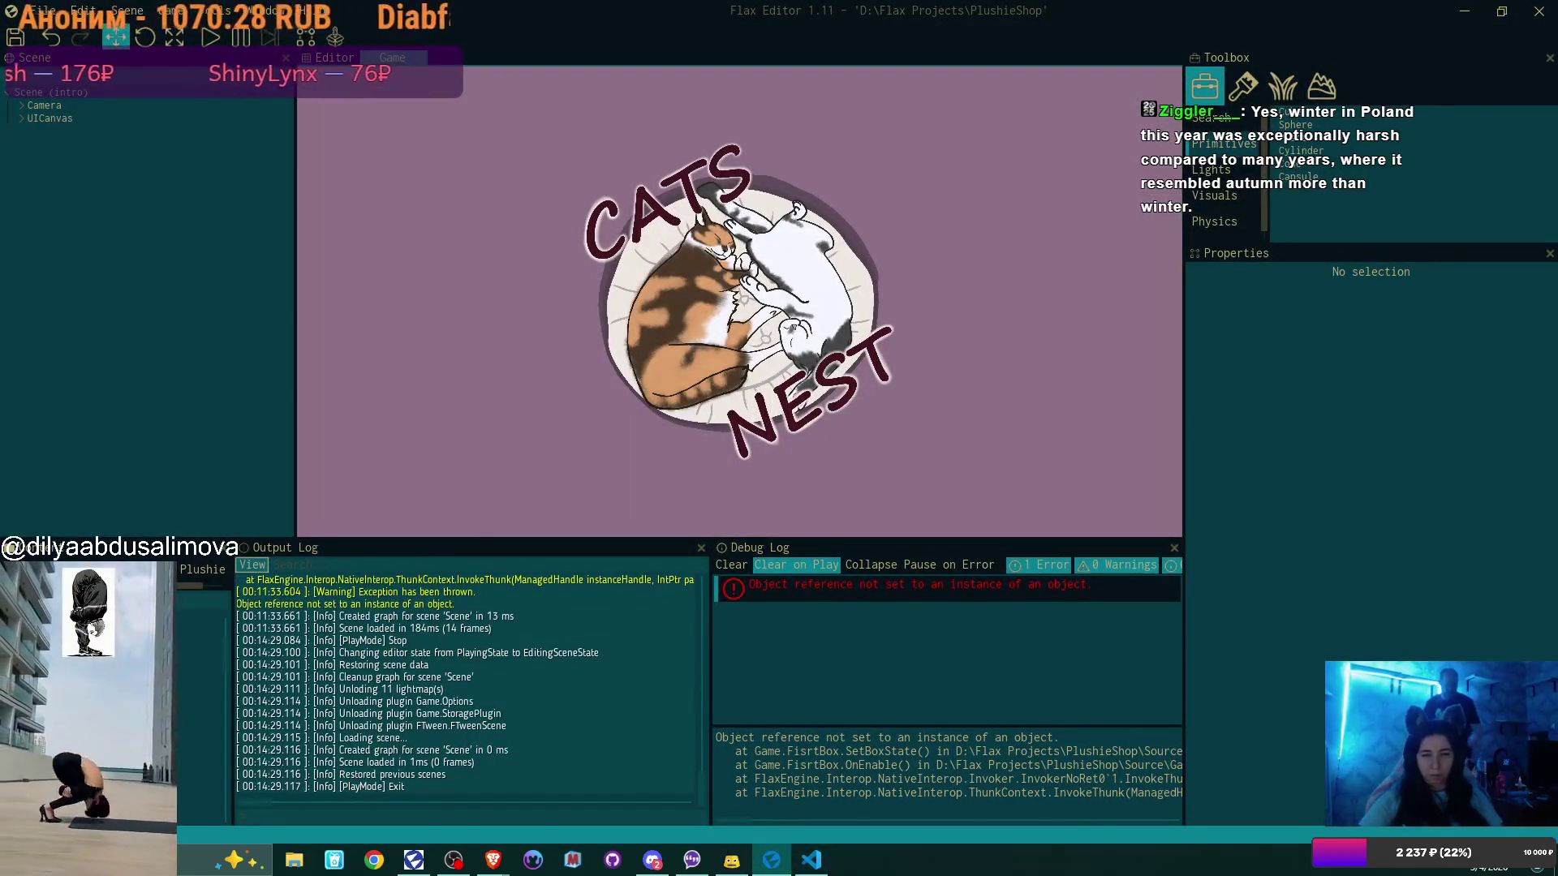
Widen the Content panel, open the room Scene, and select FirstBoxRB to show its Box Script
drag(232, 686, 416, 686)
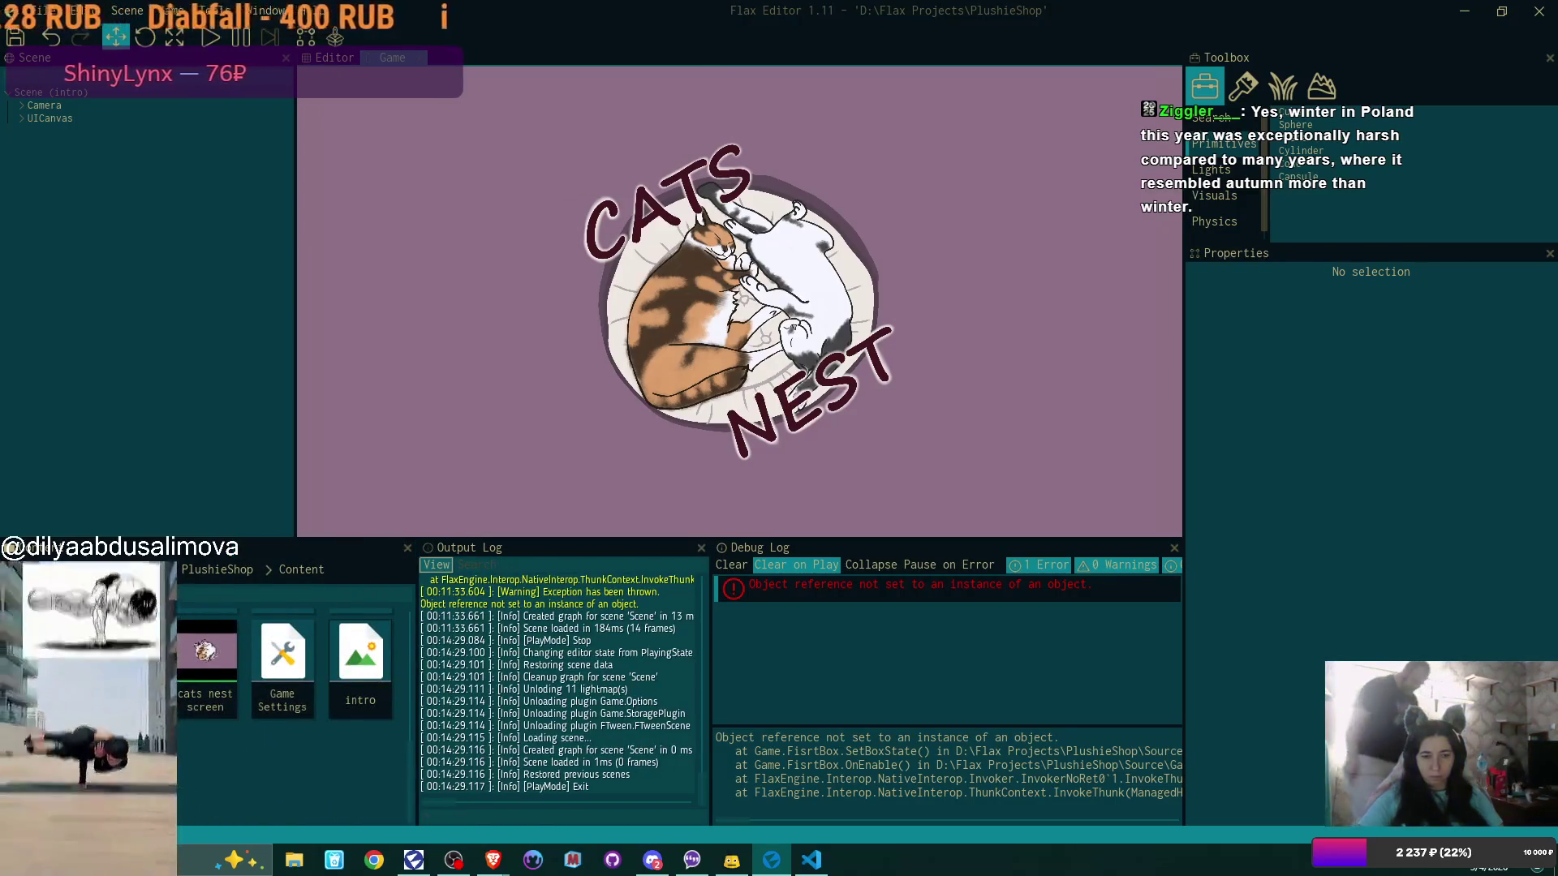
double_click(130, 661)
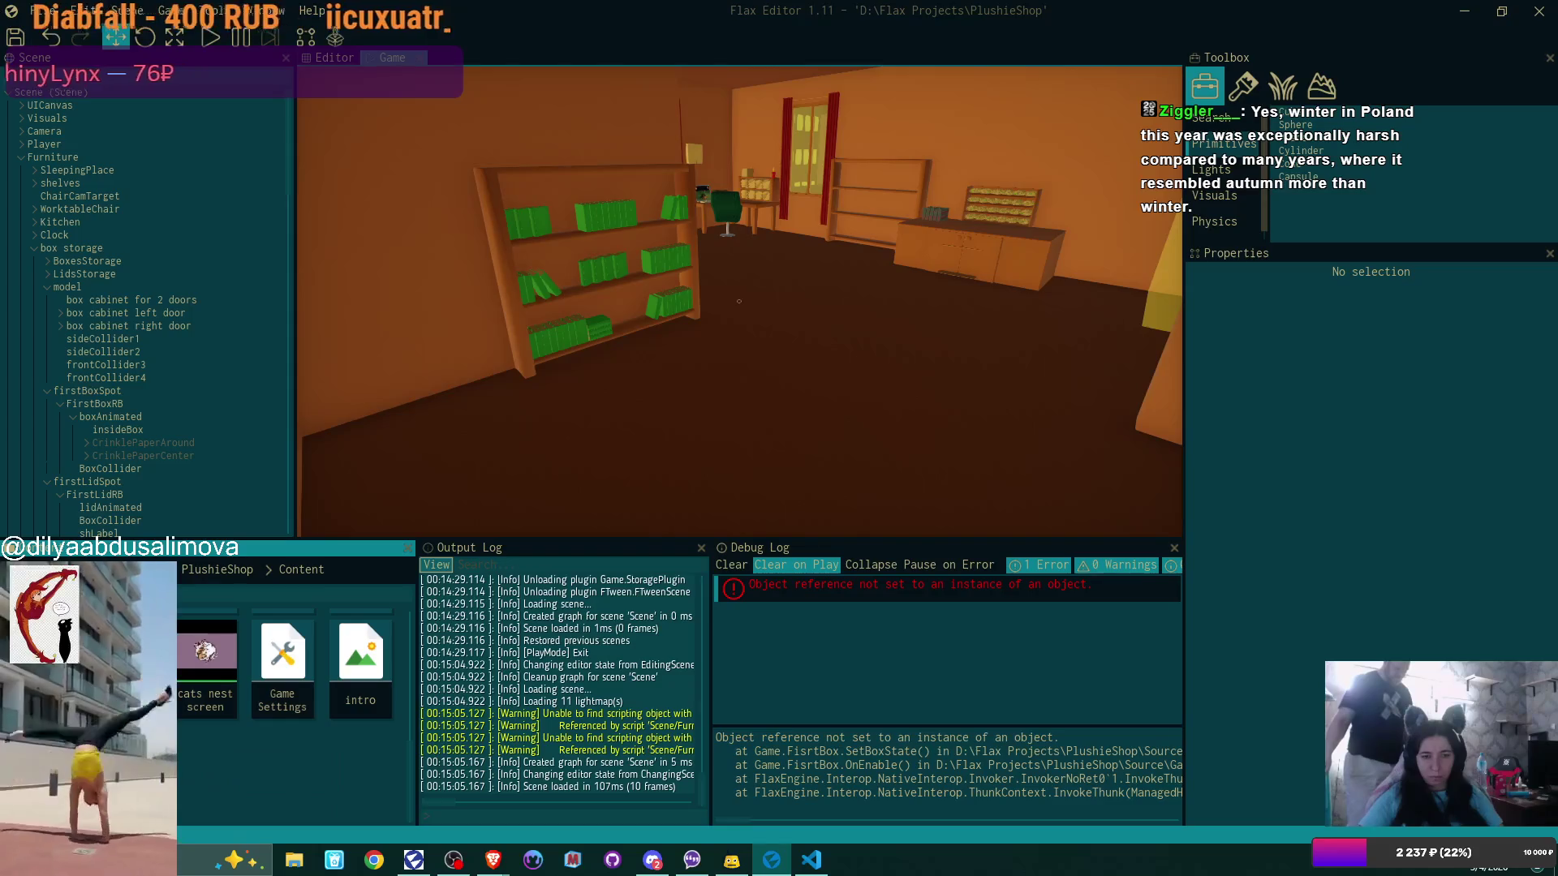
scroll(284, 690, up, 1)
scroll(138, 314, down, 1)
scroll(138, 314, down, 2)
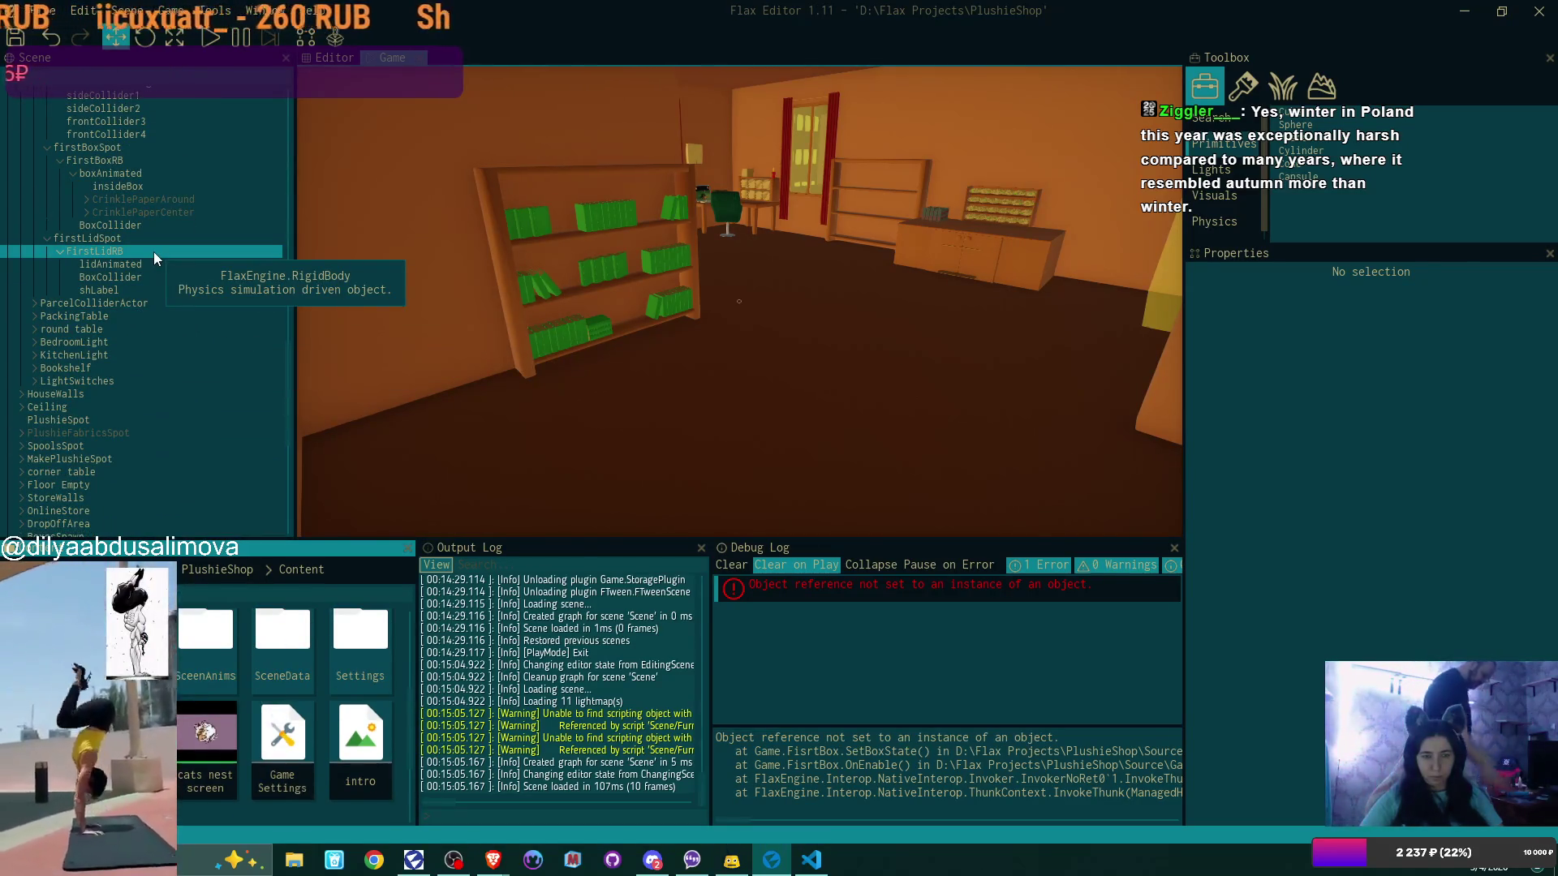
scroll(158, 261, up, 2)
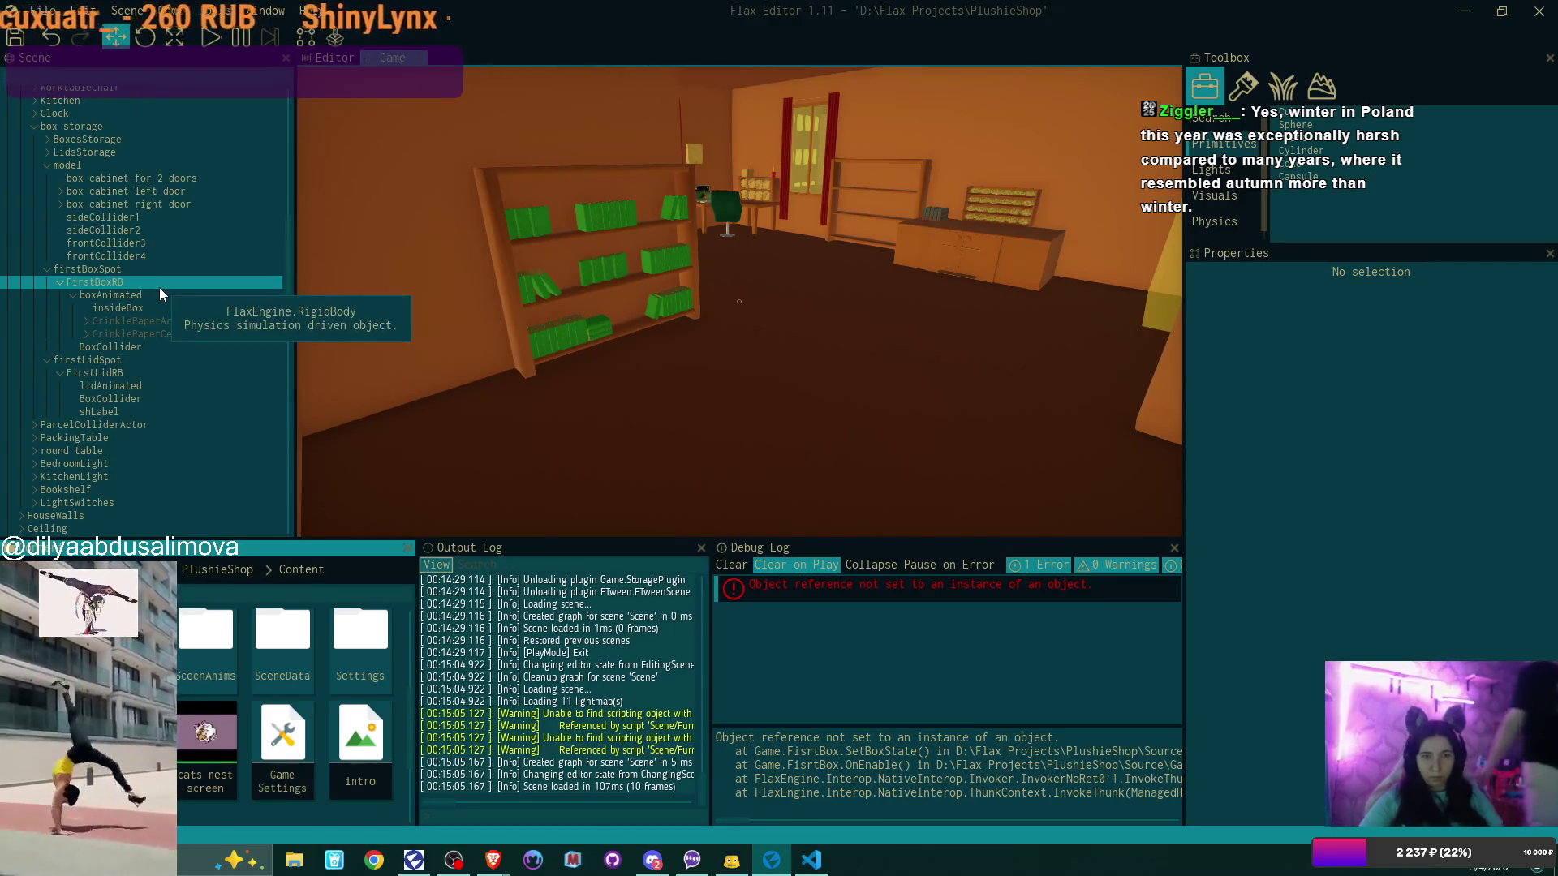
click(159, 288)
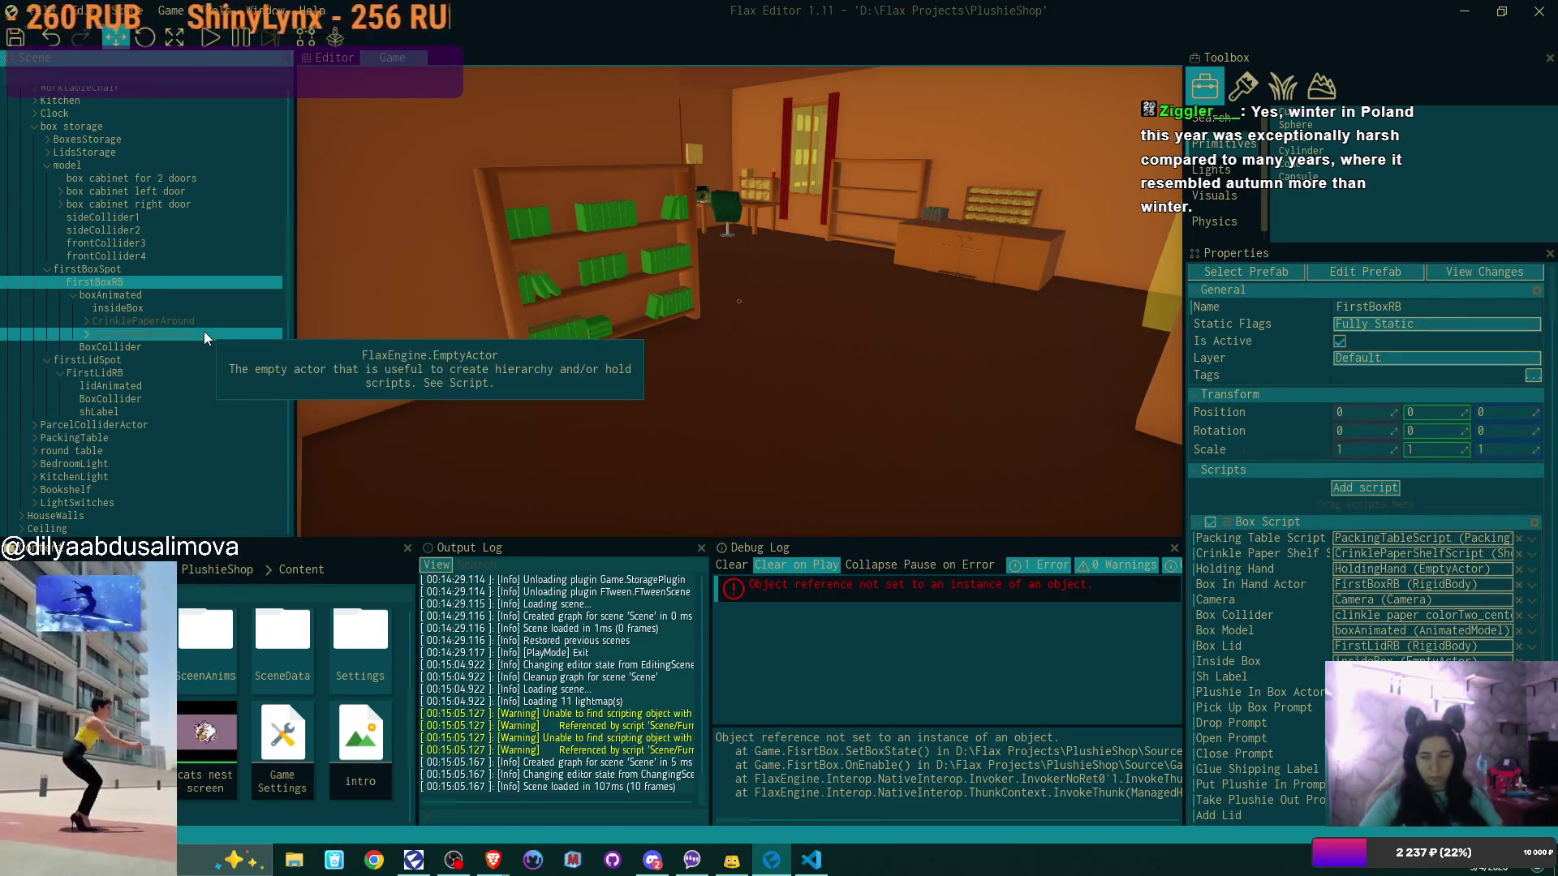
scroll(1365, 383, down, 5)
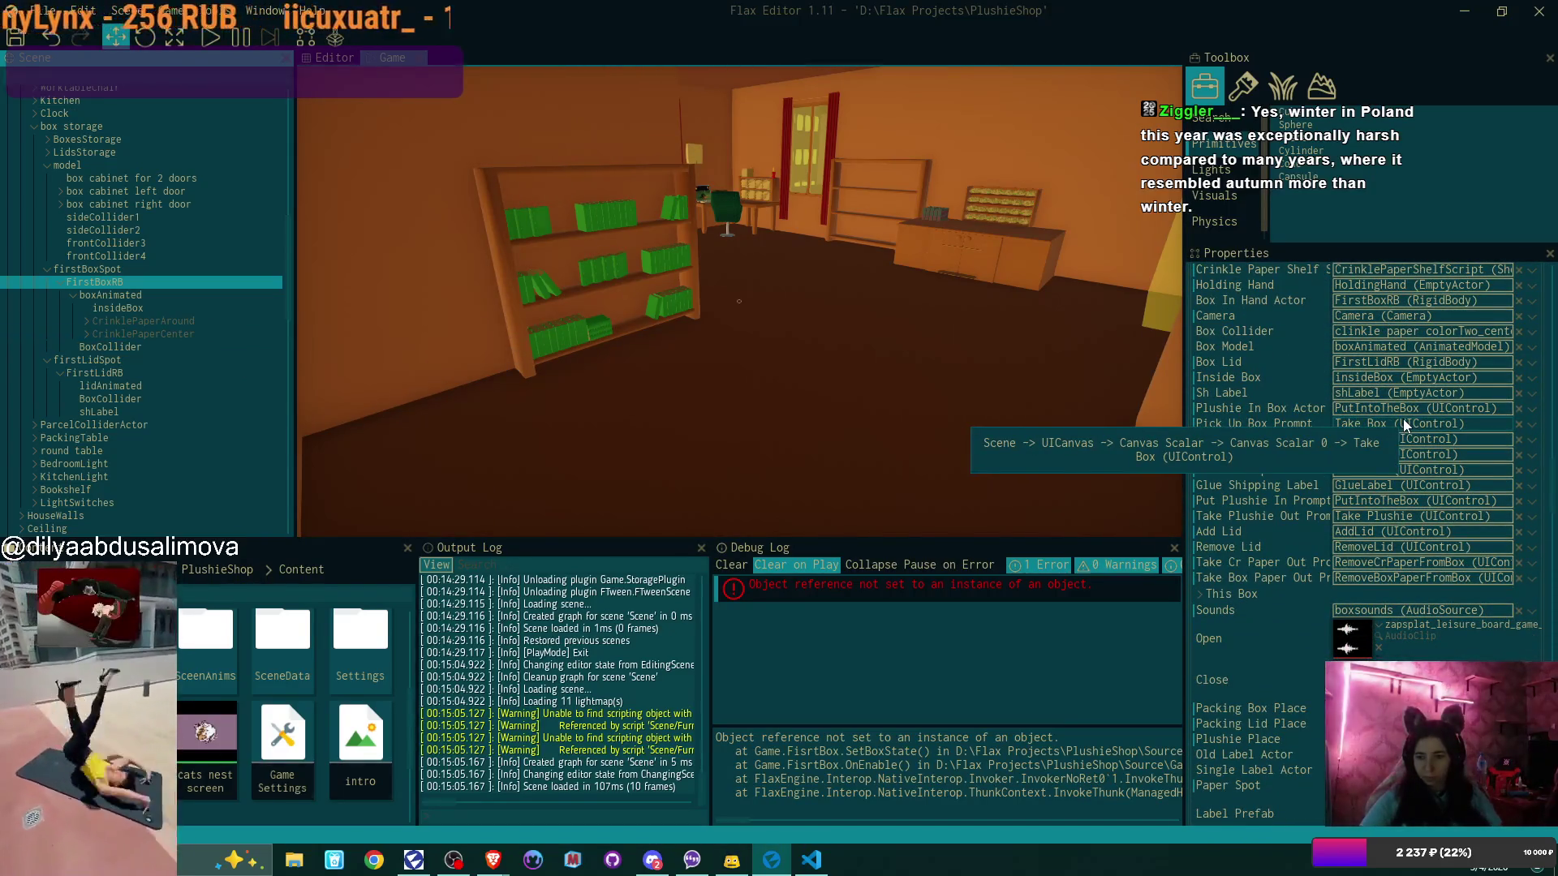
Scroll through FirstBoxRB's Box Script reference fields in Properties
scroll(1403, 418, up, 3)
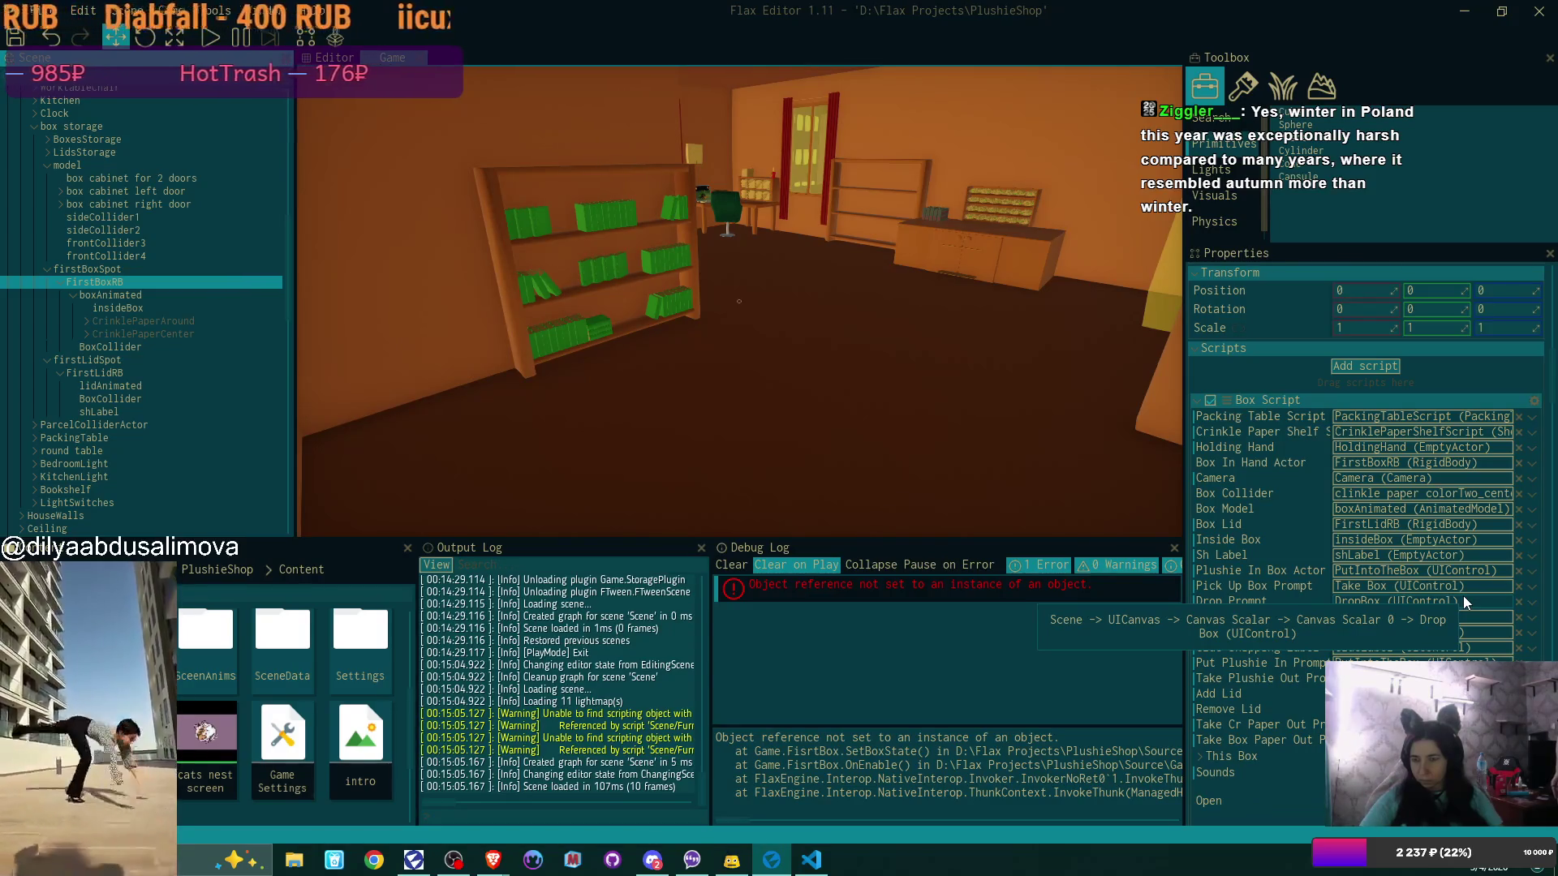
scroll(1462, 595, down, 10)
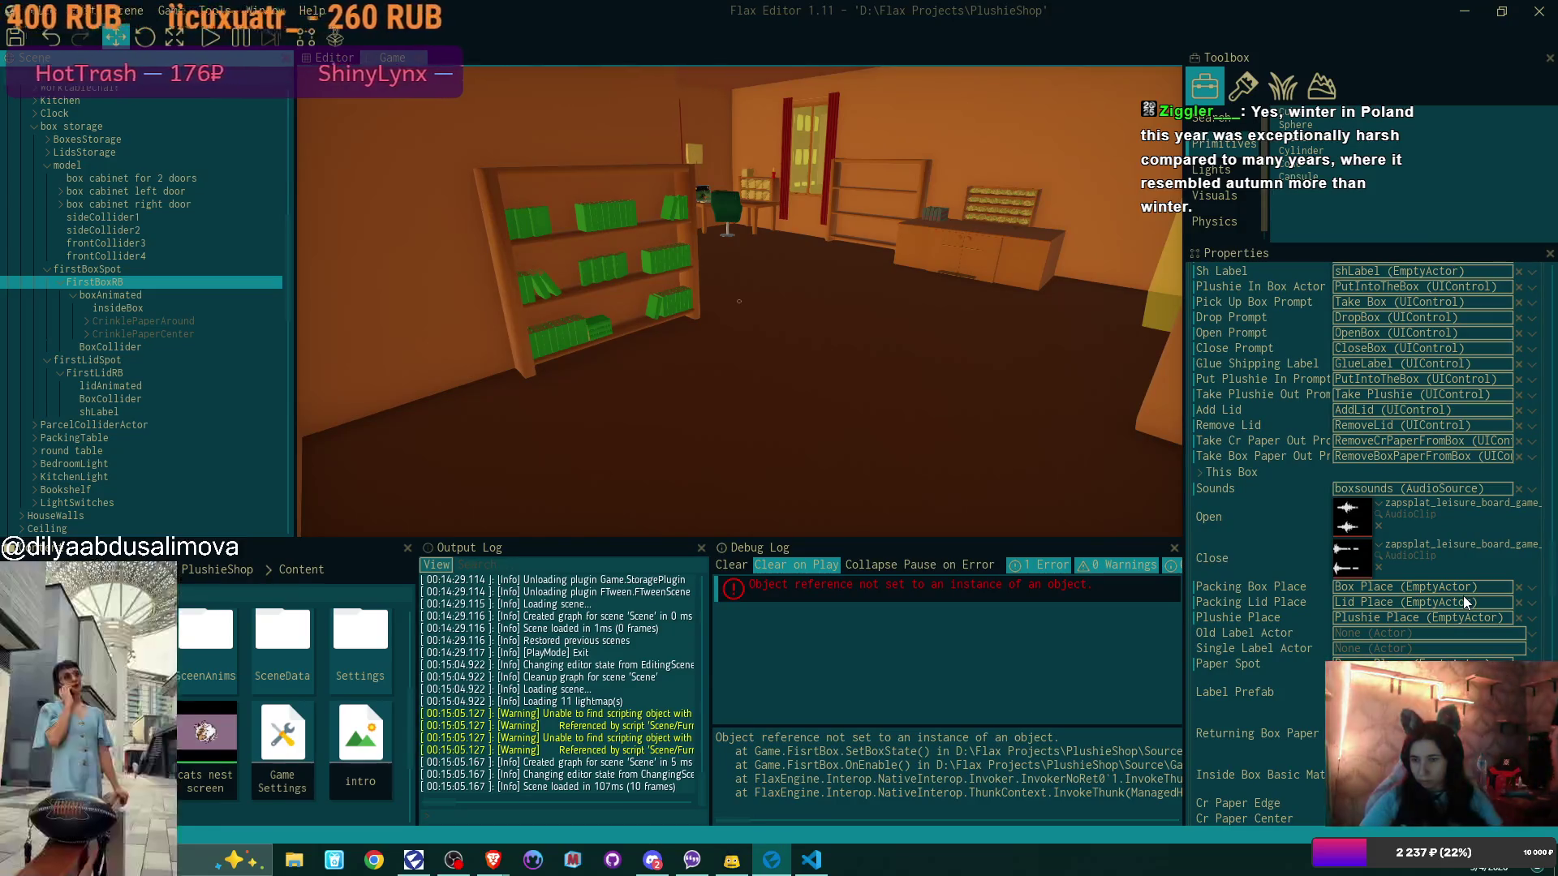
scroll(1465, 601, down, 3)
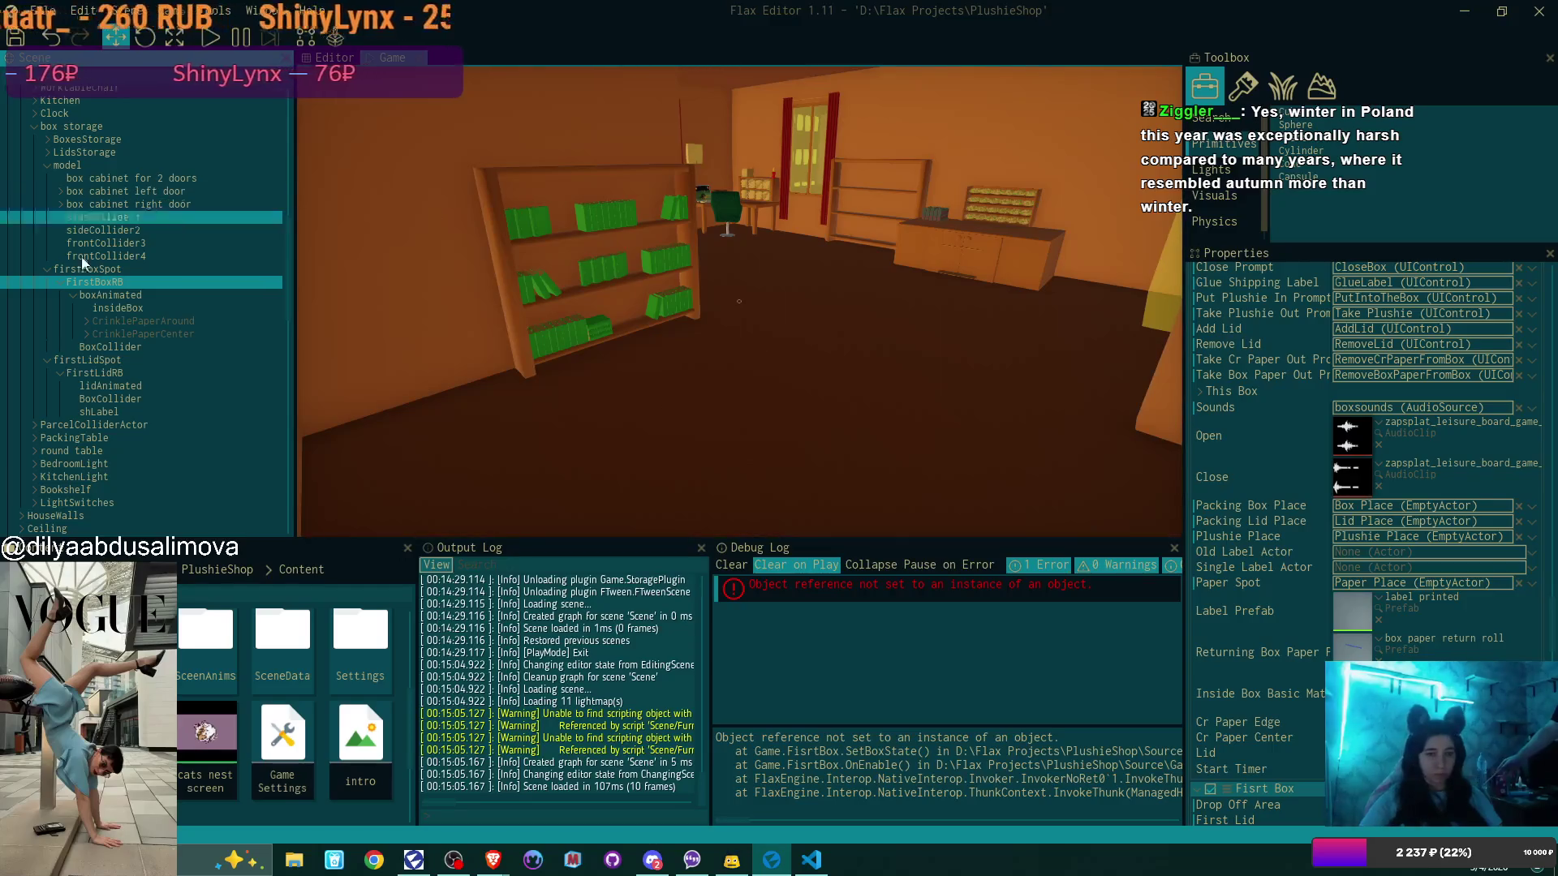
mouse_move(116, 348)
mouse_down()
mouse_move(172, 340)
mouse_move(178, 323)
mouse_up()
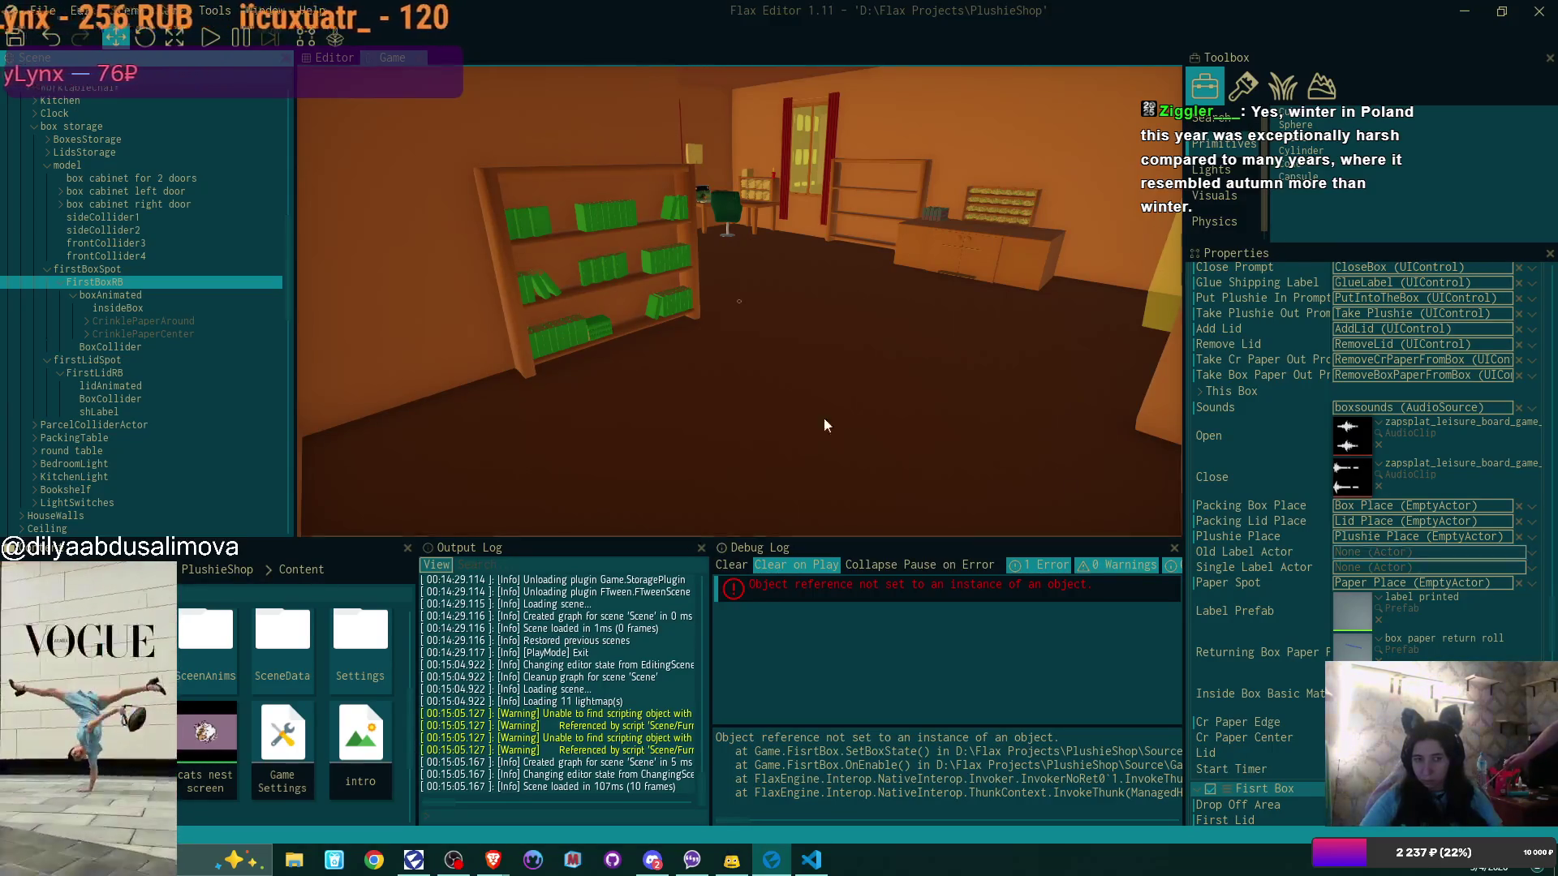
Save the room scene with Save All and add FirstLidRB to the selection
click(14, 38)
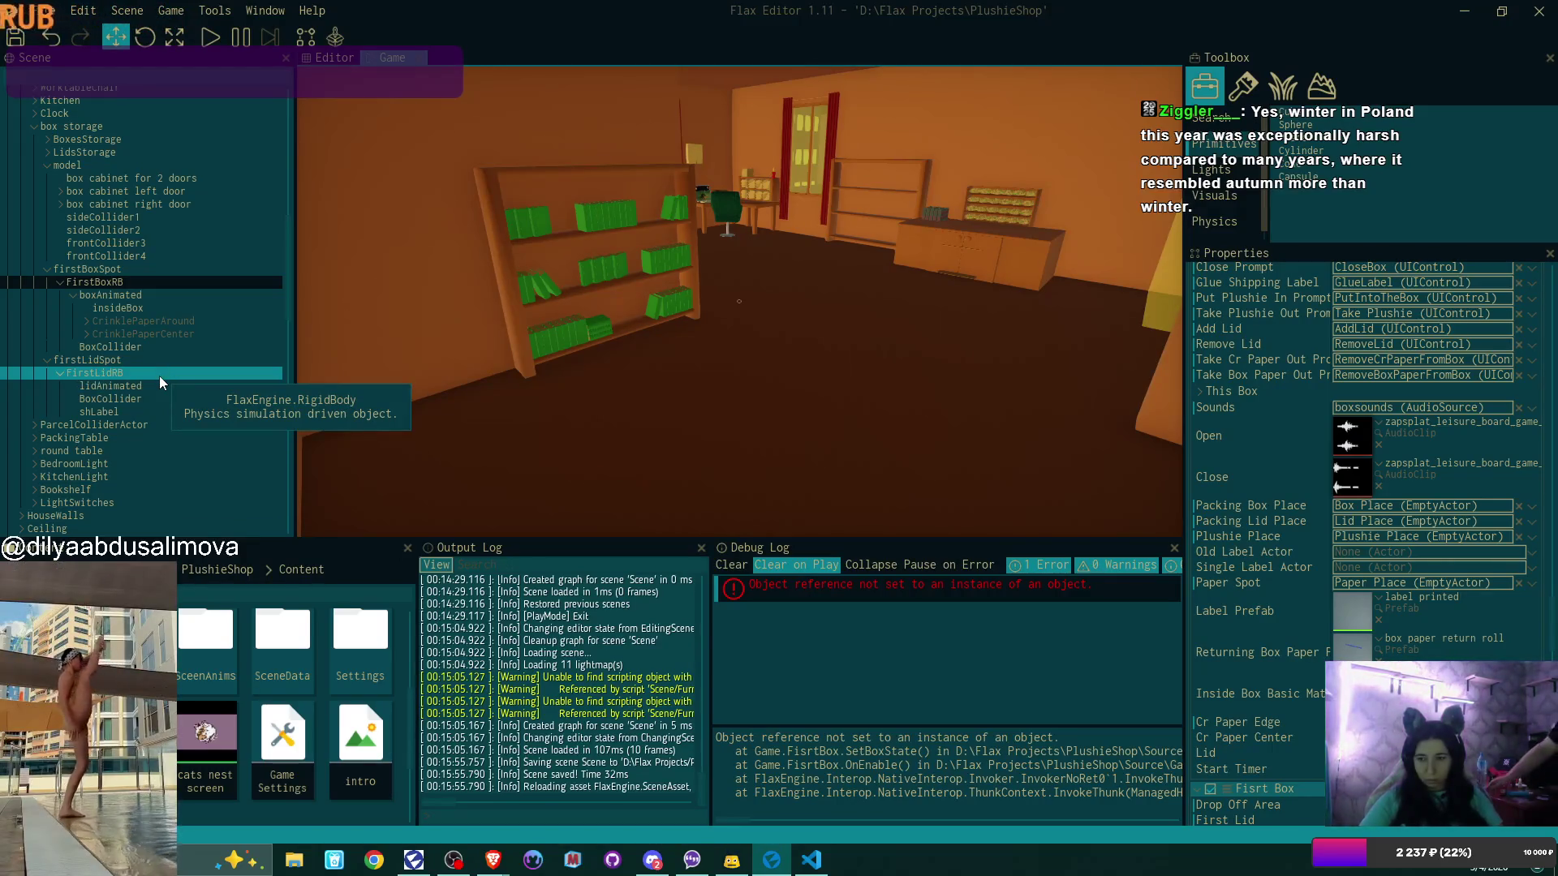
ctrl+click(114, 375)
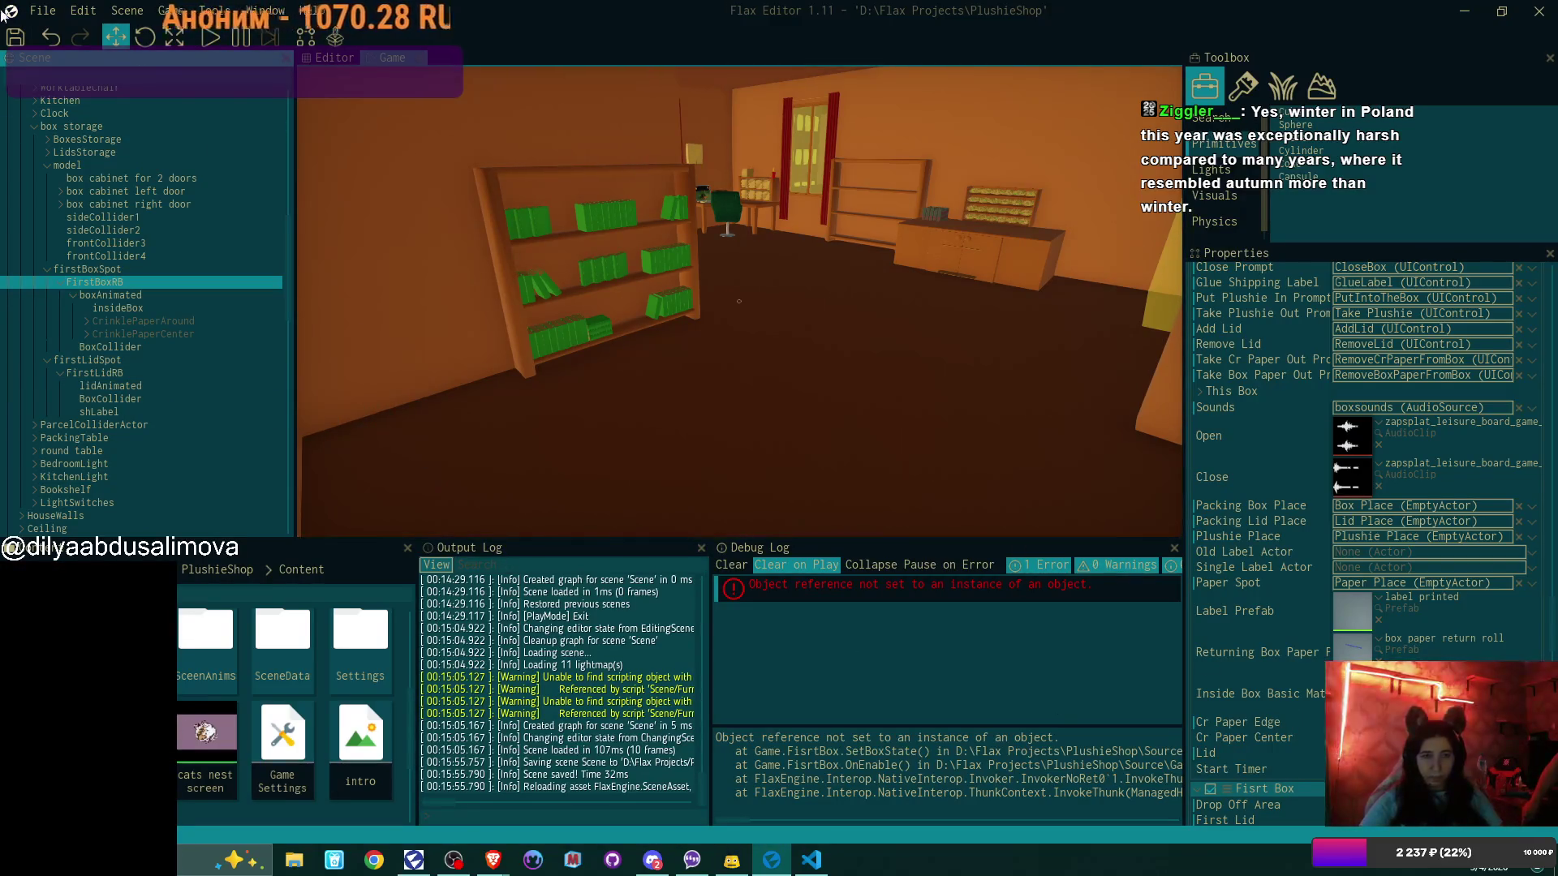
scroll(146, 243, up, 5)
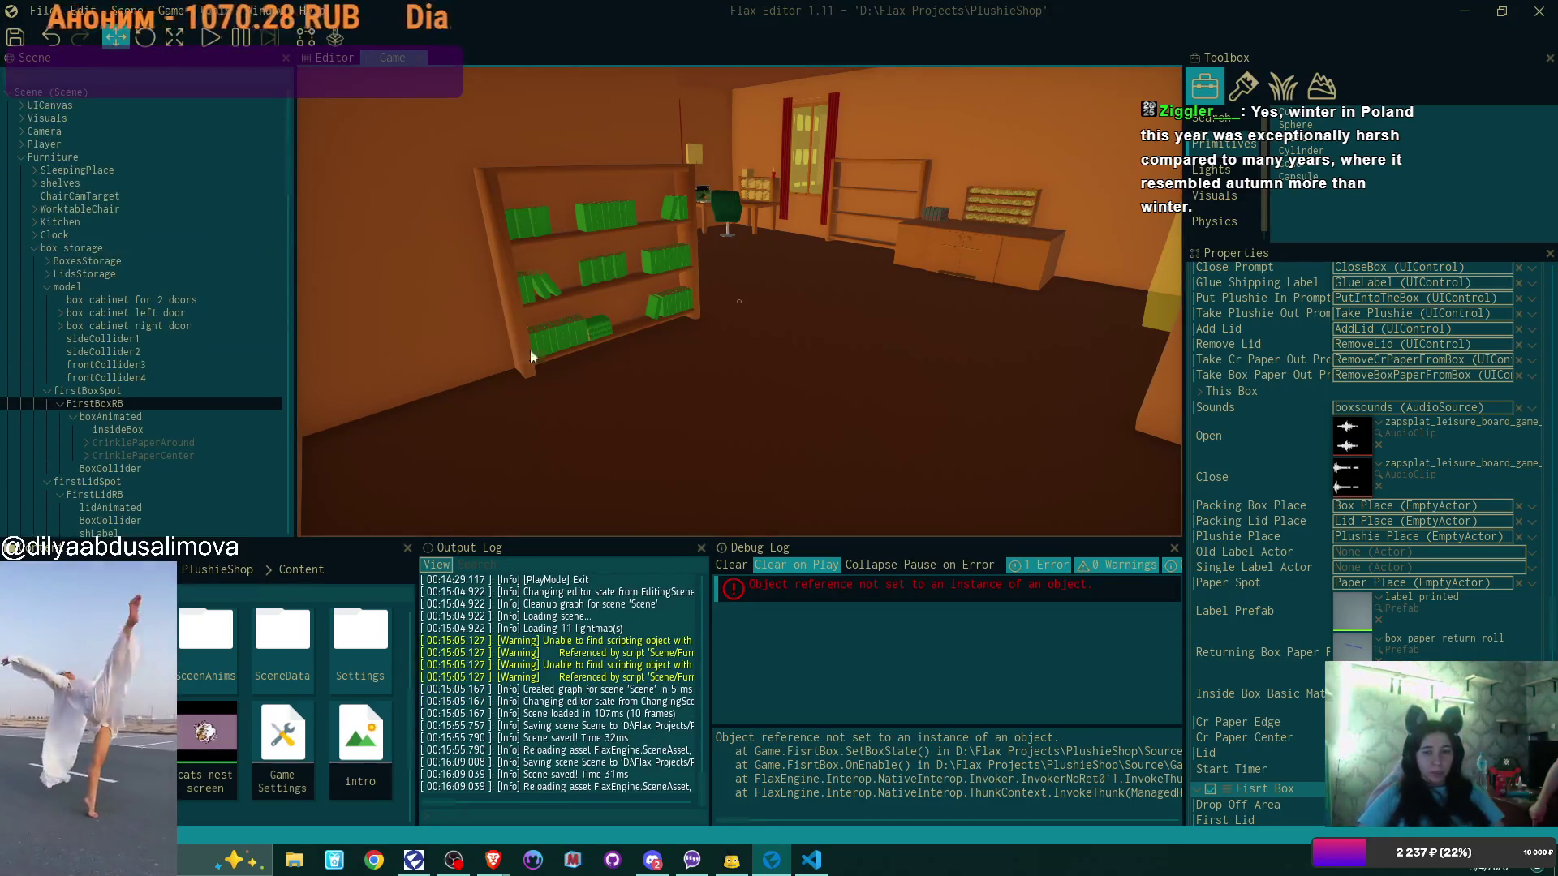
Reopen the intro scene, clear the Debug Log's old error, and start Play mode
double_click(360, 734)
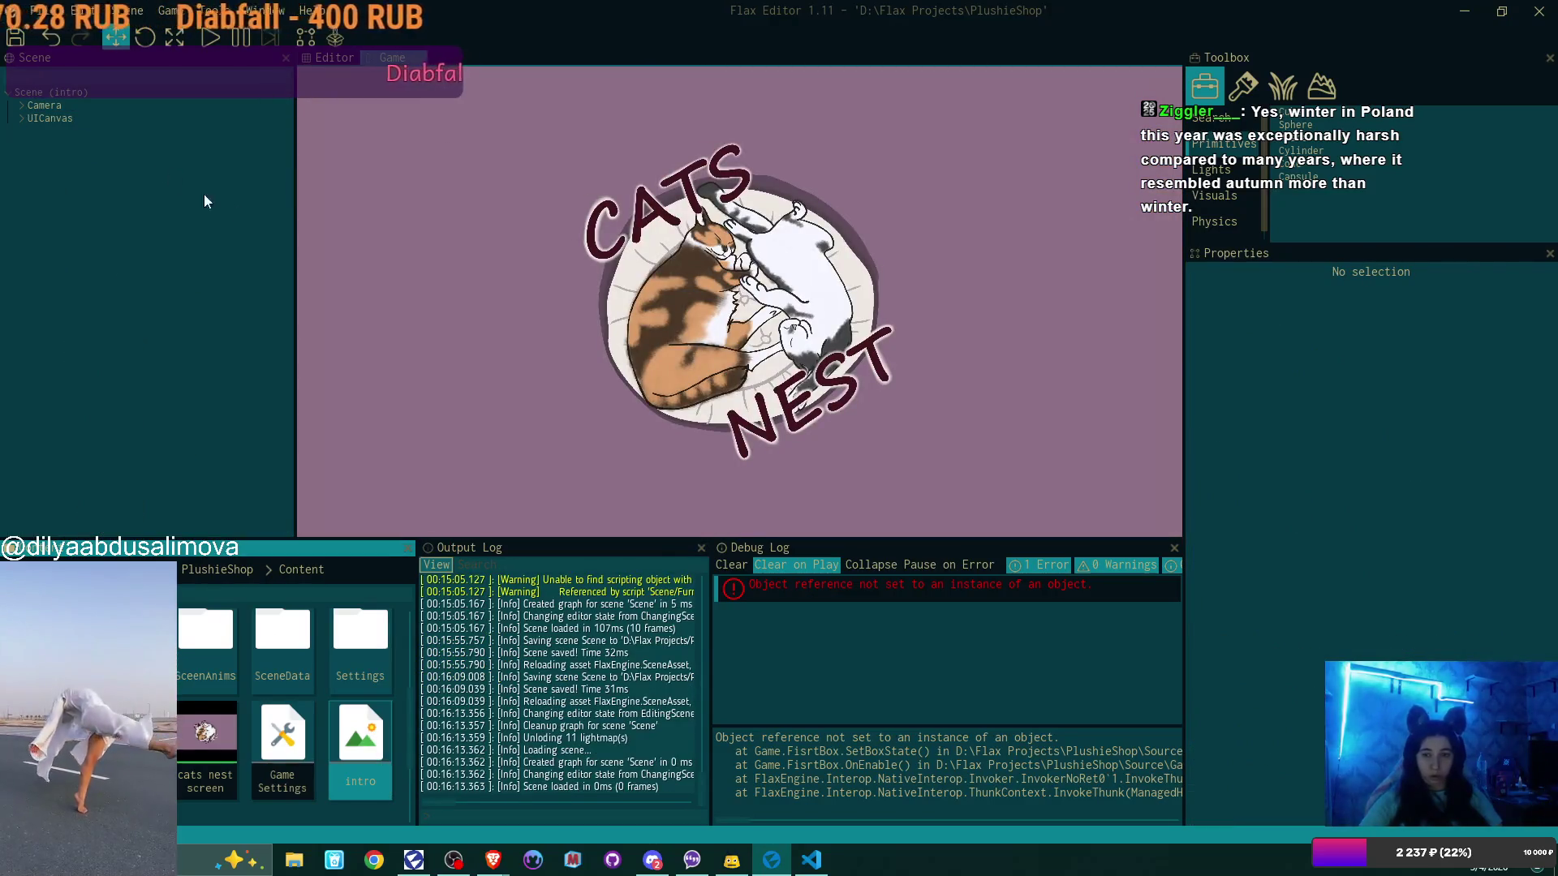
click(724, 568)
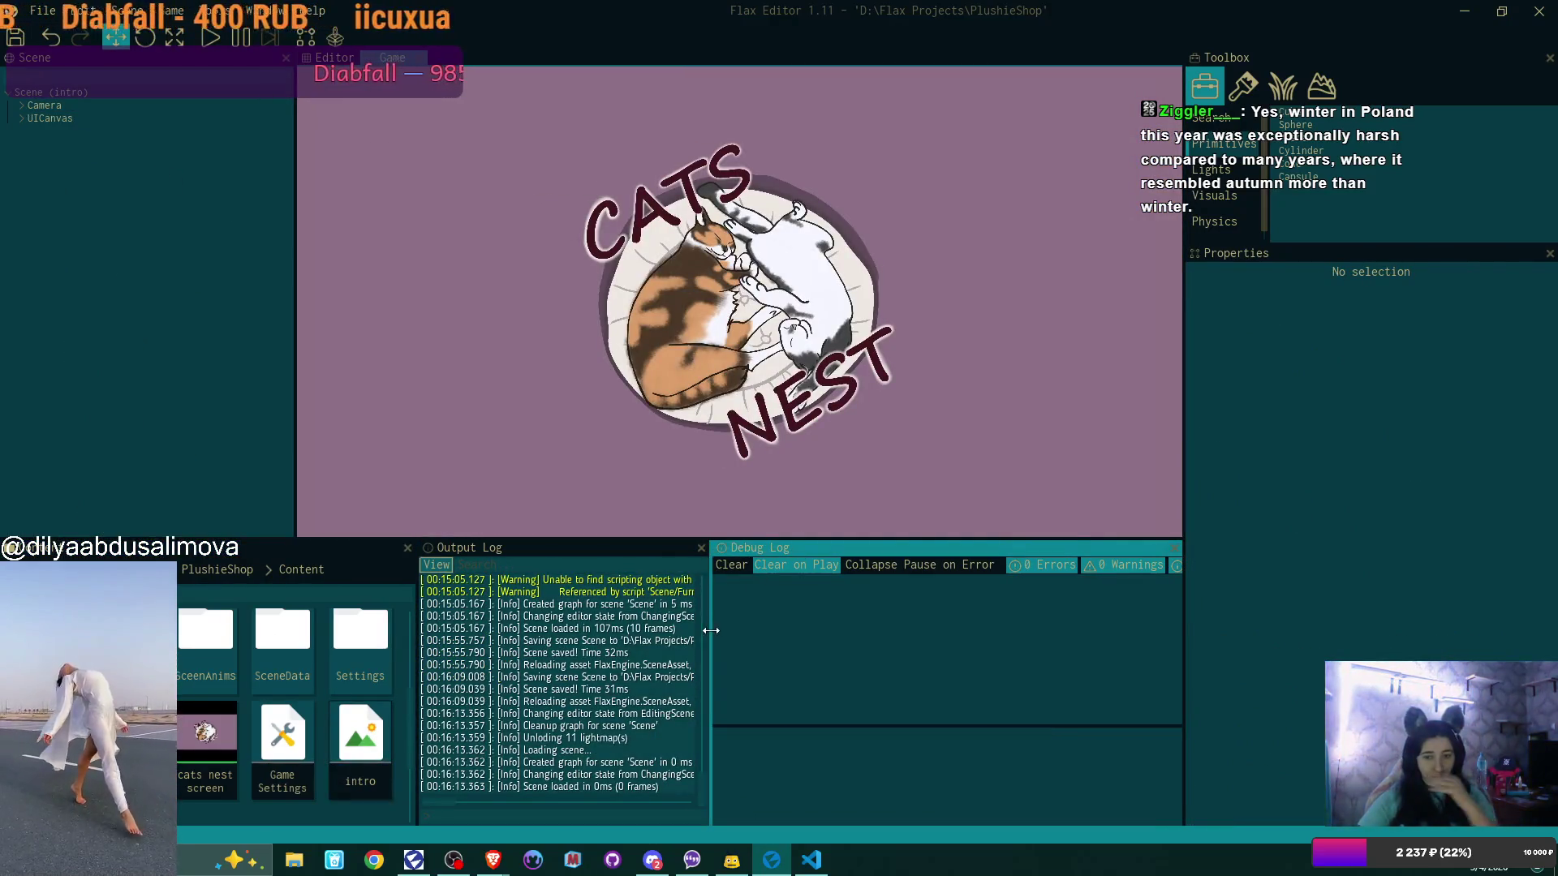
click(211, 37)
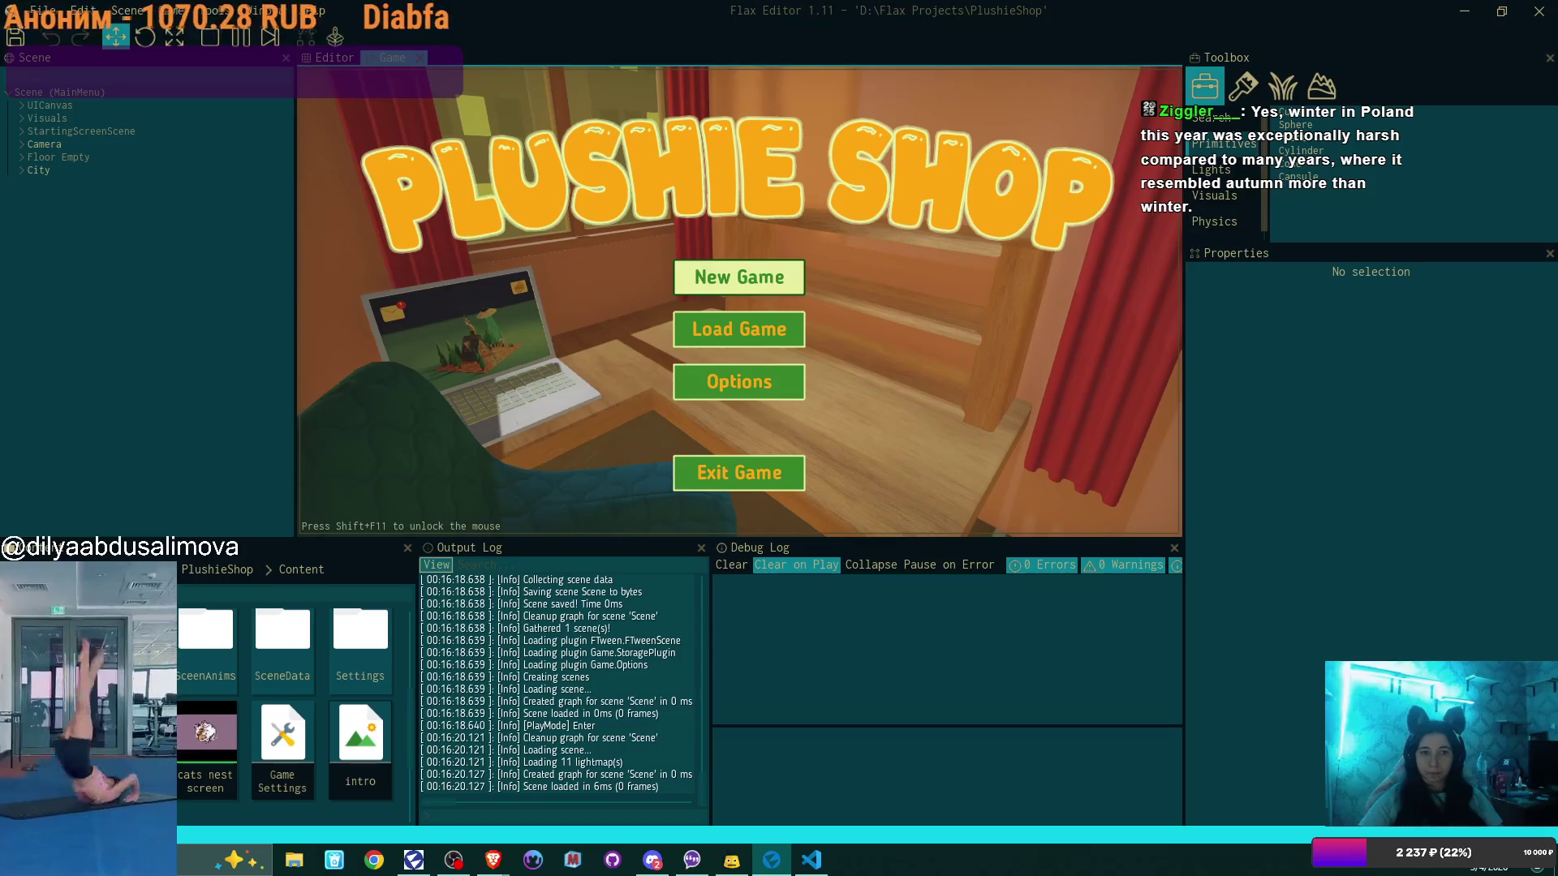
Inspect UICanvas, CursorParent's Gamepad Cursor script and the child Cursor, then stop with F5
click(49, 105)
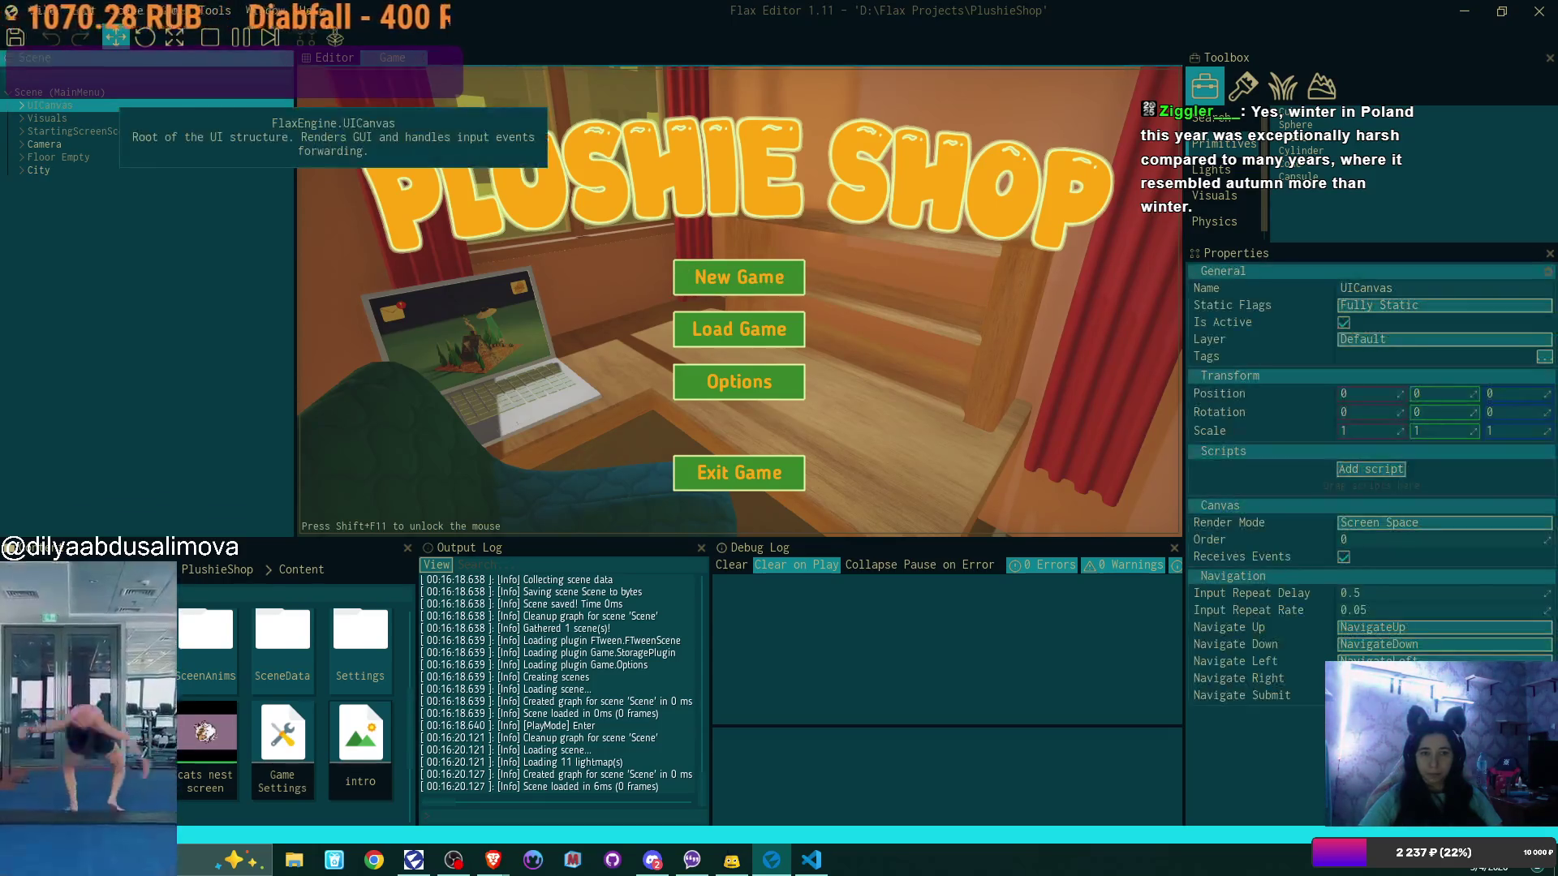
click(216, 472)
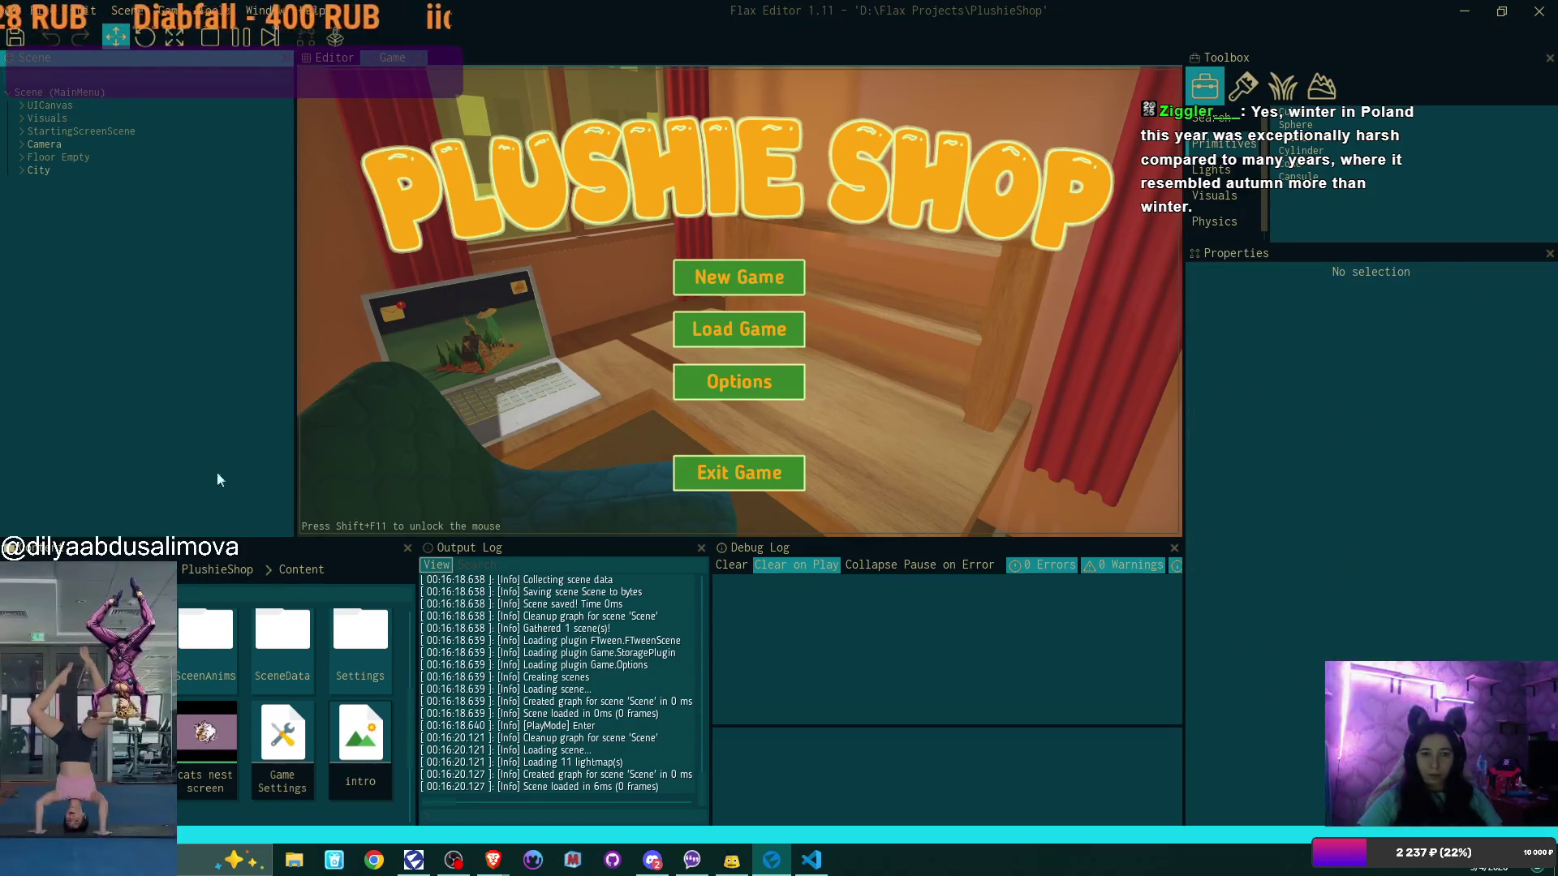
click(20, 106)
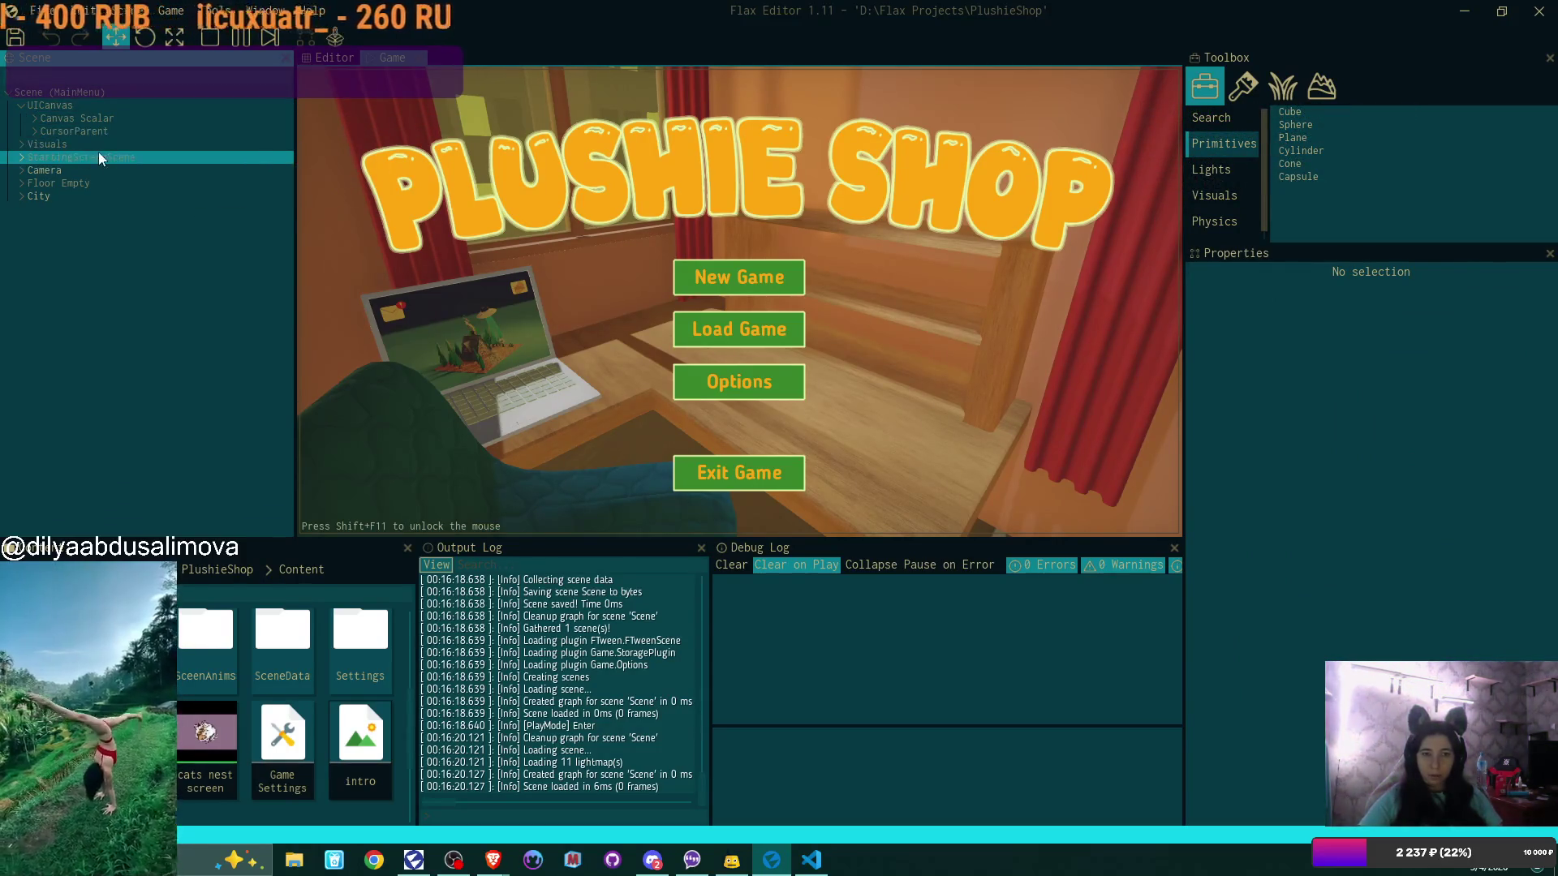
click(53, 130)
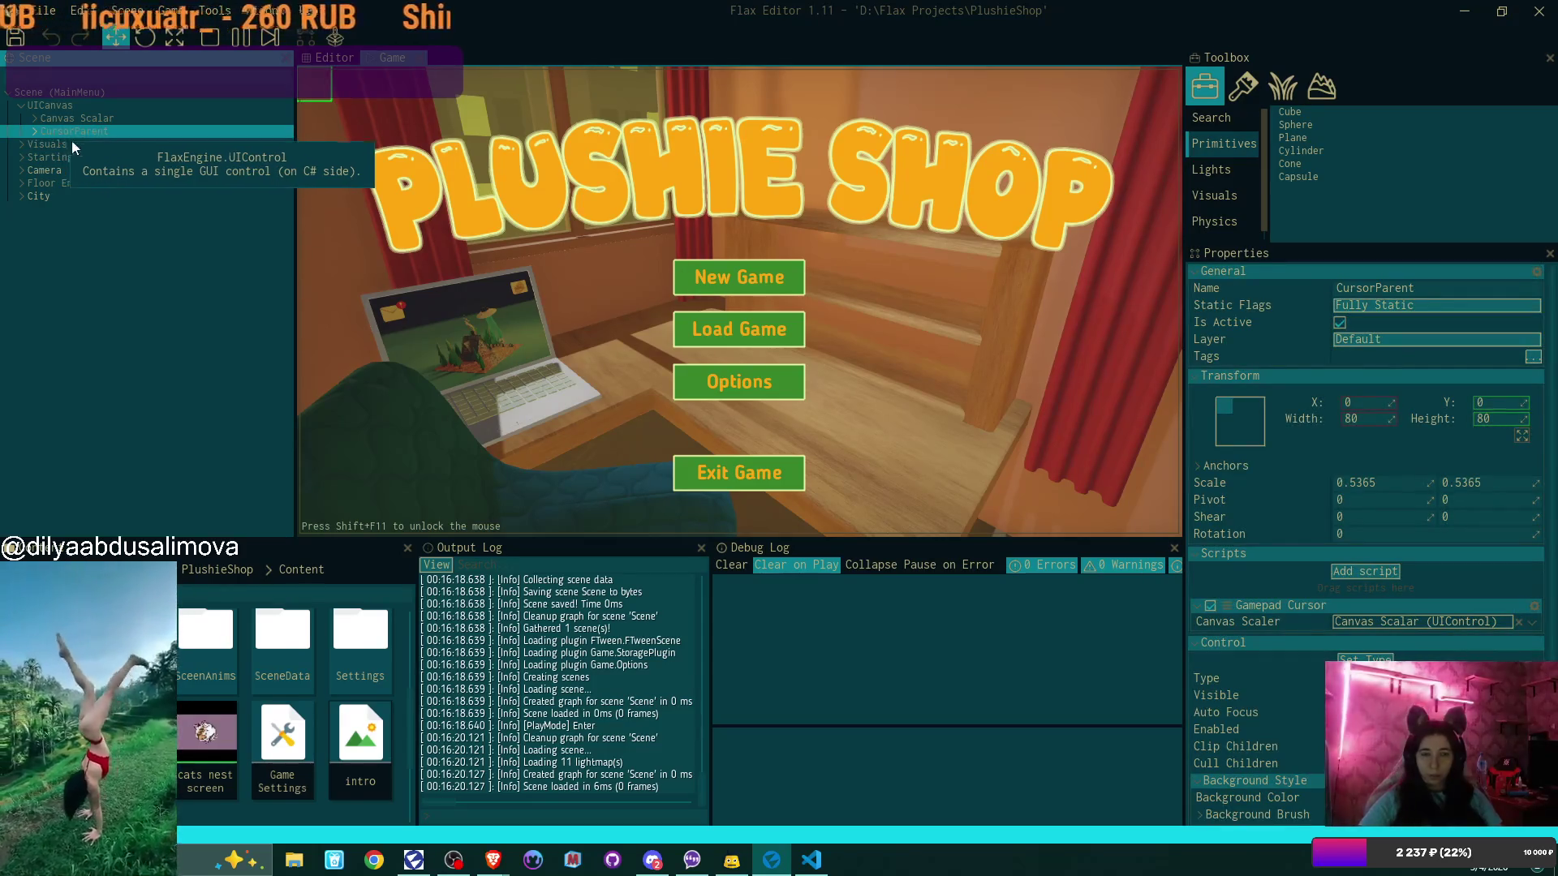
click(35, 131)
click(95, 148)
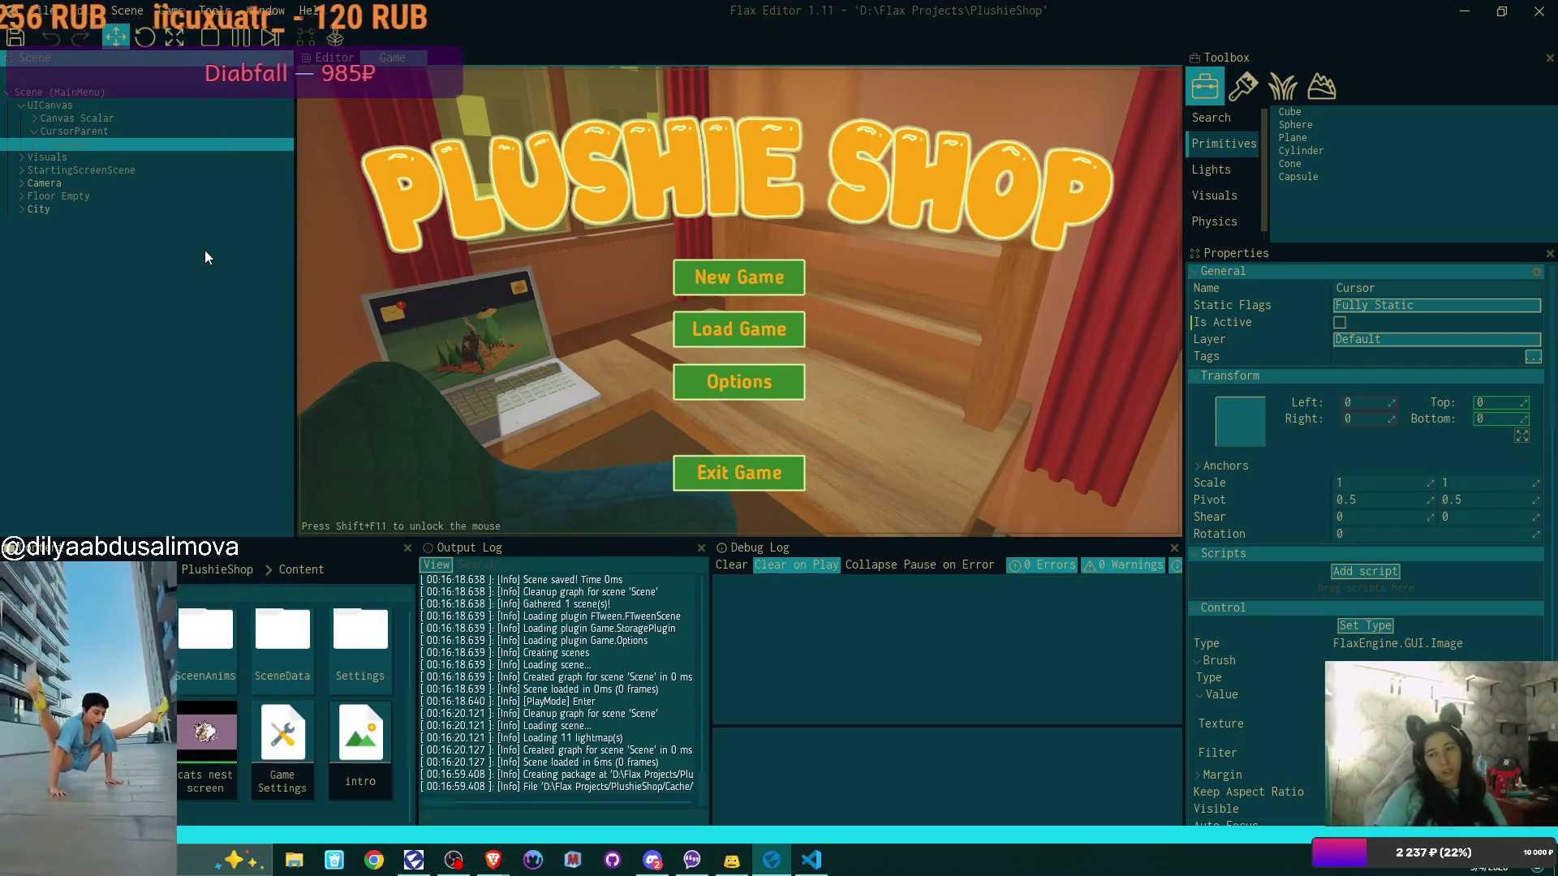
click(487, 325)
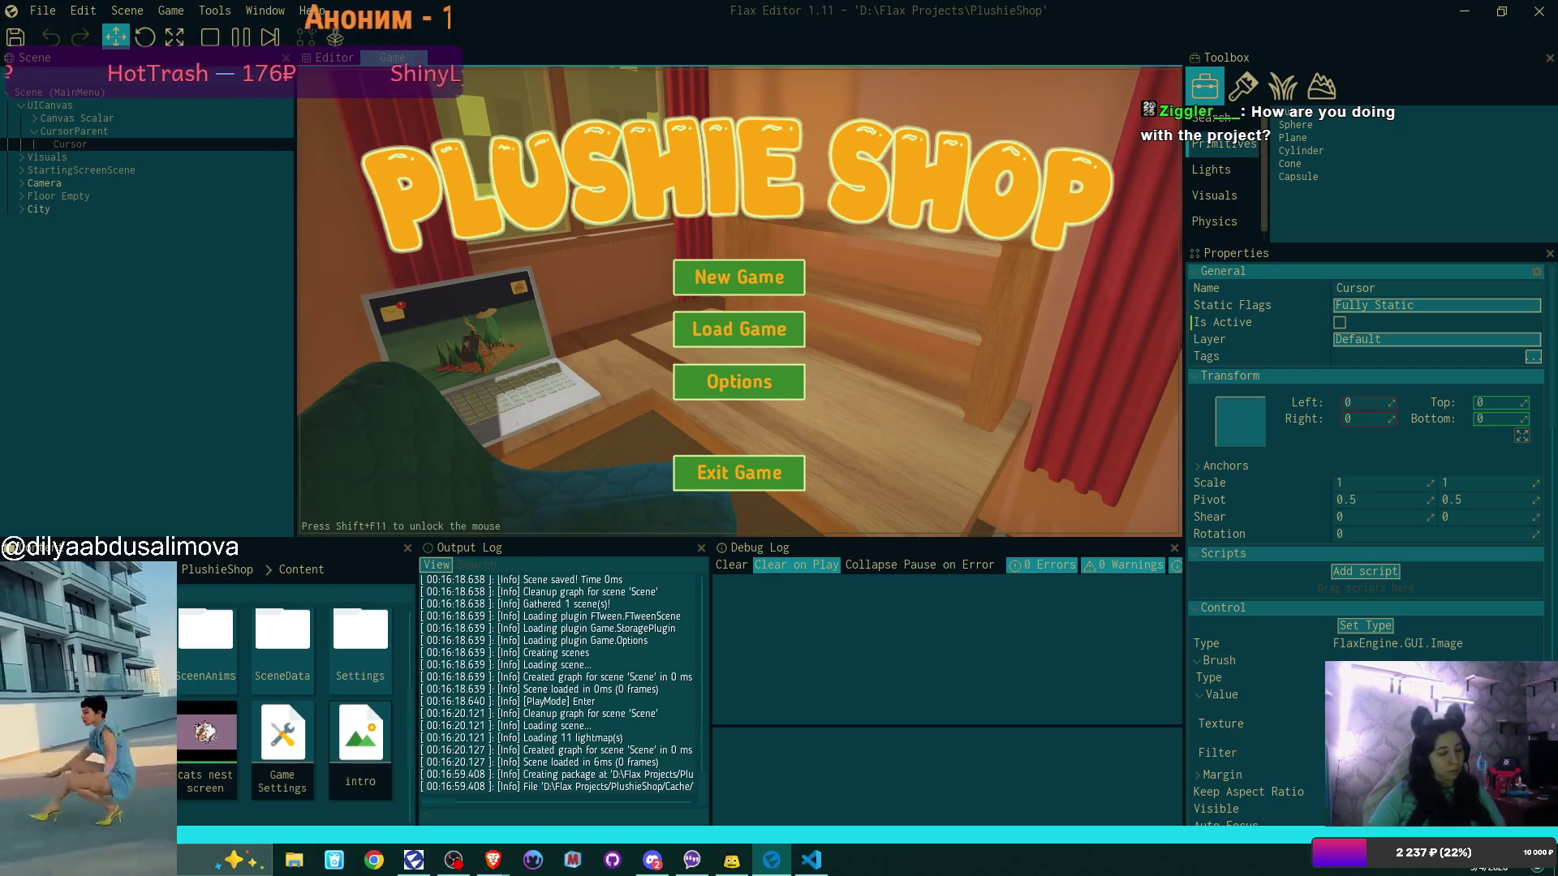
key(F5)
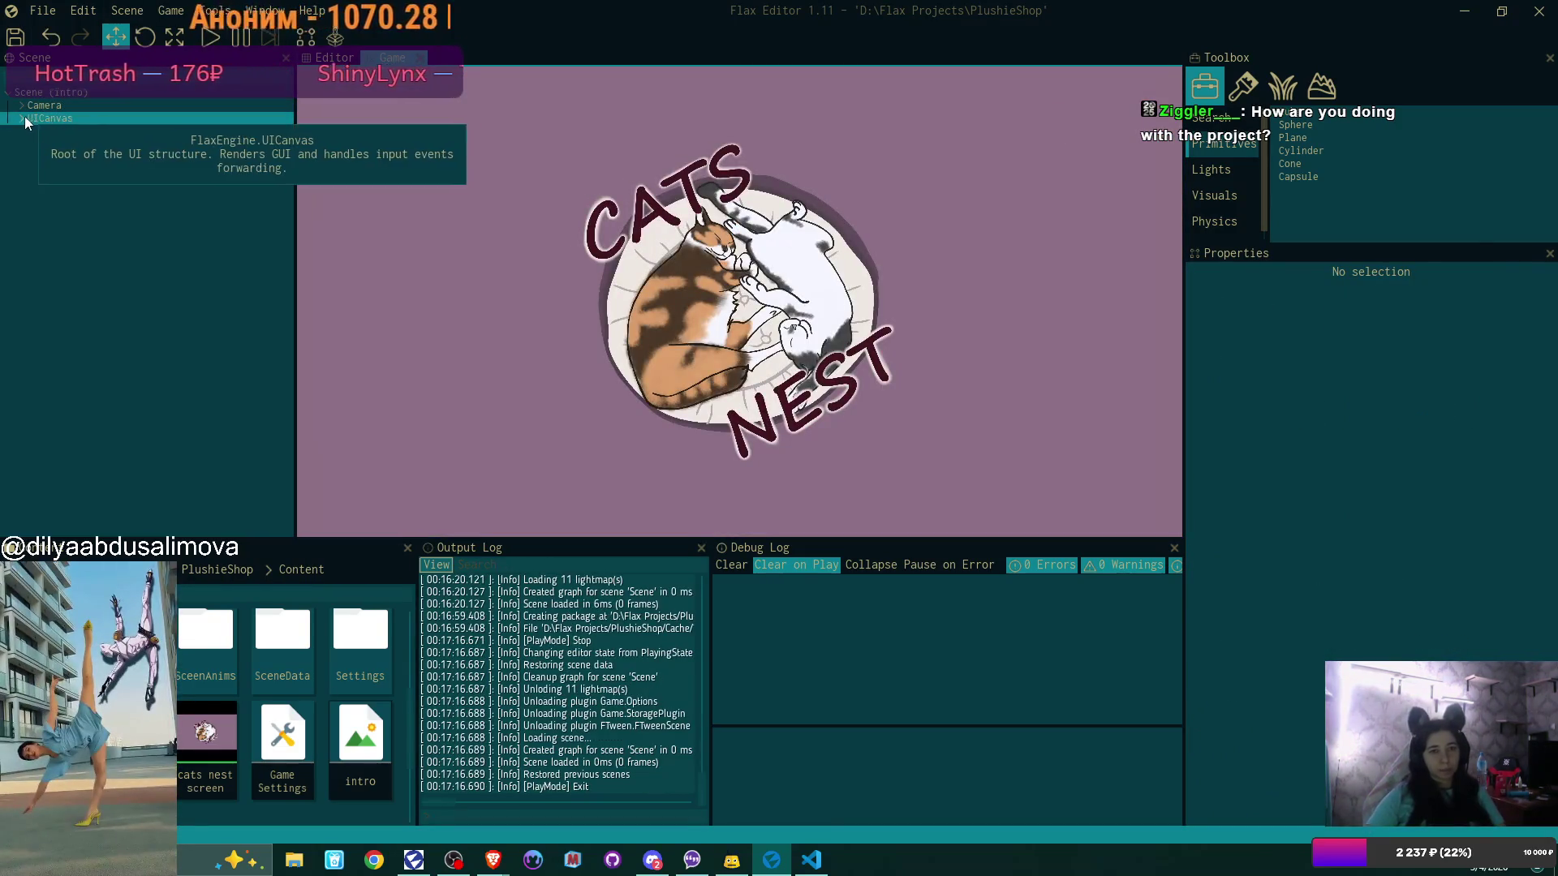
Expand the intro scene's UICanvas nodes, then open the MainMenu scene
click(22, 119)
click(35, 130)
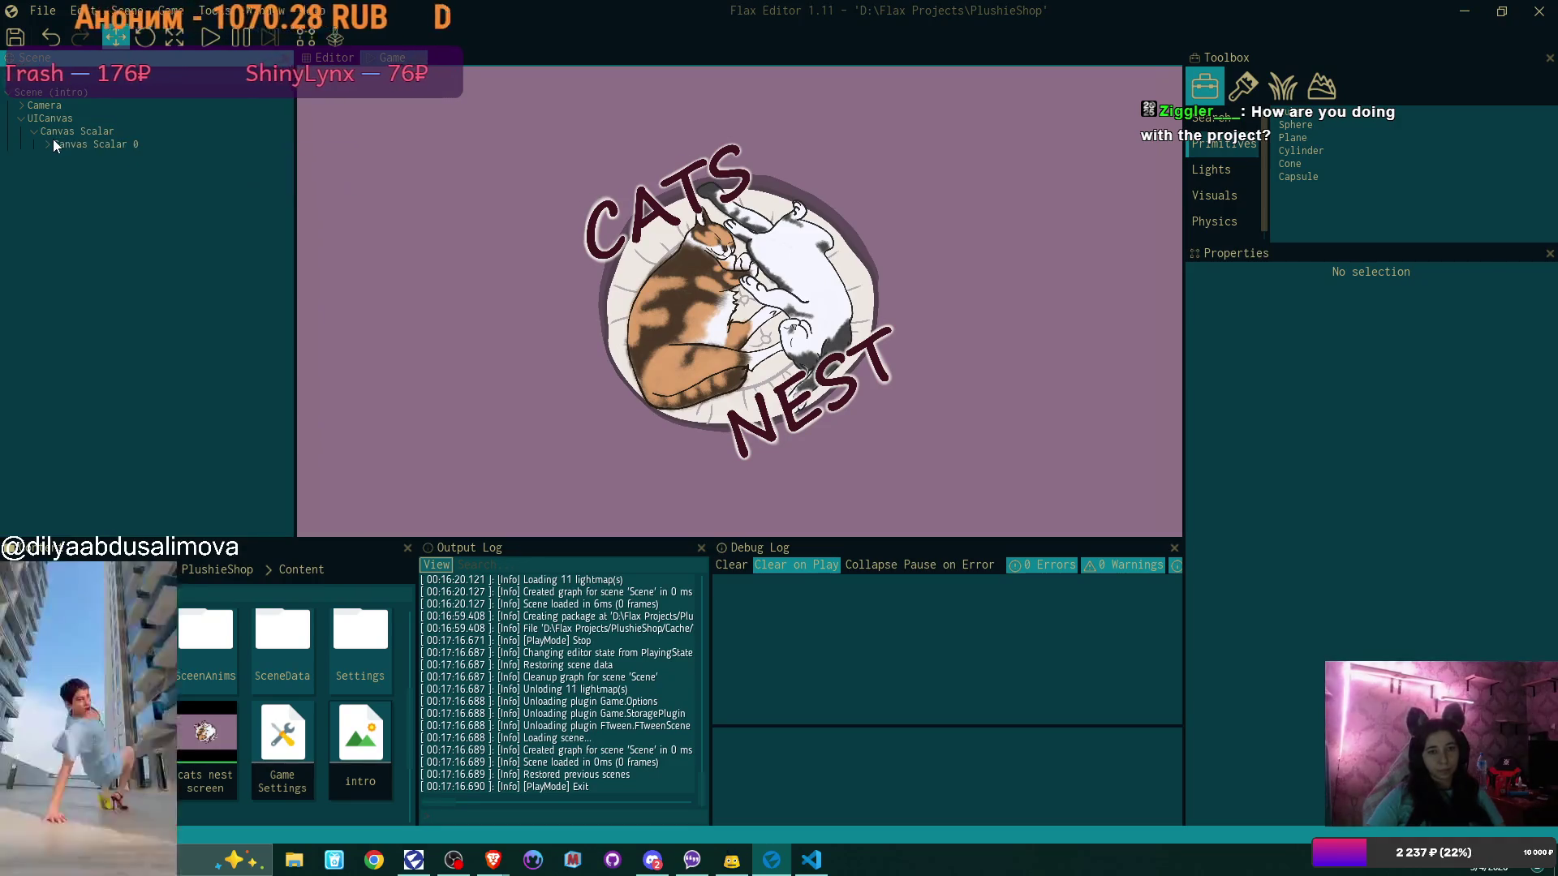
scroll(264, 767, down, 1)
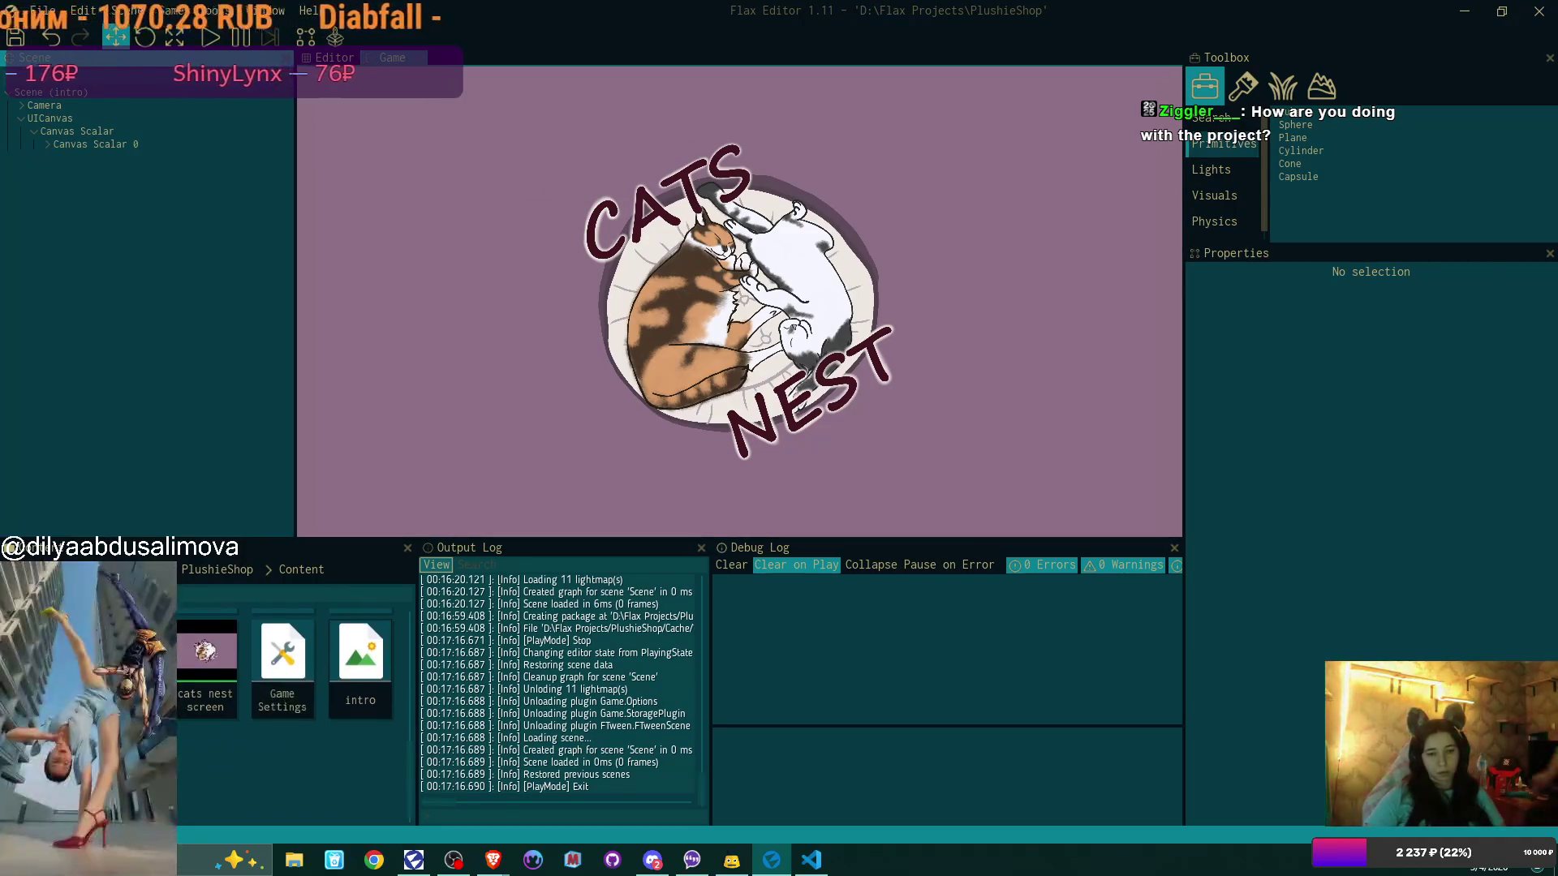
double_click(130, 657)
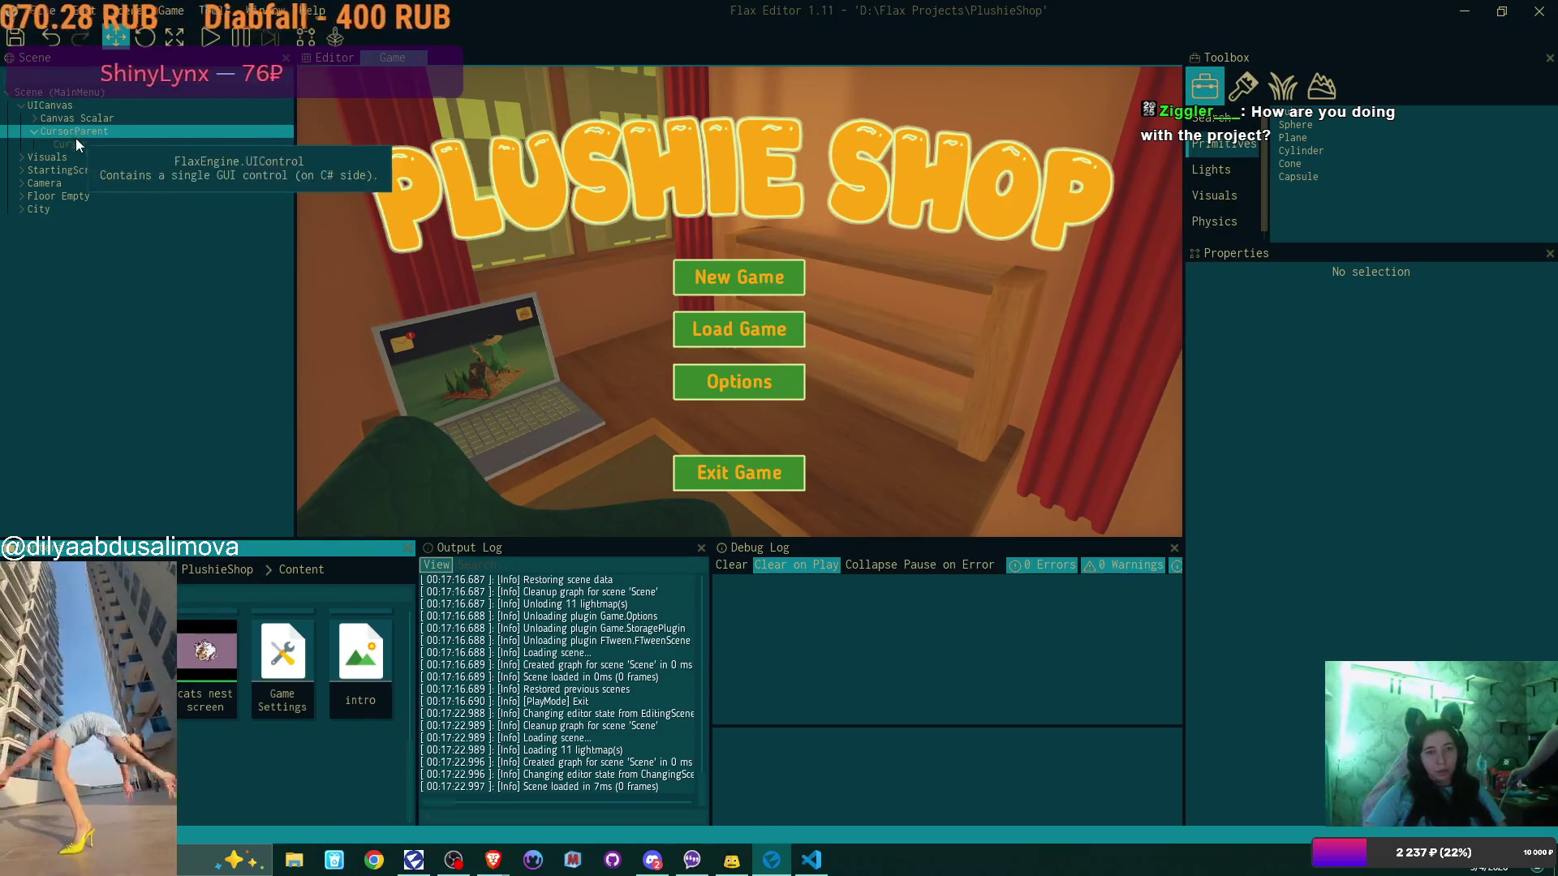
Select the Cursor object and run a brief Play/Stop test of the main menu
click(78, 143)
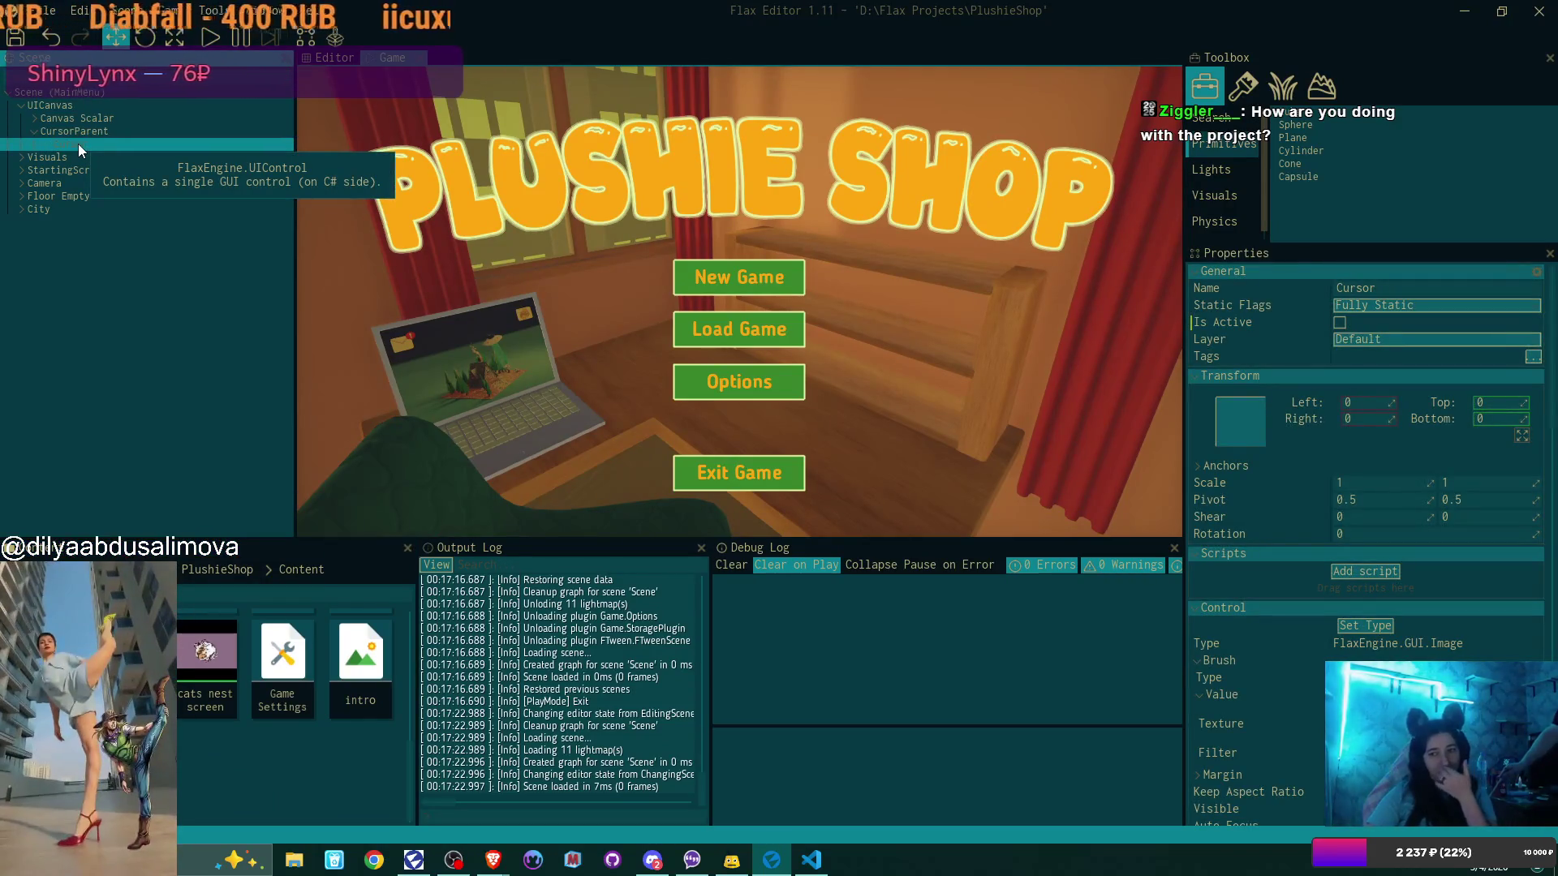
click(208, 35)
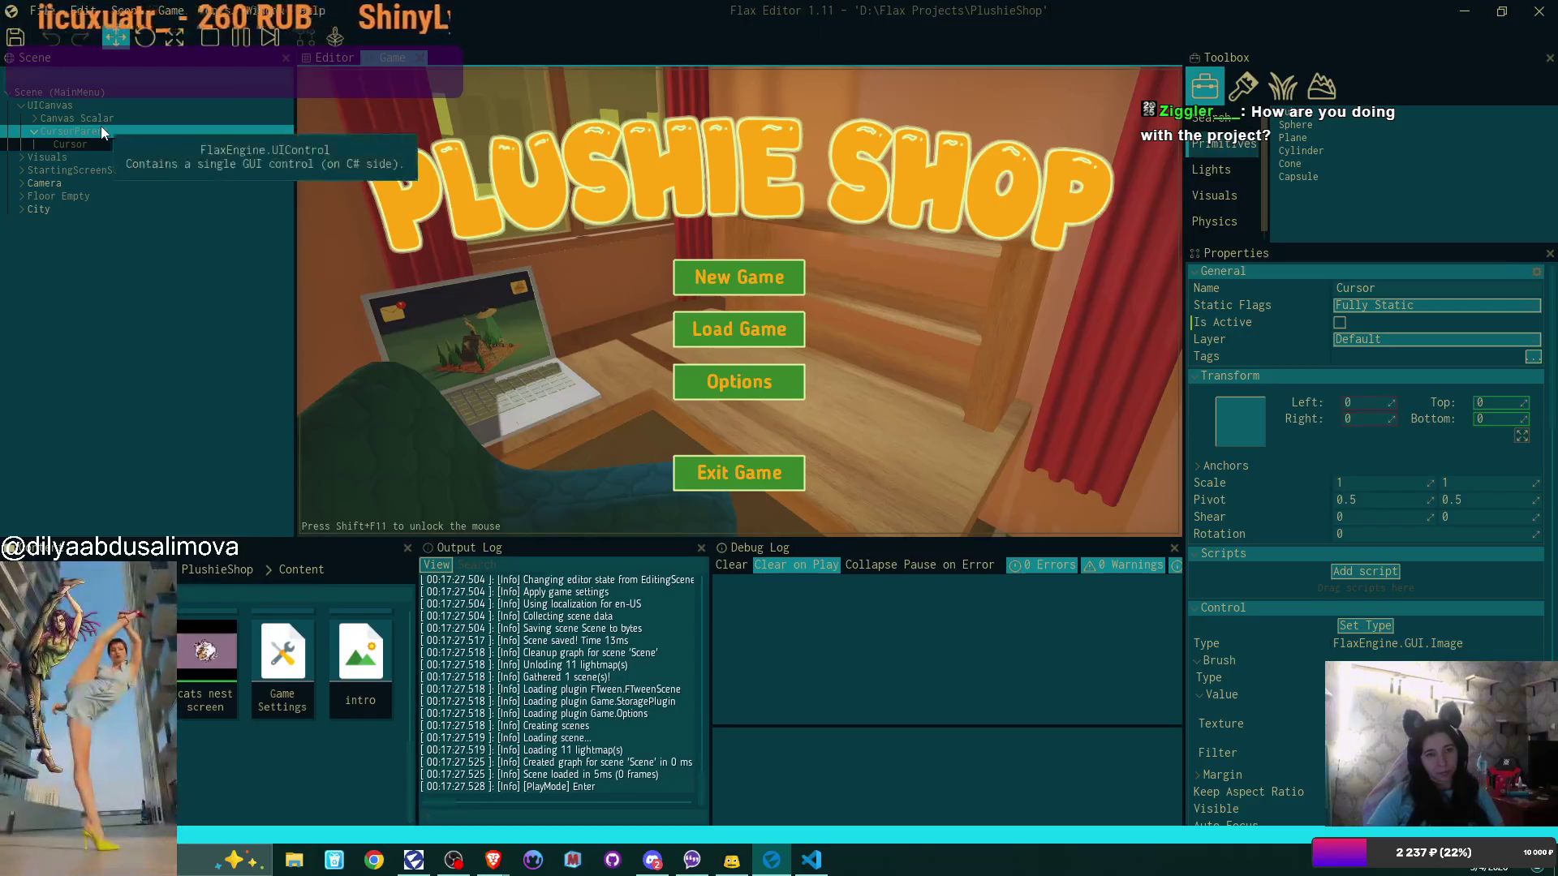
click(211, 37)
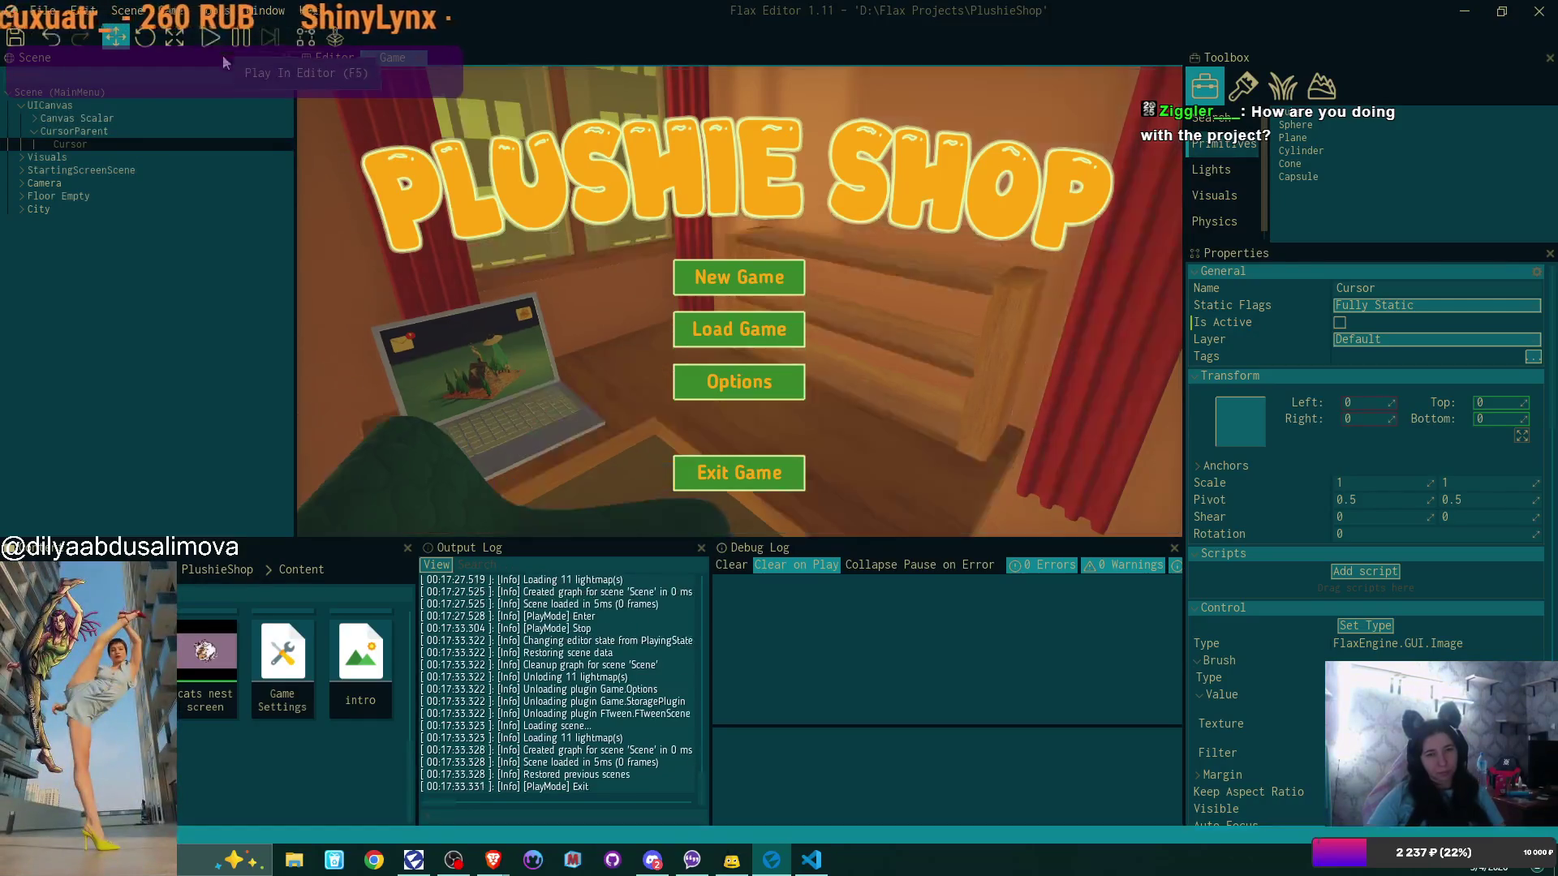
Set the Cursor object under CursorParent active
click(129, 134)
click(130, 146)
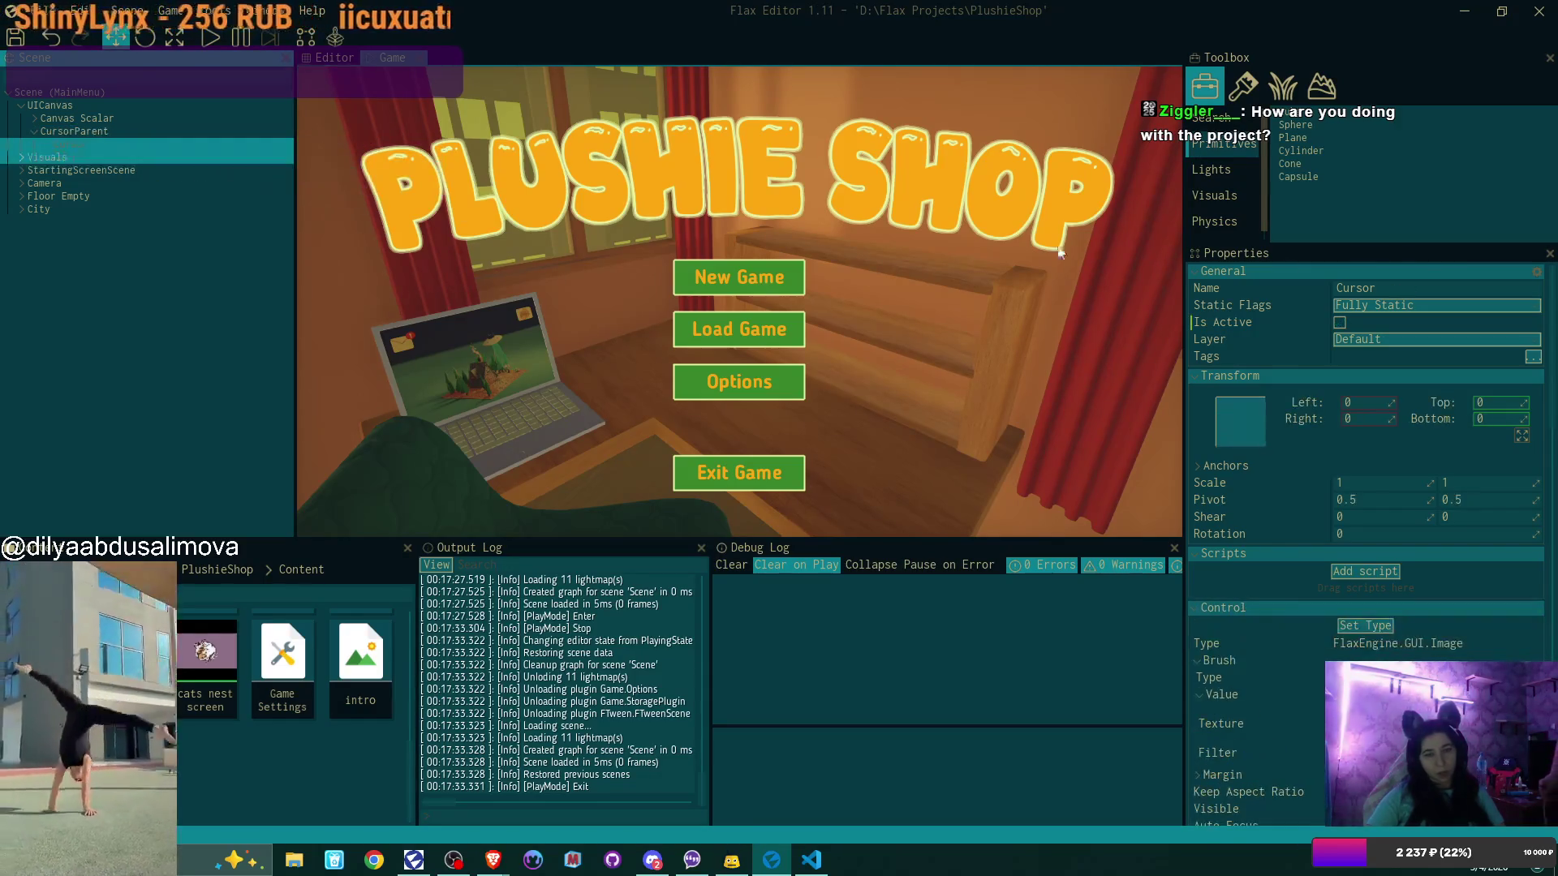
click(1339, 322)
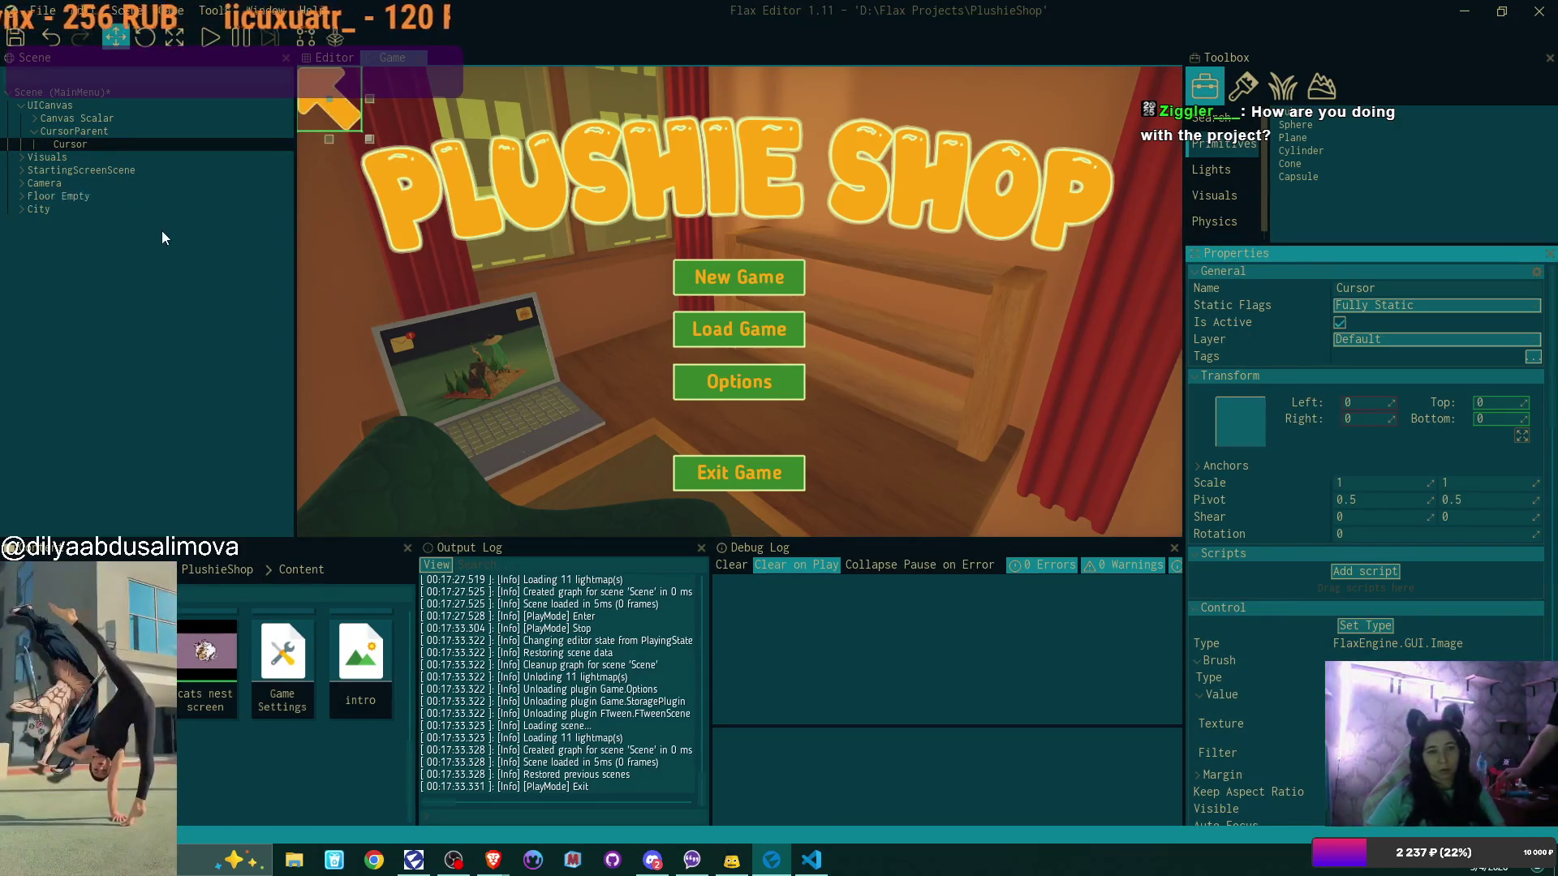
Save the MainMenu scene and playtest from the intro scene, checking the Cursor object
click(16, 38)
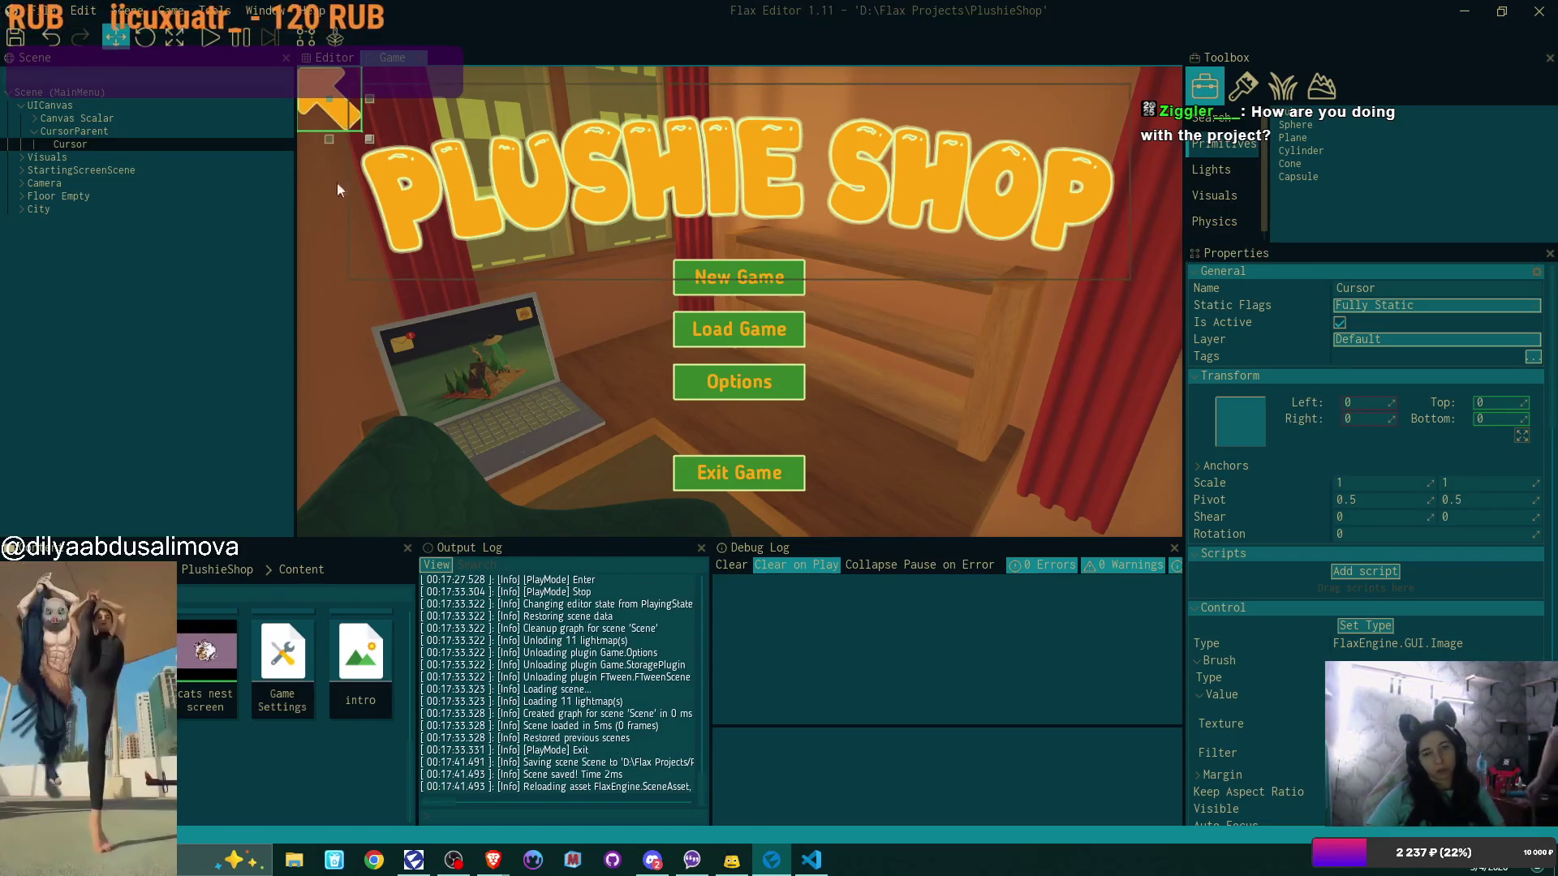
double_click(360, 657)
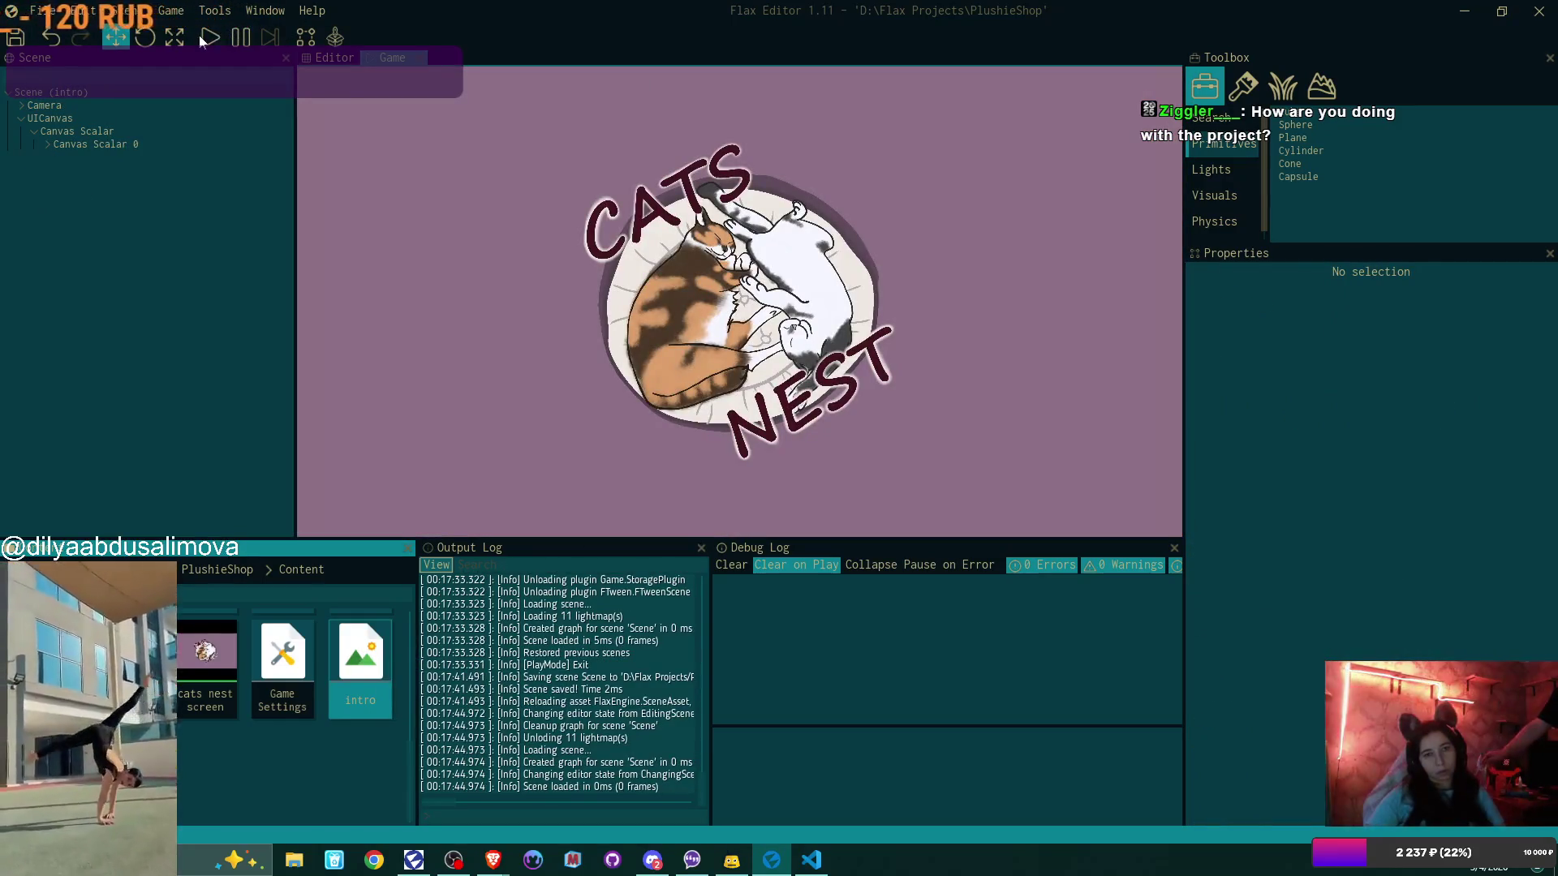
click(208, 38)
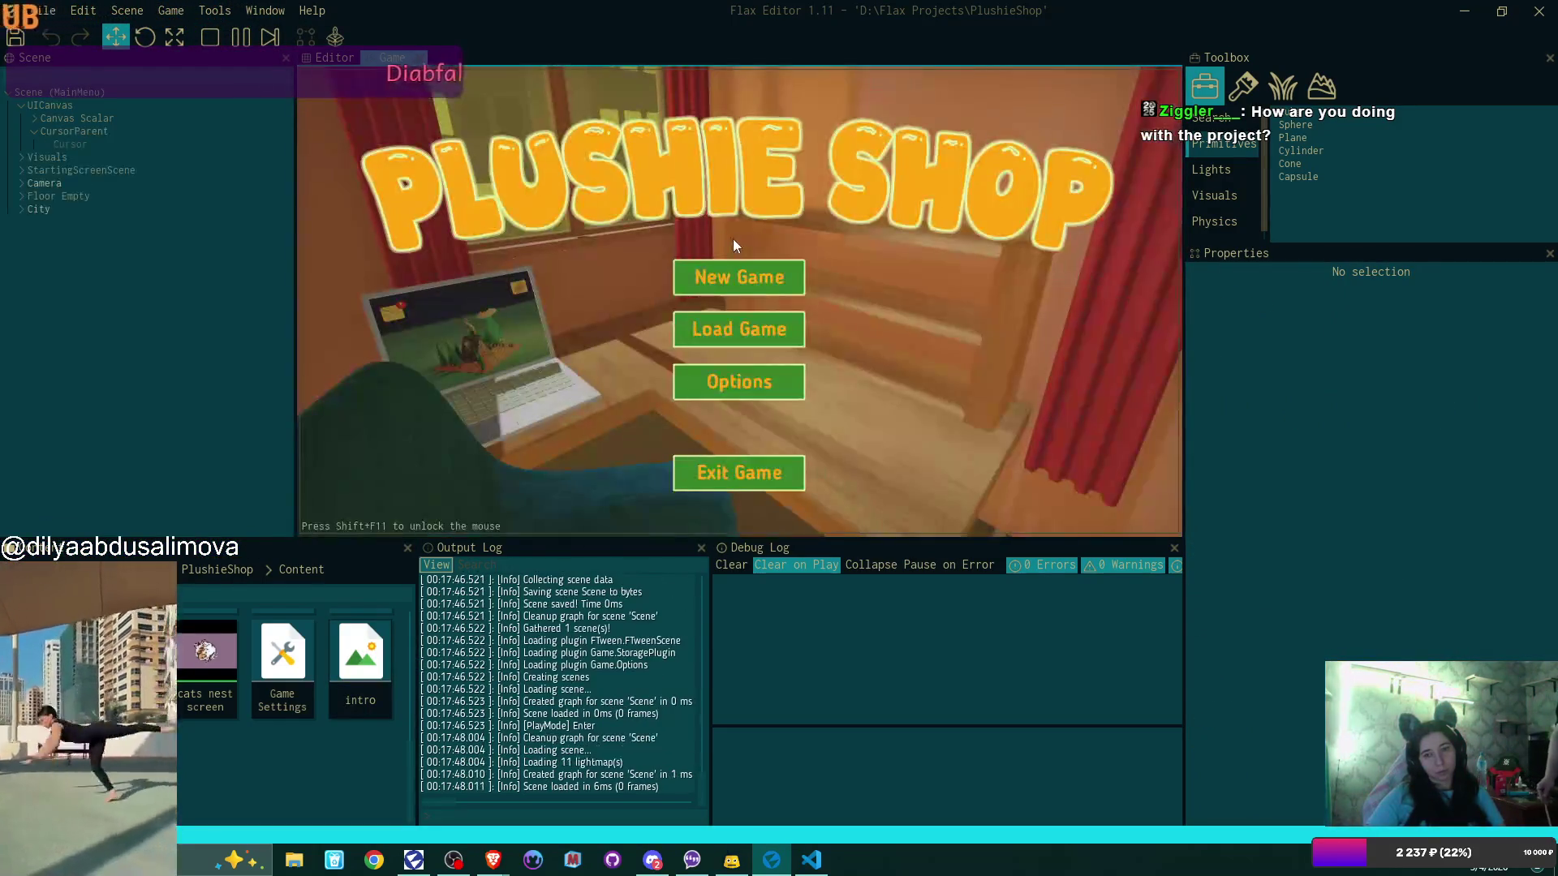
click(102, 148)
click(211, 38)
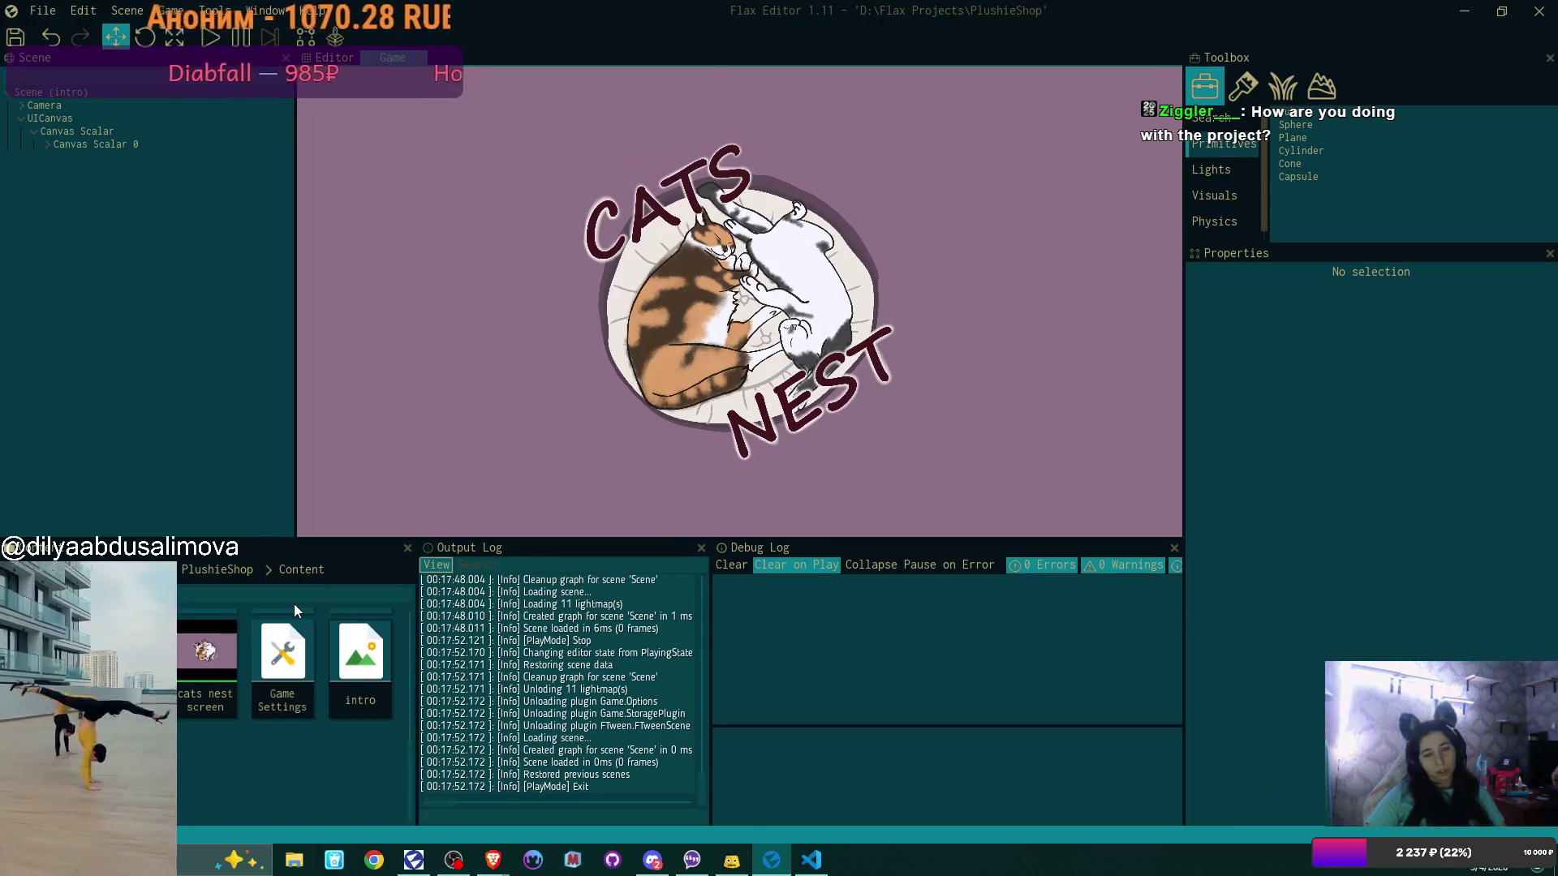
Open CursorParent's GamepadCursor.cs script for editing in Visual Studio Code
click(361, 661)
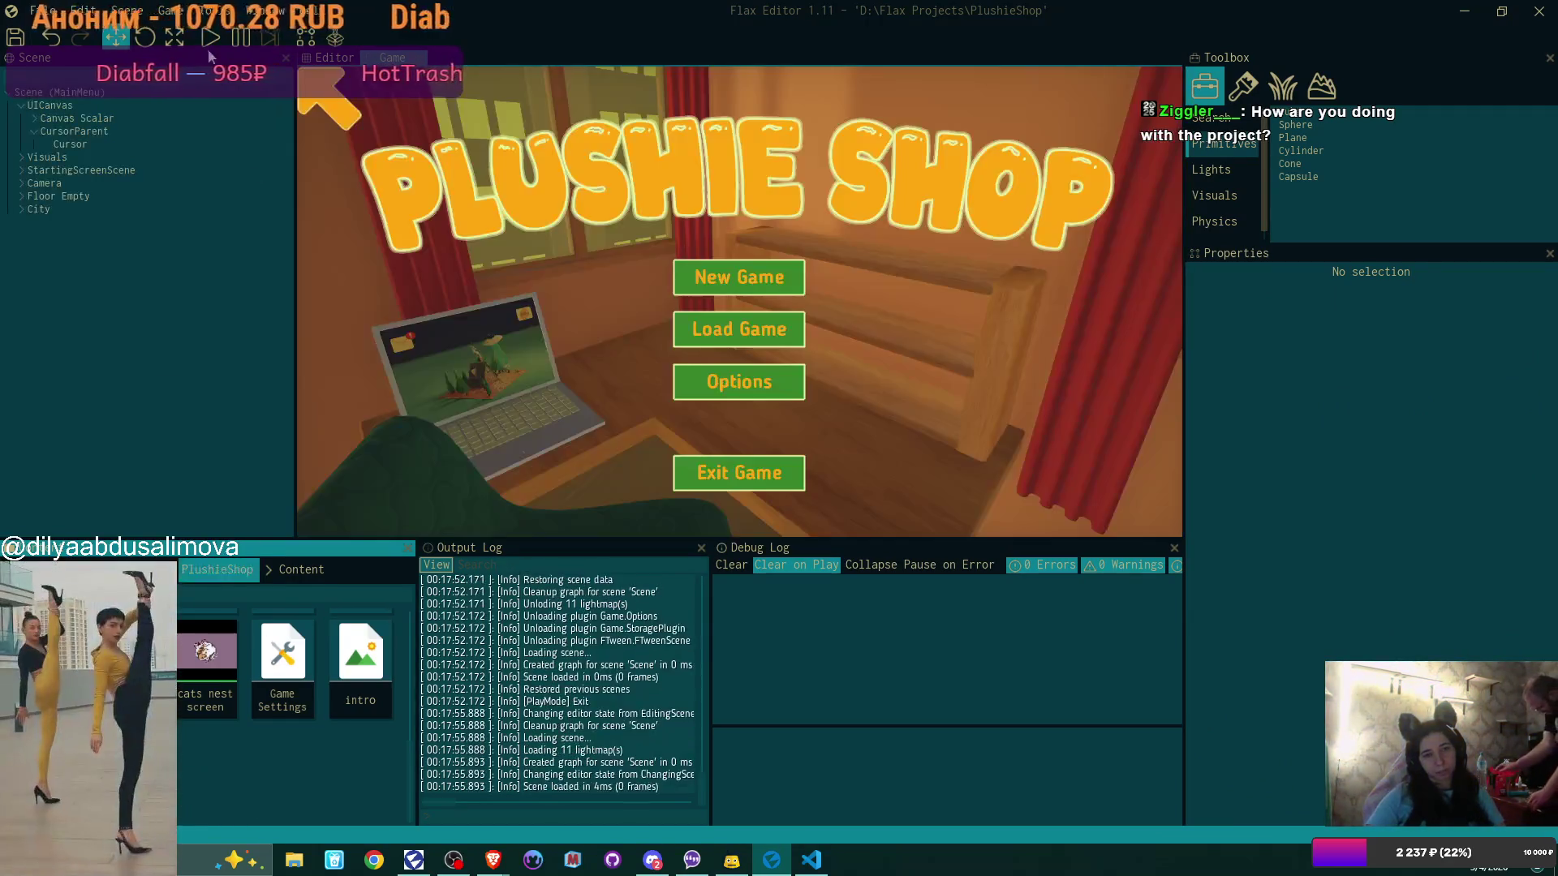
click(126, 129)
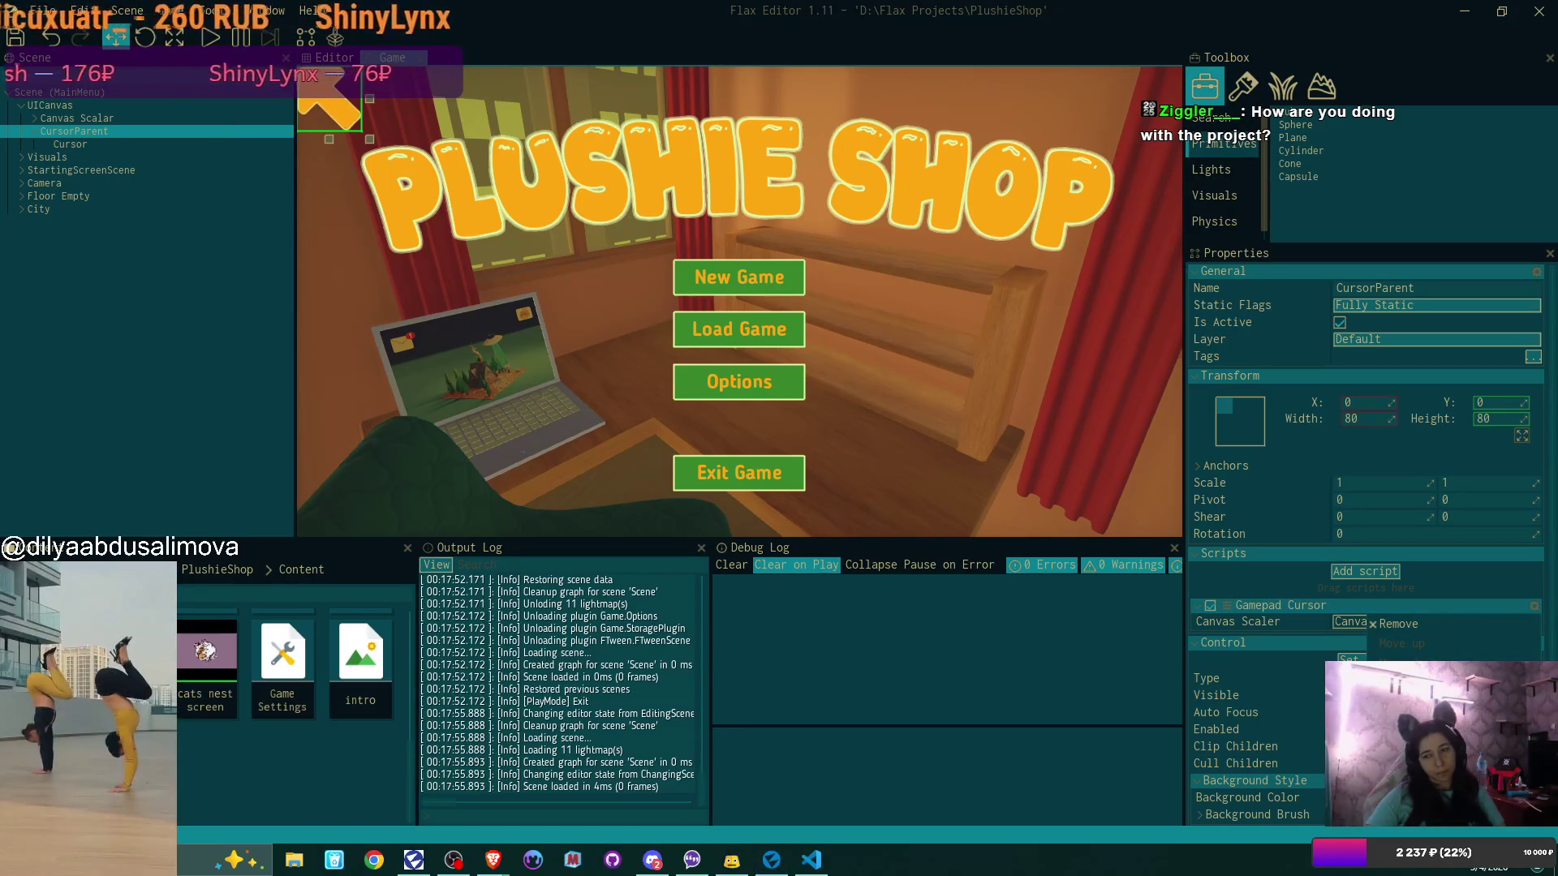
click(1379, 678)
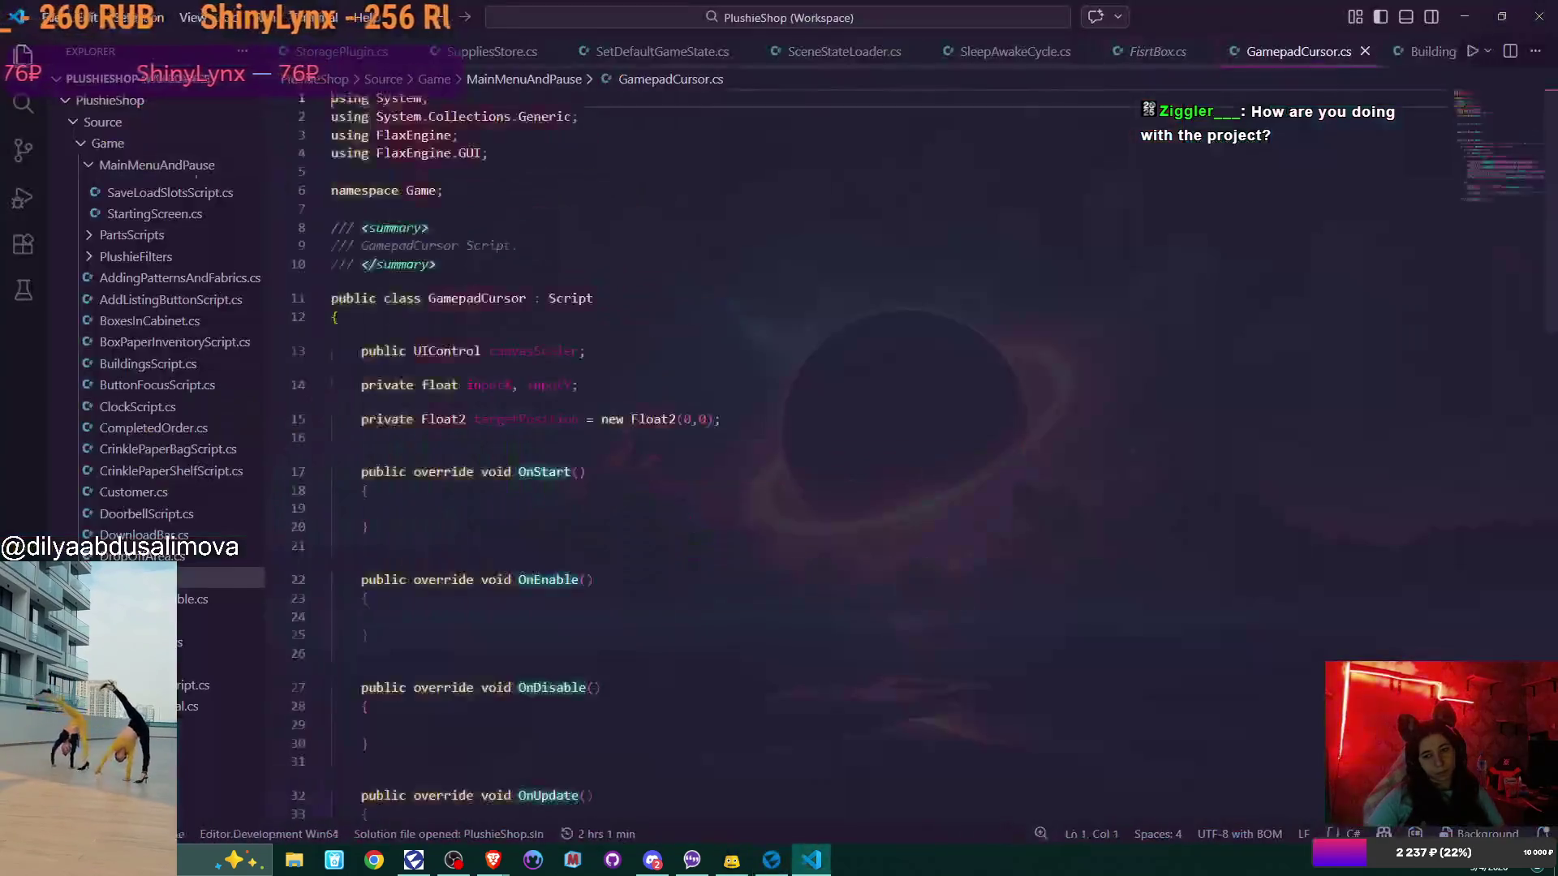
scroll(854, 469, down, 4)
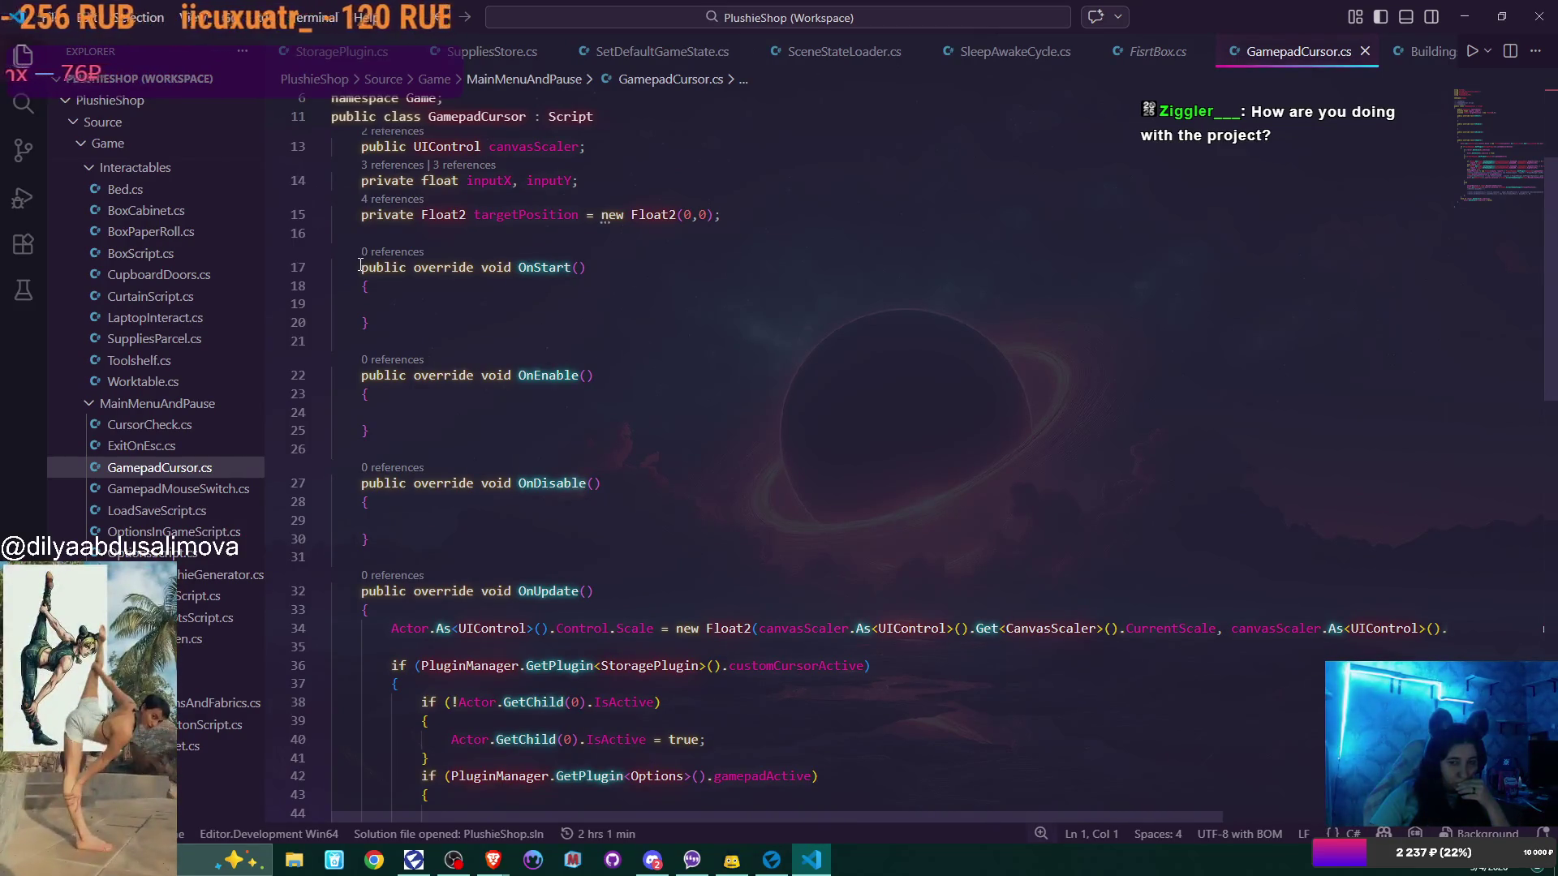
scroll(784, 390, down, 4)
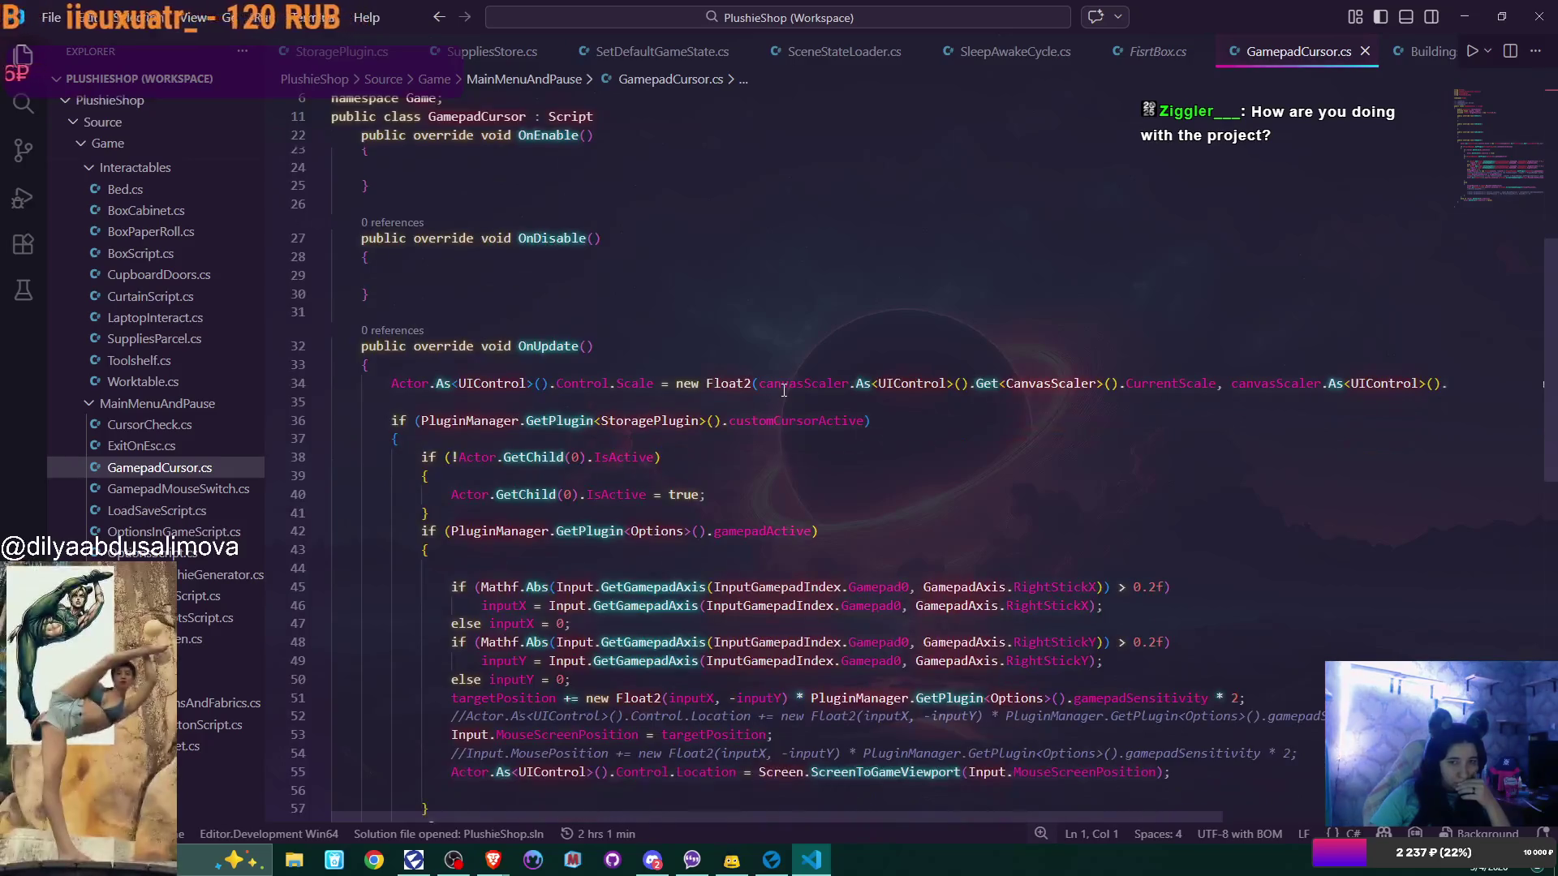
scroll(784, 391, down, 2)
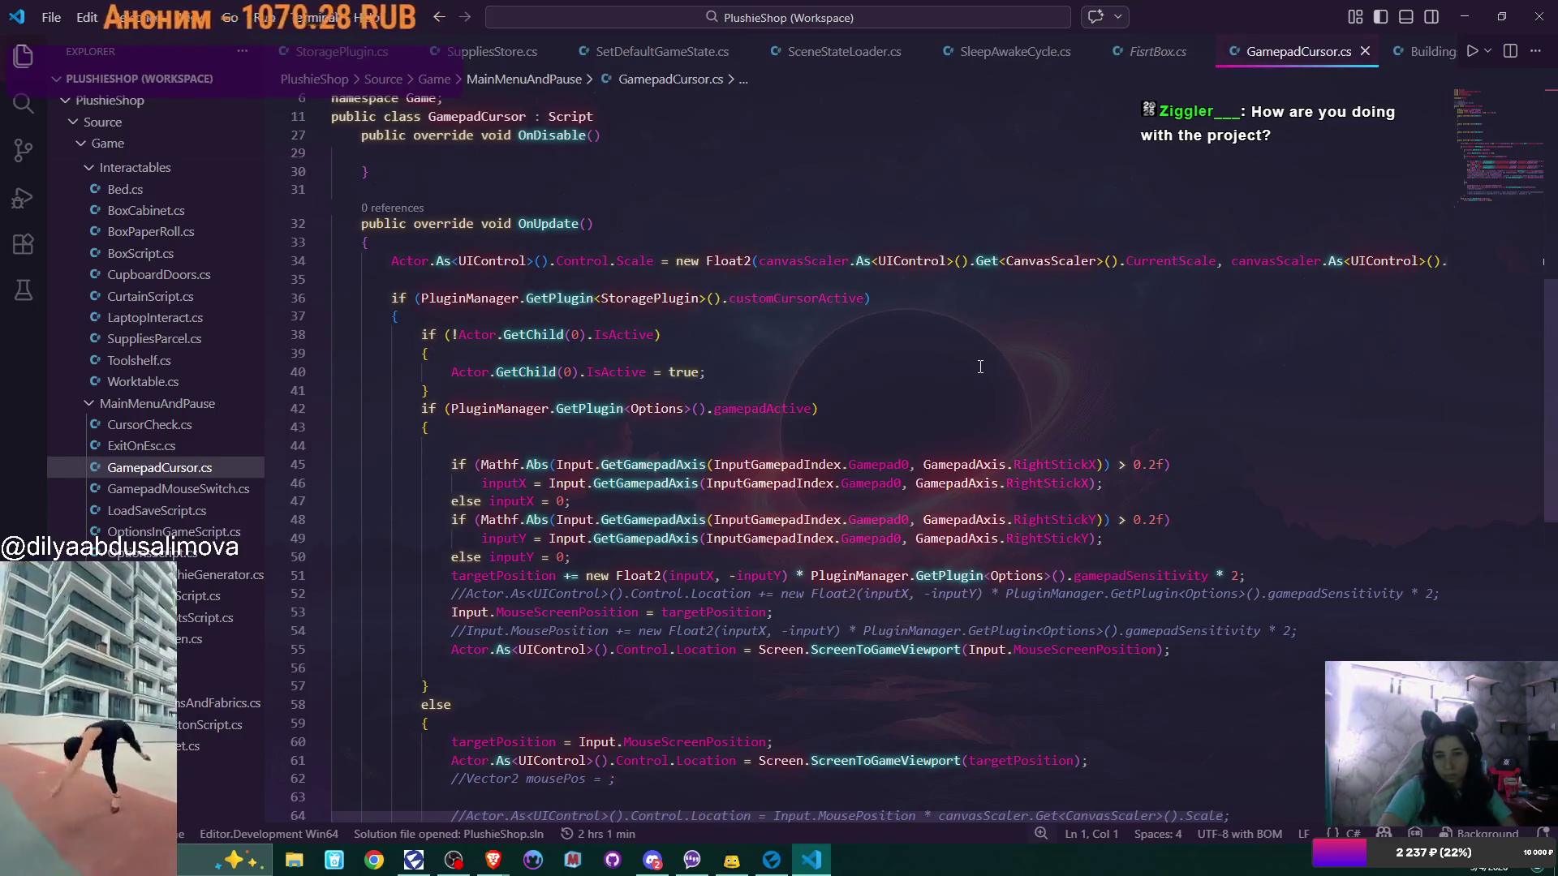
scroll(980, 367, up, 10)
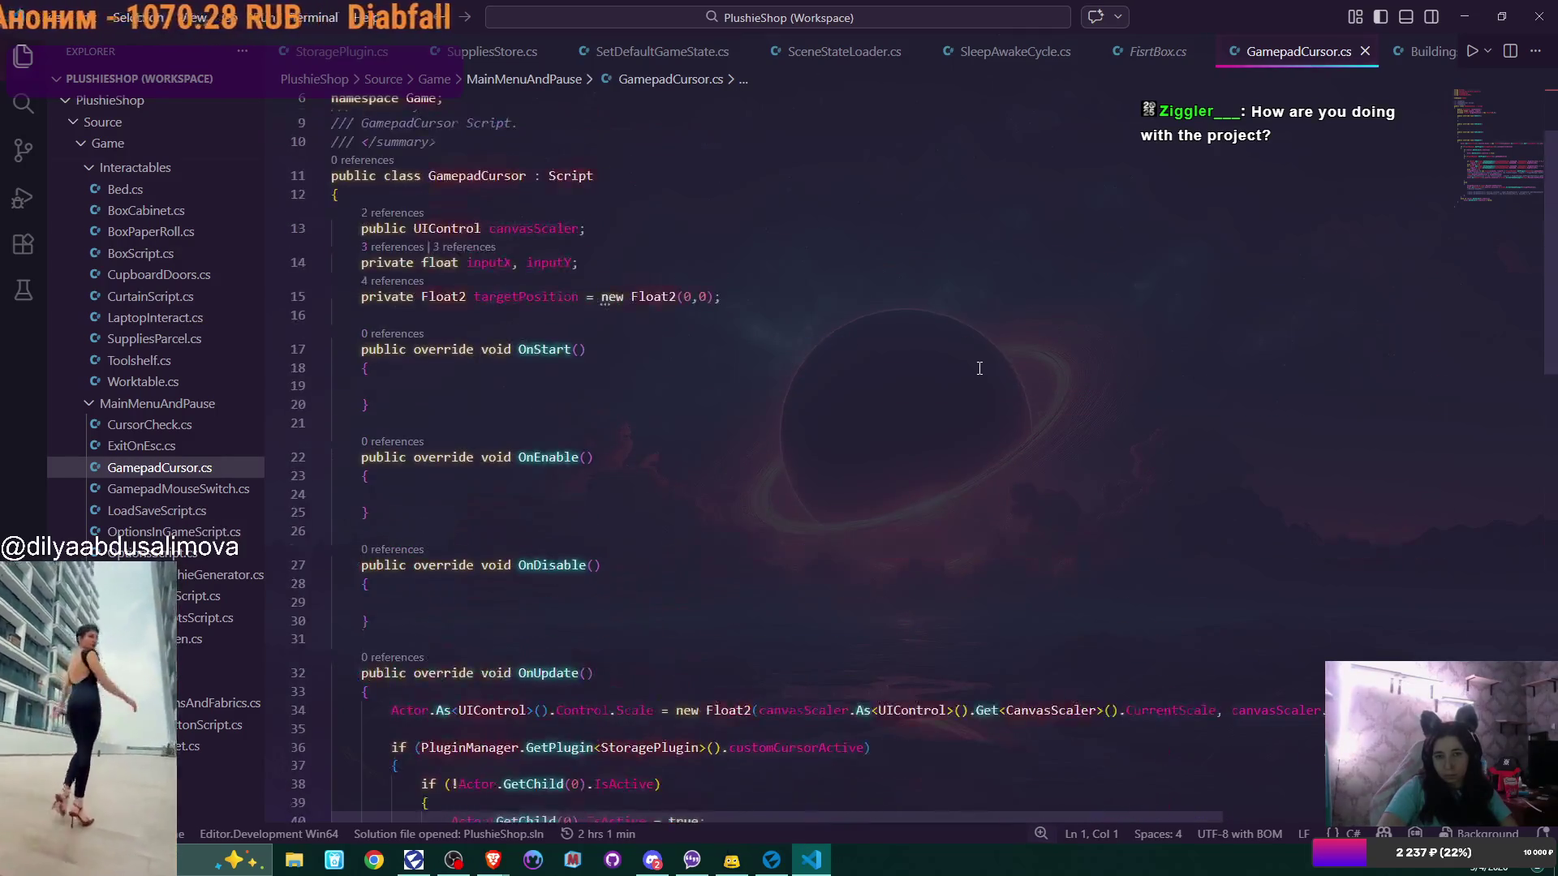
scroll(979, 367, down, 5)
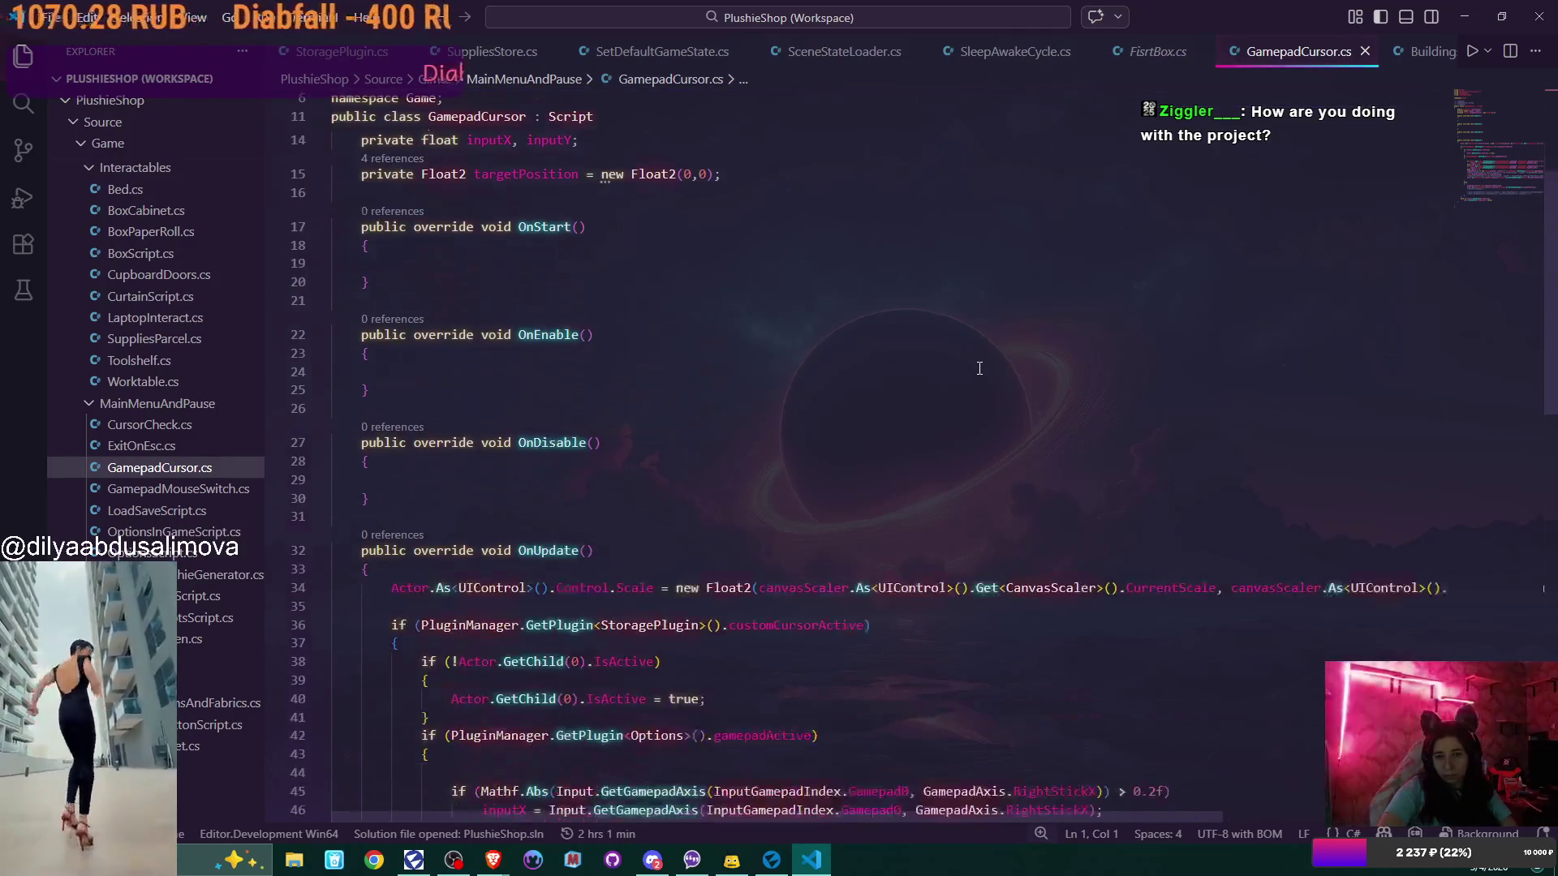
double_click(784, 625)
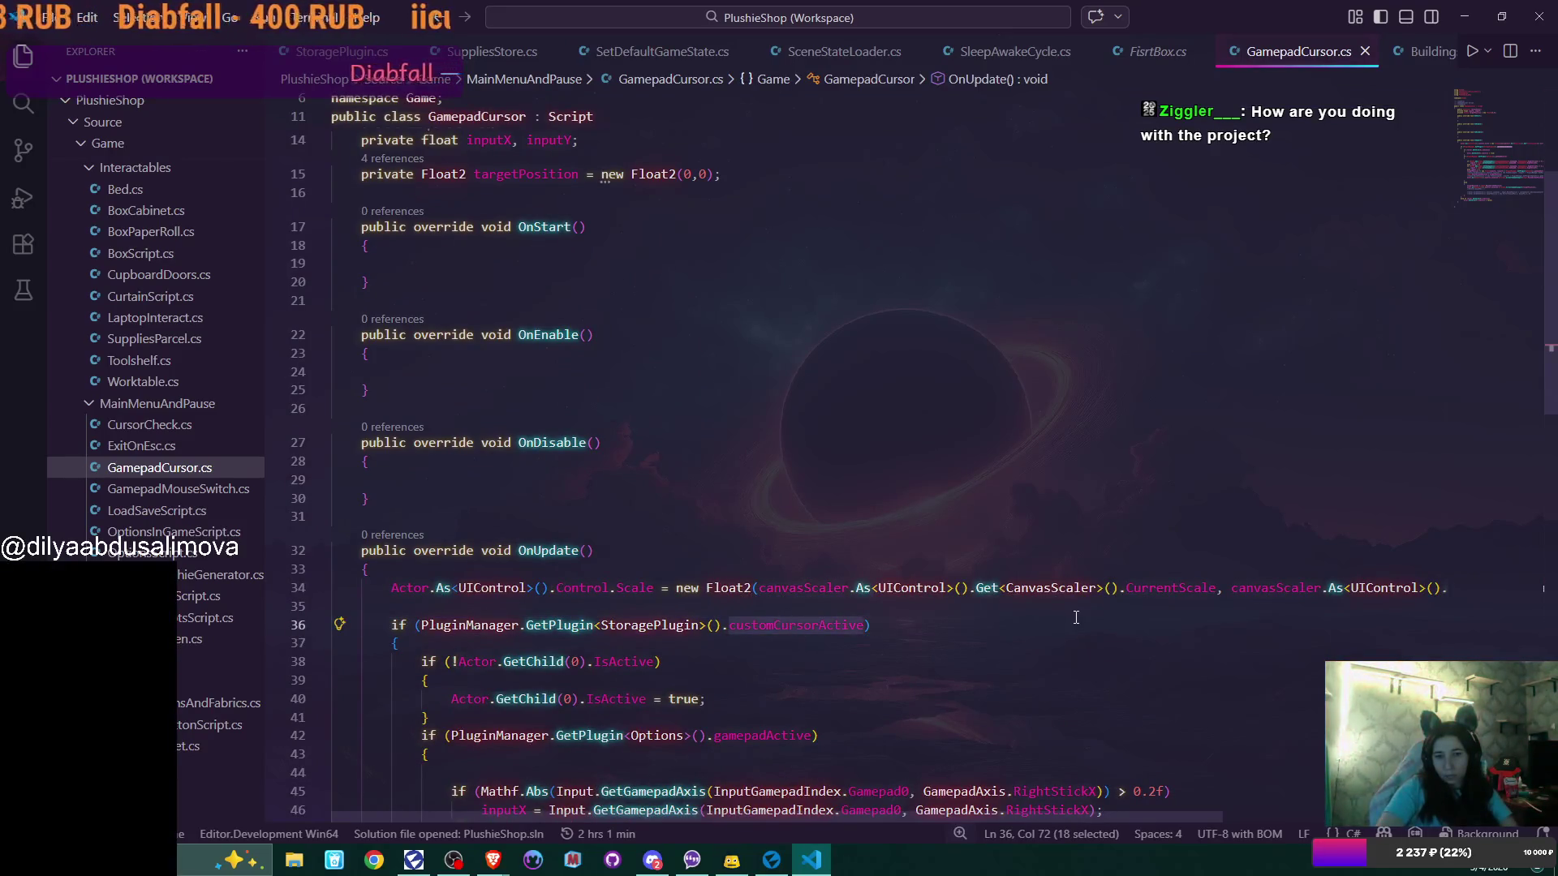
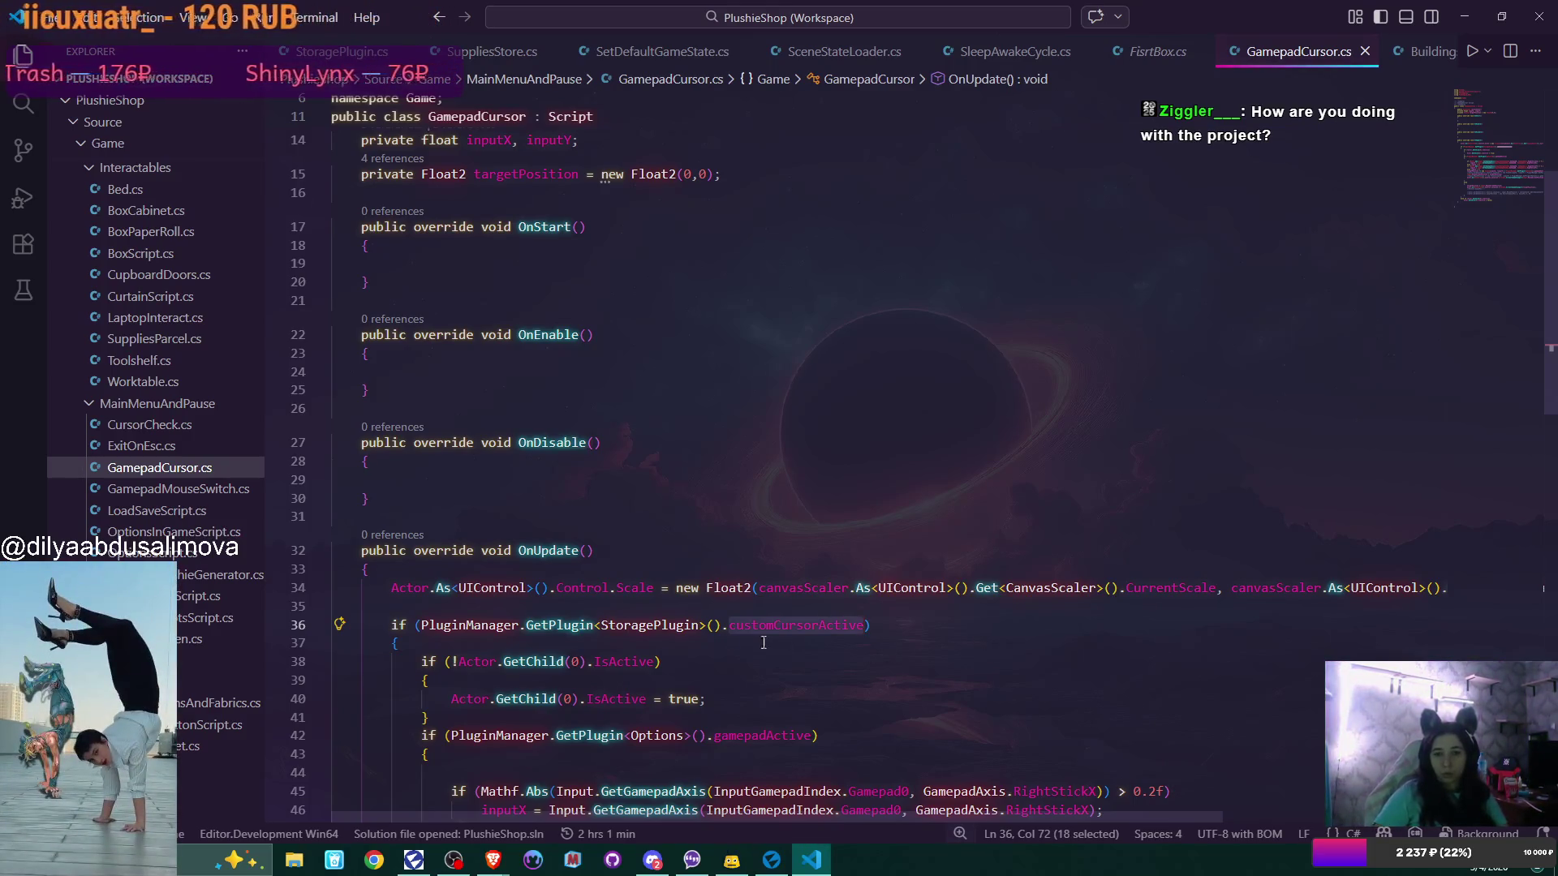
Select the customCursorActive plugin expression in the current script and scroll through the code
click(422, 624)
drag(539, 633, 832, 625)
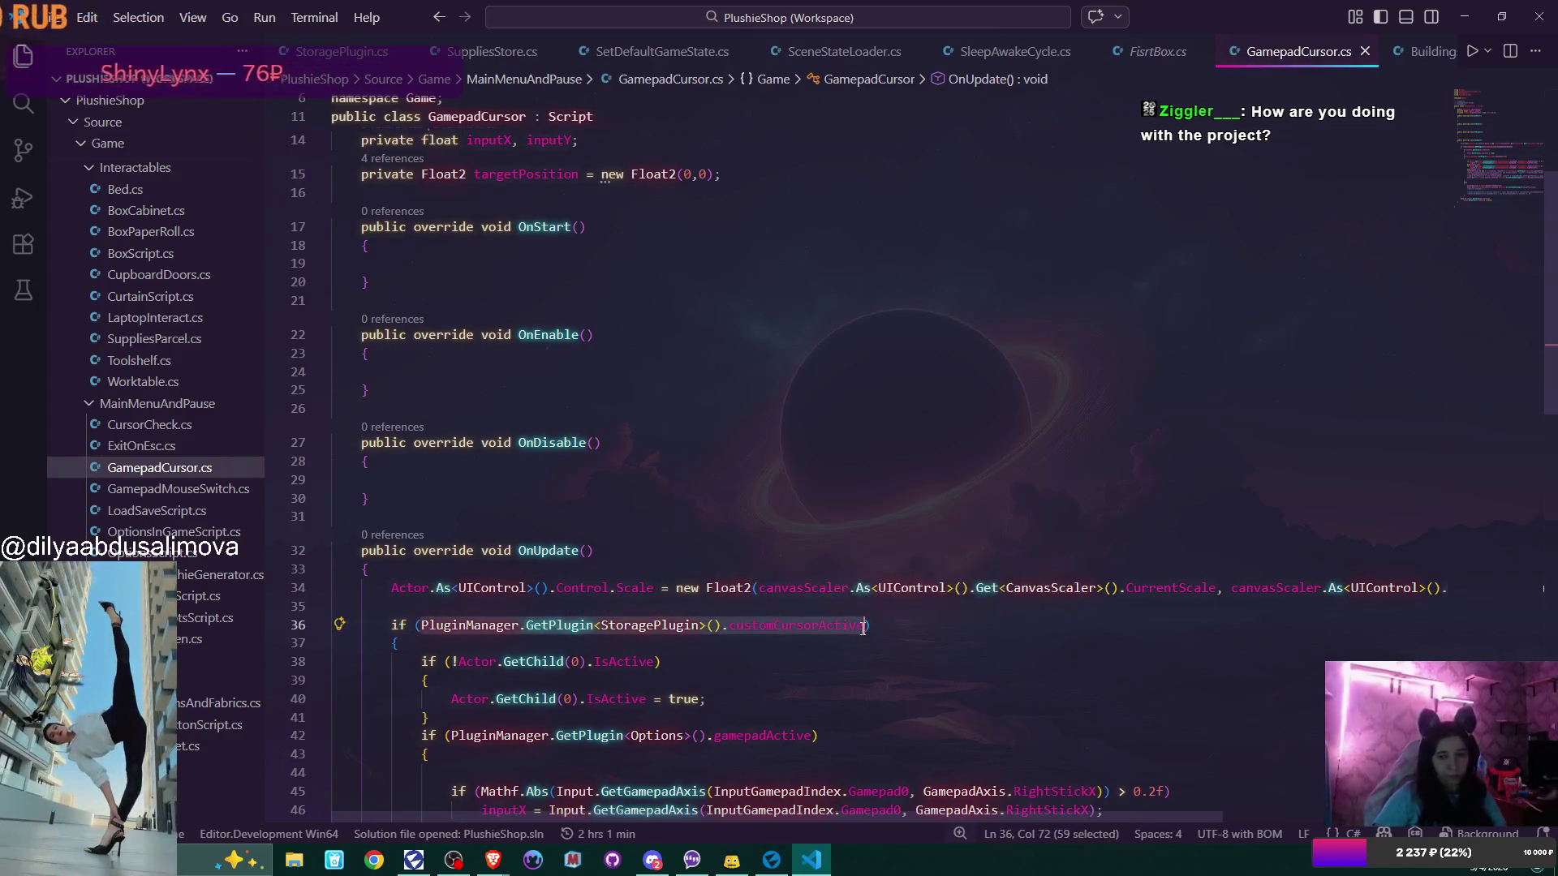
scroll(872, 633, down, 4)
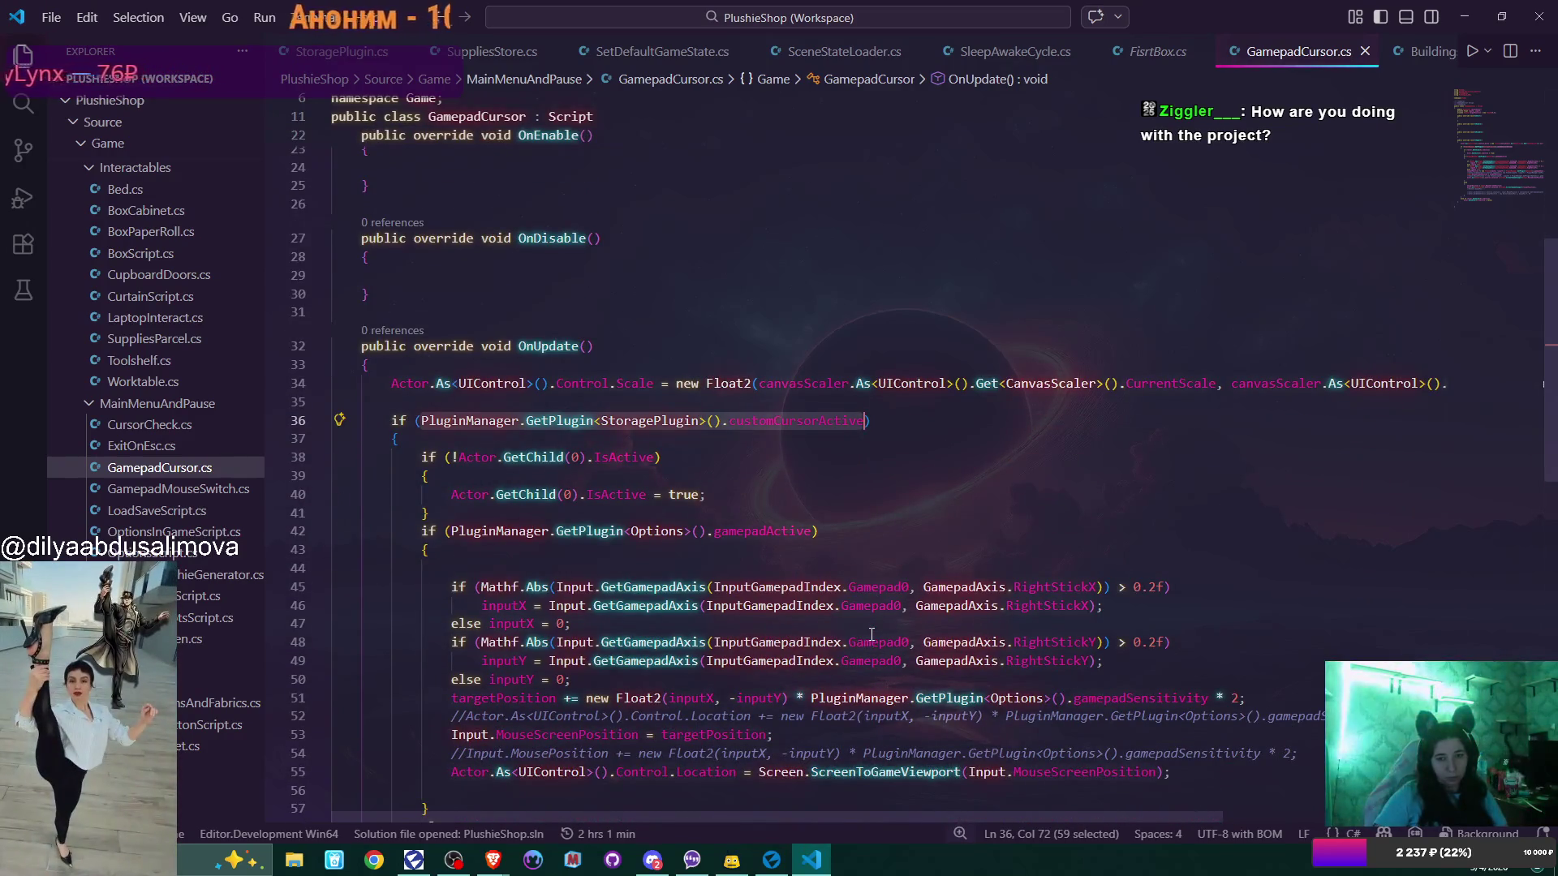
scroll(871, 632, up, 7)
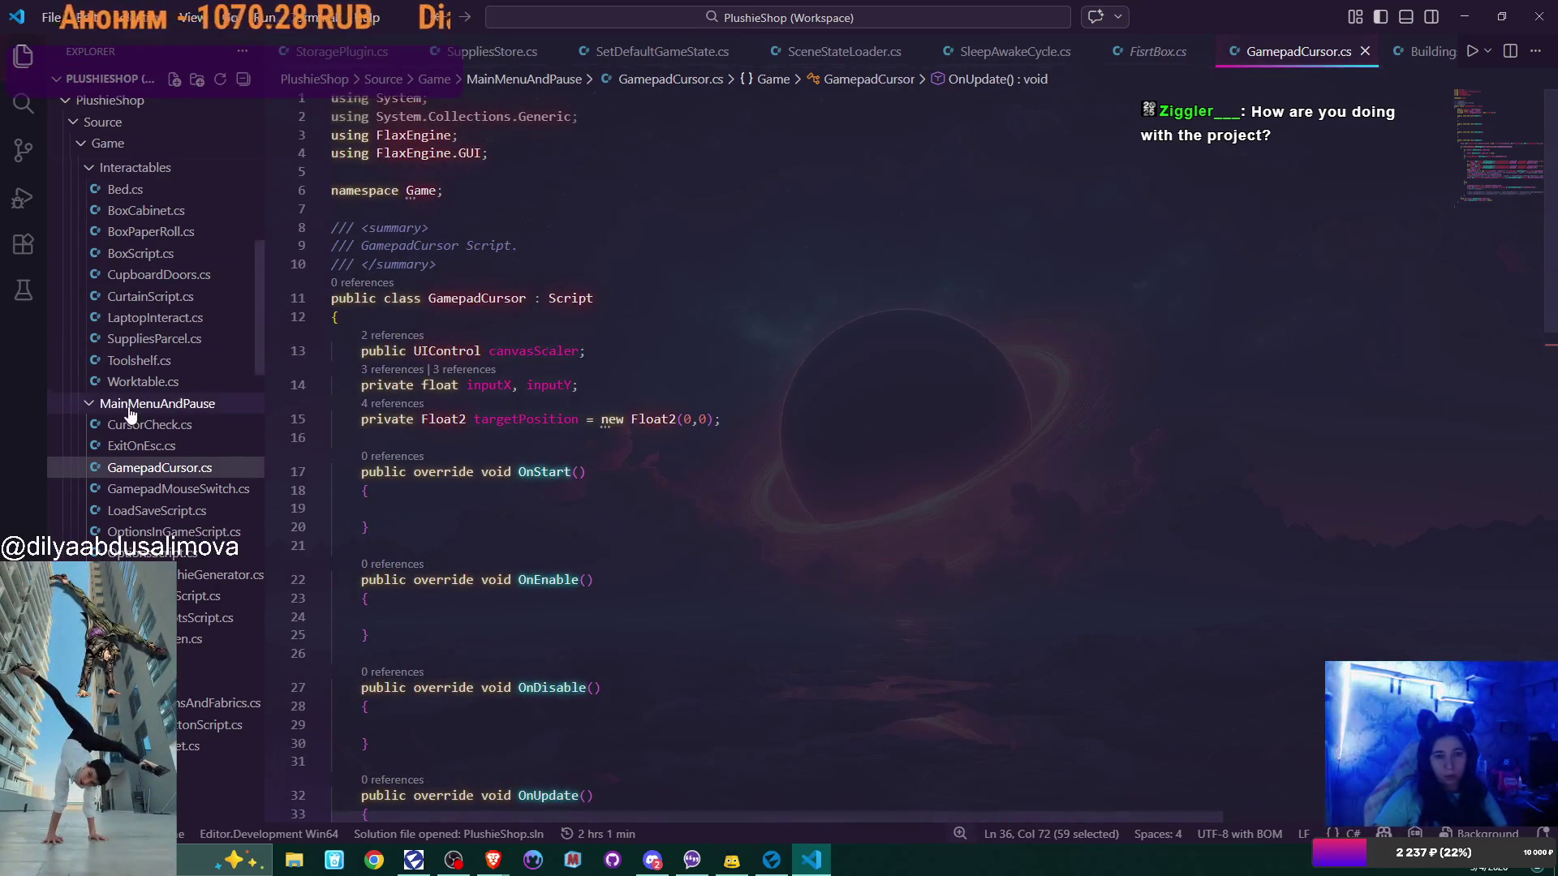
scroll(138, 409, down, 3)
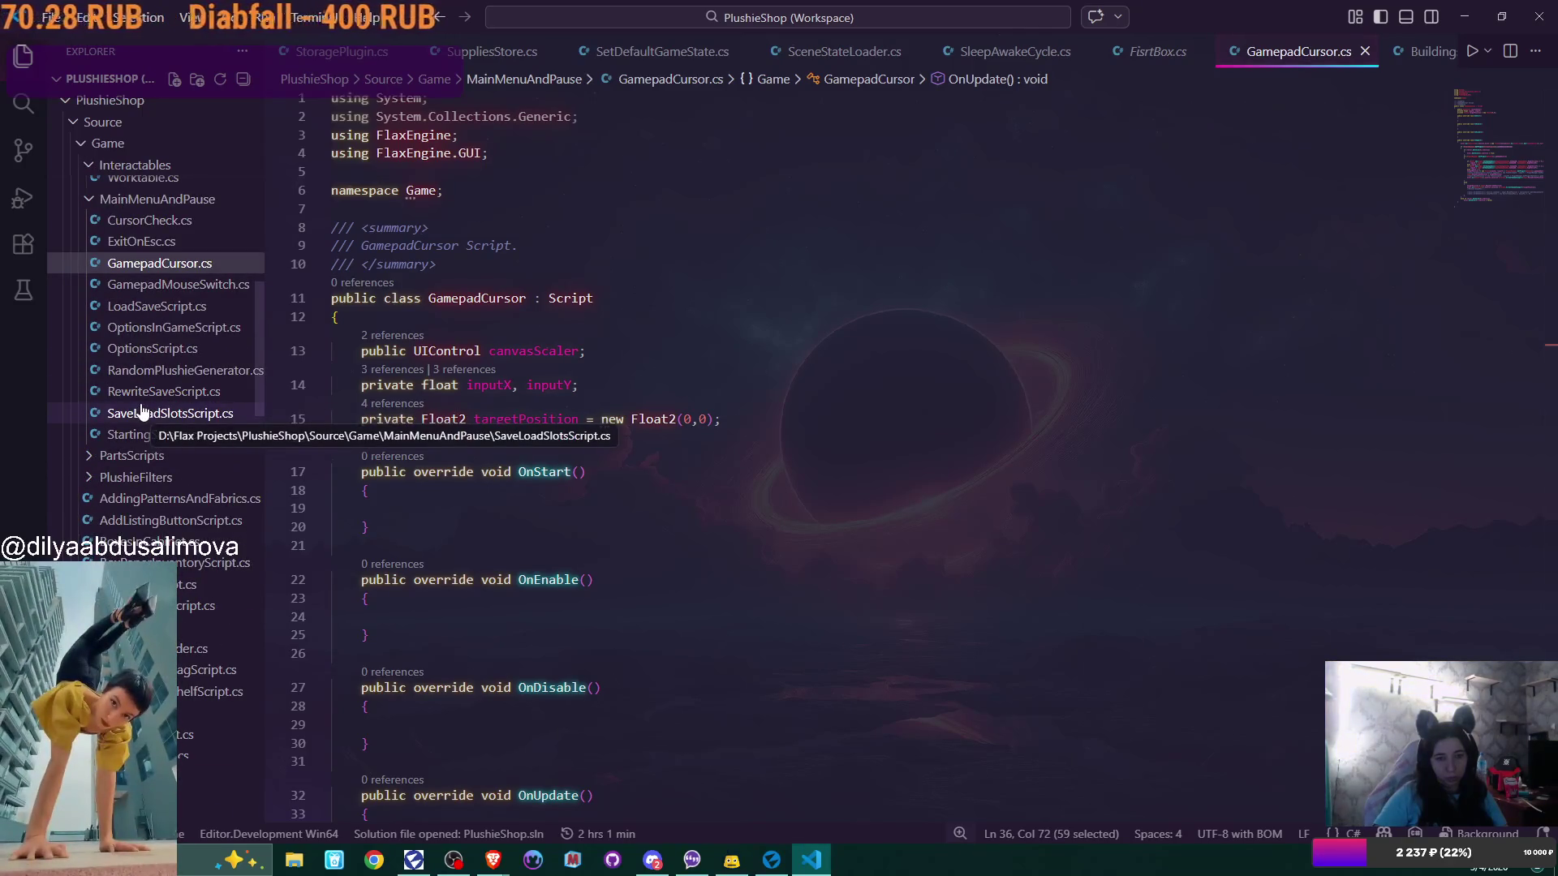
scroll(140, 411, down, 6)
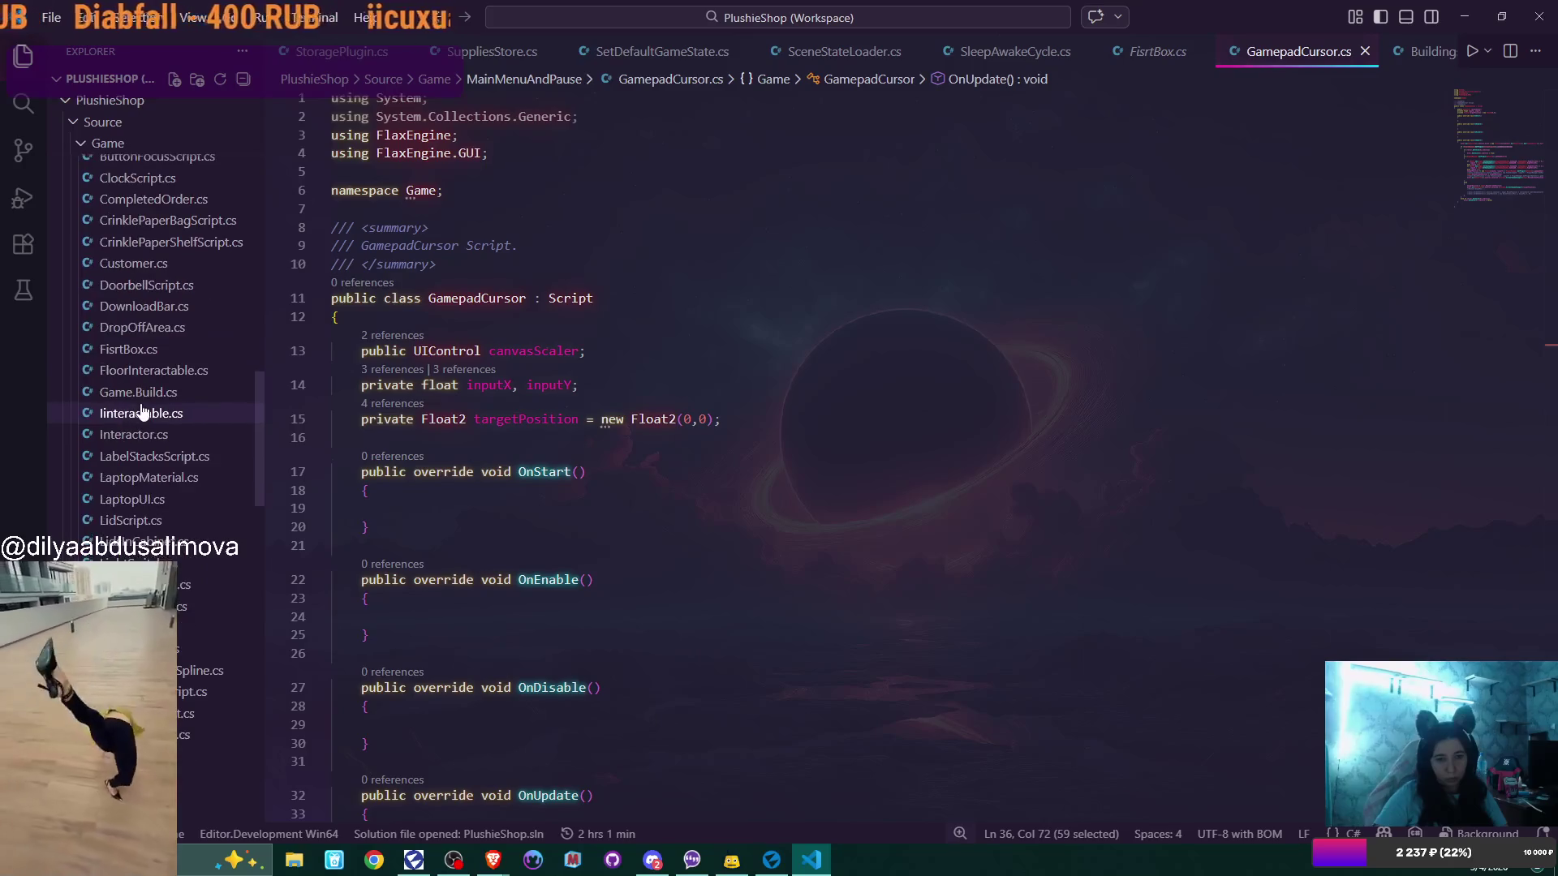
scroll(140, 411, down, 1)
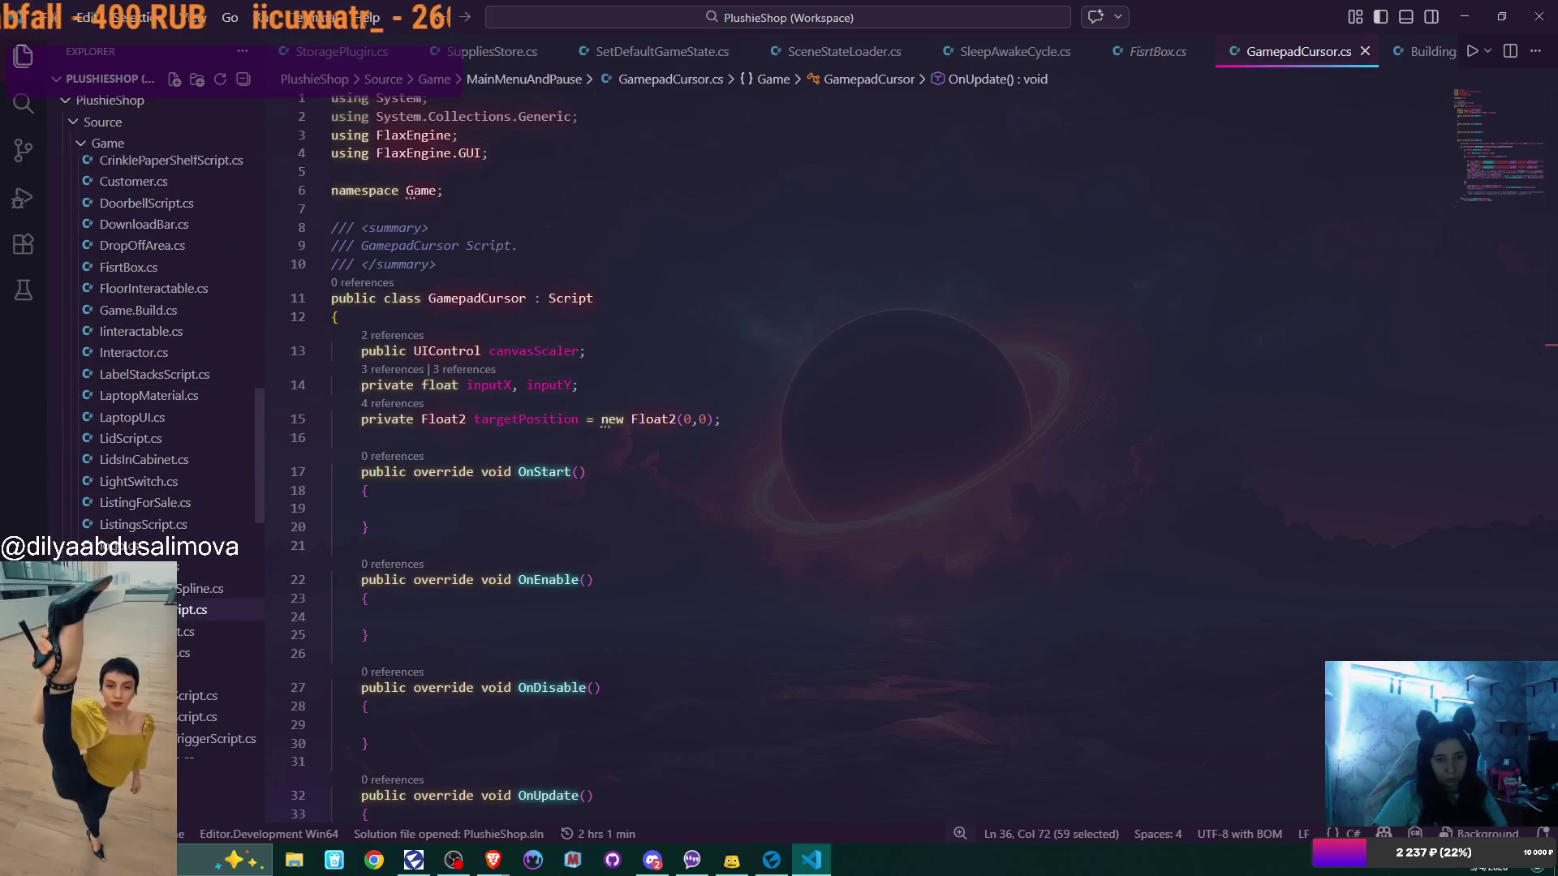
scroll(155, 324, up, 5)
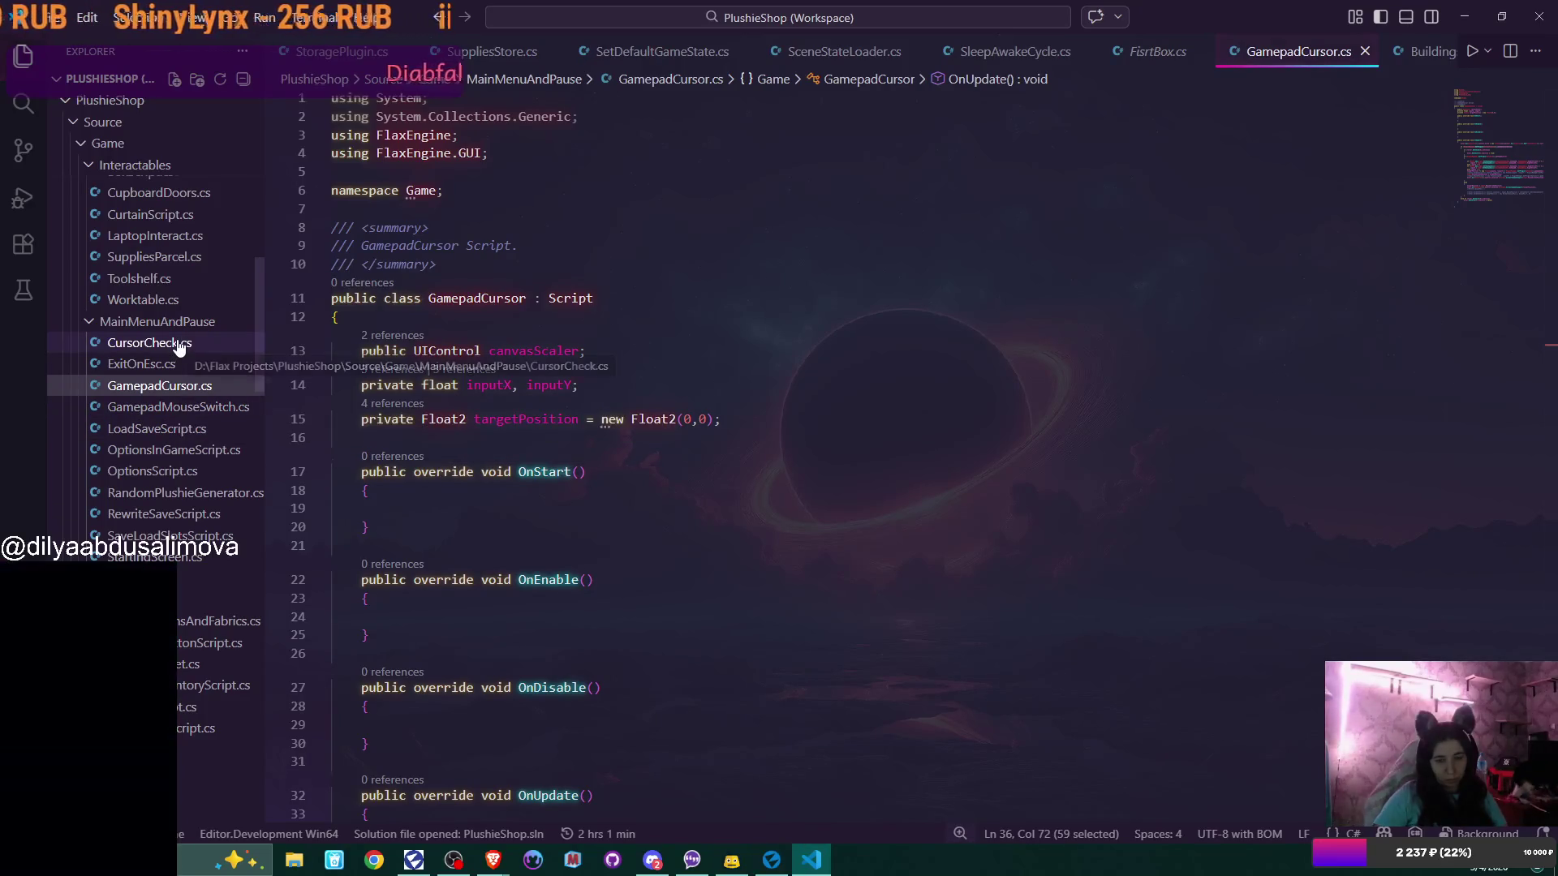
Look through the RewriteSaveScript, RandomPlushieGenerator, OptionsScript and LoadSaveScript files
click(179, 516)
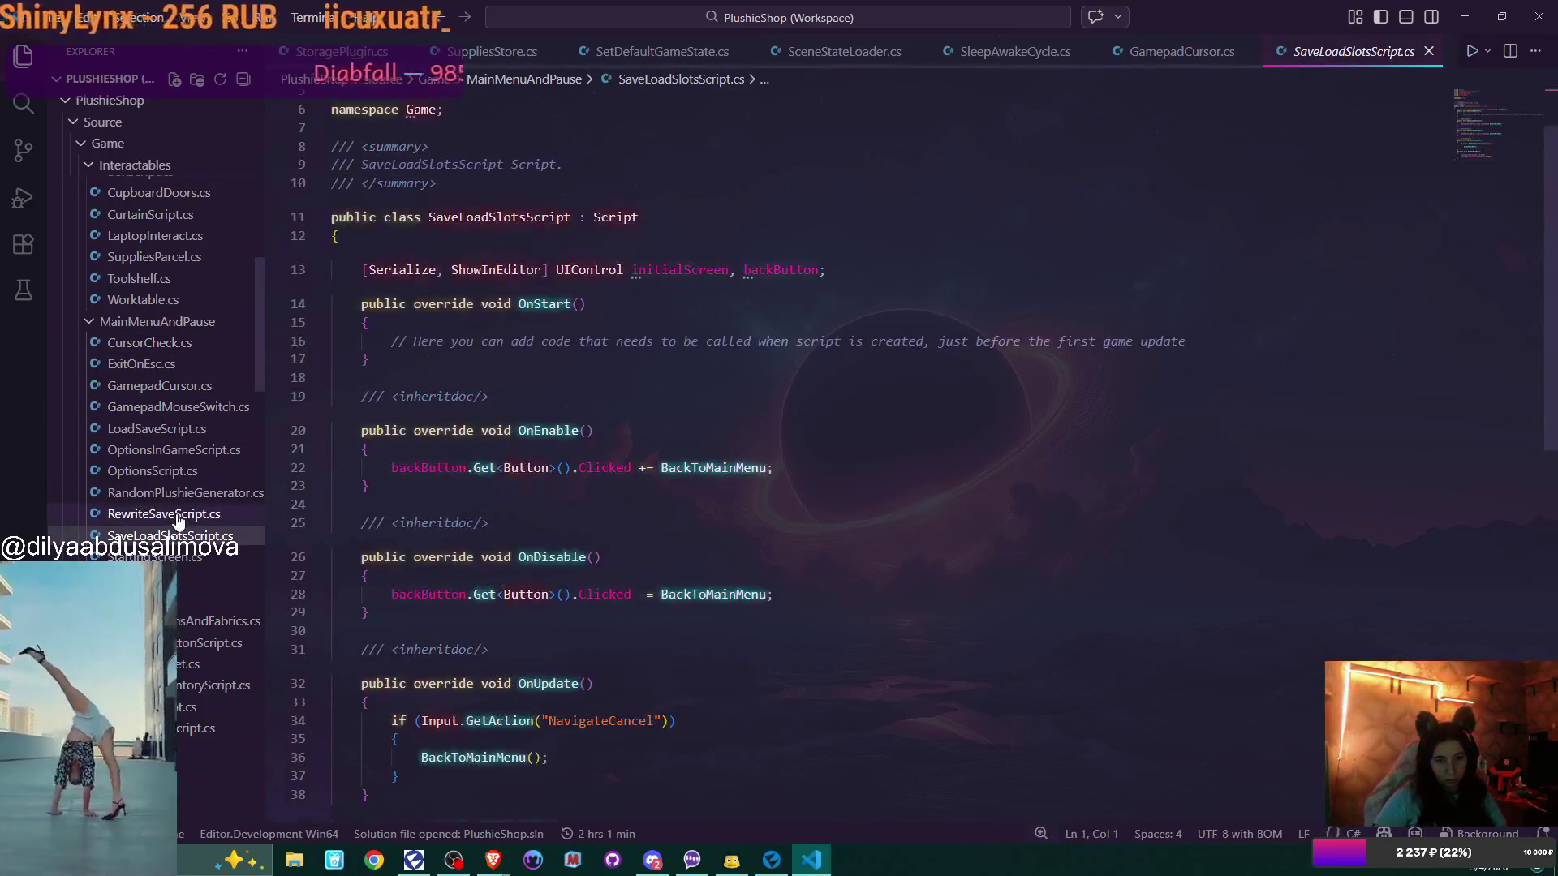
click(178, 495)
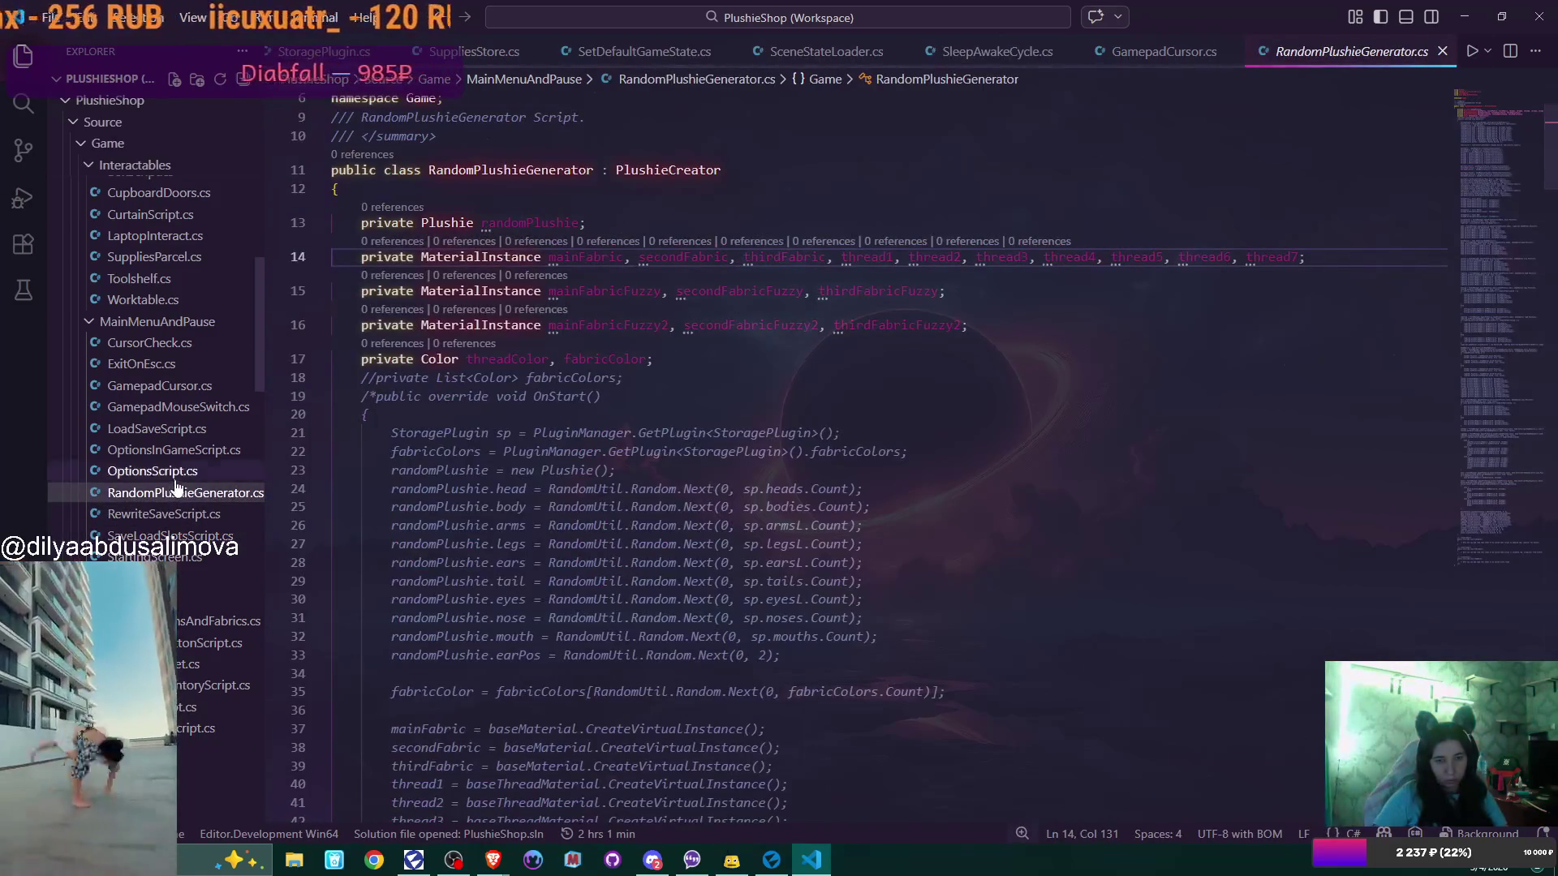
click(172, 472)
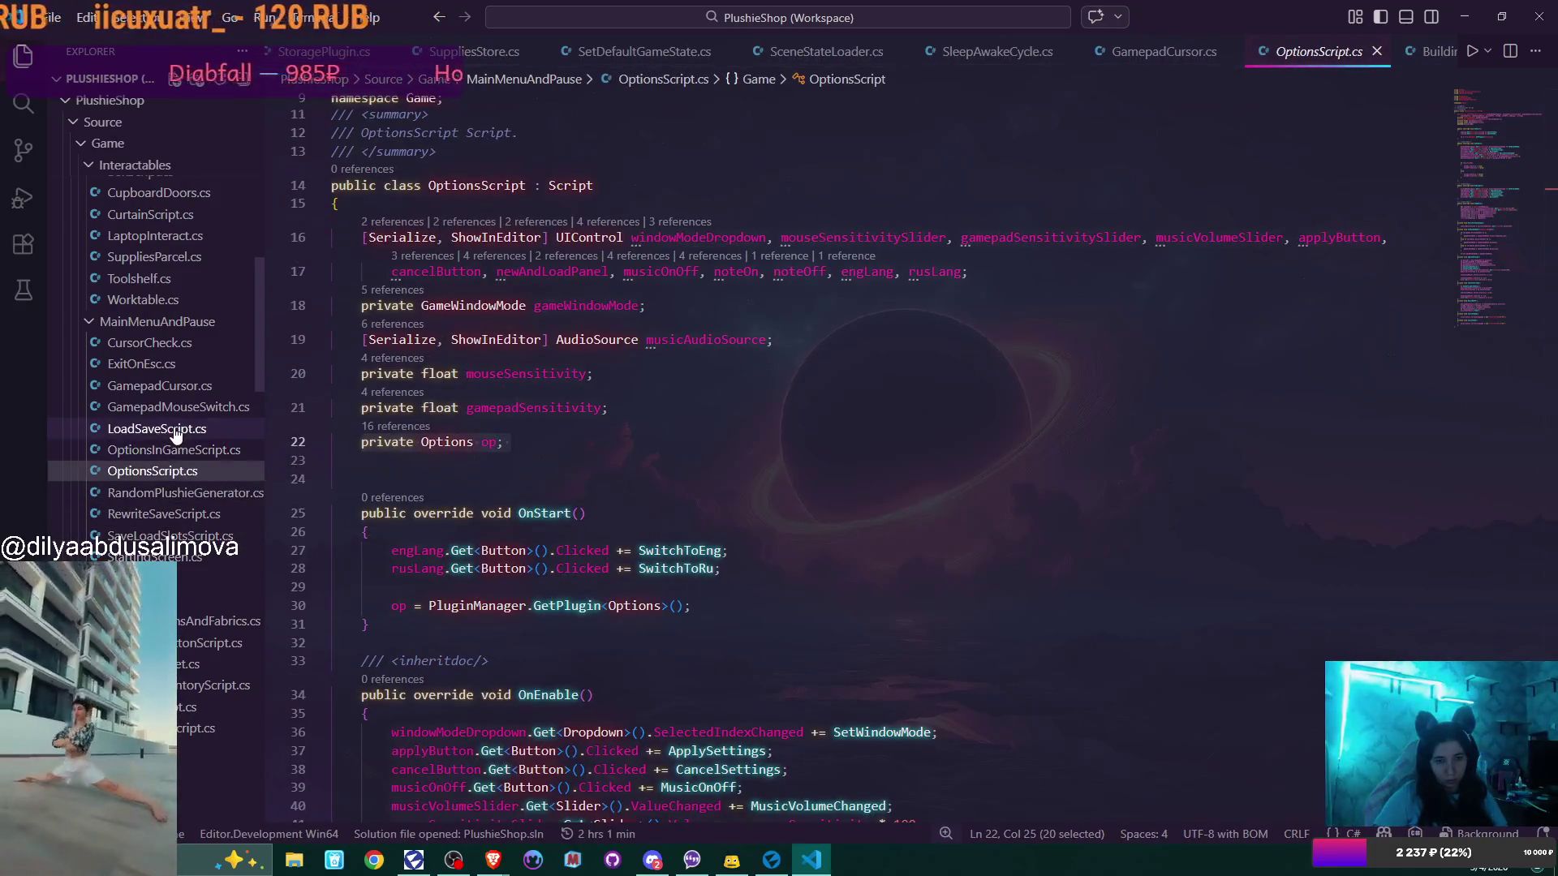
click(175, 430)
scroll(843, 451, up, 15)
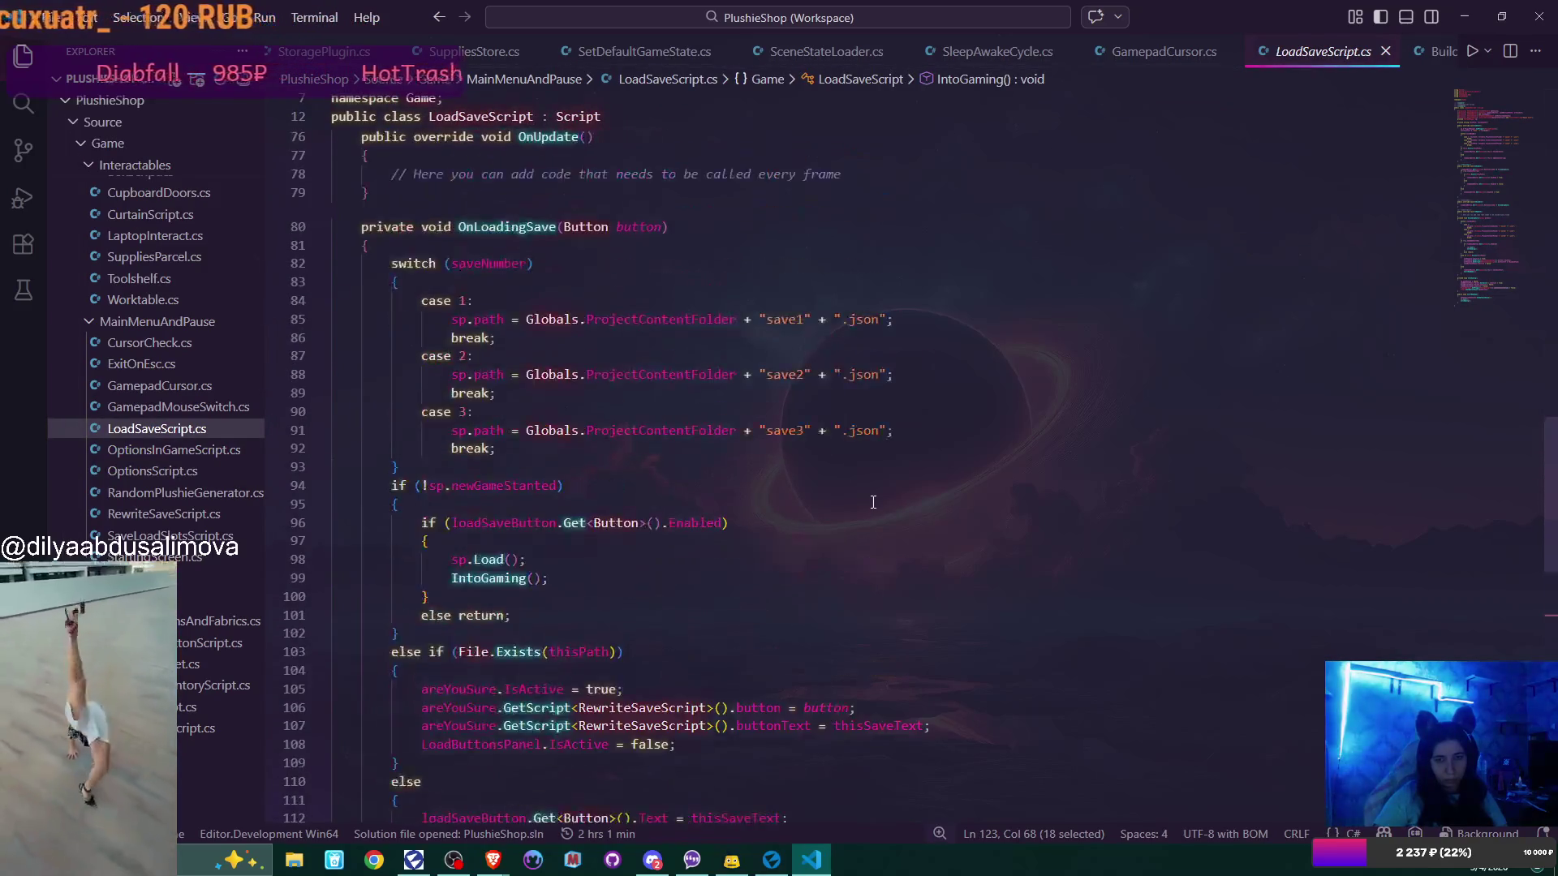
scroll(873, 502, up, 12)
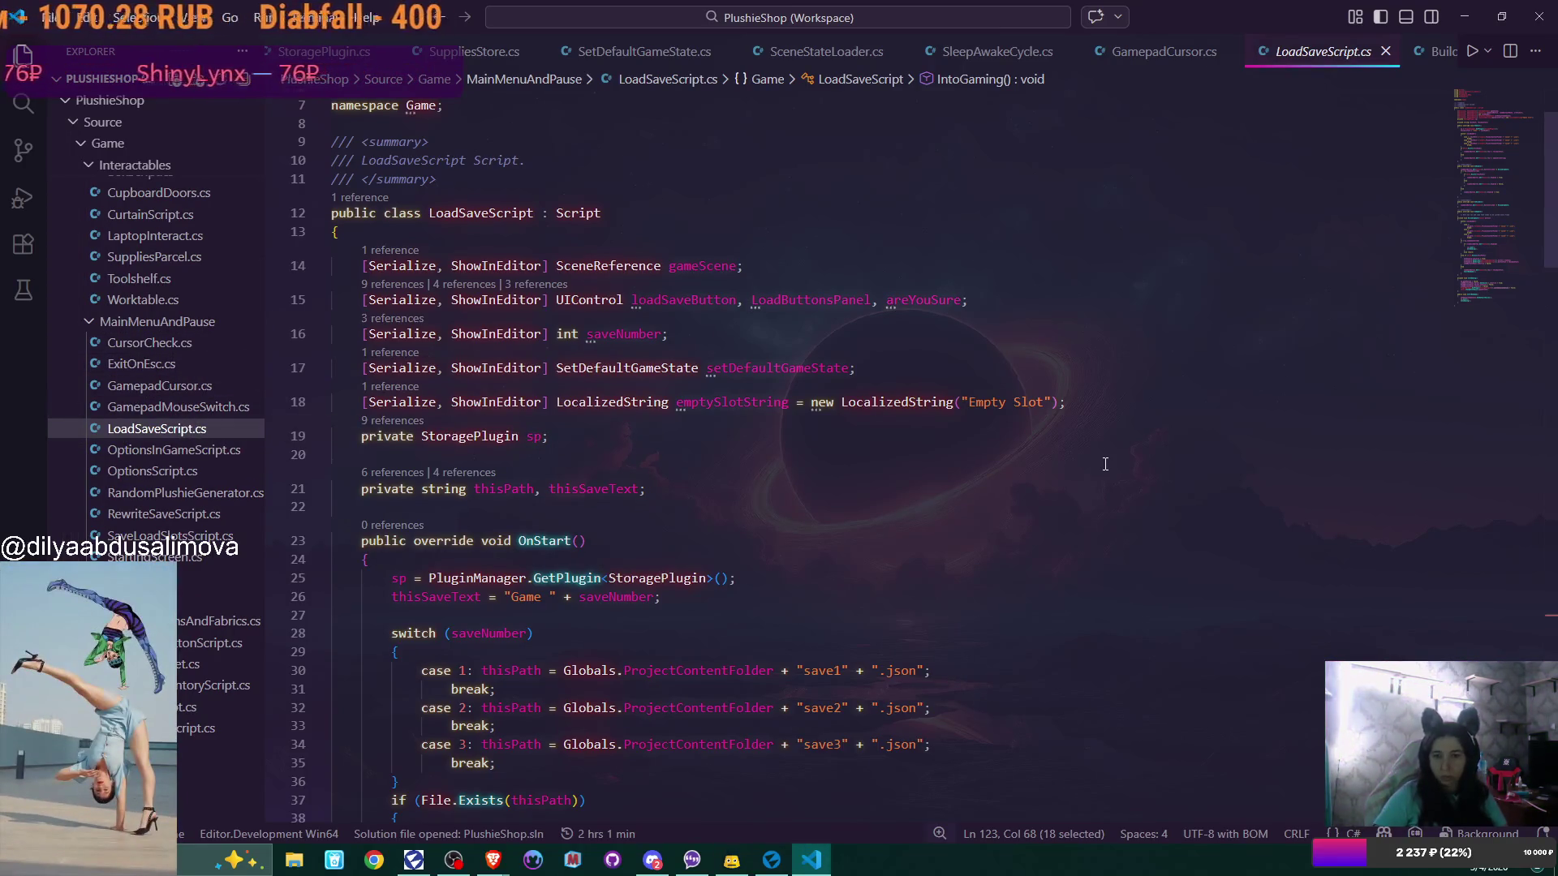
scroll(1105, 463, down, 6)
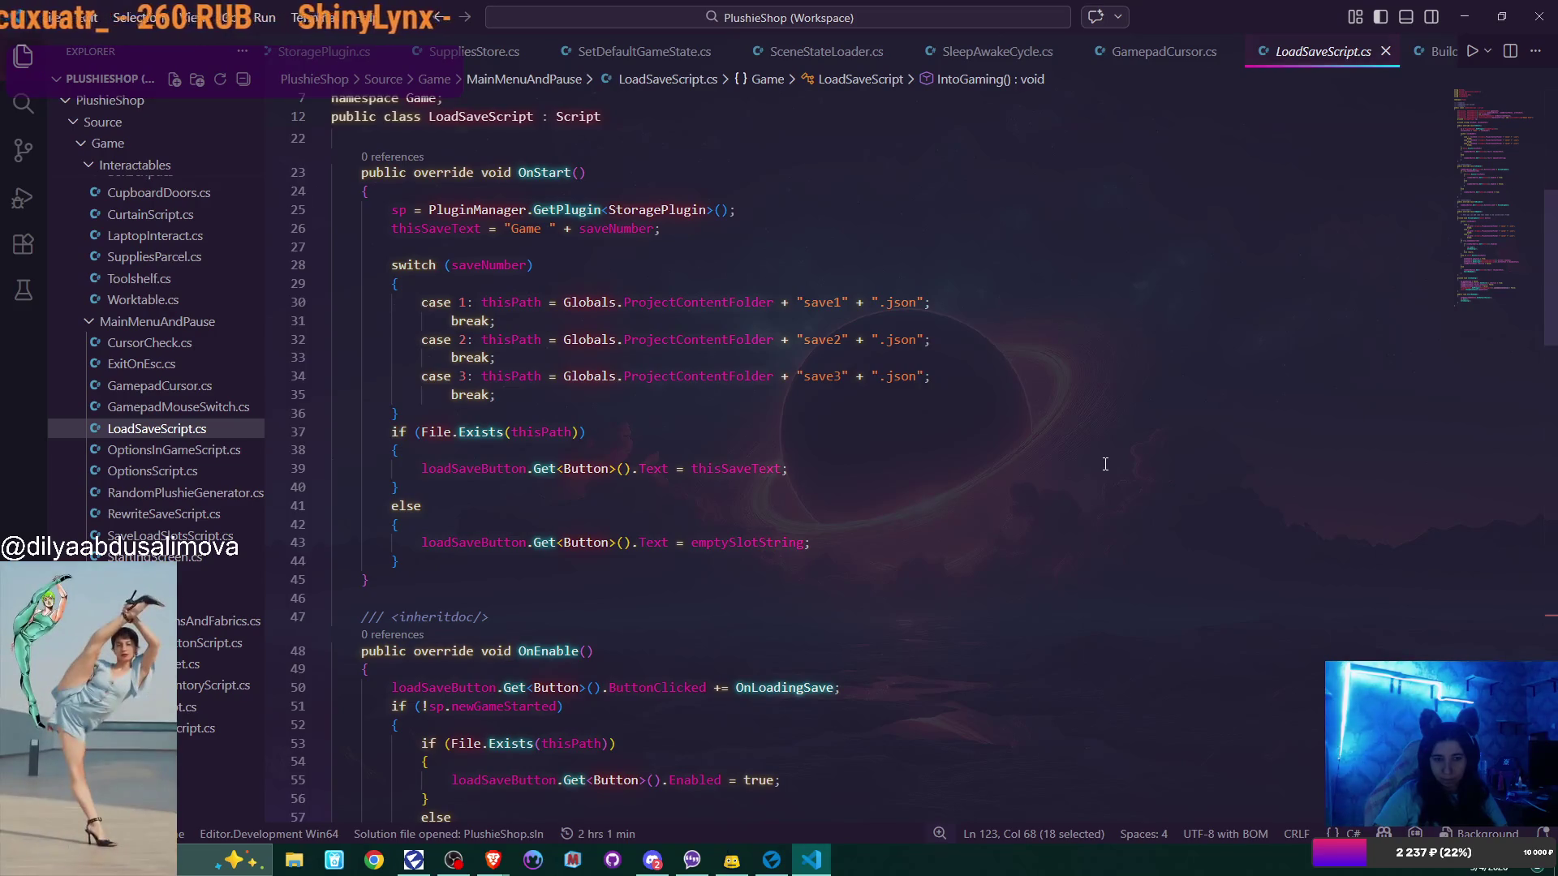
Check SaveLoadSlotsScript.cs, then open StartingScreen.cs
click(189, 537)
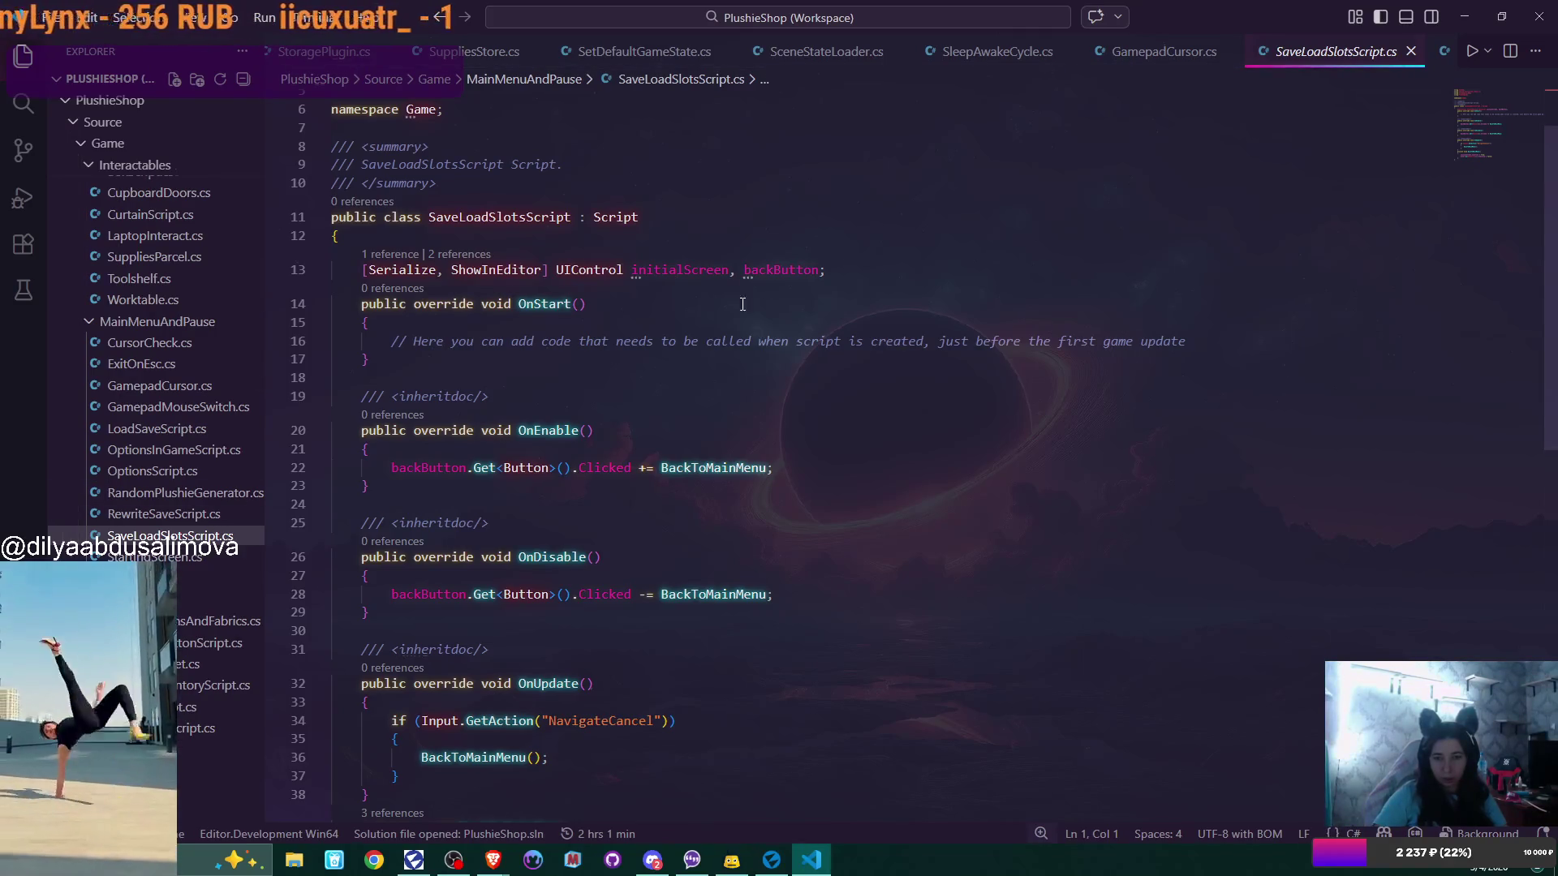
scroll(844, 439, down, 3)
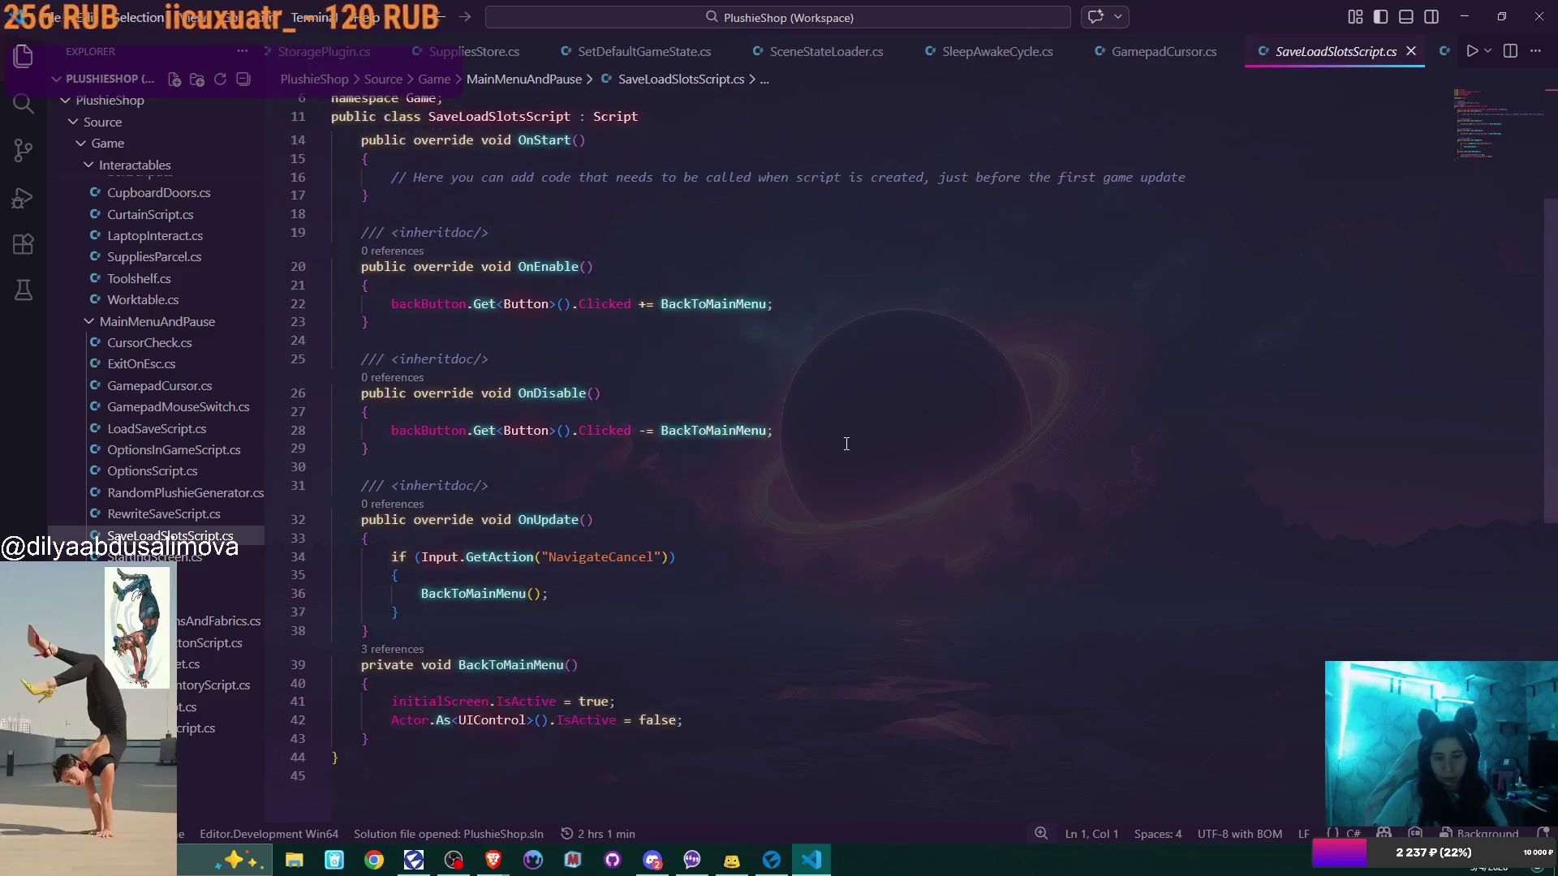
click(154, 557)
scroll(915, 438, up, 5)
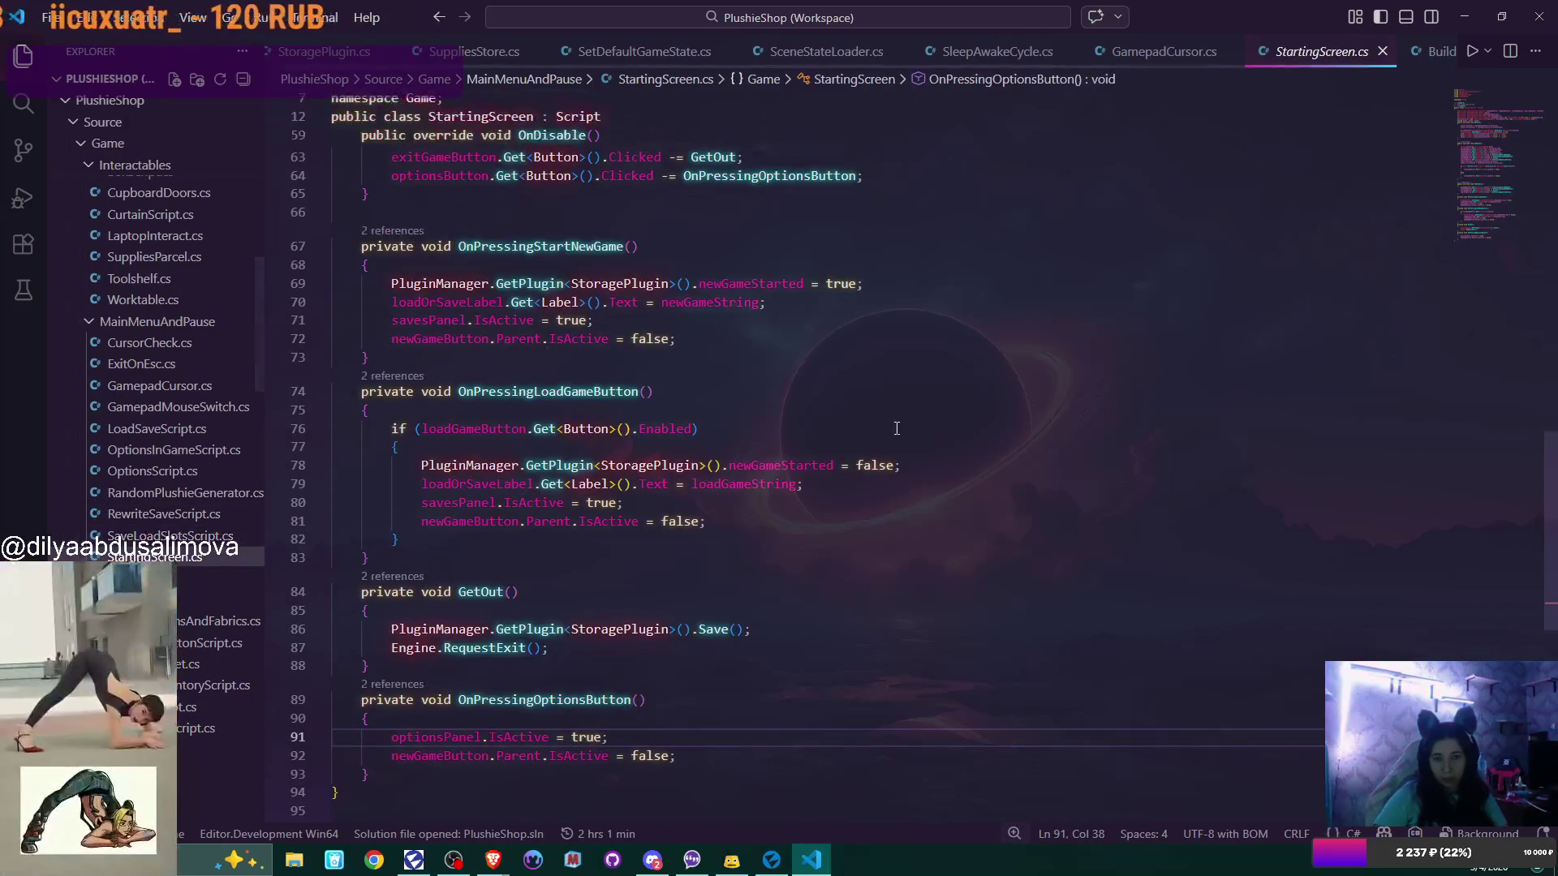
Write the customCursorActive = true line in OnStart, then cut it back out
scroll(915, 438, up, 8)
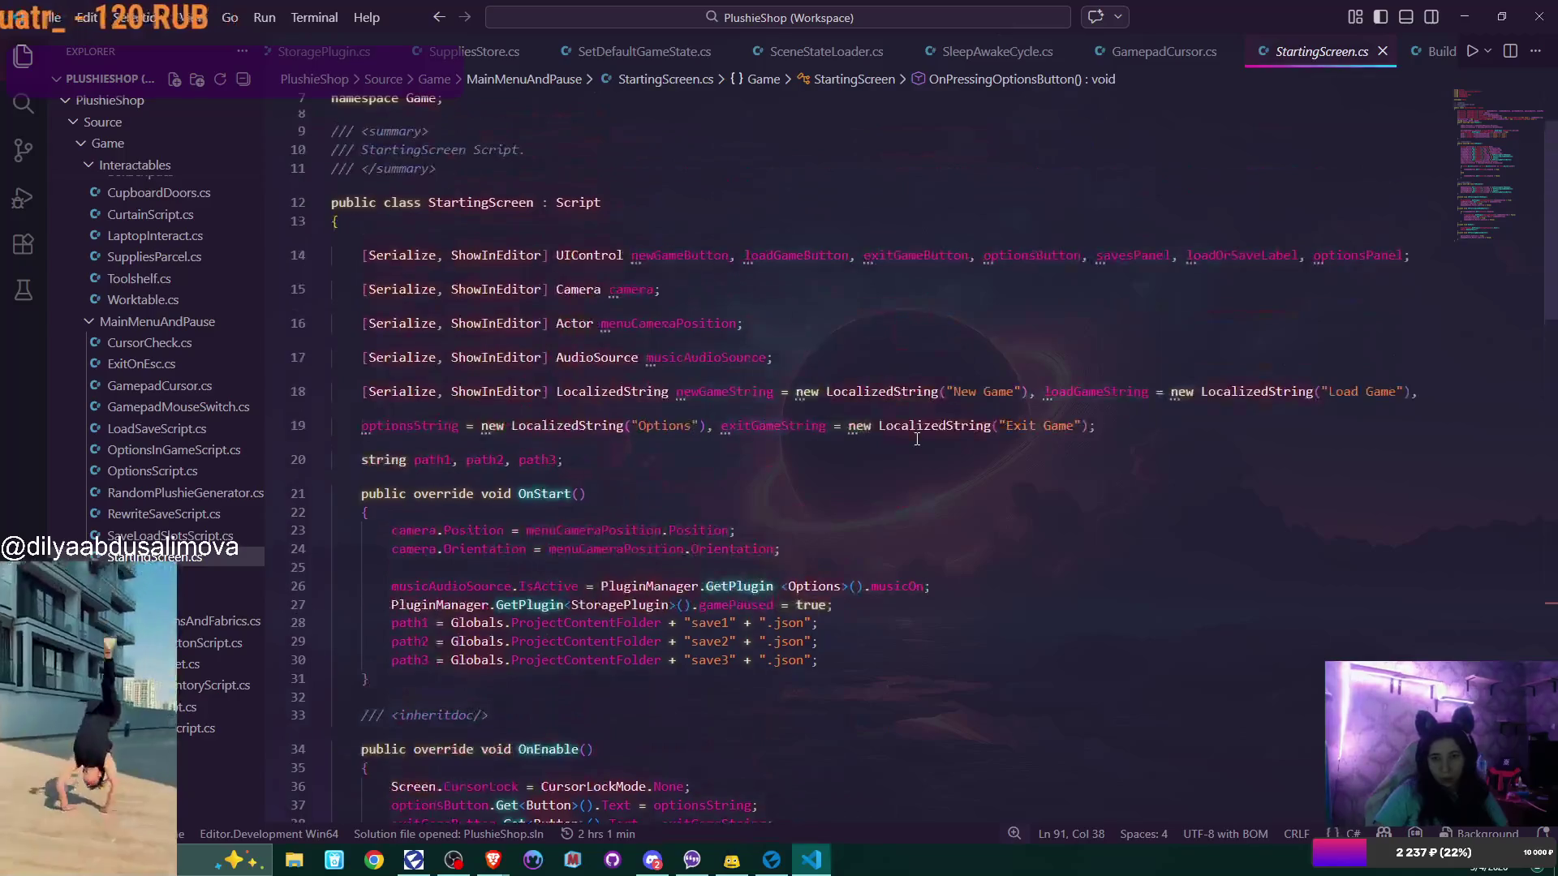
scroll(917, 439, down, 1)
click(412, 469)
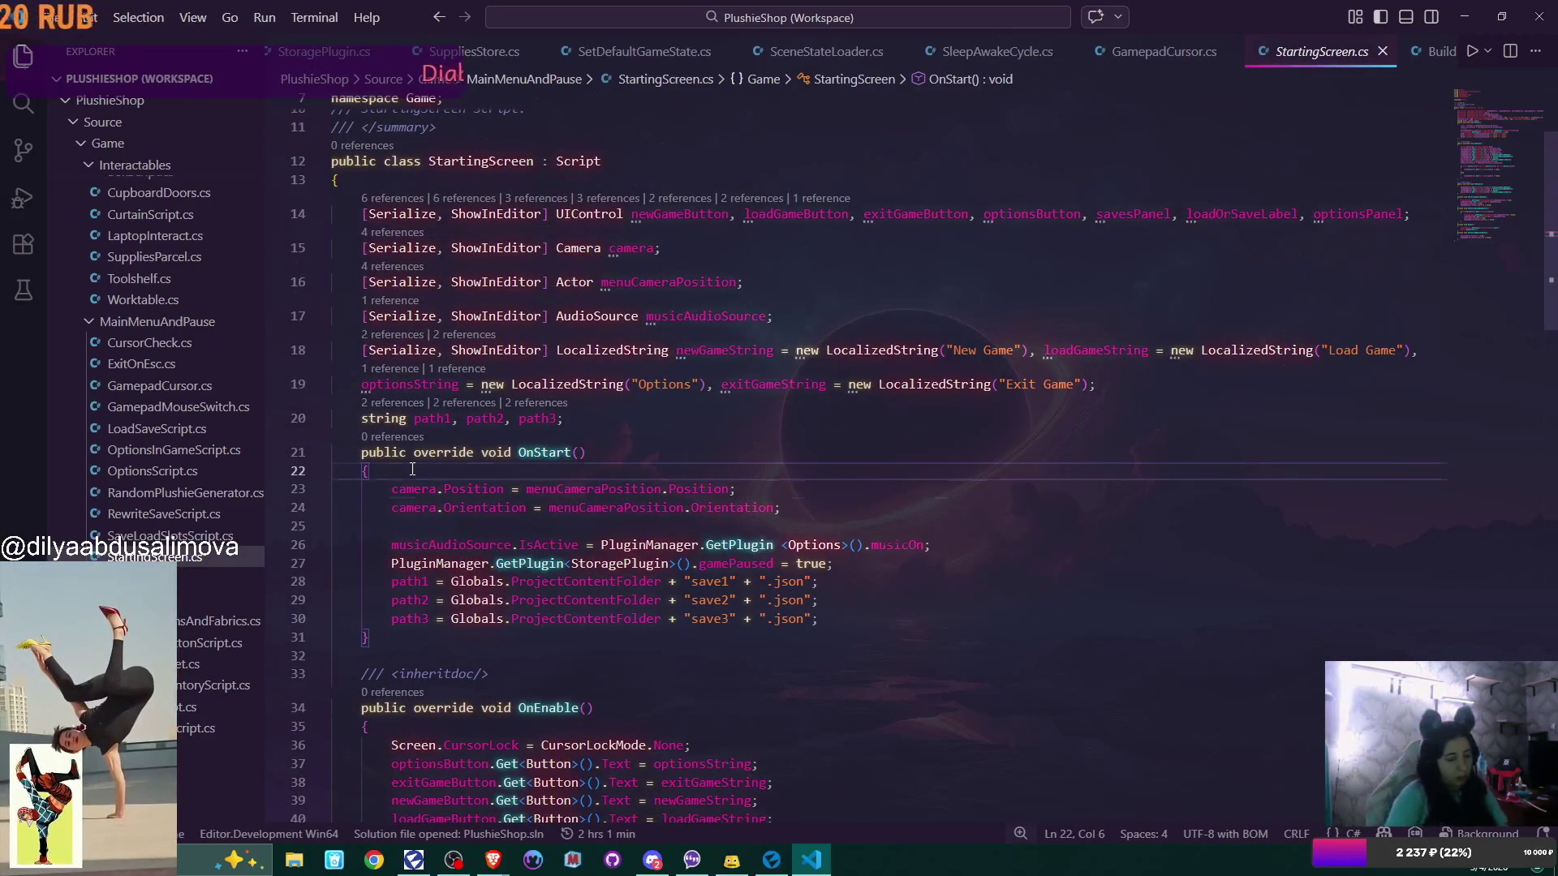
key(Return)
text(PluginManager.GetPlugin<StoragePlugin>().customCursorActive)
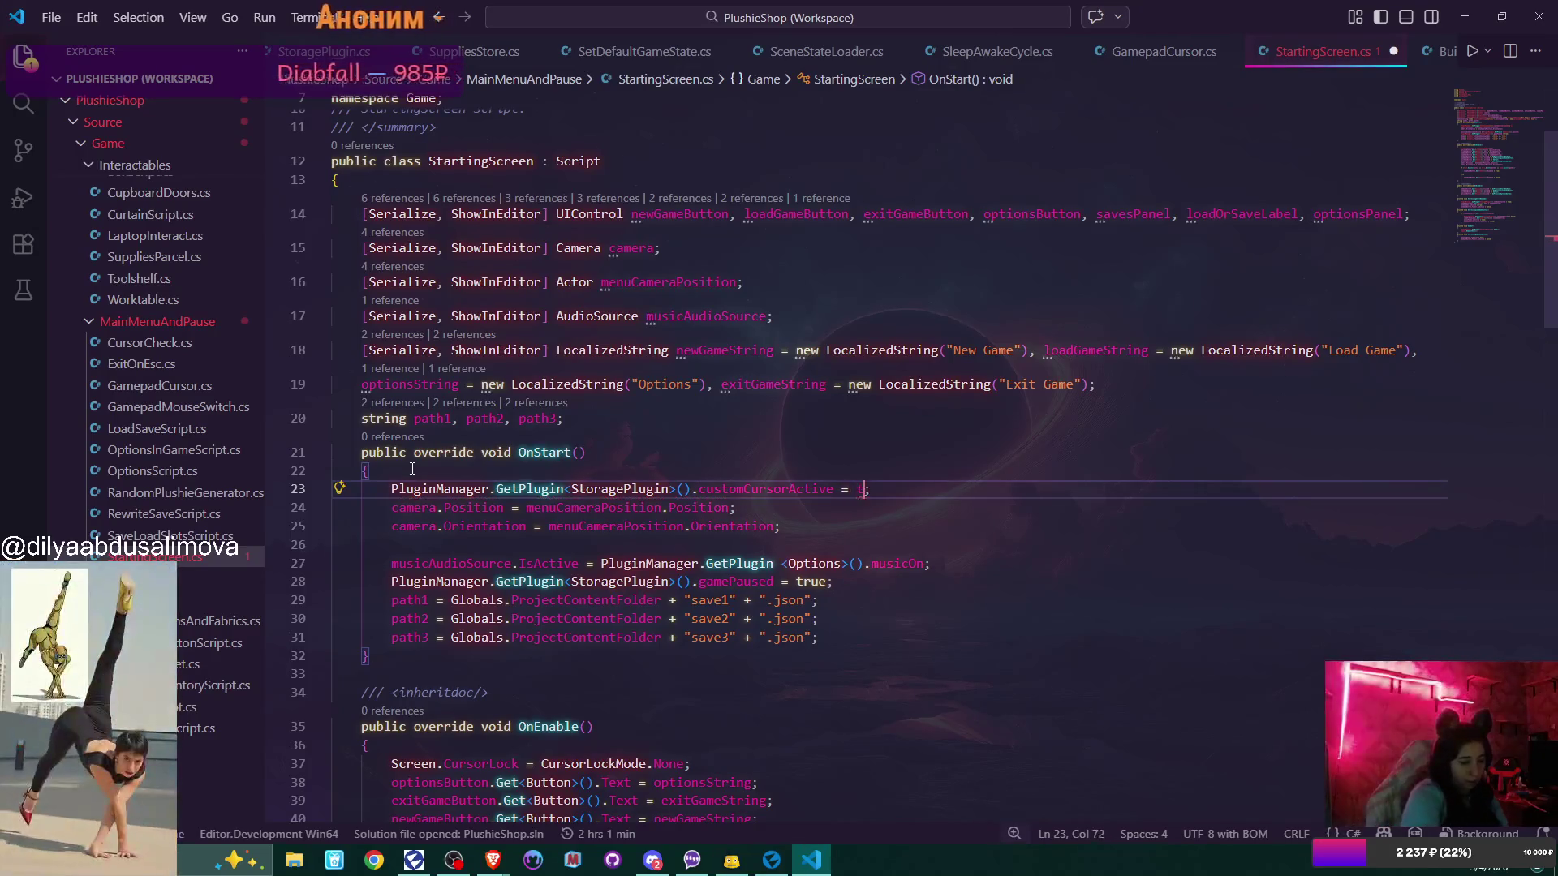
text(= true)
click(737, 466)
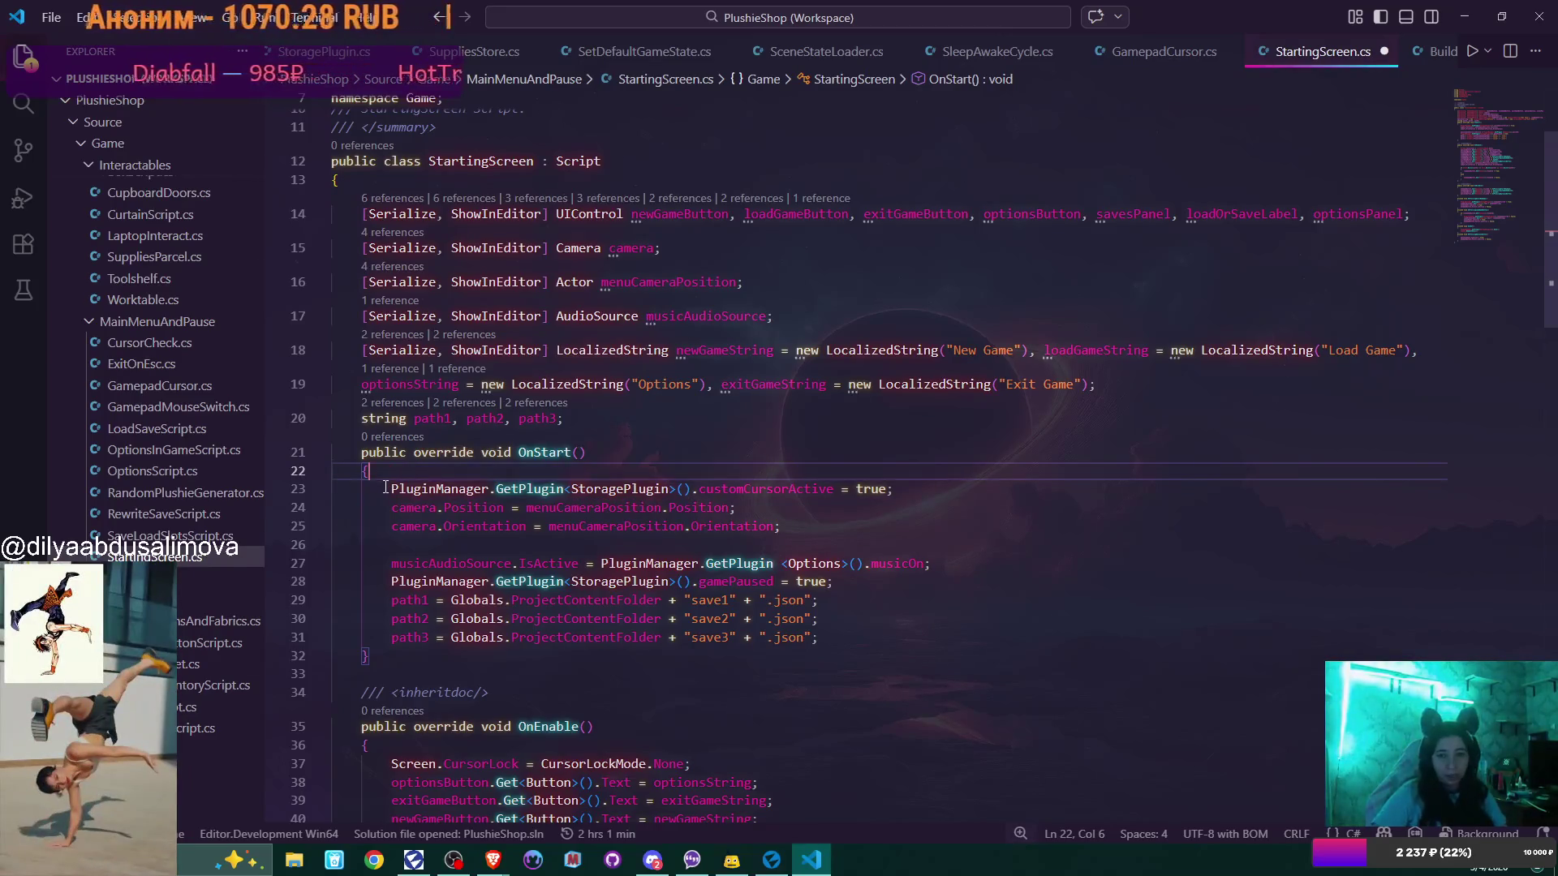
drag(391, 488, 966, 484)
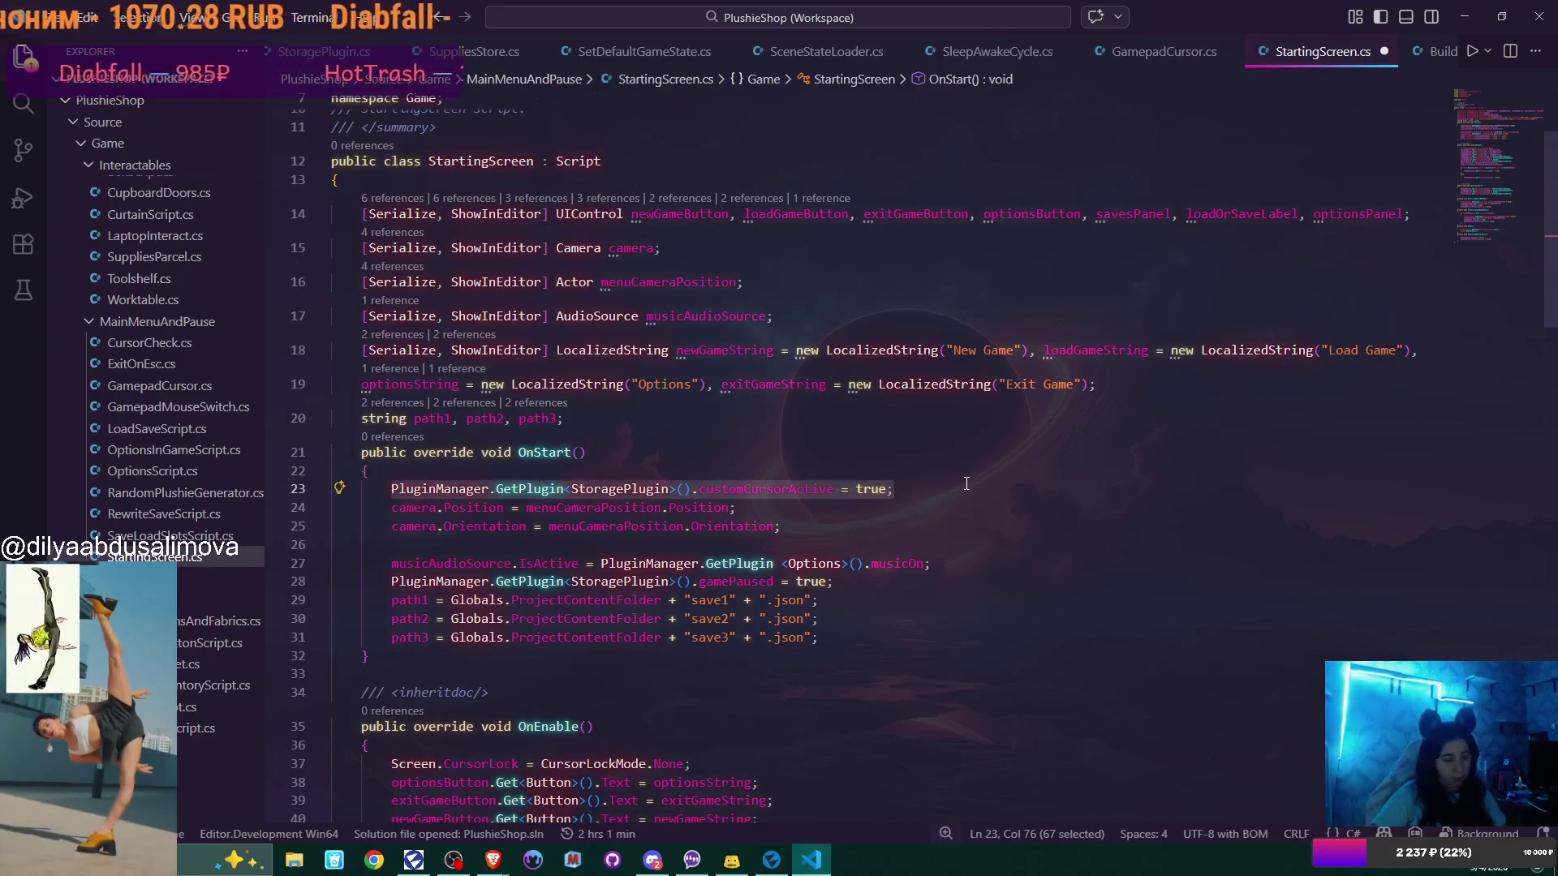
key(ctrl+x)
Remove OnStart's leftover empty line and paste customCursorActive = true at the top of OnEnable
click(514, 469)
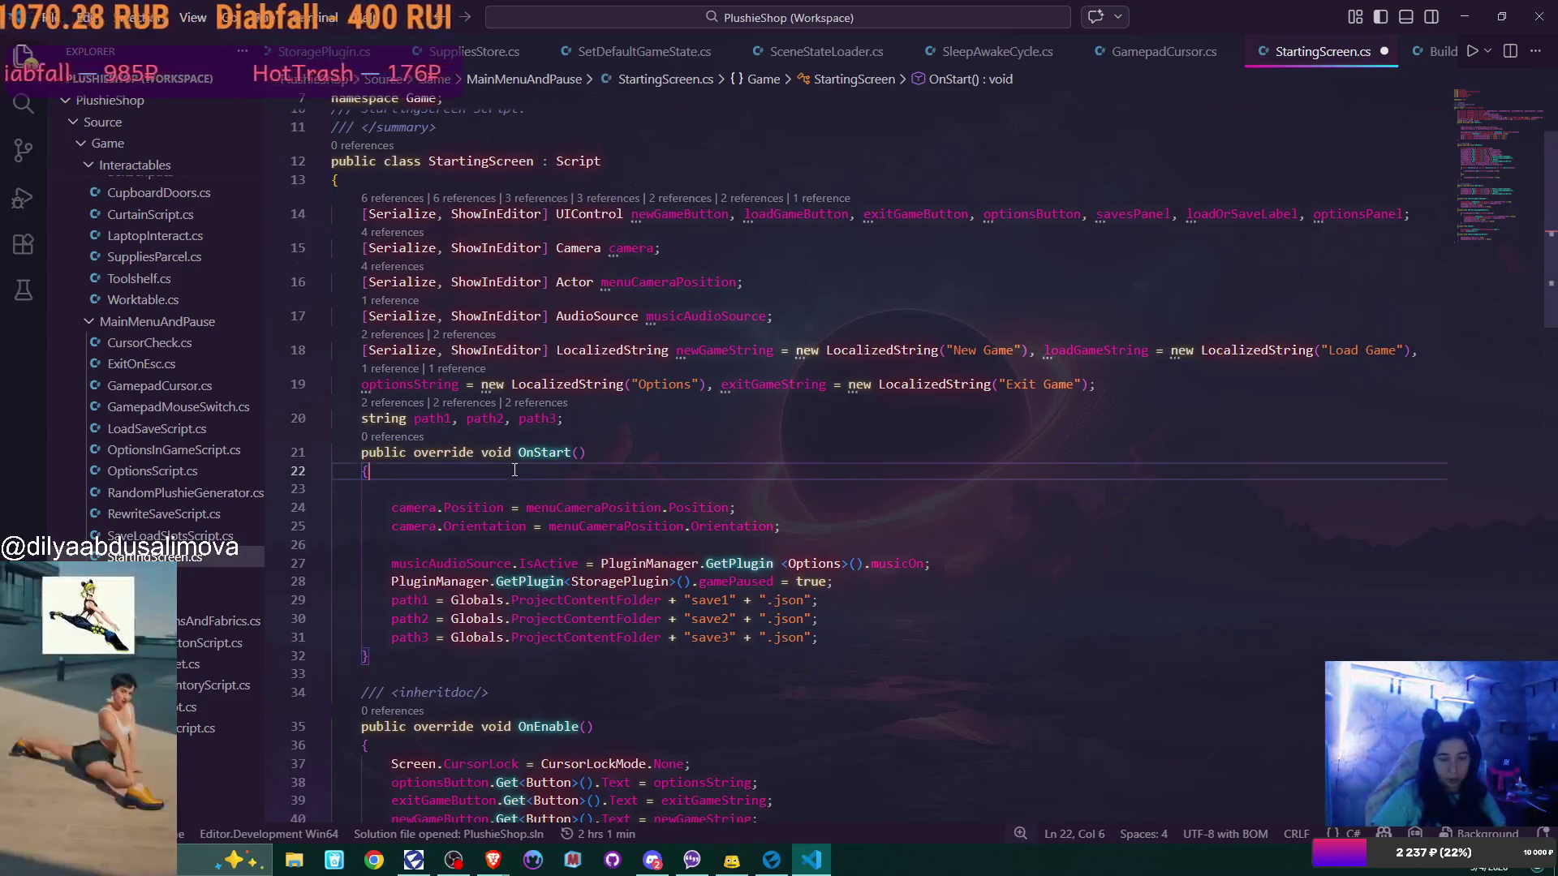
key(Delete)
scroll(519, 472, down, 5)
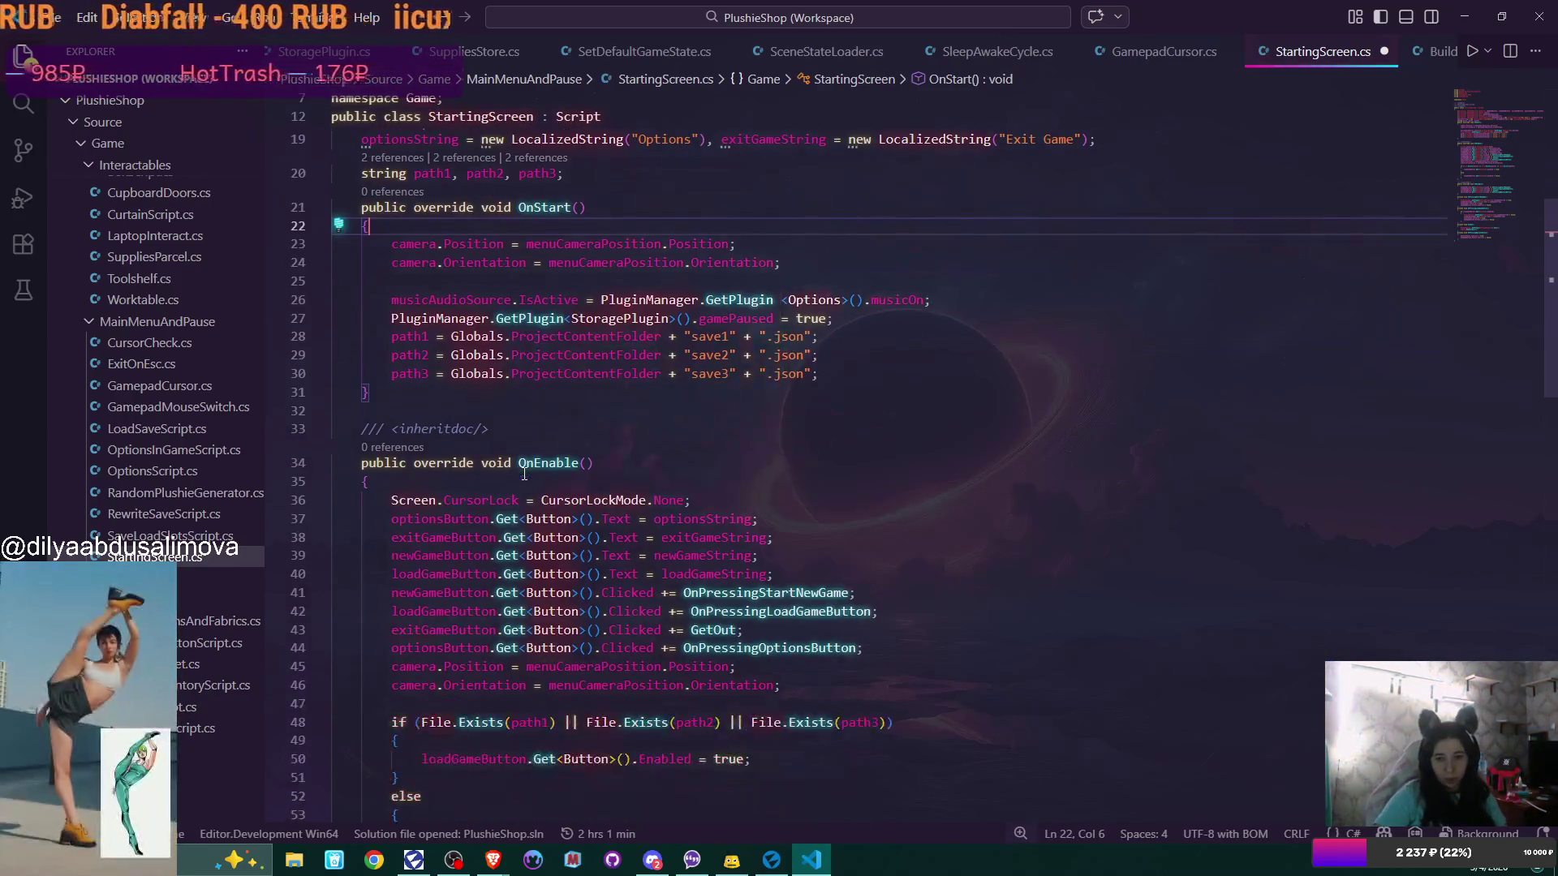
click(476, 478)
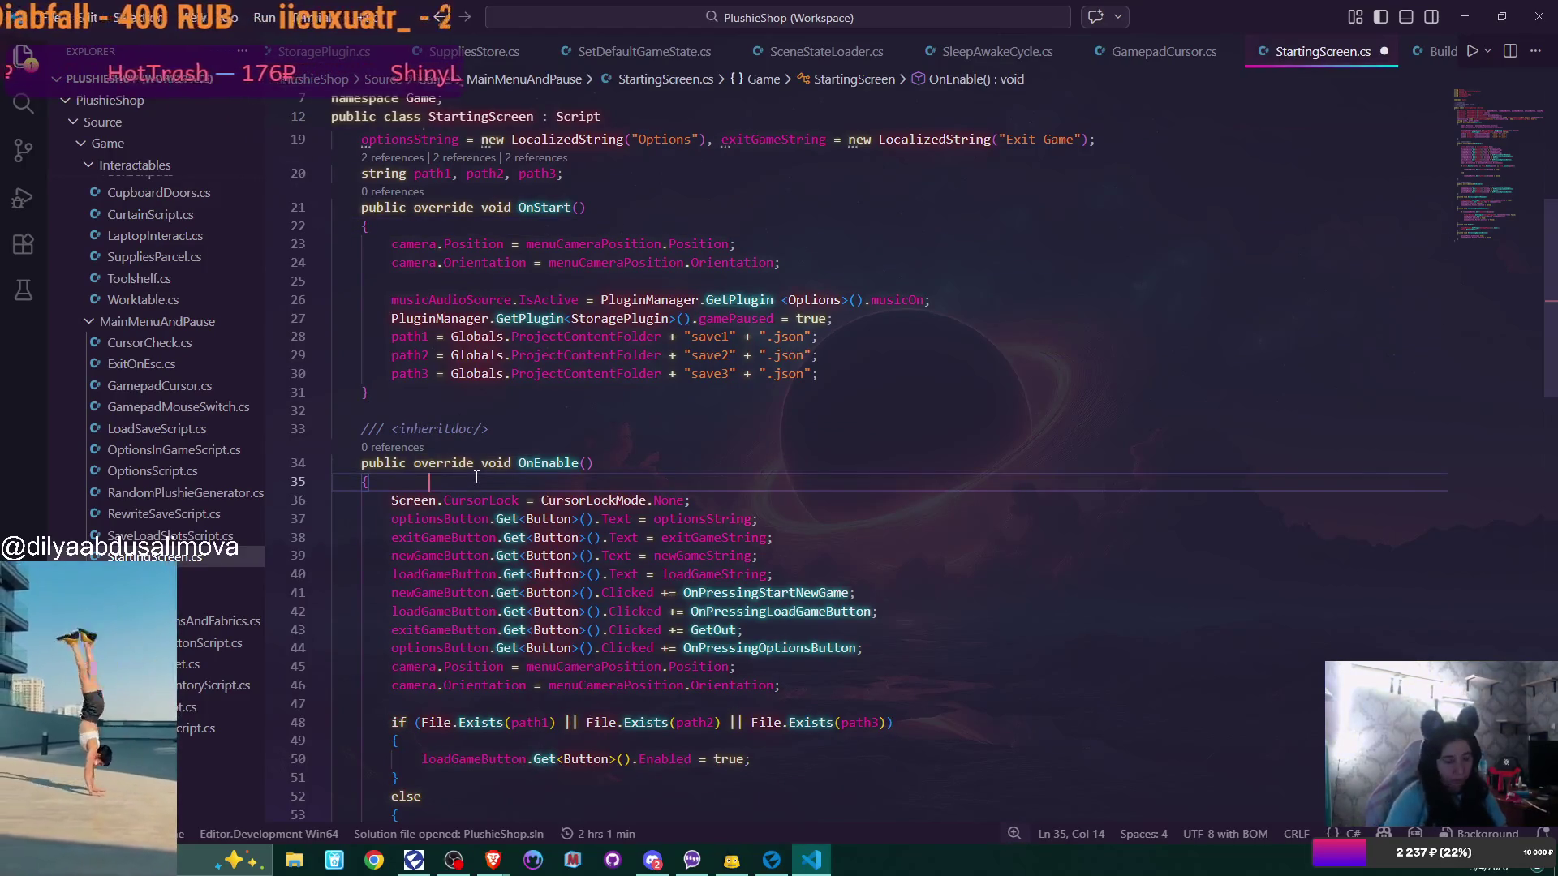
key(ctrl+v)
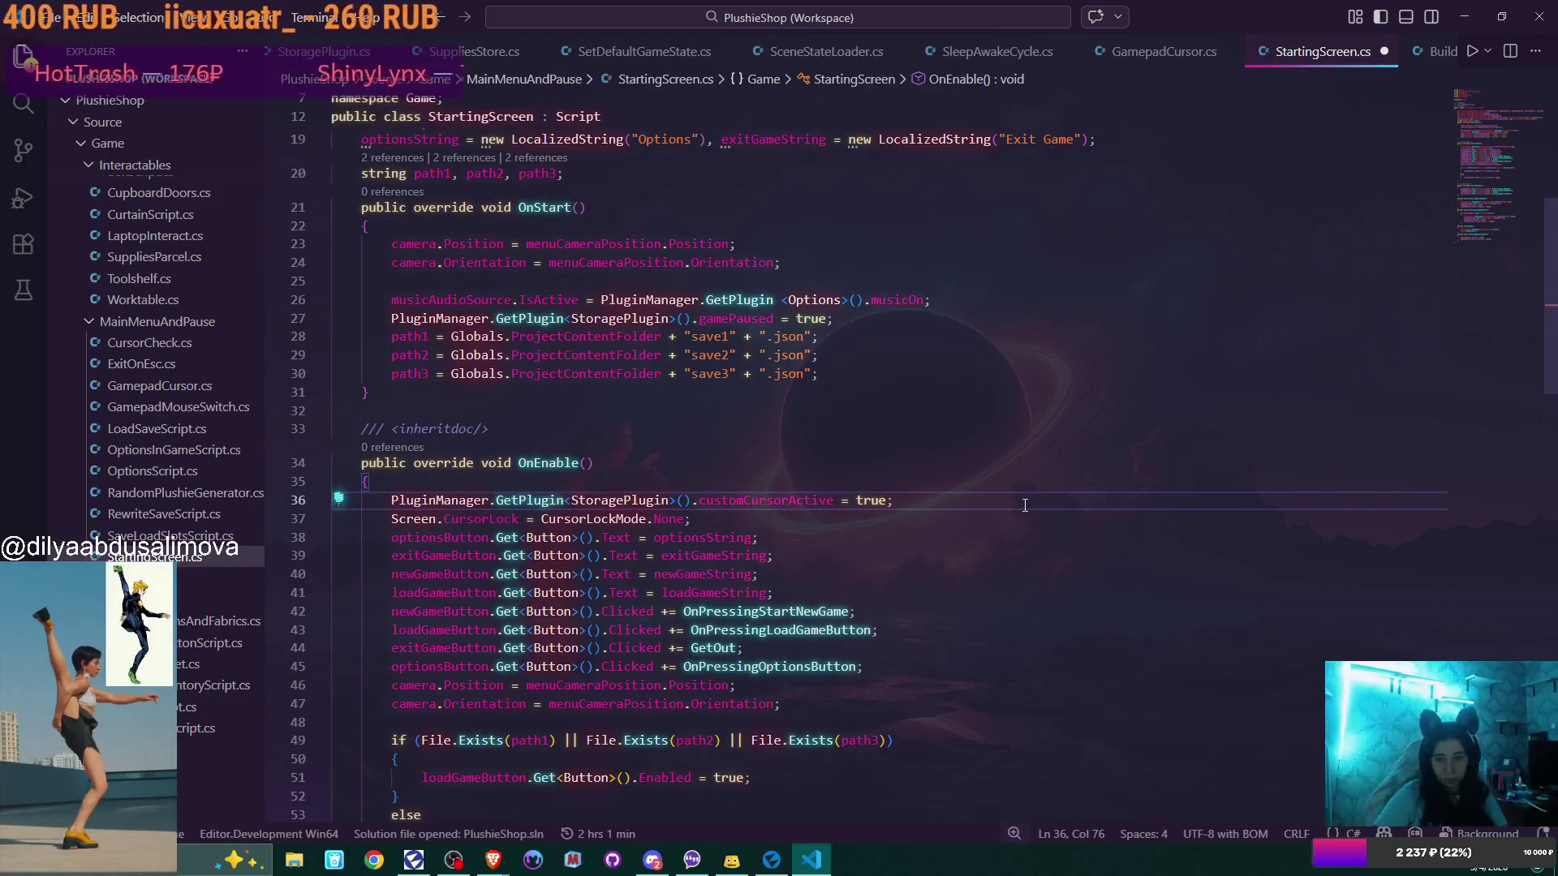
scroll(1039, 503, down, 5)
scroll(1054, 503, up, 4)
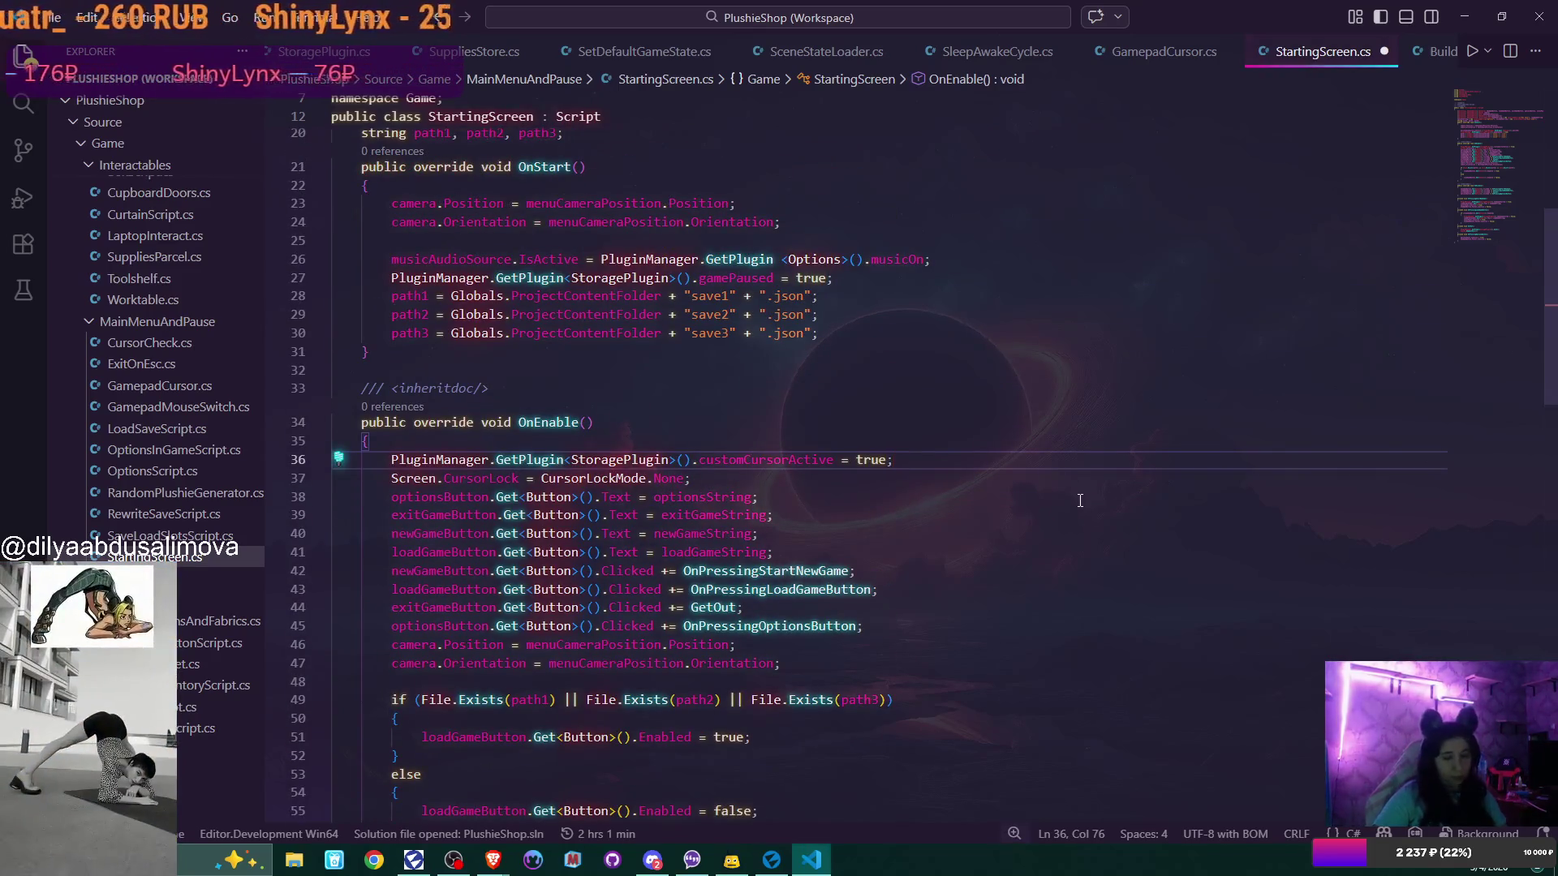
click(772, 859)
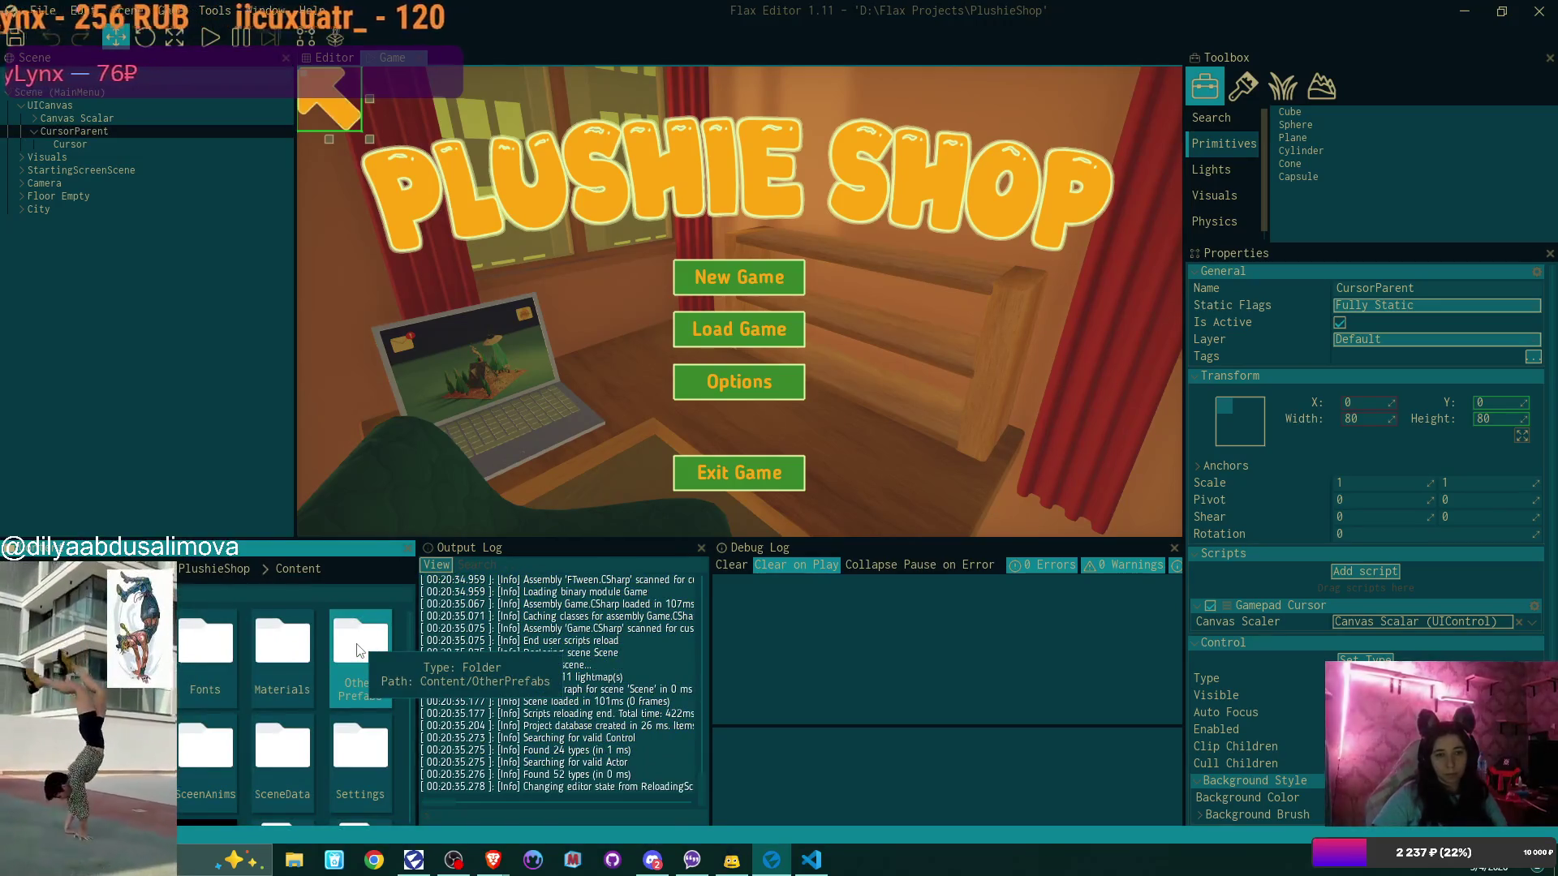
Open the intro scene, enter play mode, and start a New Game that overwrites the existing save
scroll(273, 668, down, 2)
double_click(360, 696)
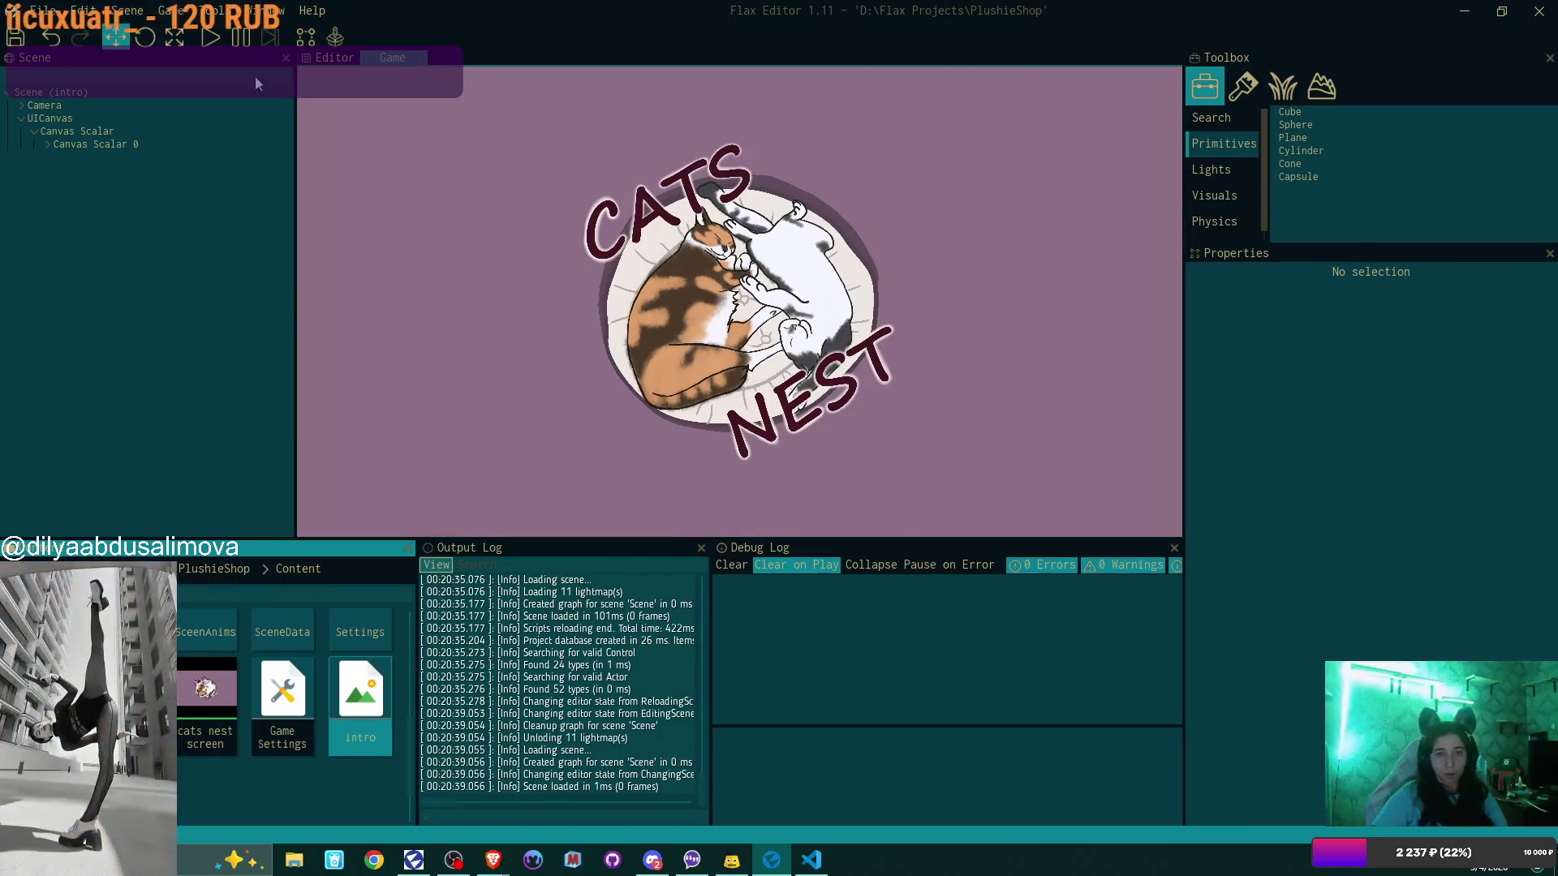
click(211, 37)
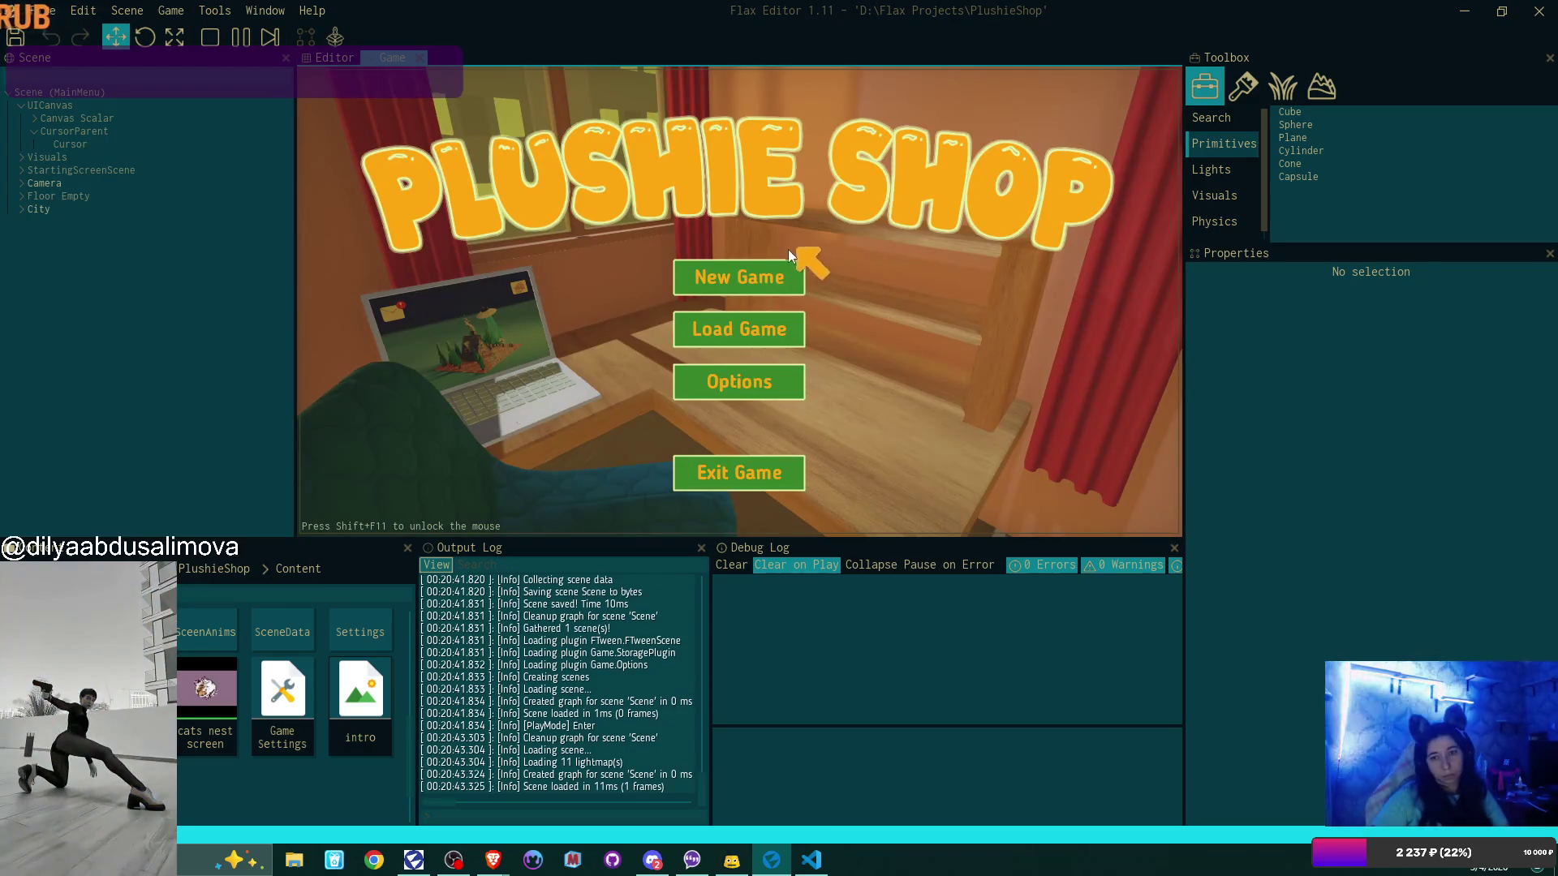
click(761, 270)
click(761, 270)
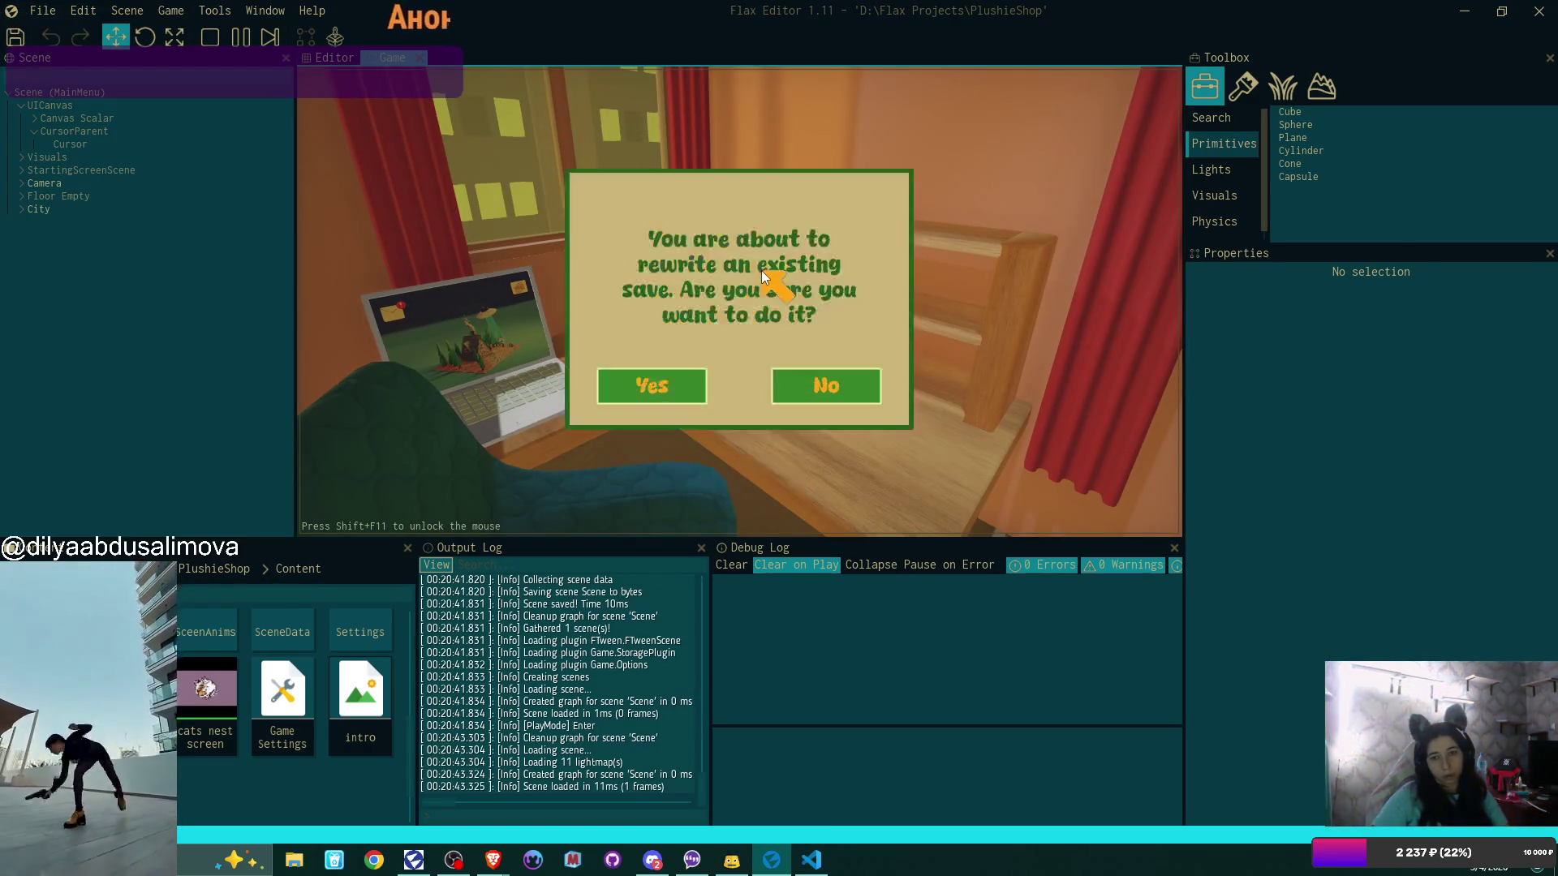
click(684, 386)
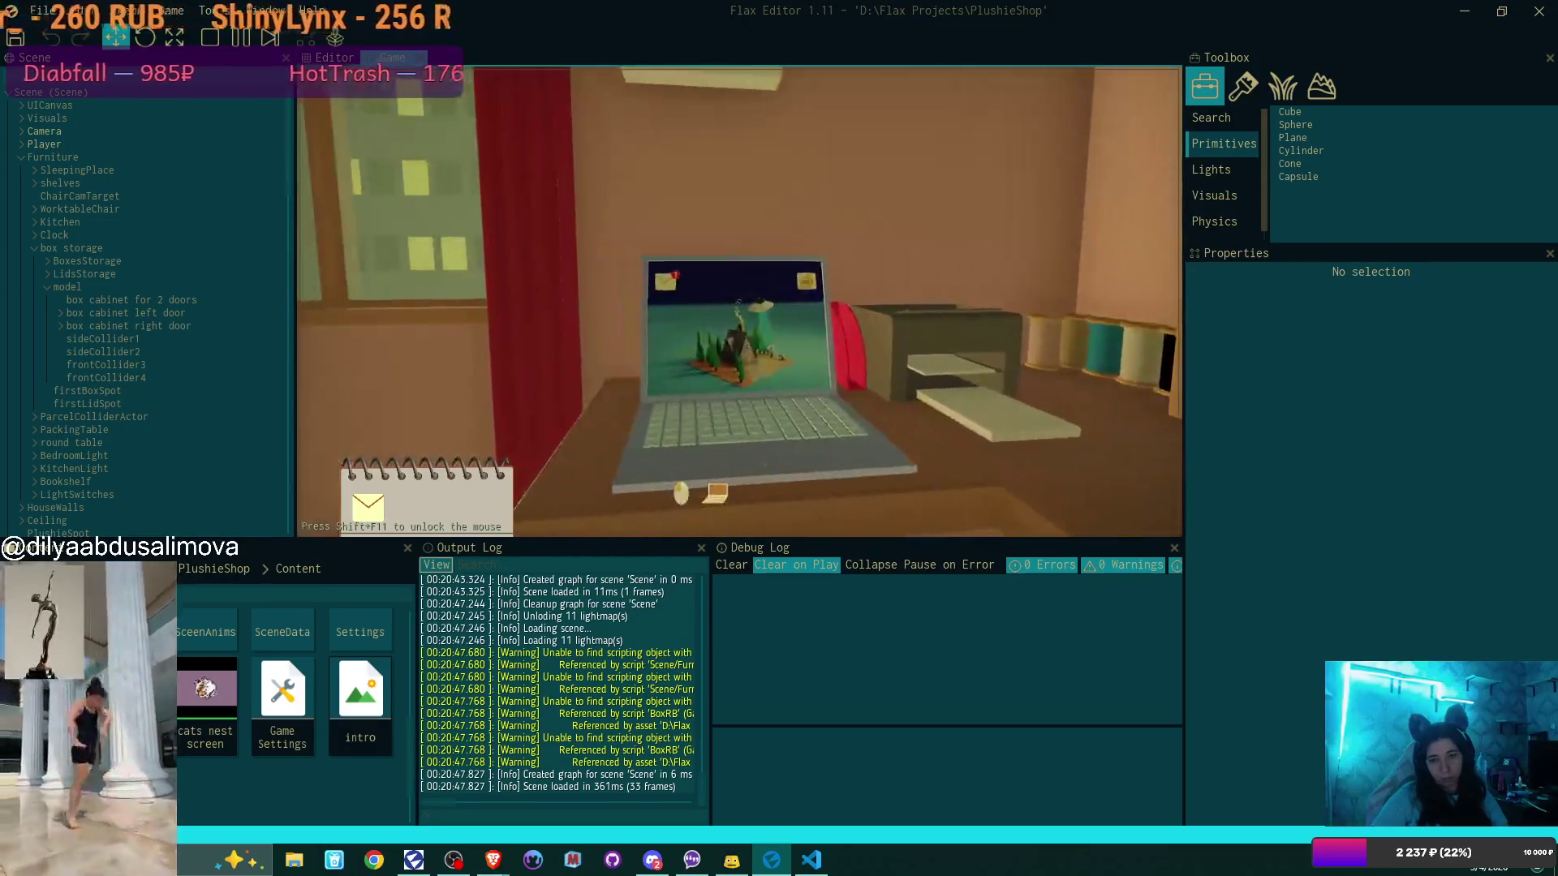
Read the Bmail inbox on the shop laptop, then step back from the screen
click(409, 125)
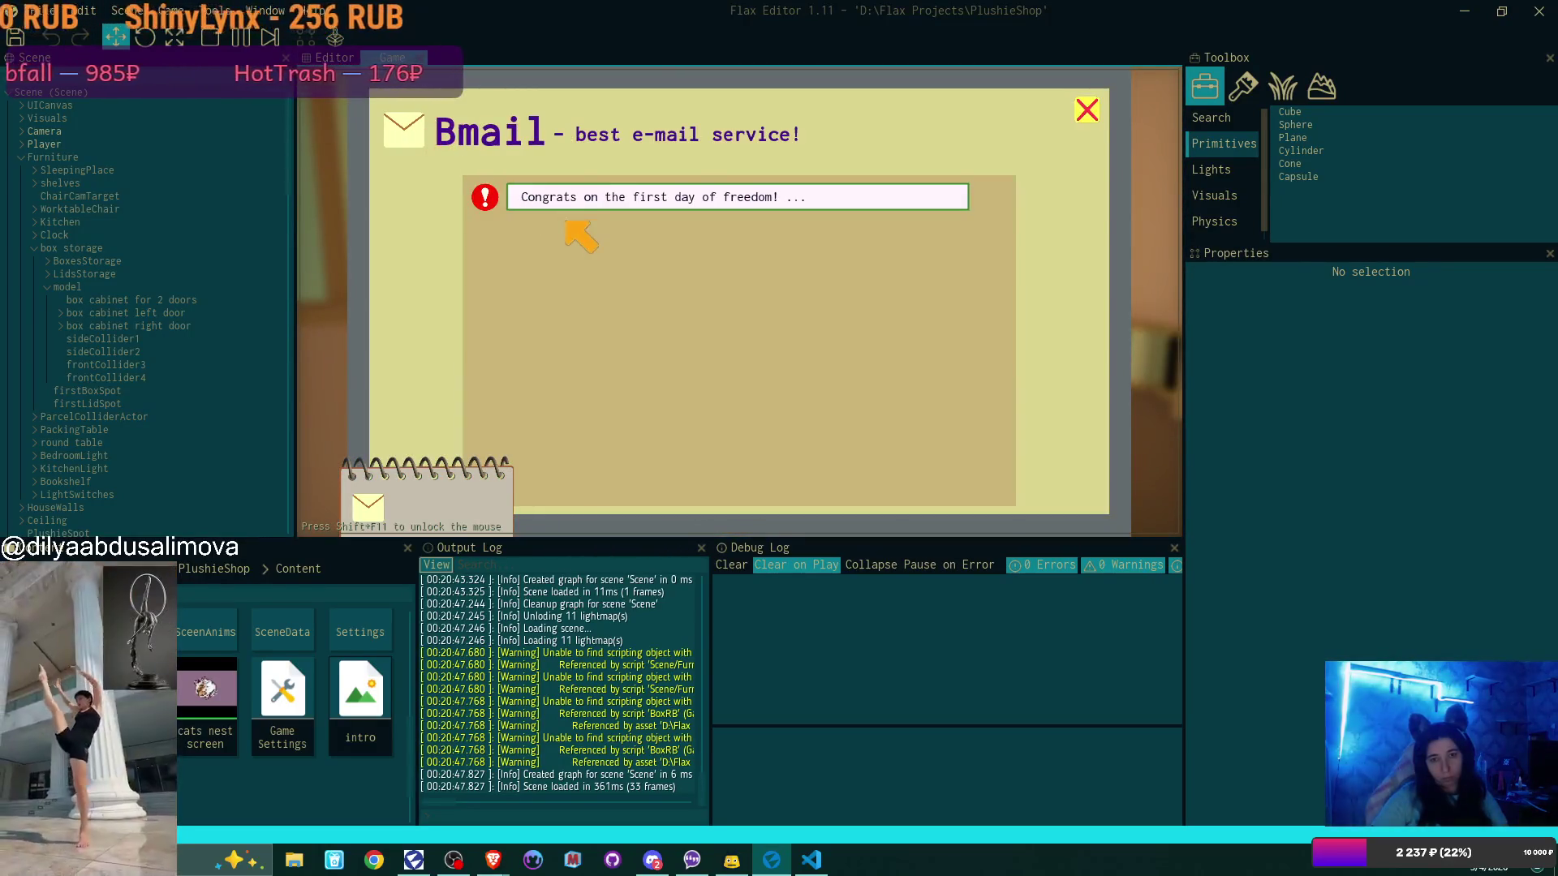
click(1088, 110)
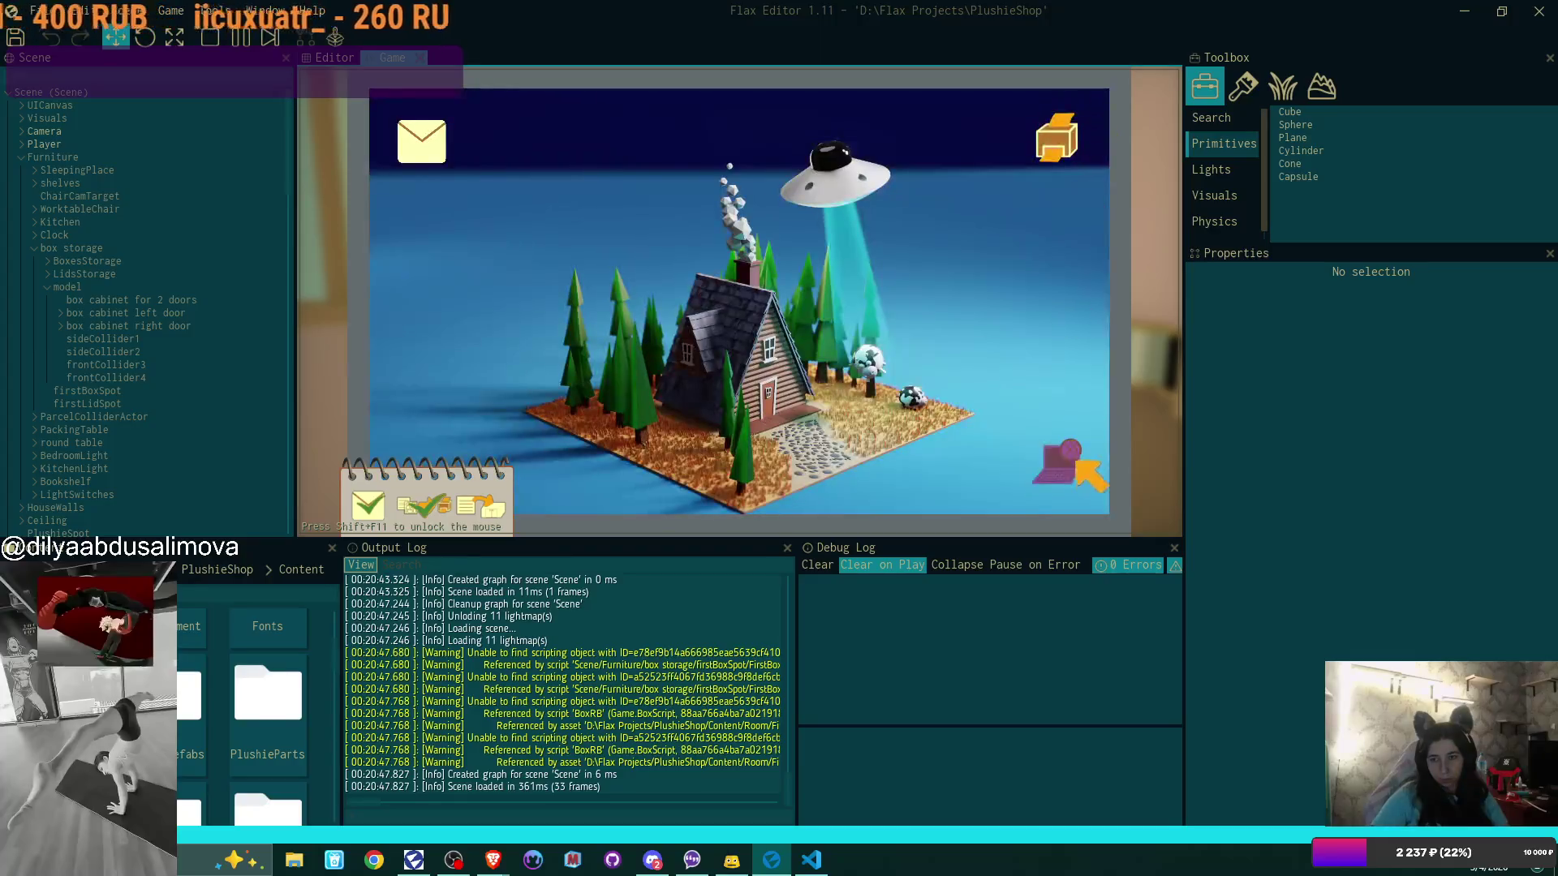
click(1070, 477)
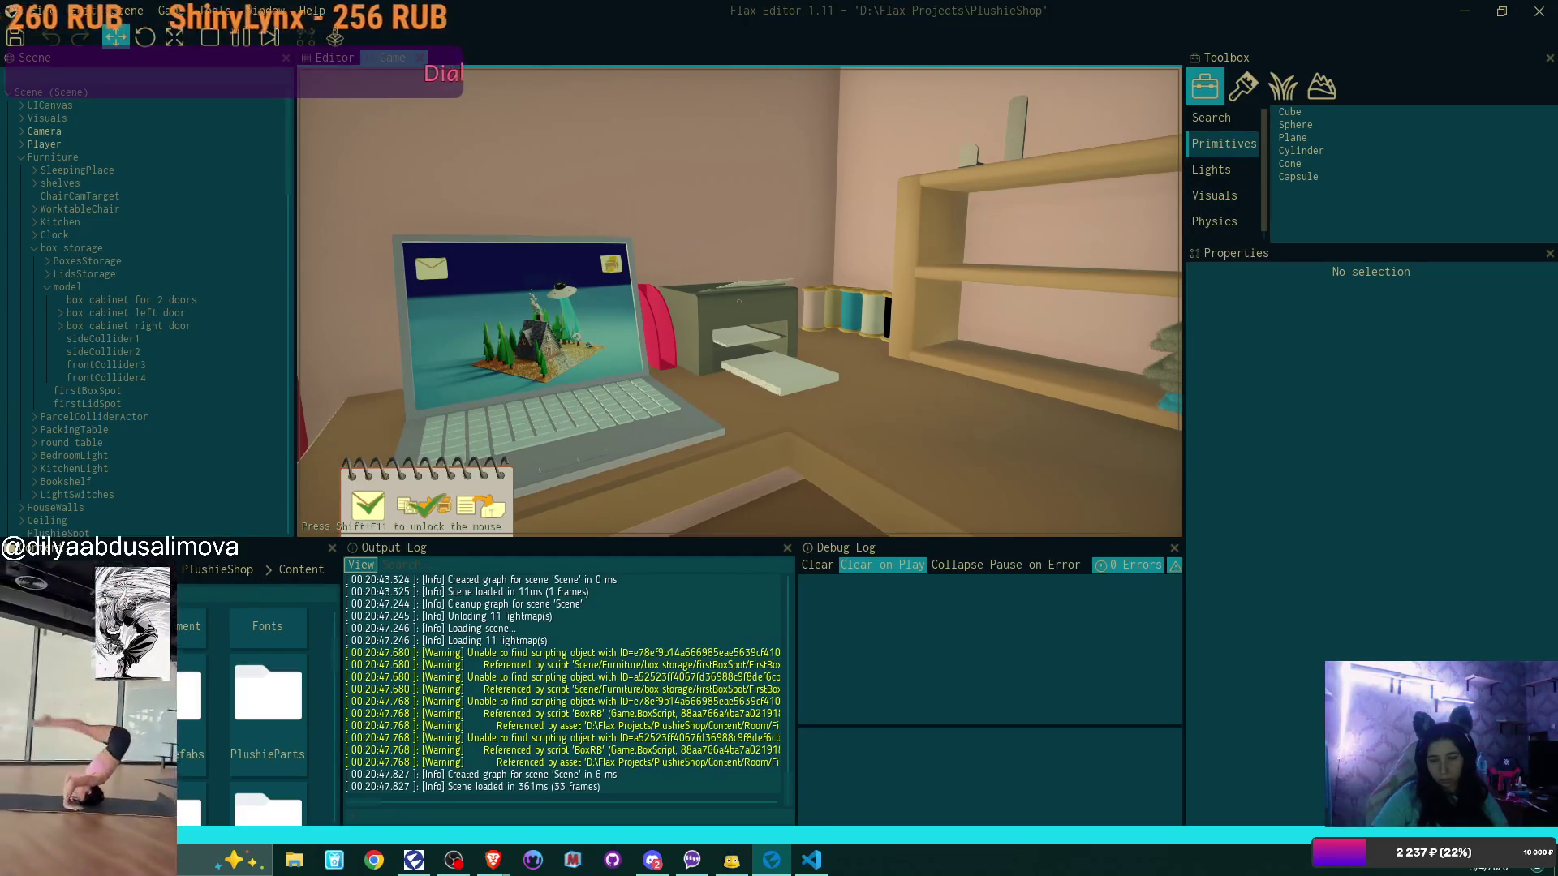
Pack the plushie: label, wrapping, green filler, closed lid, and set the box down
click(739, 301)
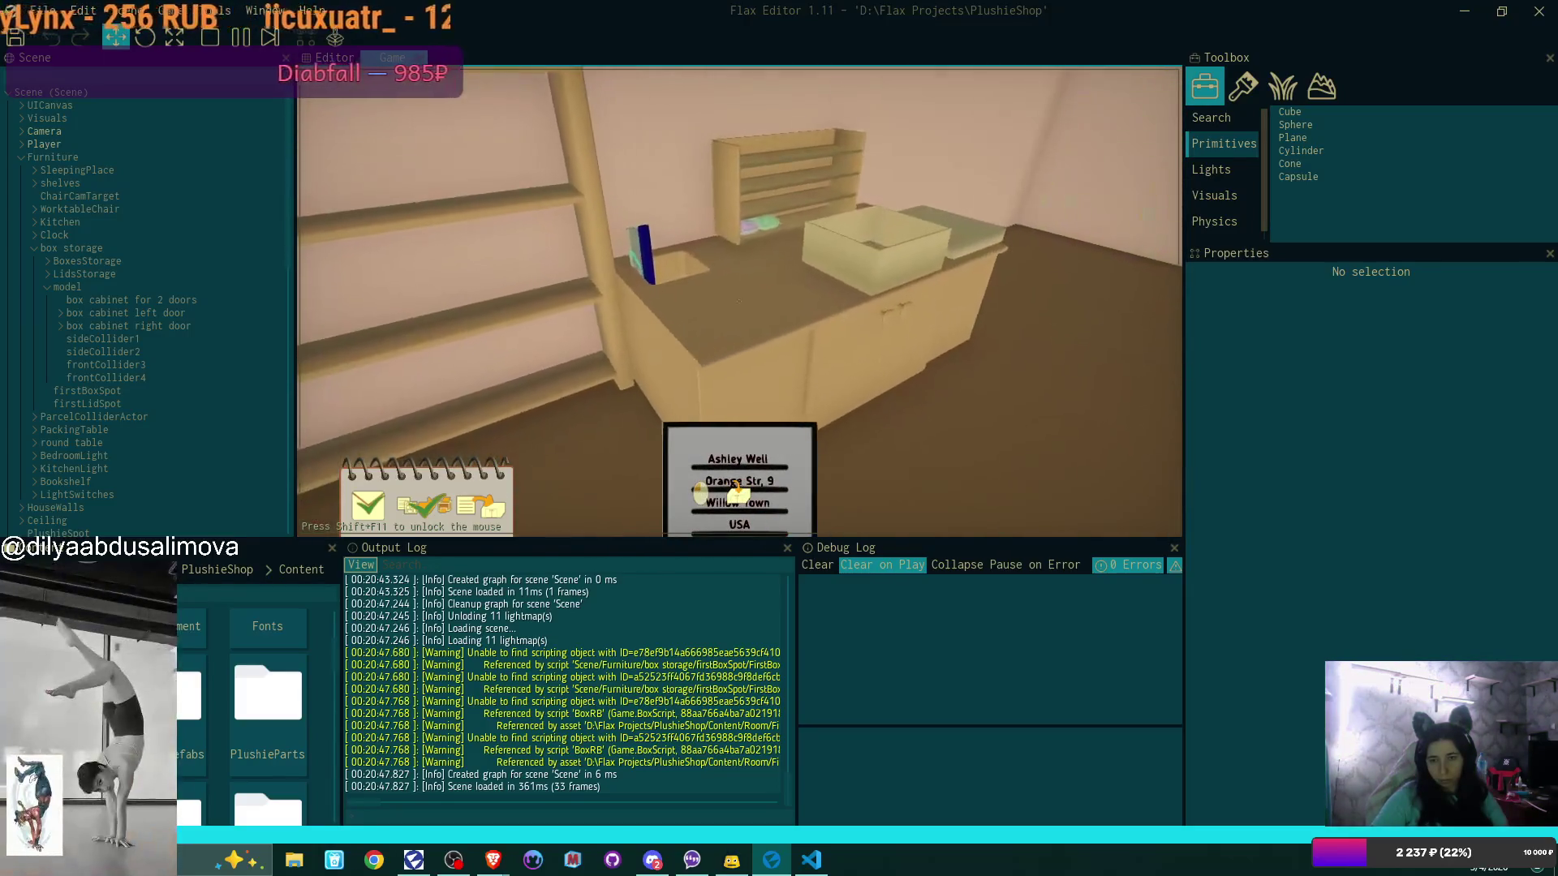
click(740, 301)
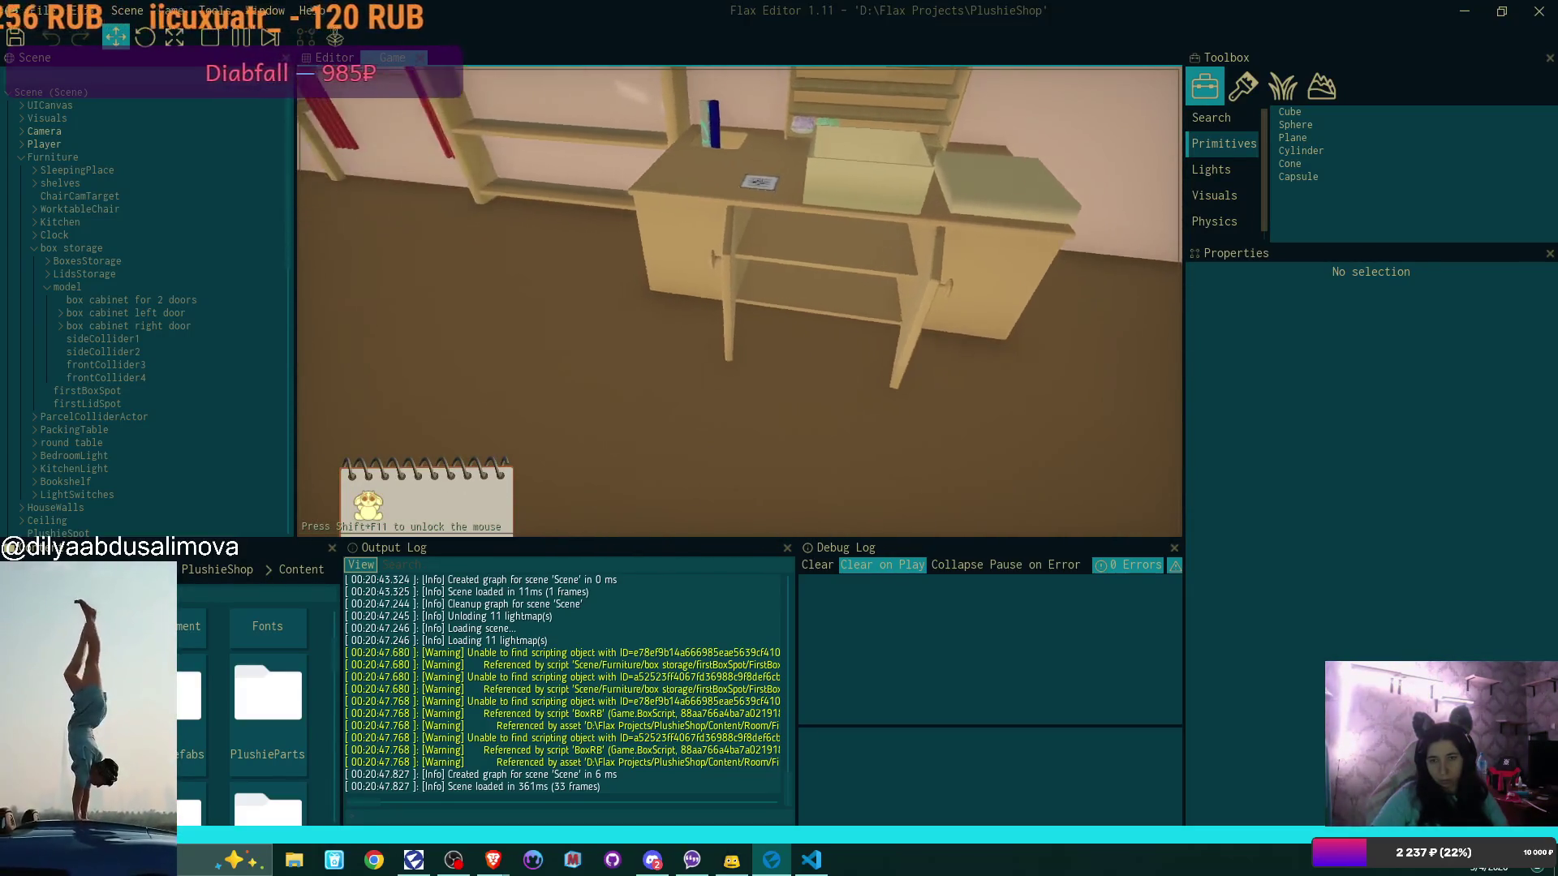
click(740, 301)
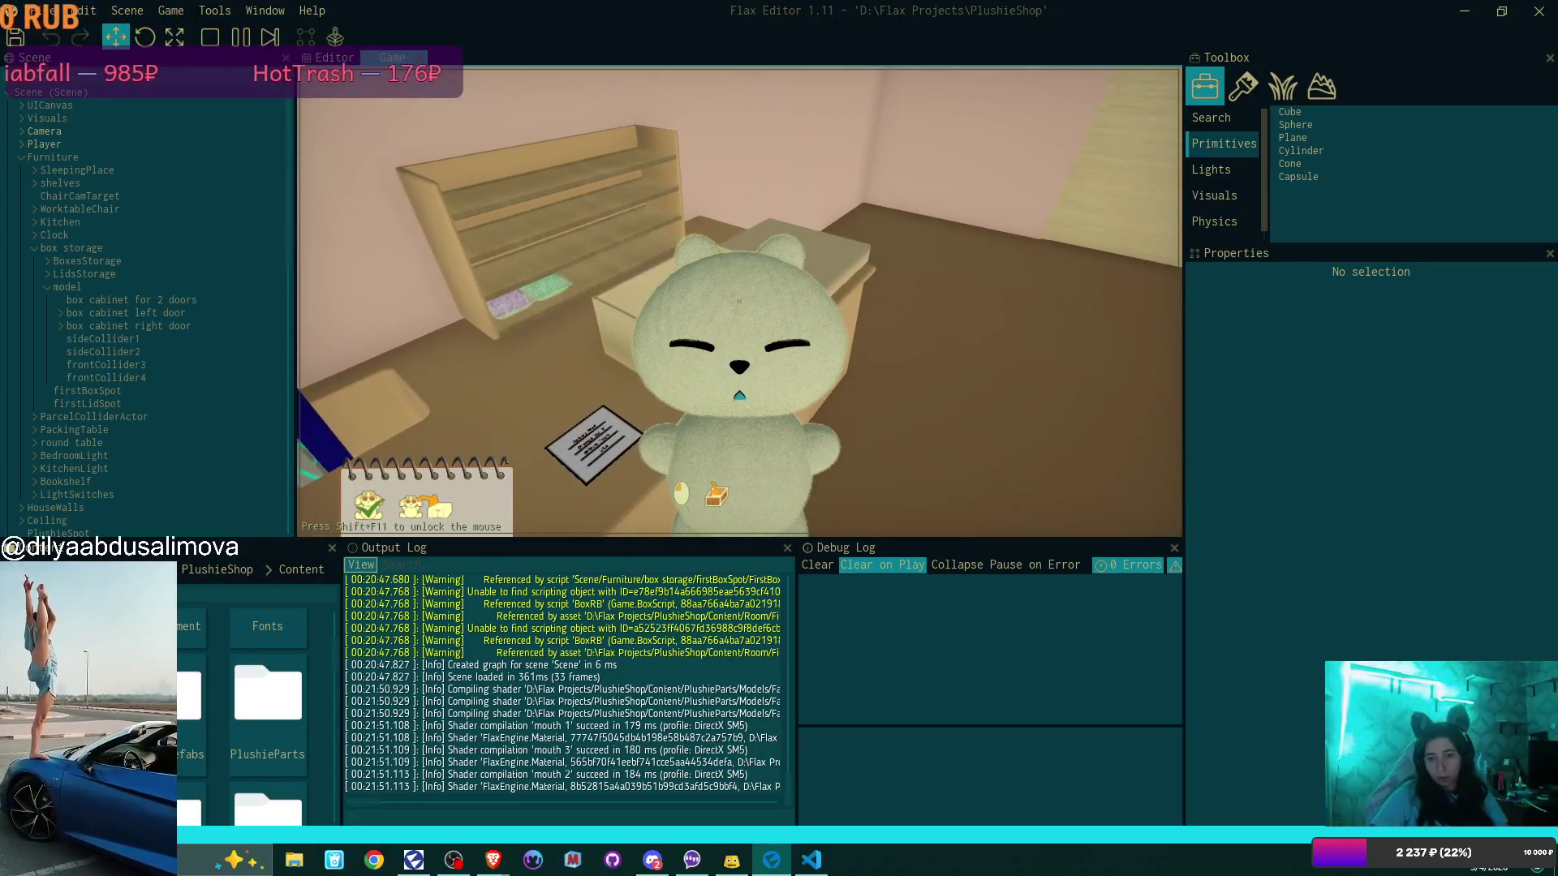
click(740, 301)
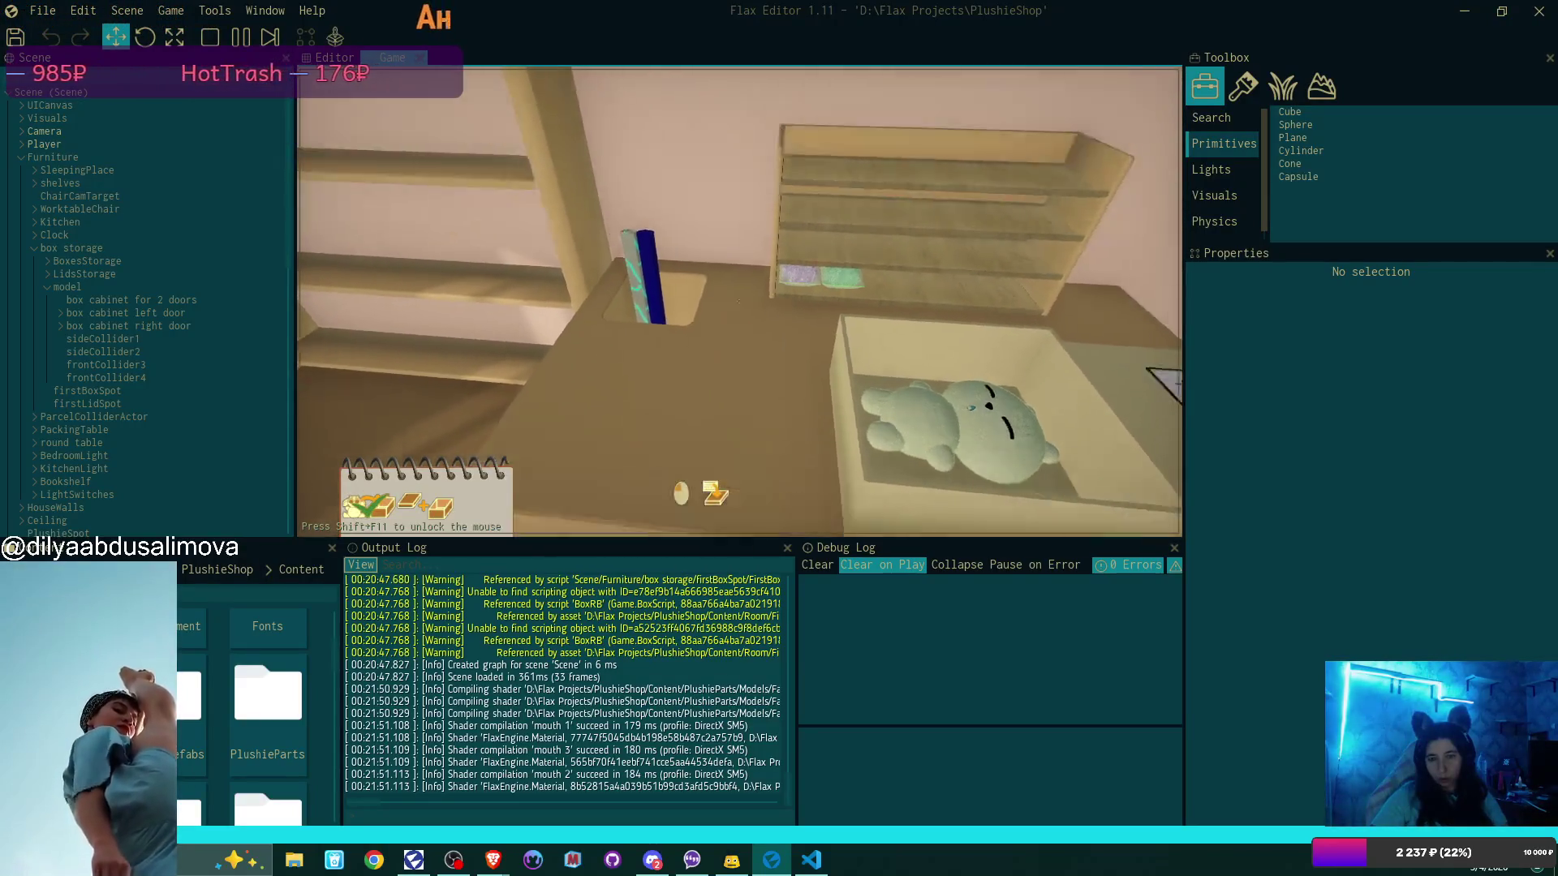
click(740, 301)
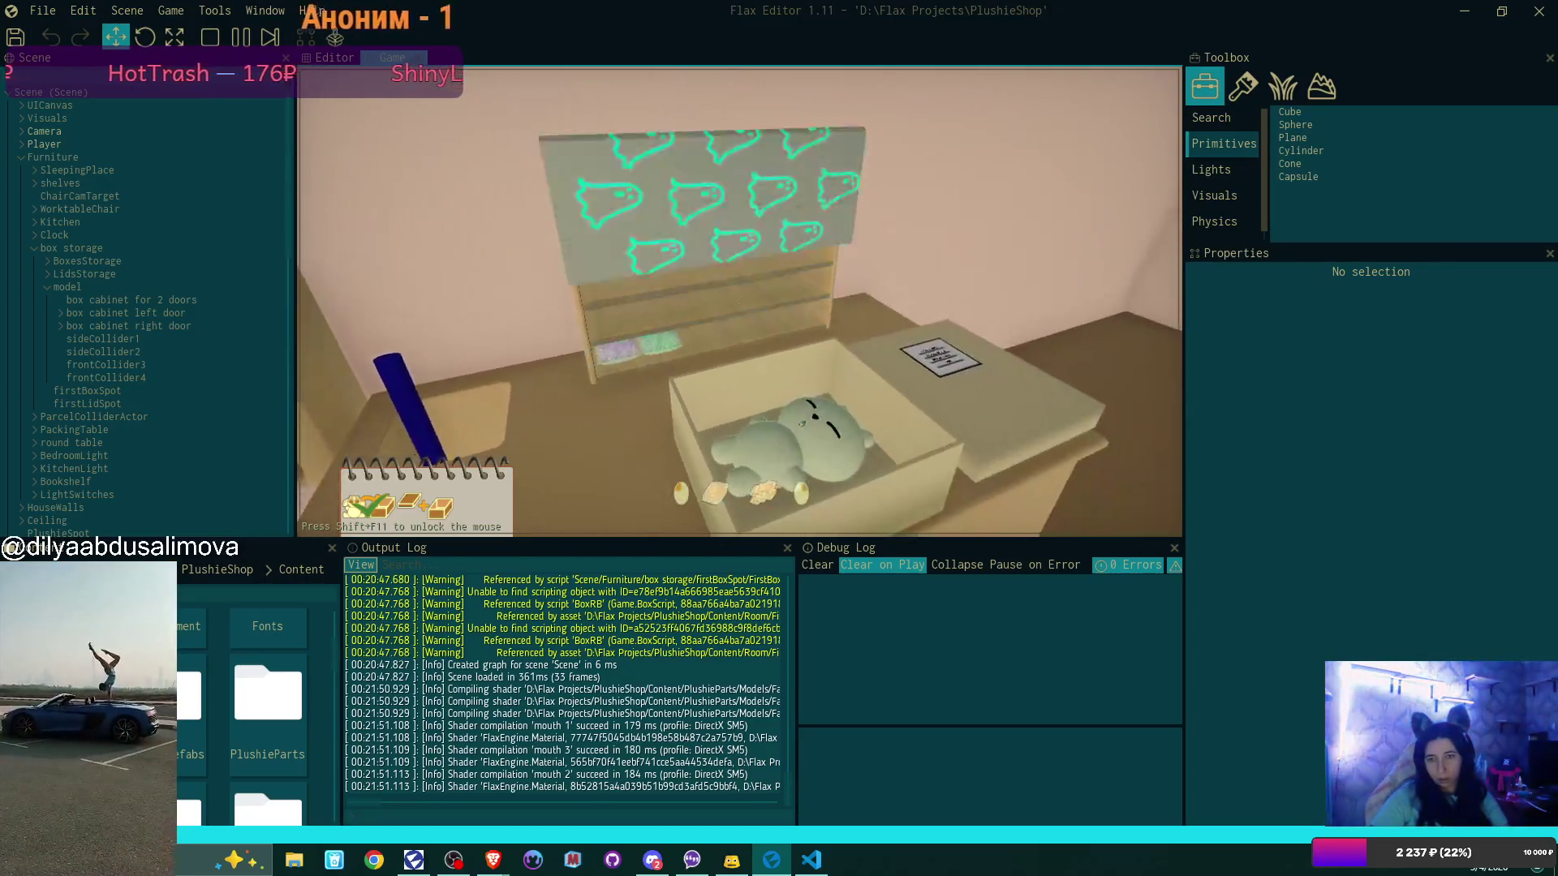
click(740, 301)
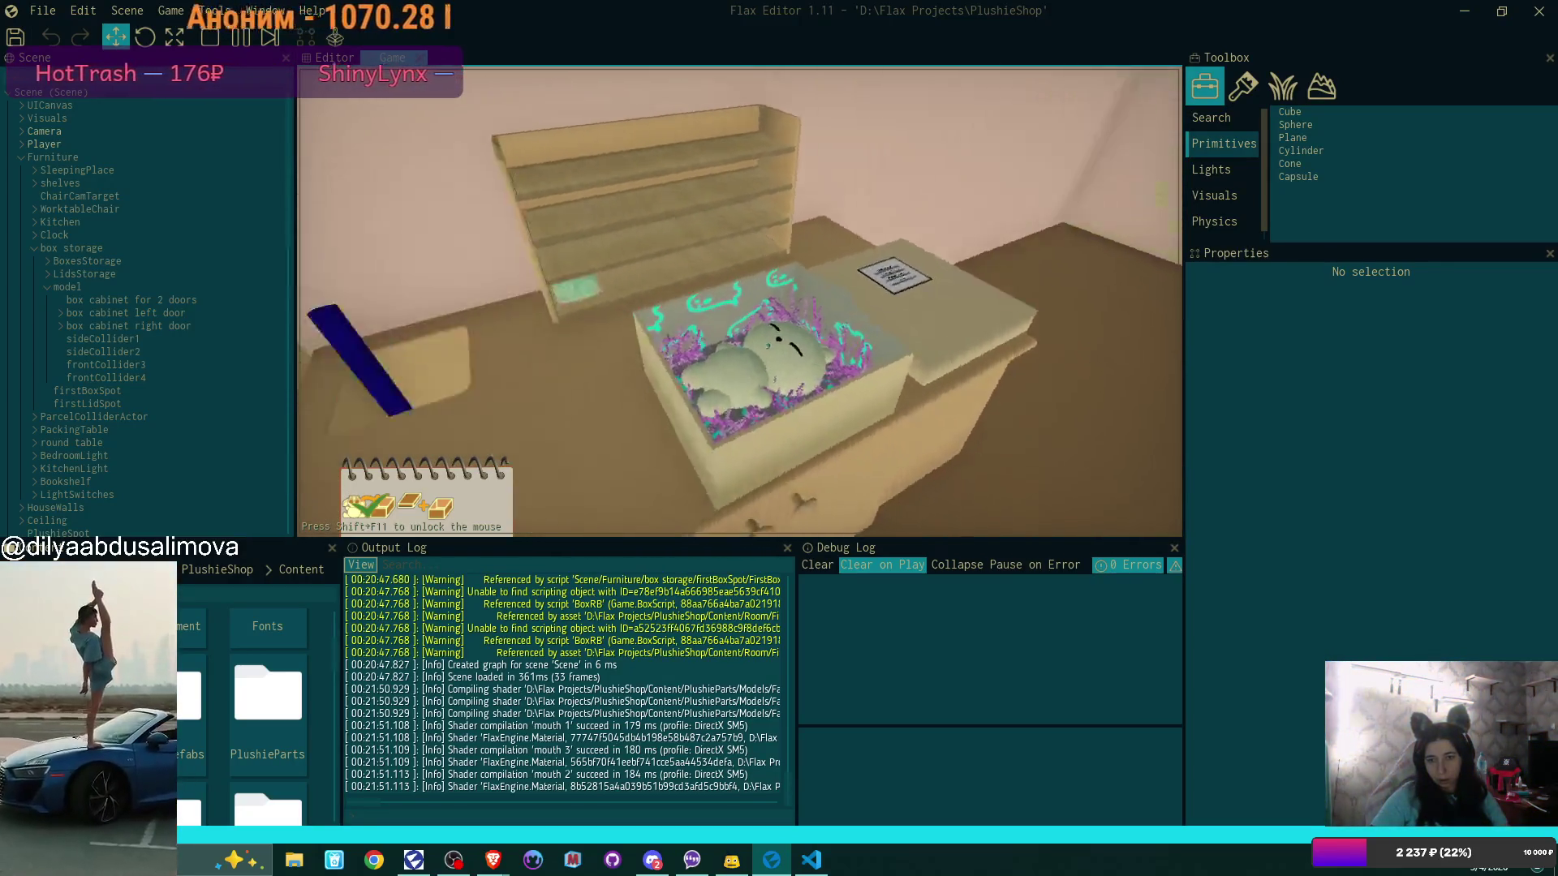
click(740, 301)
click(740, 301)
click(740, 301)
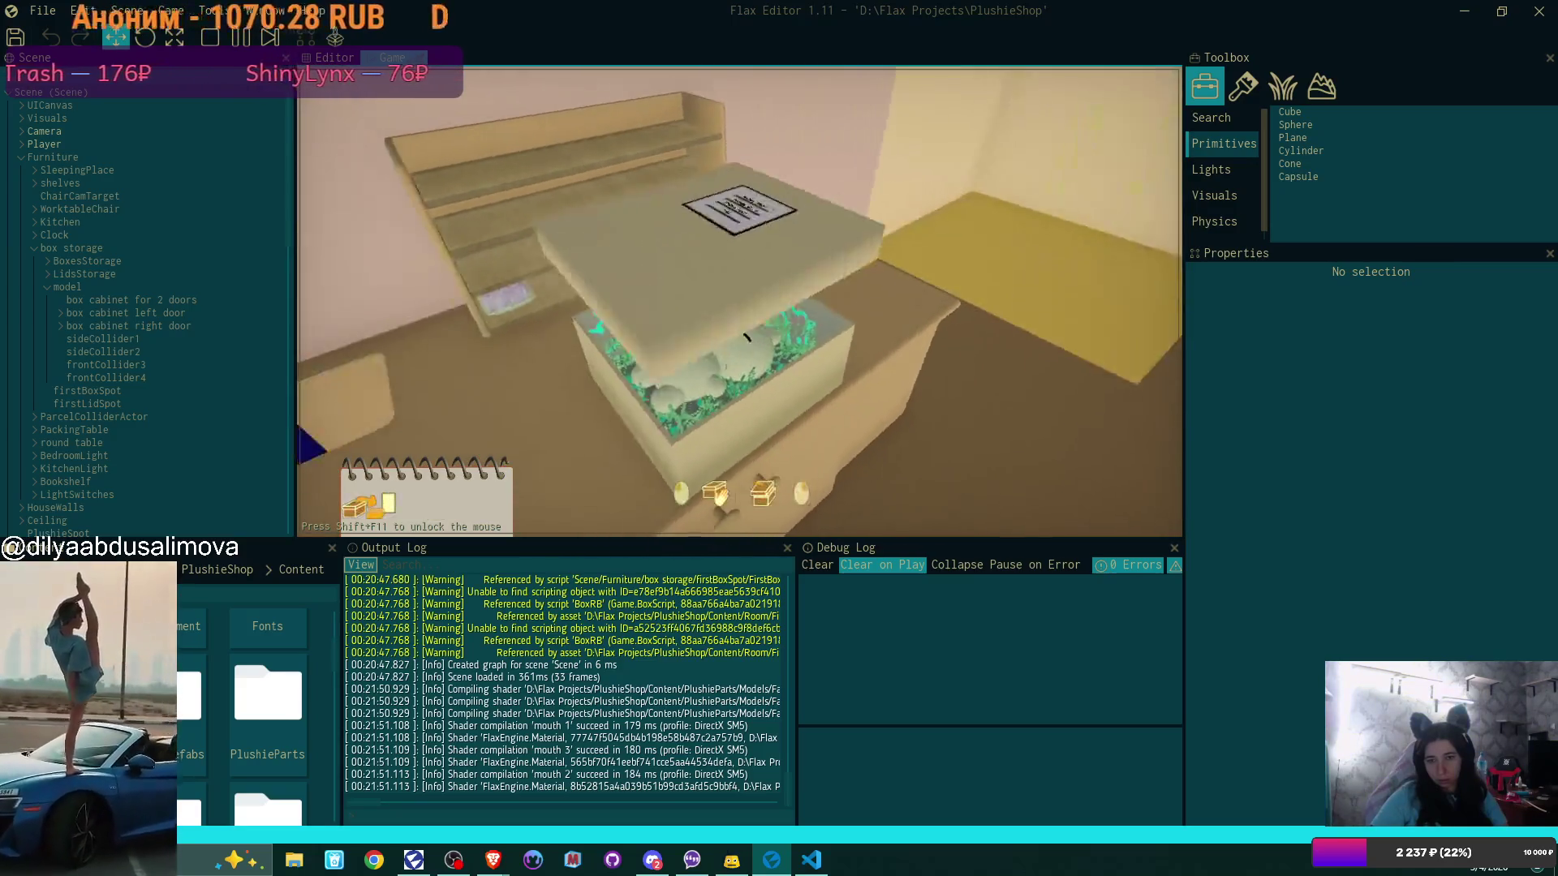
click(740, 301)
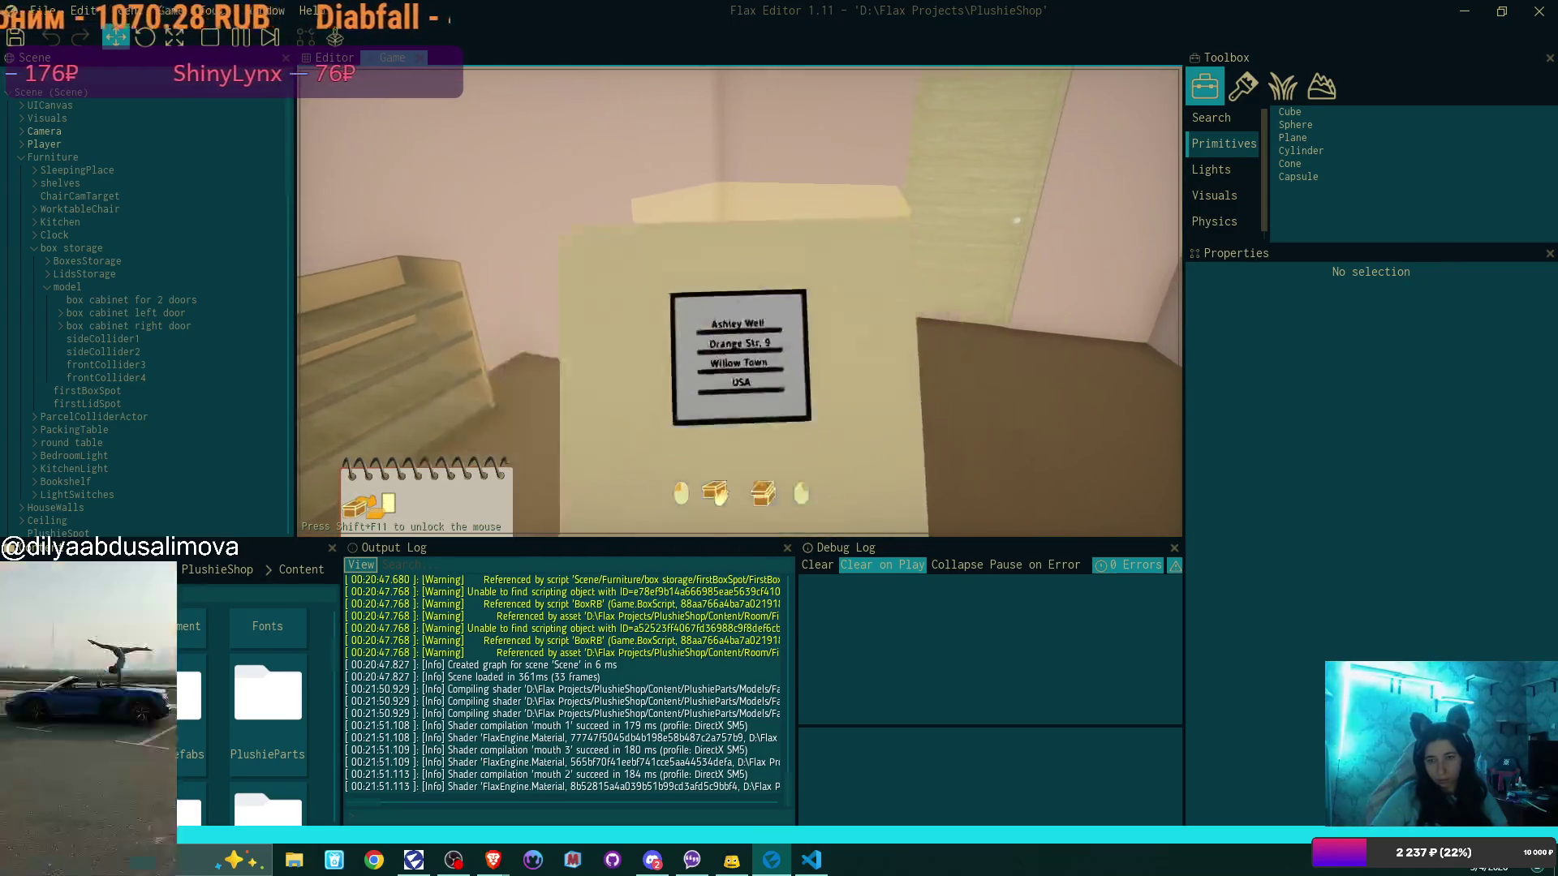
click(740, 301)
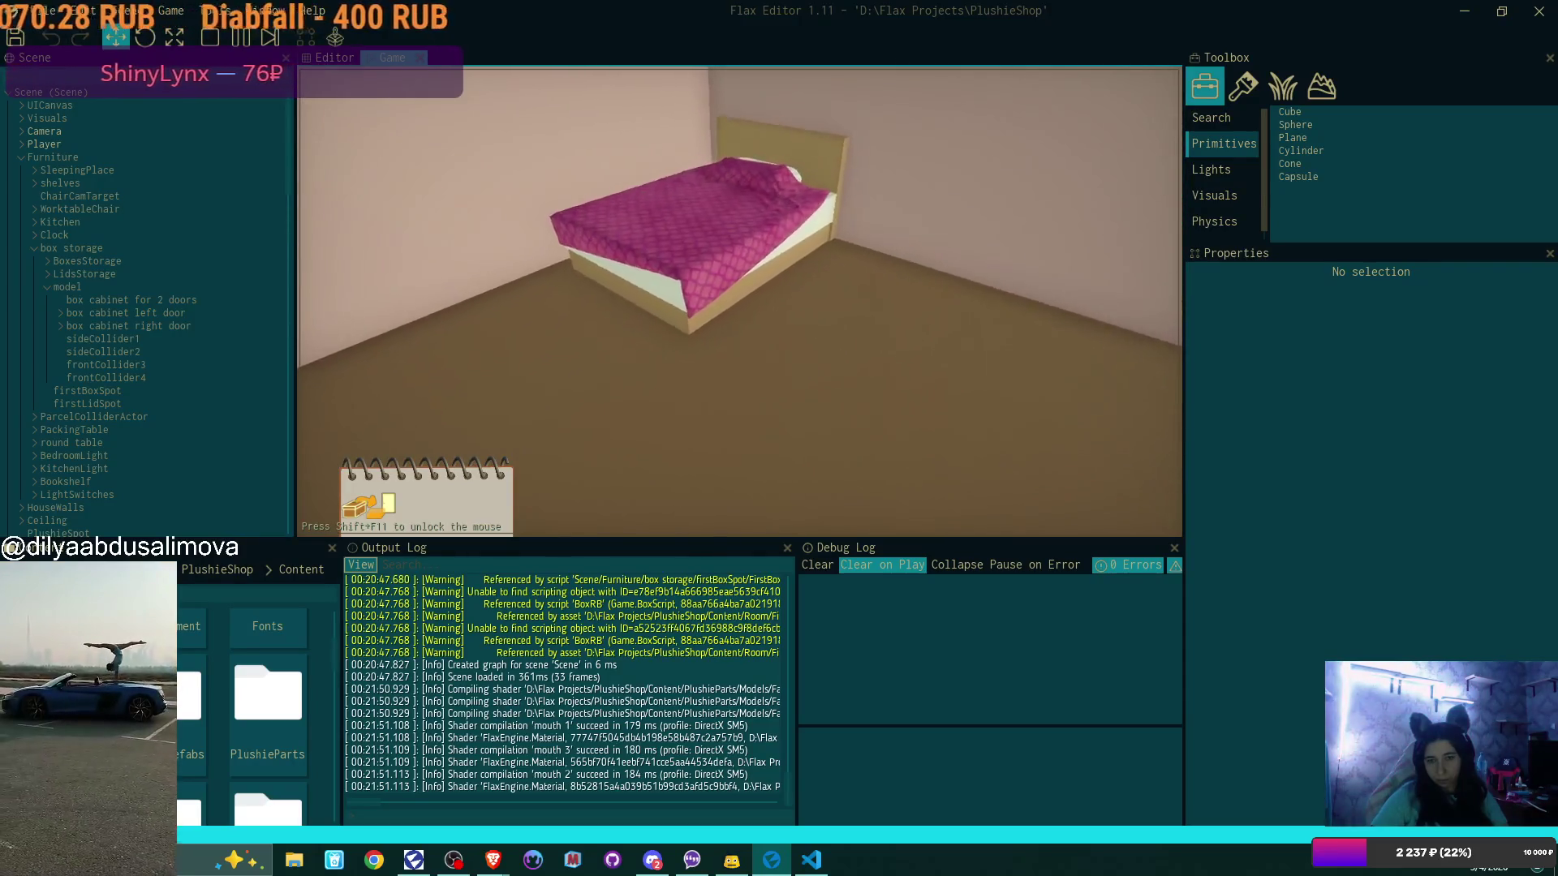
Sleep to end the day, start the next day, then quit to the main menu
click(740, 301)
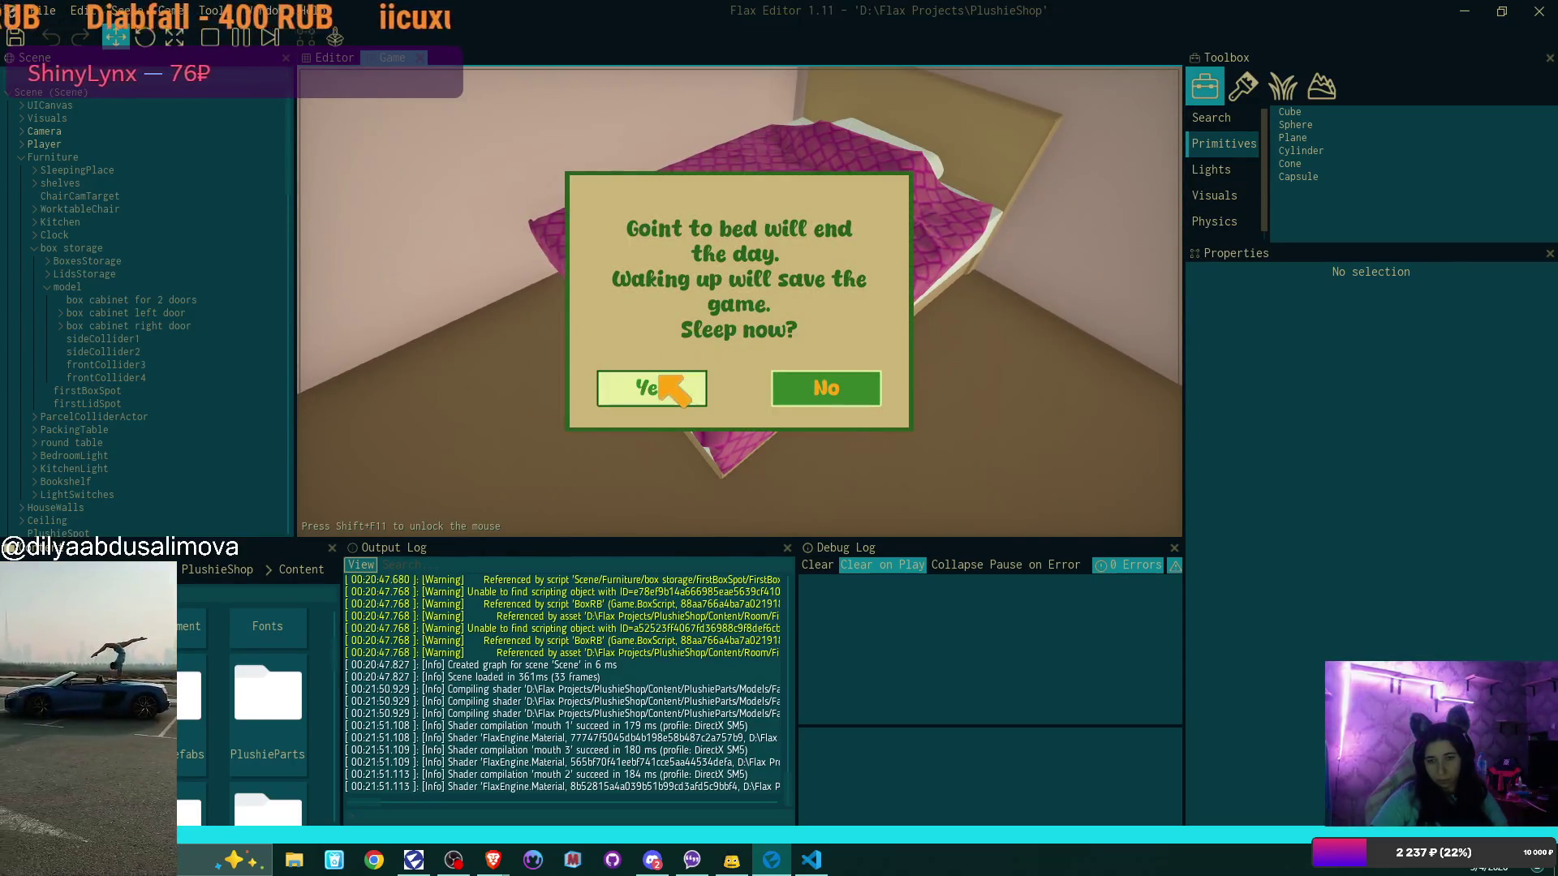
click(654, 383)
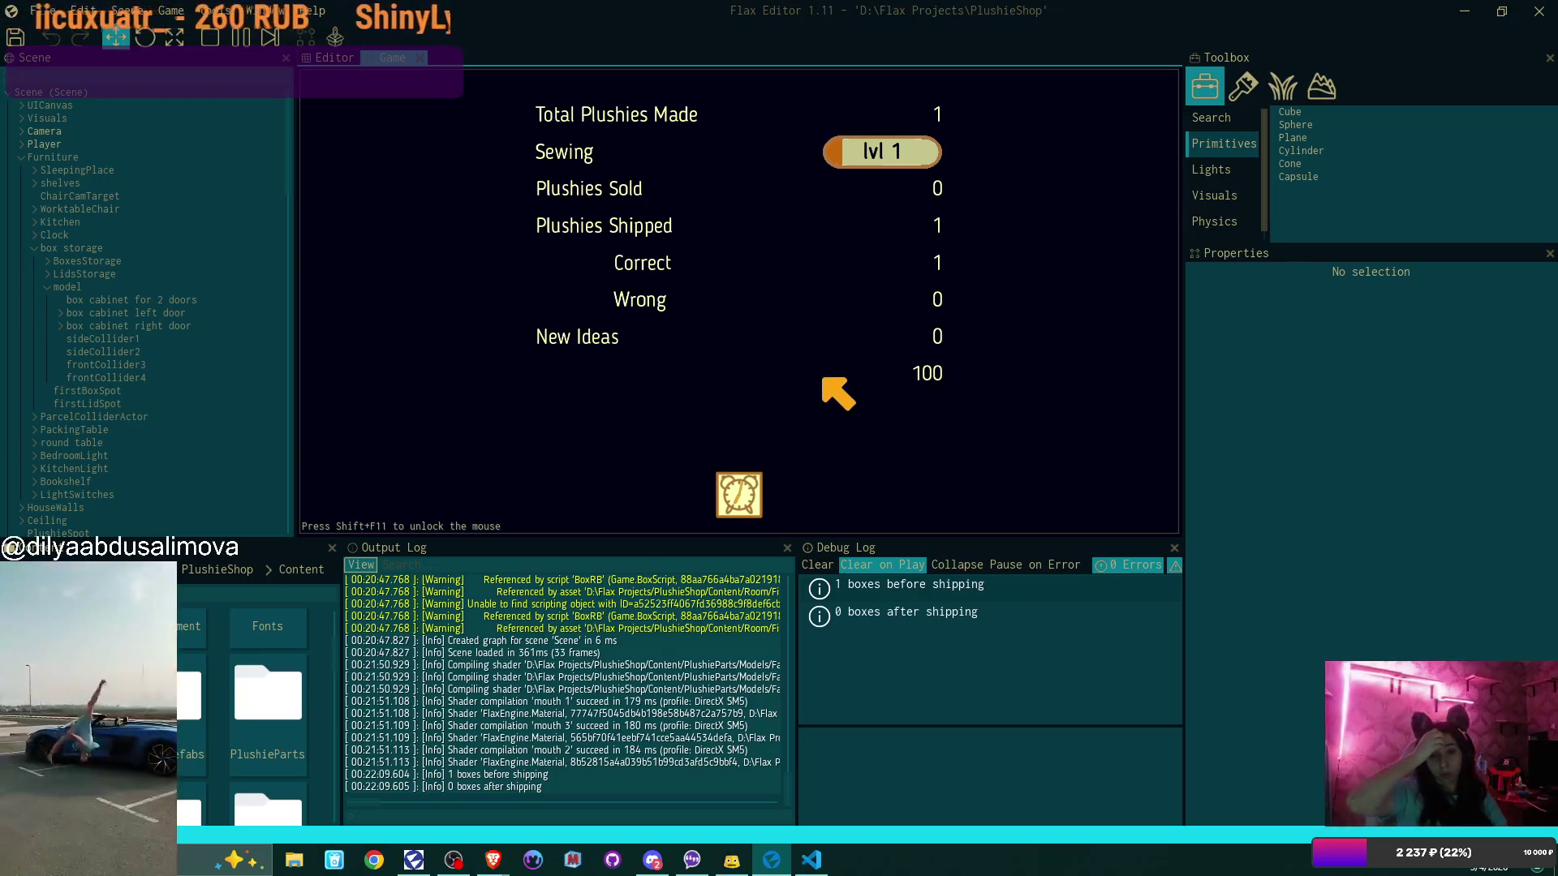
click(738, 493)
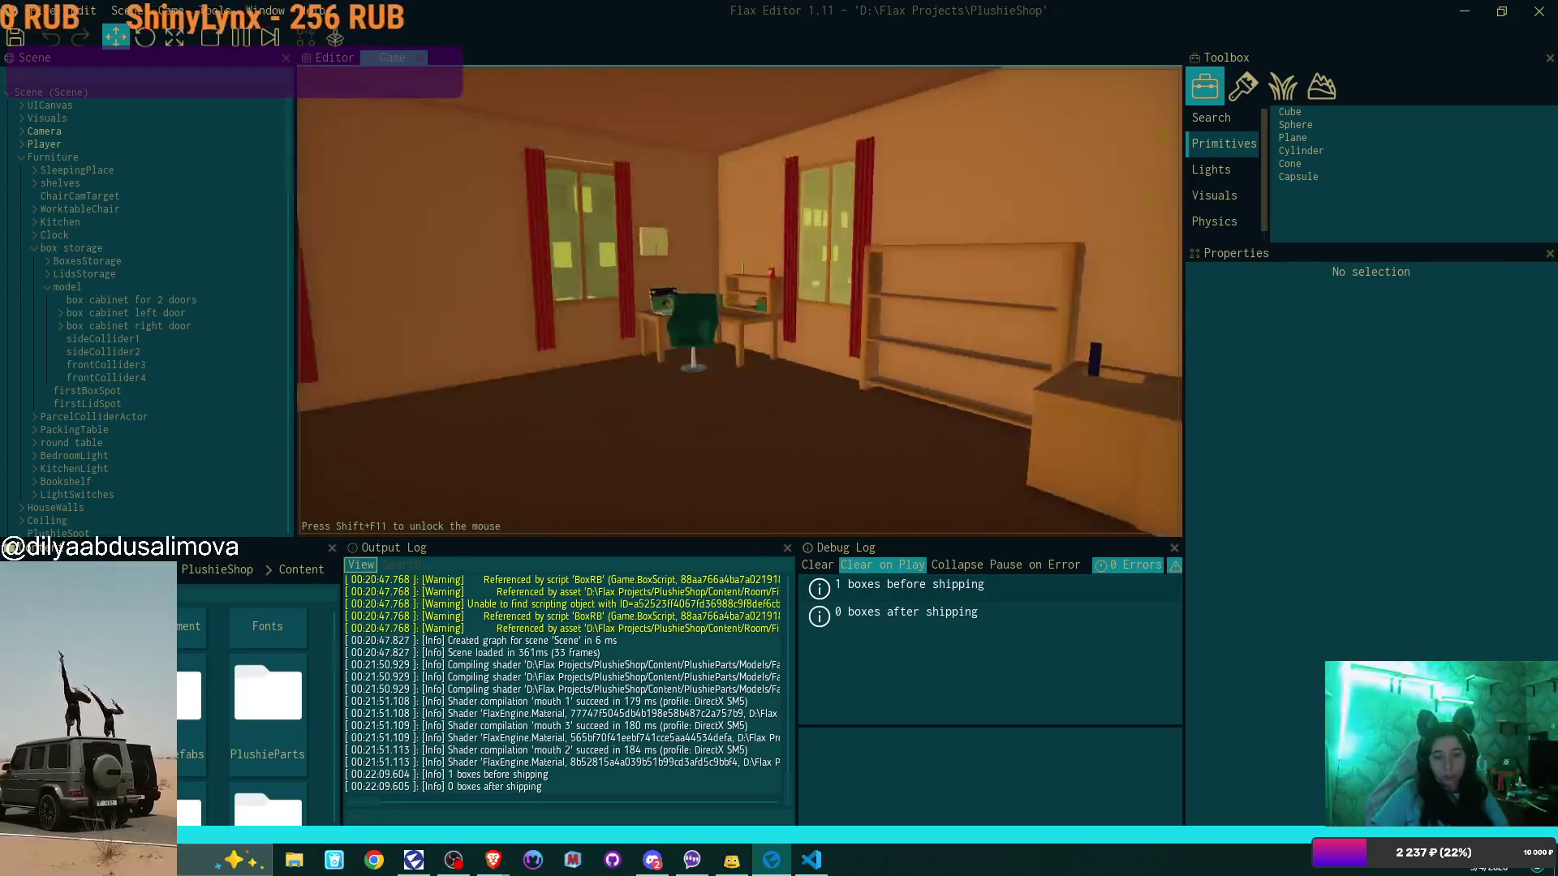
key(Escape)
click(609, 425)
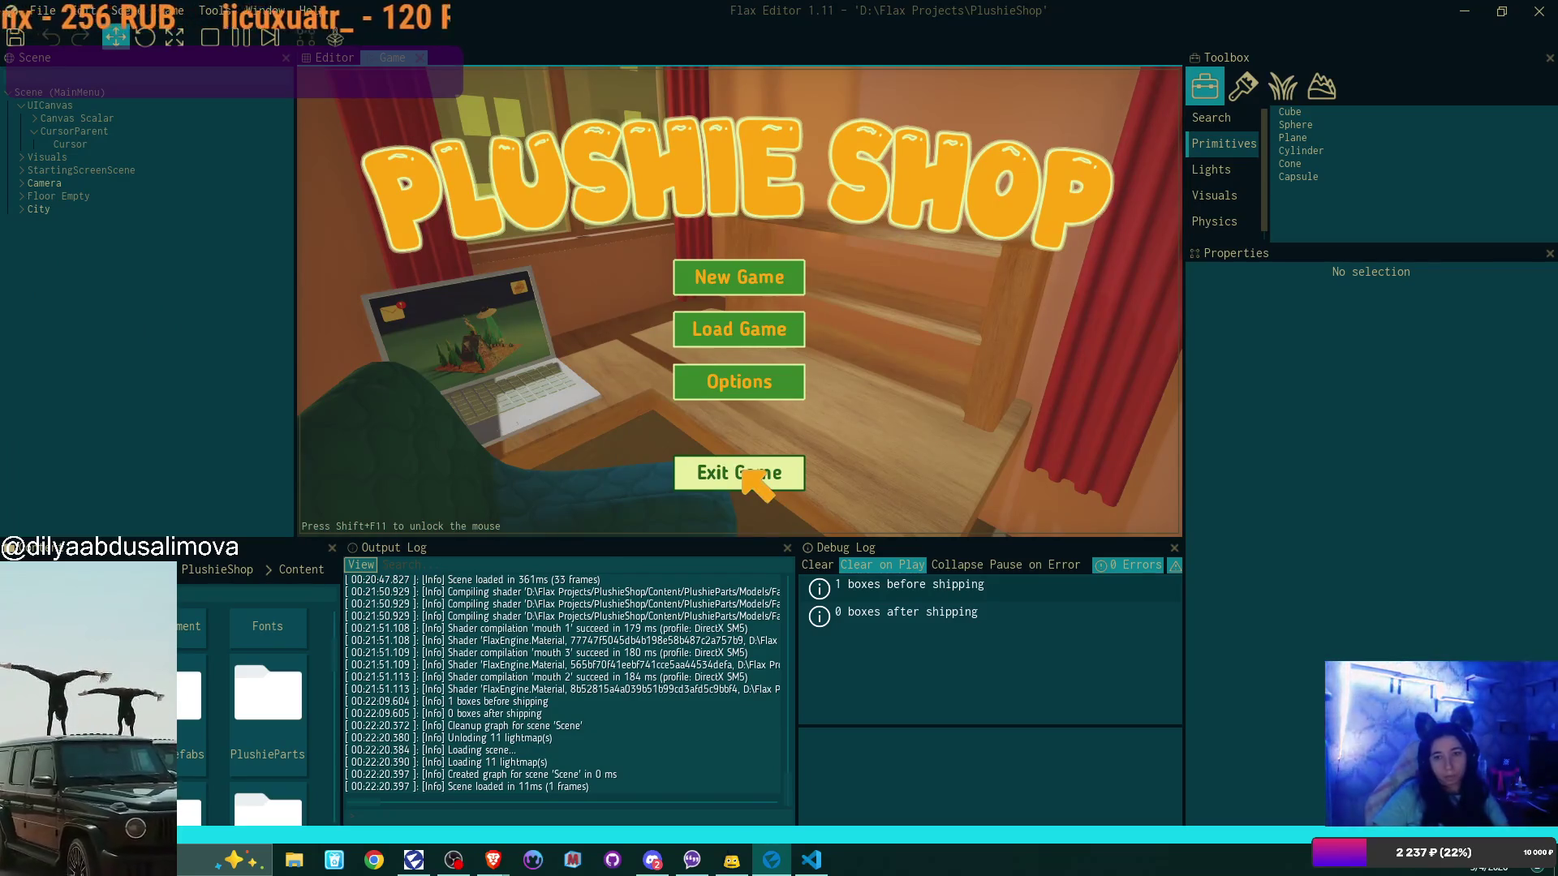
Load the Game 1 save, open and close the counter cabinet, then exit play mode
click(779, 335)
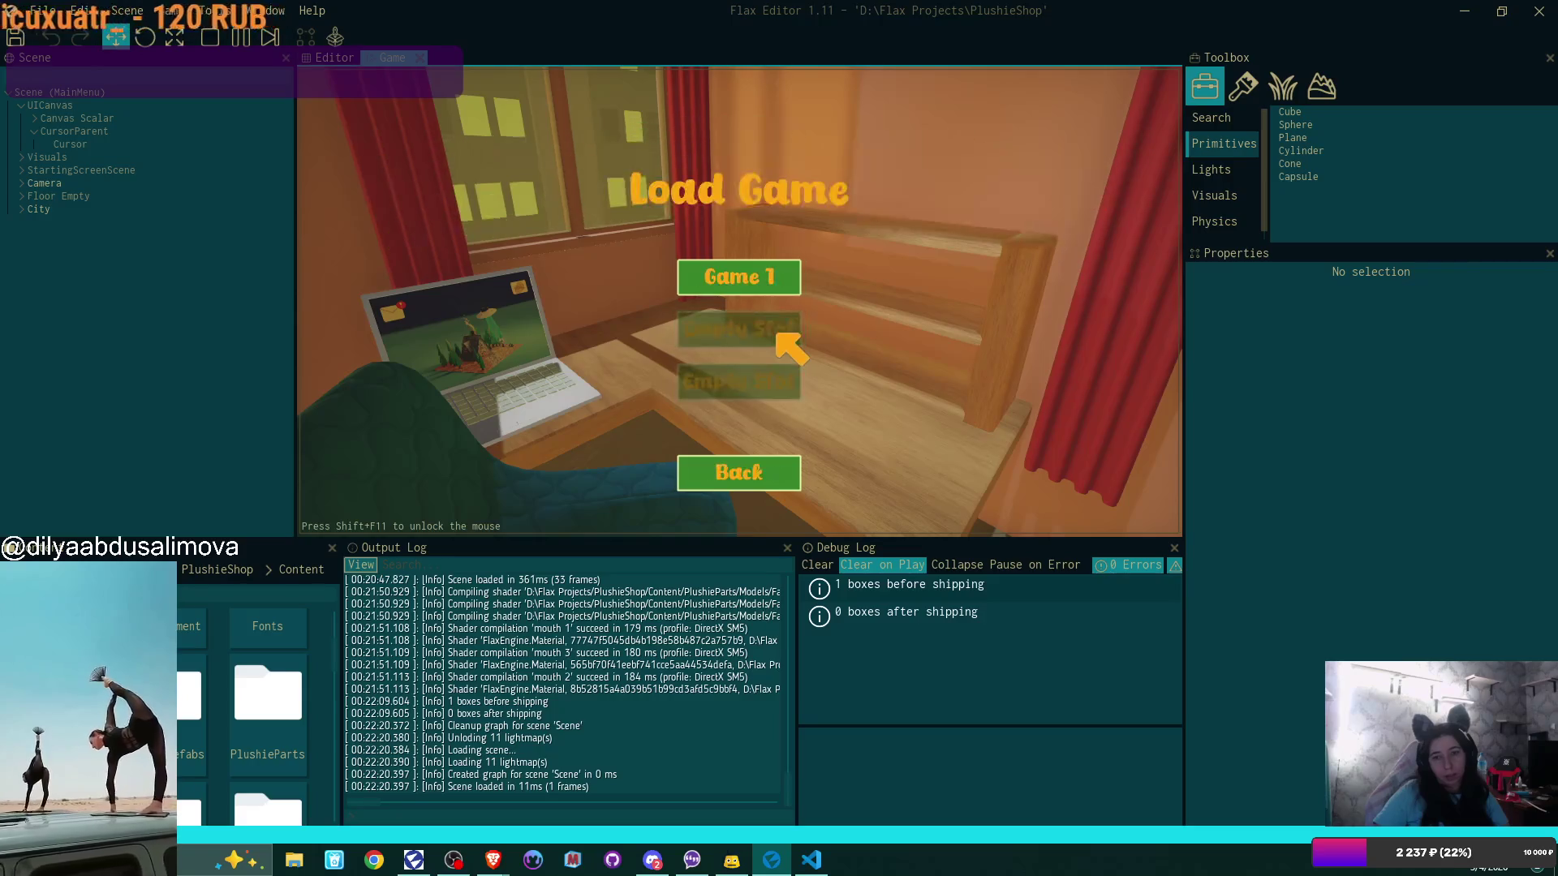
click(748, 274)
key(w)
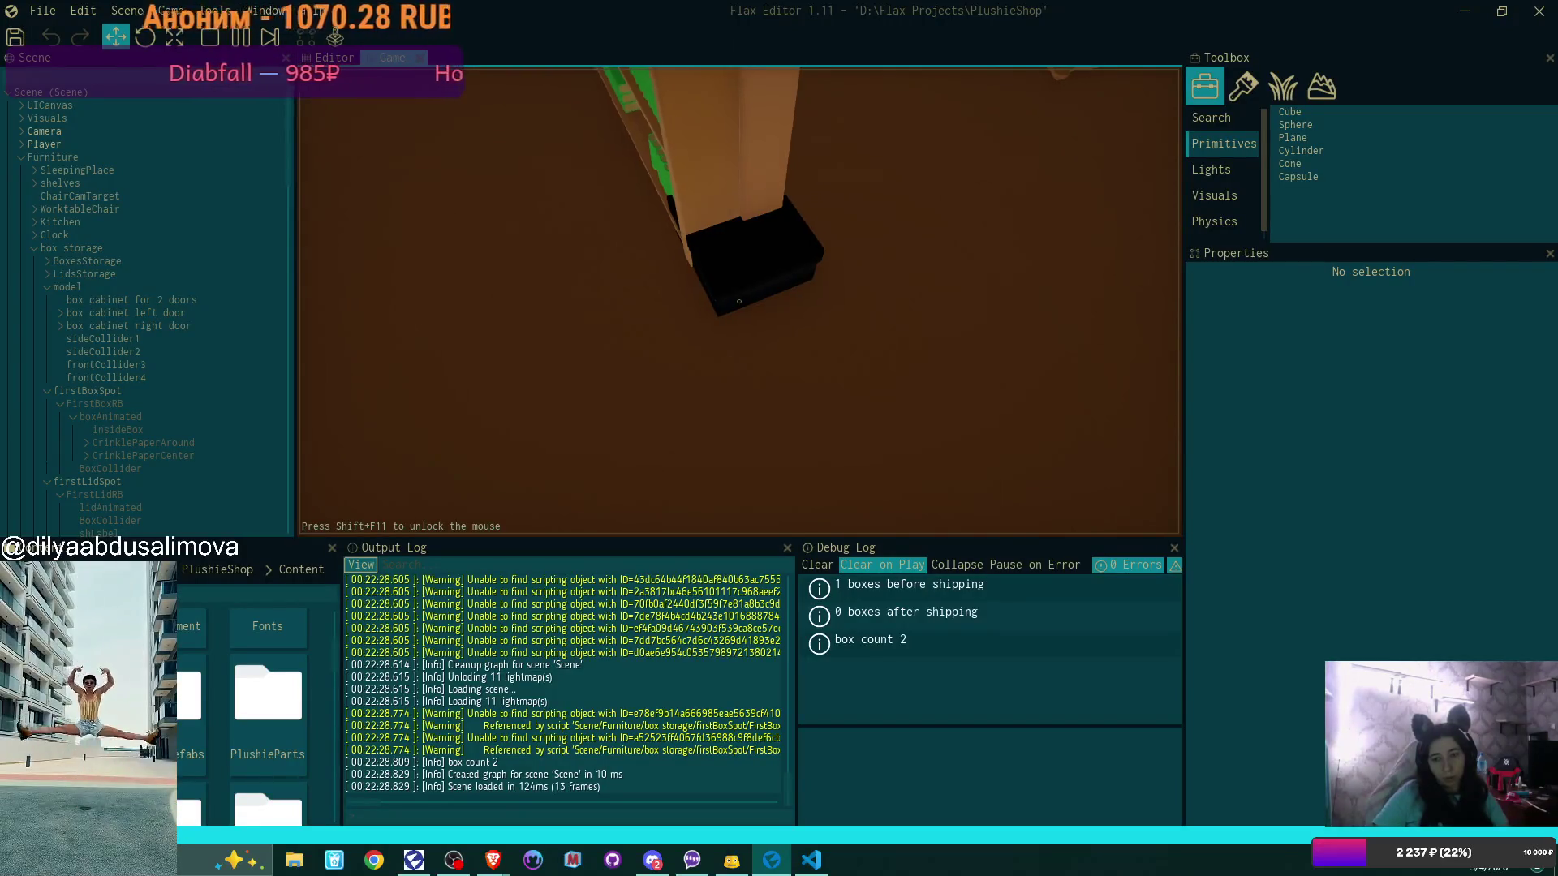
click(739, 301)
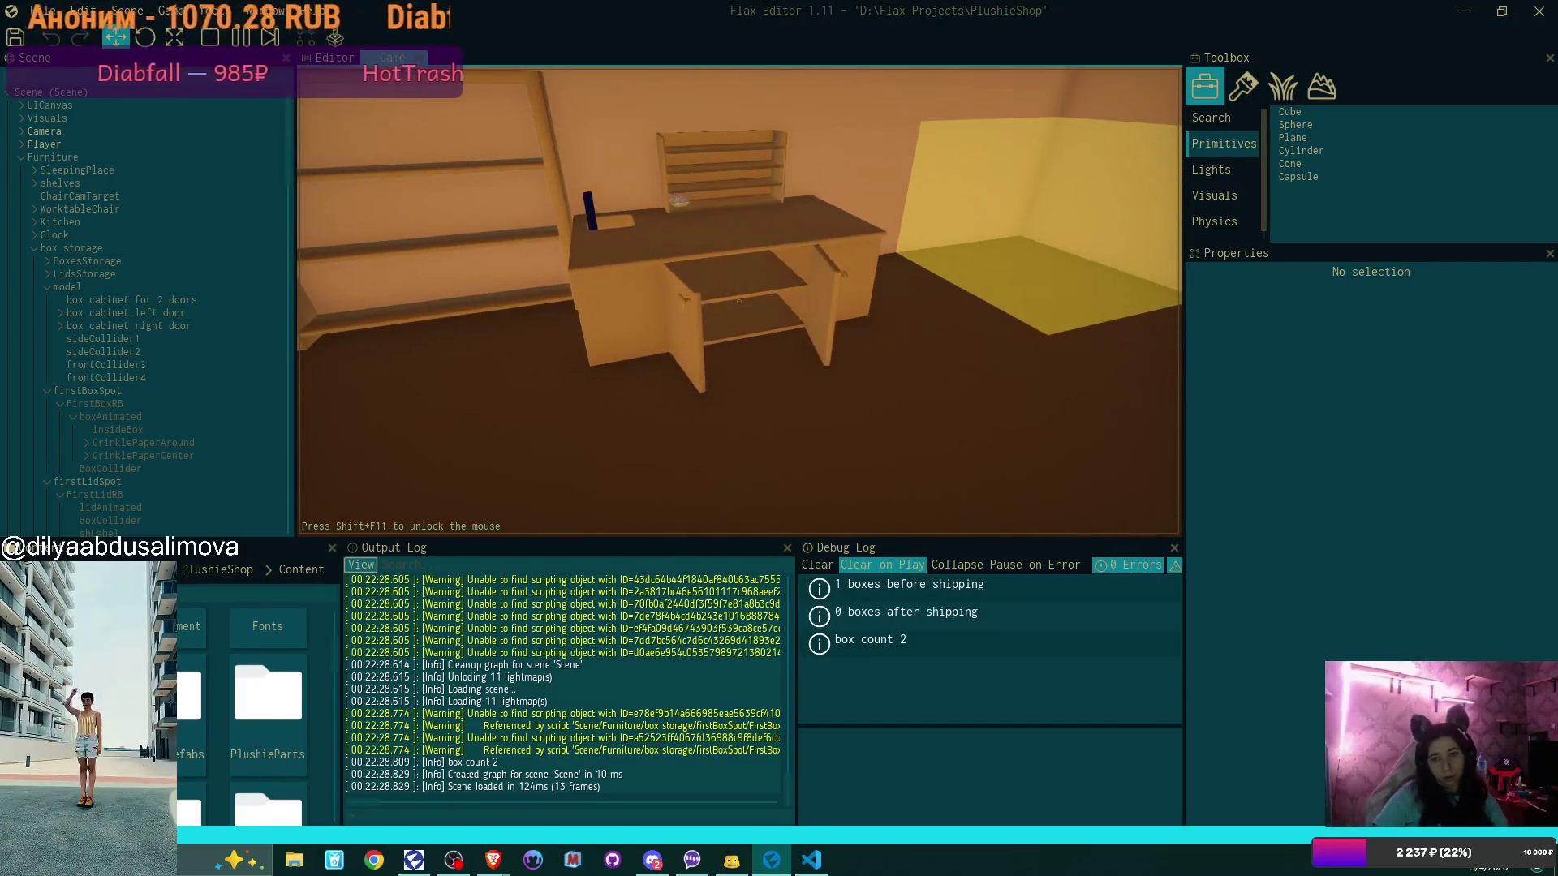
click(739, 301)
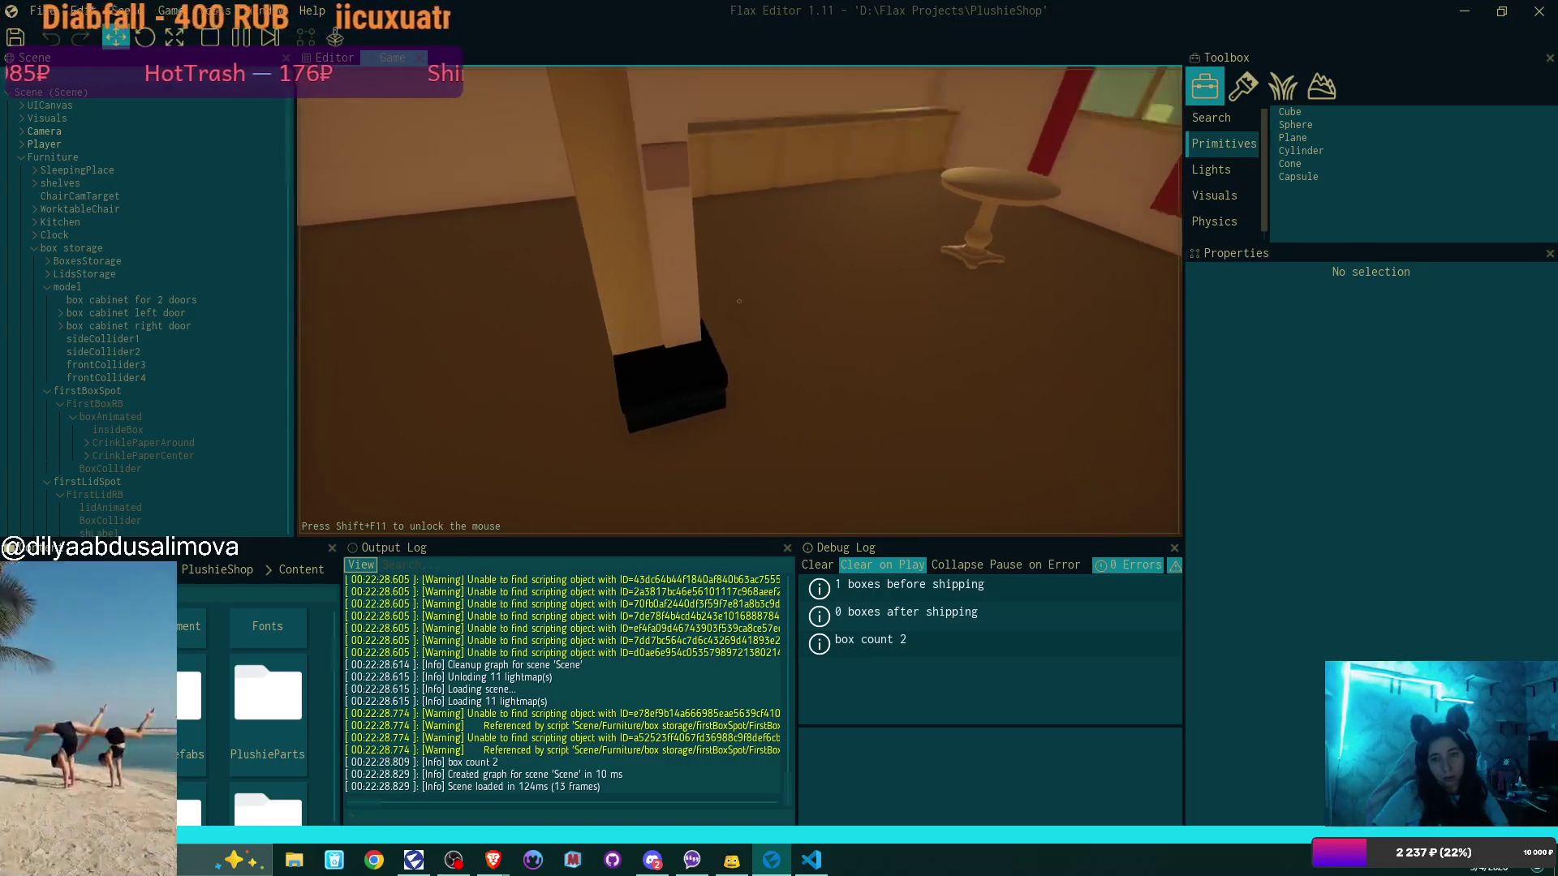
key(Escape)
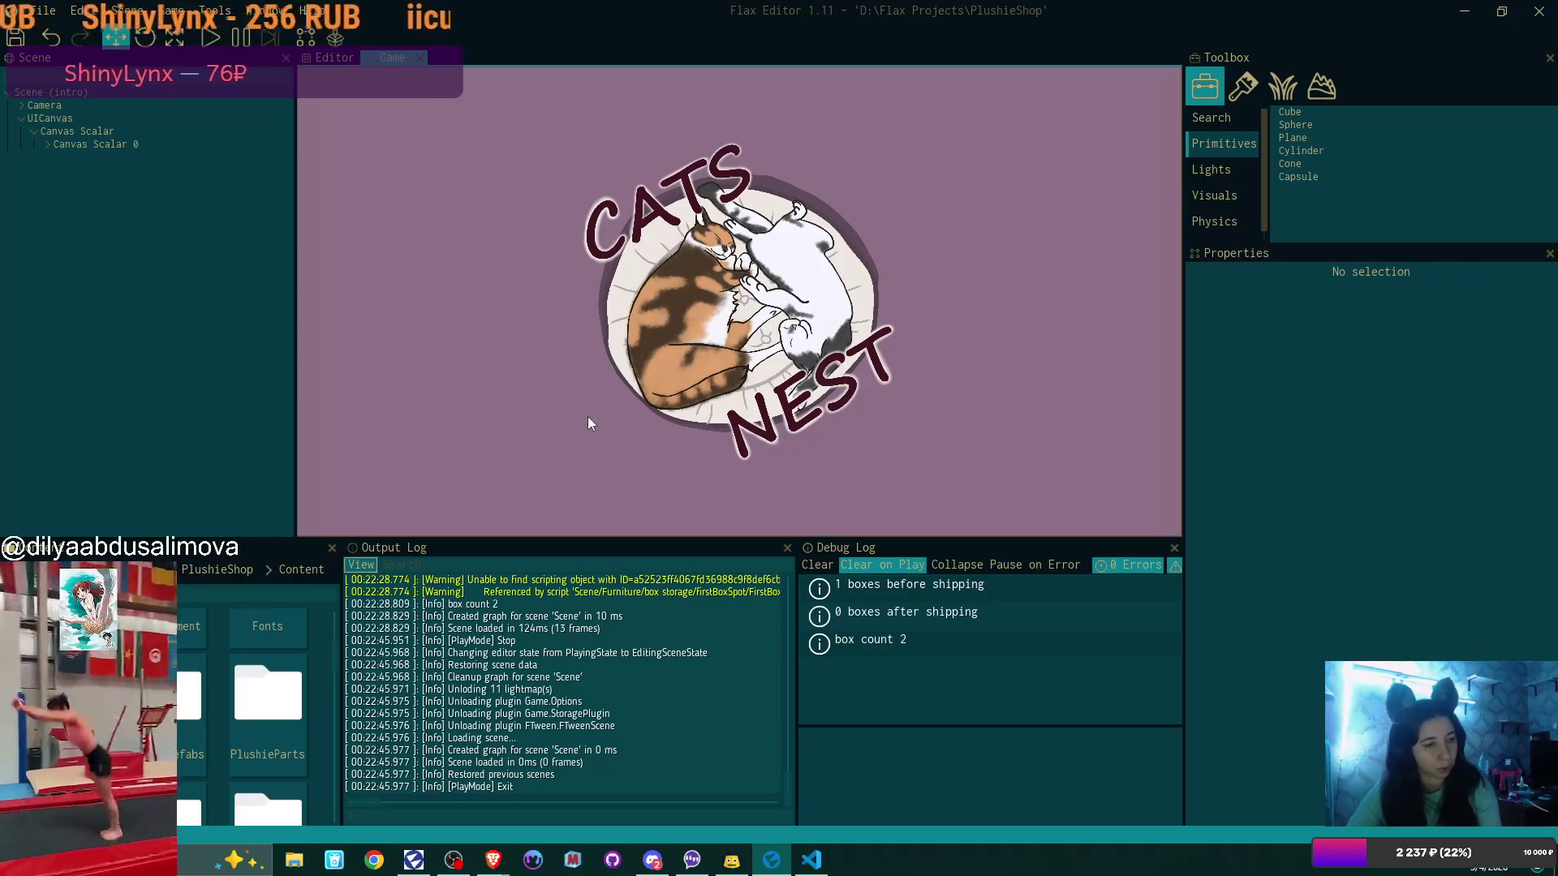
click(812, 860)
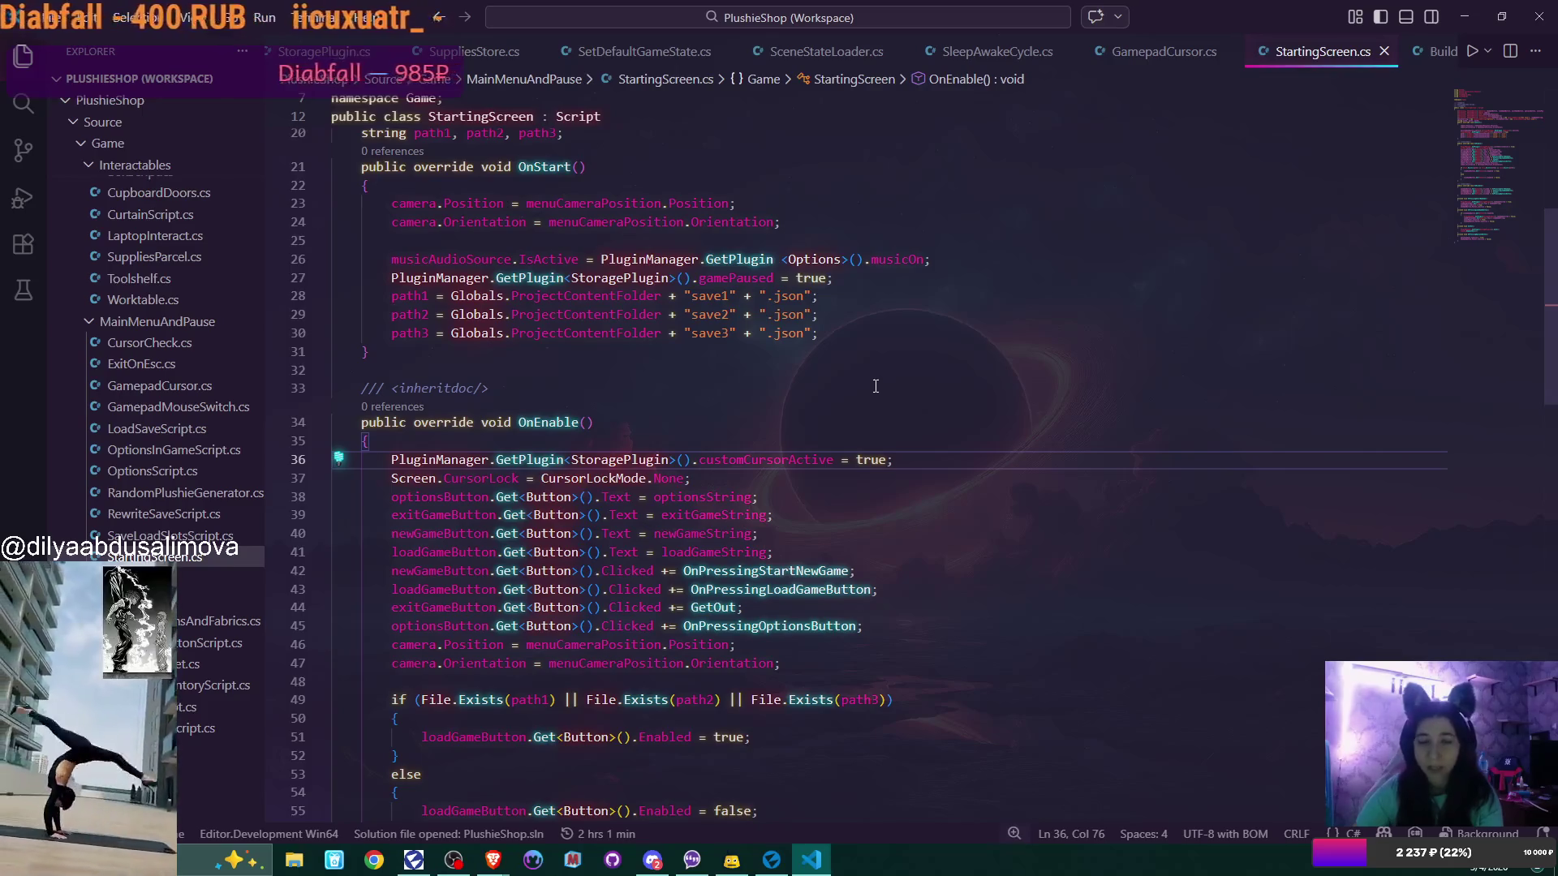
Scroll through StartingScreen.cs's OnEnable code, then switch to the SetDefaultGameState.cs tab
scroll(877, 390, down, 3)
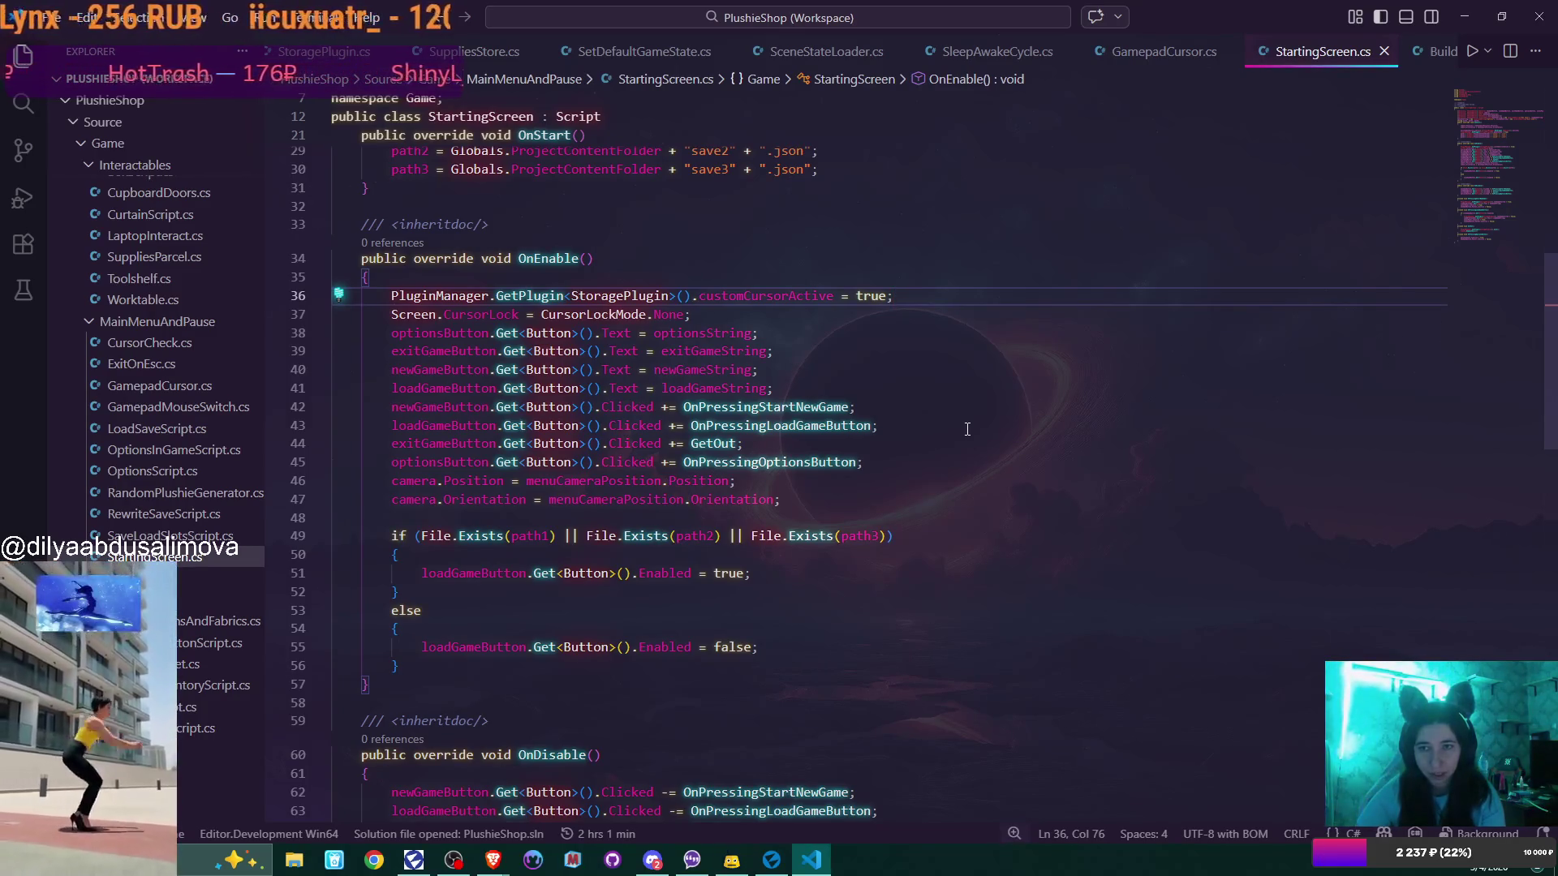
click(623, 51)
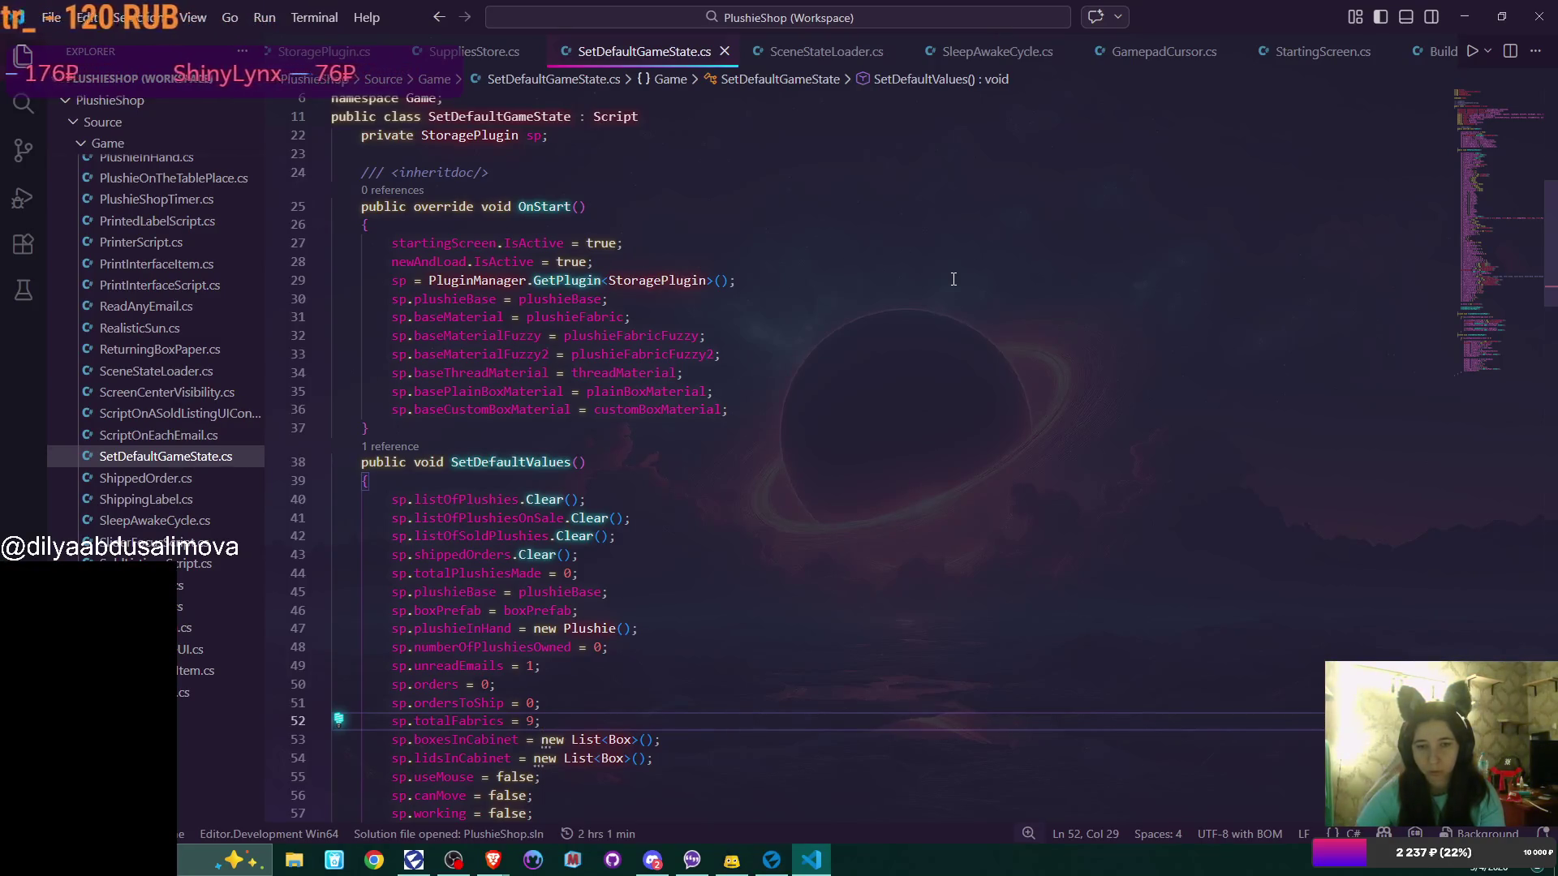
Scroll through the reset values in SetDefaultValues, then move to the SceneStateLoader.cs tab
scroll(953, 279, down, 4)
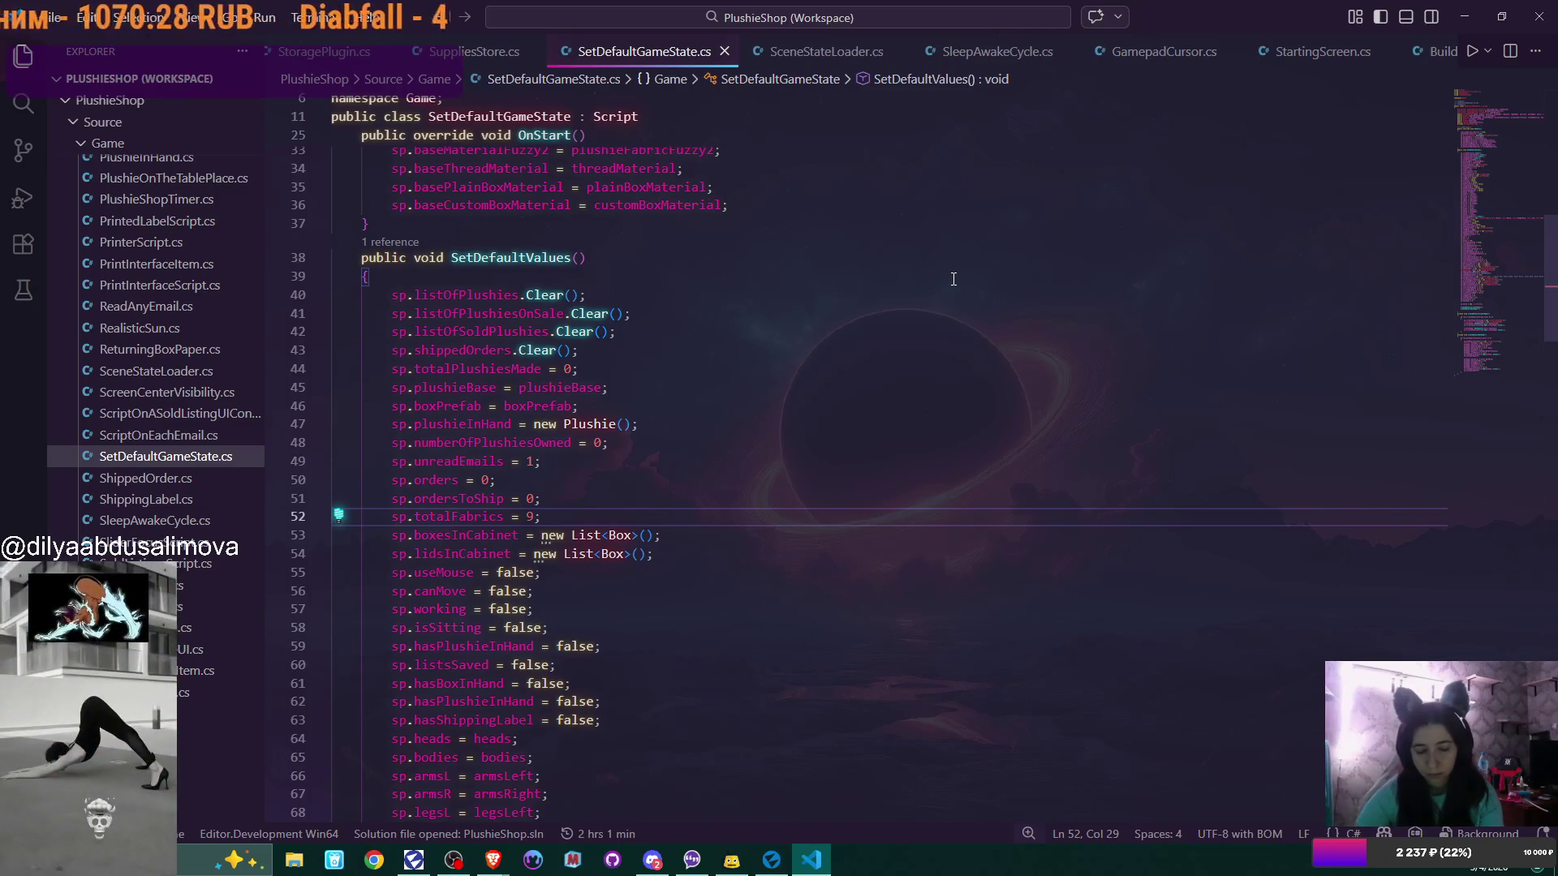
scroll(953, 279, down, 8)
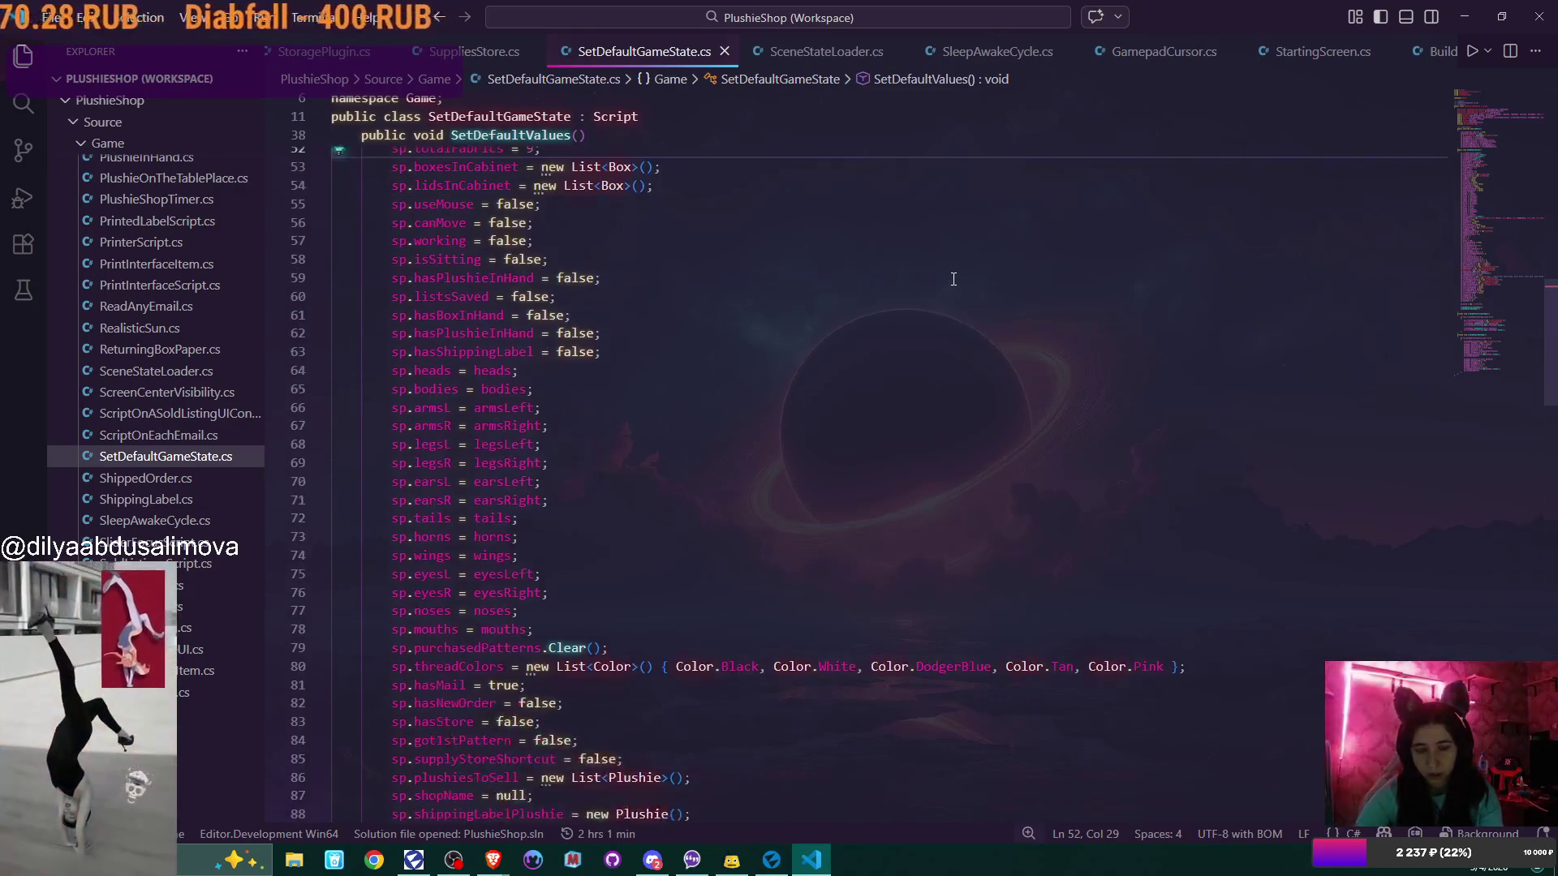
scroll(954, 279, down, 2)
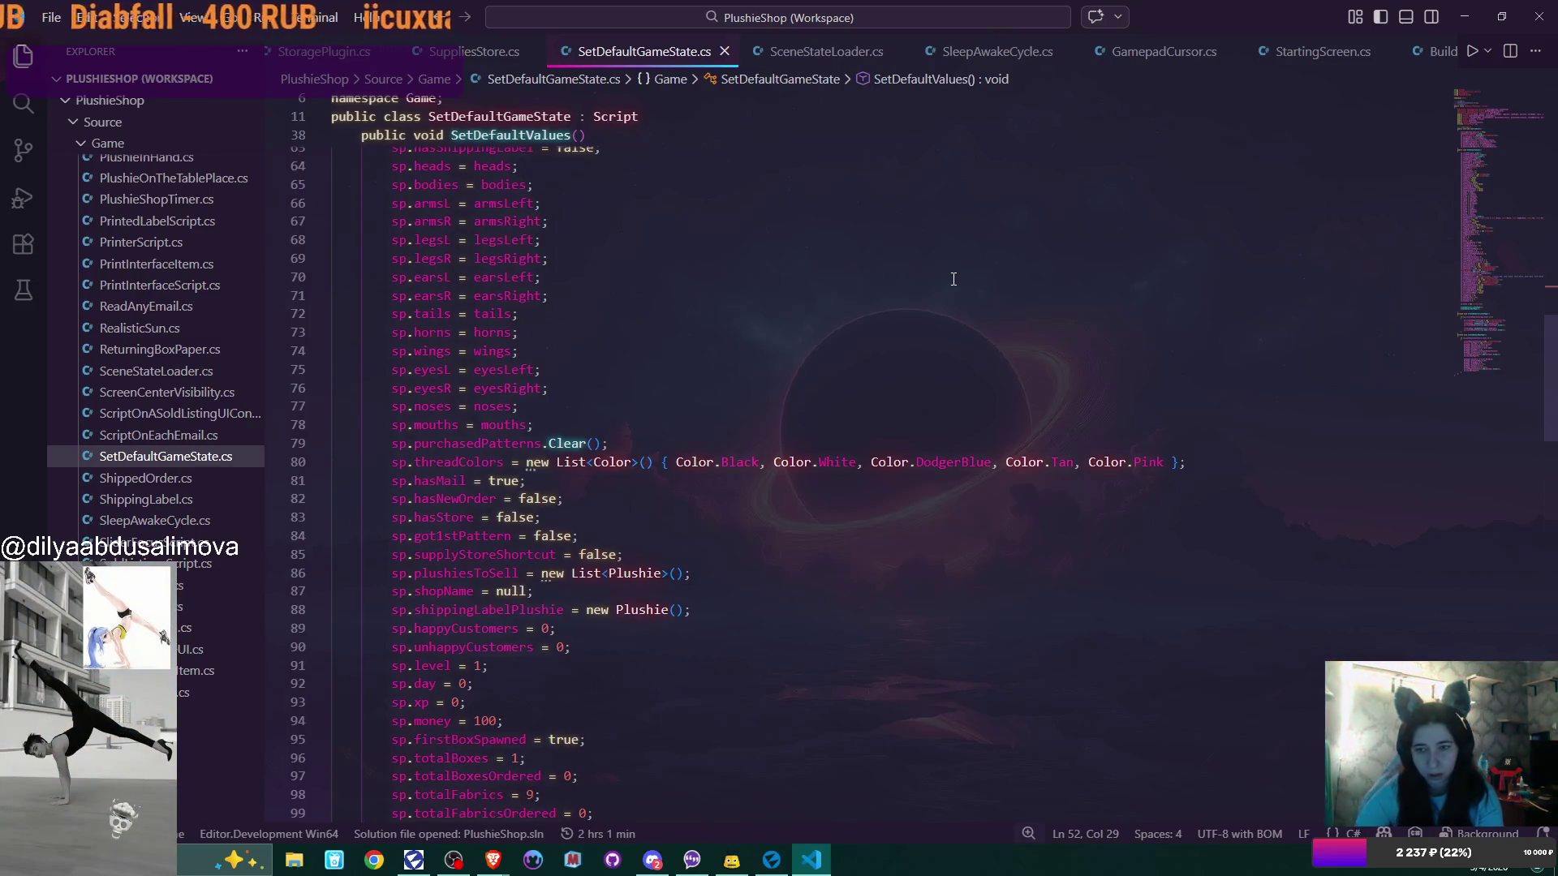
scroll(954, 279, down, 7)
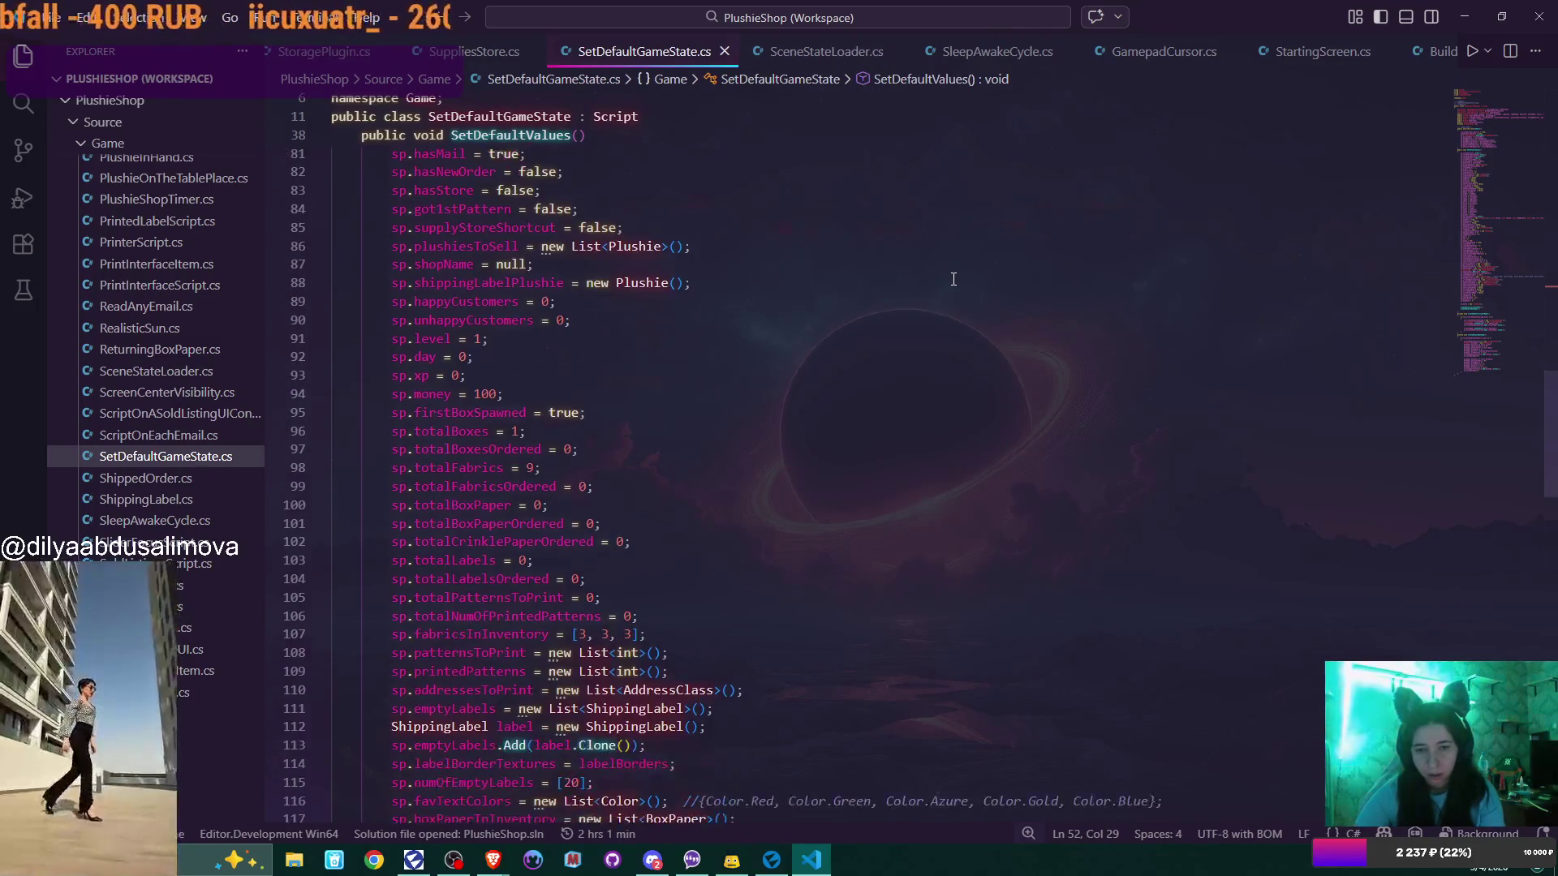
scroll(954, 279, down, 1)
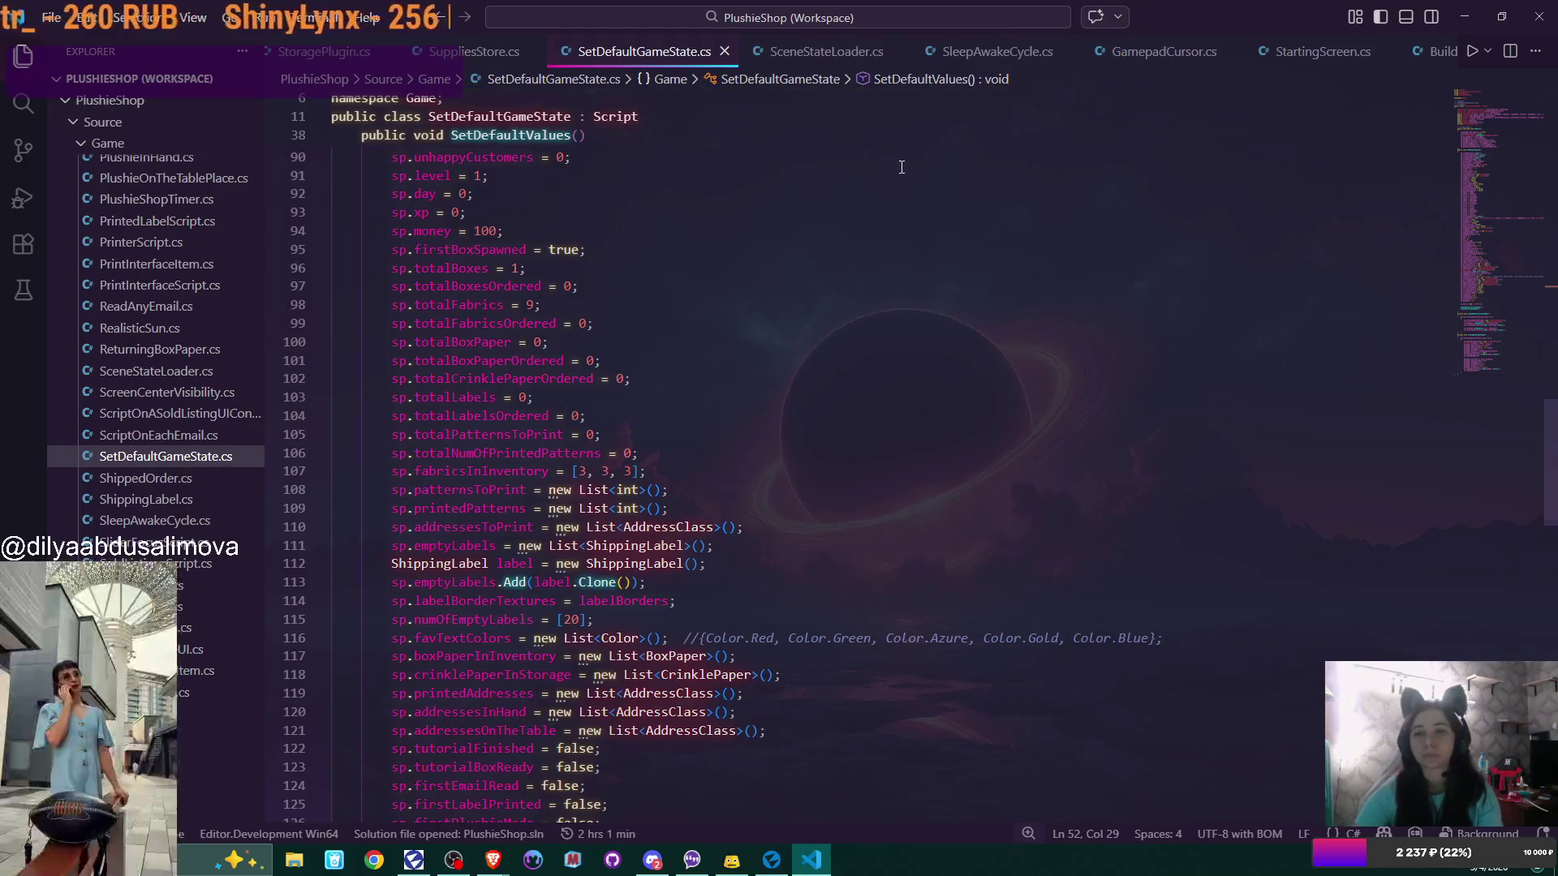
click(826, 51)
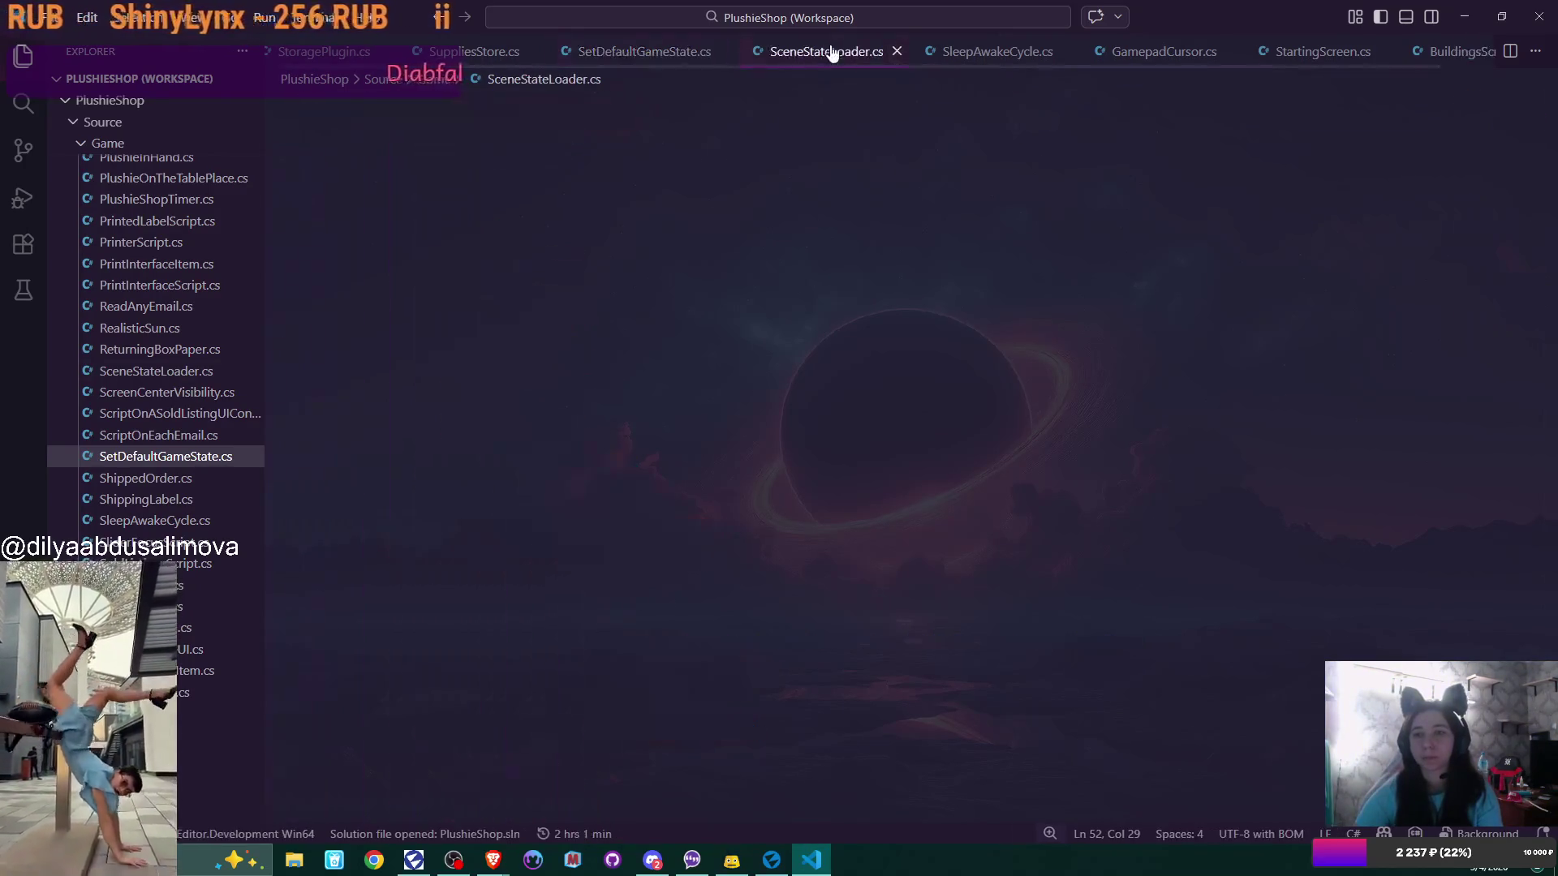
Read RebuildShelves and RebuildBoxies in SceneStateLoader.cs, then return to SetDefaultGameState.cs
scroll(1033, 316, down, 5)
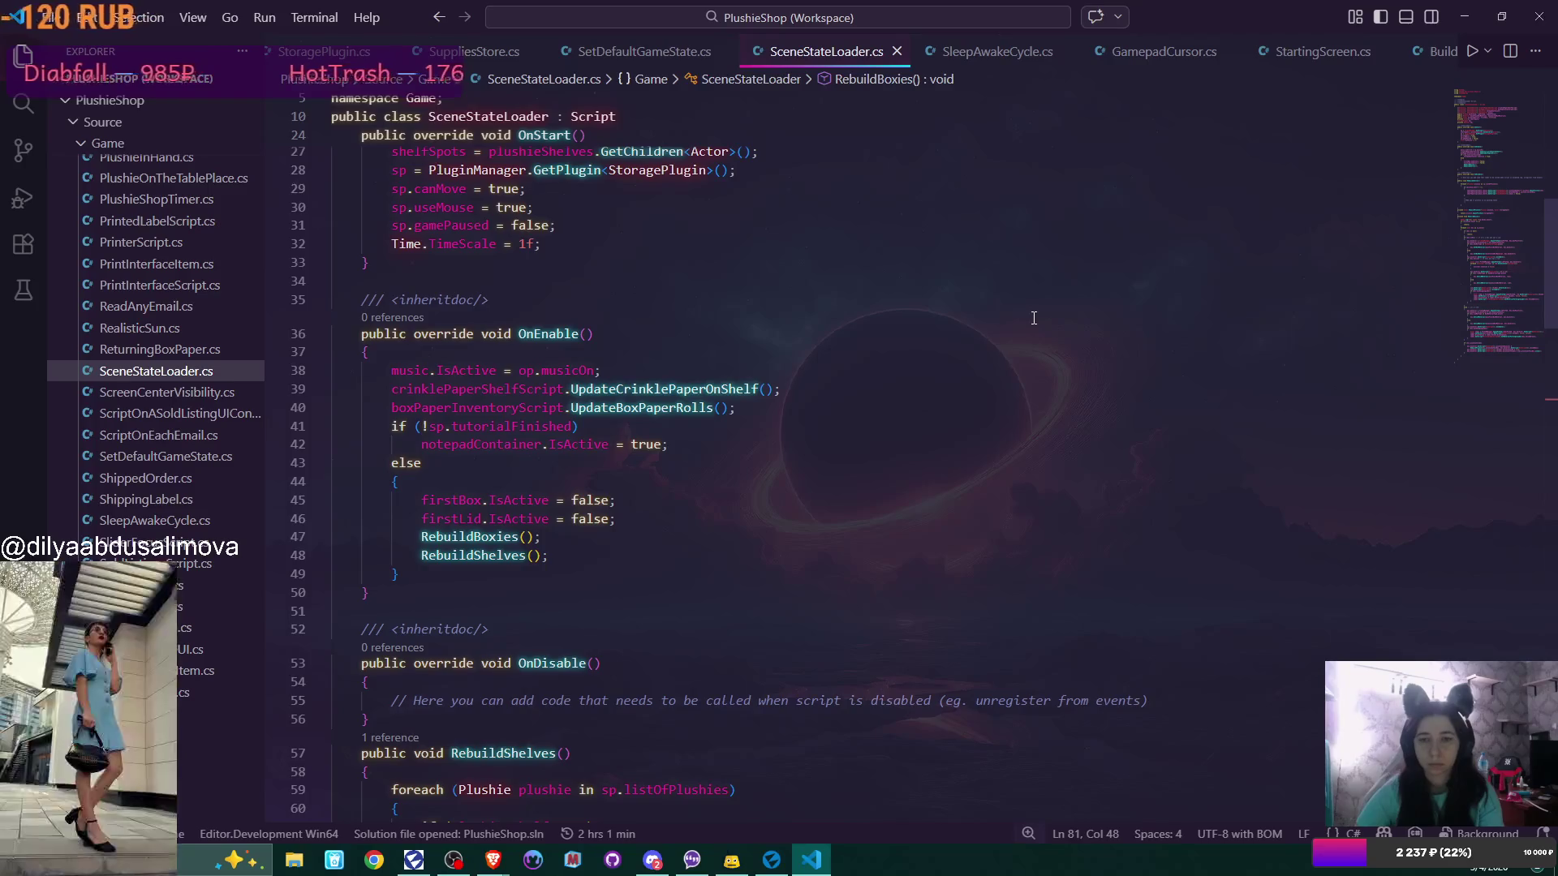
scroll(1033, 317, down, 6)
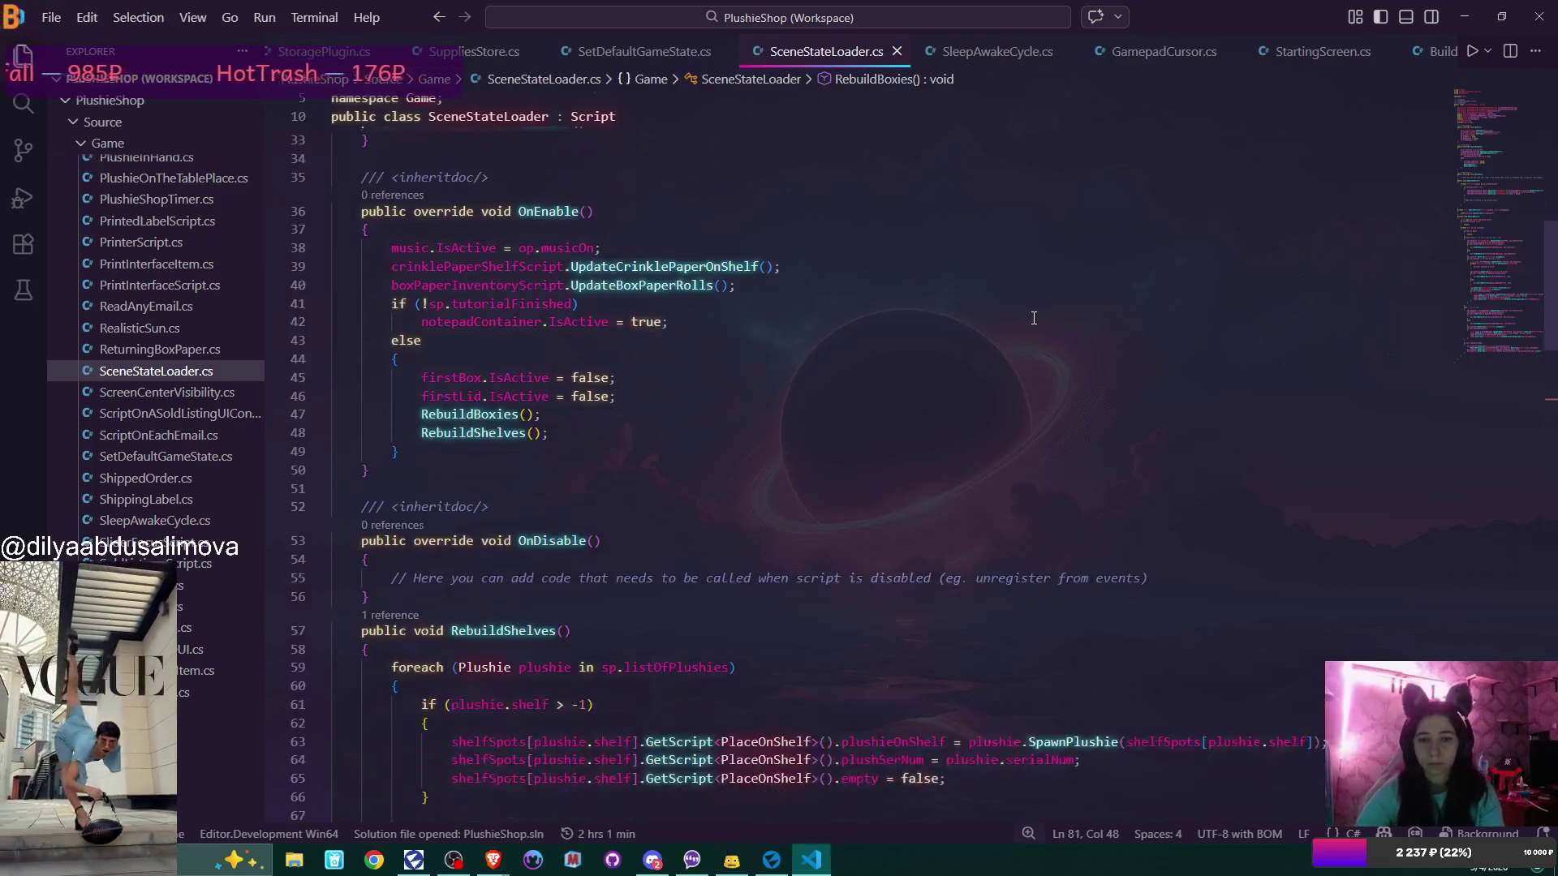
scroll(1033, 317, down, 2)
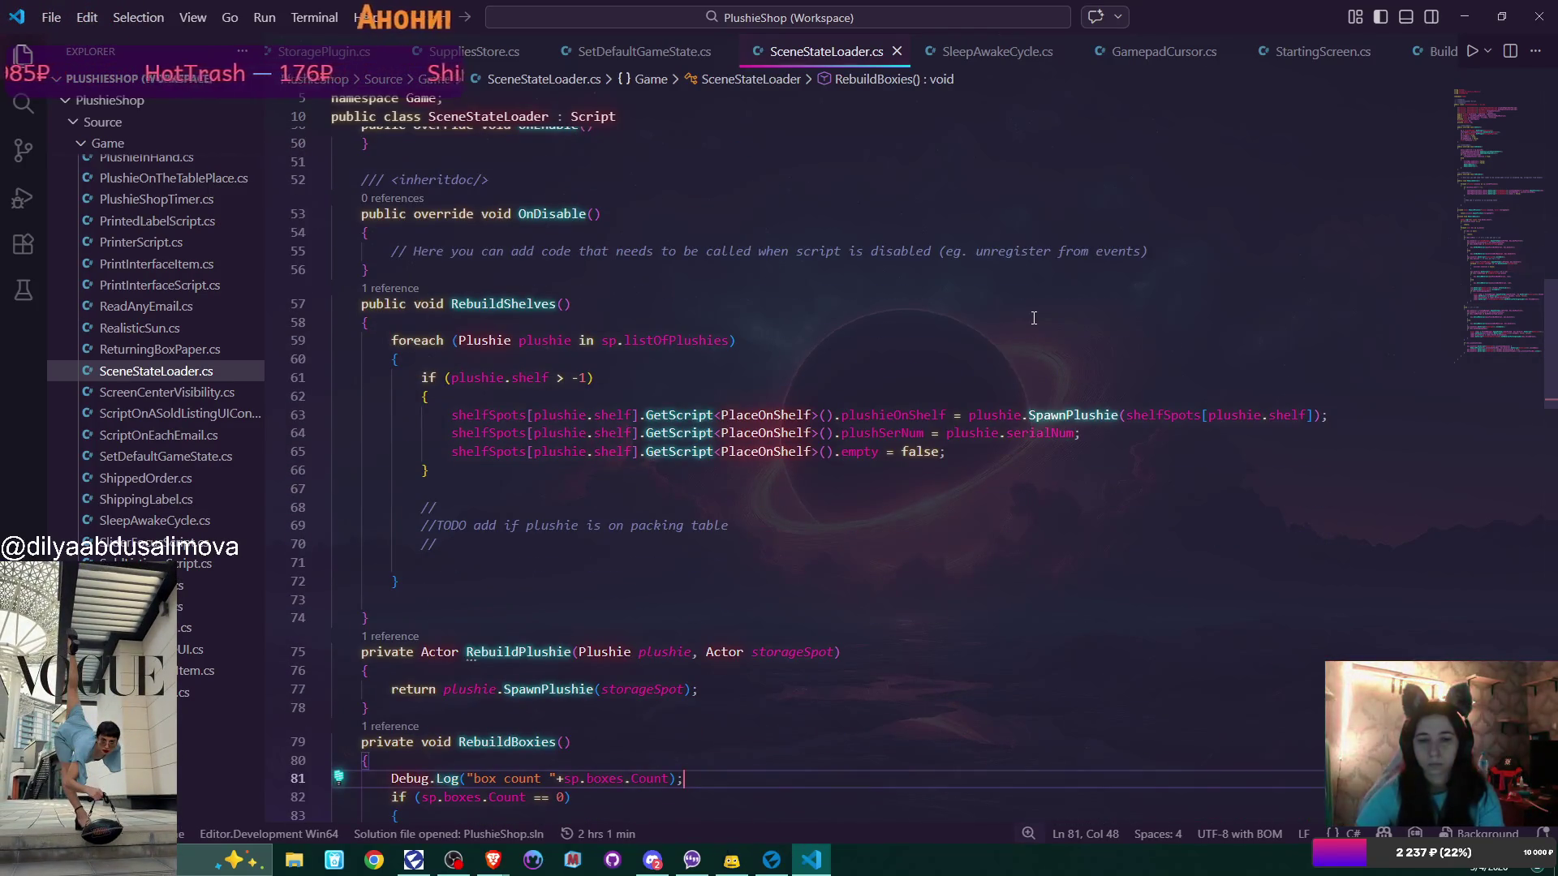
scroll(1034, 317, up, 5)
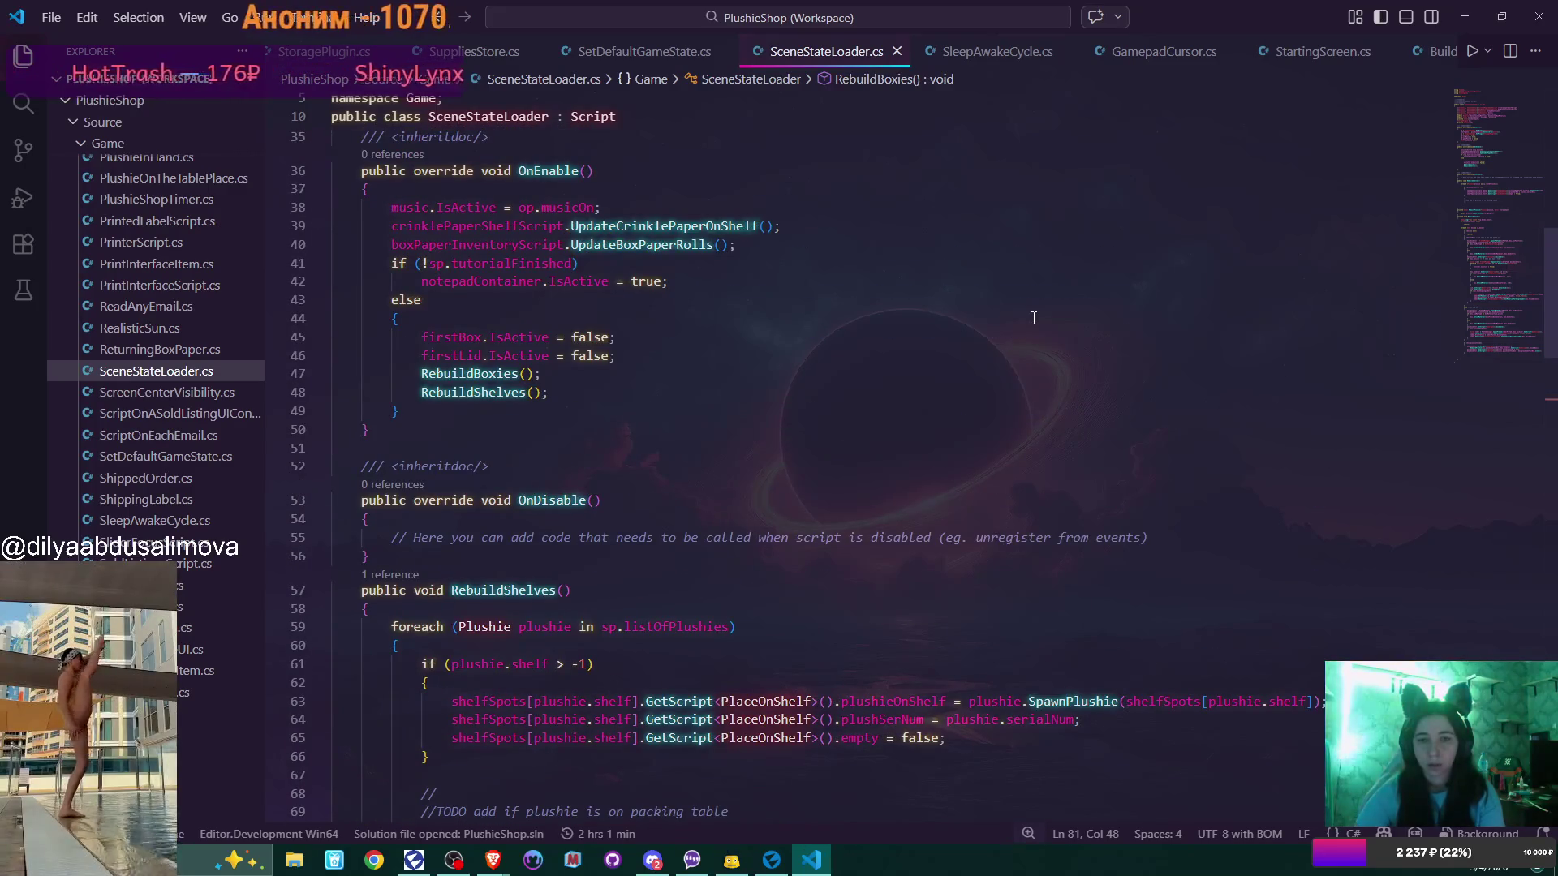
scroll(1034, 317, up, 6)
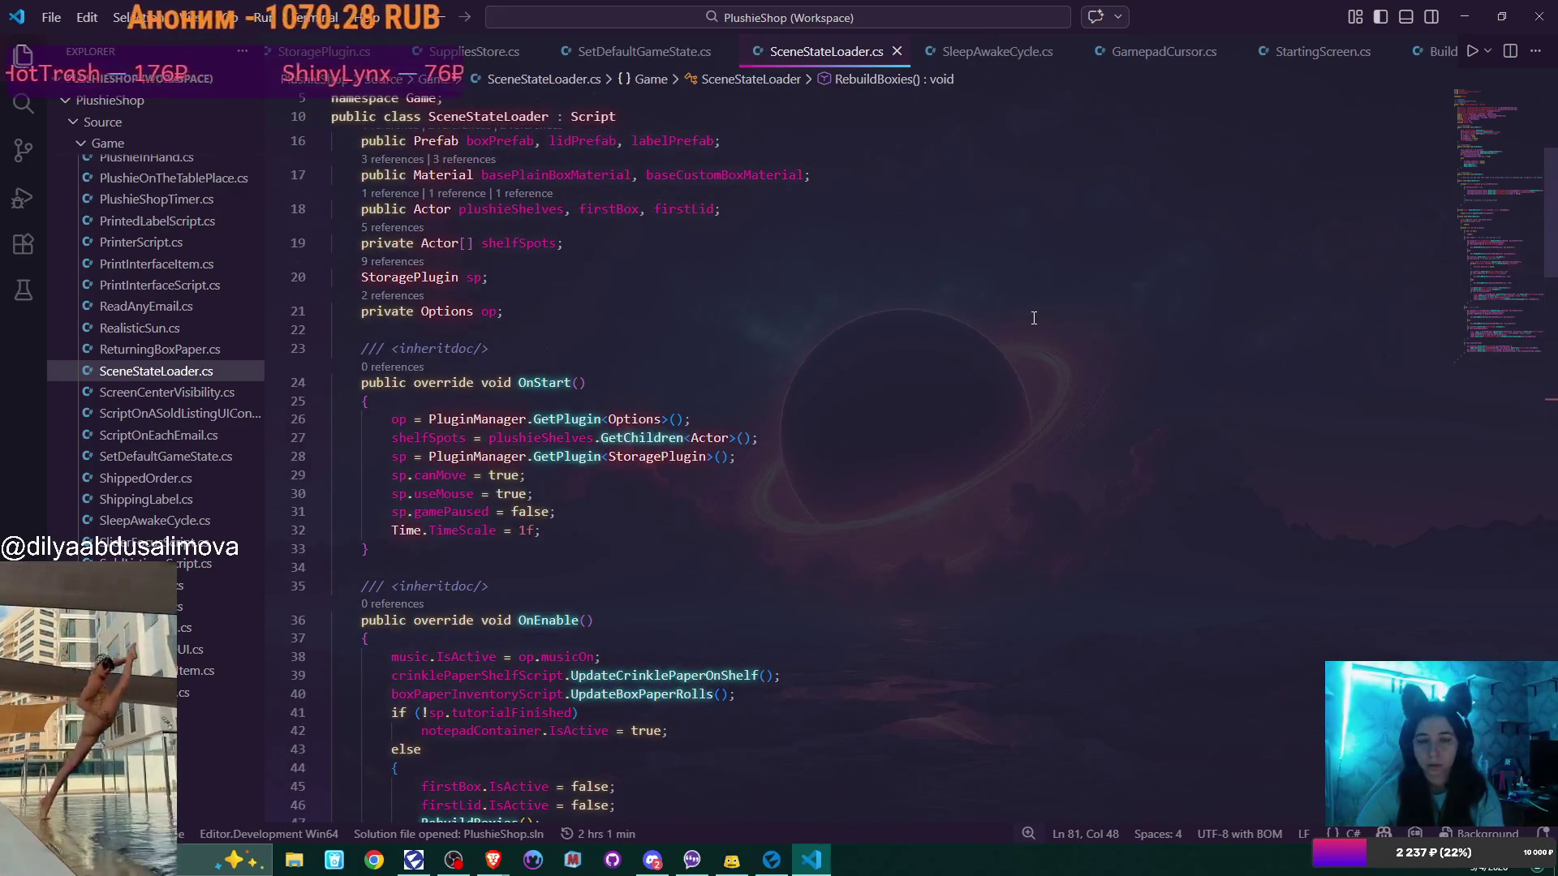
scroll(1034, 318, down, 5)
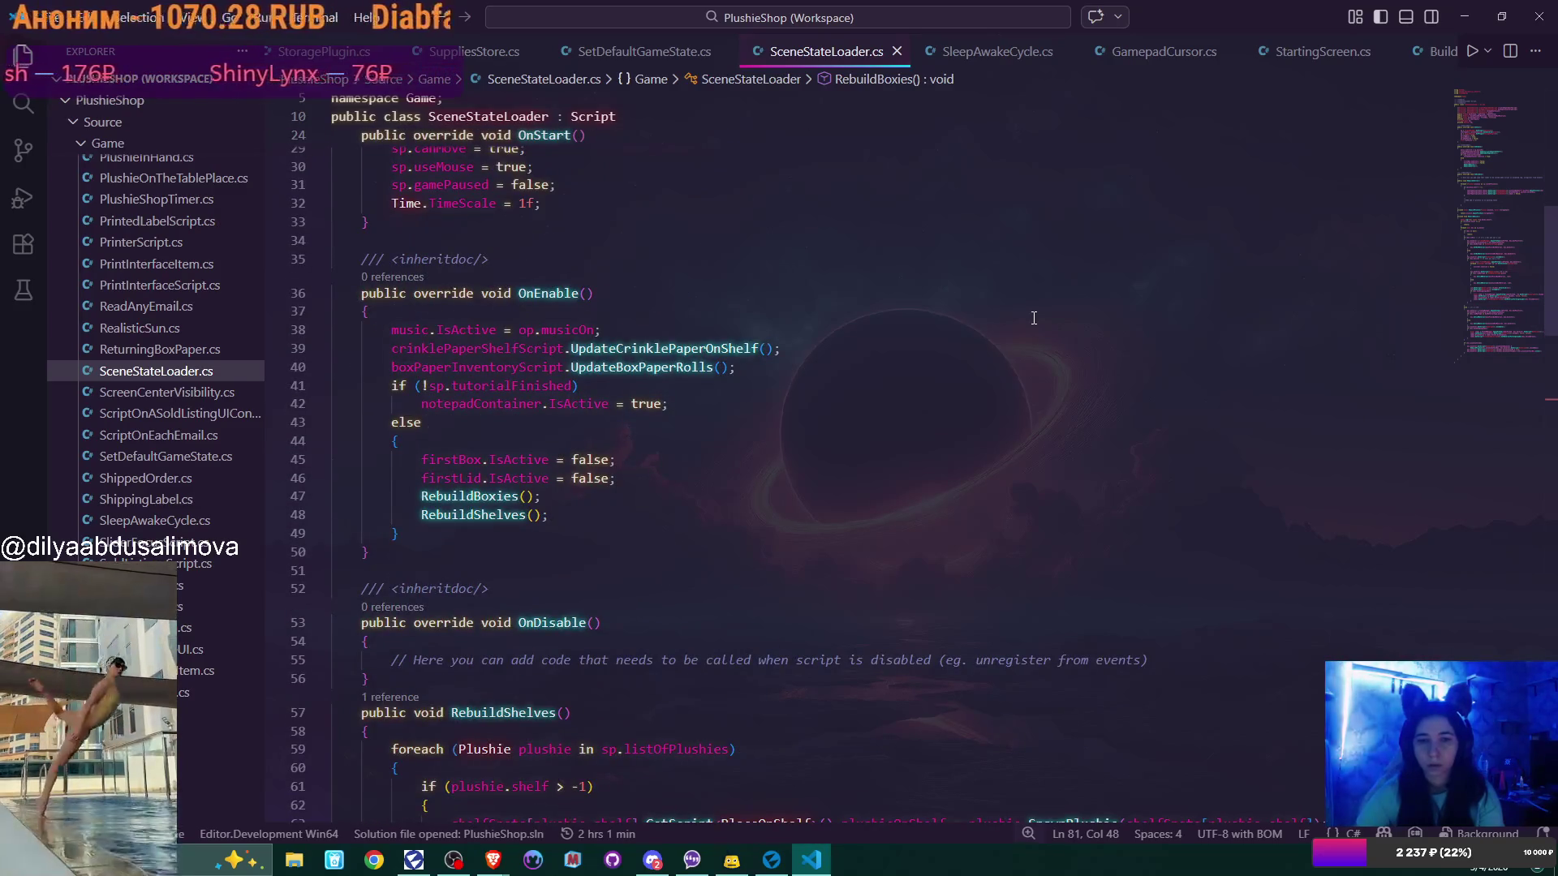
scroll(1033, 317, down, 14)
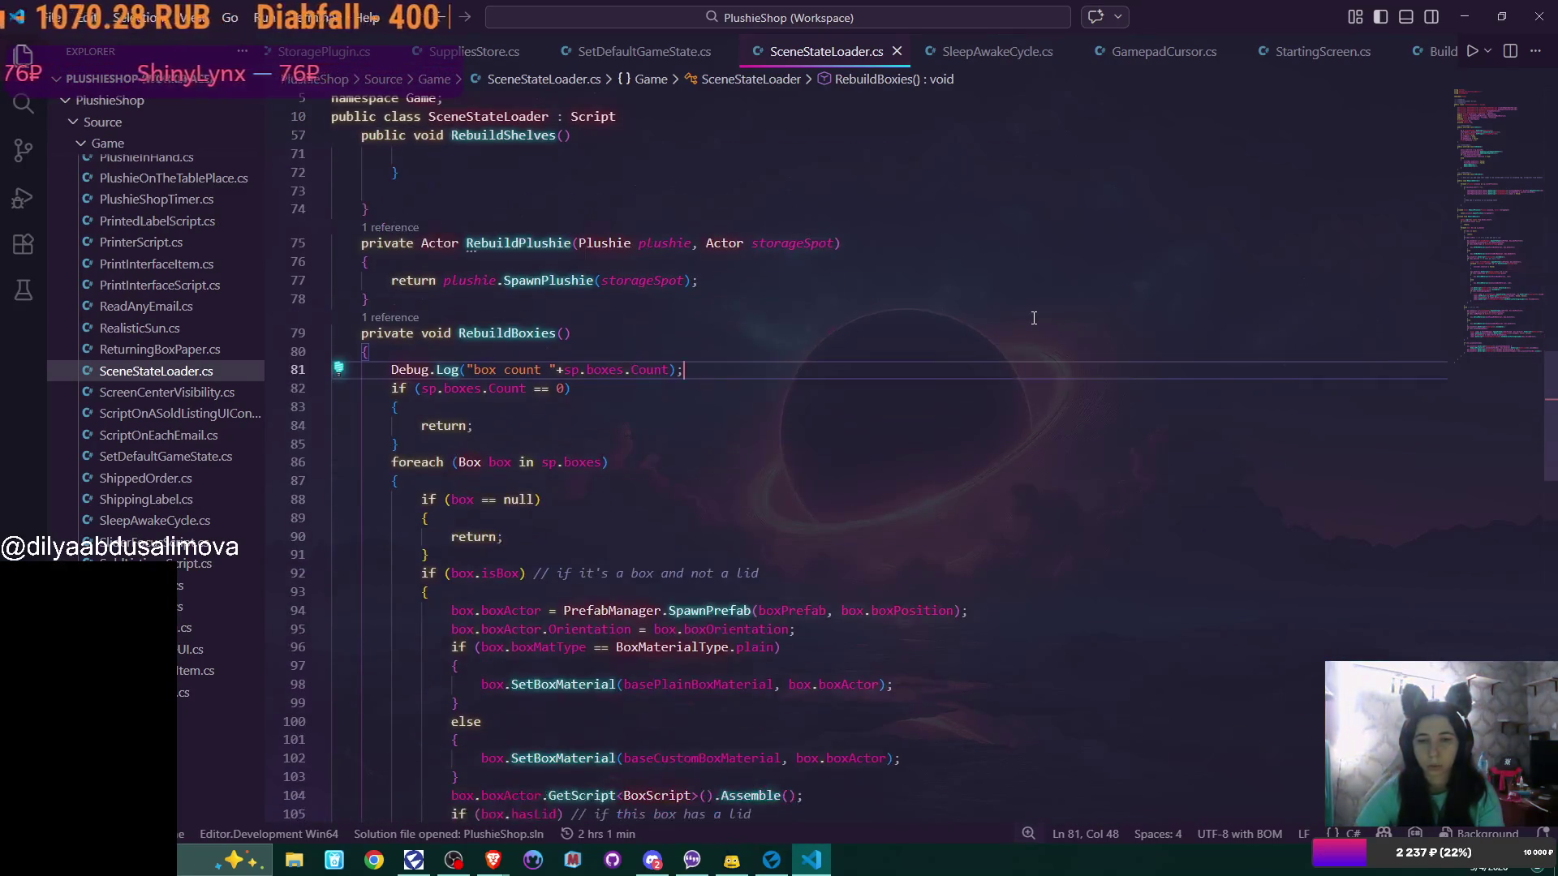
scroll(1033, 317, down, 1)
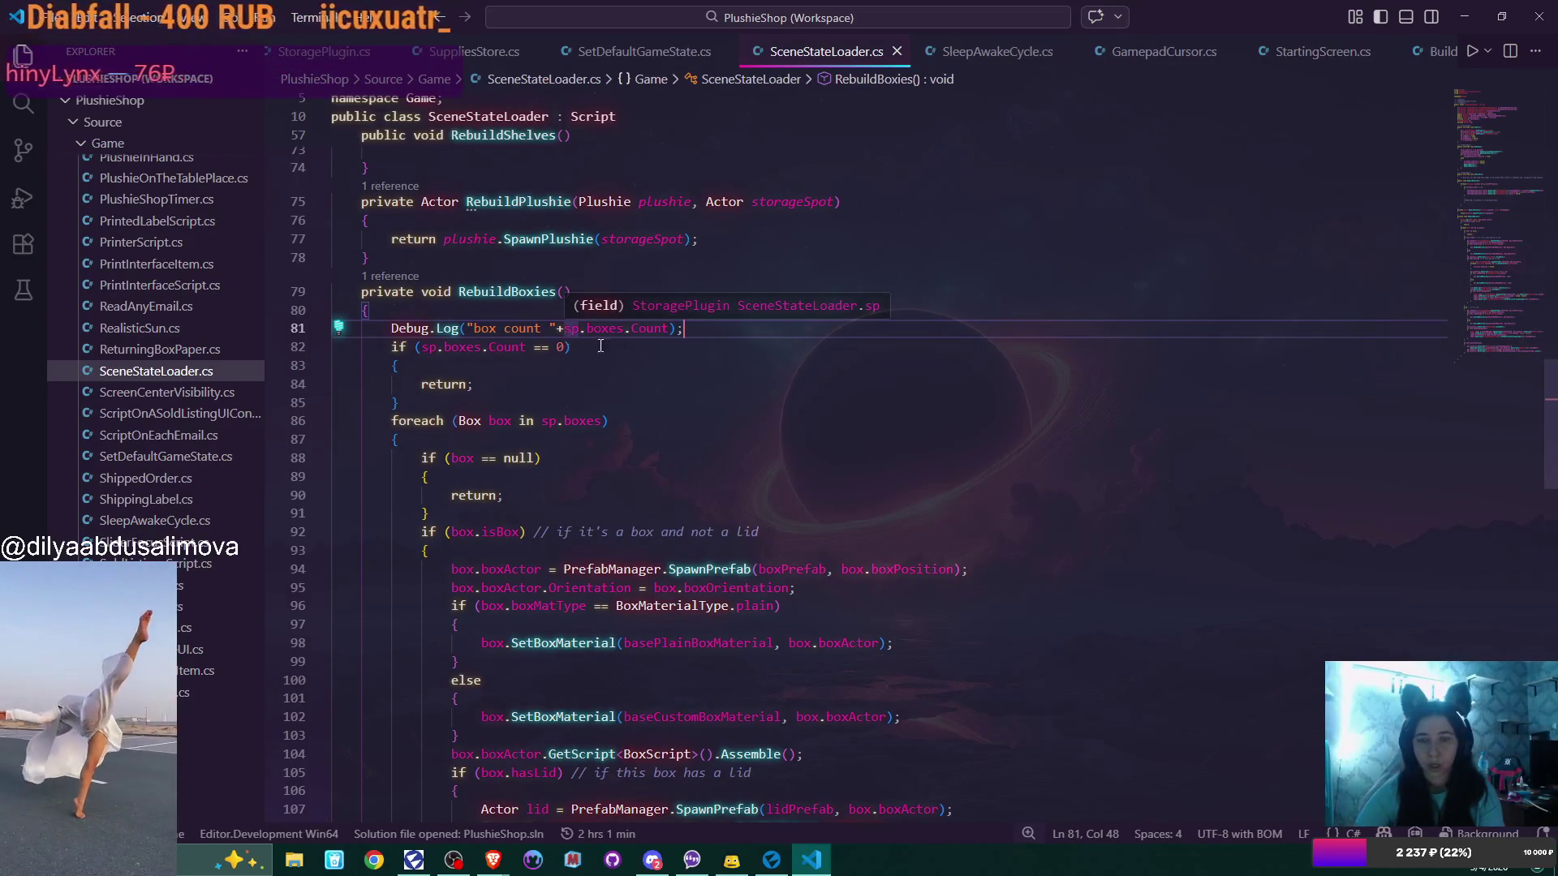
scroll(995, 361, up, 7)
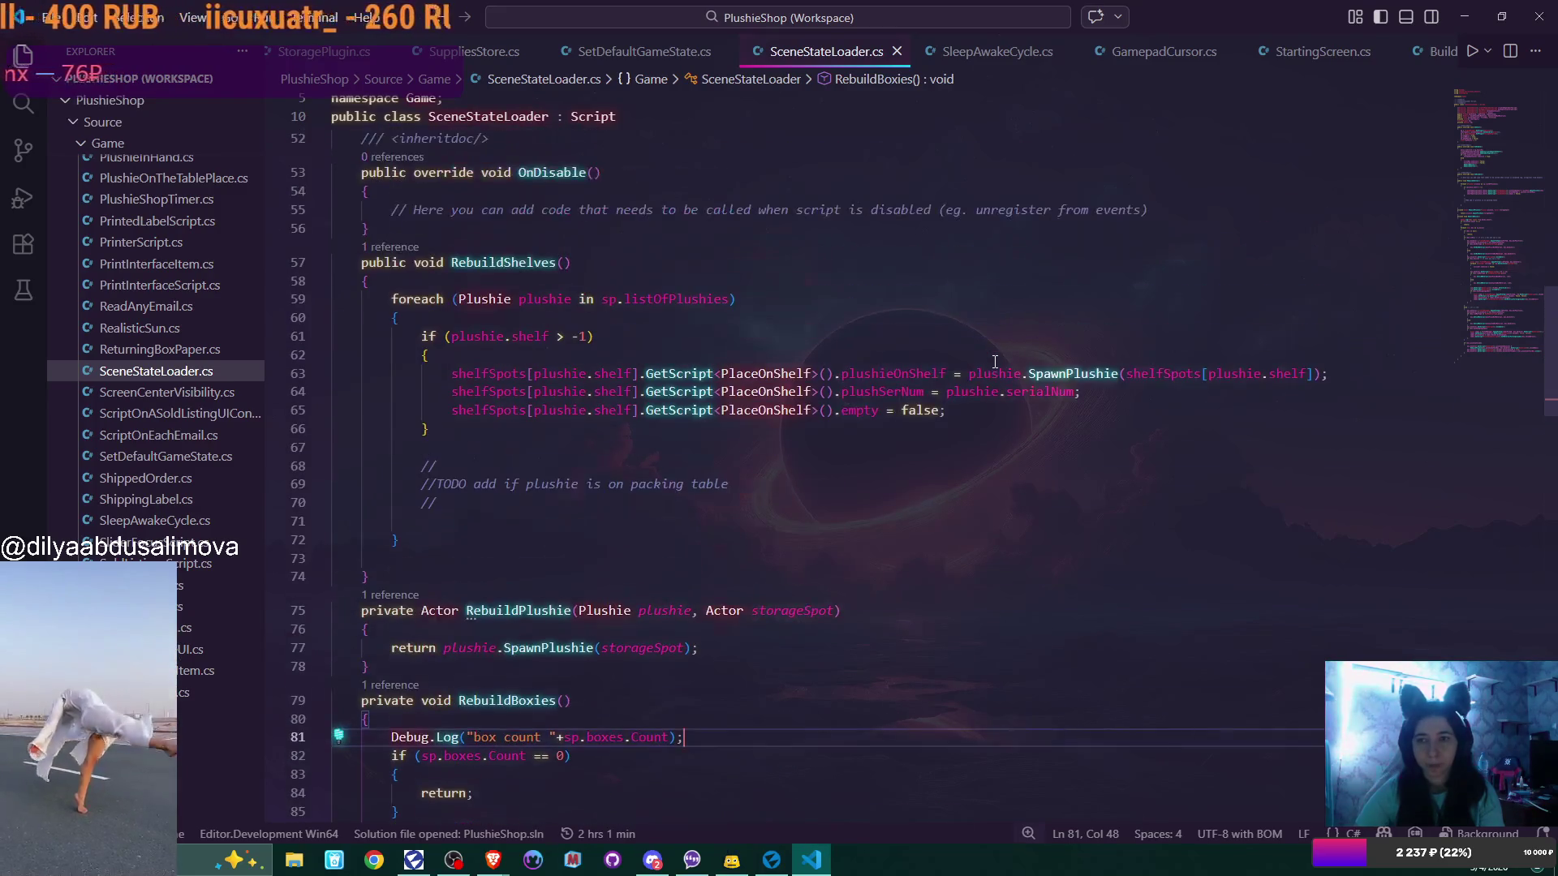
click(645, 51)
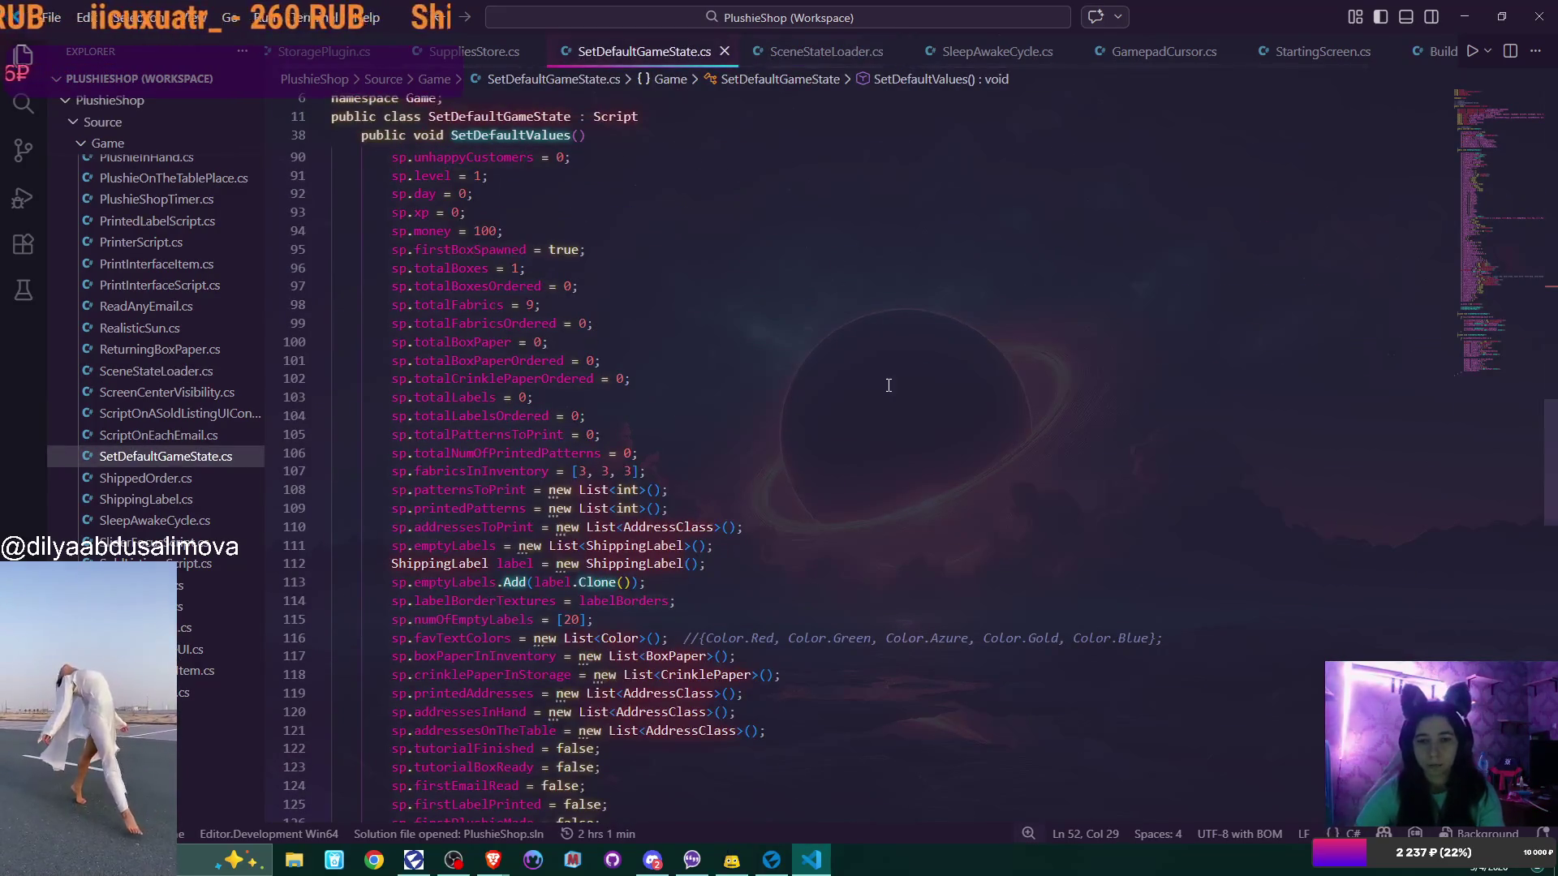
Scroll through SetDefaultGameState.cs and pick out sp.boxes on line 133
scroll(889, 386, down, 7)
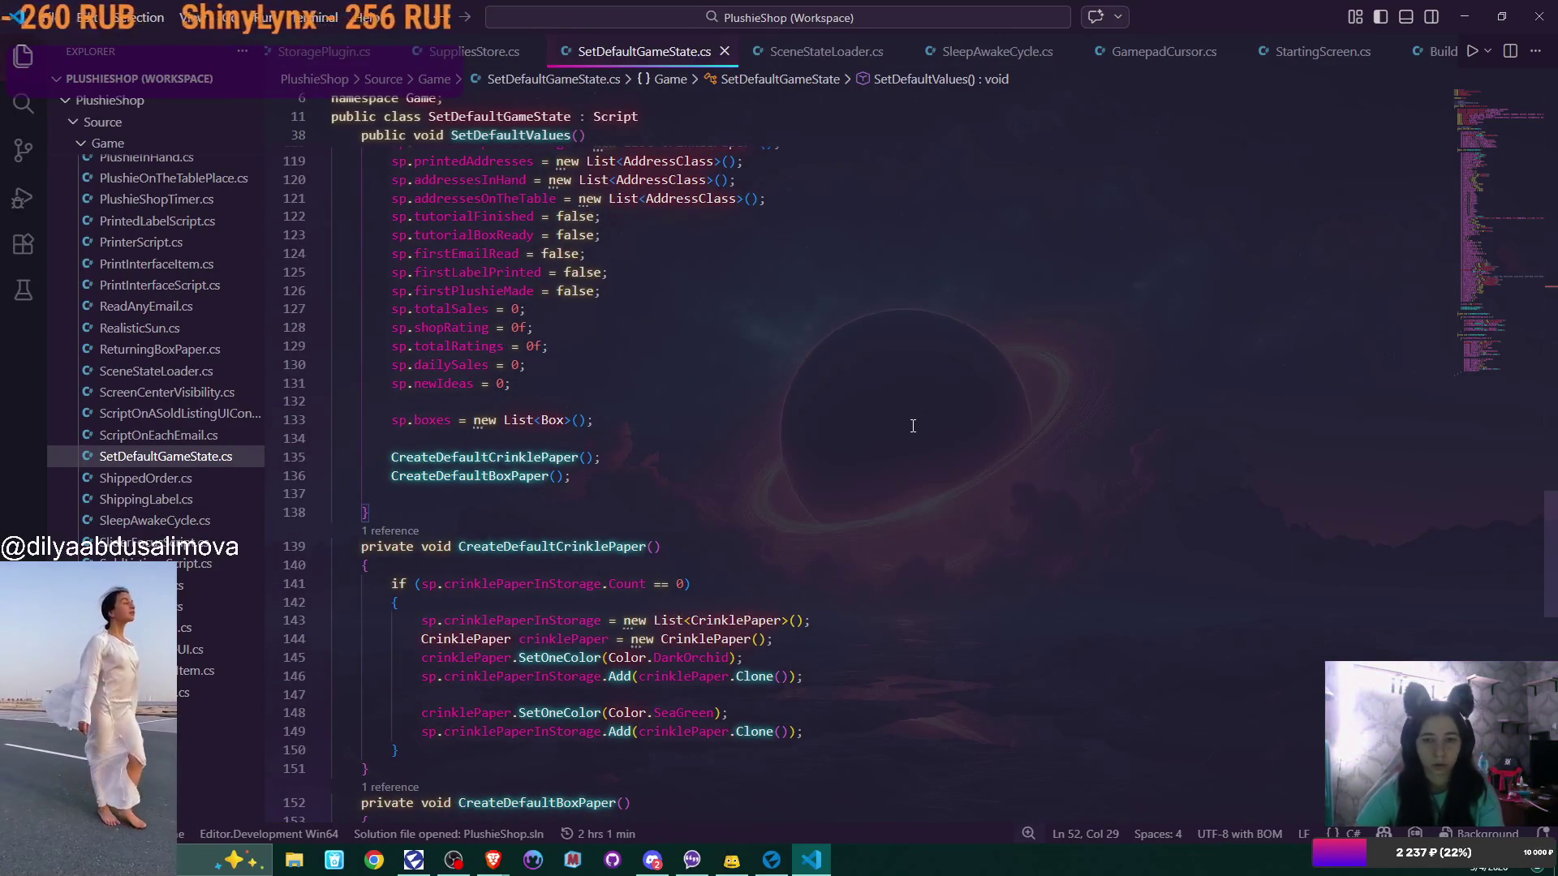
scroll(910, 427, down, 1)
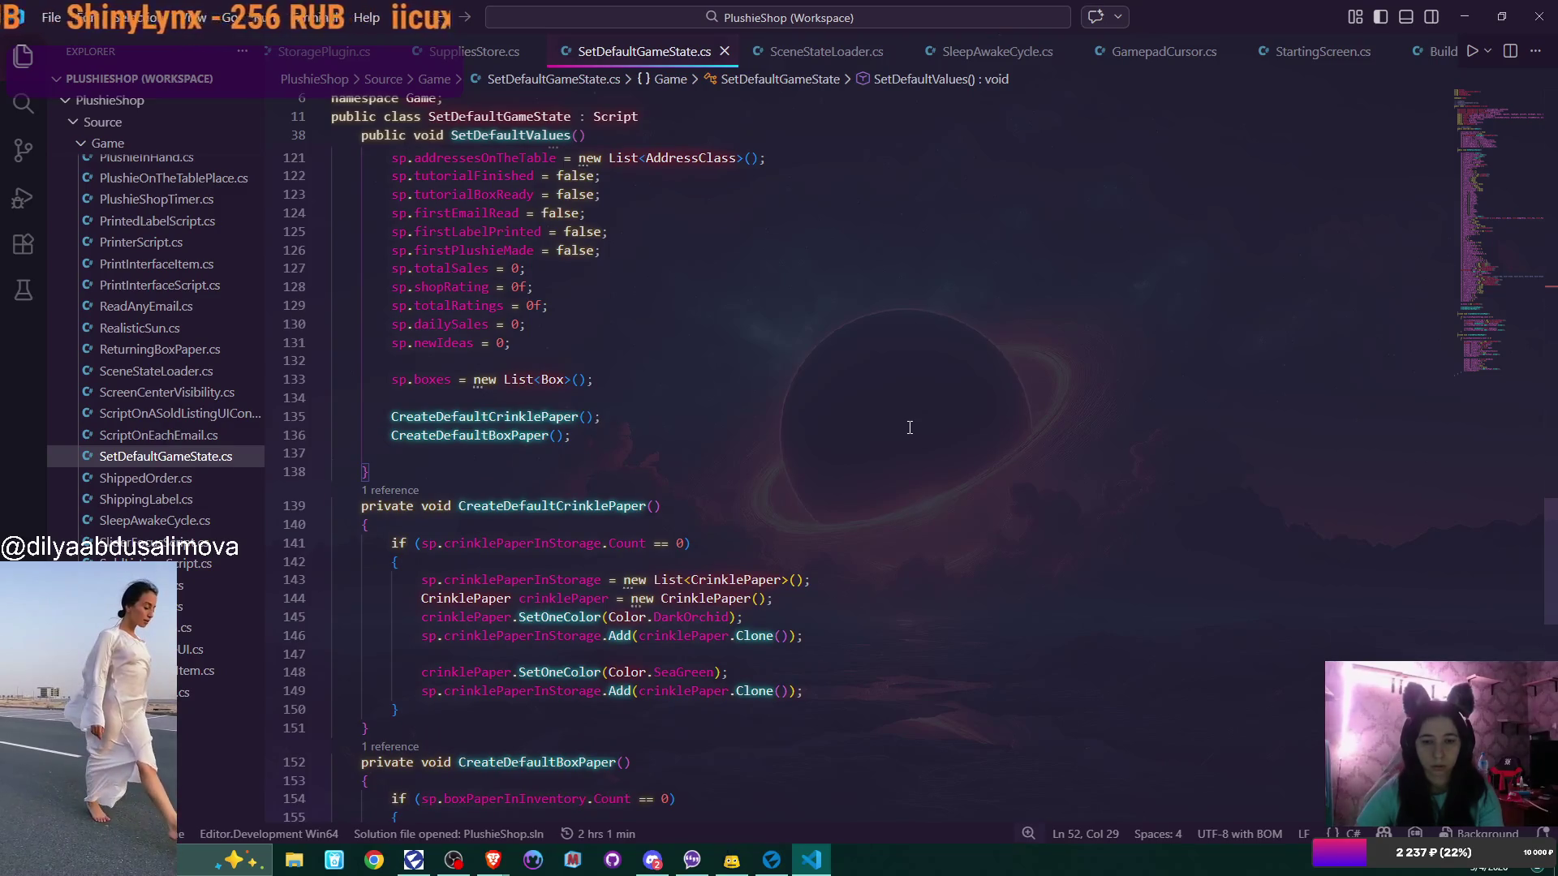
scroll(910, 428, down, 11)
scroll(909, 427, up, 16)
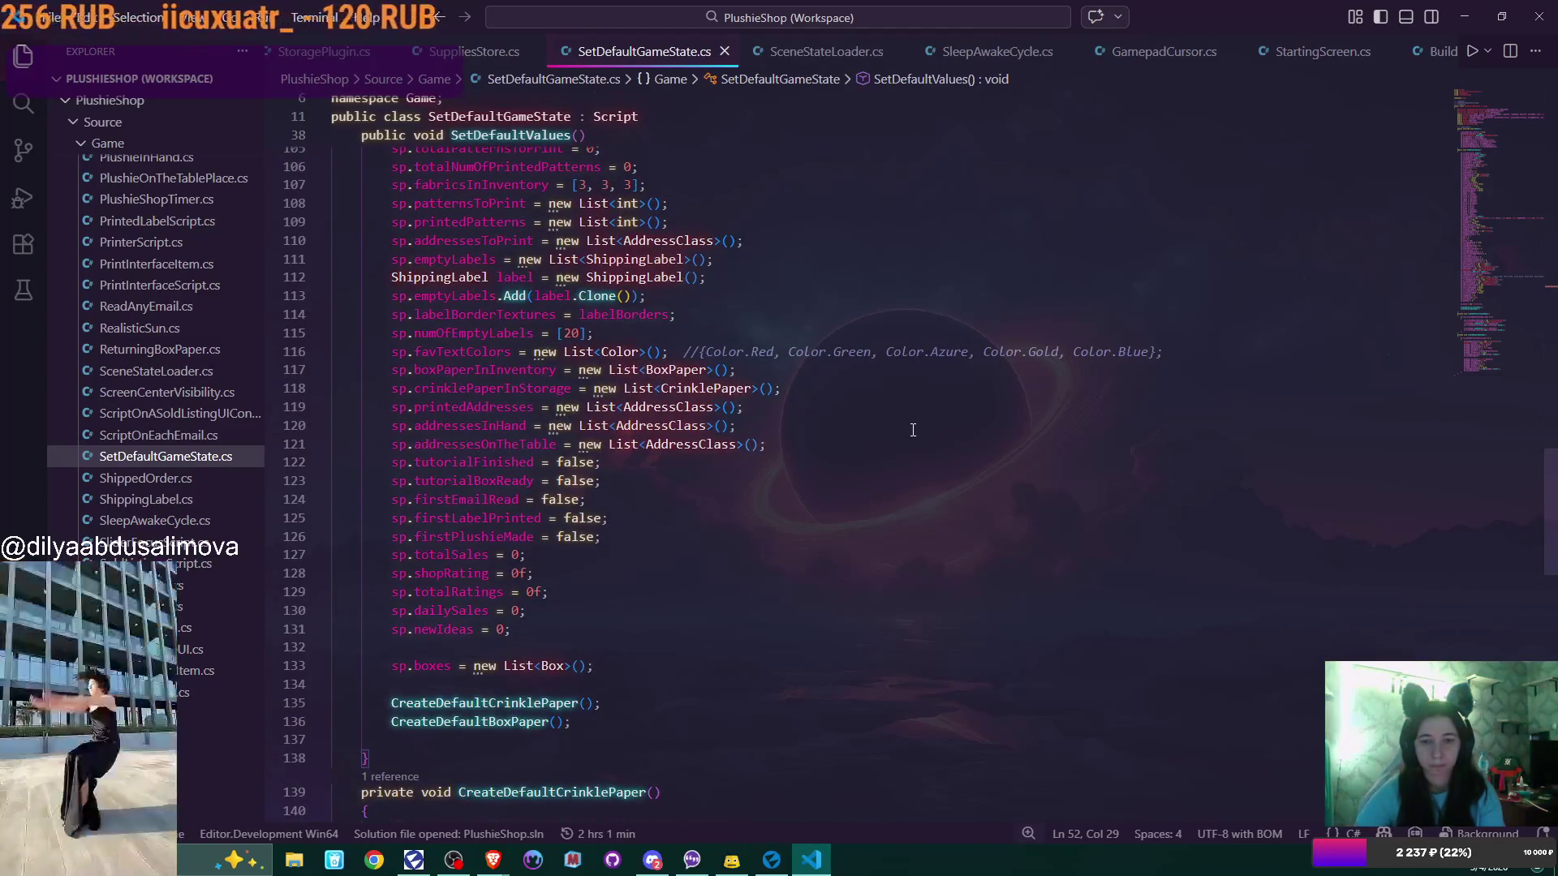
scroll(913, 430, up, 3)
scroll(913, 430, up, 9)
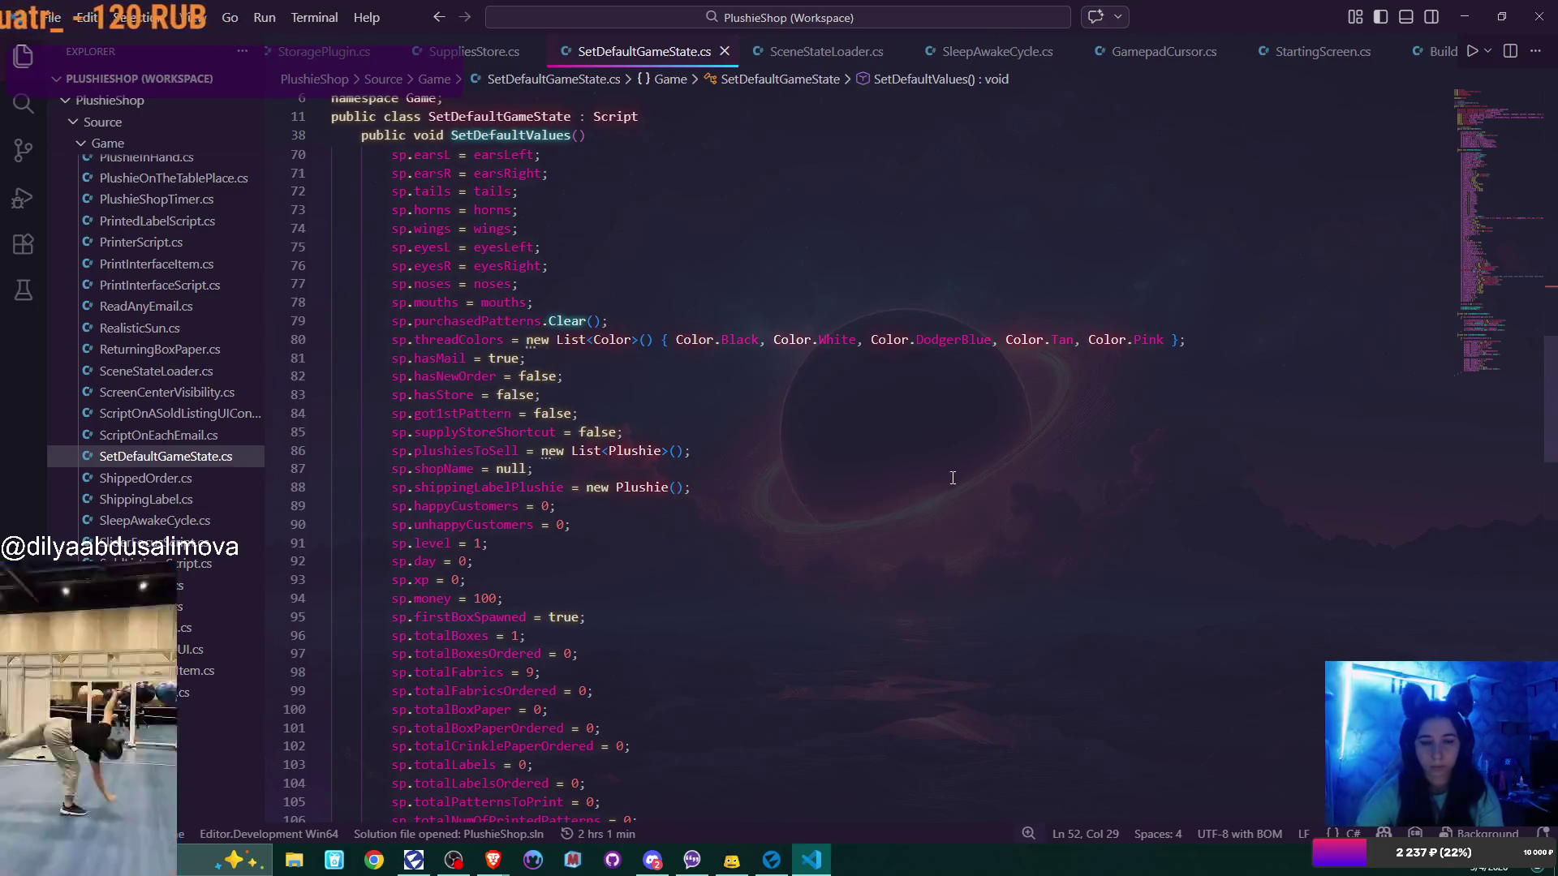
scroll(953, 478, up, 11)
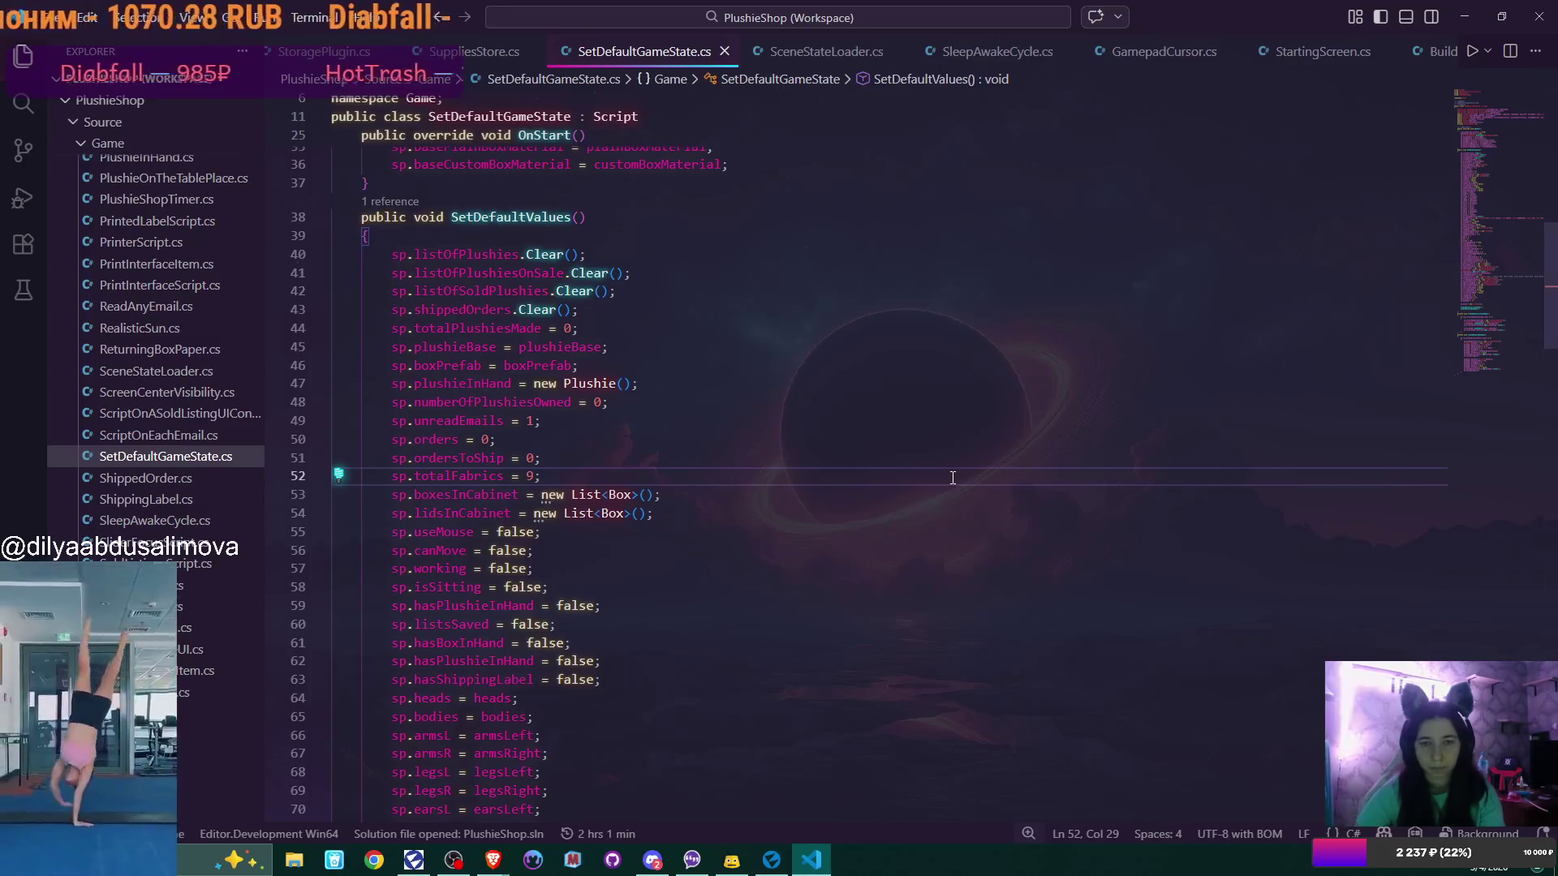
scroll(953, 477, down, 5)
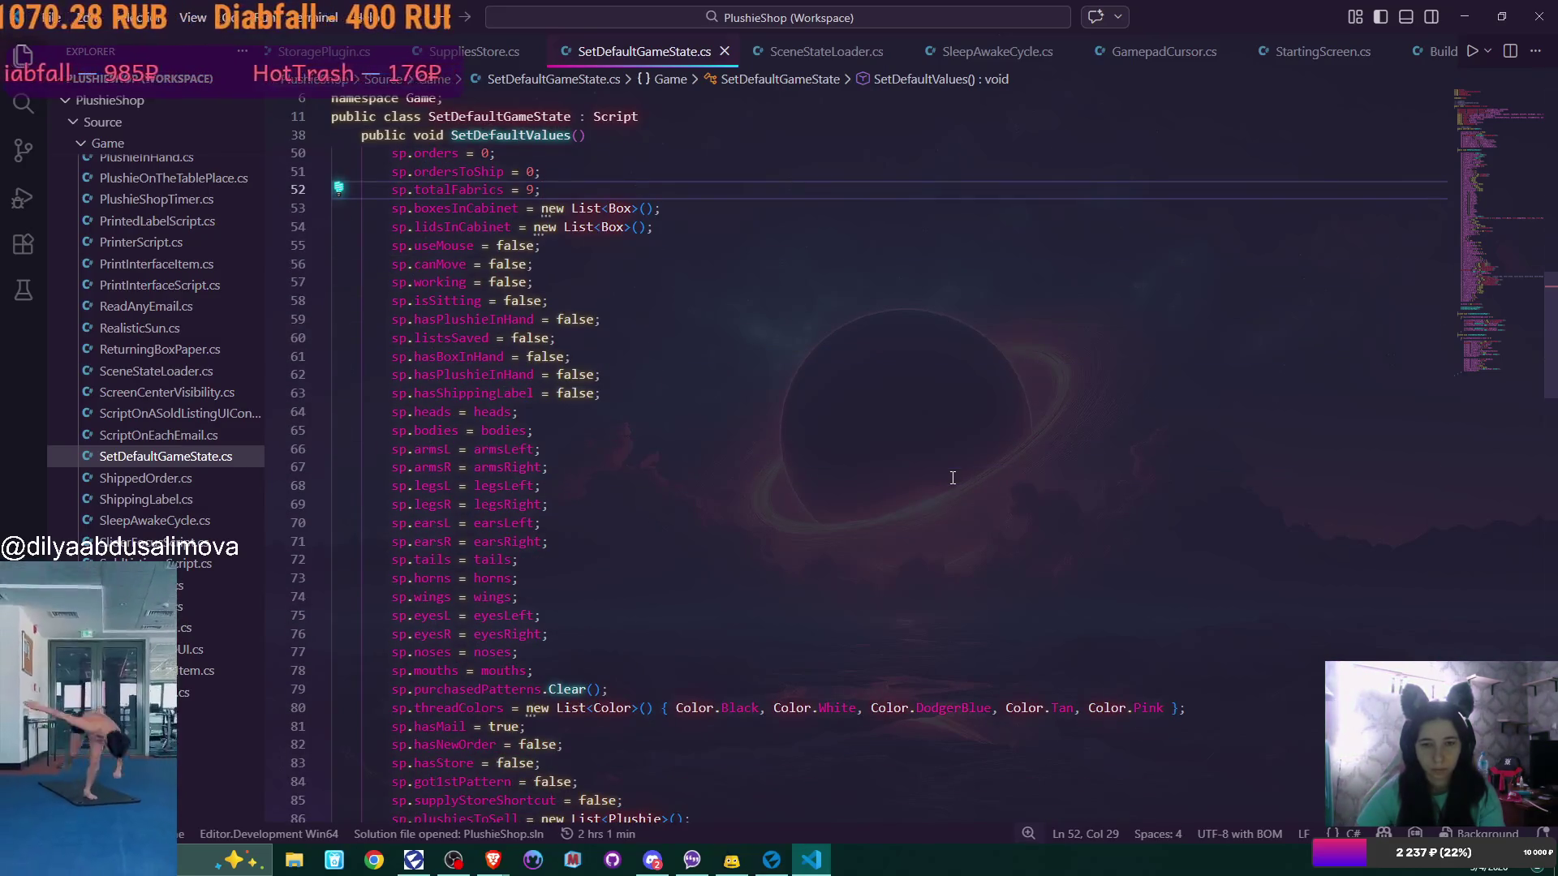
scroll(953, 477, down, 6)
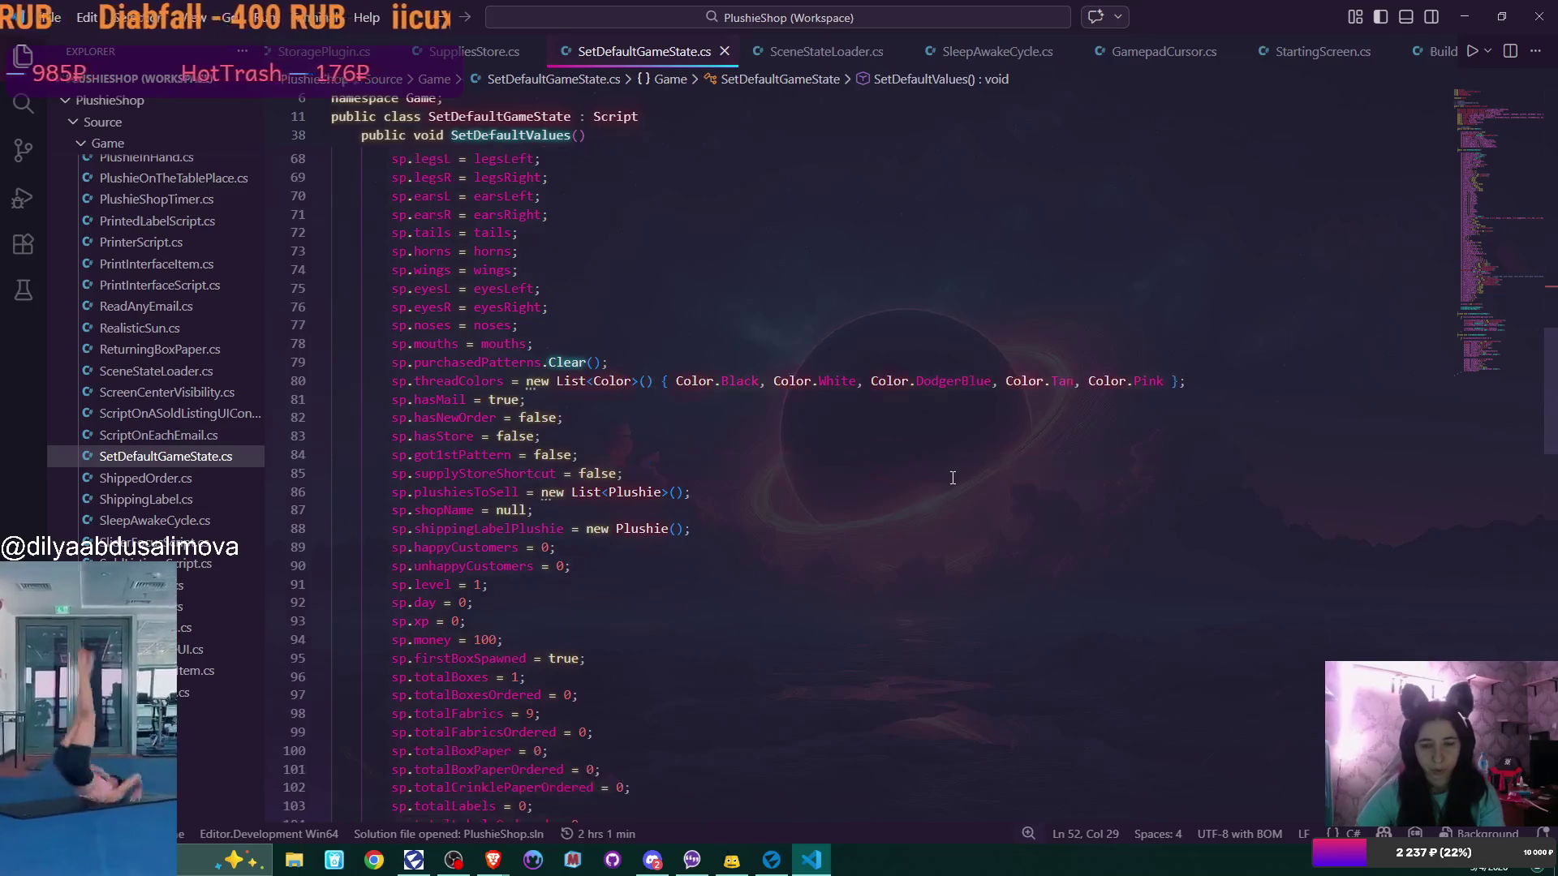
scroll(953, 477, down, 2)
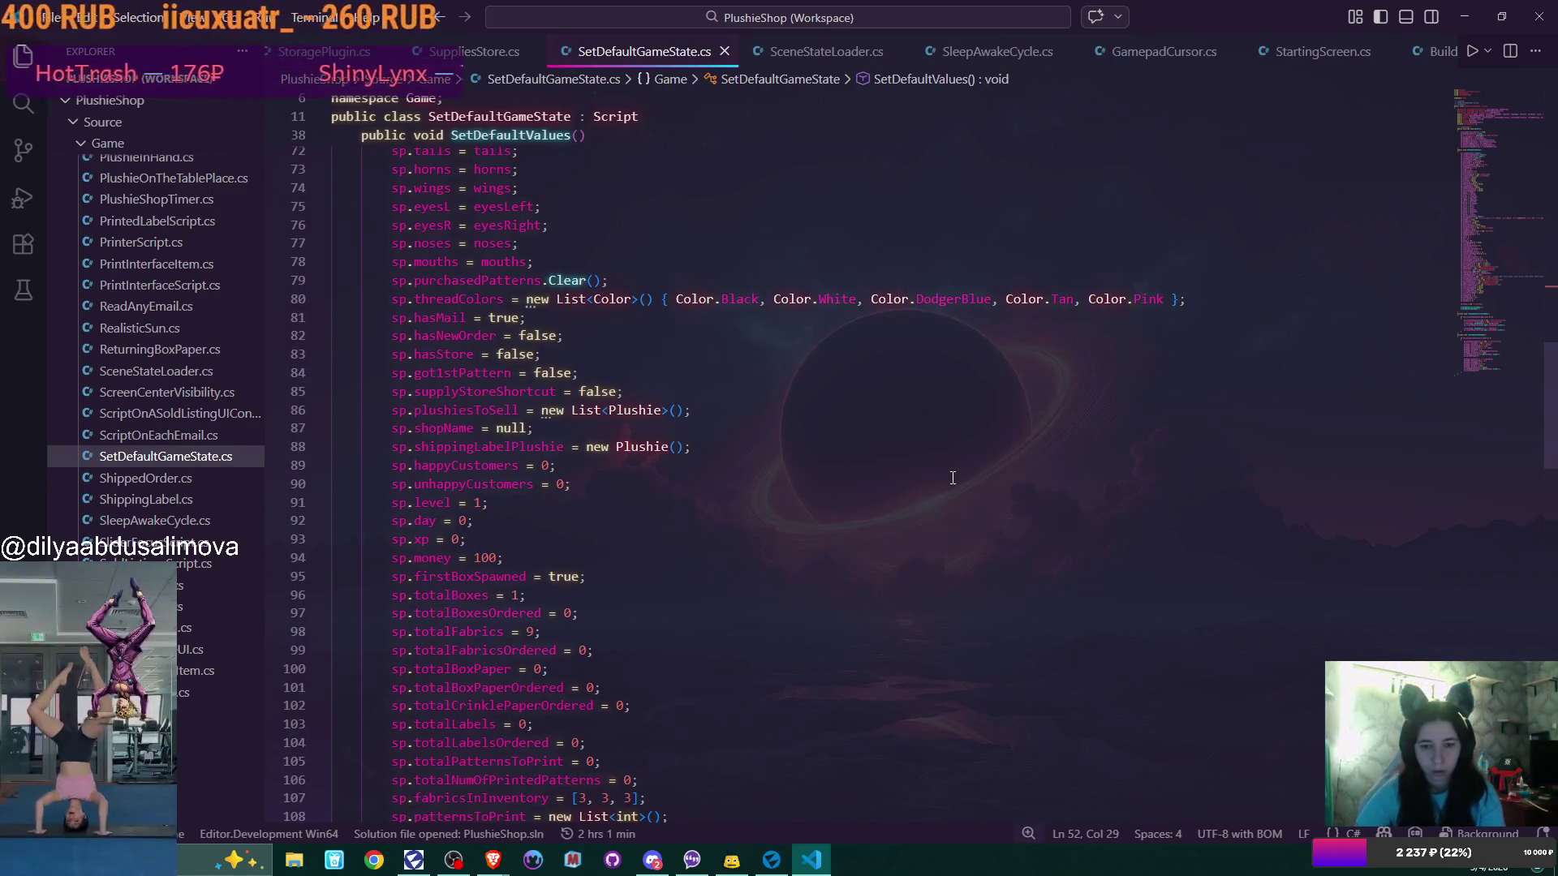
scroll(952, 477, down, 5)
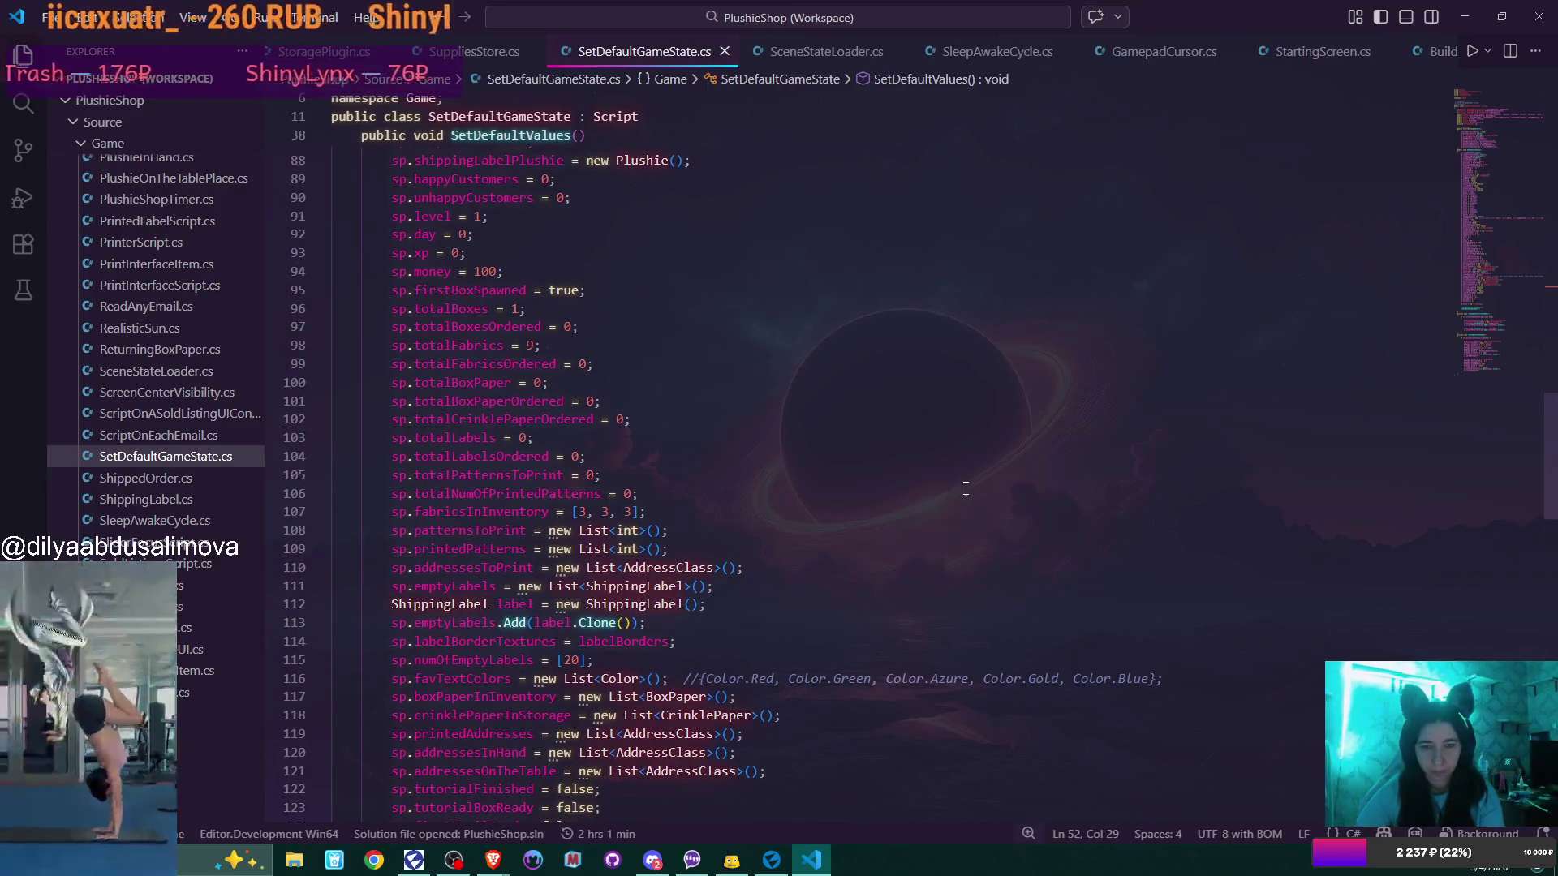
scroll(948, 502, down, 5)
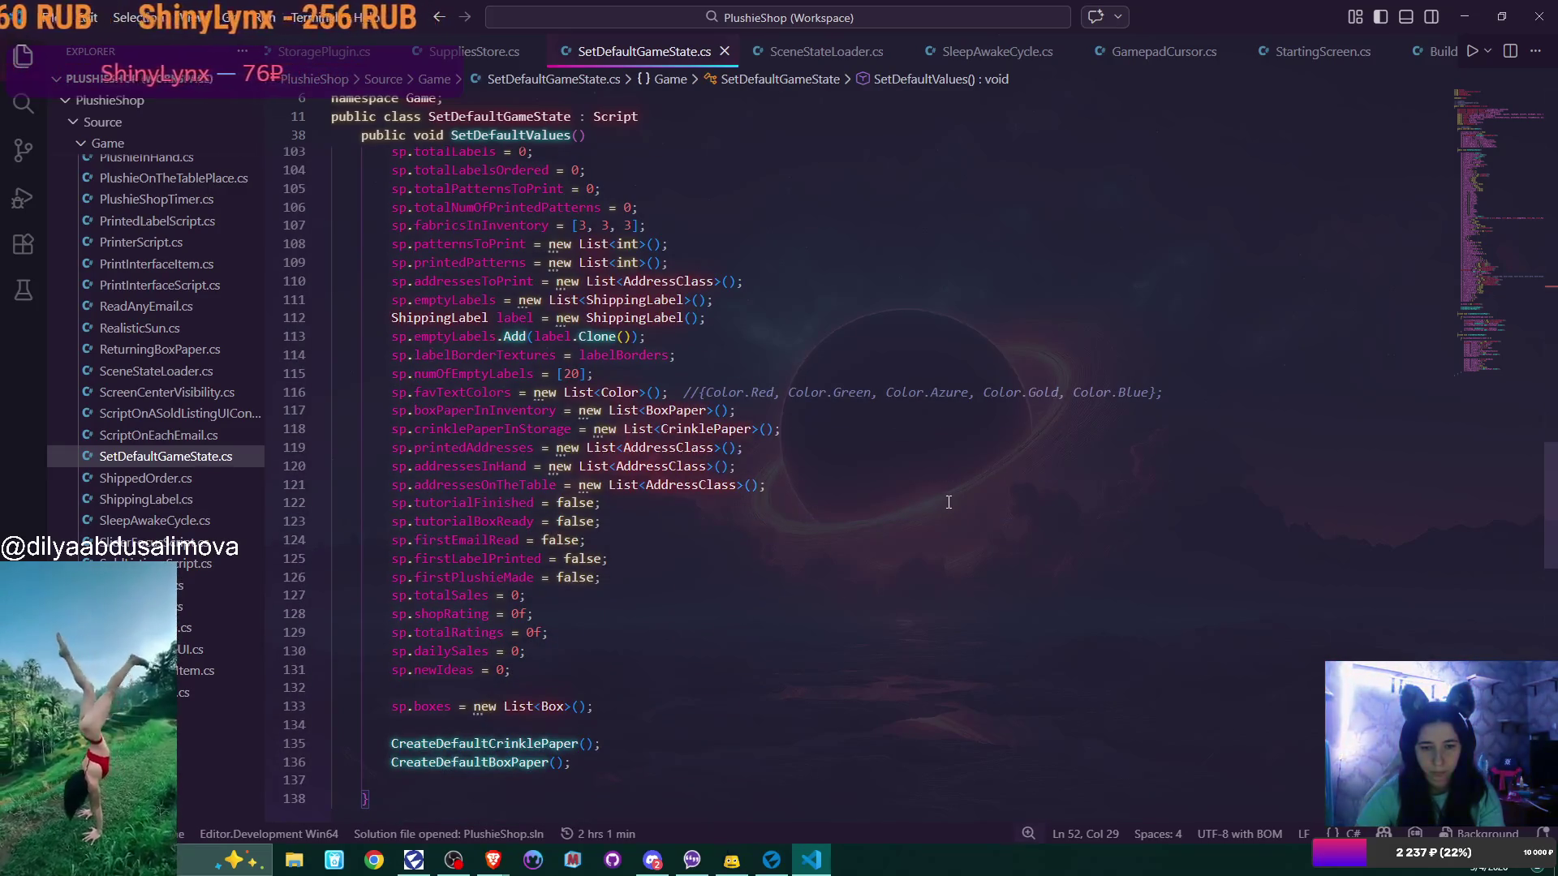
drag(391, 707, 453, 707)
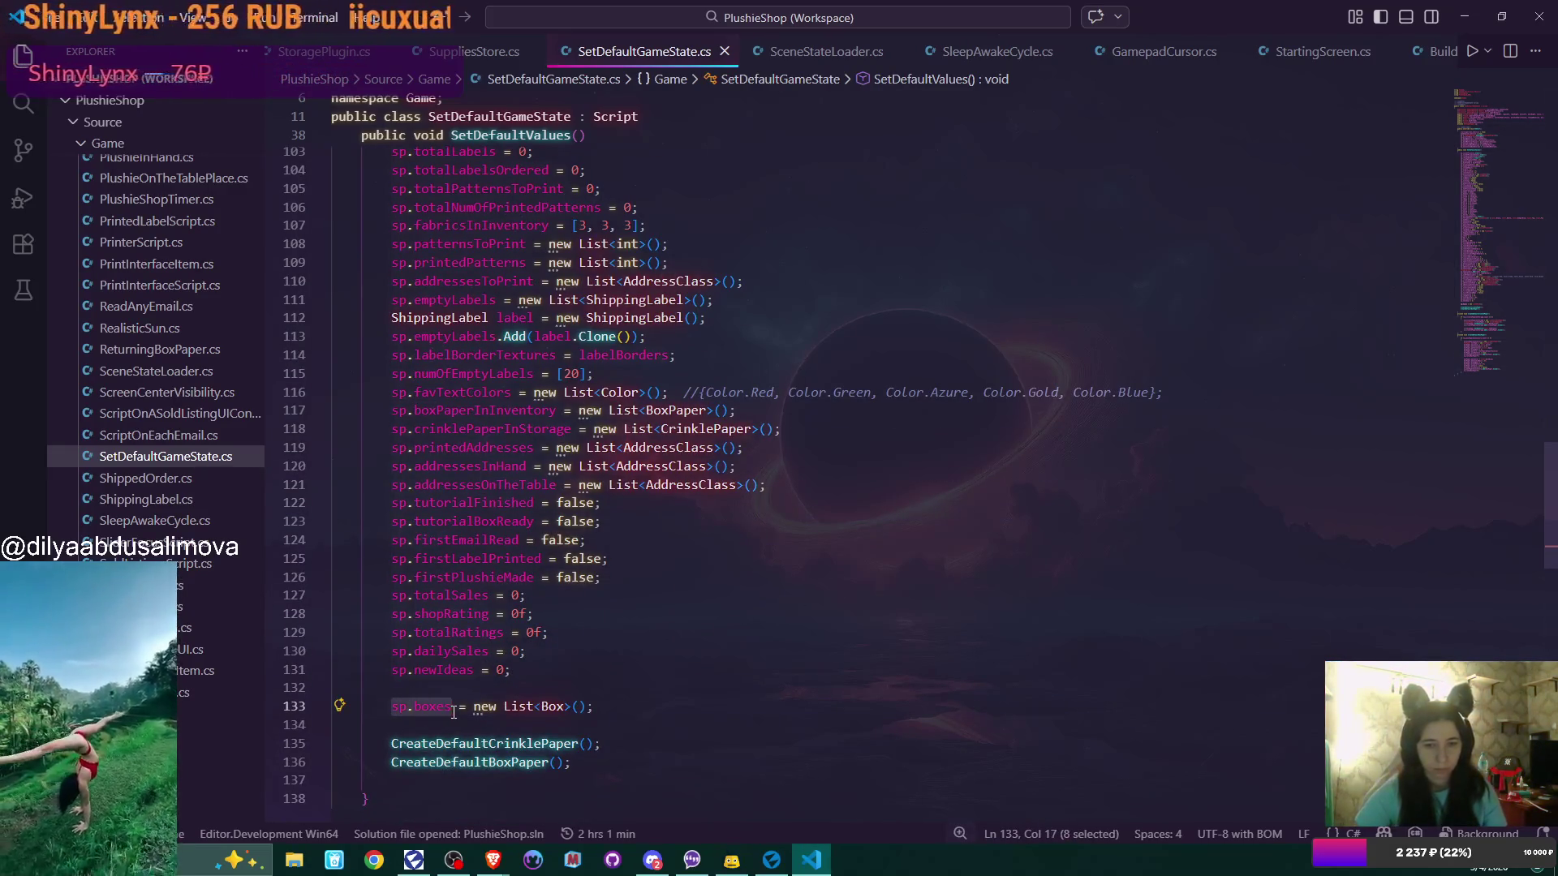
click(504, 706)
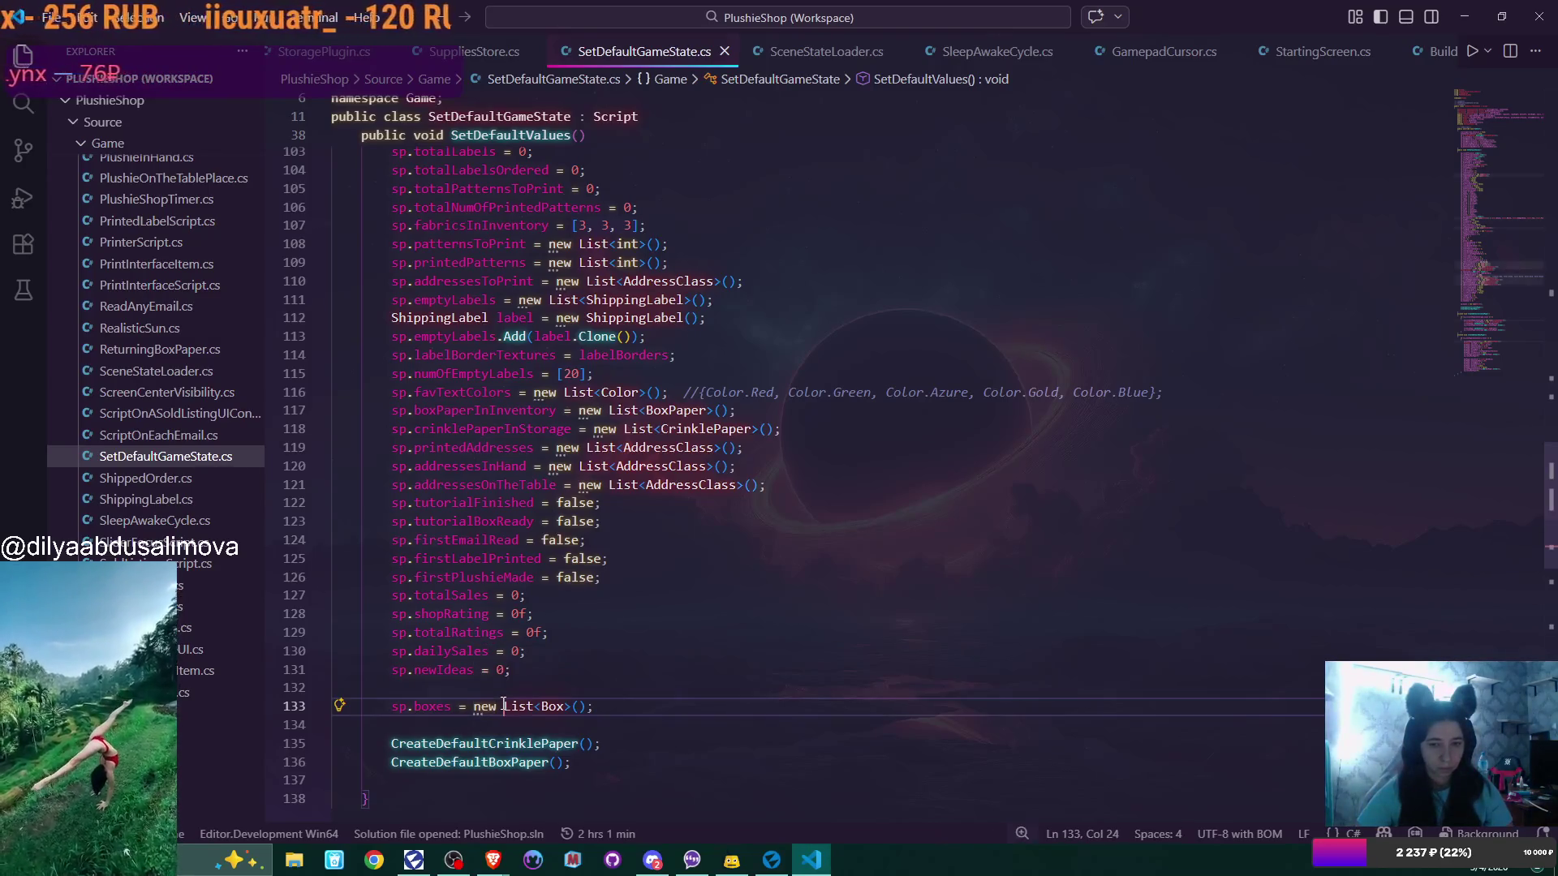
Search the workspace for sp.boxes and view its usages in SceneStateLoader, BoxesInCabinet and LidsInCabinet
click(23, 103)
click(139, 86)
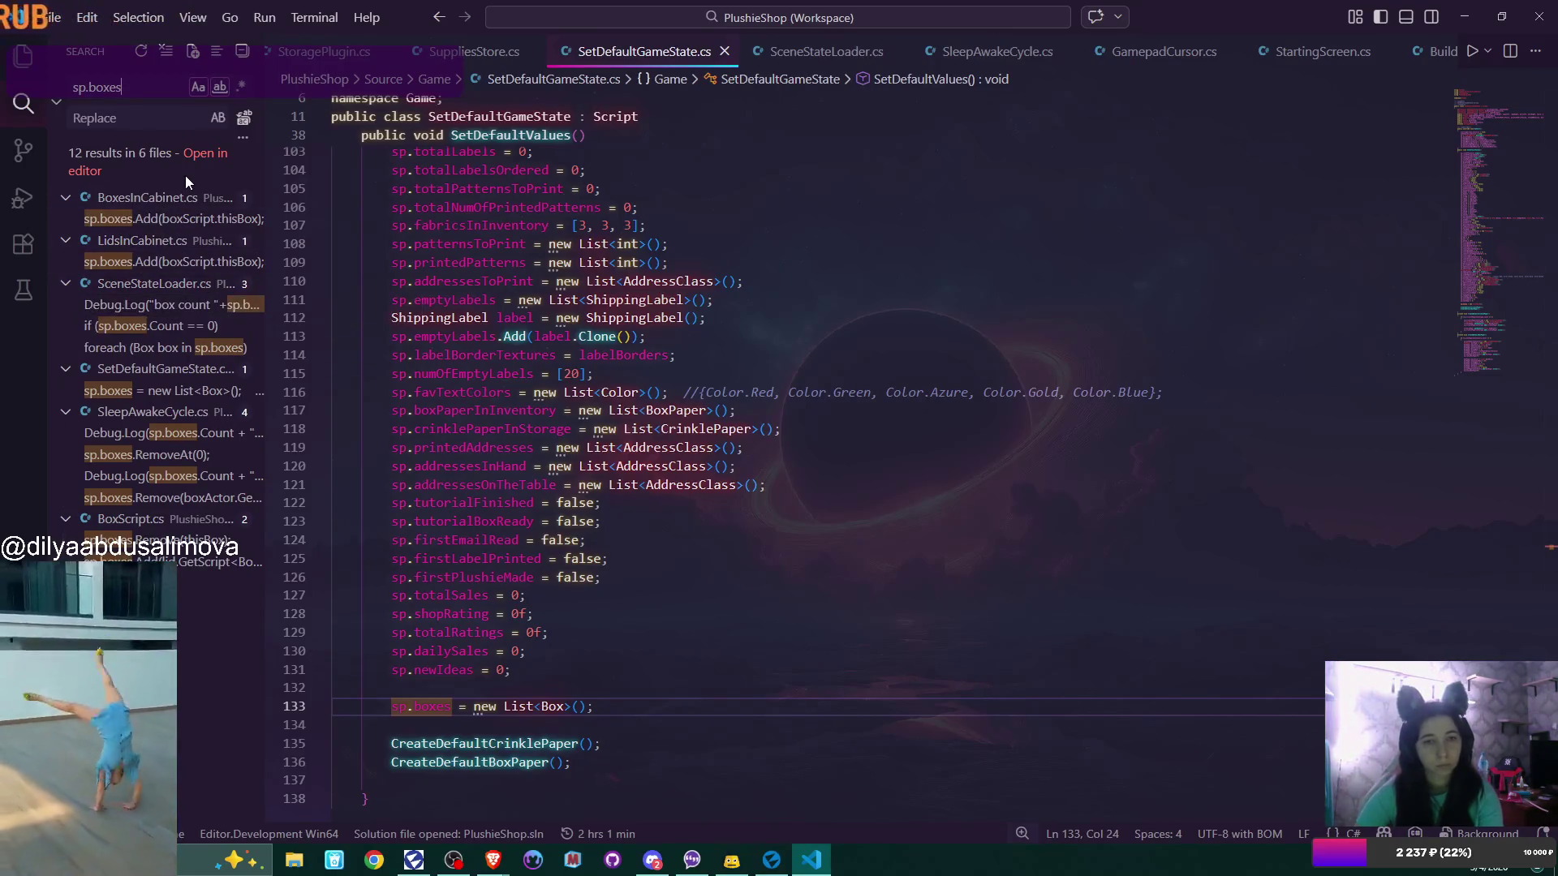
click(175, 324)
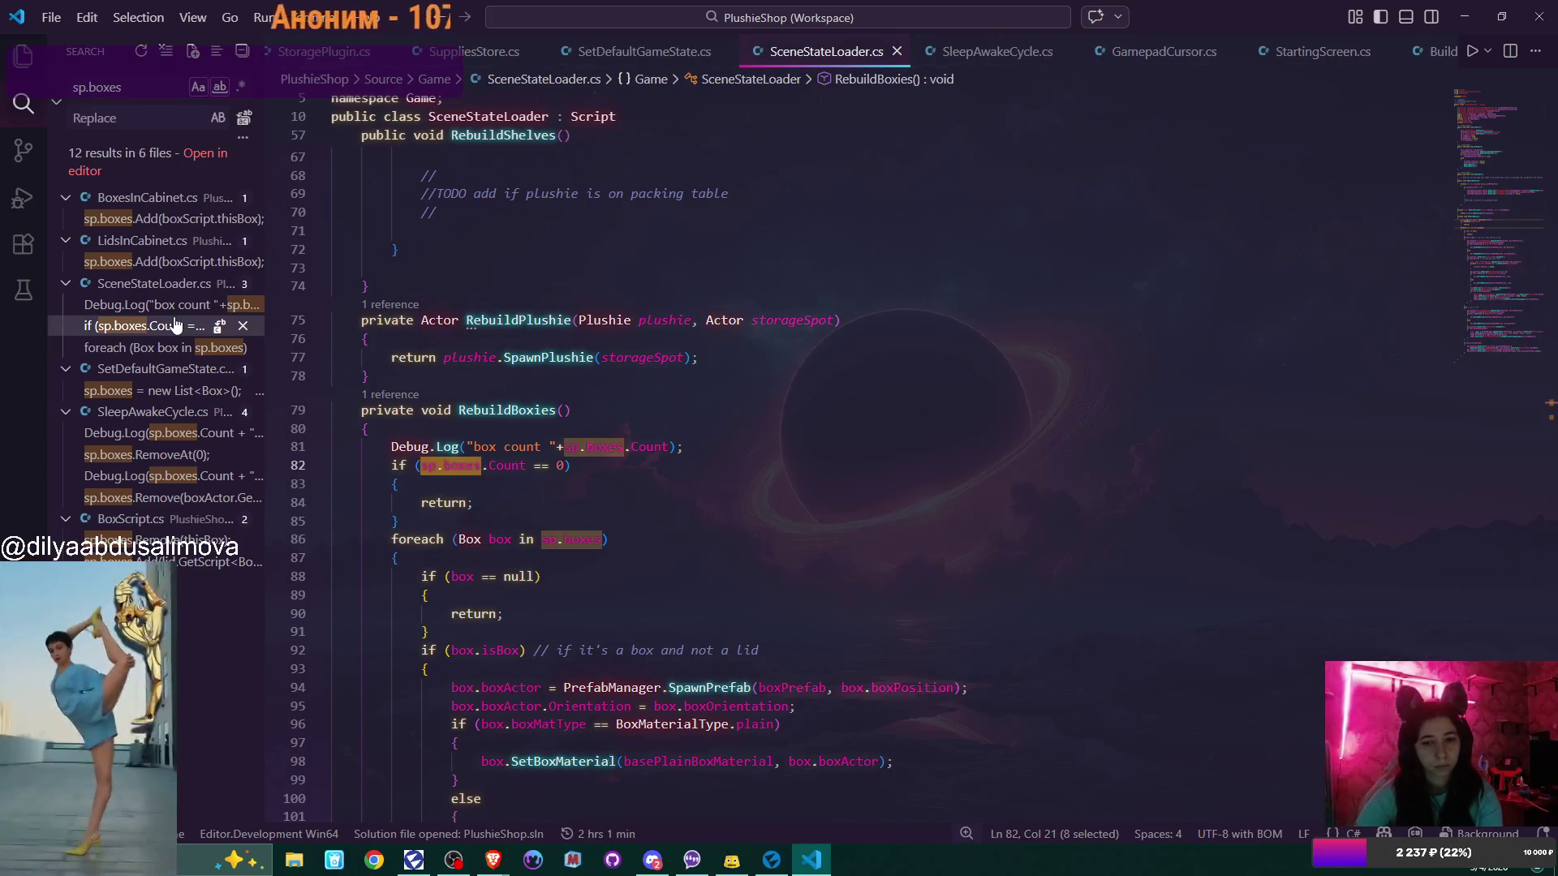
click(146, 226)
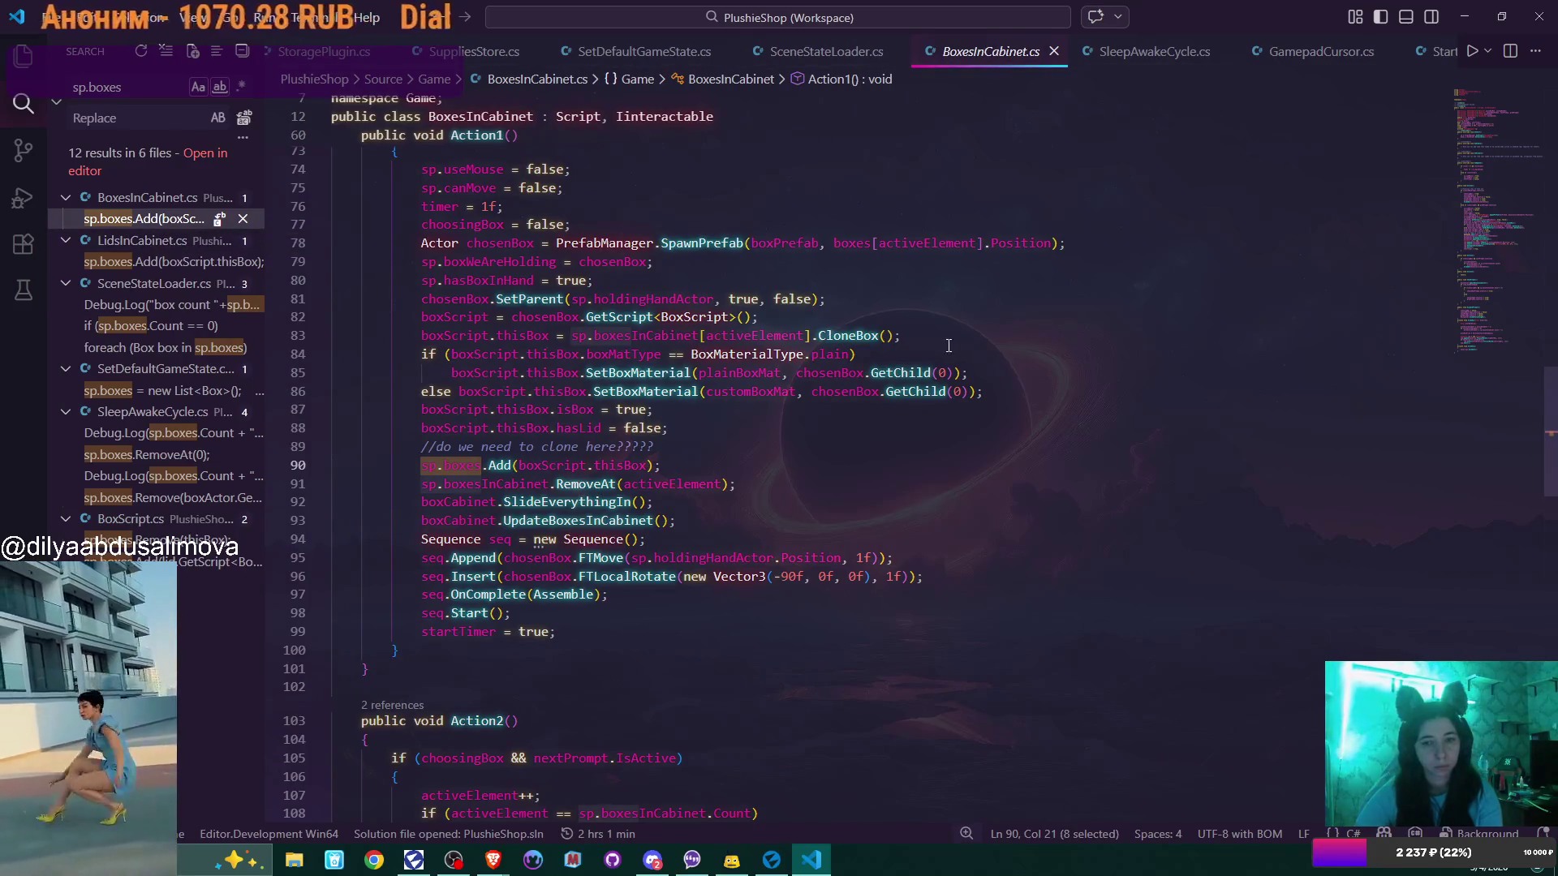
scroll(948, 346, up, 2)
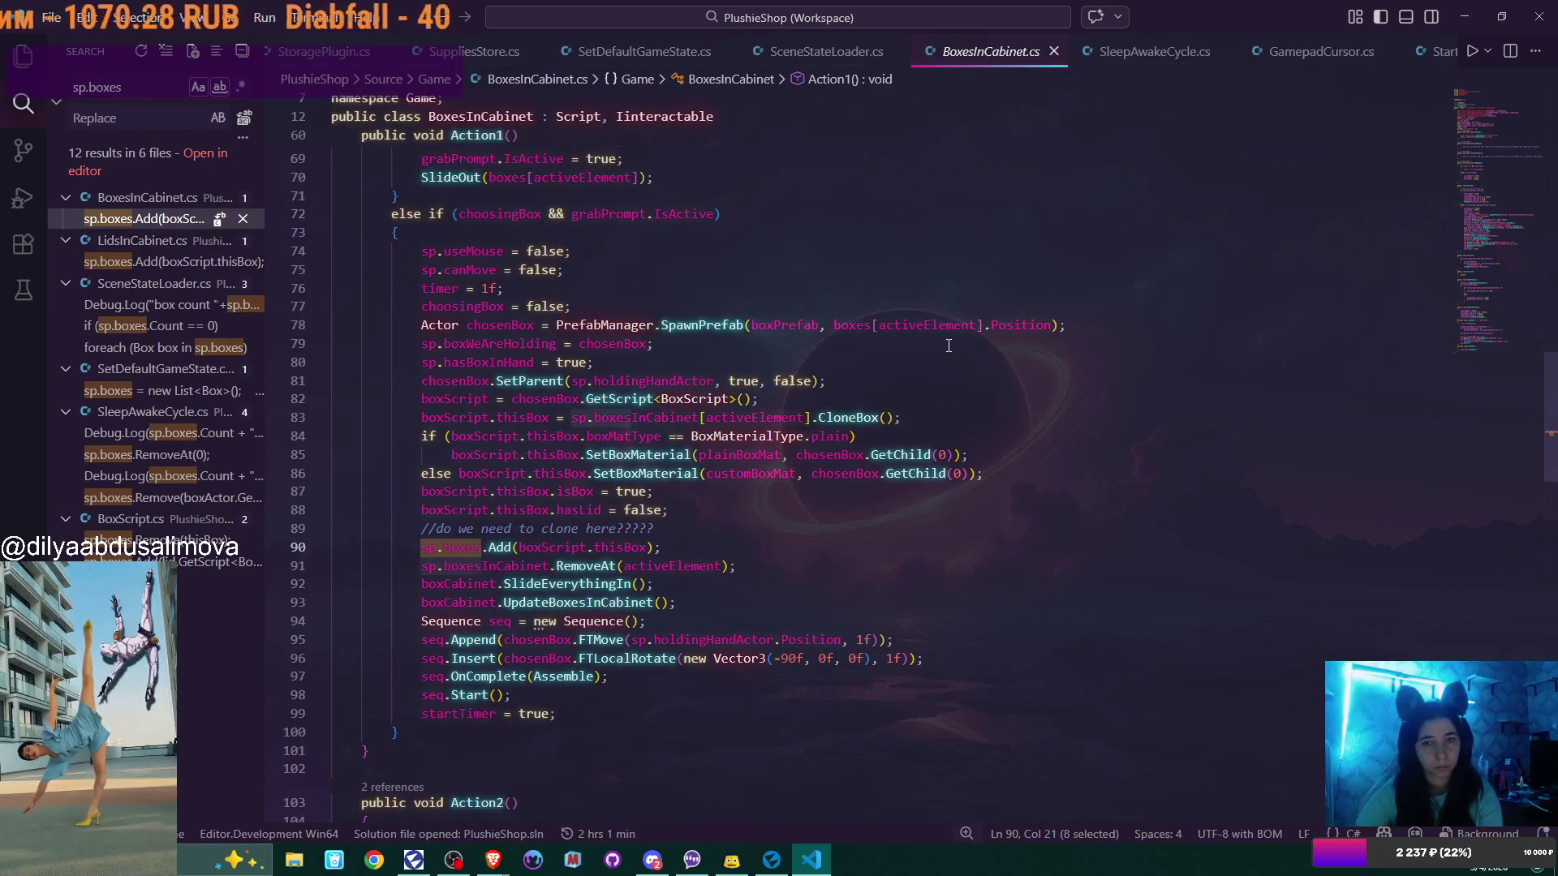
click(195, 261)
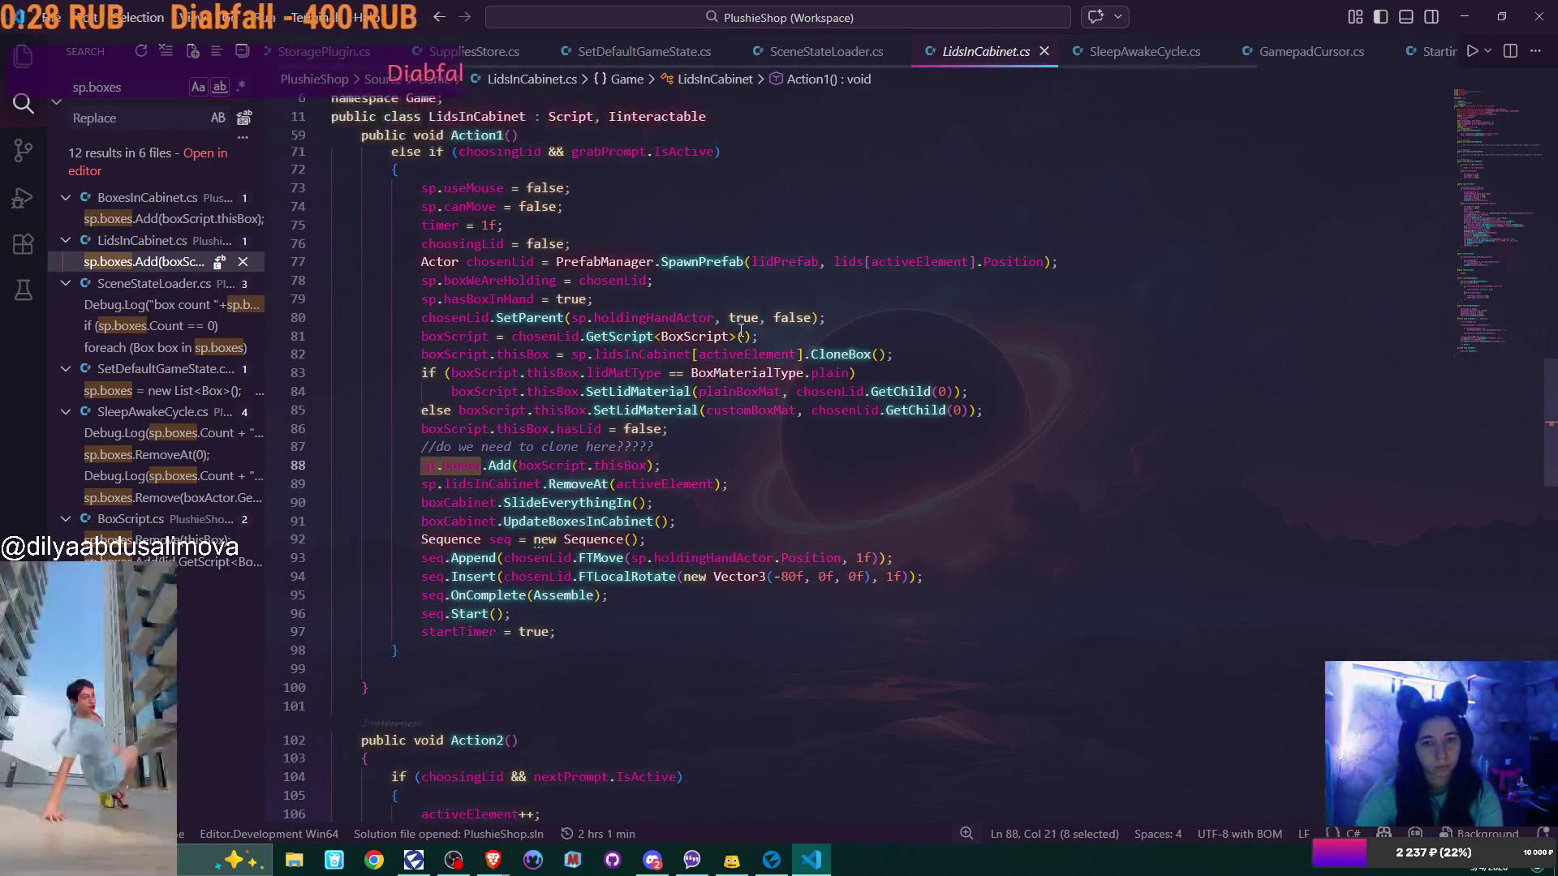
scroll(713, 362, up, 2)
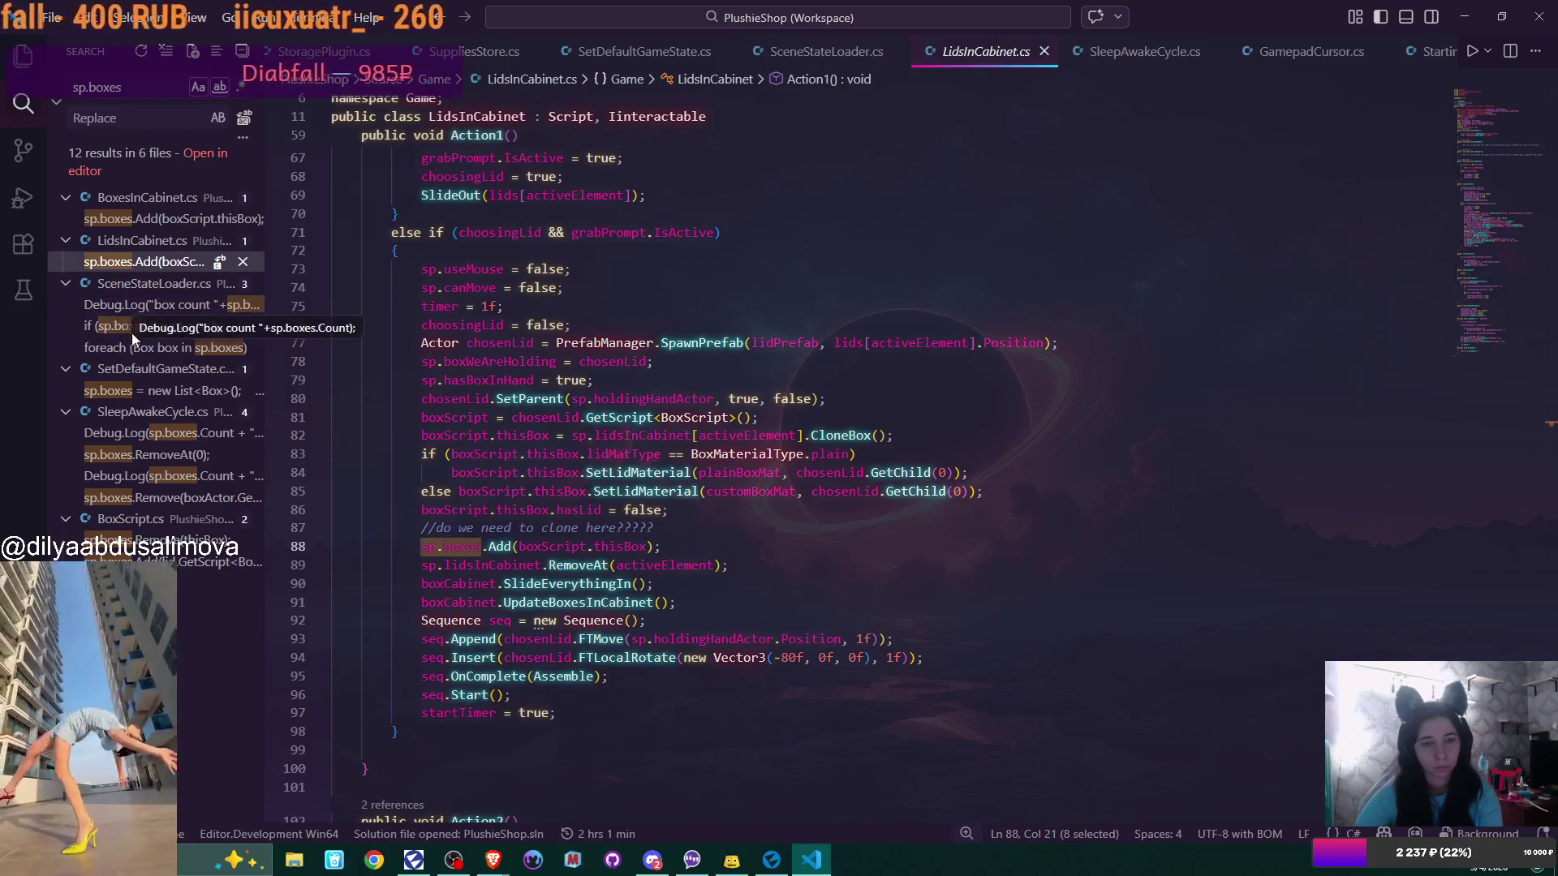
Step through the SetDefaultGameState, SleepAwakeCycle and RemoveAt(0) sp.boxes usages
click(159, 392)
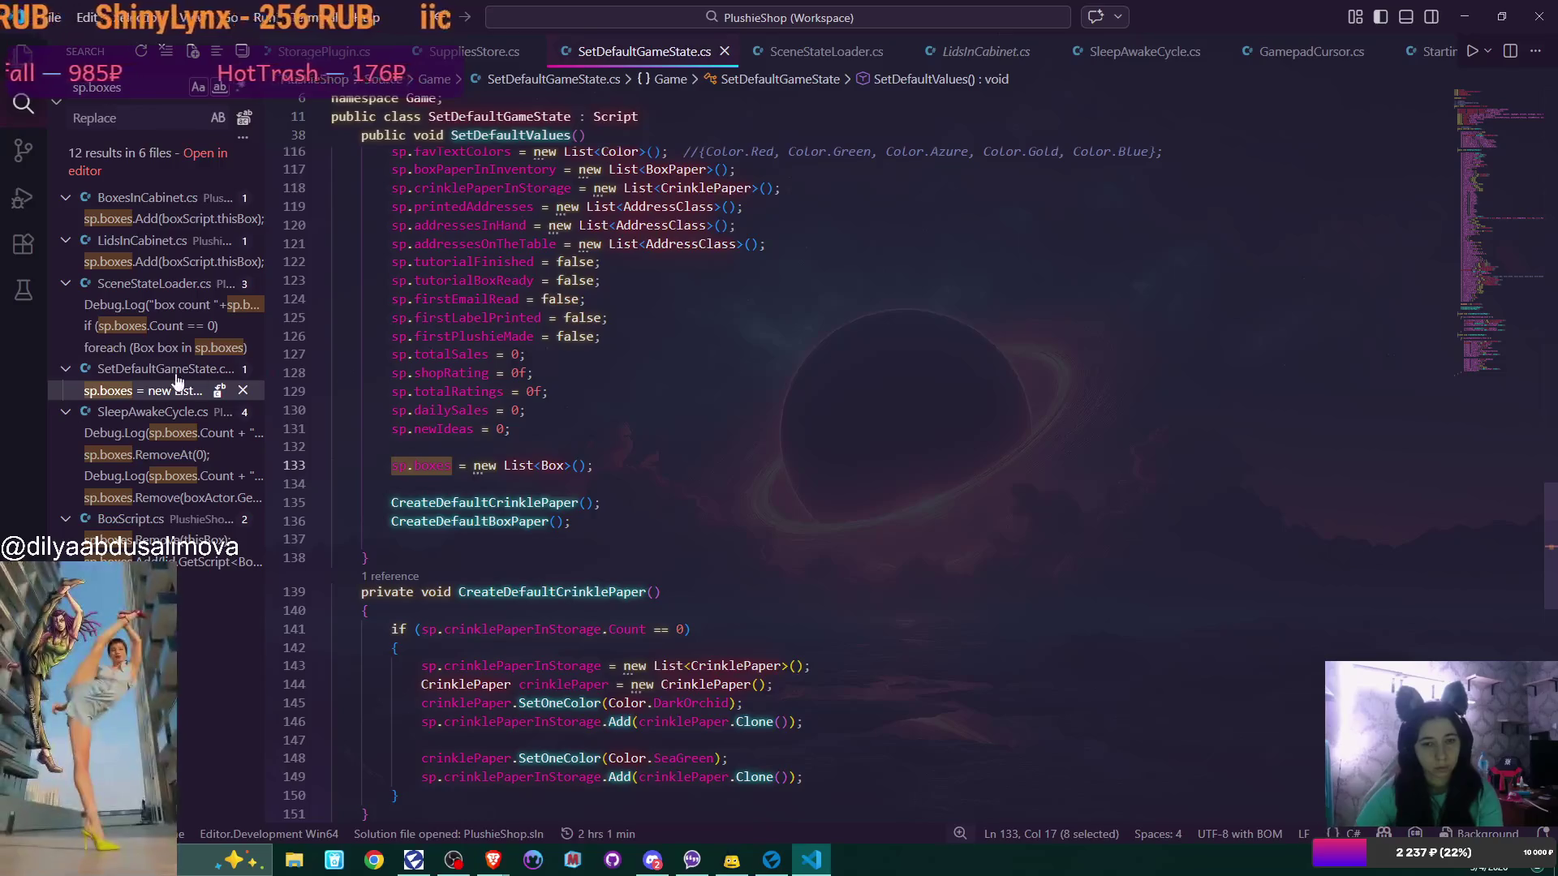
click(130, 432)
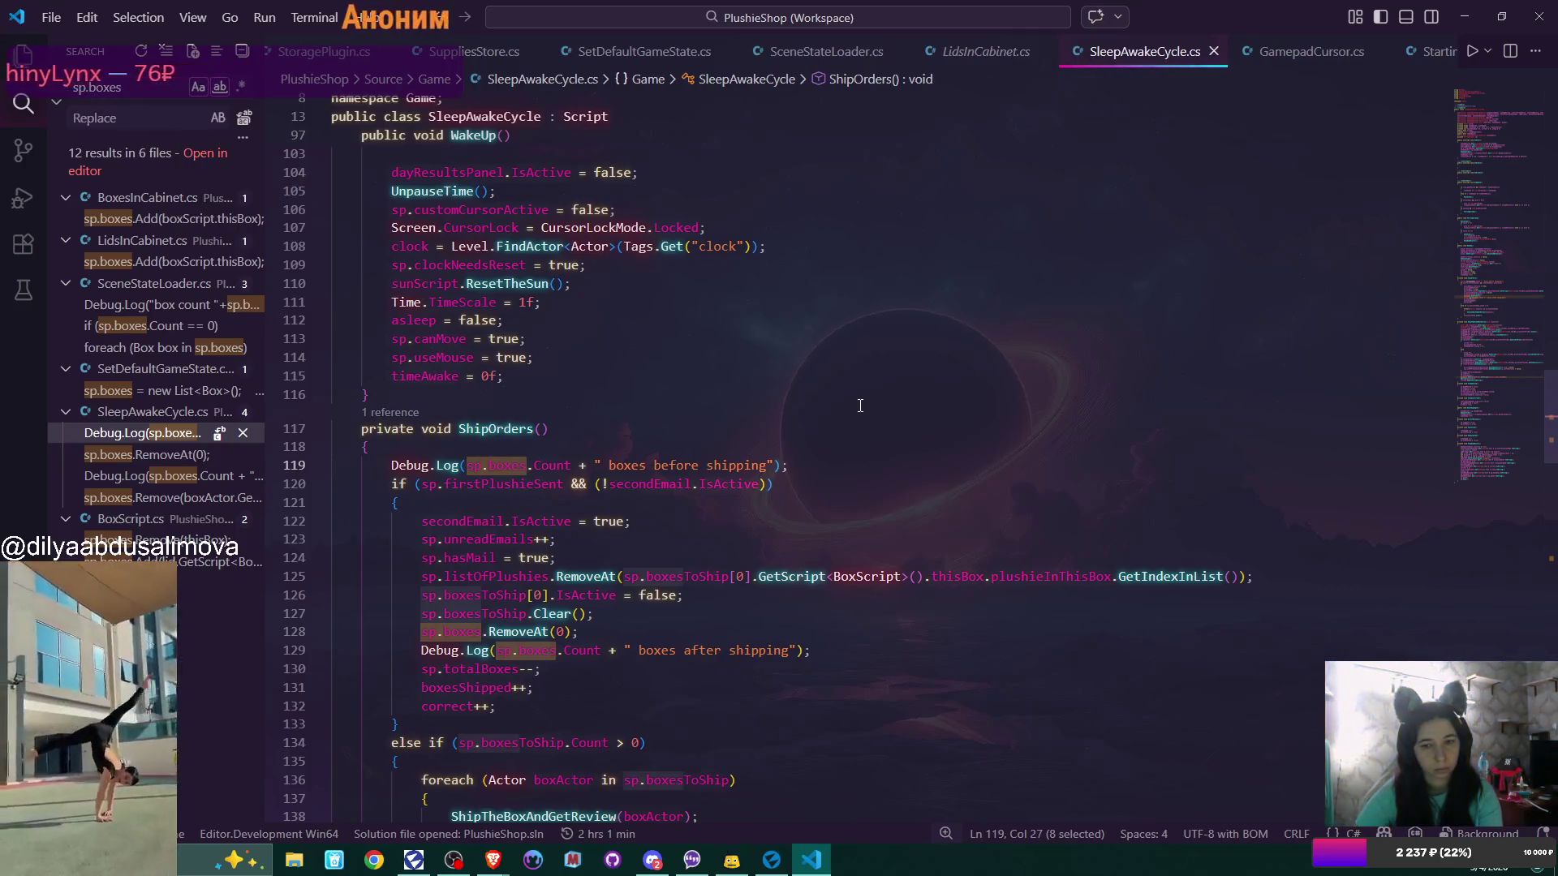
click(156, 459)
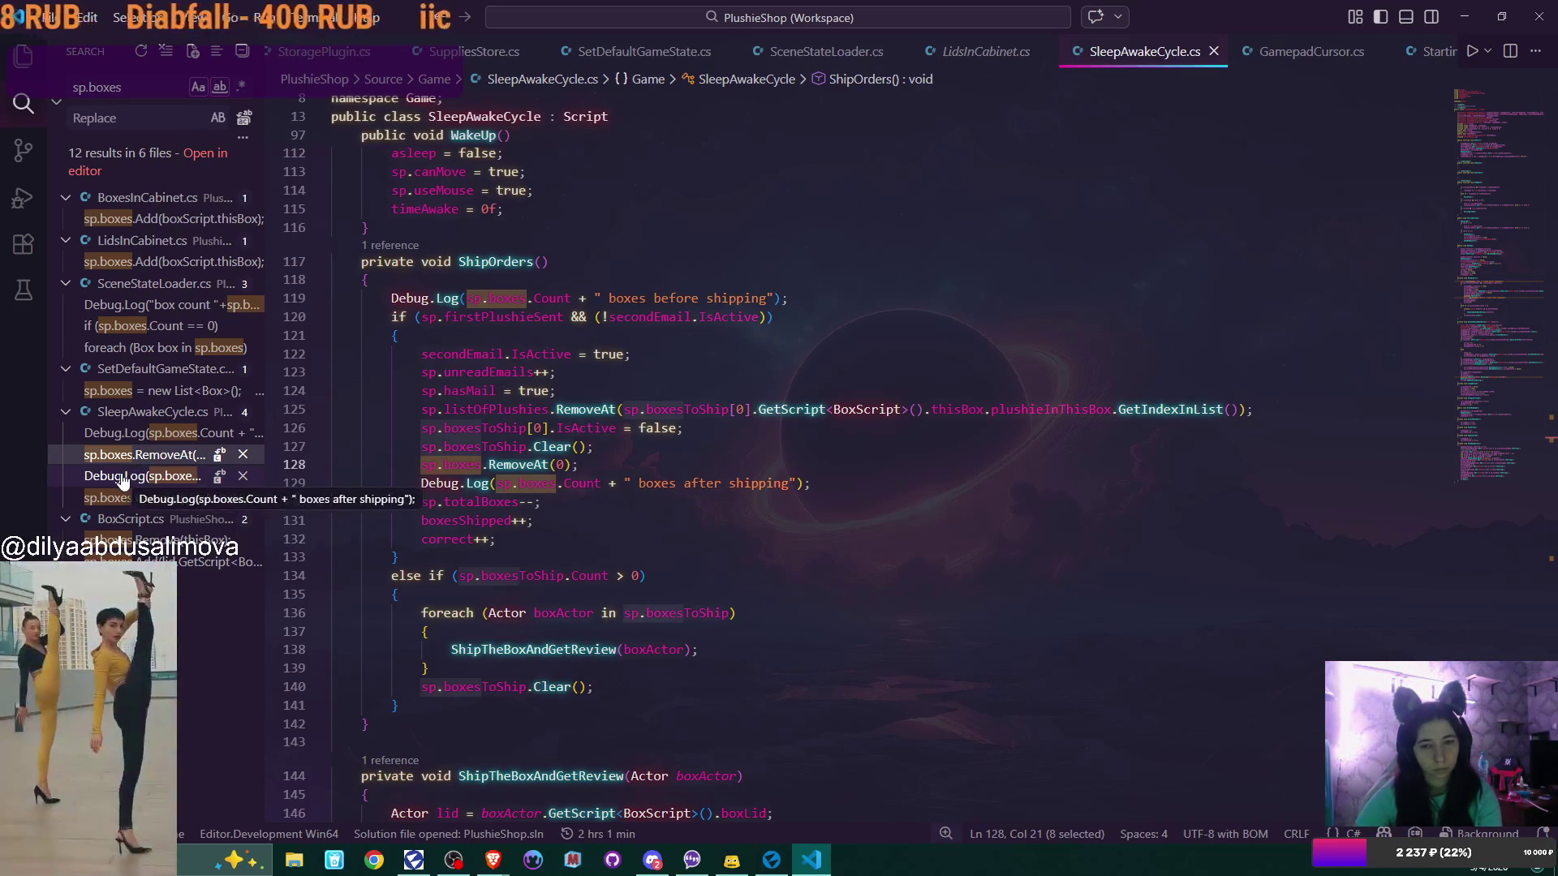
click(123, 480)
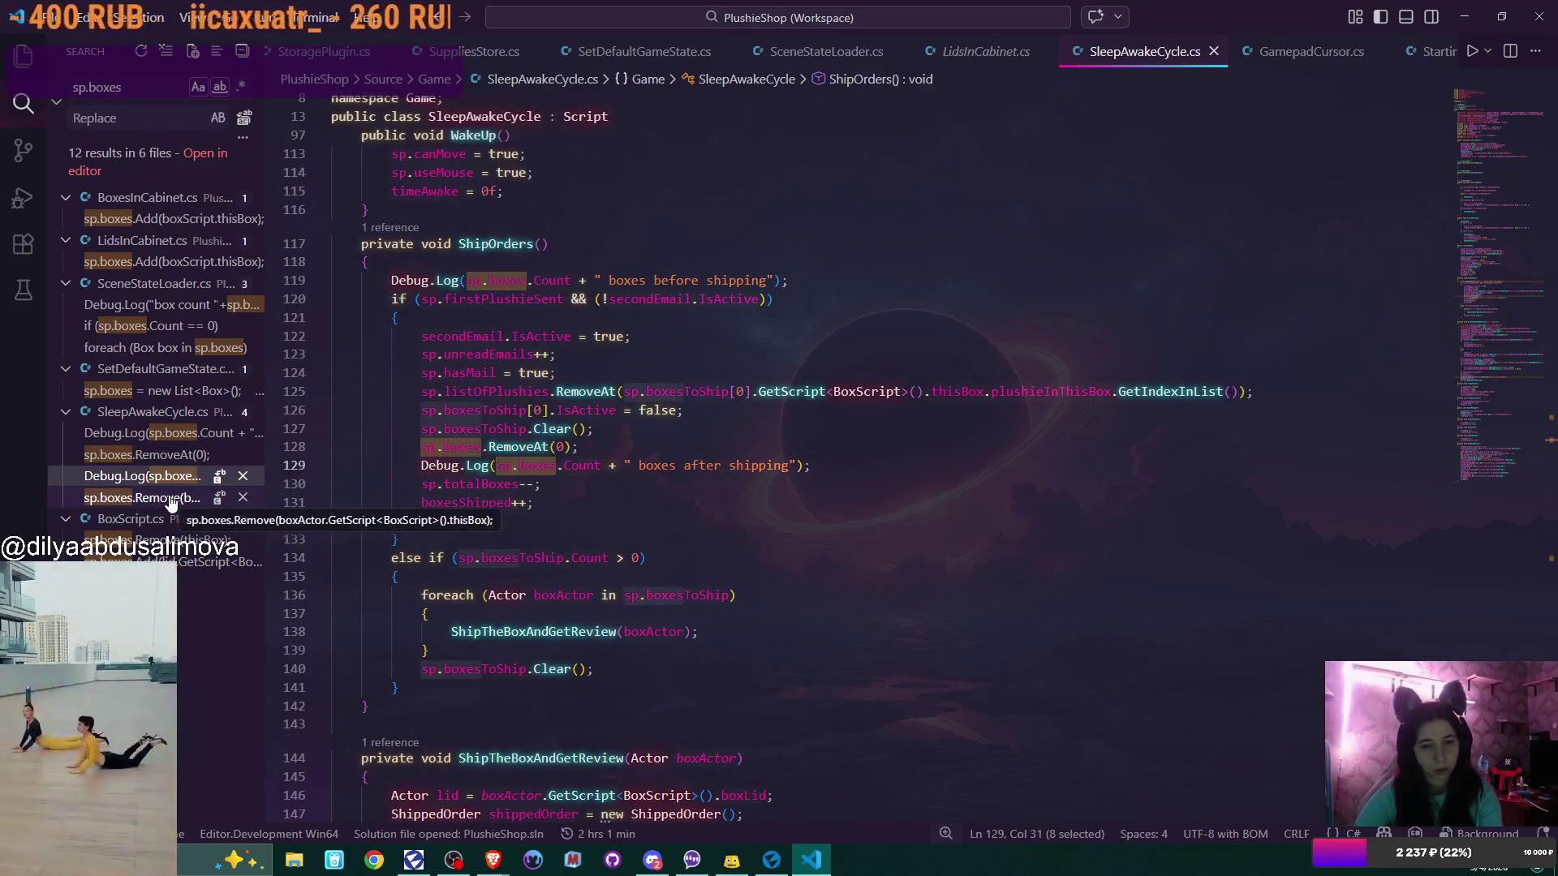
click(171, 499)
click(180, 539)
click(190, 564)
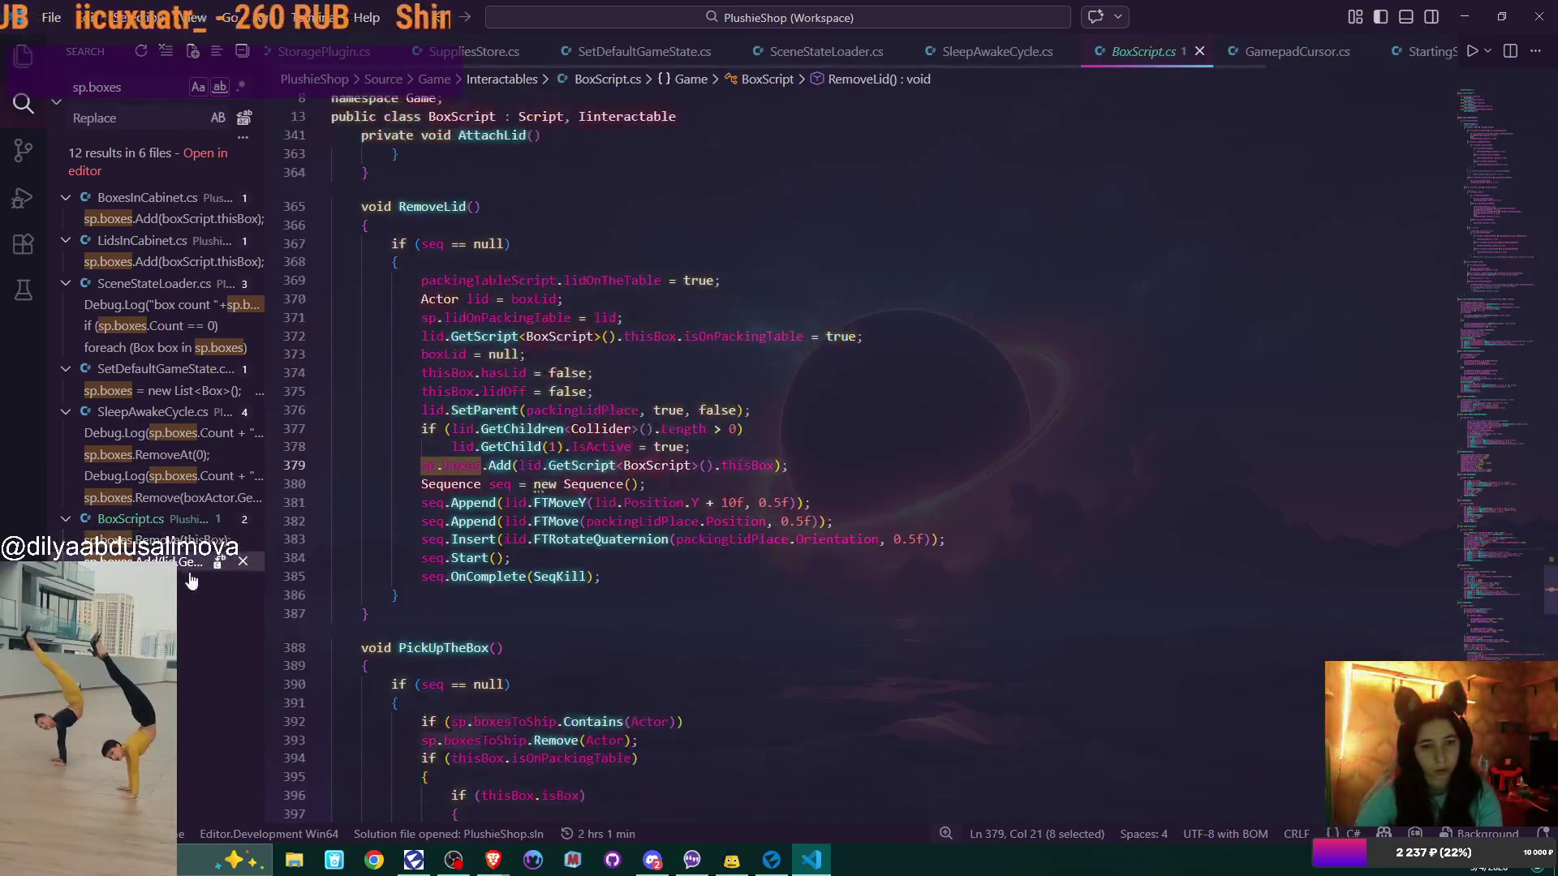
Collapse the FTween-master folder and view sp.boxes.Remove(thisBox) in BoxScript's AttachLid
click(23, 55)
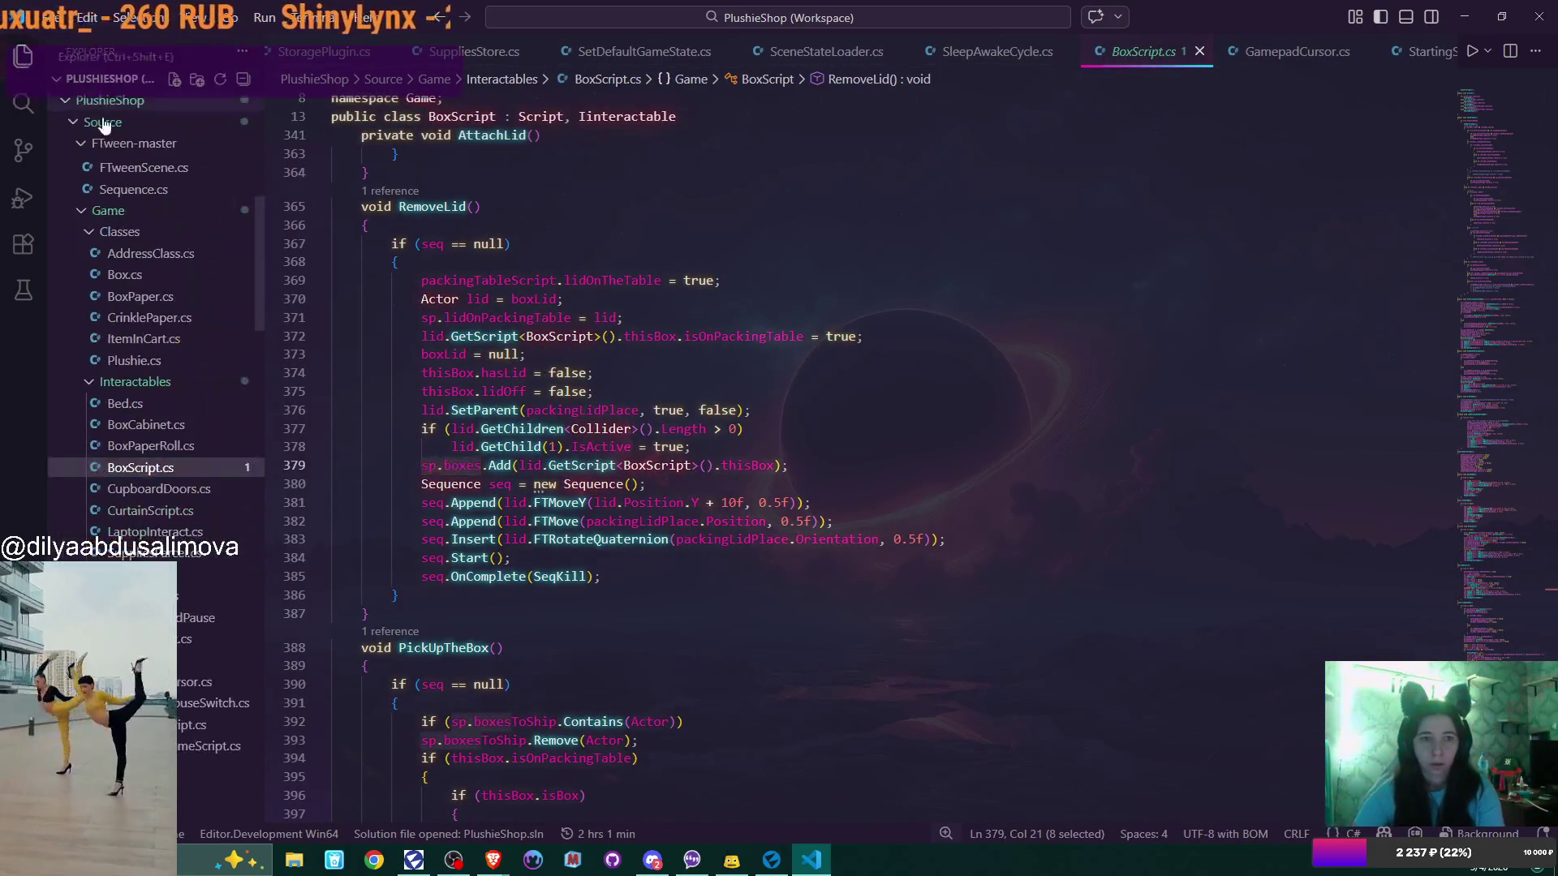
click(134, 143)
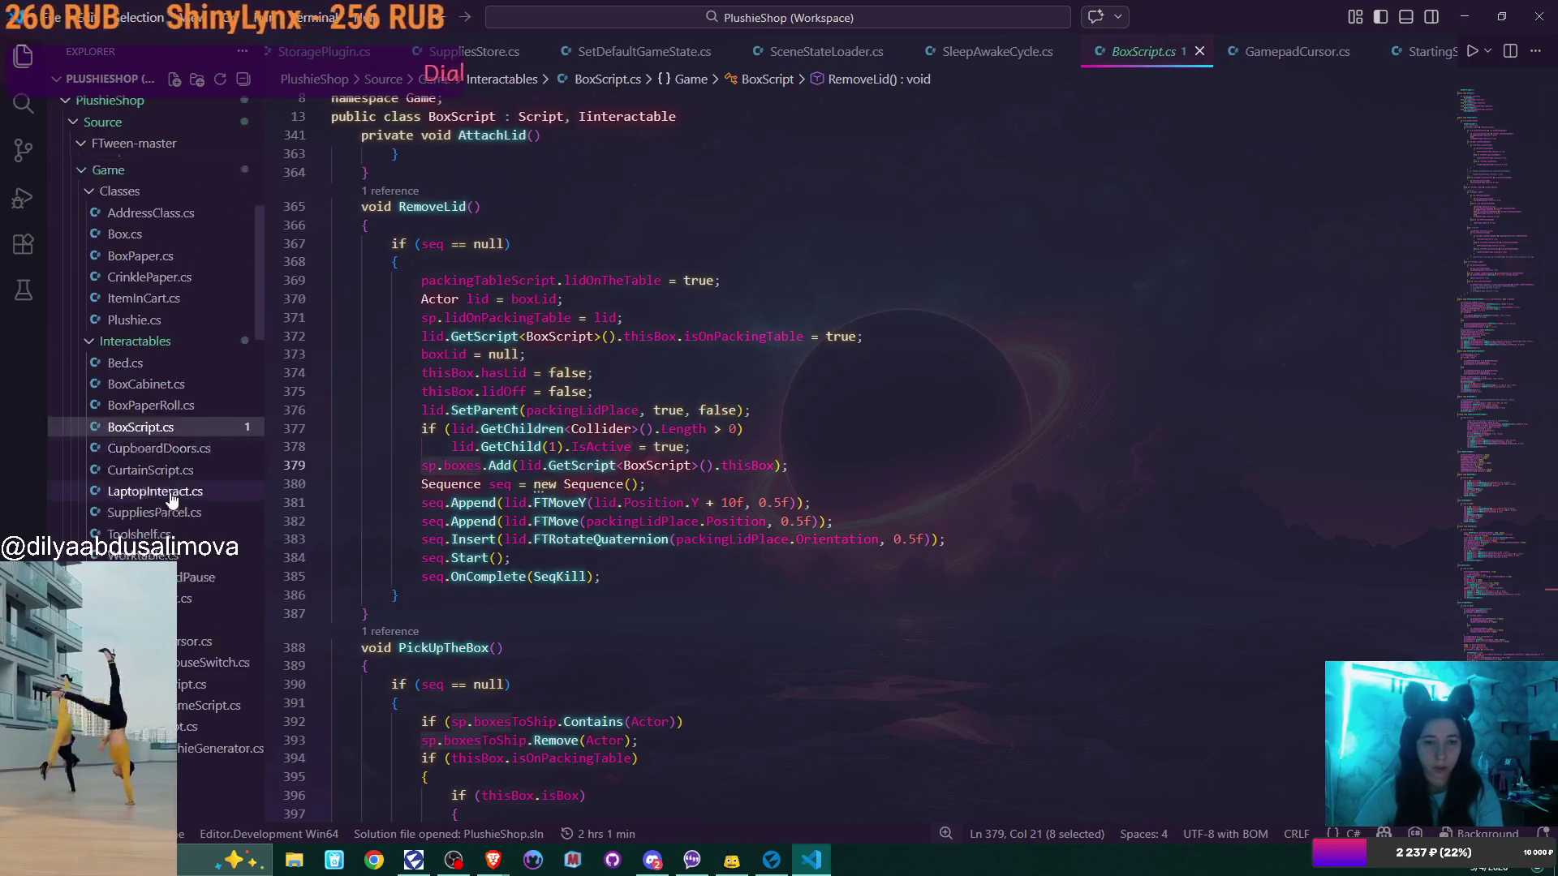
scroll(171, 499, down, 4)
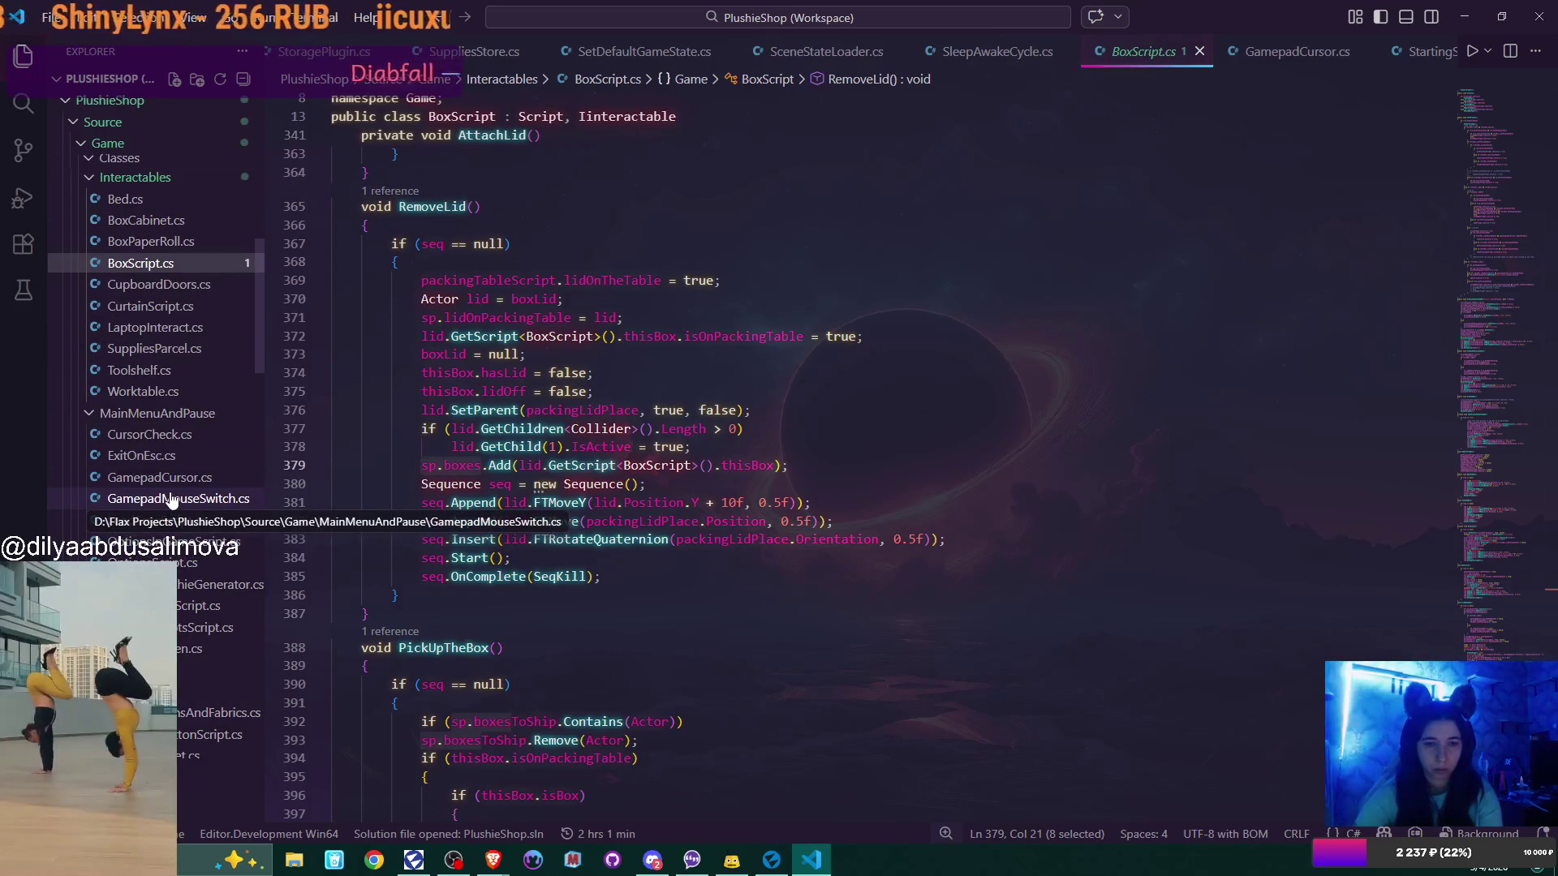
scroll(171, 499, down, 3)
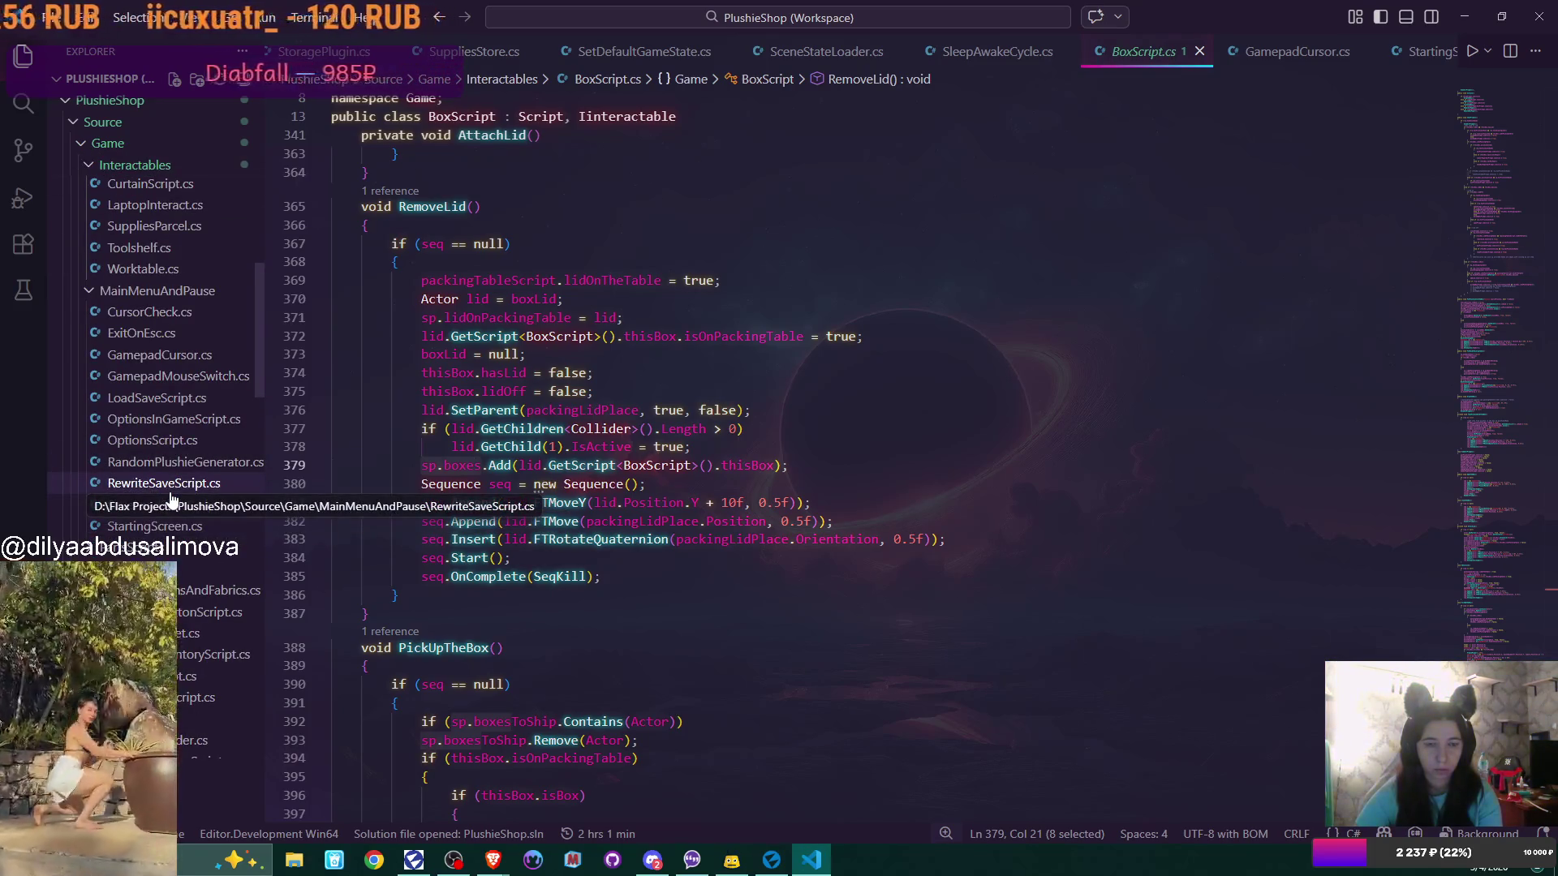
key(ctrl+shift+f)
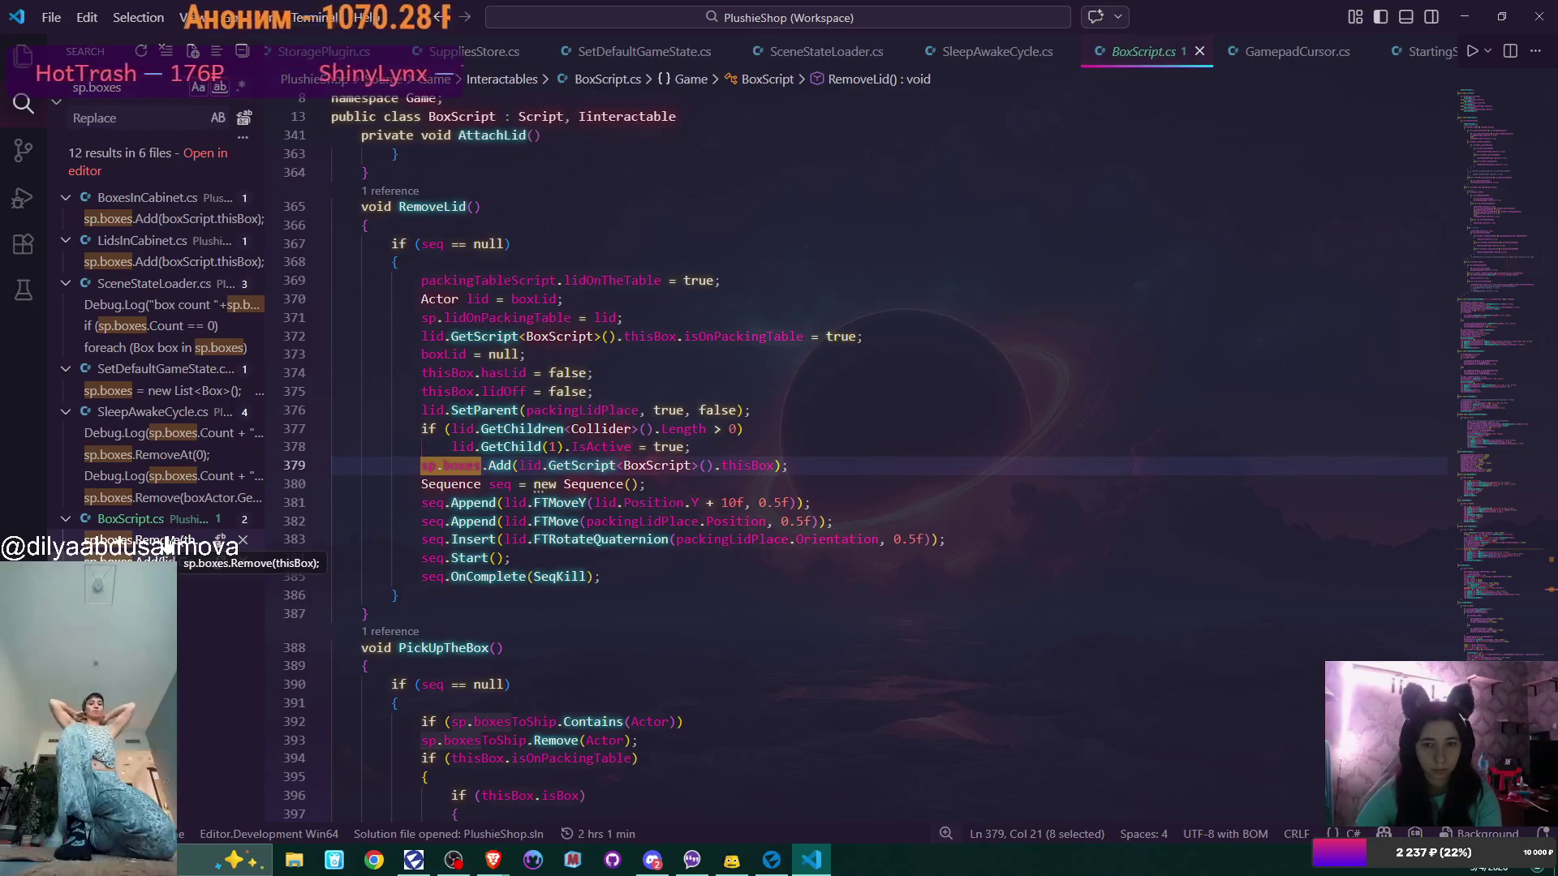
click(166, 542)
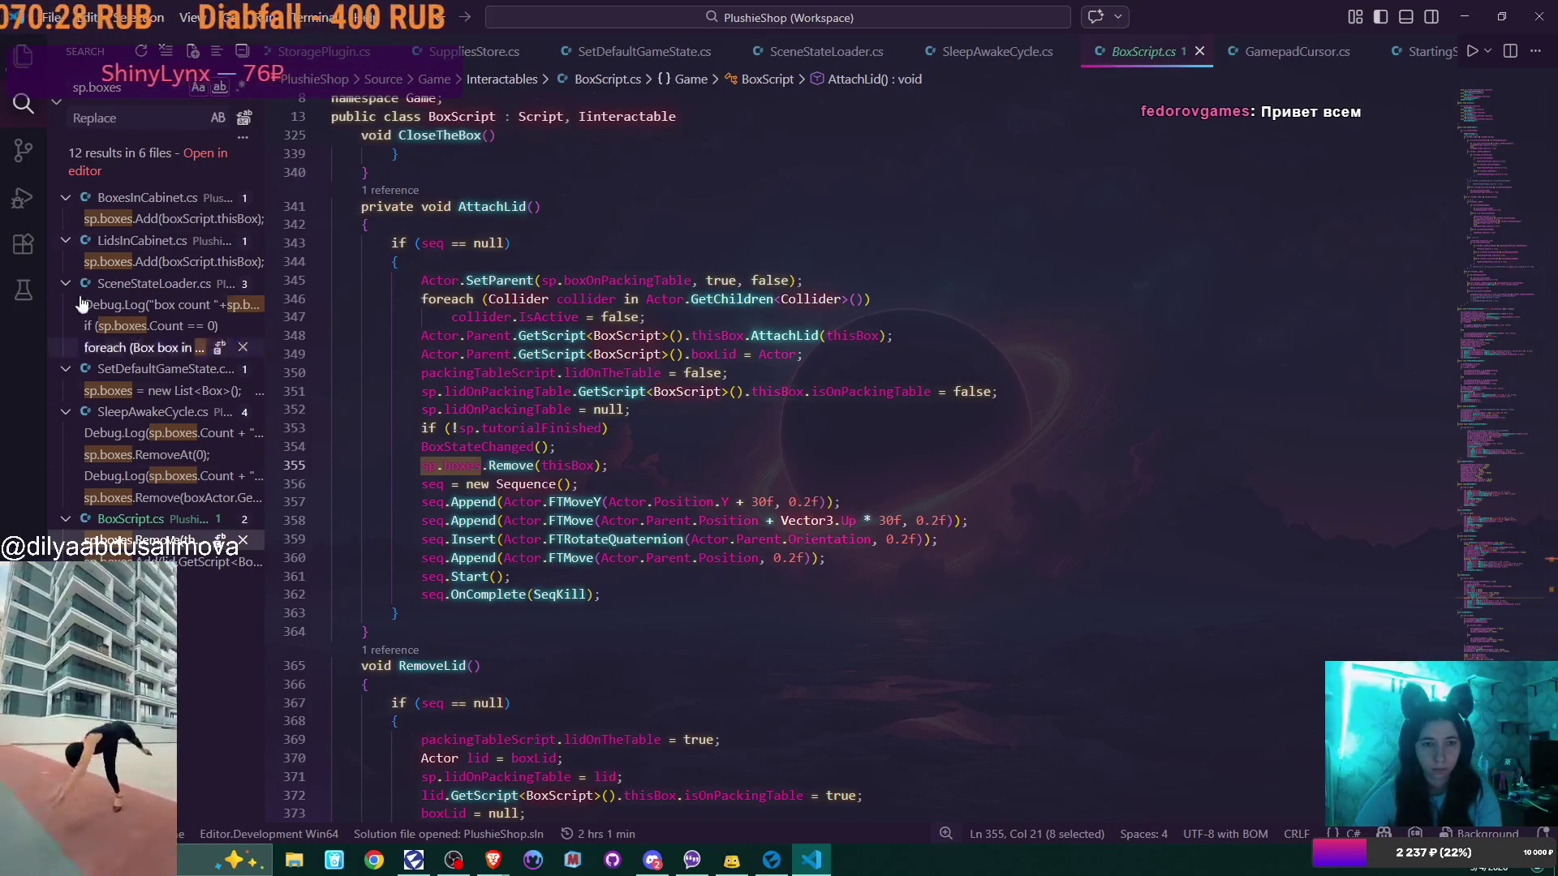
Find FisrtBox.cs in the project file tree and open it
click(23, 55)
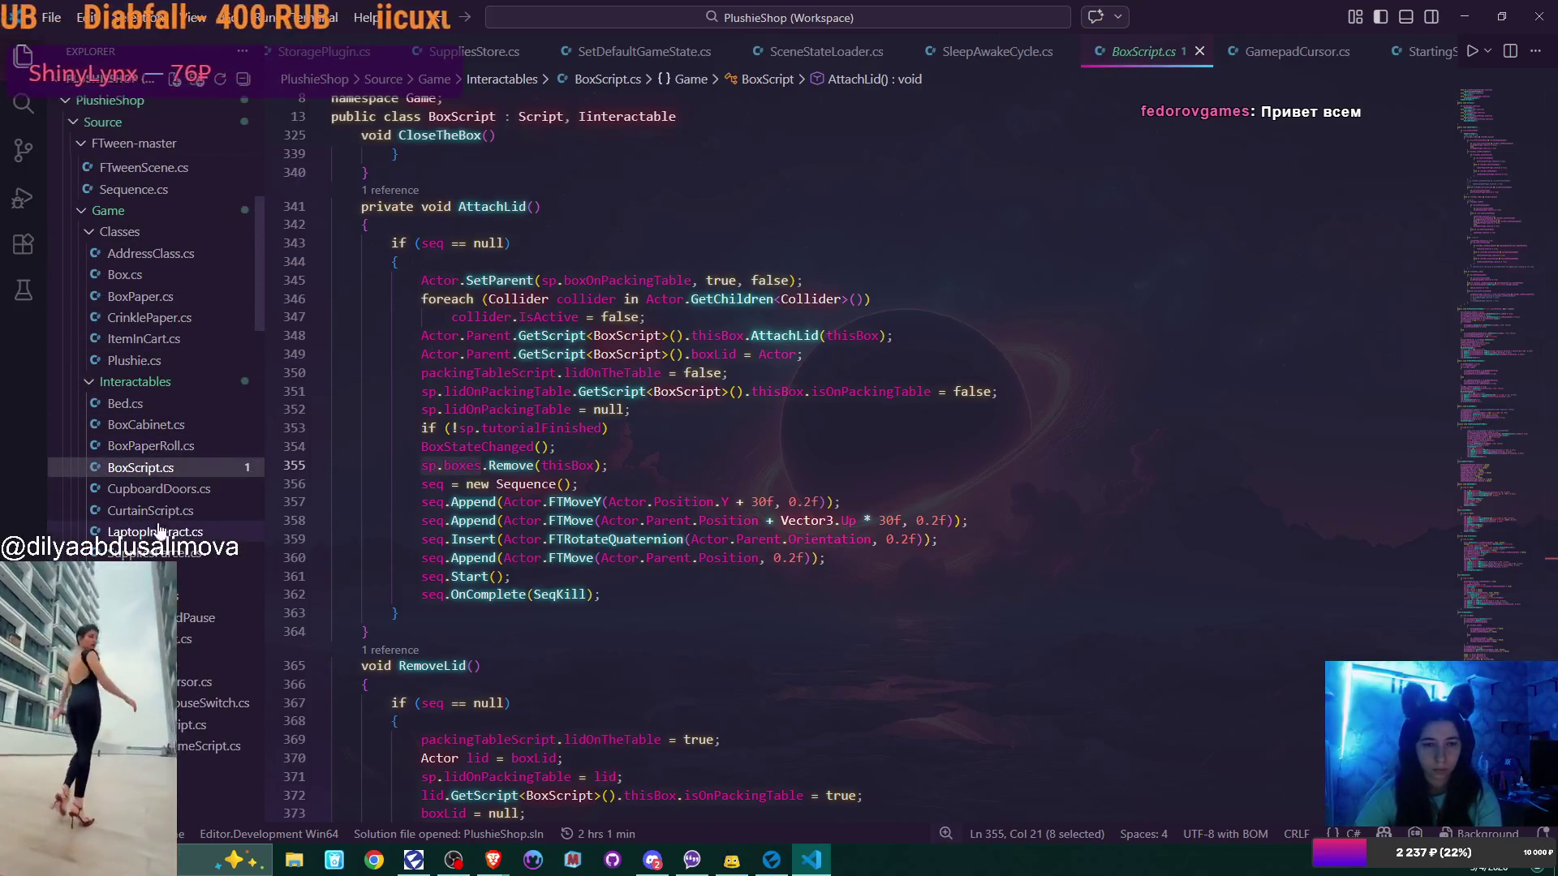
scroll(154, 487, down, 4)
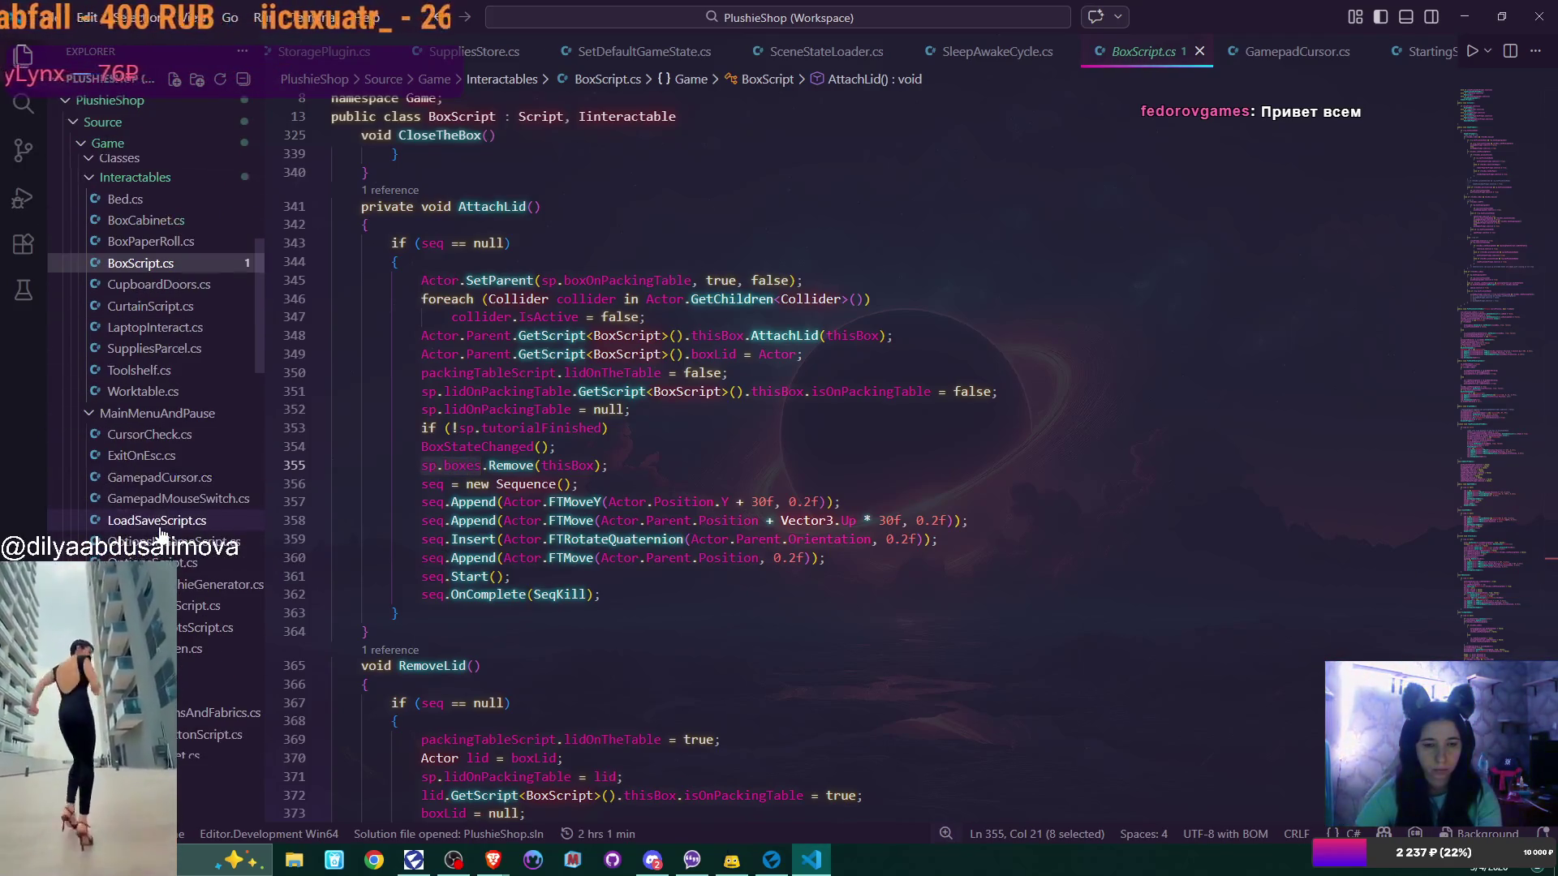
scroll(160, 532, down, 5)
scroll(160, 531, down, 3)
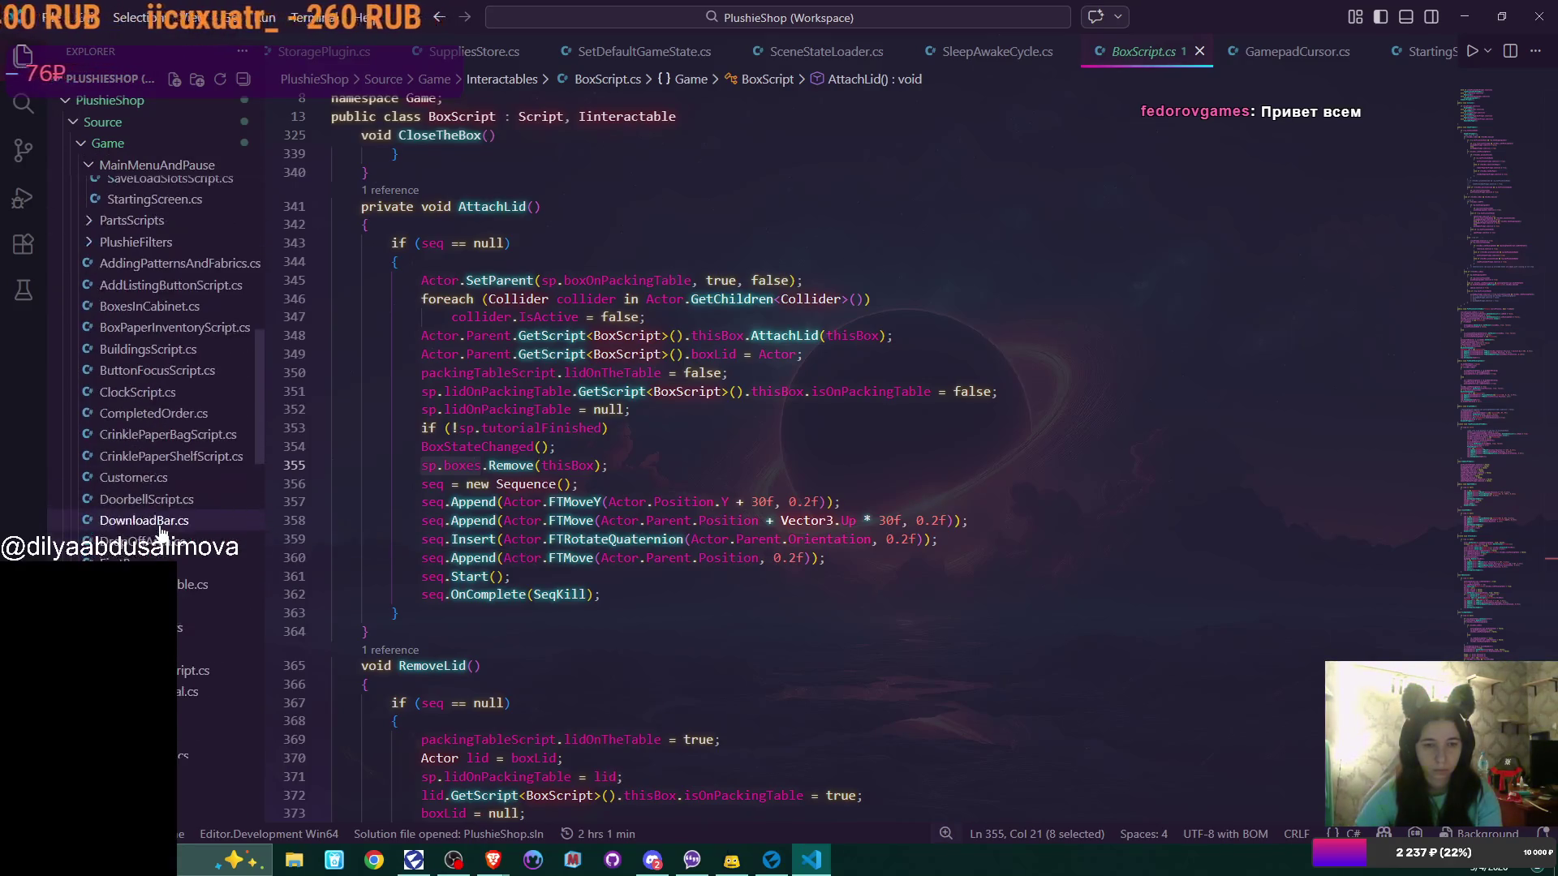
click(130, 561)
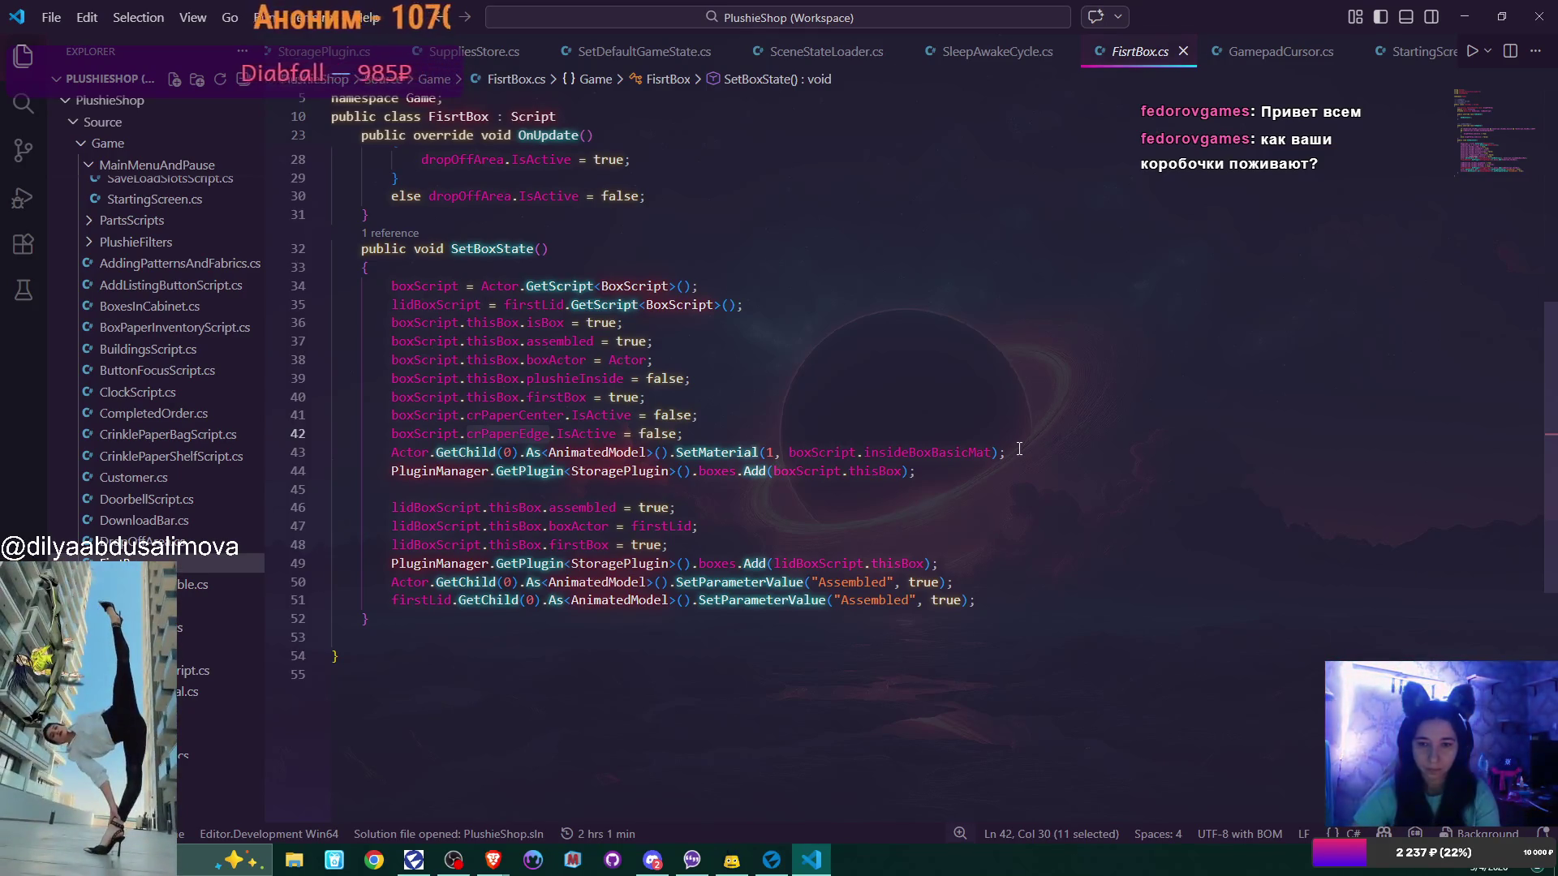
Review how FisrtBox adds its lid and box to storage, then return to SceneStateLoader.cs
click(707, 562)
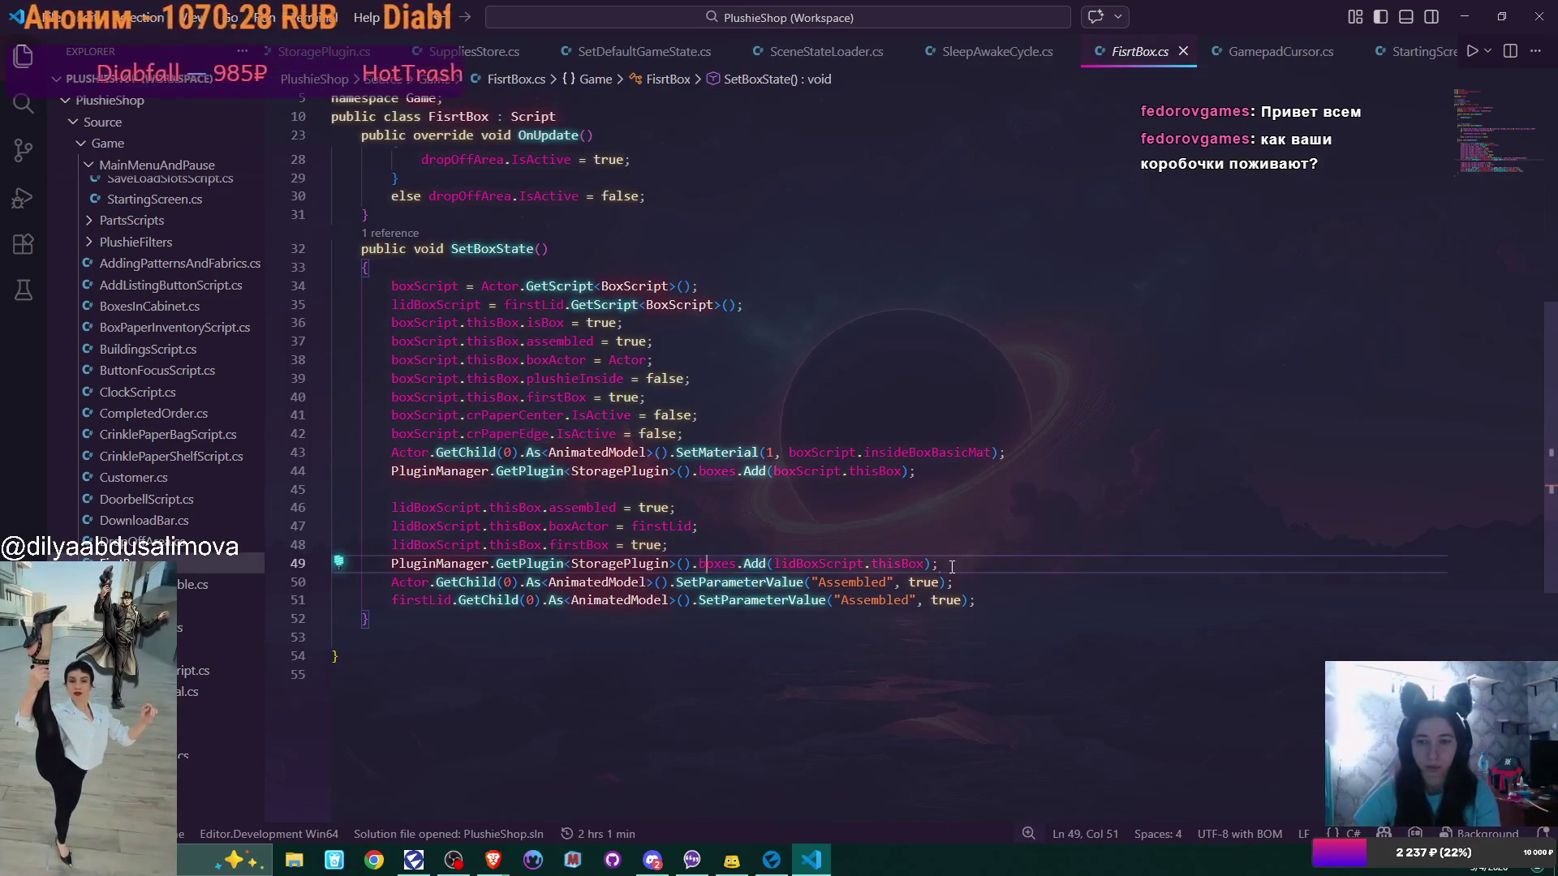
scroll(951, 567, up, 5)
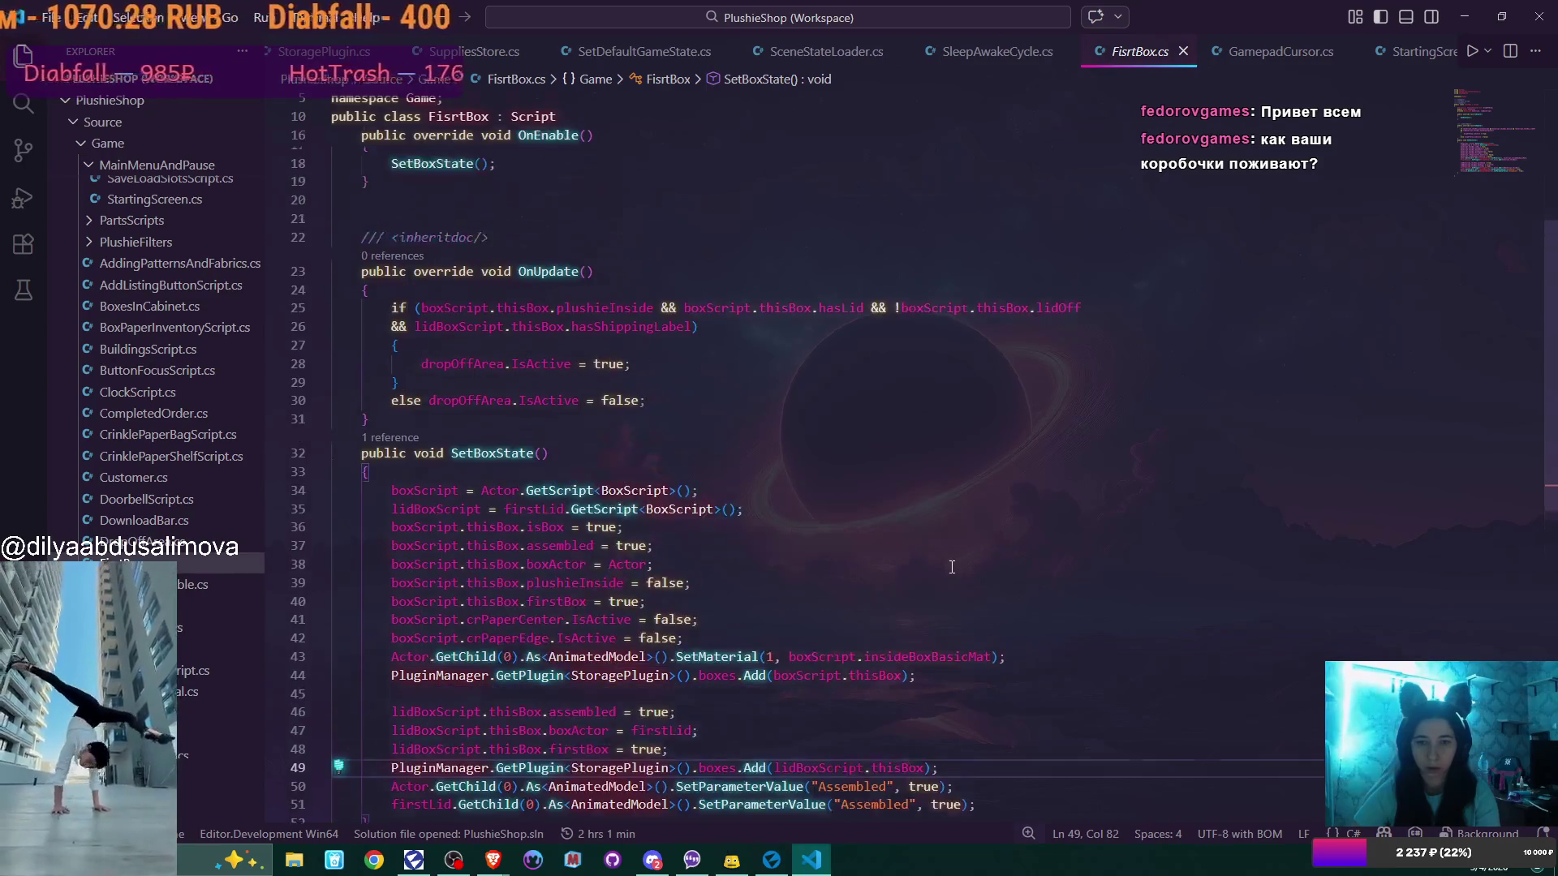
scroll(952, 566, up, 2)
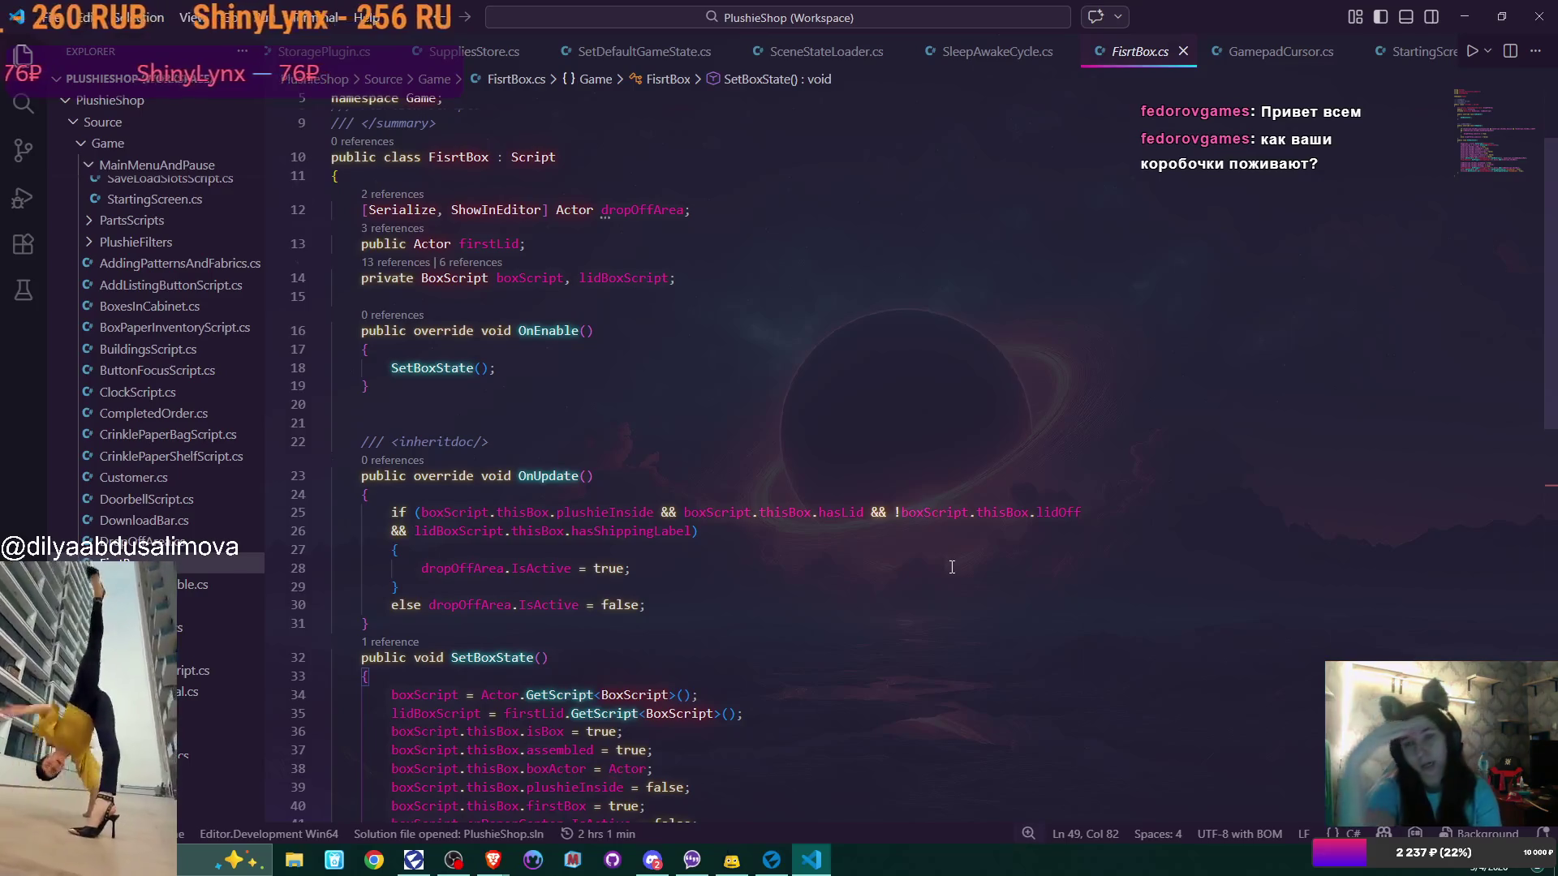
click(826, 51)
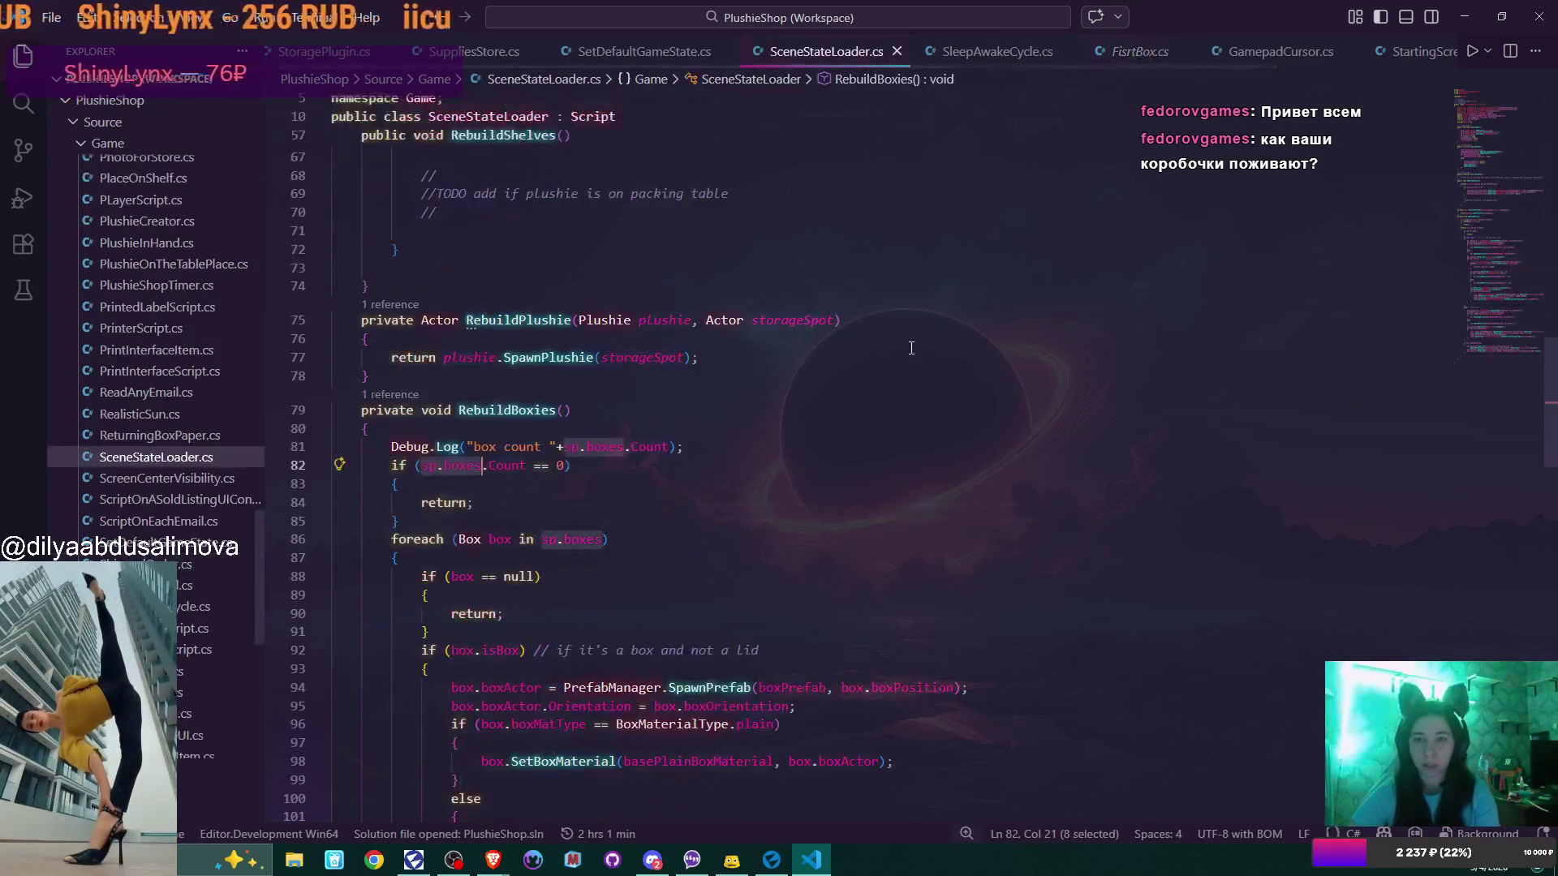
Select OnEnable lines 45–46 that deactivate firstBox and firstLid, then switch to Flax Editor
scroll(904, 481, up, 10)
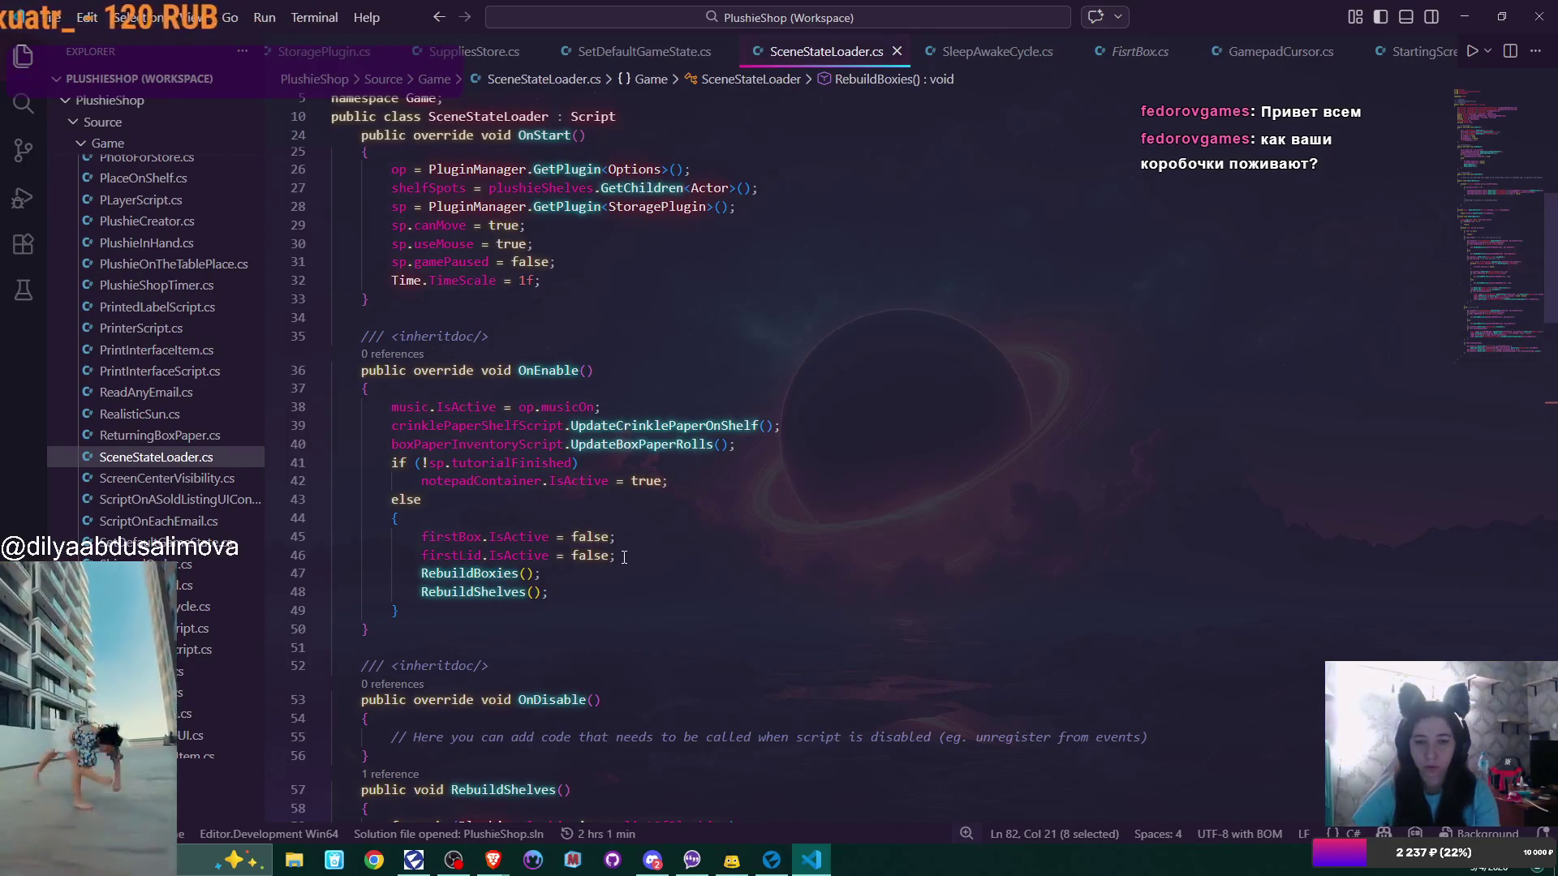
drag(621, 556, 421, 538)
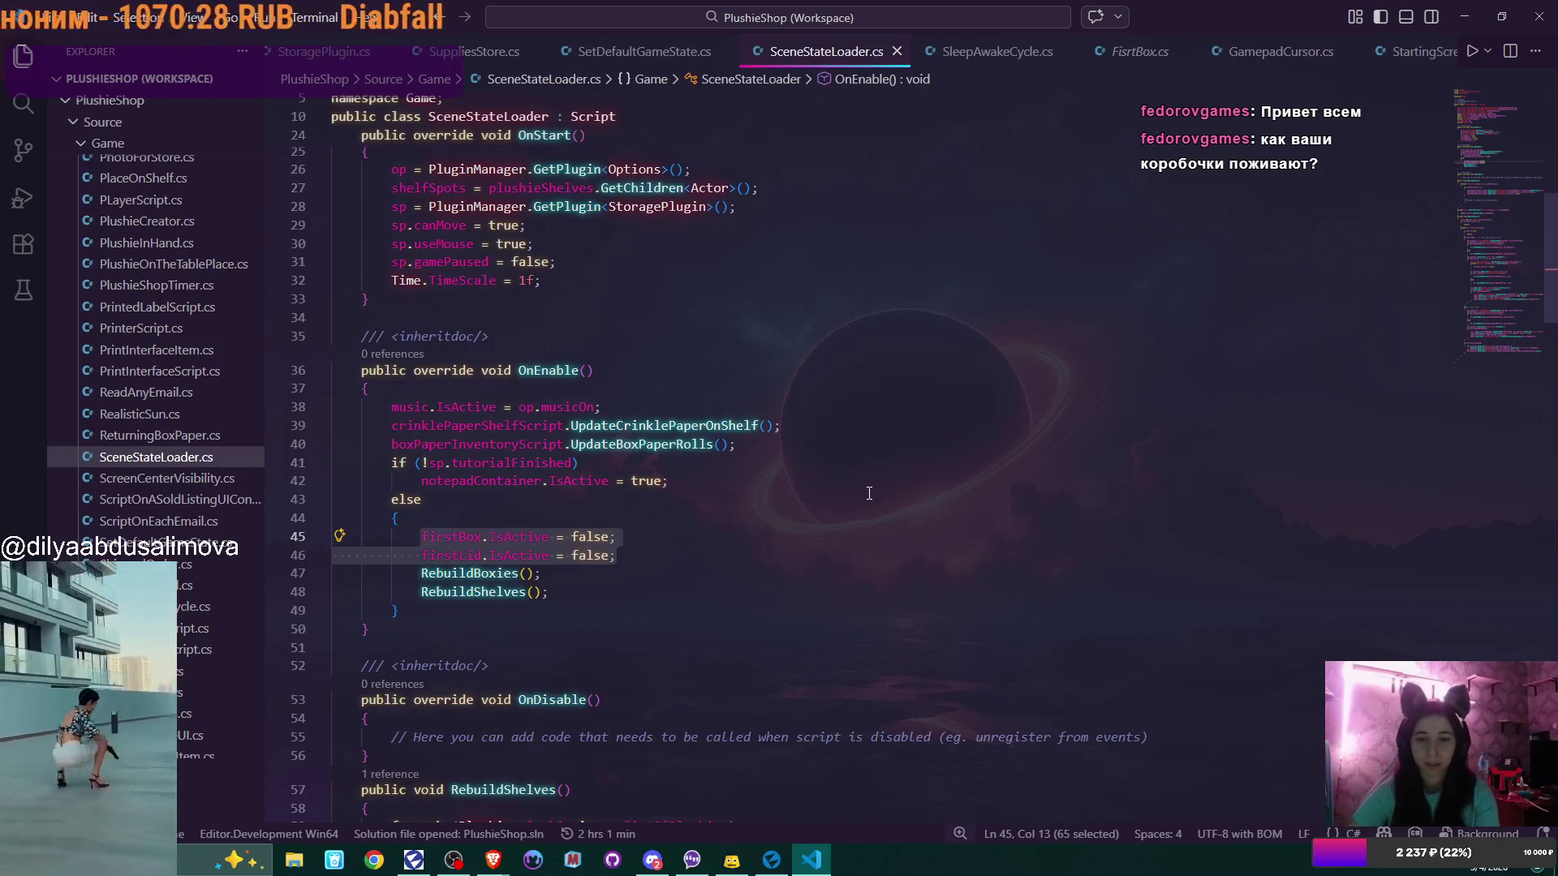
mouse_move(773, 866)
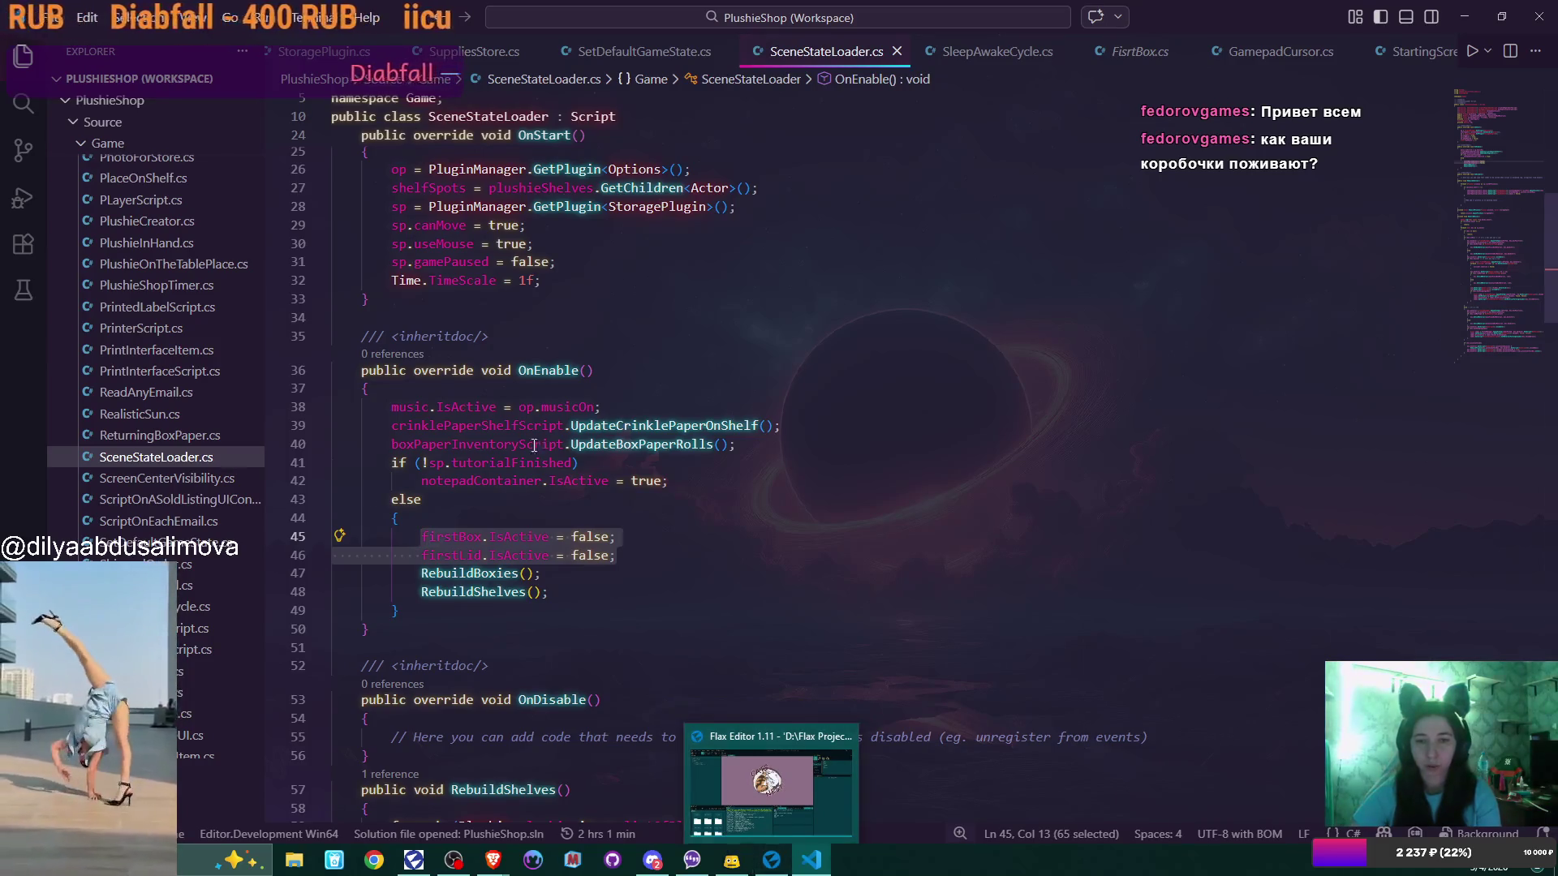
click(771, 860)
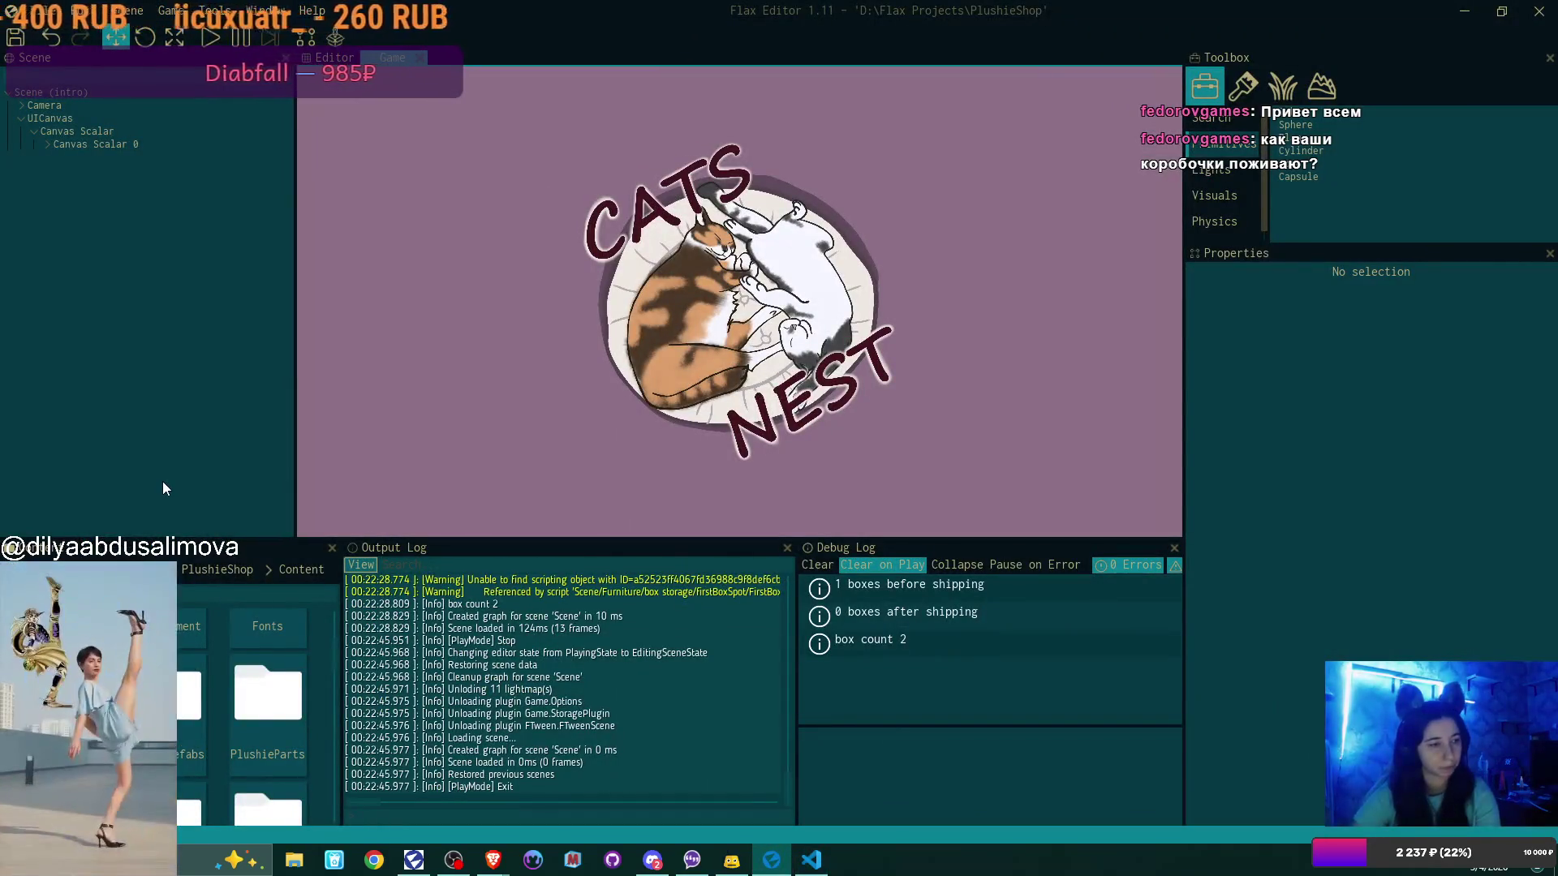
Open the main Scene from the Content browser
scroll(187, 695, down, 2)
scroll(177, 696, down, 2)
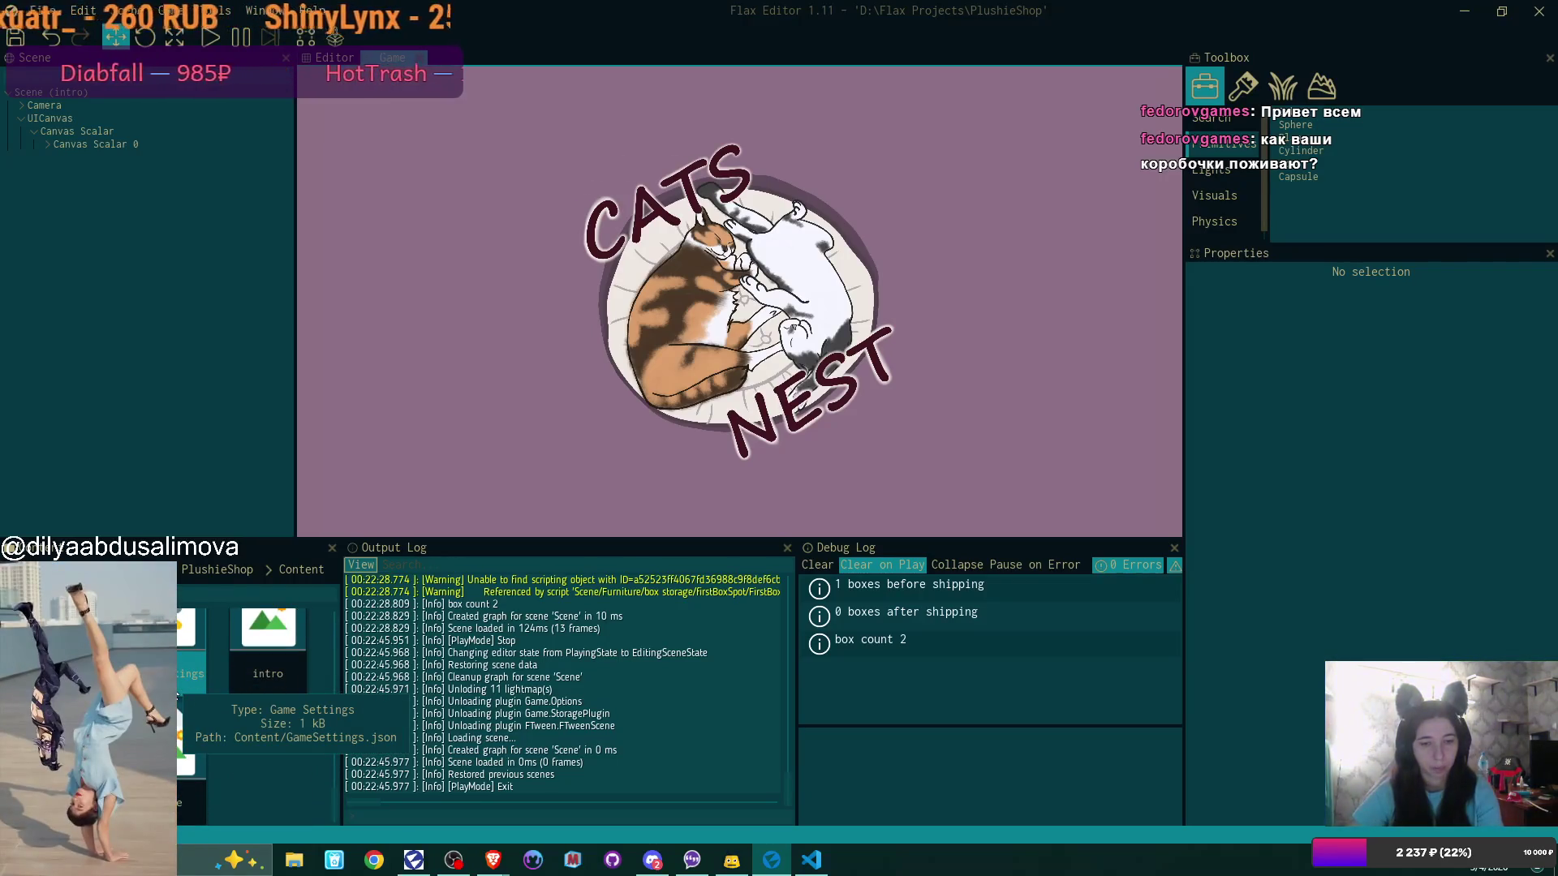
double_click(191, 738)
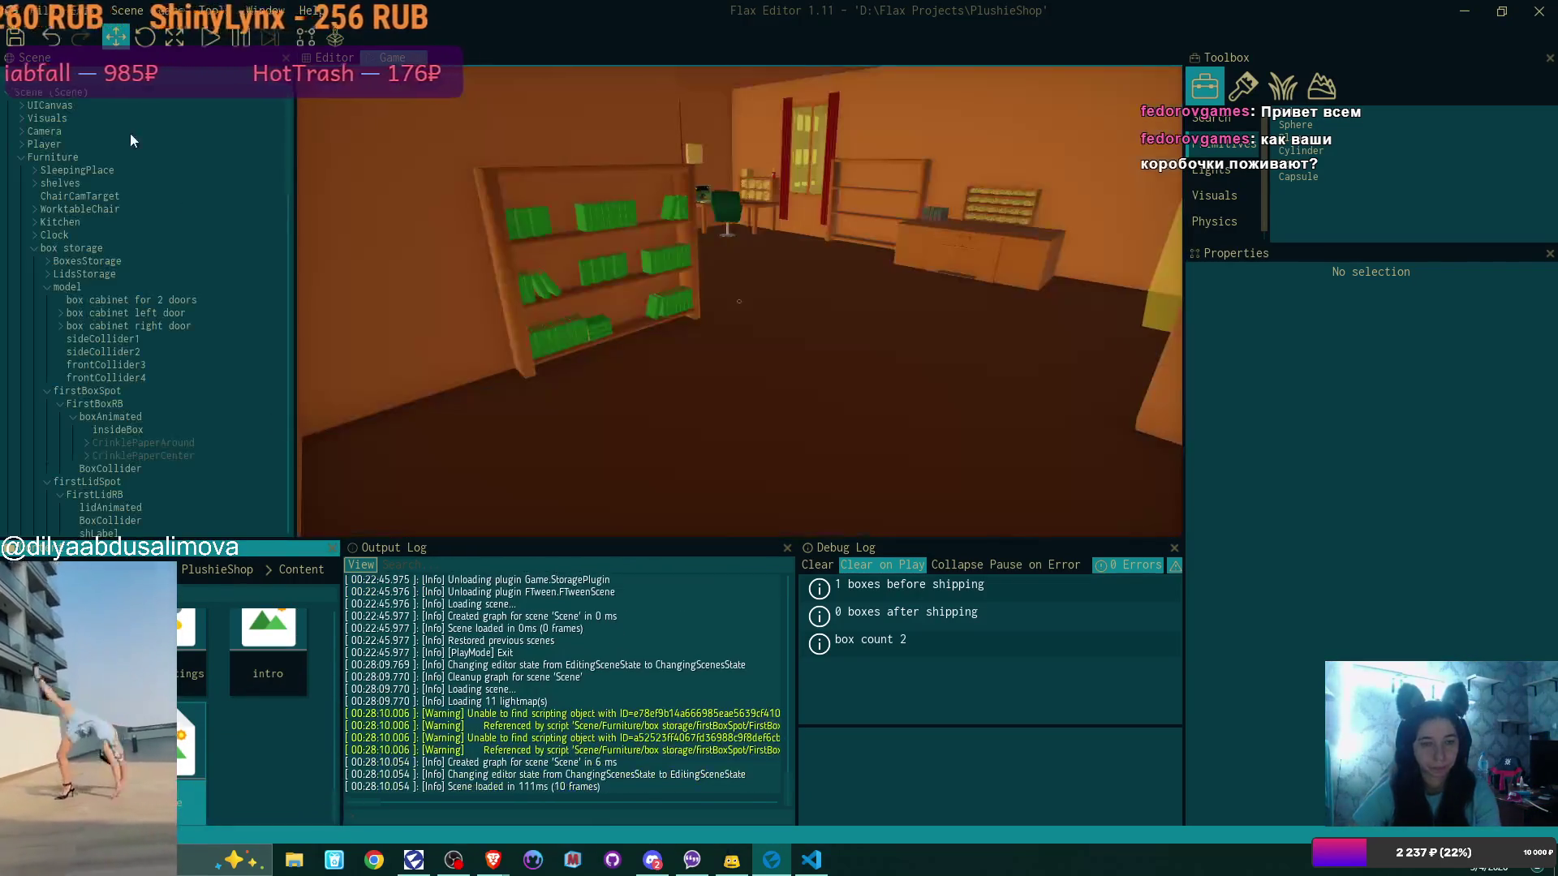
scroll(124, 231, down, 5)
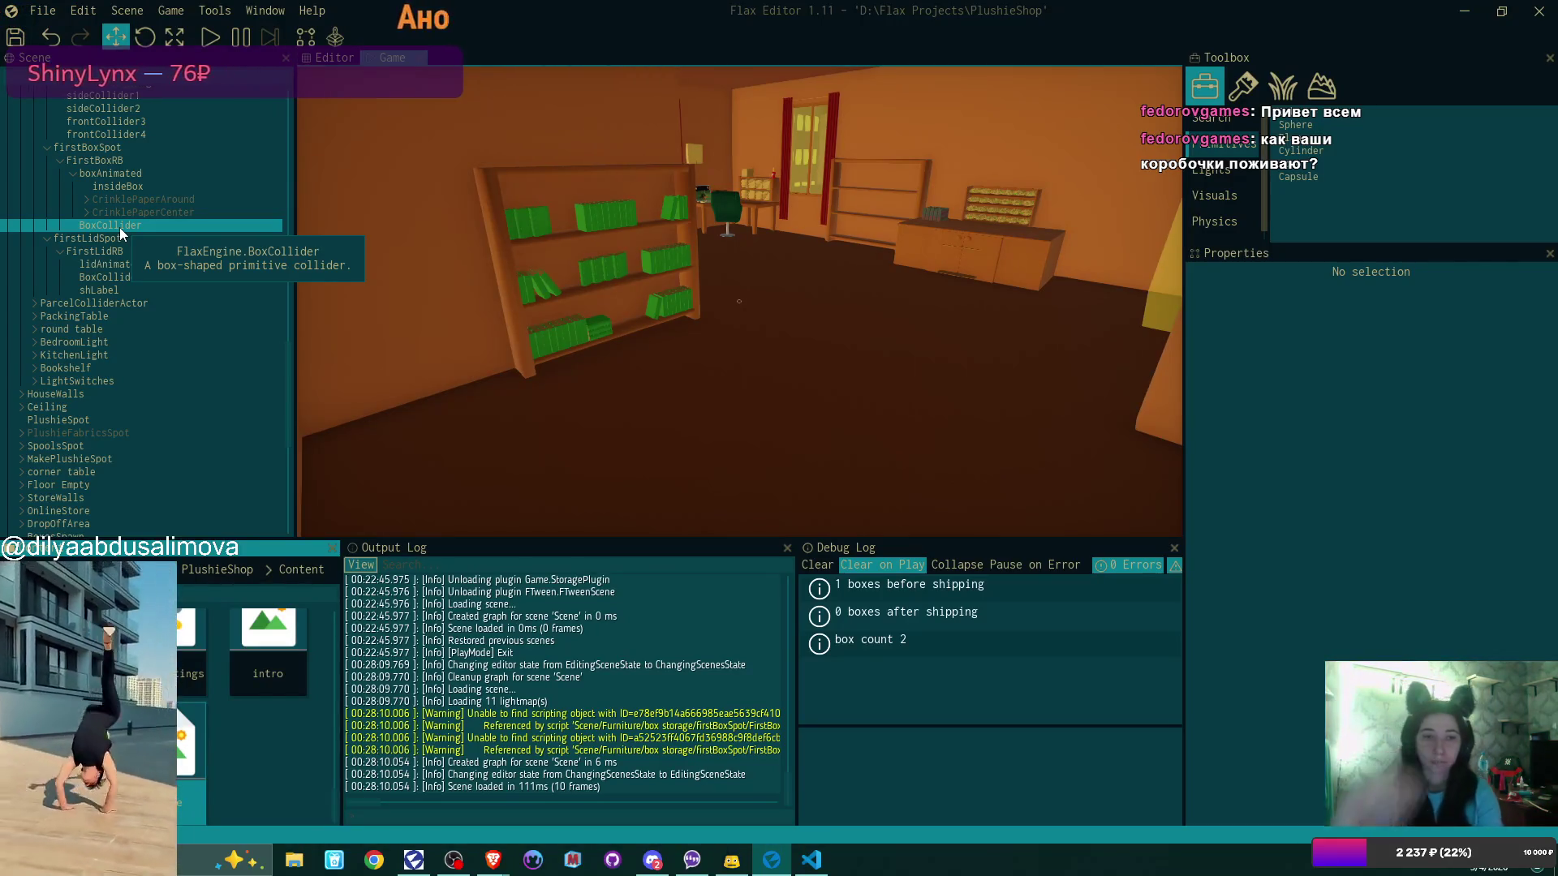
scroll(169, 325, up, 2)
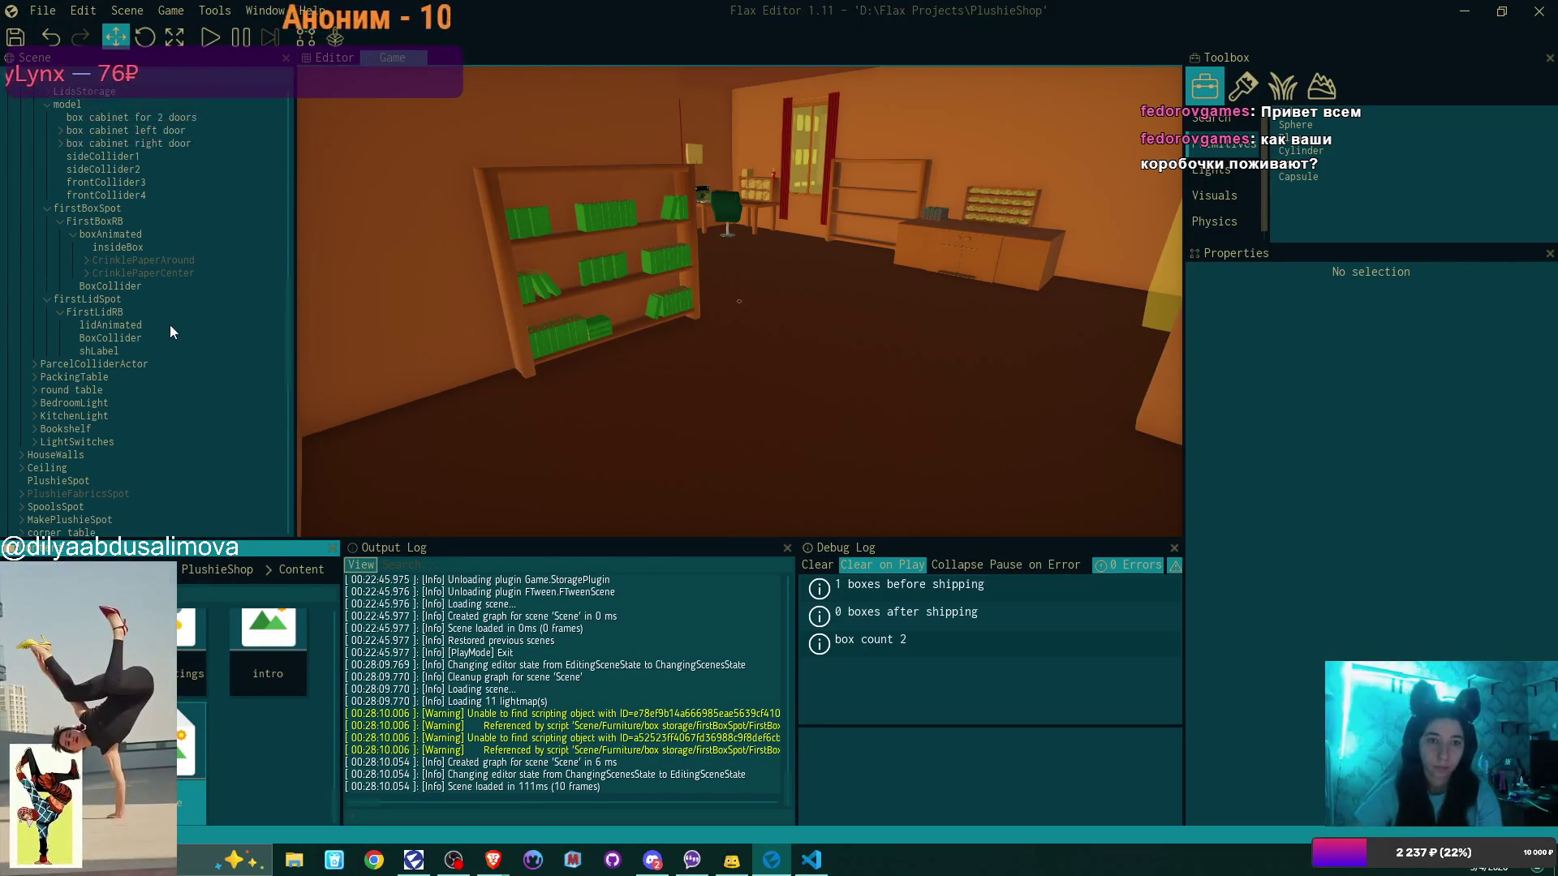
scroll(170, 328, up, 1)
scroll(170, 319, up, 3)
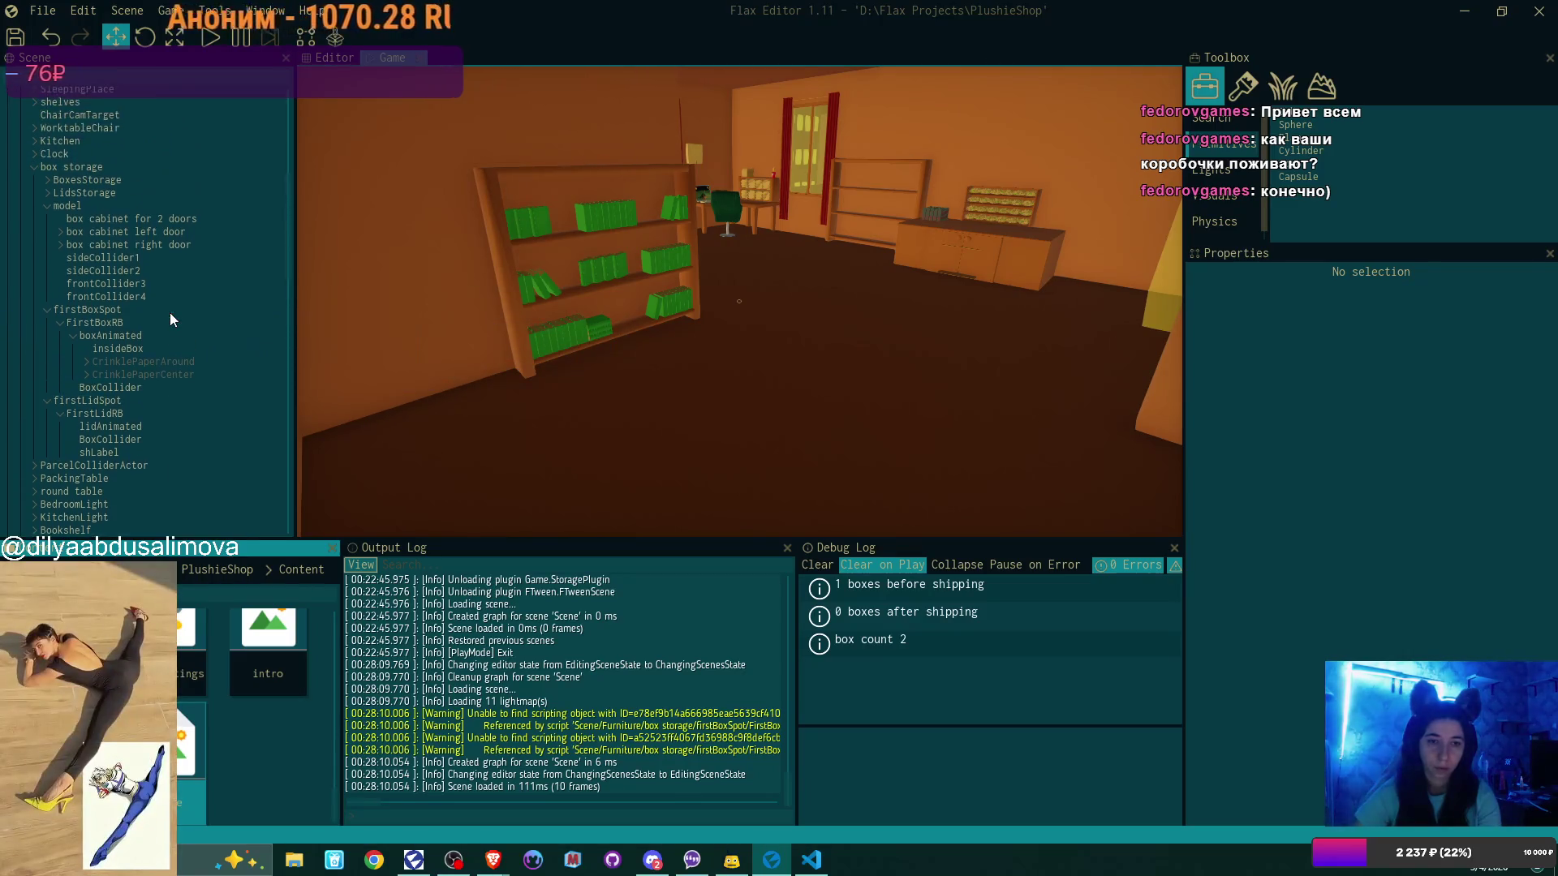
Uncheck Is Active on FirstBoxRB and FirstLidRB, then save the scene
click(159, 323)
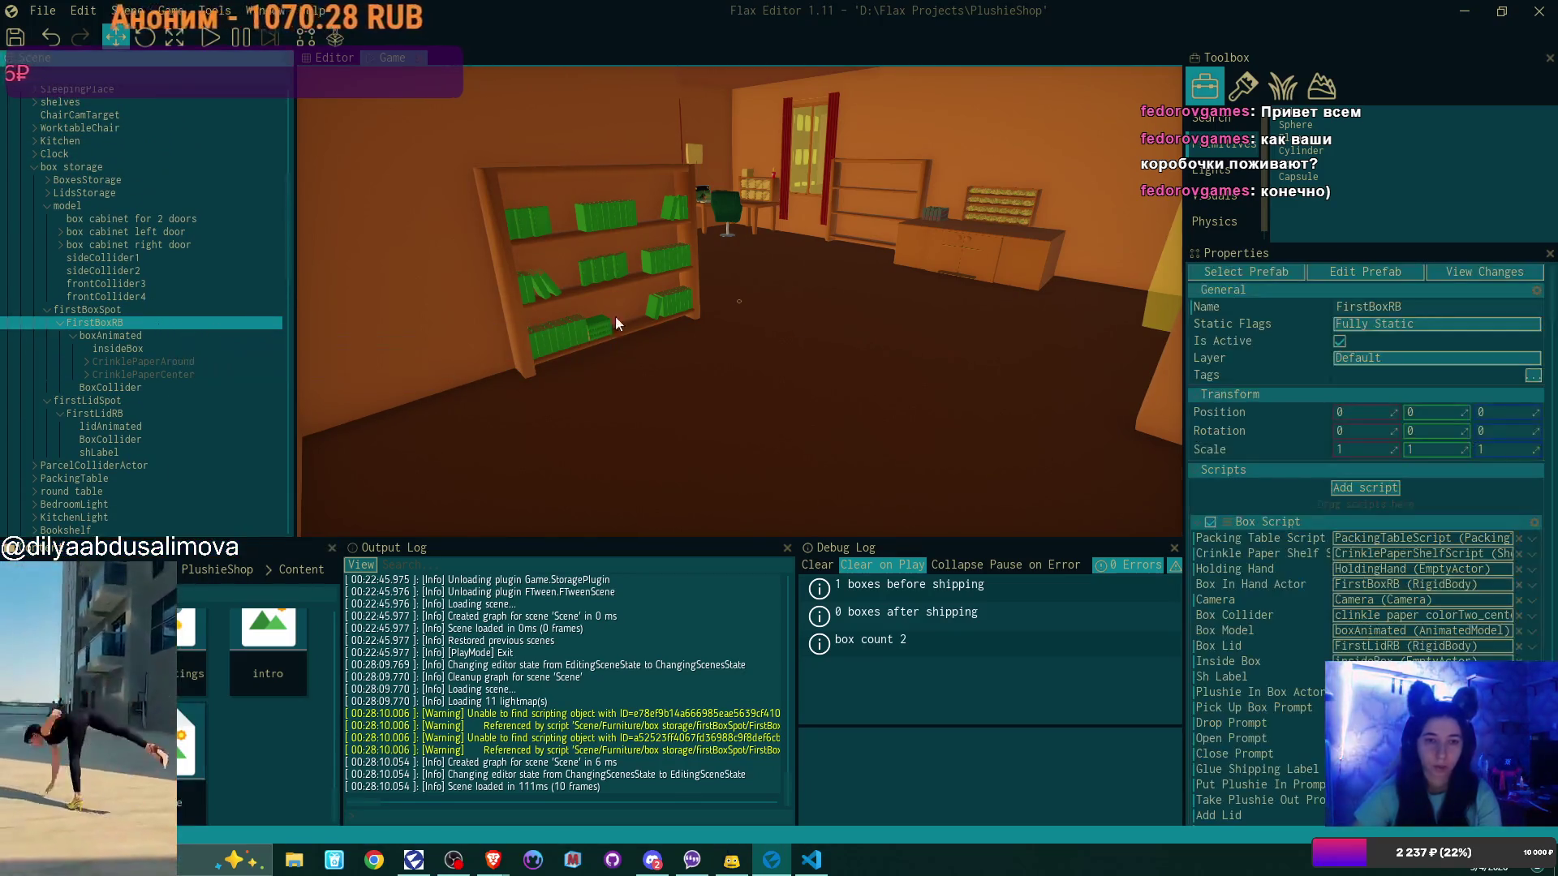
click(1339, 342)
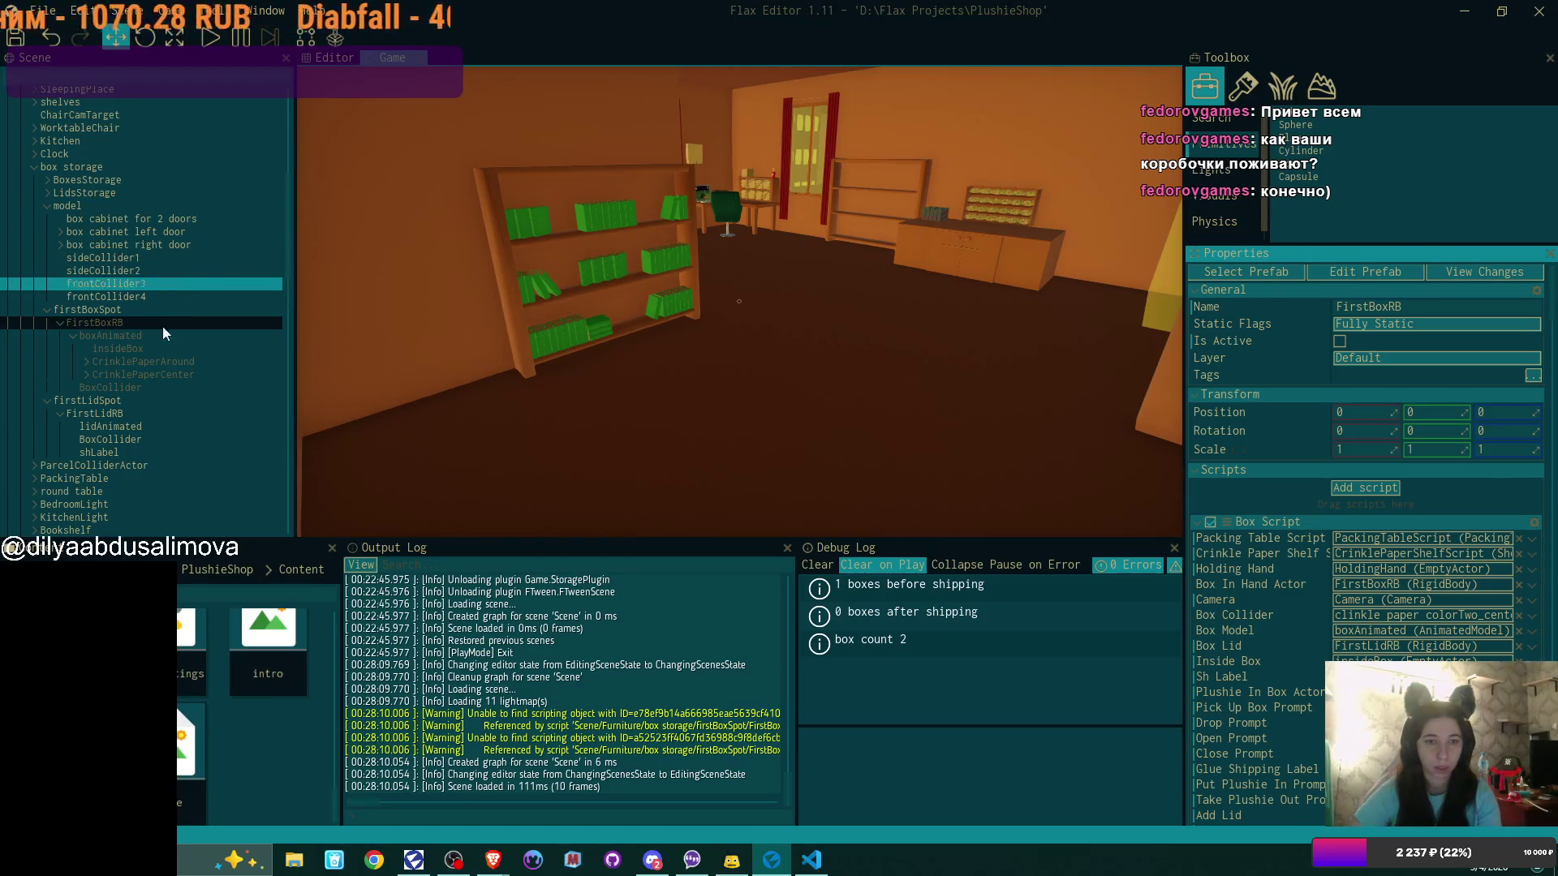
click(118, 413)
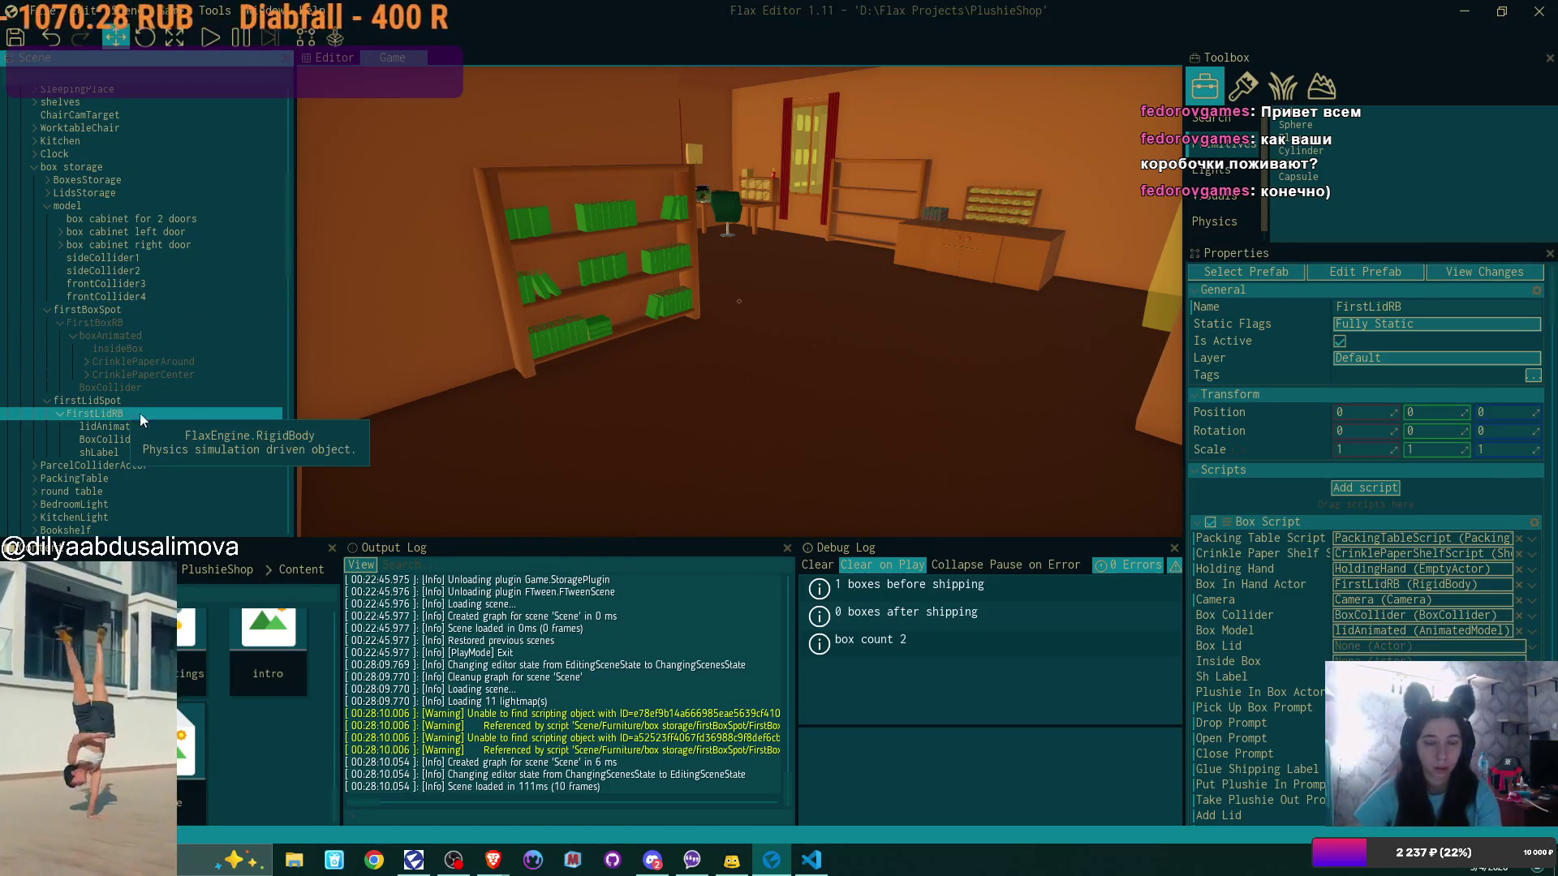
click(1340, 342)
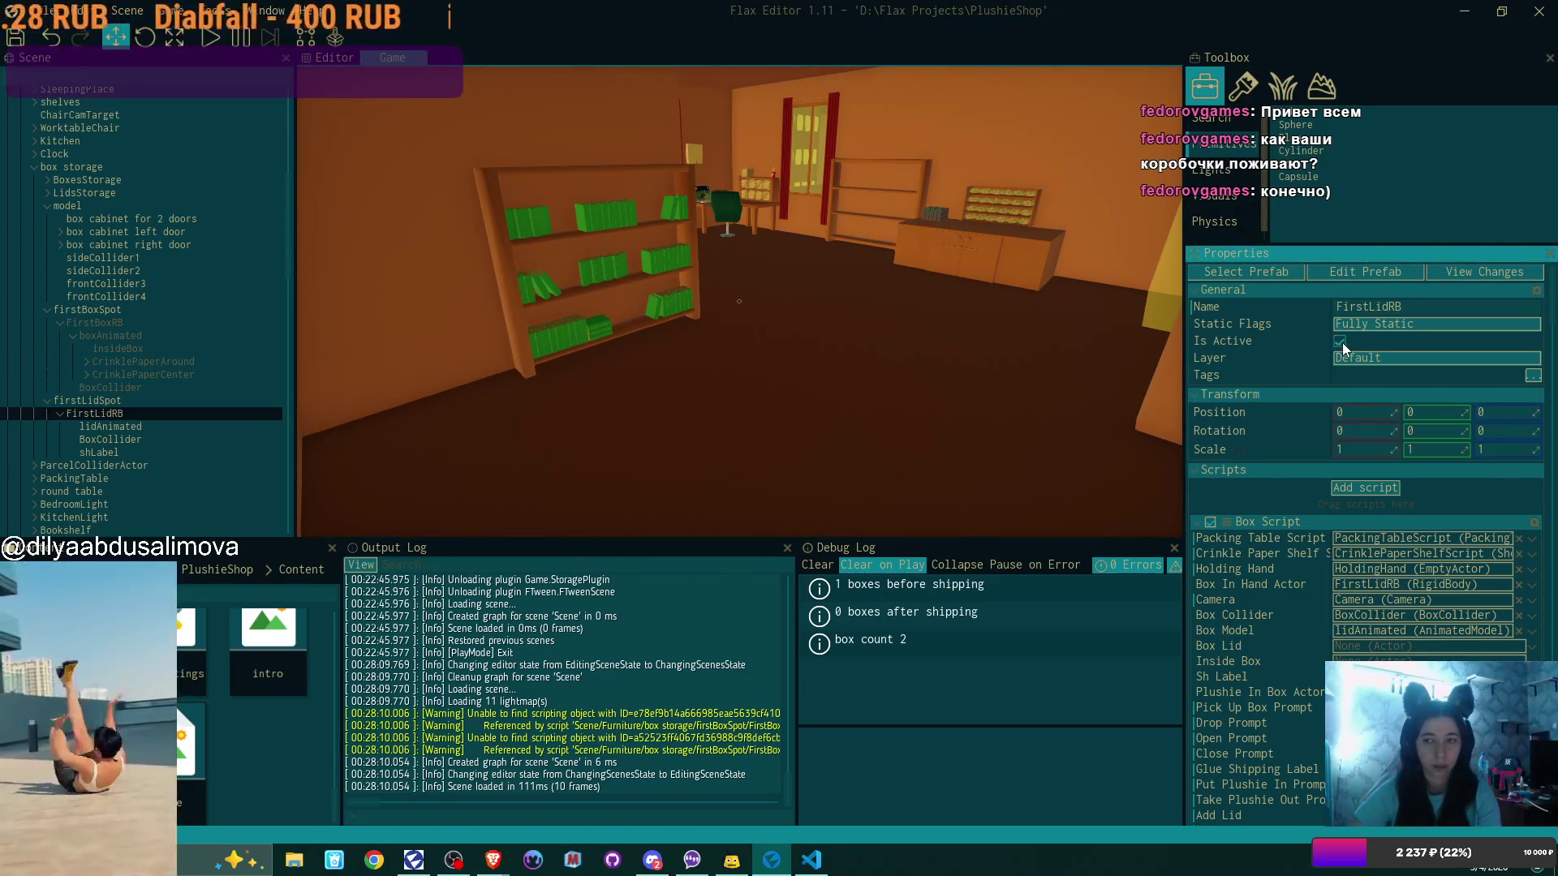
click(16, 37)
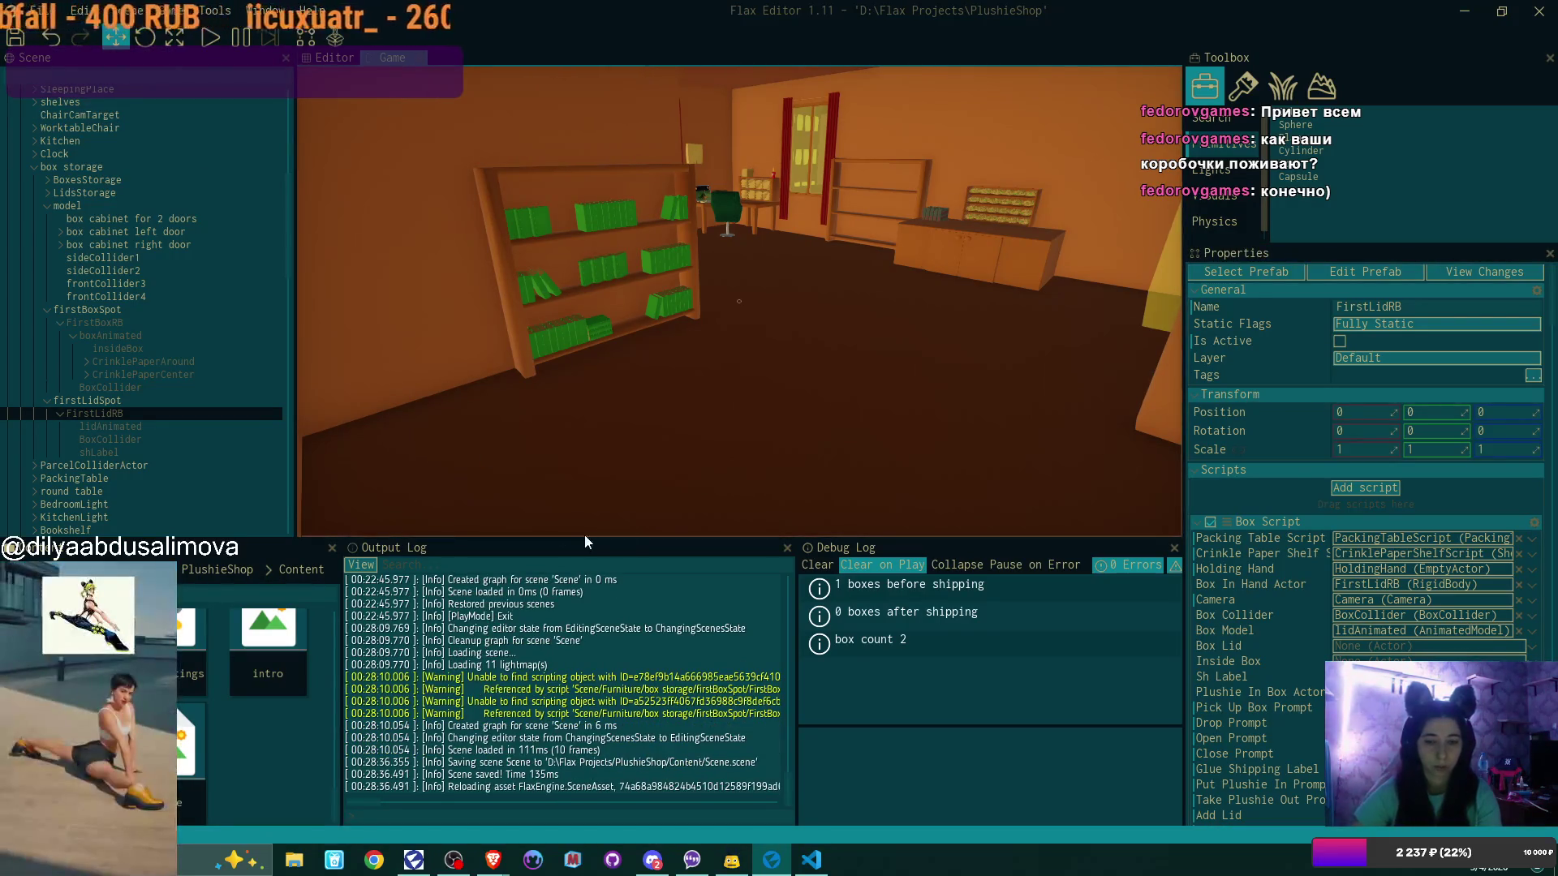
click(811, 859)
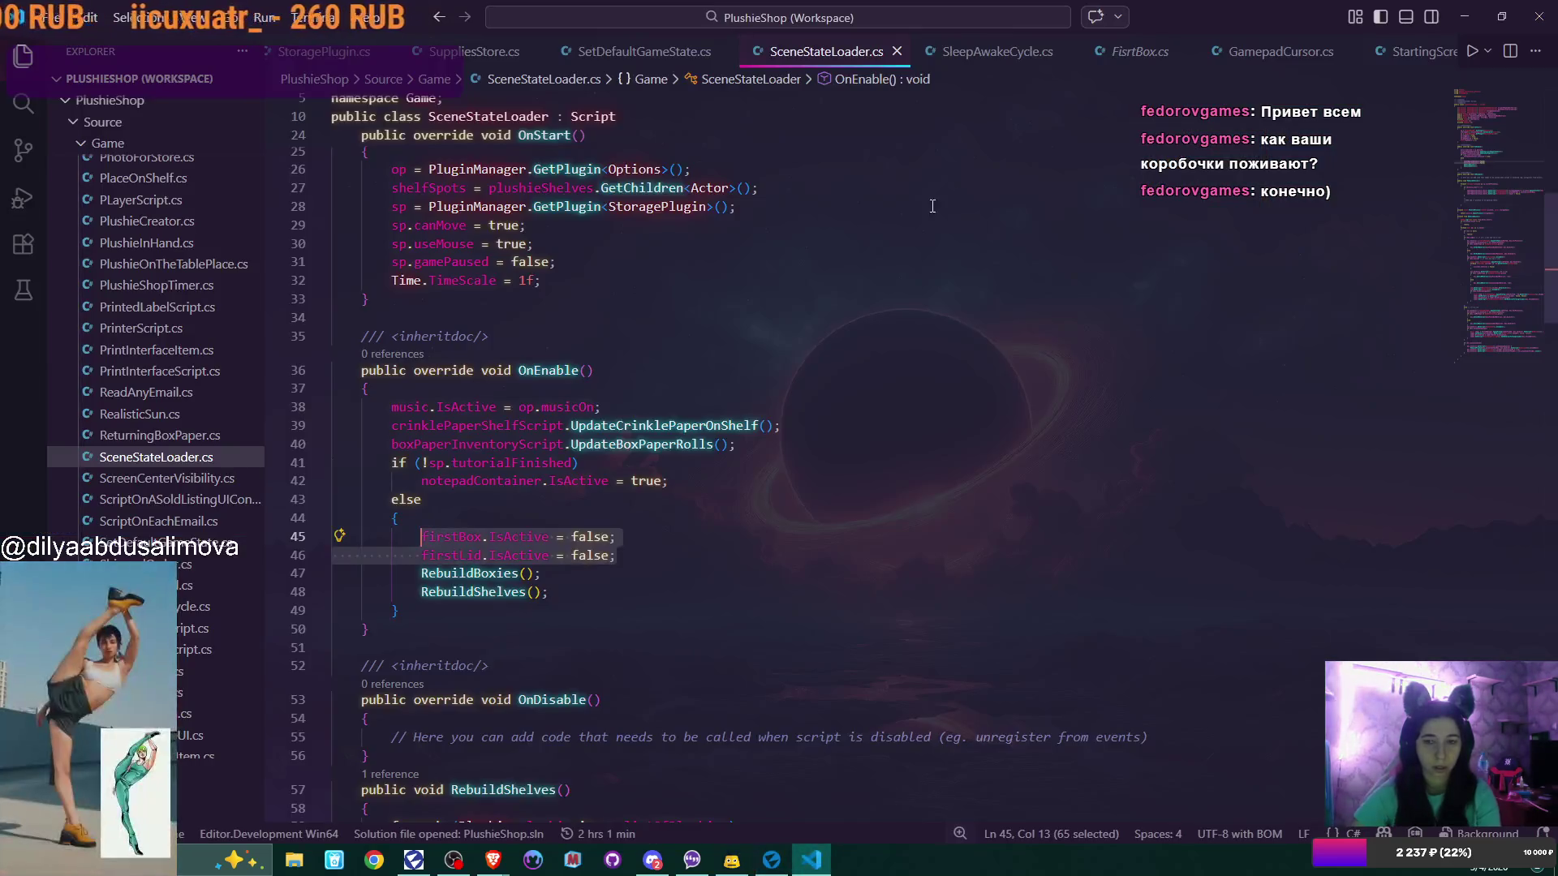
Move the firstBox and firstLid lines from else into a new block under if (!sp.tutorialFinished)
click(668, 540)
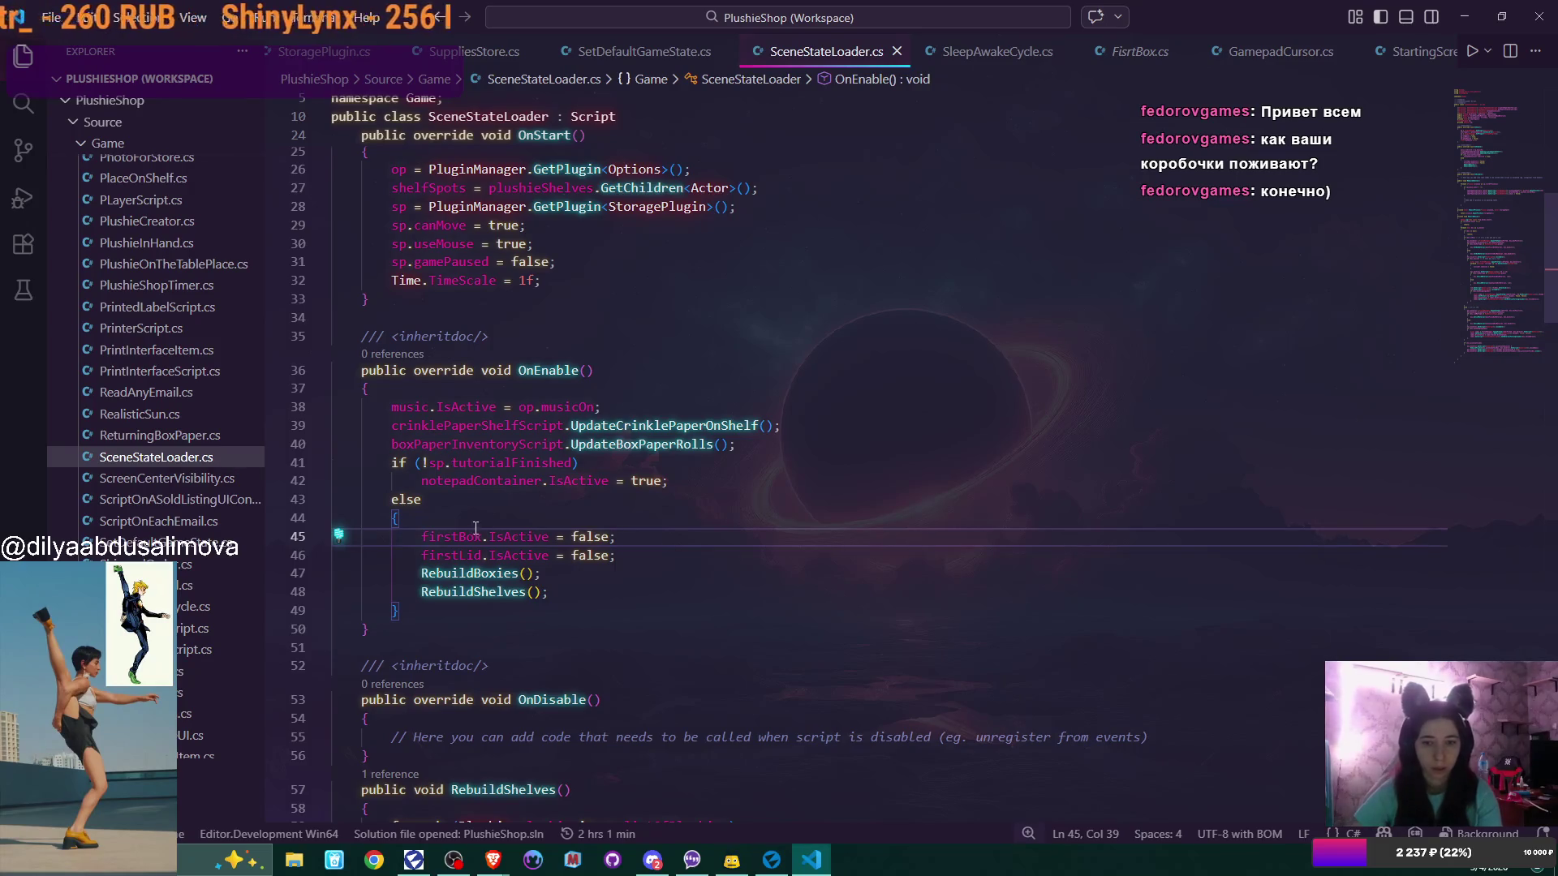
drag(424, 536, 685, 556)
key(ctrl+c)
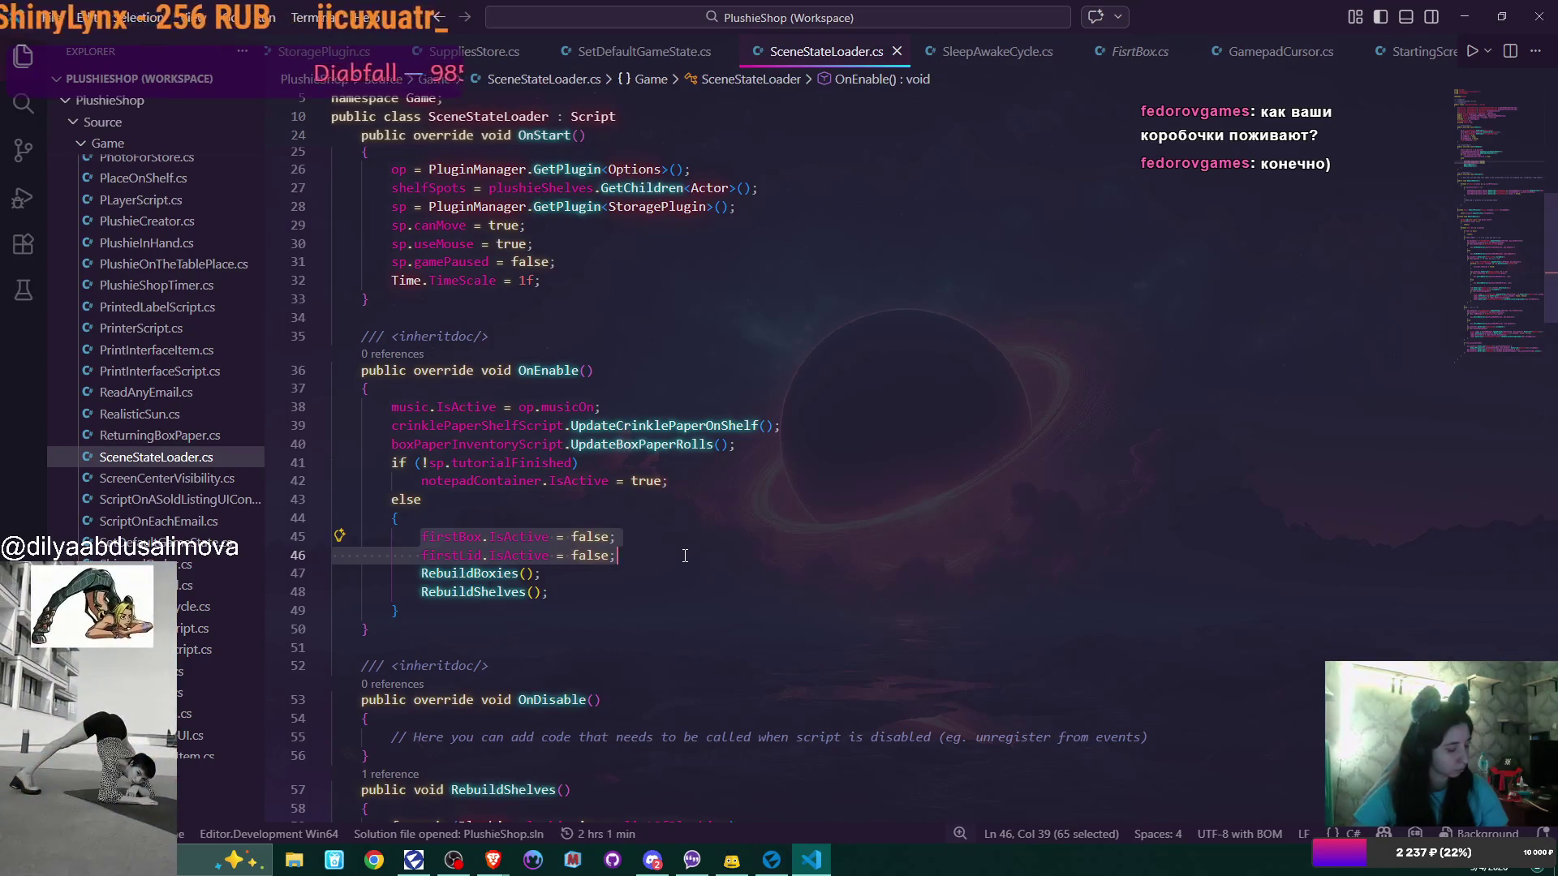
key(BackSpace)
click(642, 469)
key(Return)
text({)
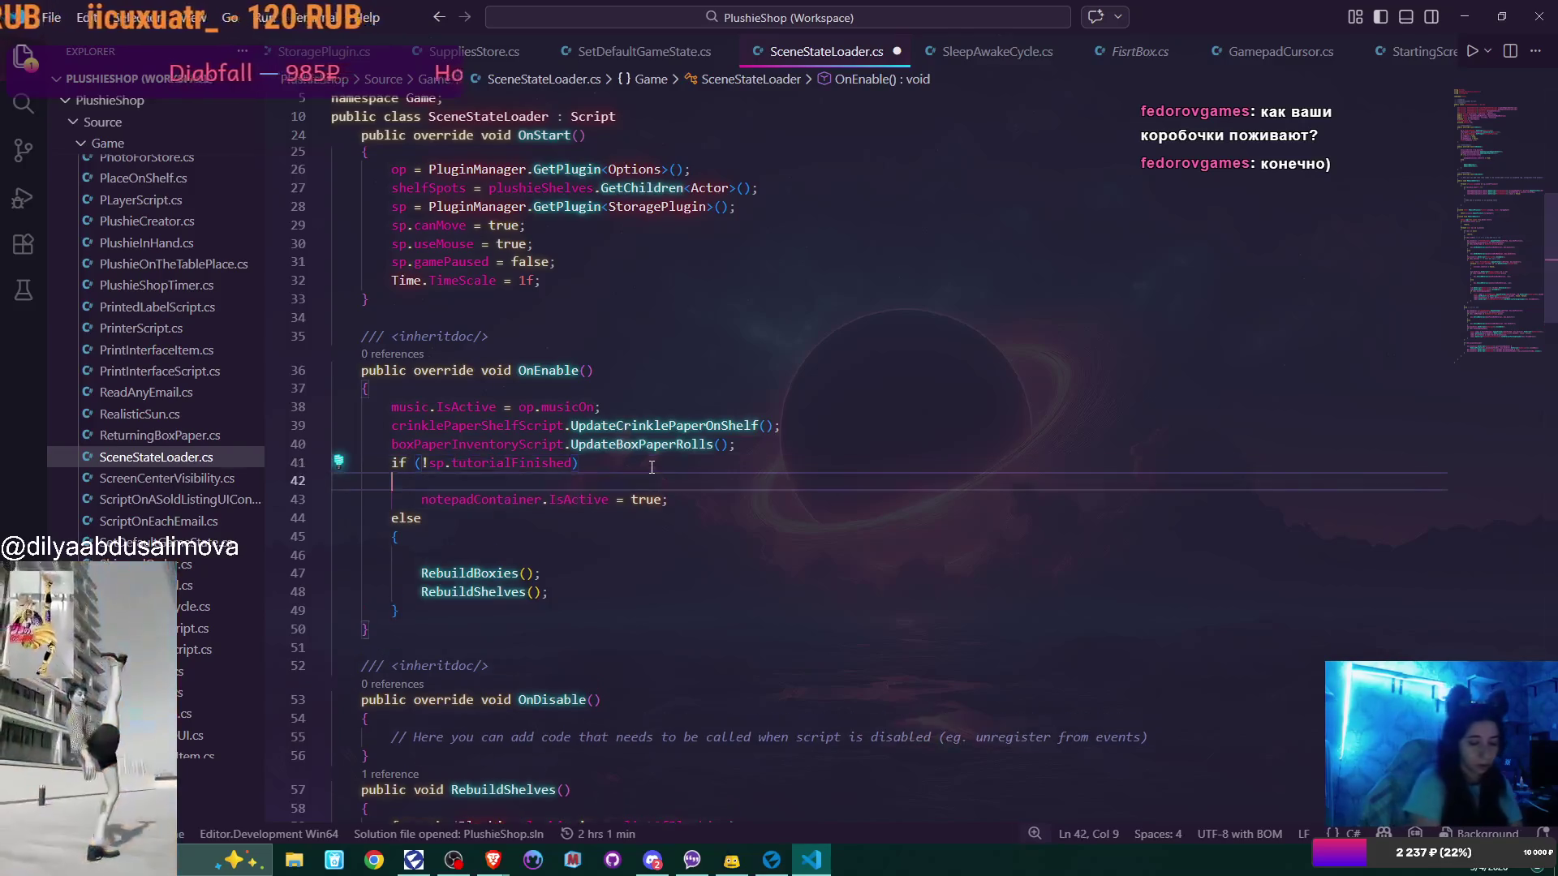
key(Return)
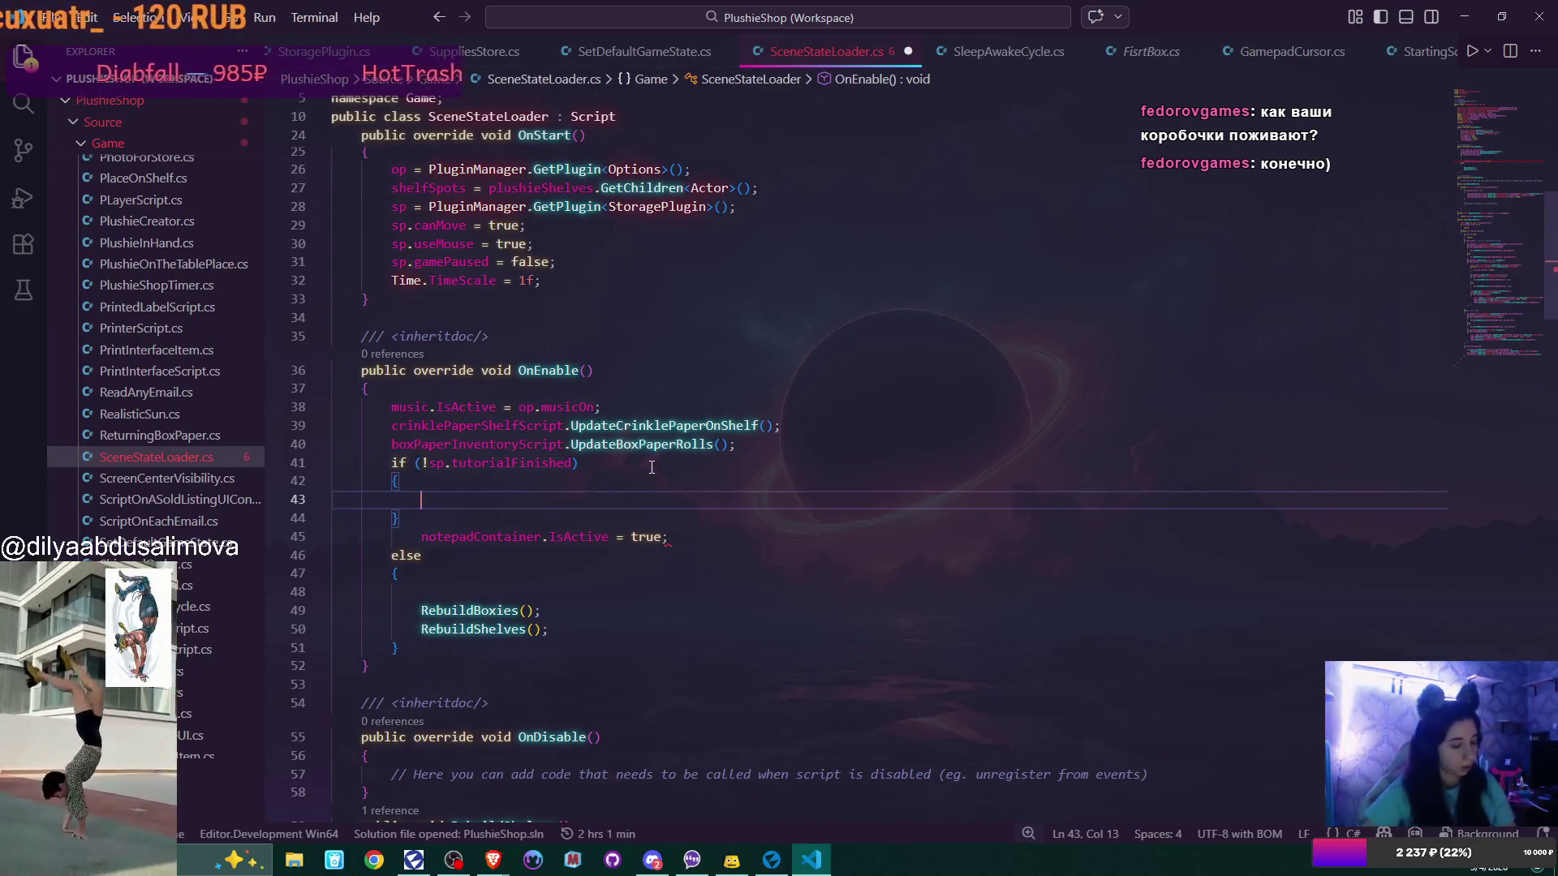
key(ctrl+v)
Move the notepadContainer line into the block and change both firstBox and firstLid values to true
drag(422, 555, 728, 549)
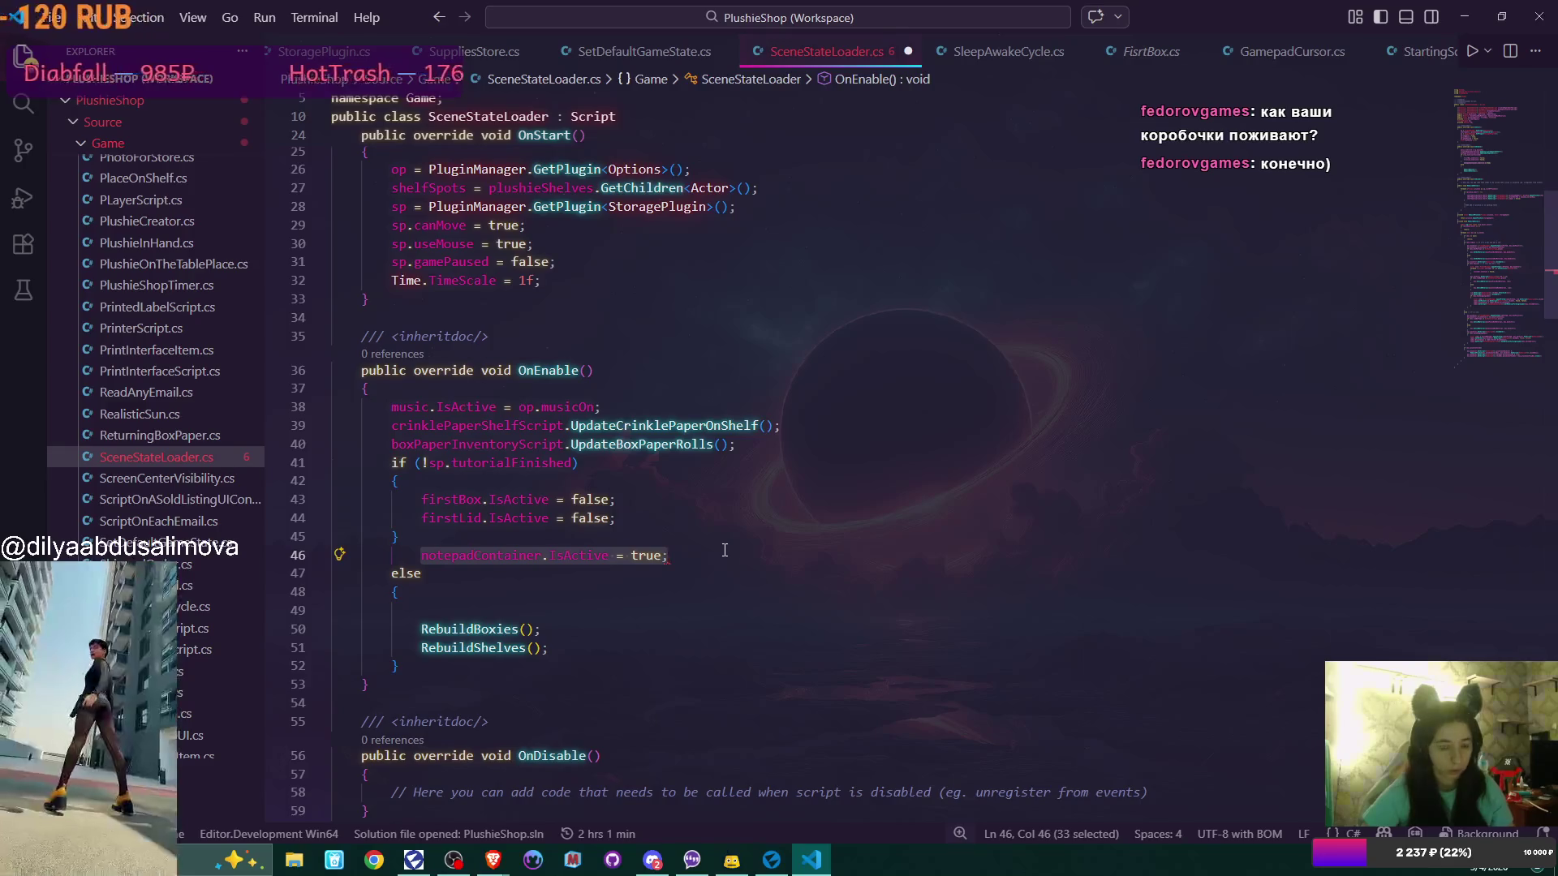
key(alt+Up)
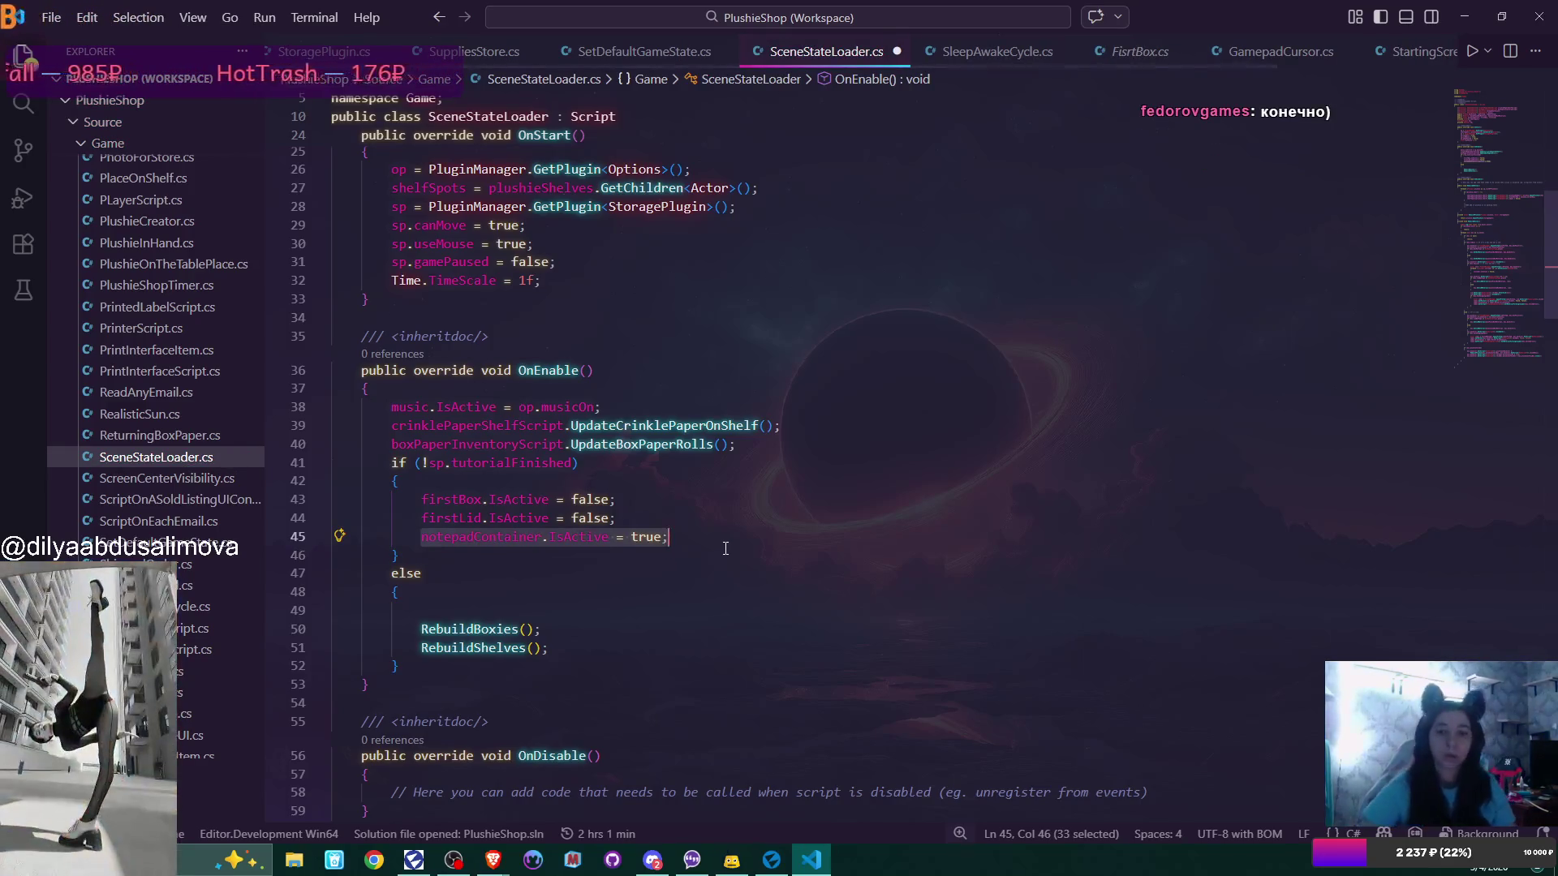
click(580, 499)
text(true)
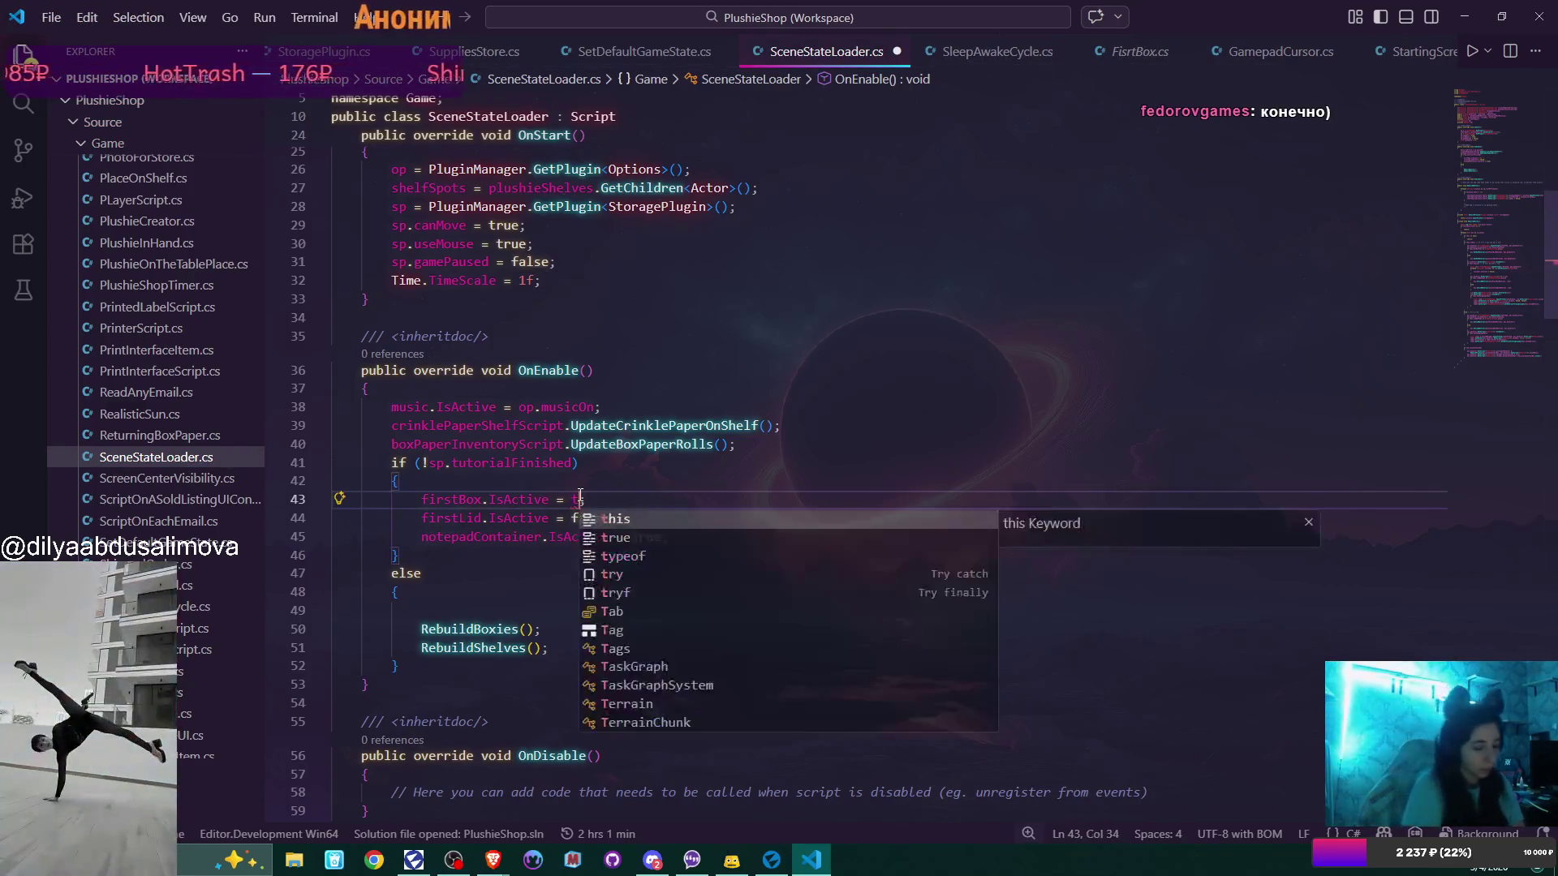
key(Escape)
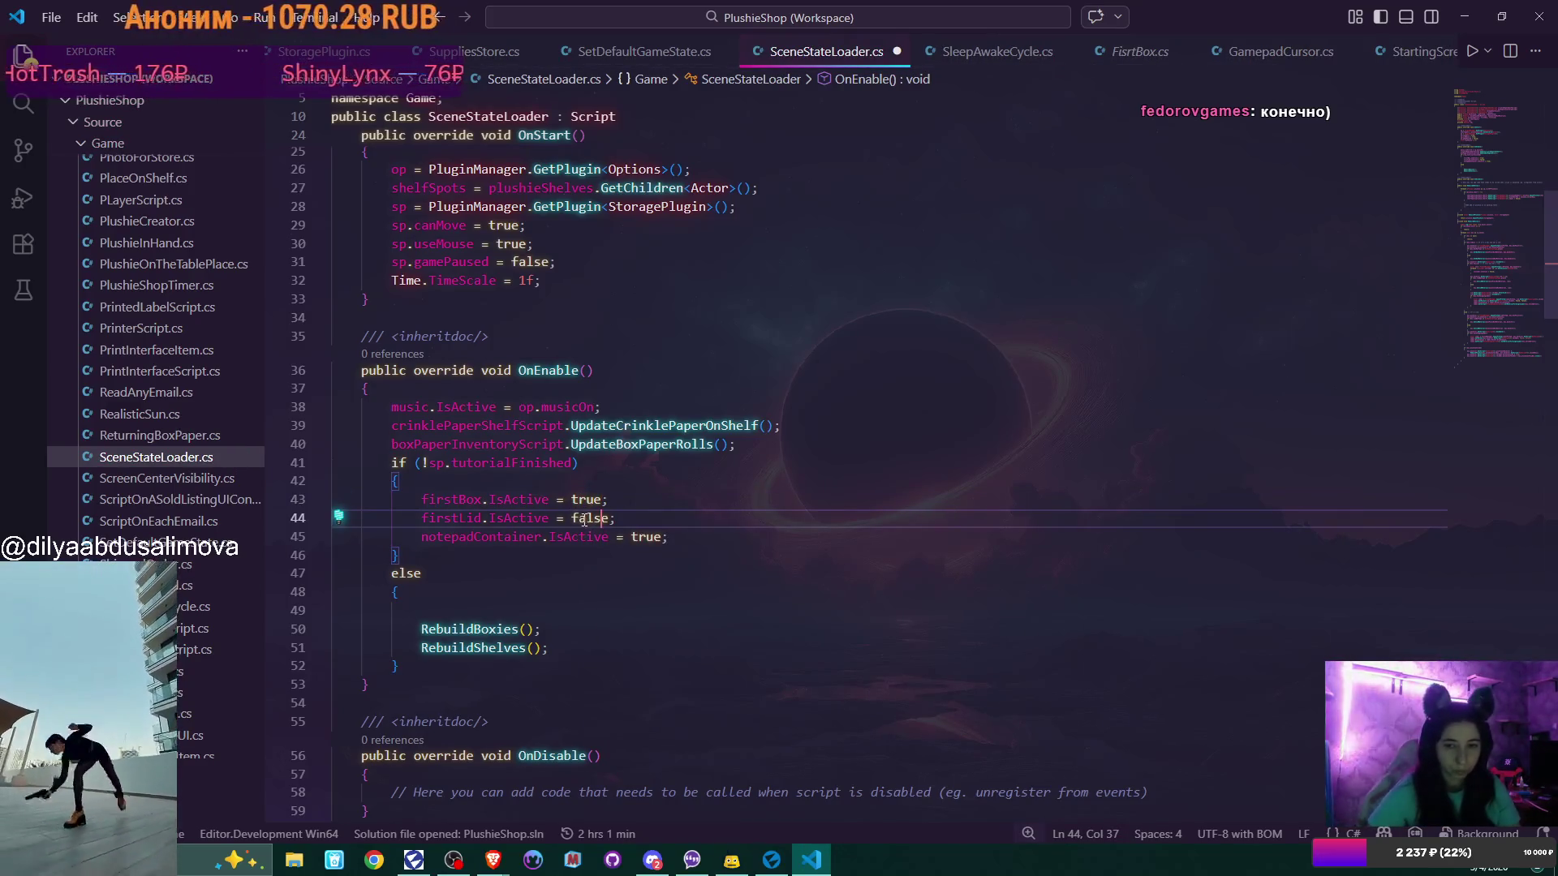
double_click(584, 520)
text(true)
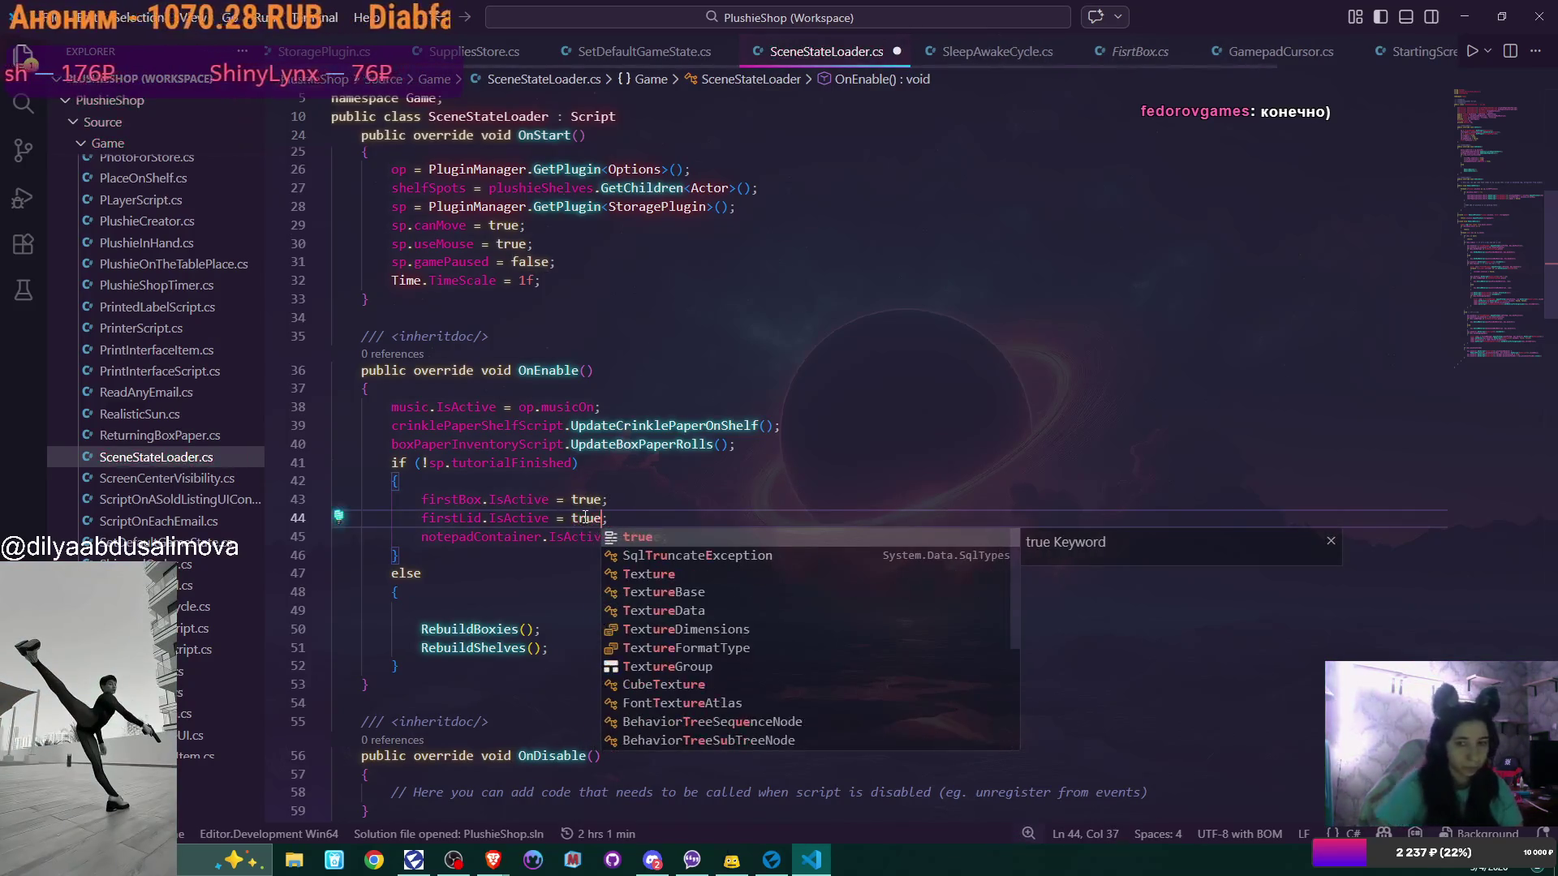
click(638, 498)
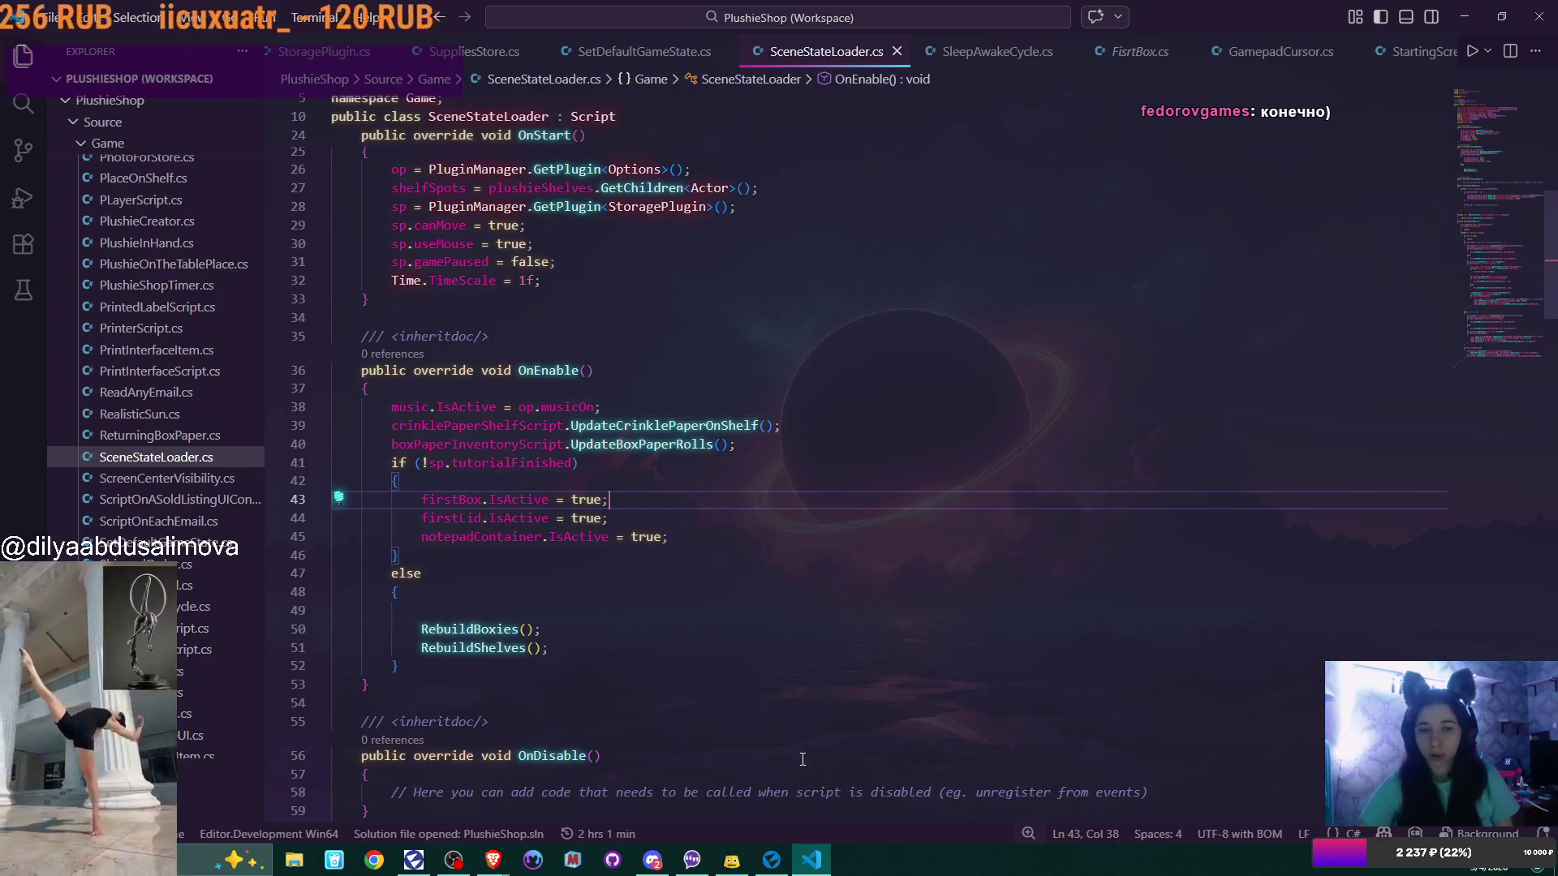
click(770, 869)
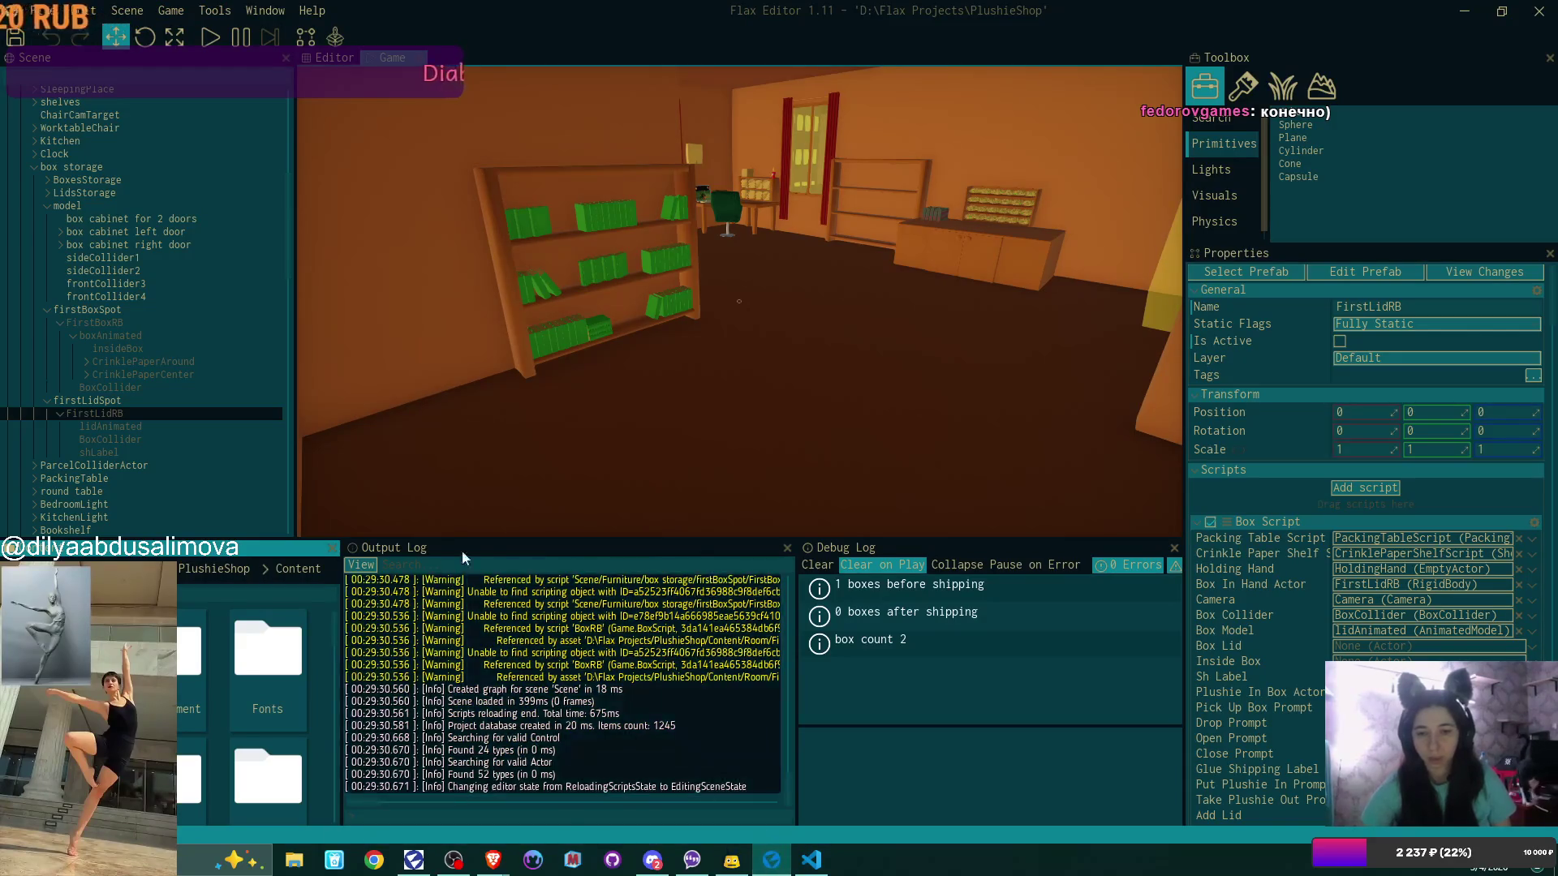
Open the intro scene from the Content browser
scroll(195, 672, down, 1)
scroll(193, 667, down, 3)
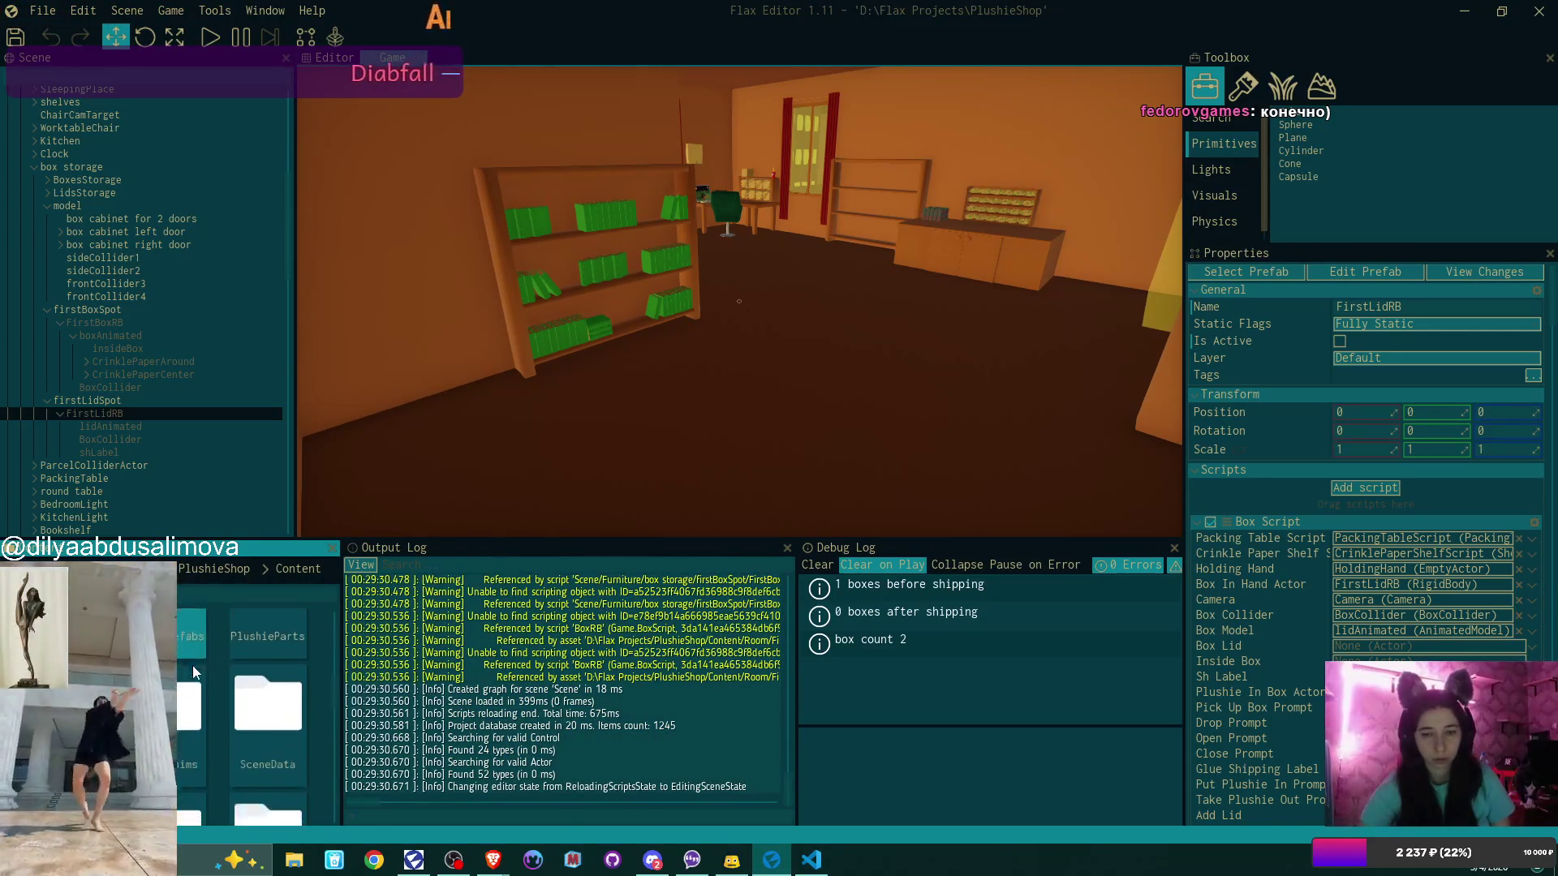
scroll(192, 666, down, 1)
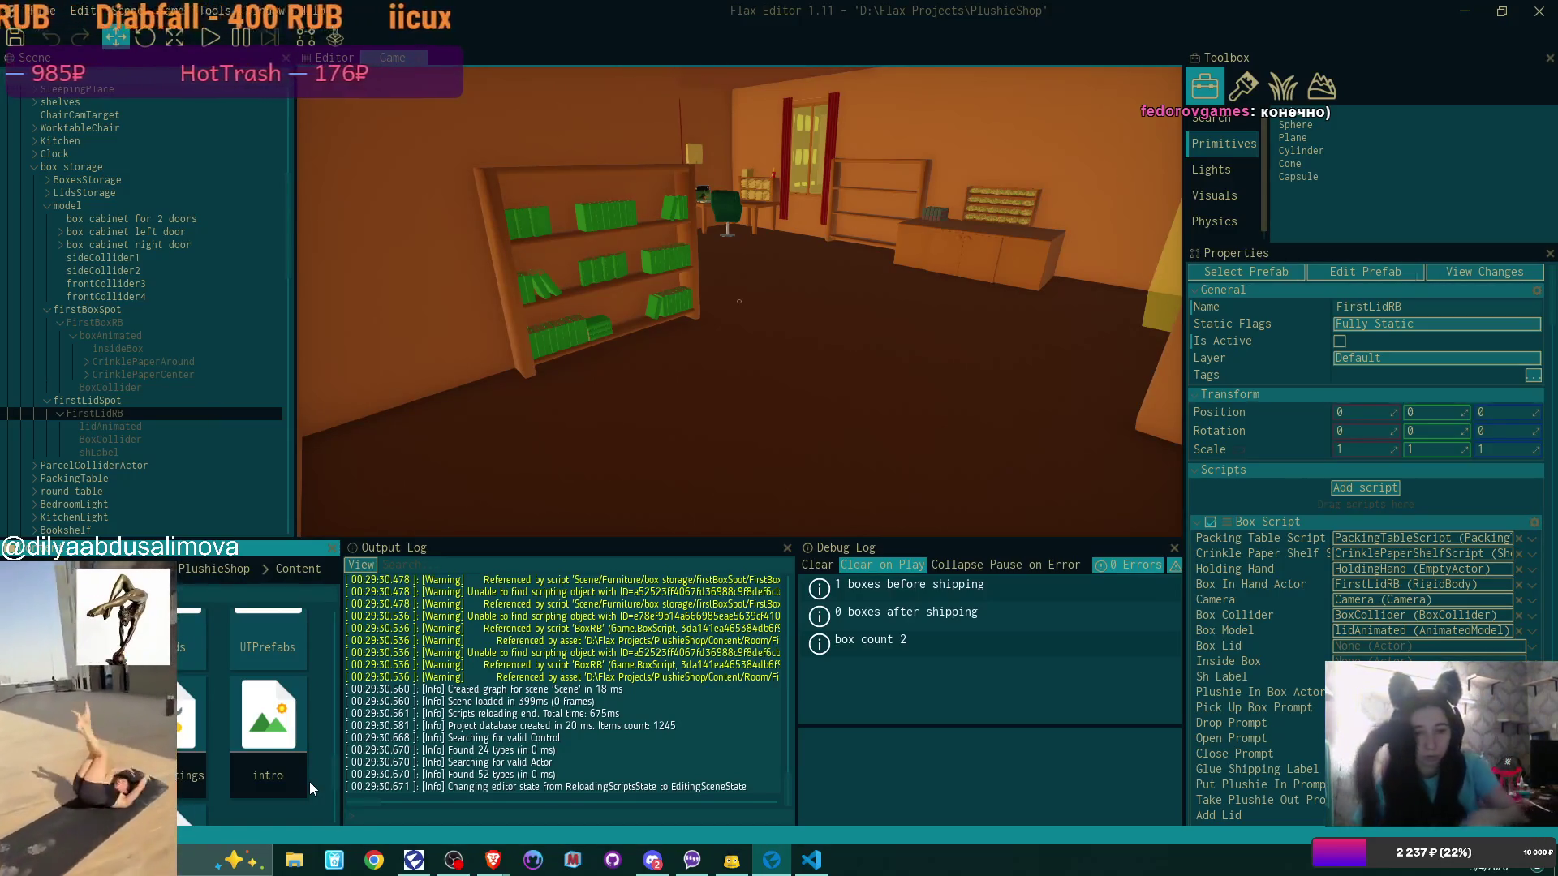
scroll(314, 803, down, 2)
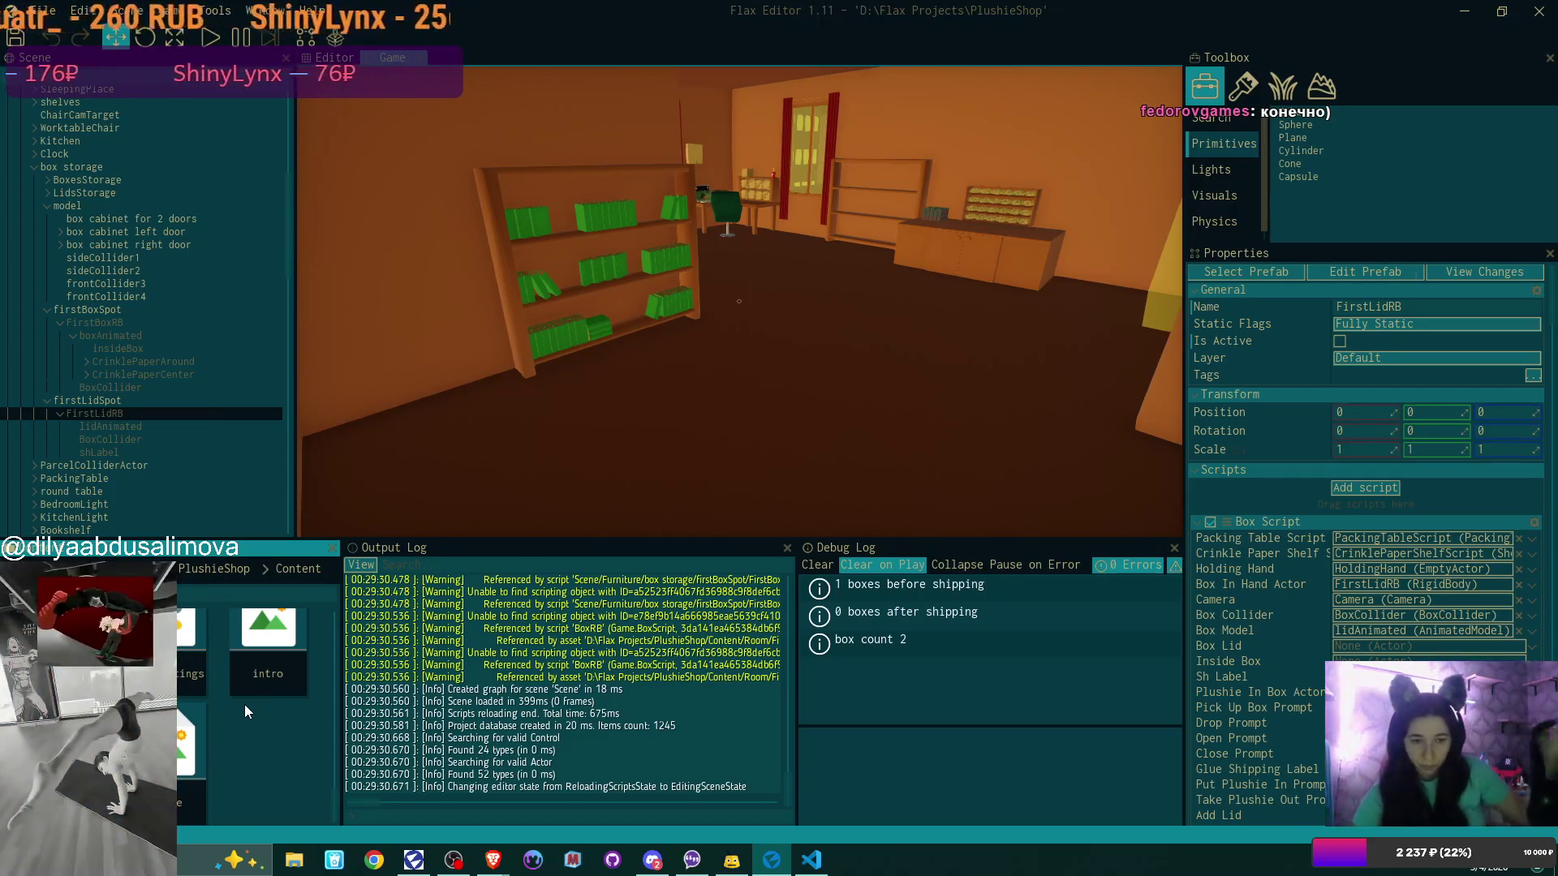
double_click(277, 647)
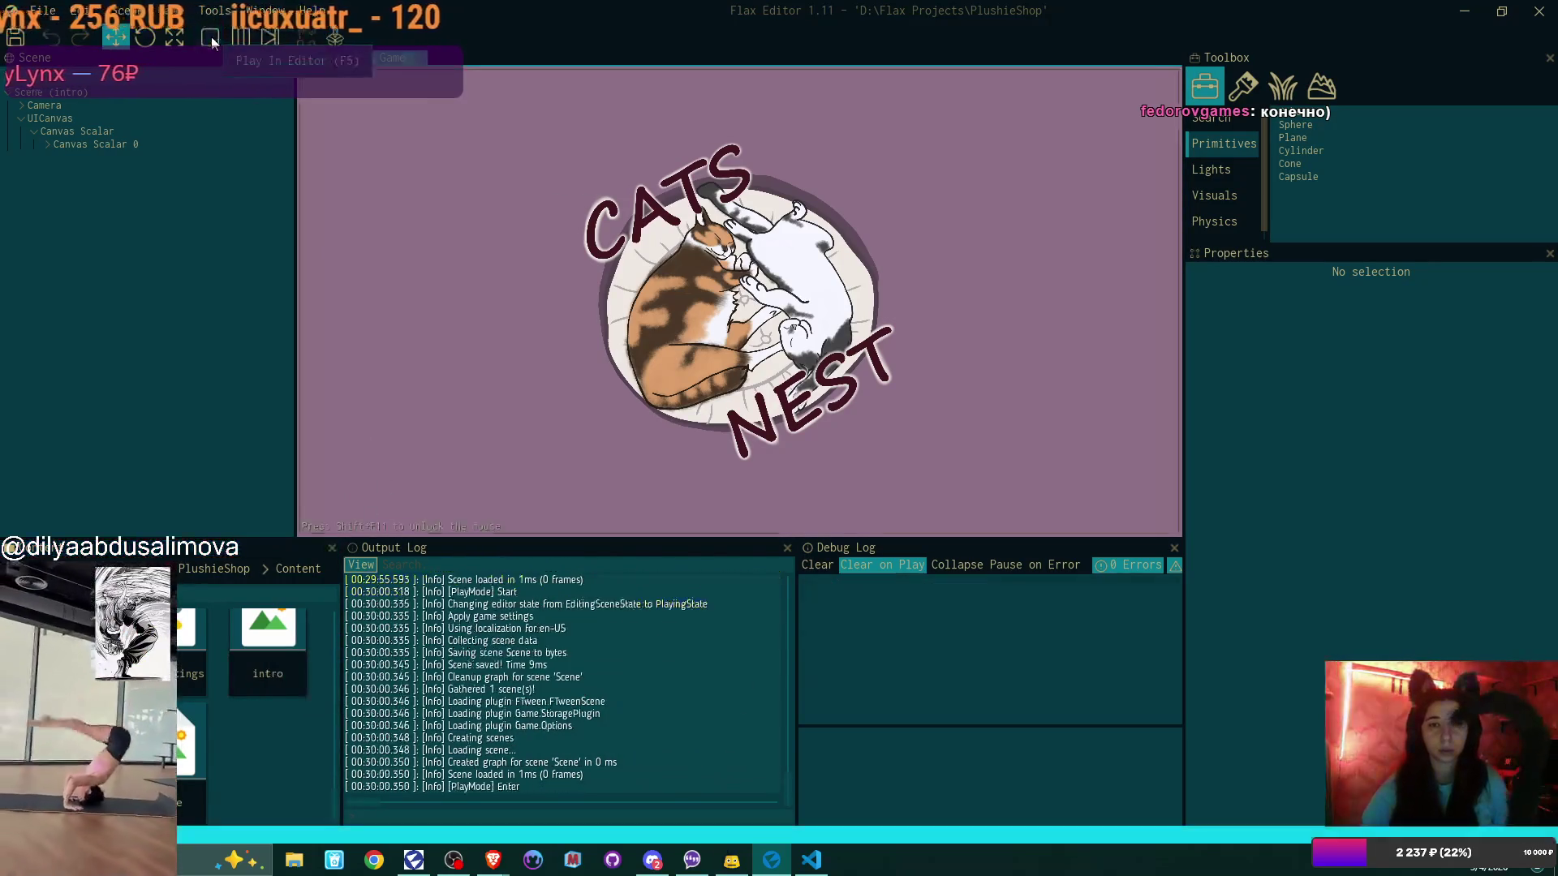
Play the game, start a New Game overwriting the save, and walk to the desk
click(211, 37)
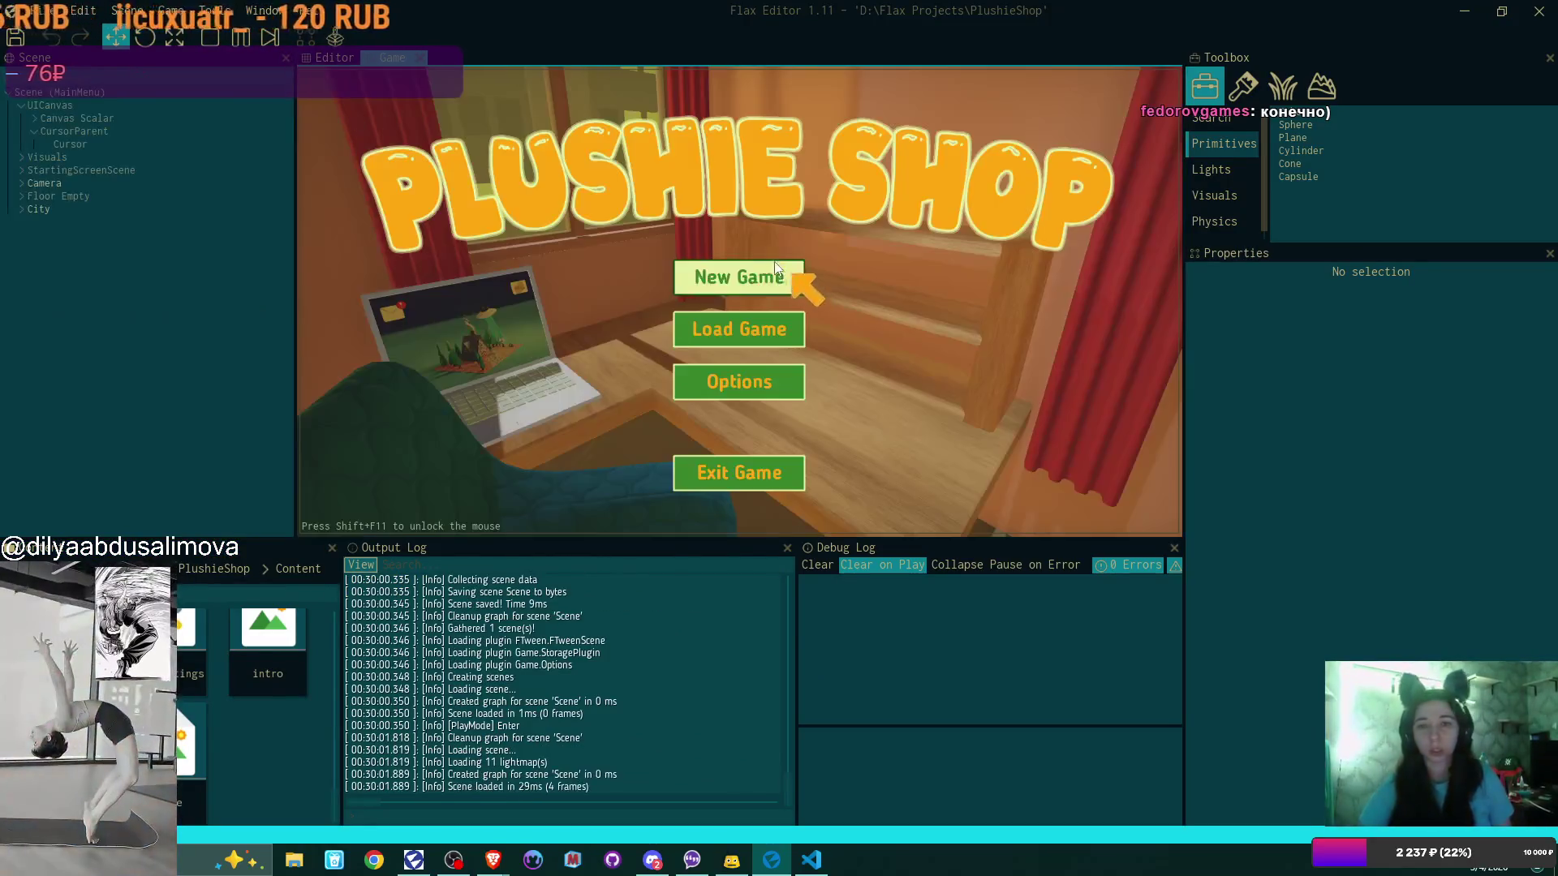
click(778, 276)
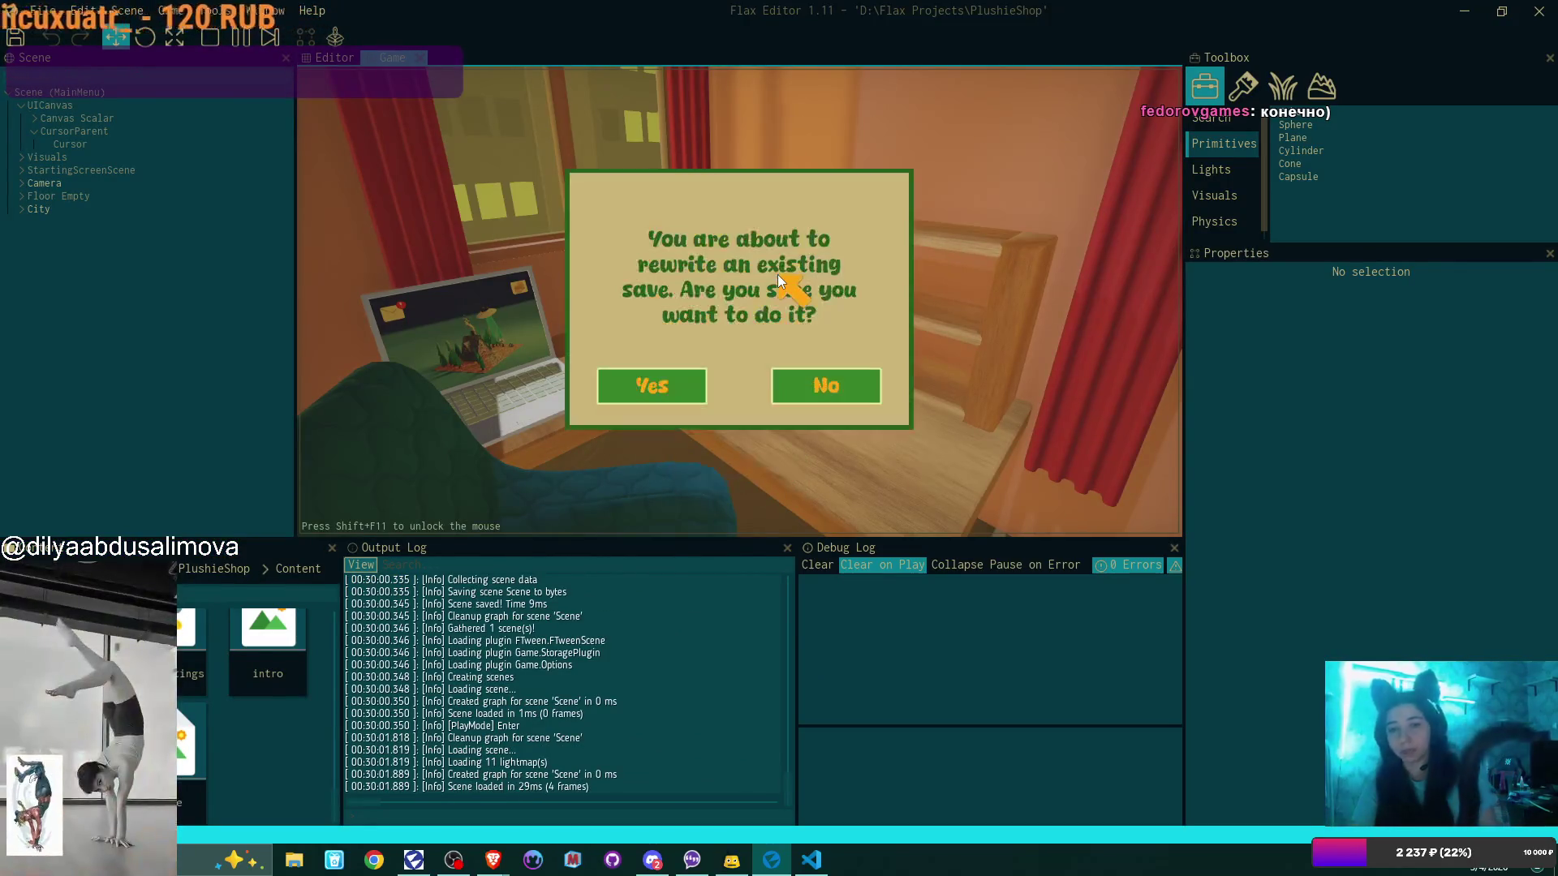
click(660, 379)
key(w)
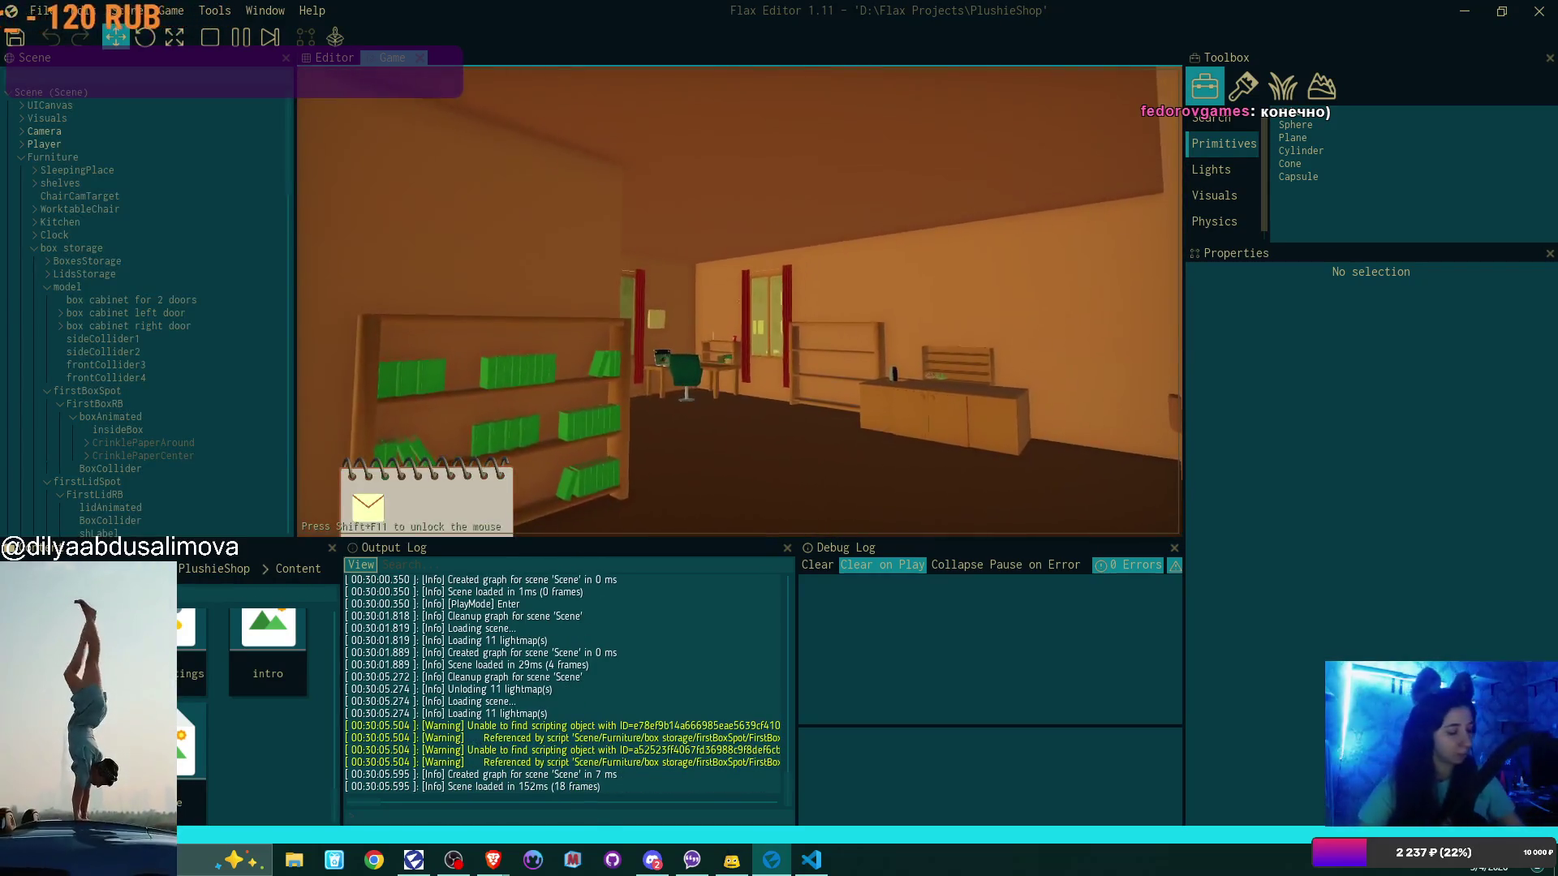
key(w)
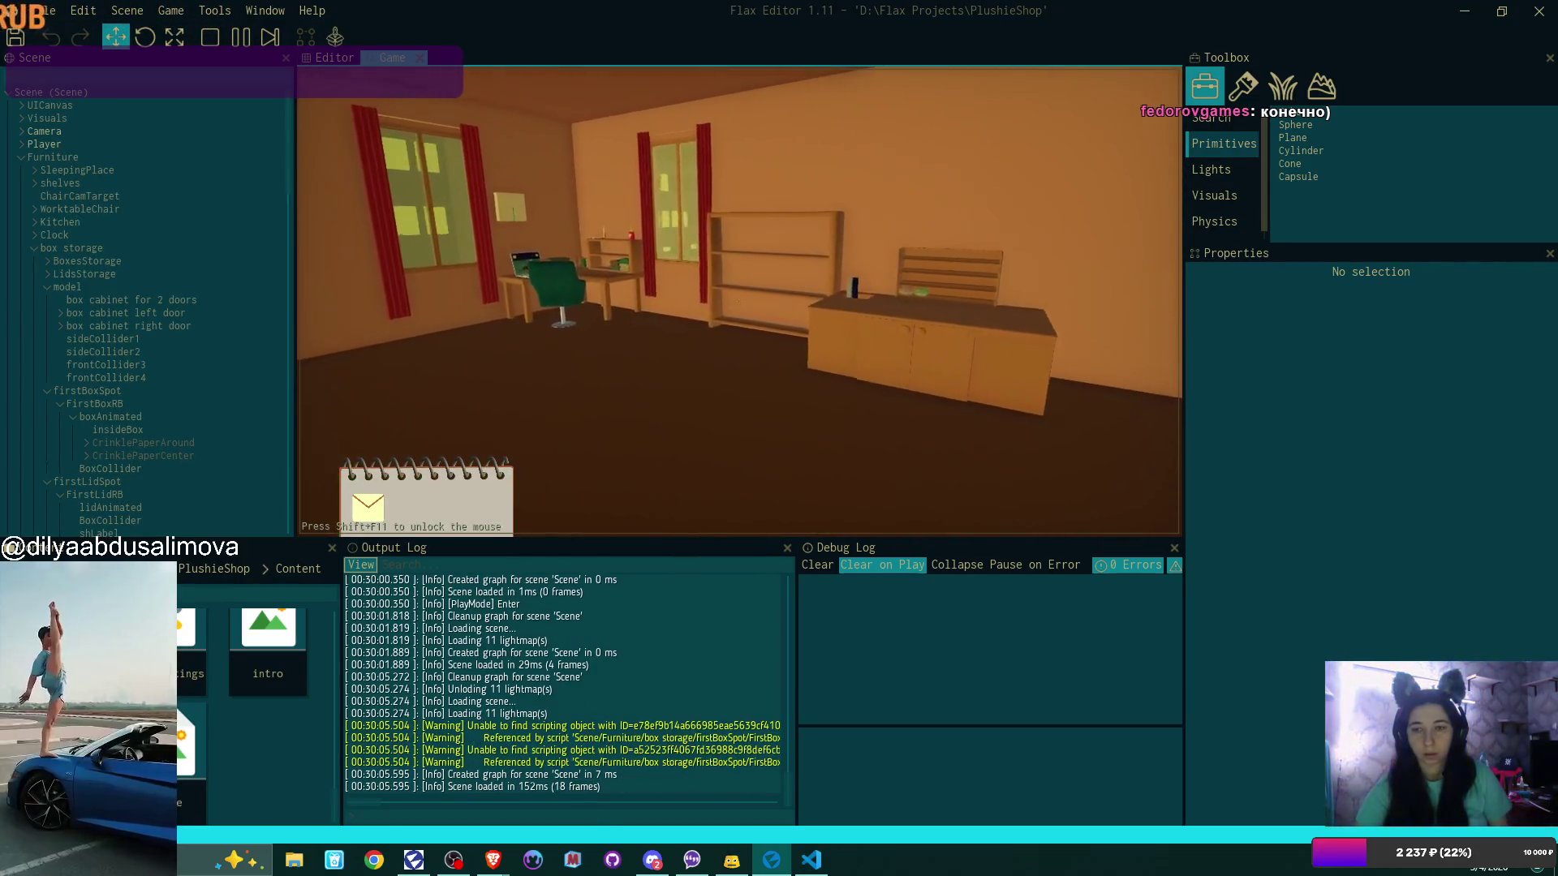
key(w)
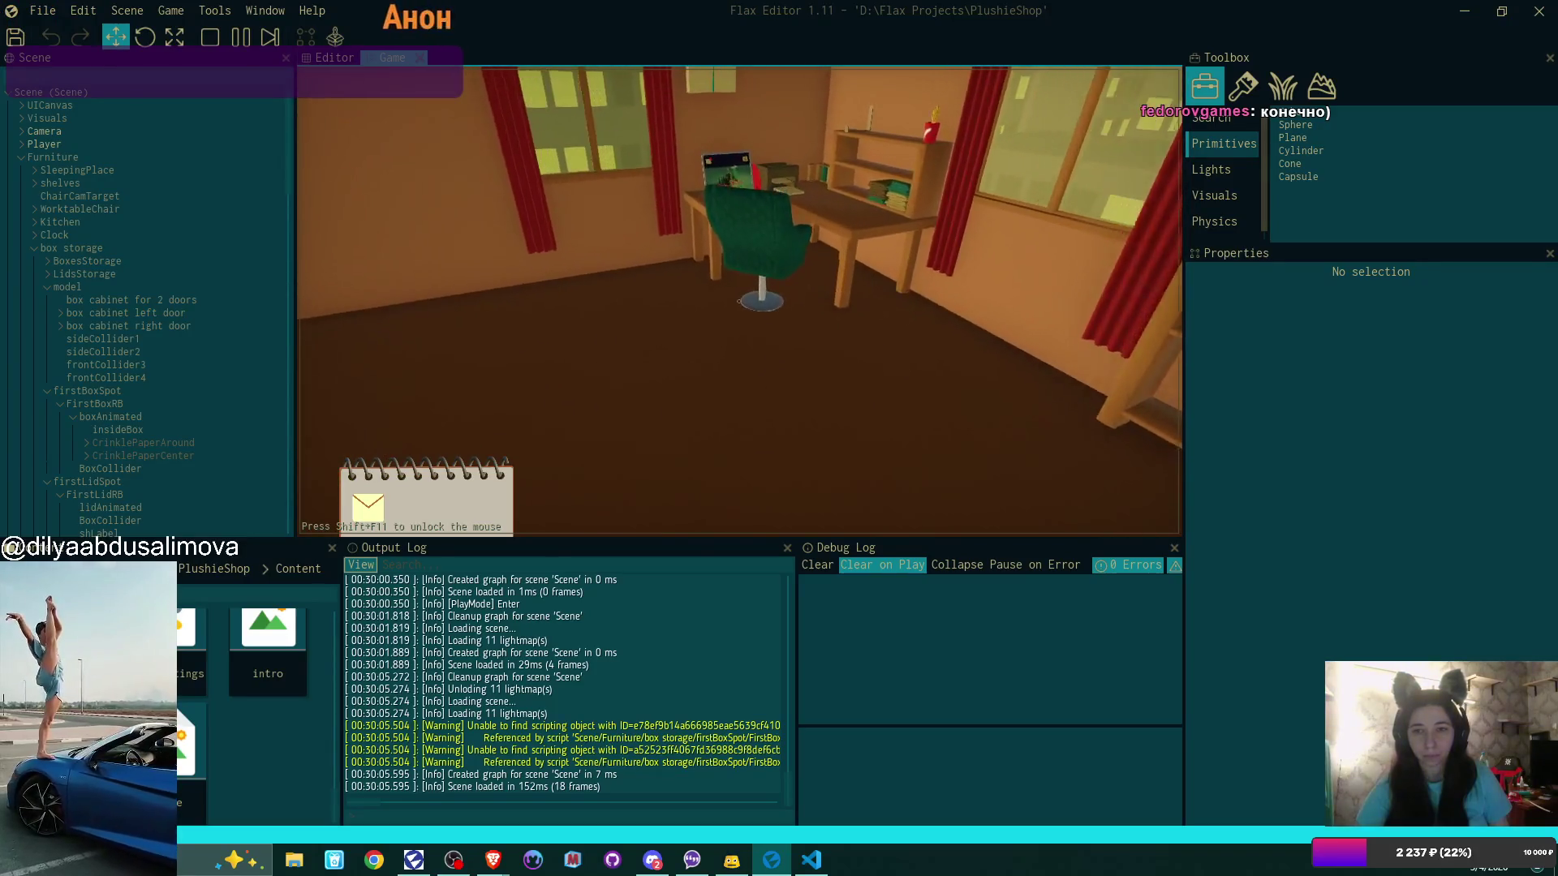
Read the first Bmail email, accept its order, collect the bear, bunny and address card, then leave the laptop
click(739, 301)
click(438, 143)
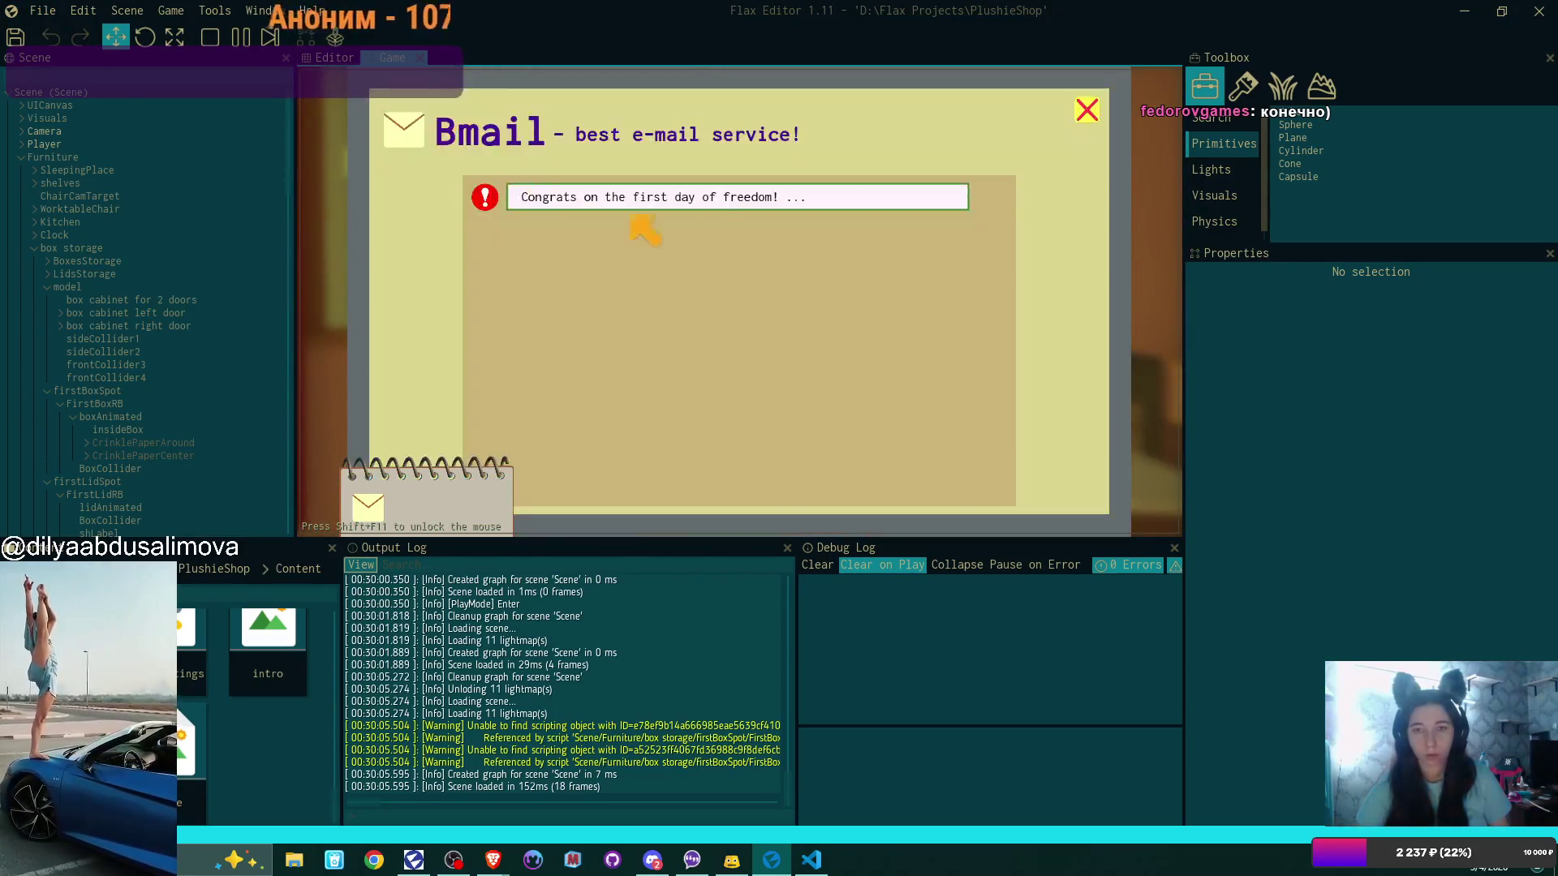
click(734, 195)
click(1045, 469)
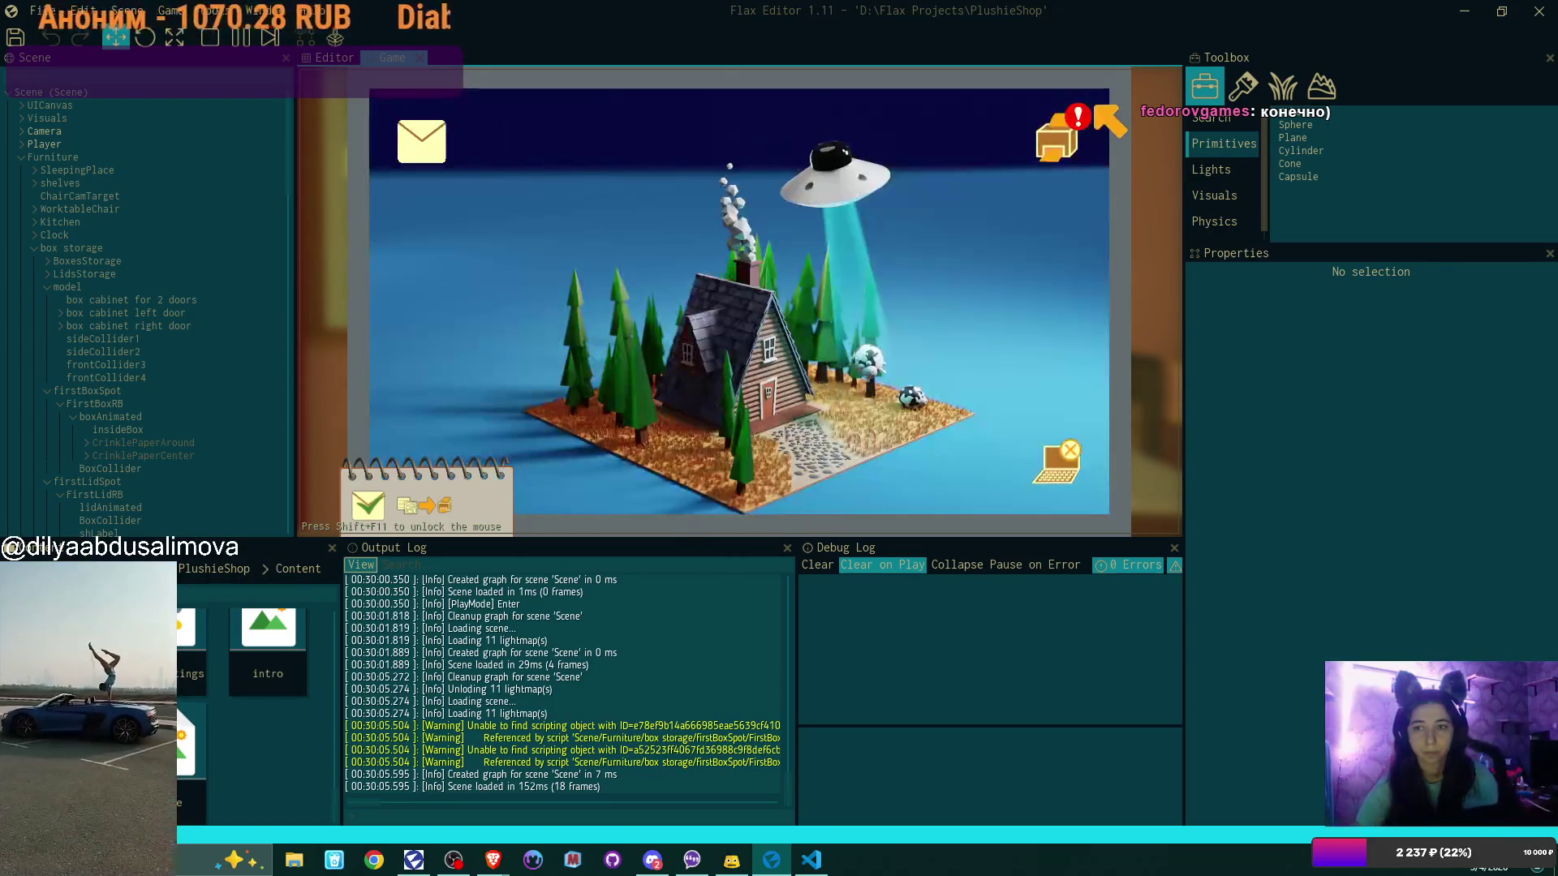
click(531, 277)
click(532, 278)
click(531, 277)
click(1087, 109)
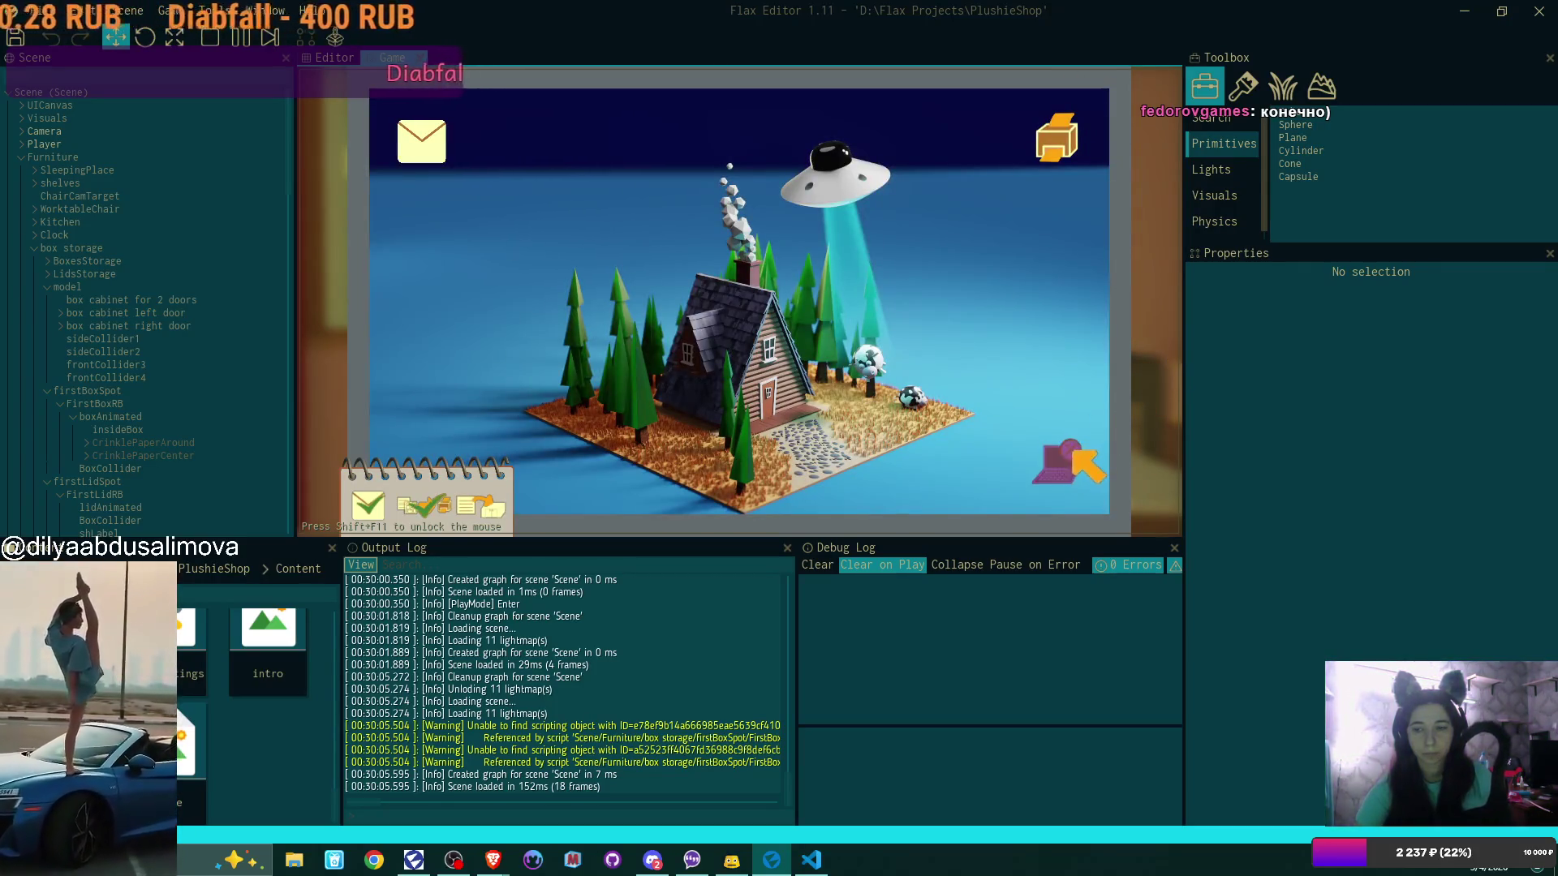
key(Escape)
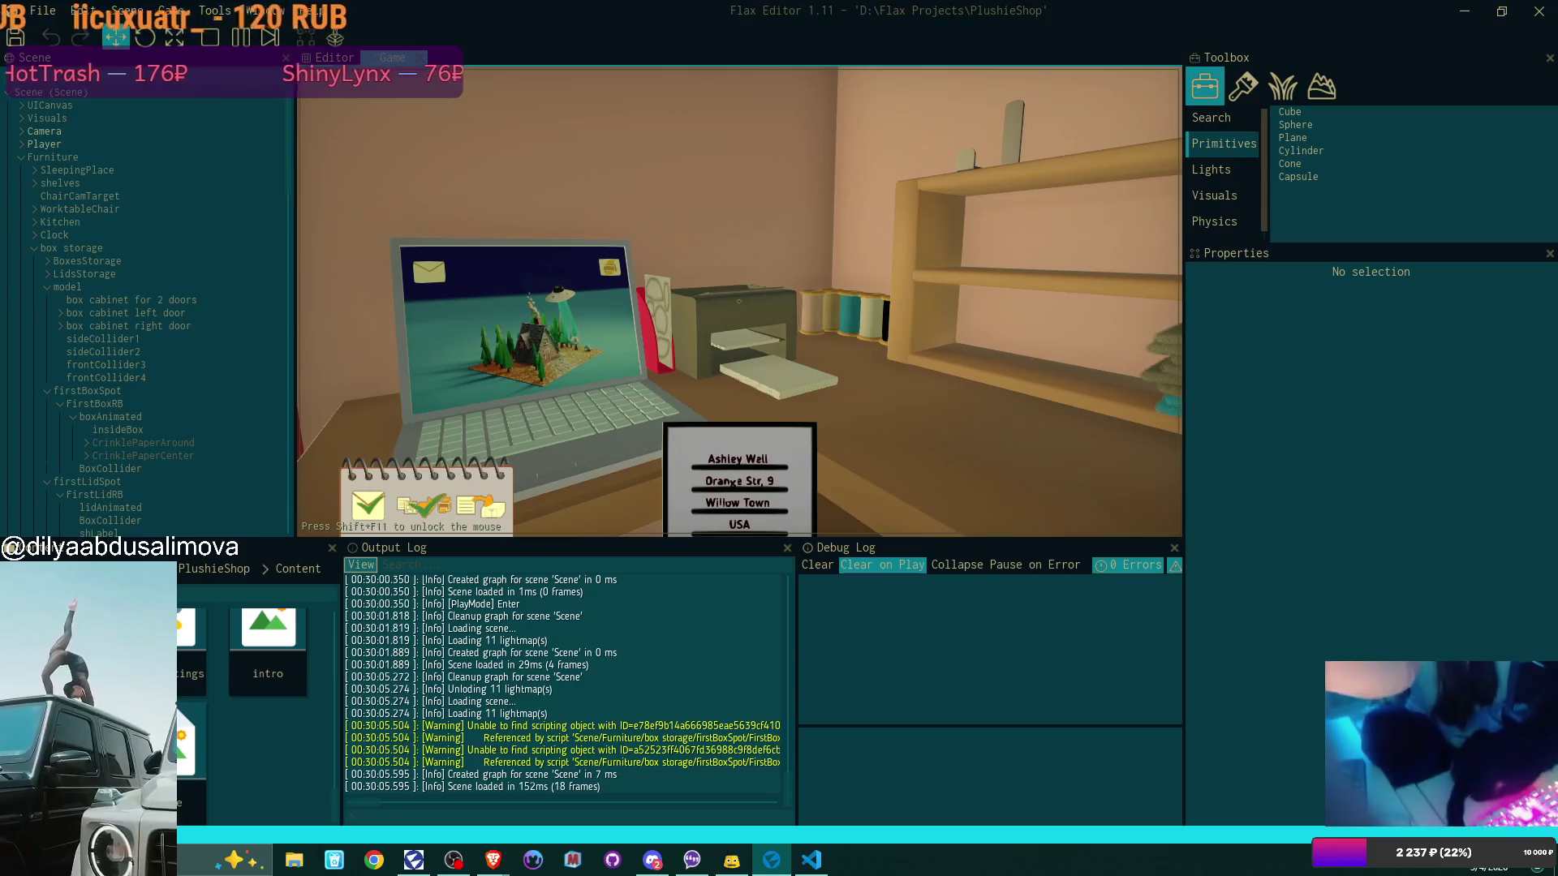
Place the address card, pick up the bear, and set an empty box from the cabinet on the counter
mouse_move(738, 302)
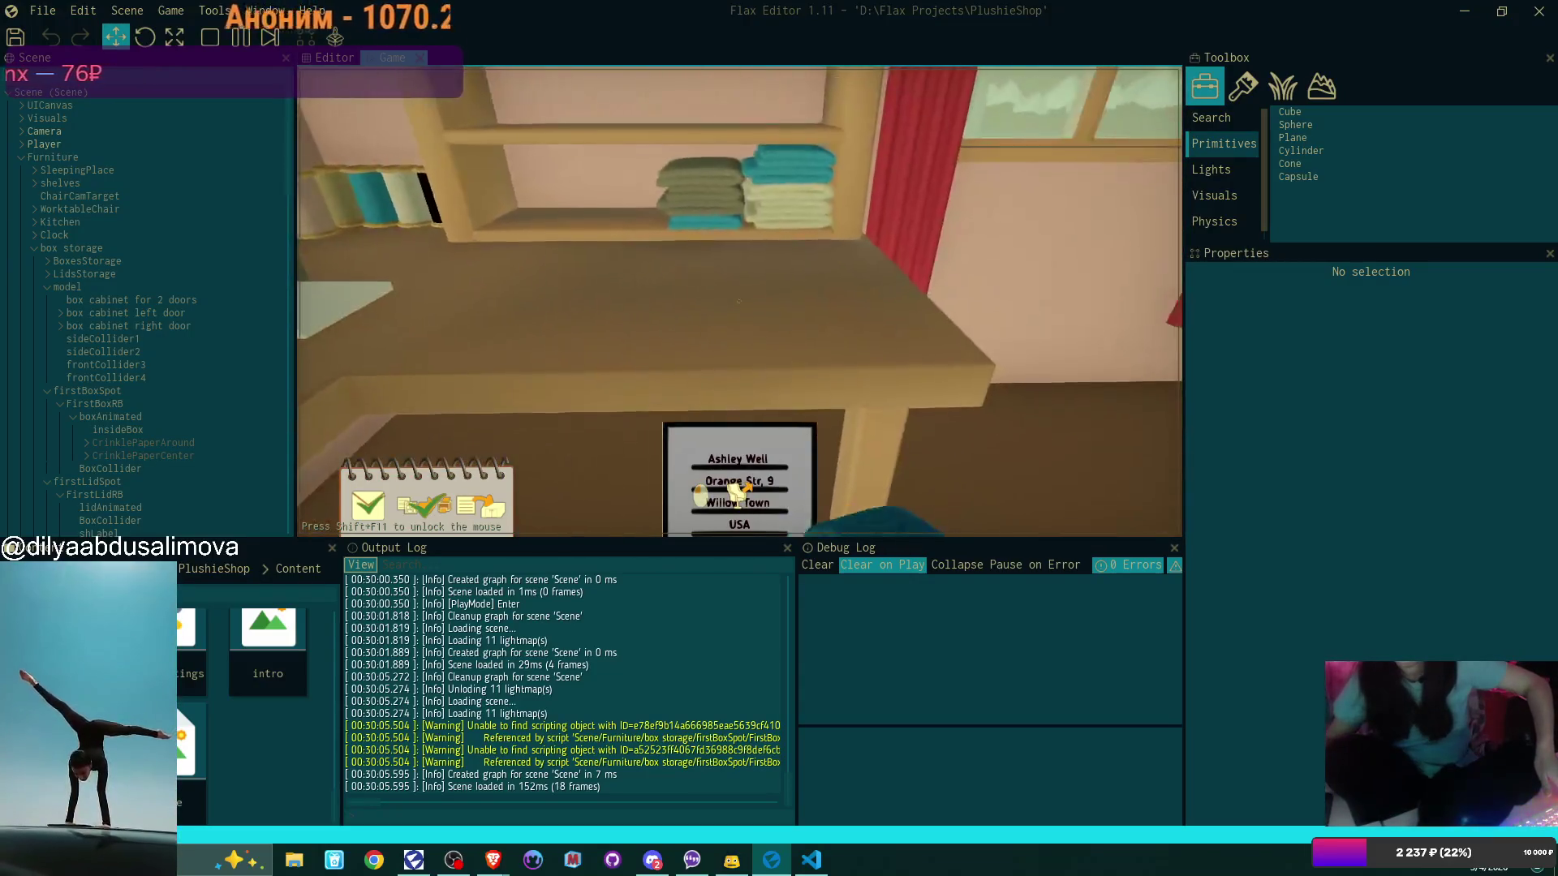
click(740, 302)
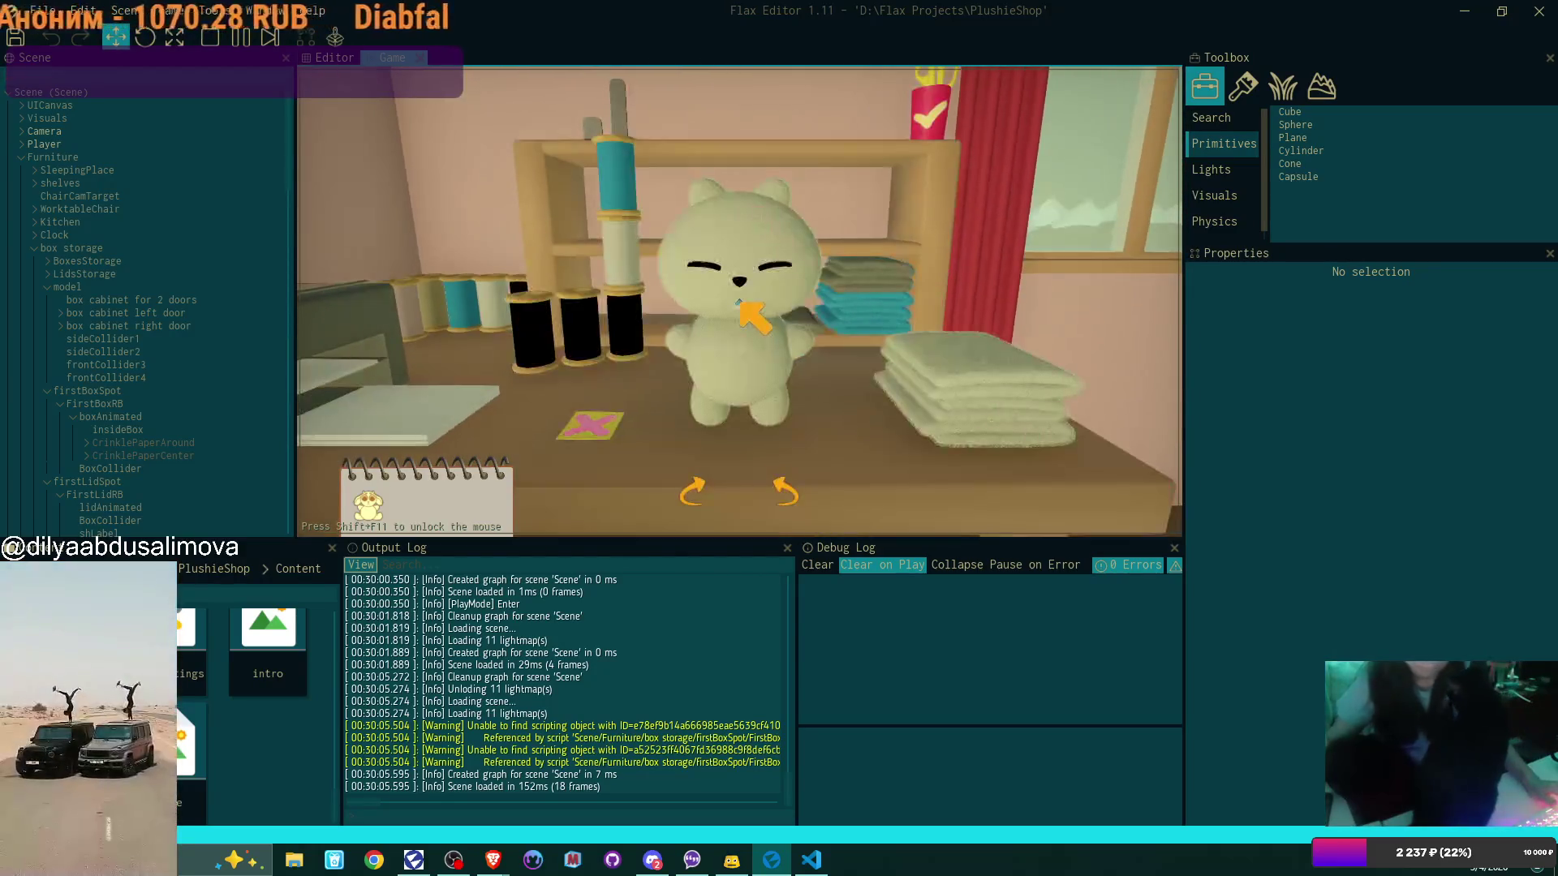
click(739, 302)
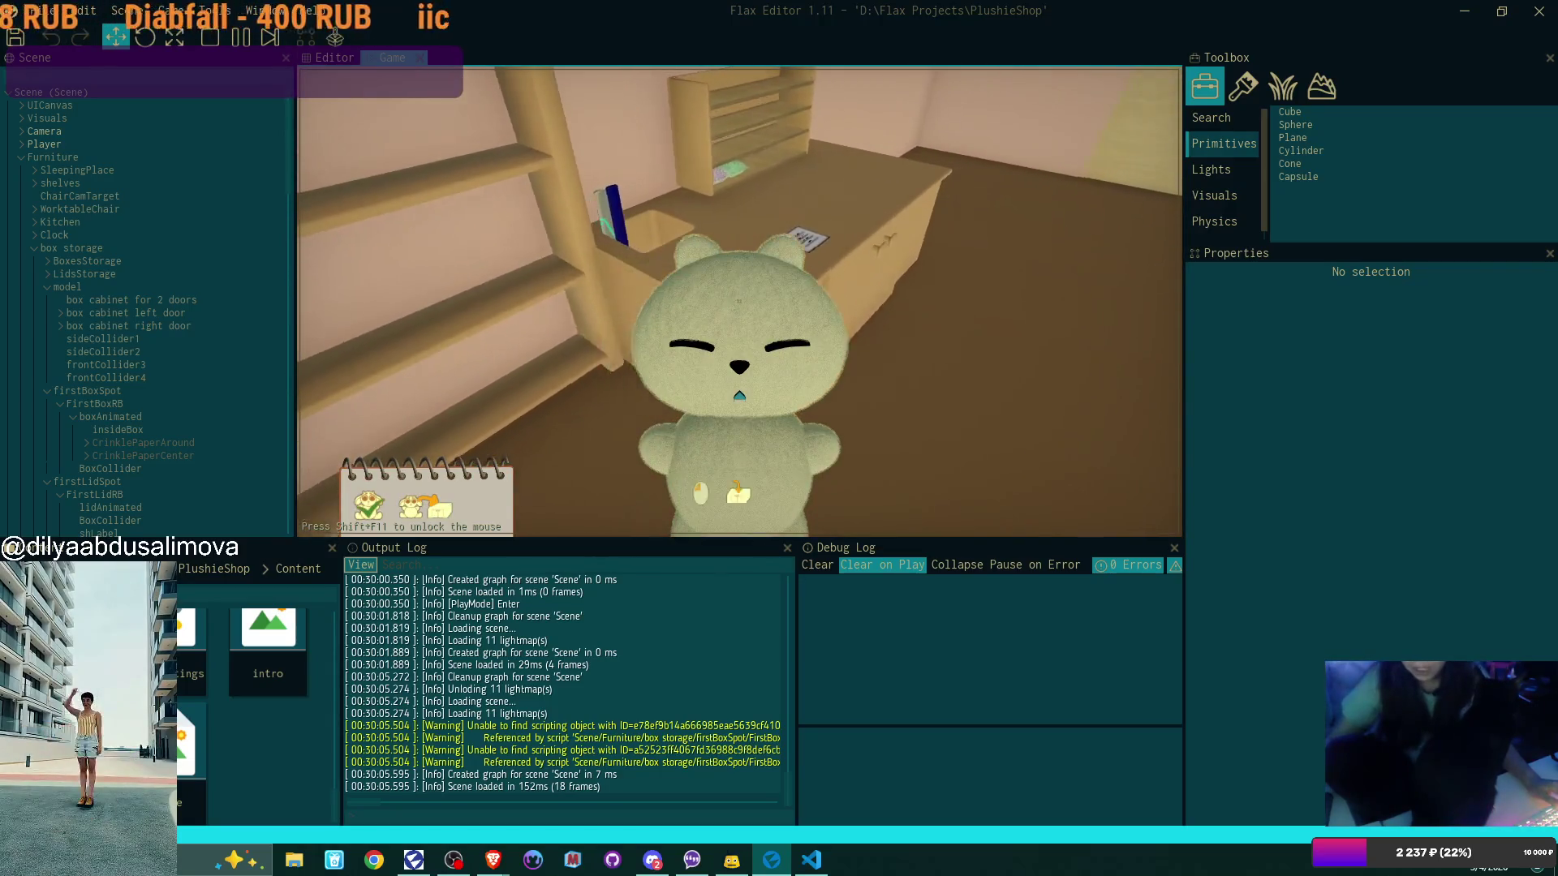
click(739, 302)
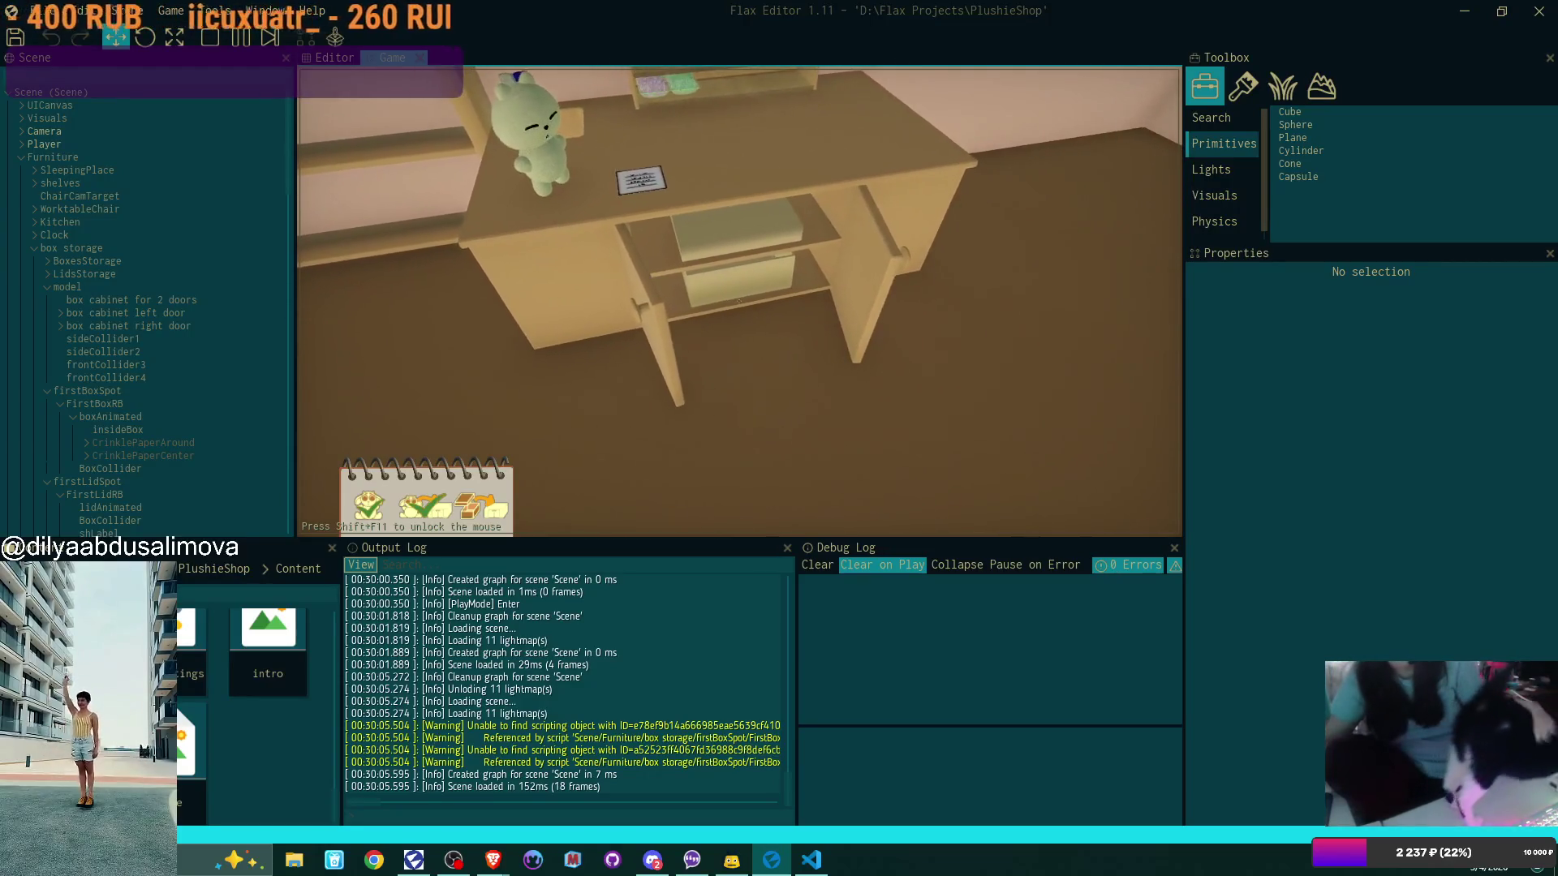
click(739, 302)
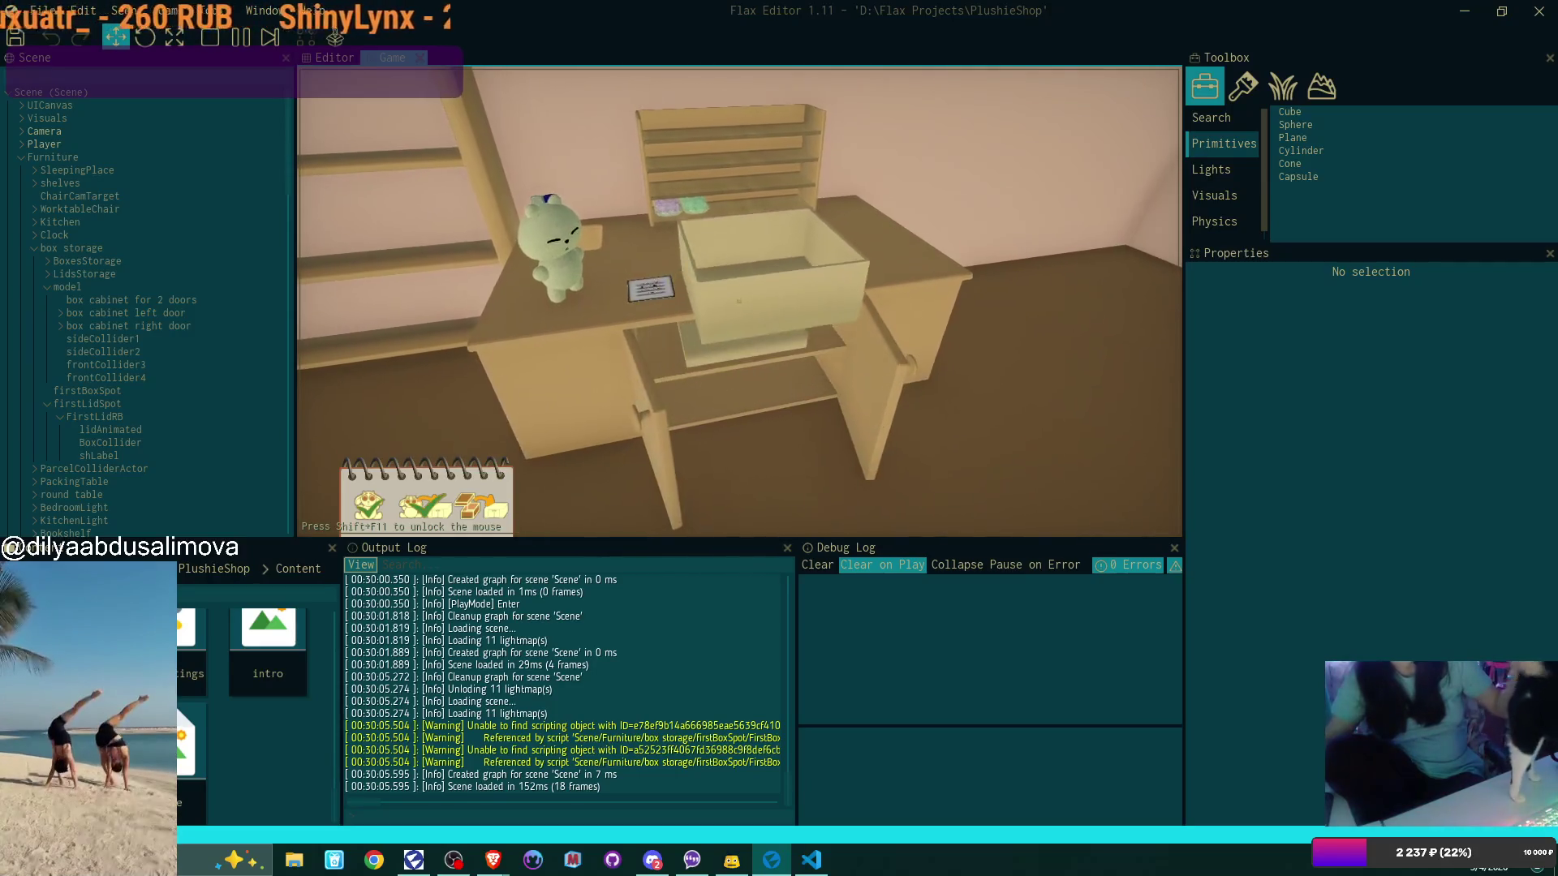
click(740, 302)
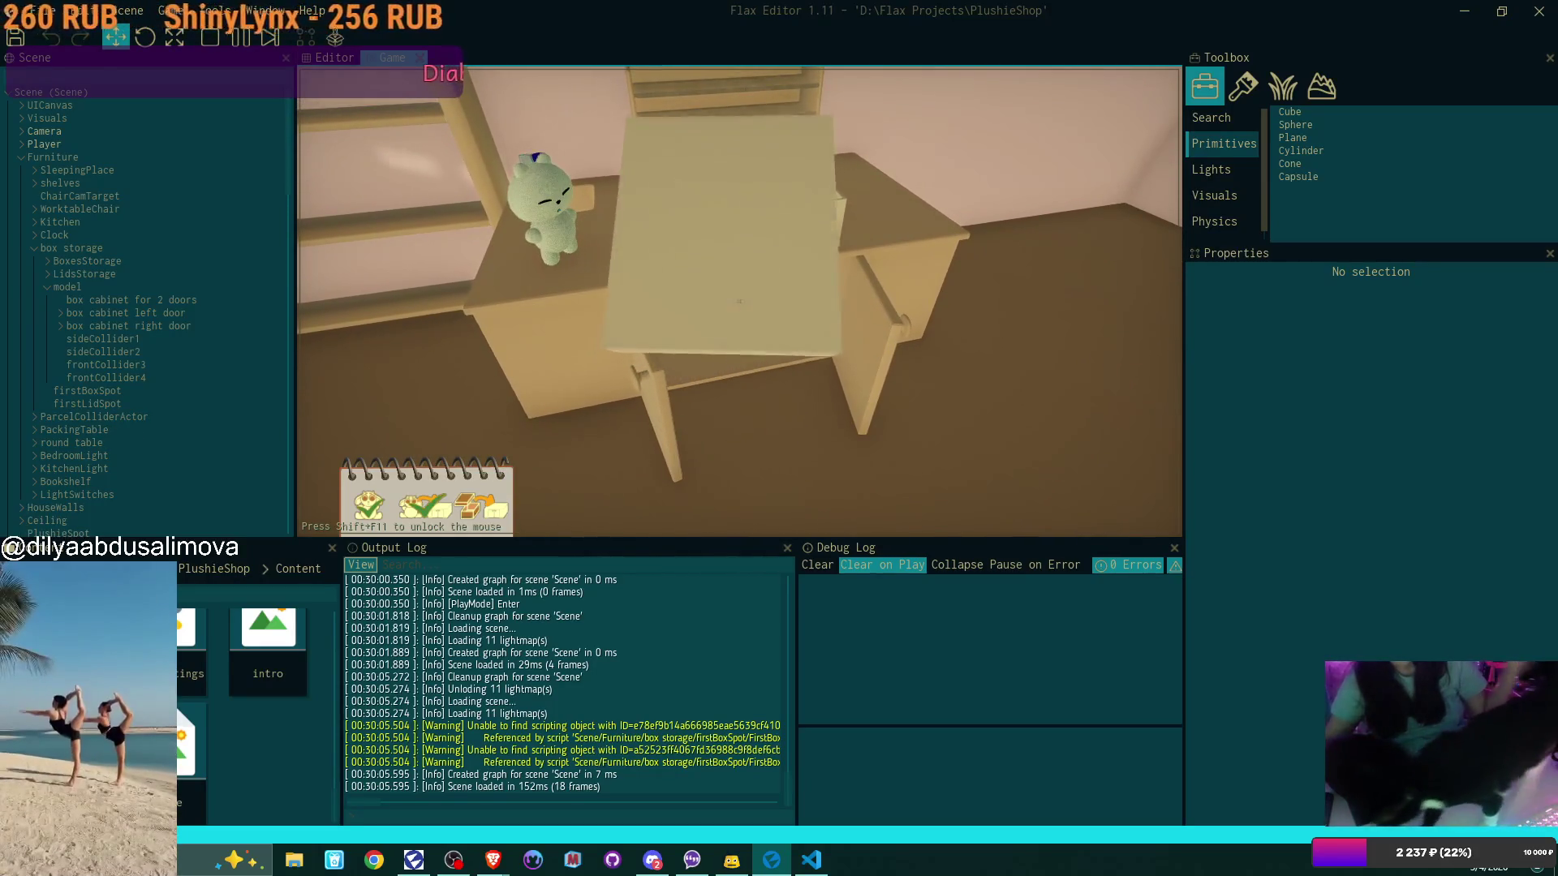
click(739, 302)
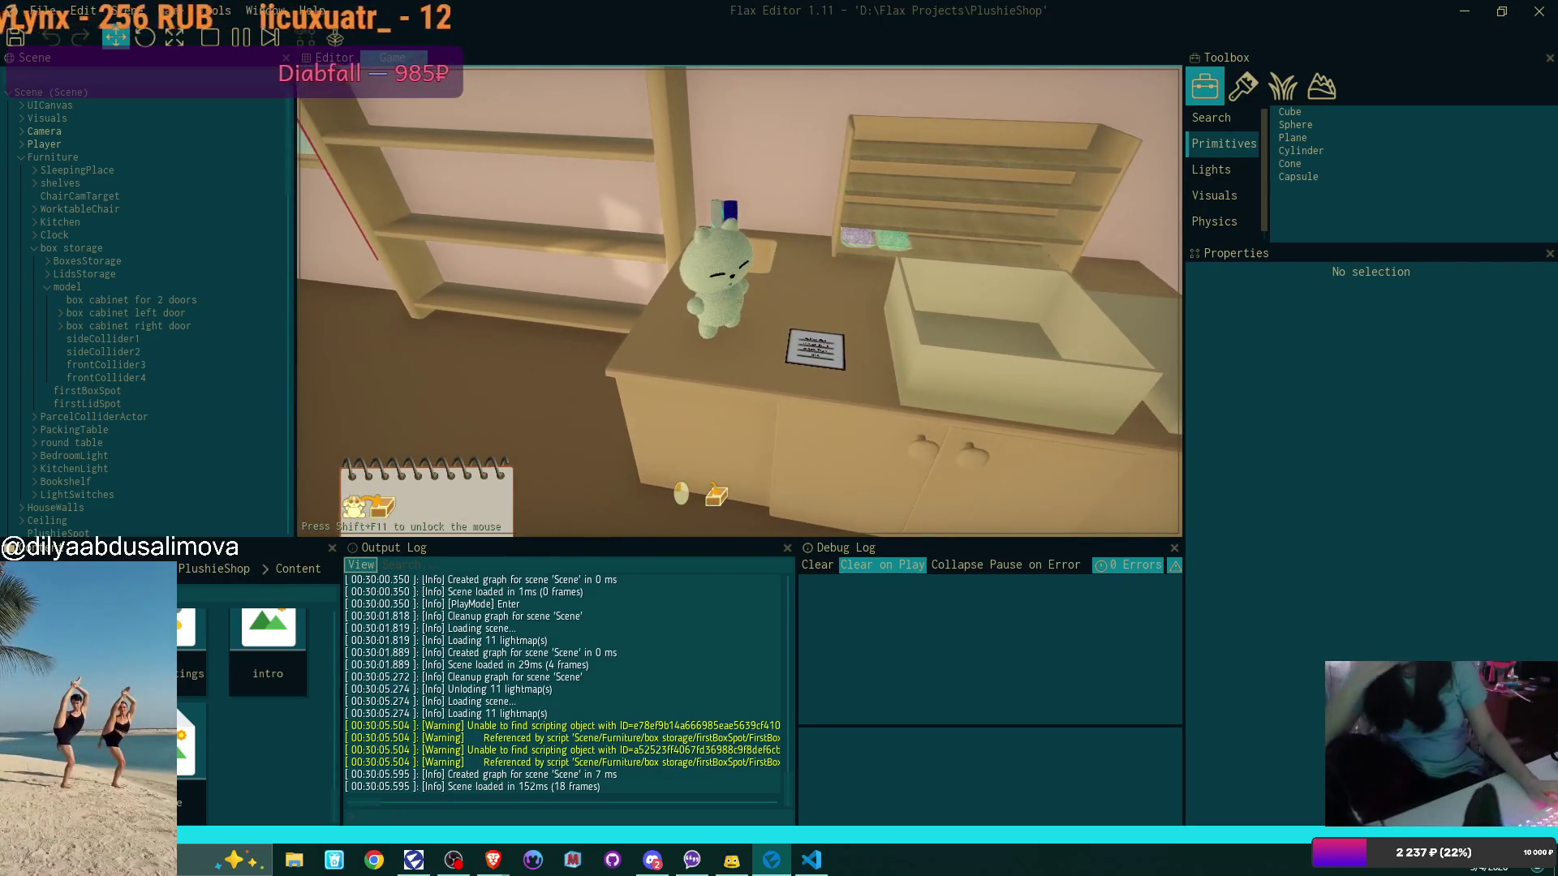
Put the plush in the box, add green filler, and close it with the lid
click(739, 302)
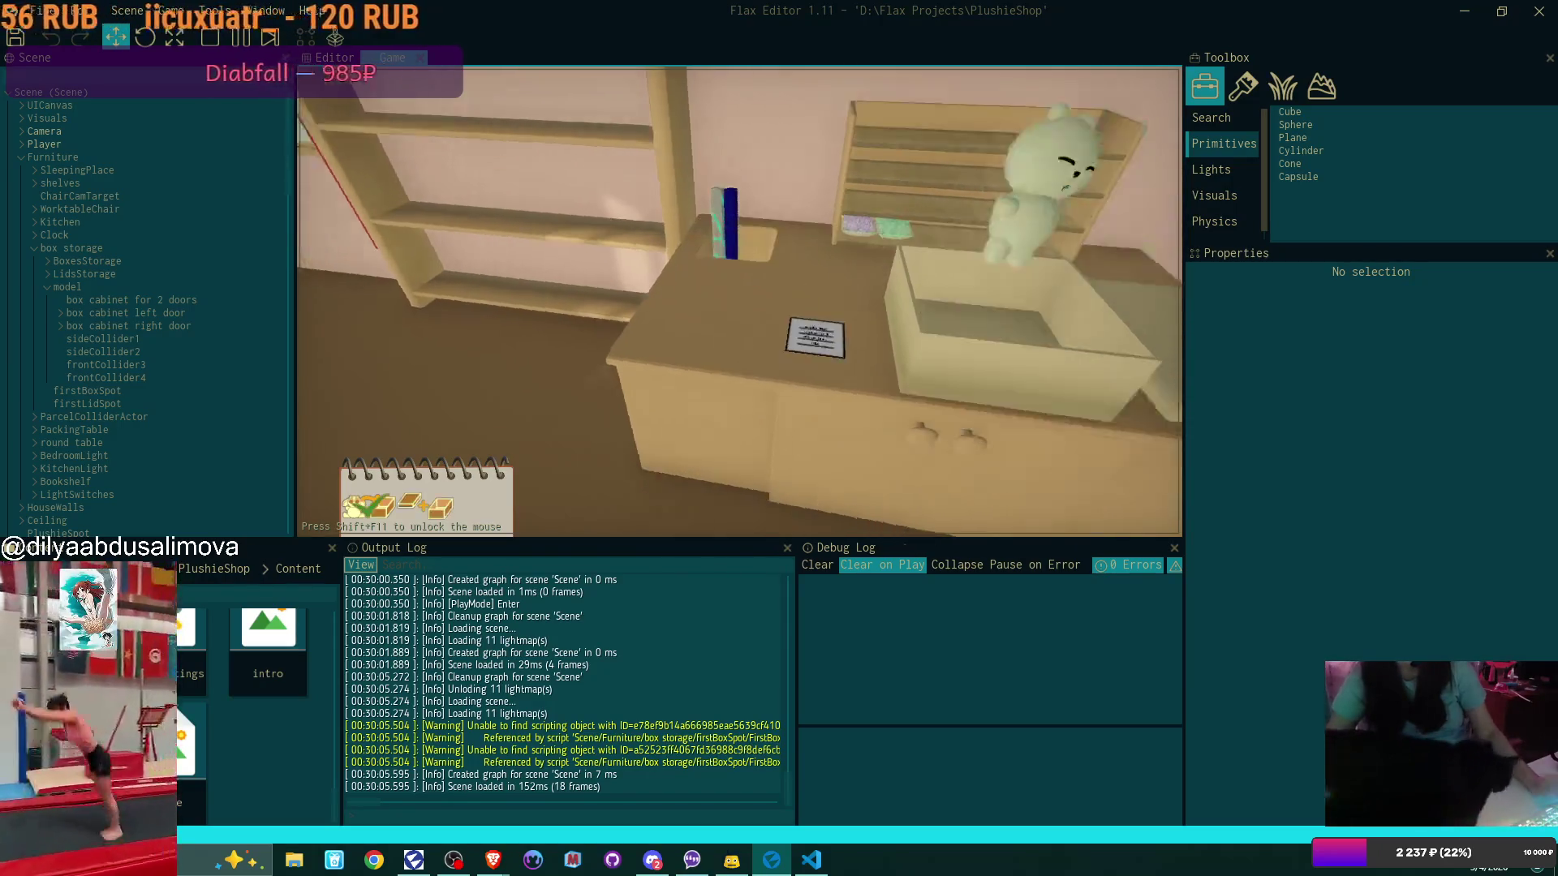
click(740, 302)
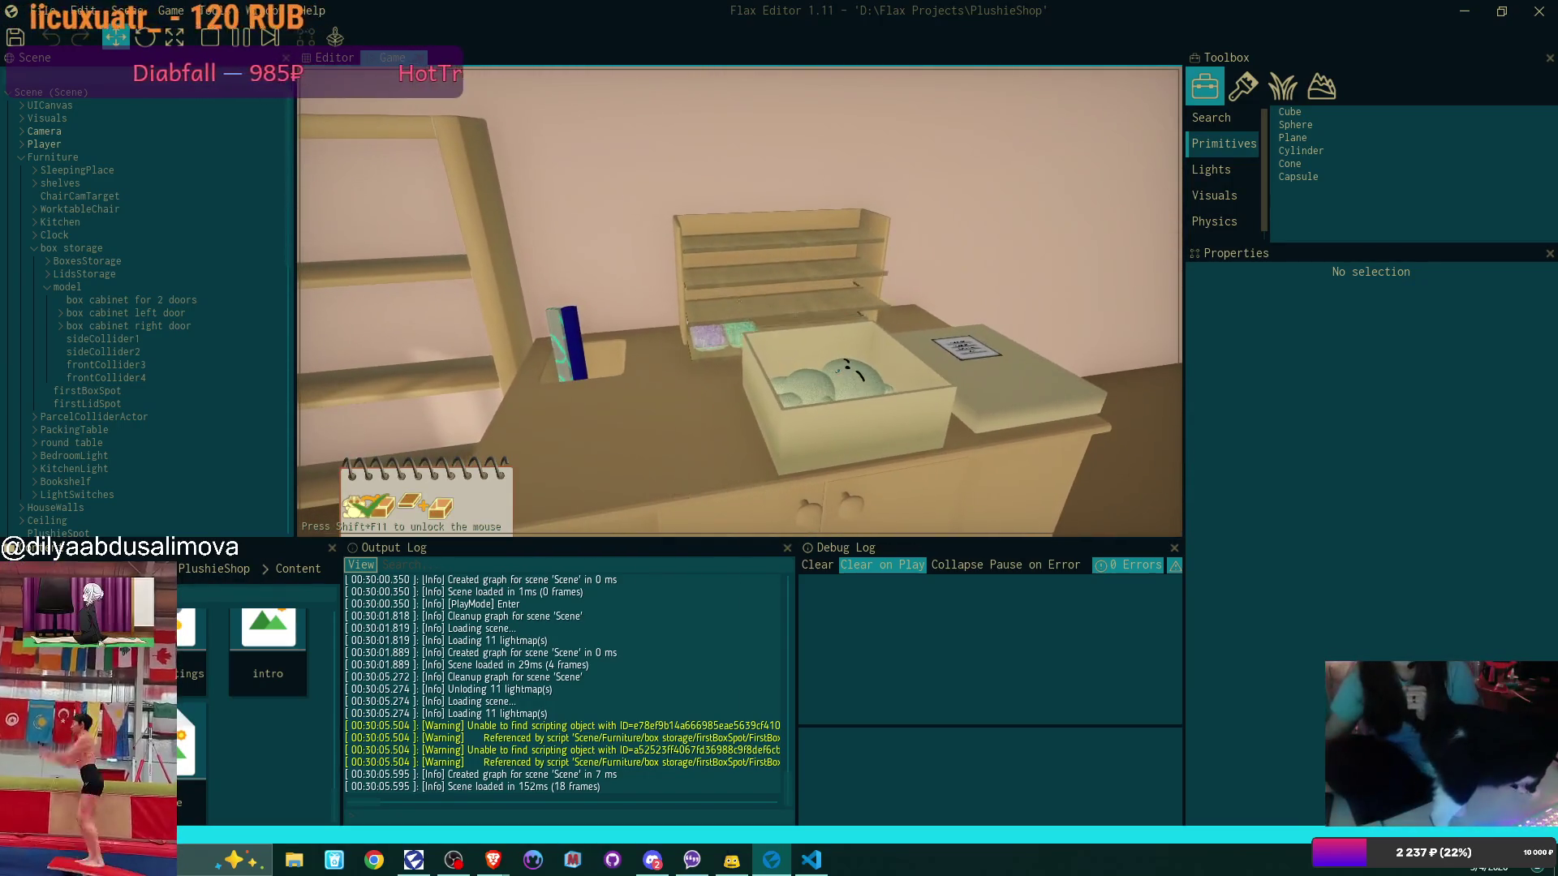
click(740, 302)
click(740, 301)
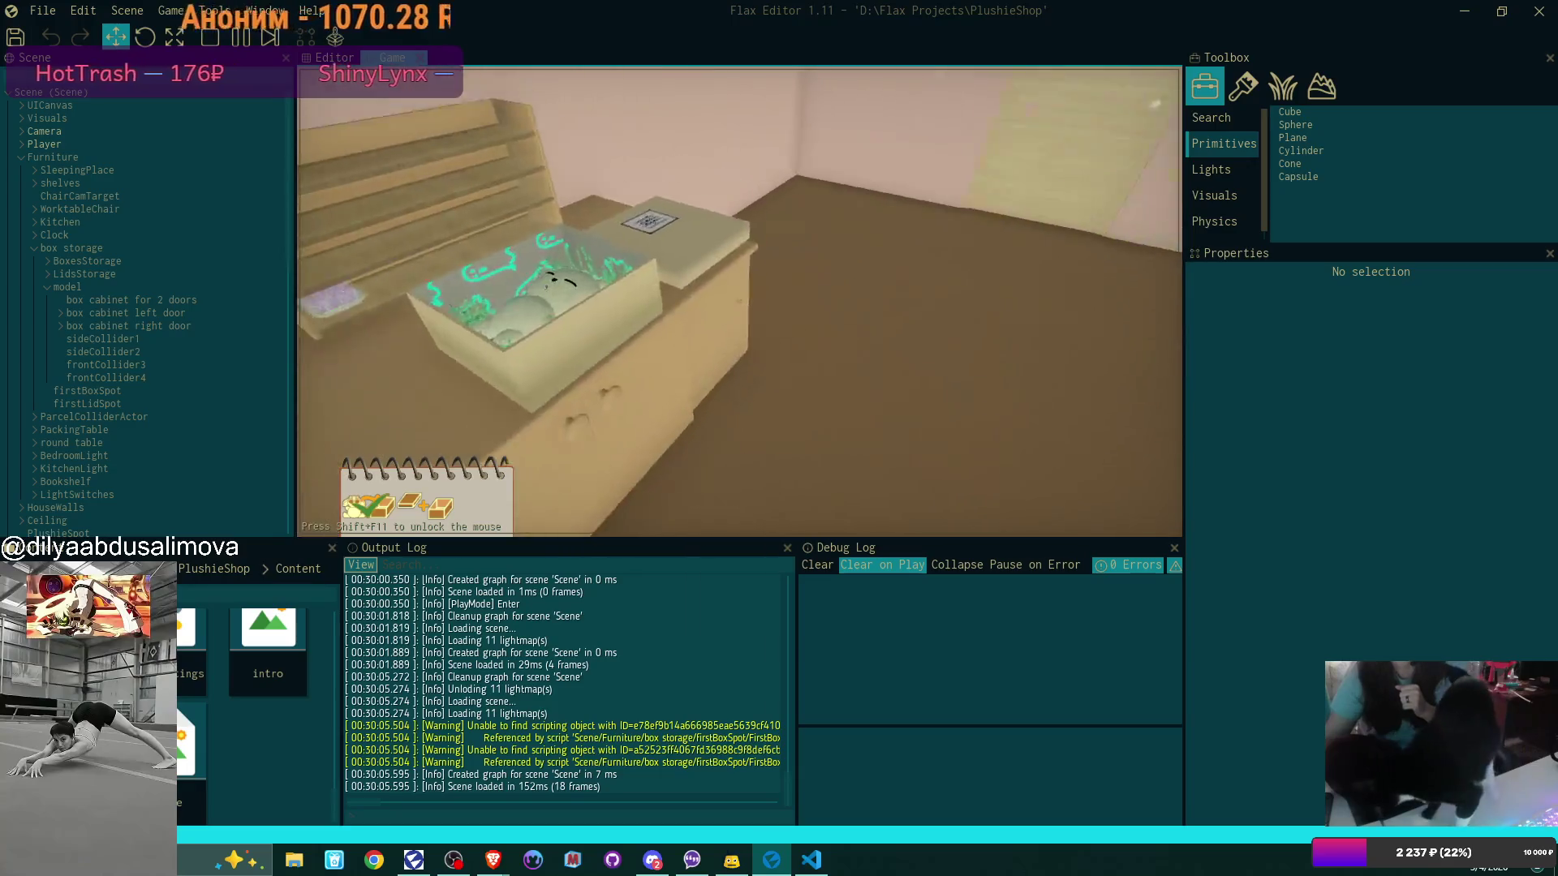
key(e)
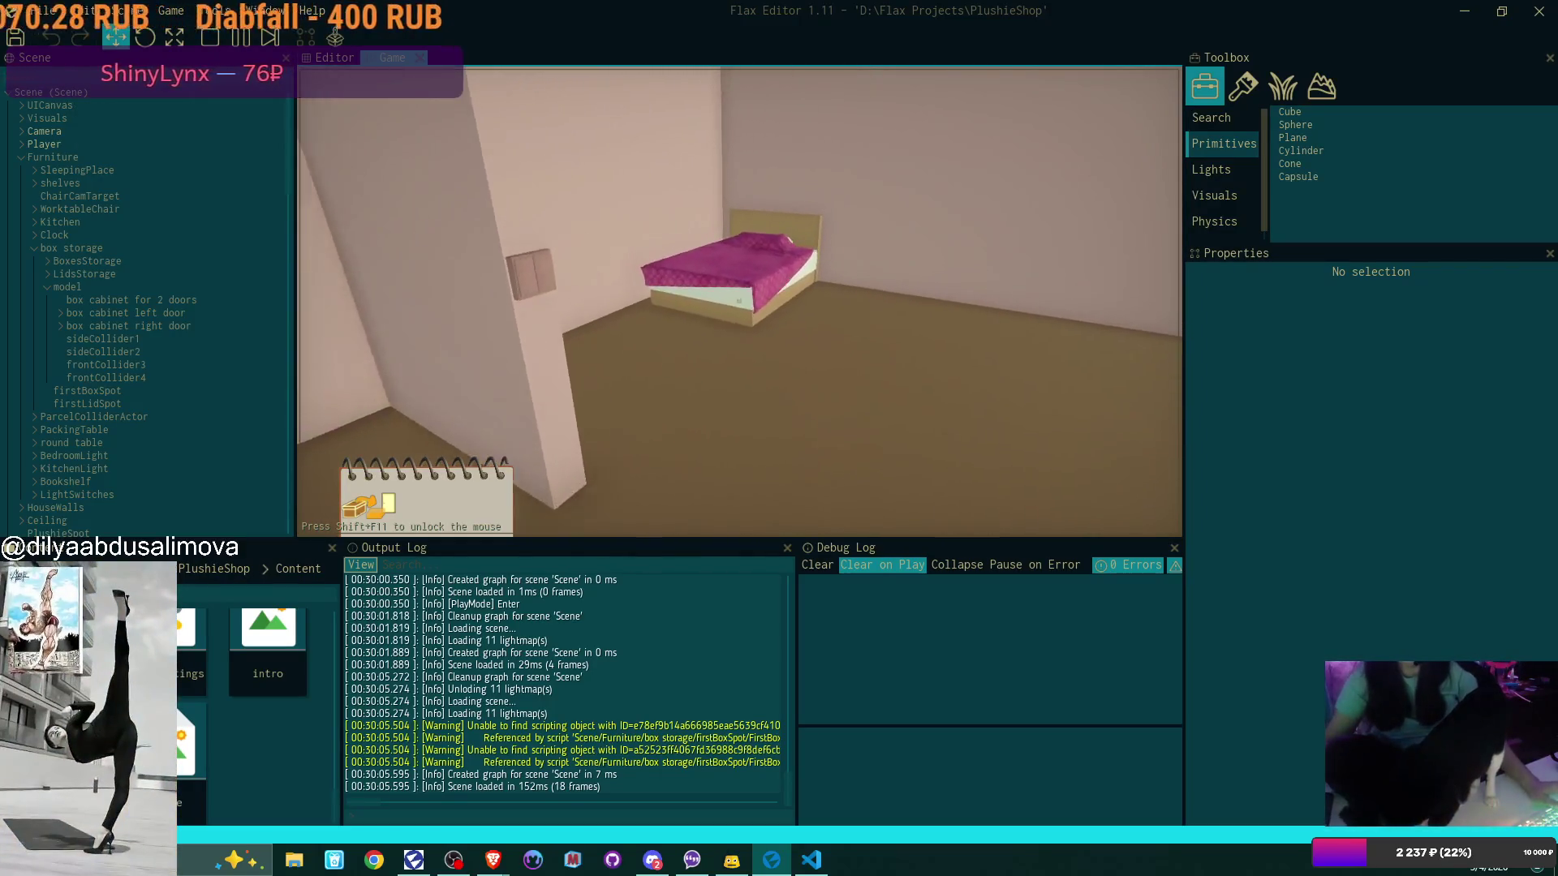
Sleep in the bed to end the day, dismiss the stats, and return to the main menu
key(e)
click(683, 387)
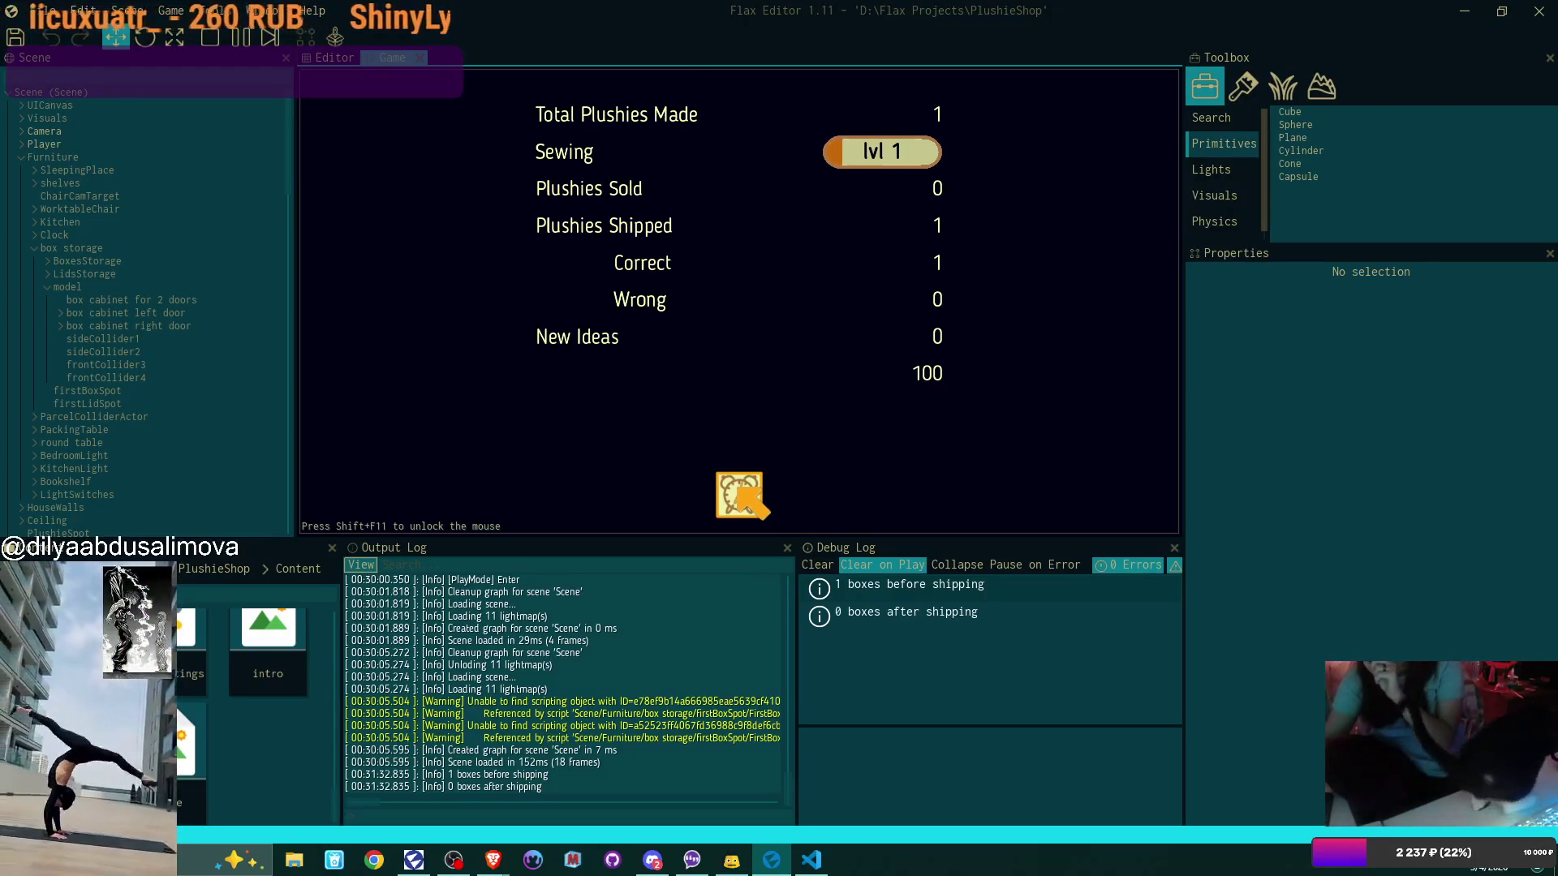
click(740, 491)
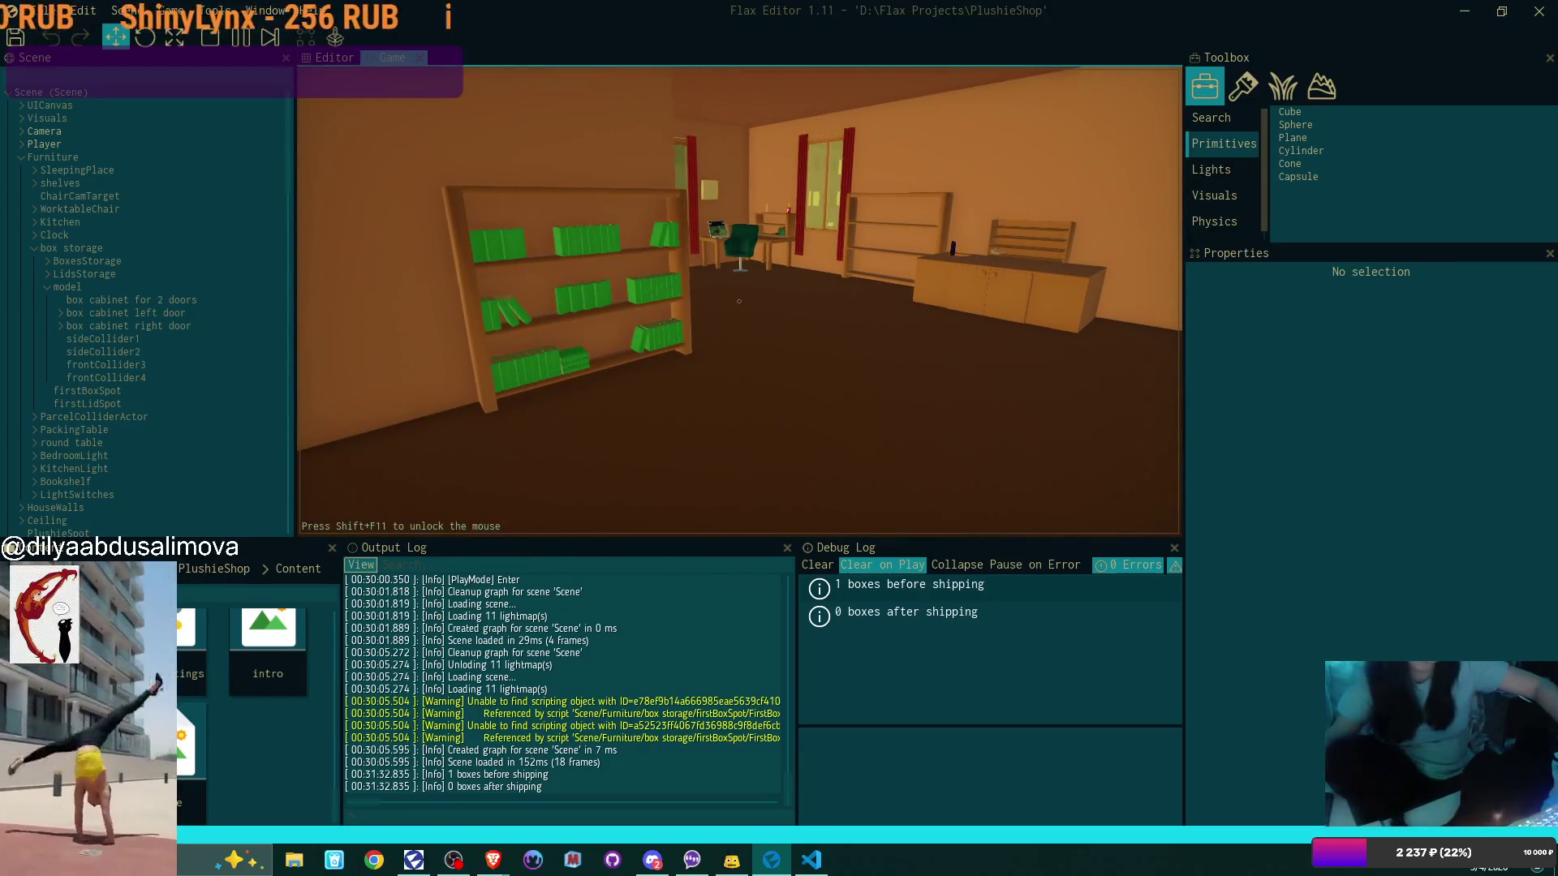
key(Escape)
click(621, 422)
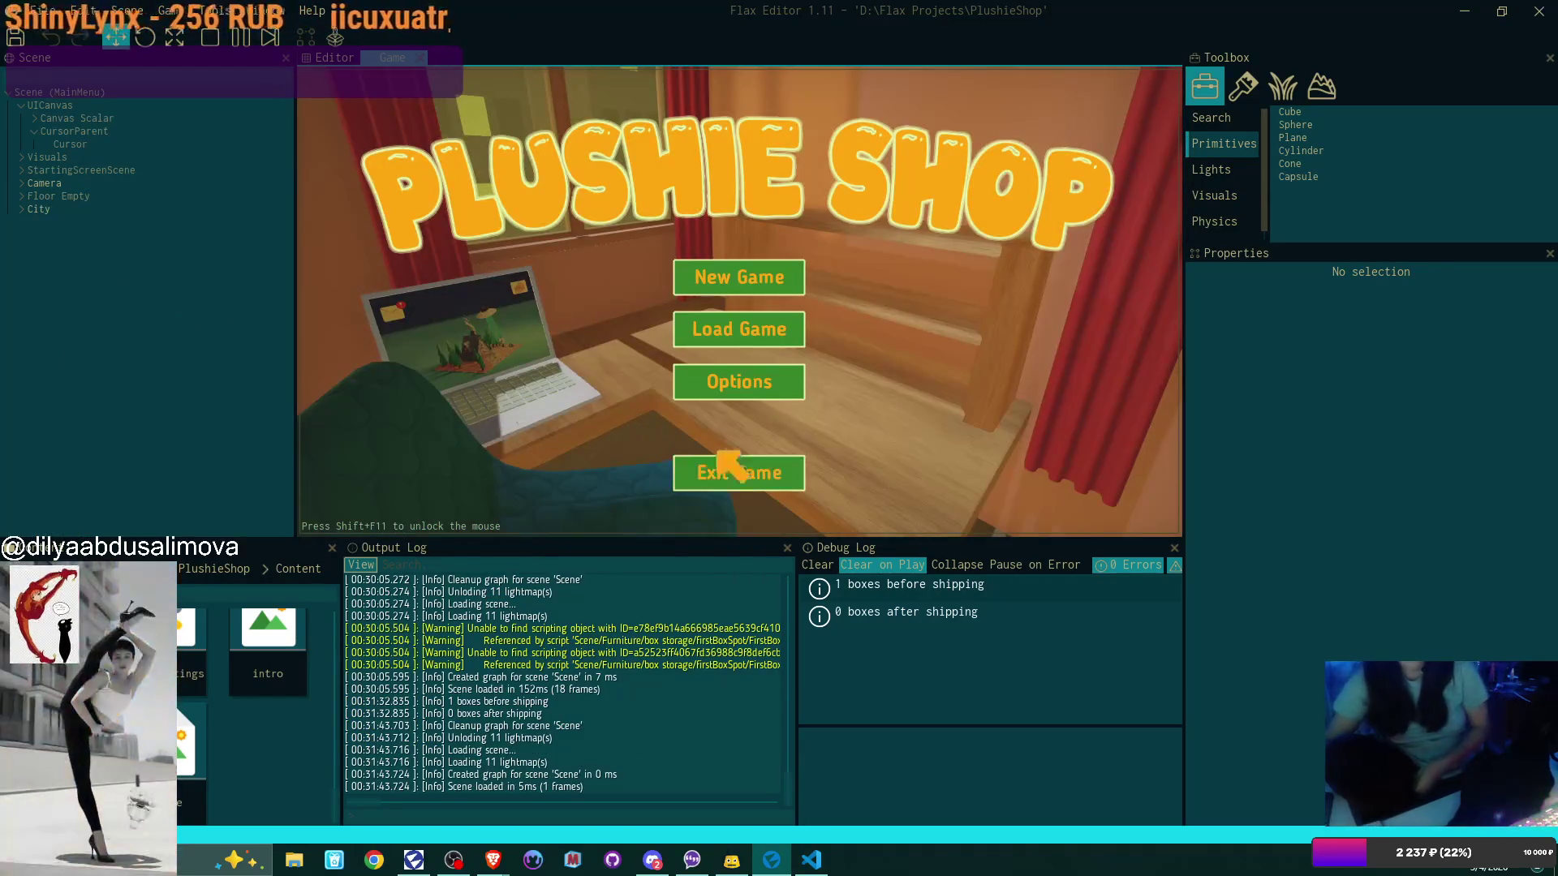
Load the first saved game and walk over to sit at the desk laptop
click(765, 334)
click(748, 286)
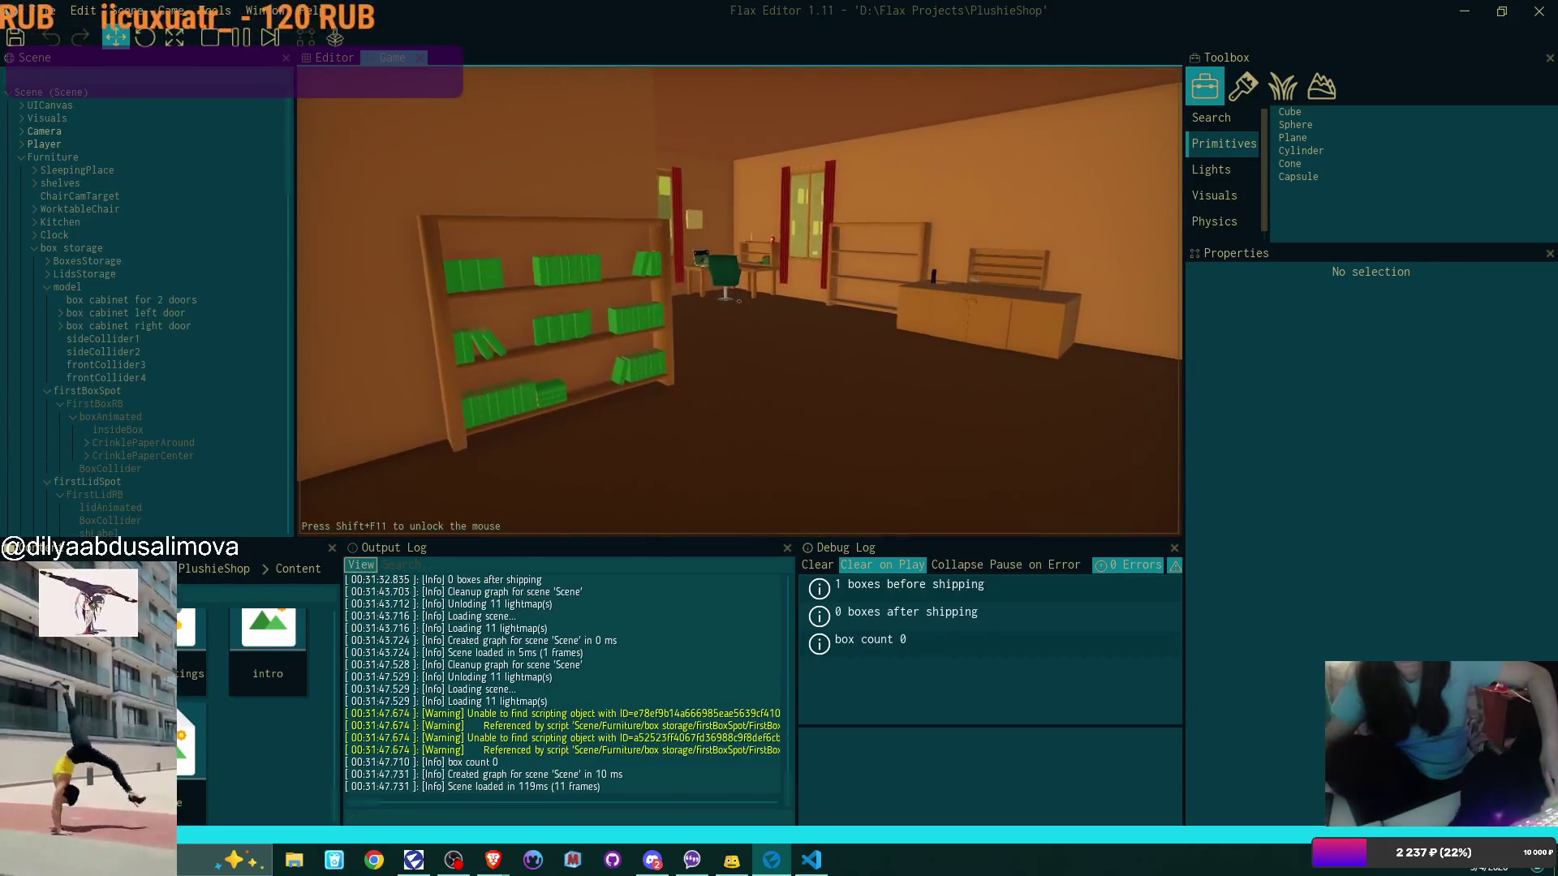
key(w)
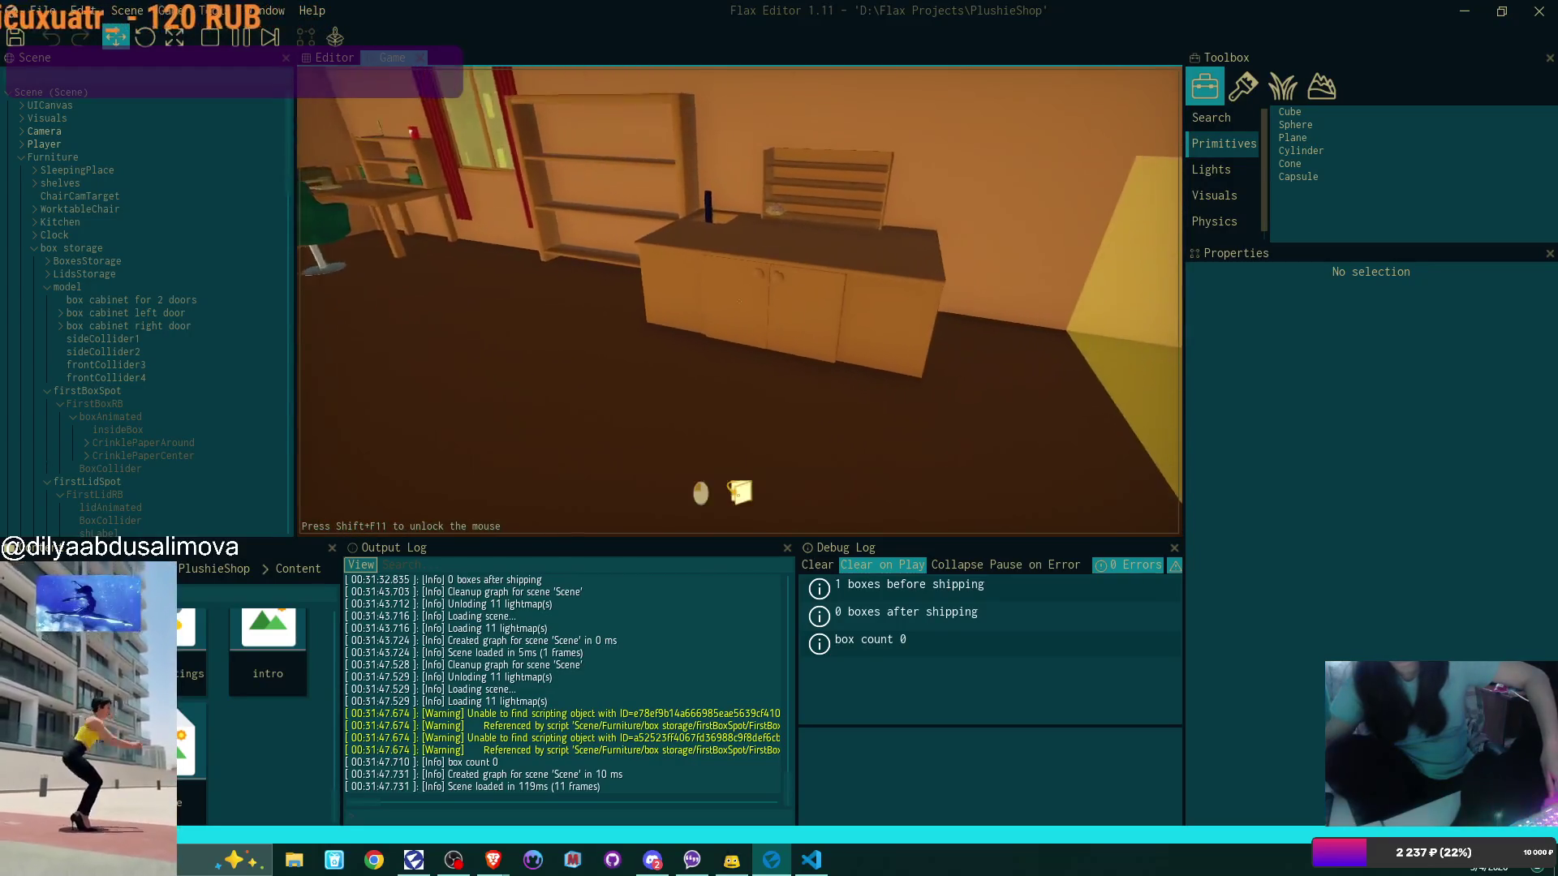
key(w)
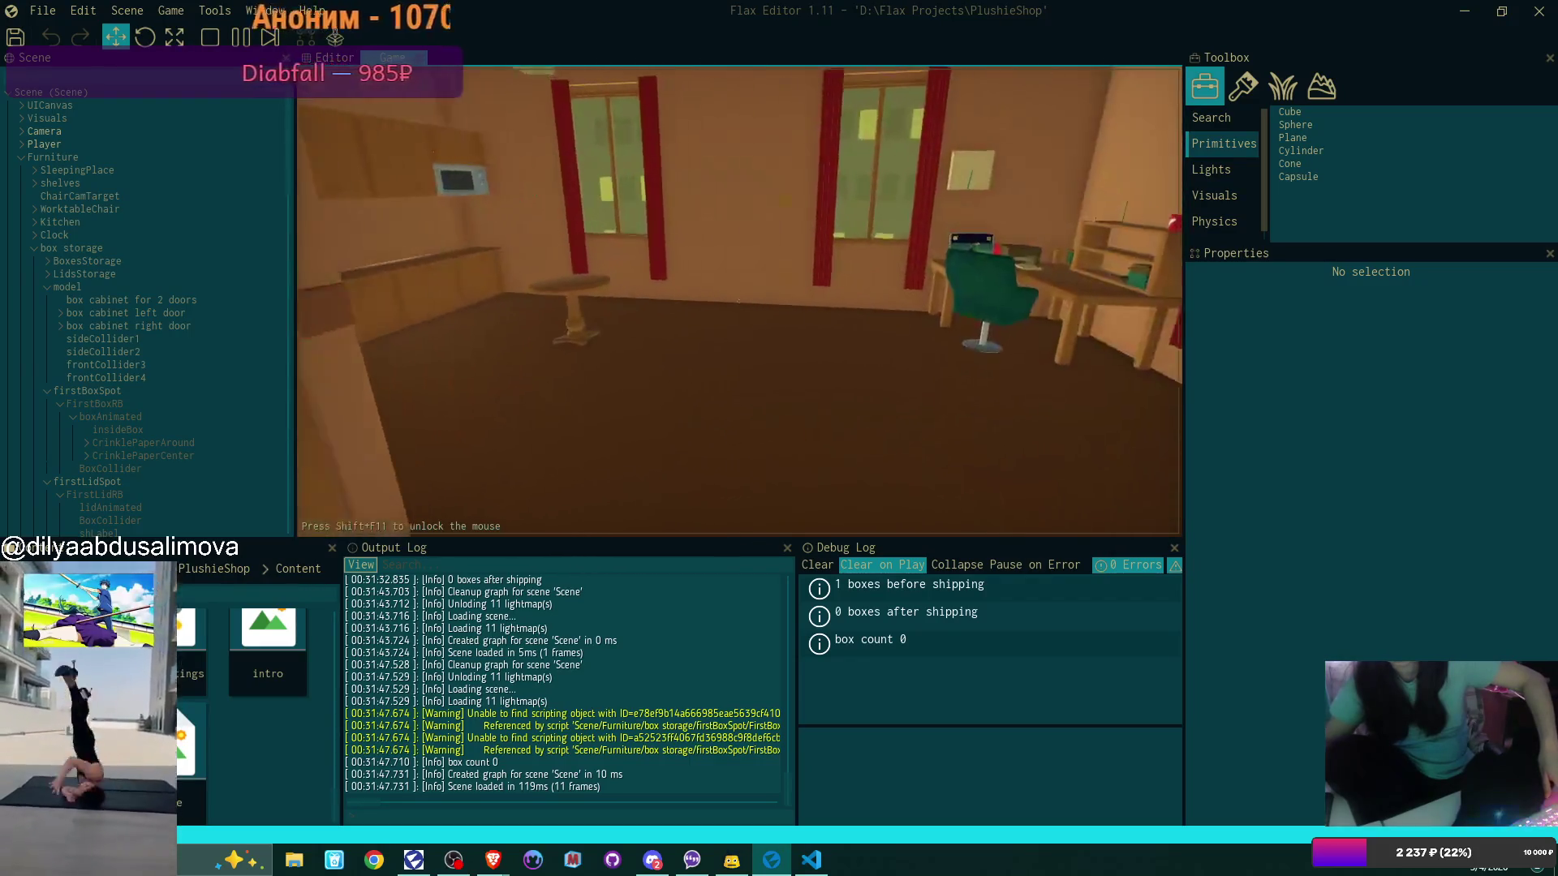
key(e)
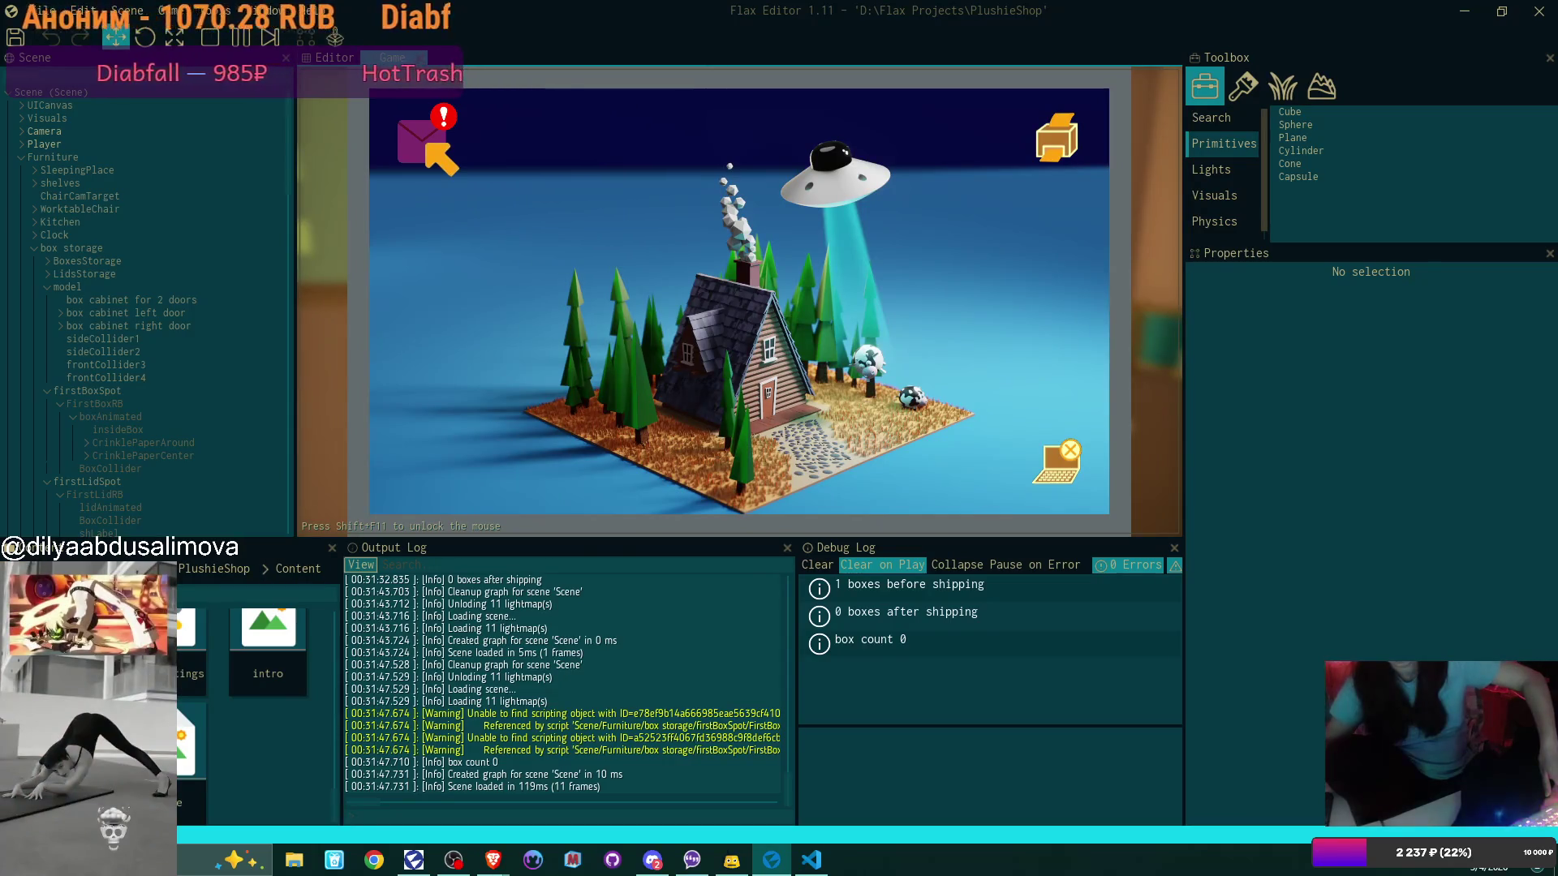
Read the 'Congrats on the first day of freedom!' email, exit Bmail and the laptop, and stop play mode
click(429, 146)
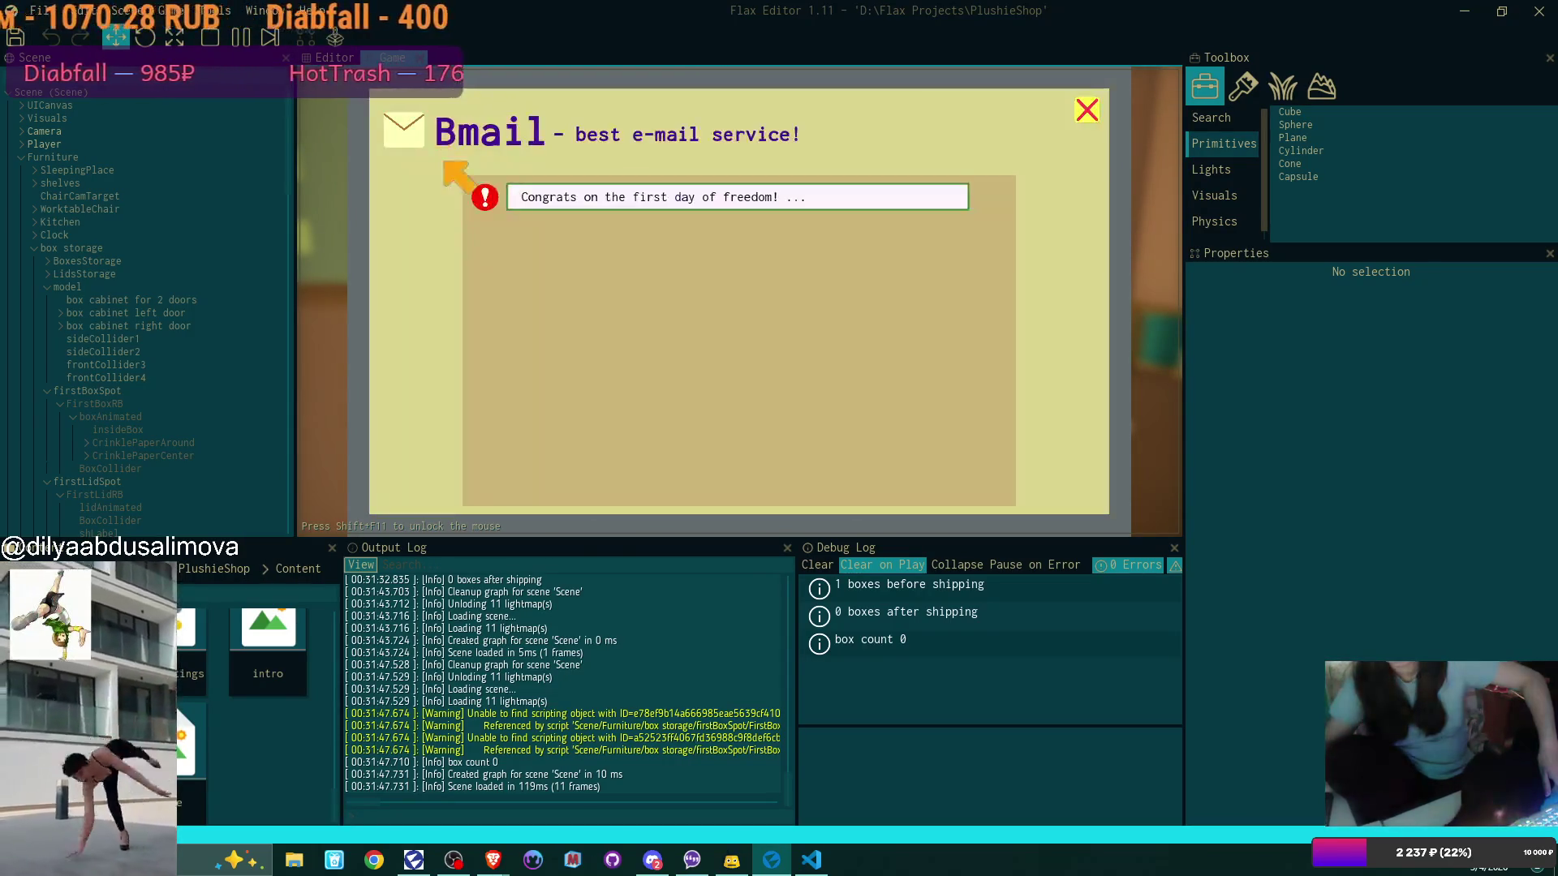
click(551, 198)
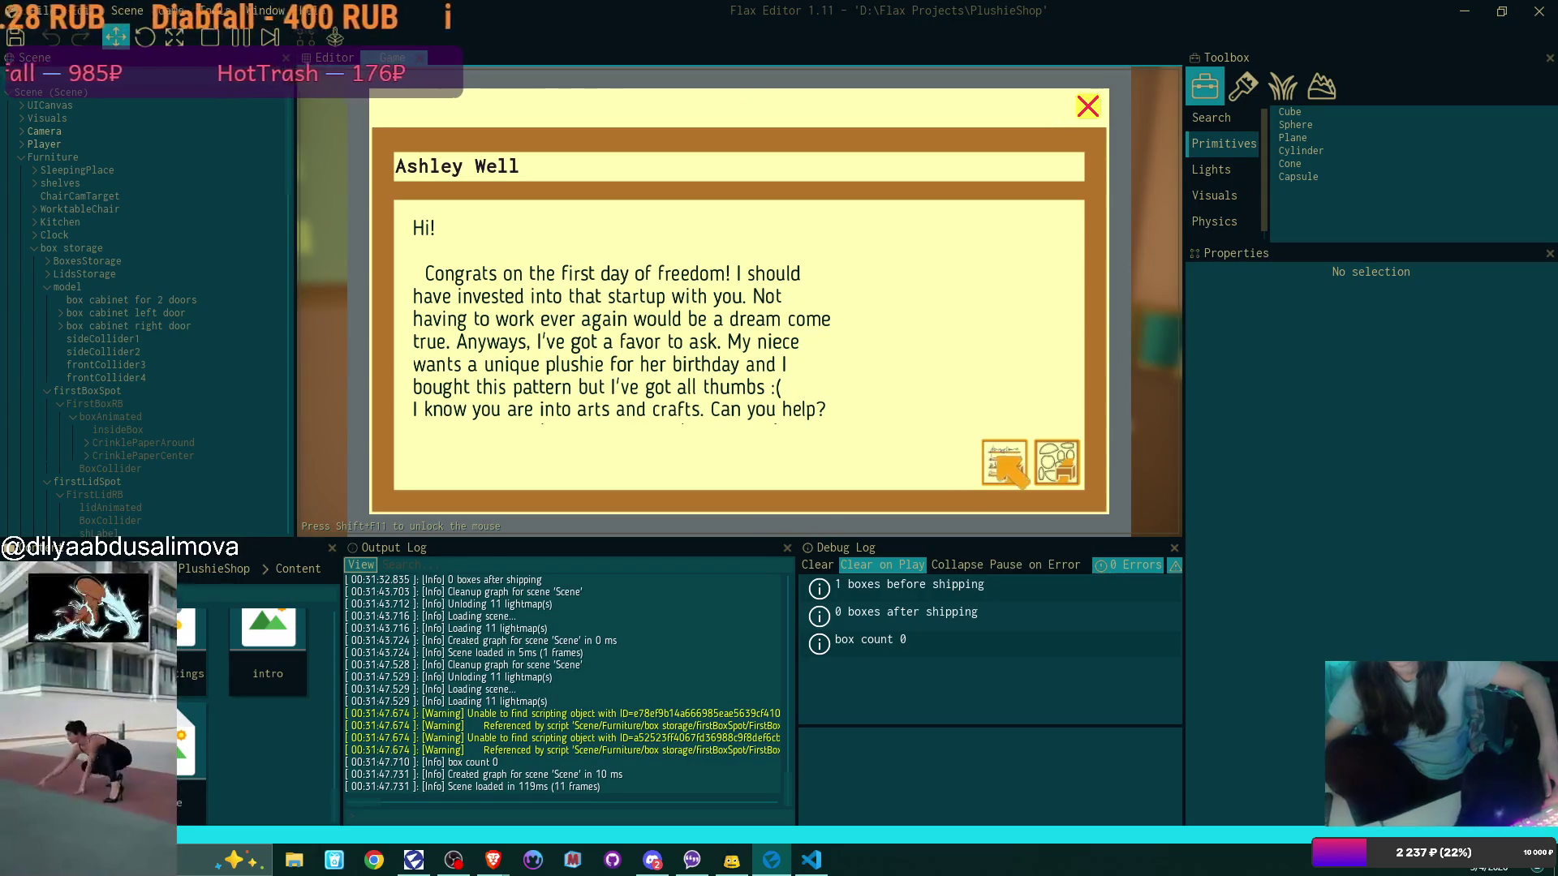
click(1085, 106)
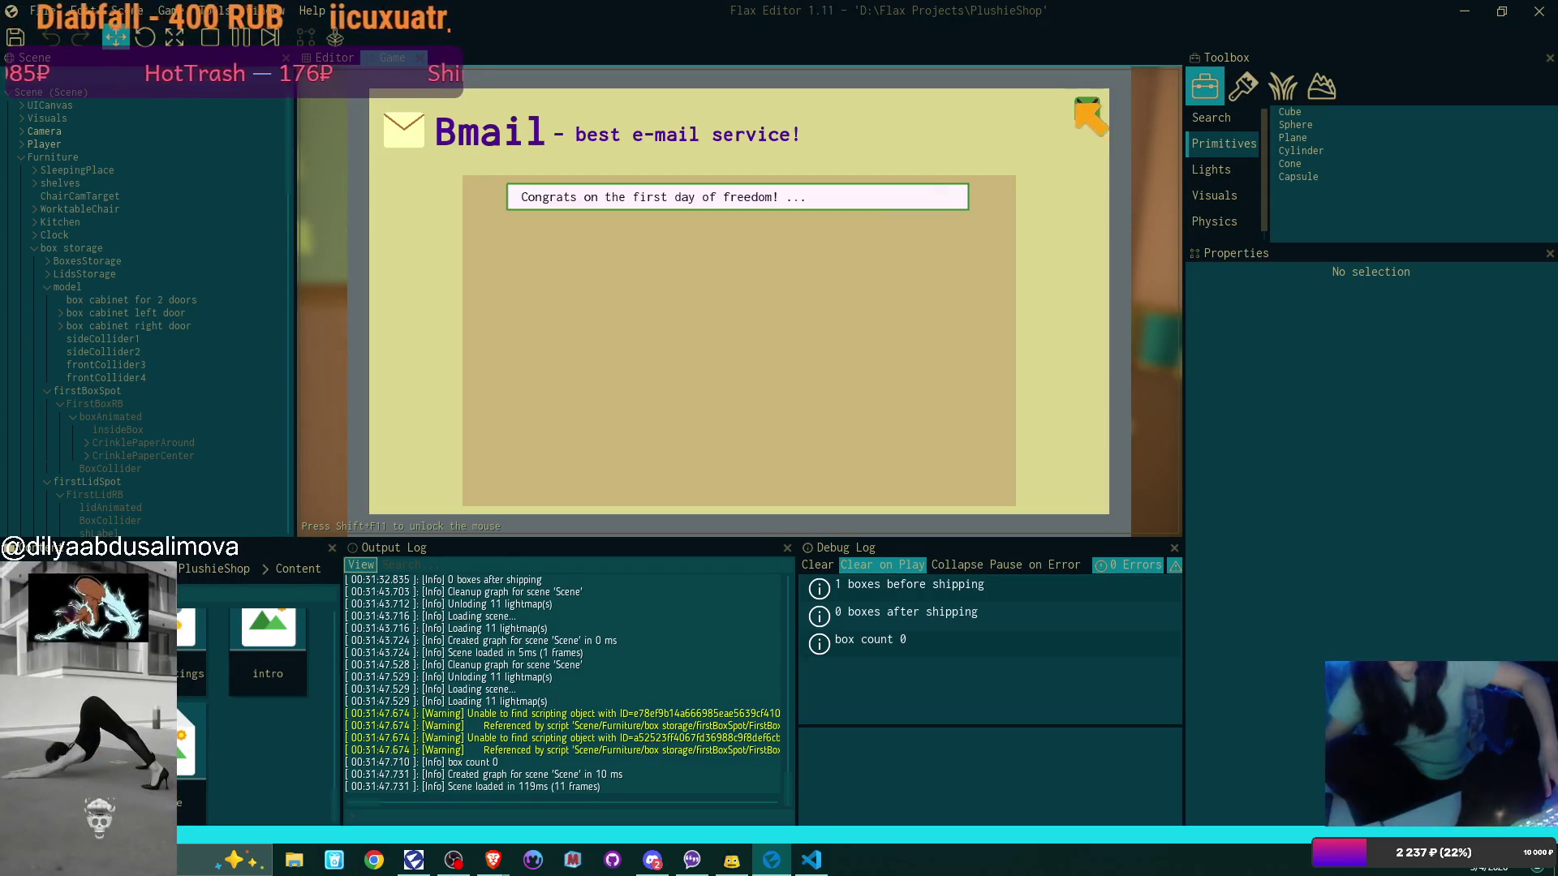
click(1083, 107)
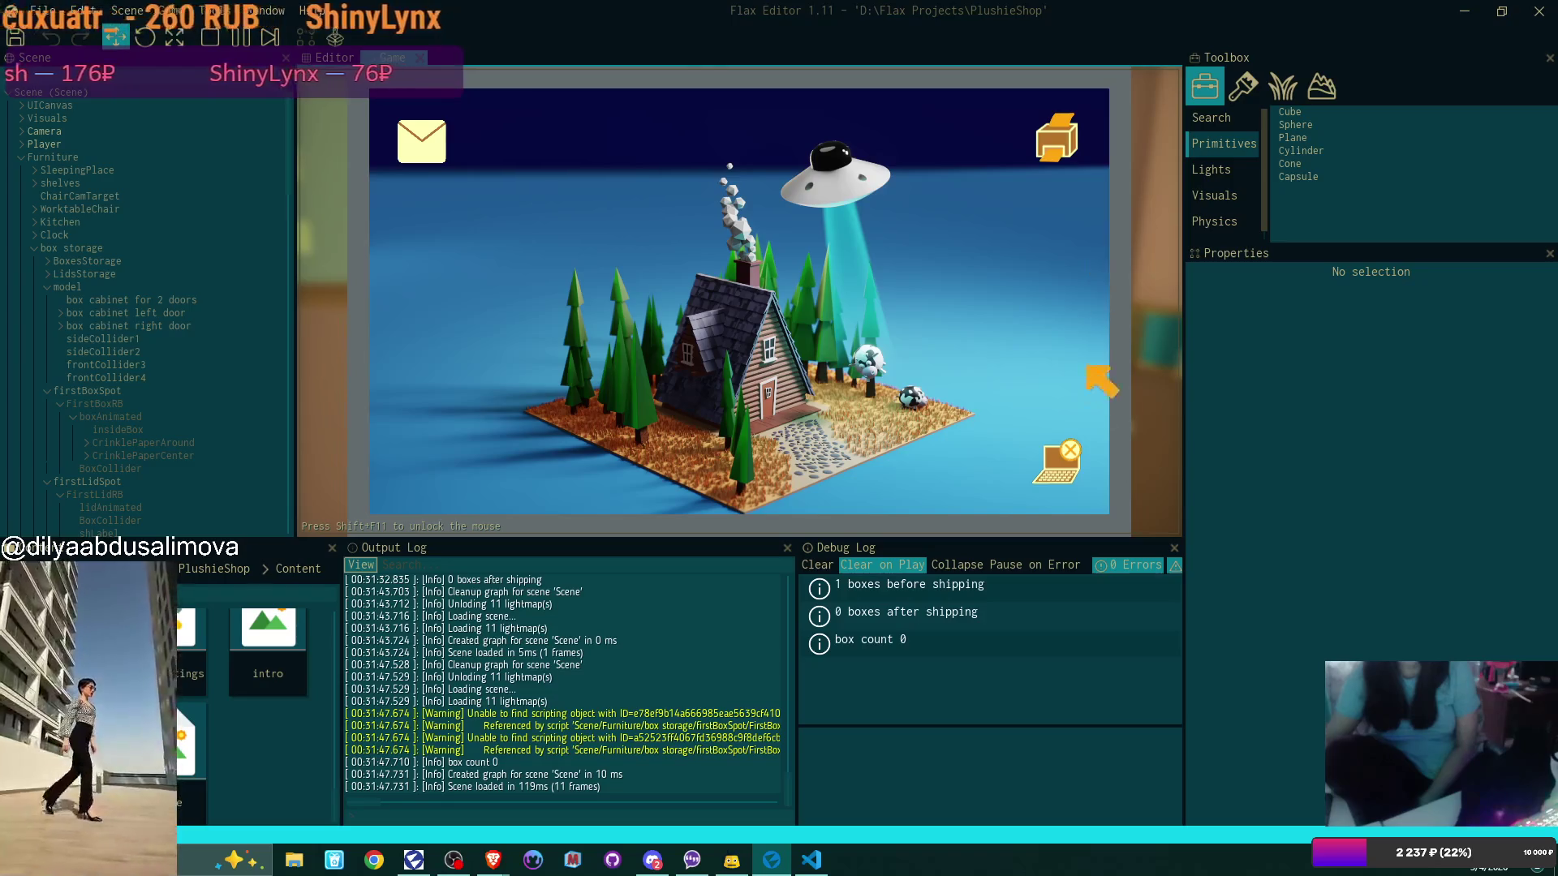
click(1062, 461)
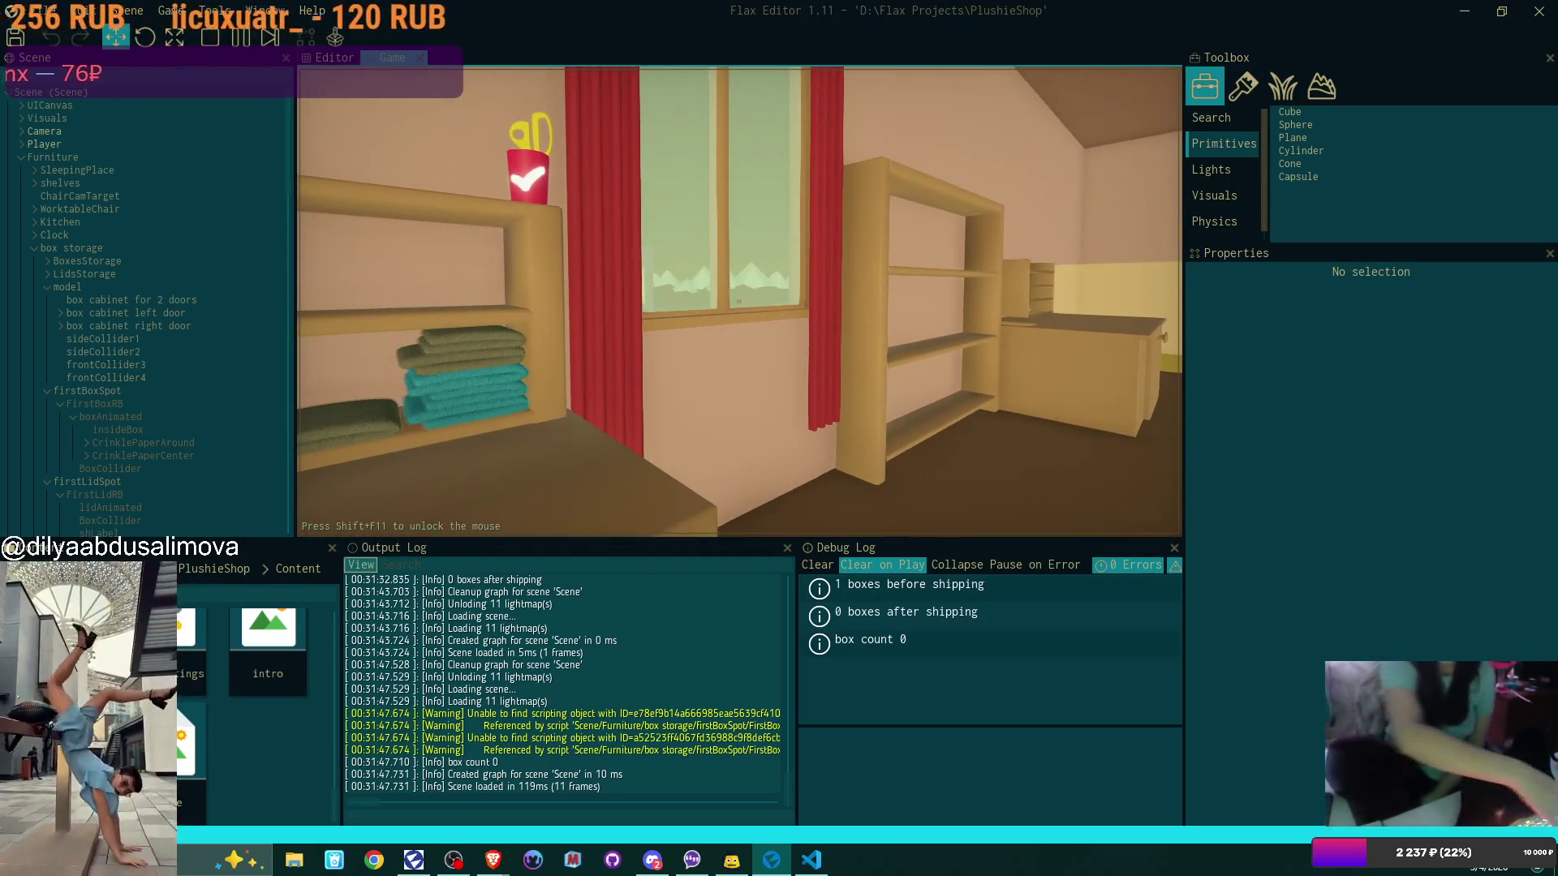
key(Escape)
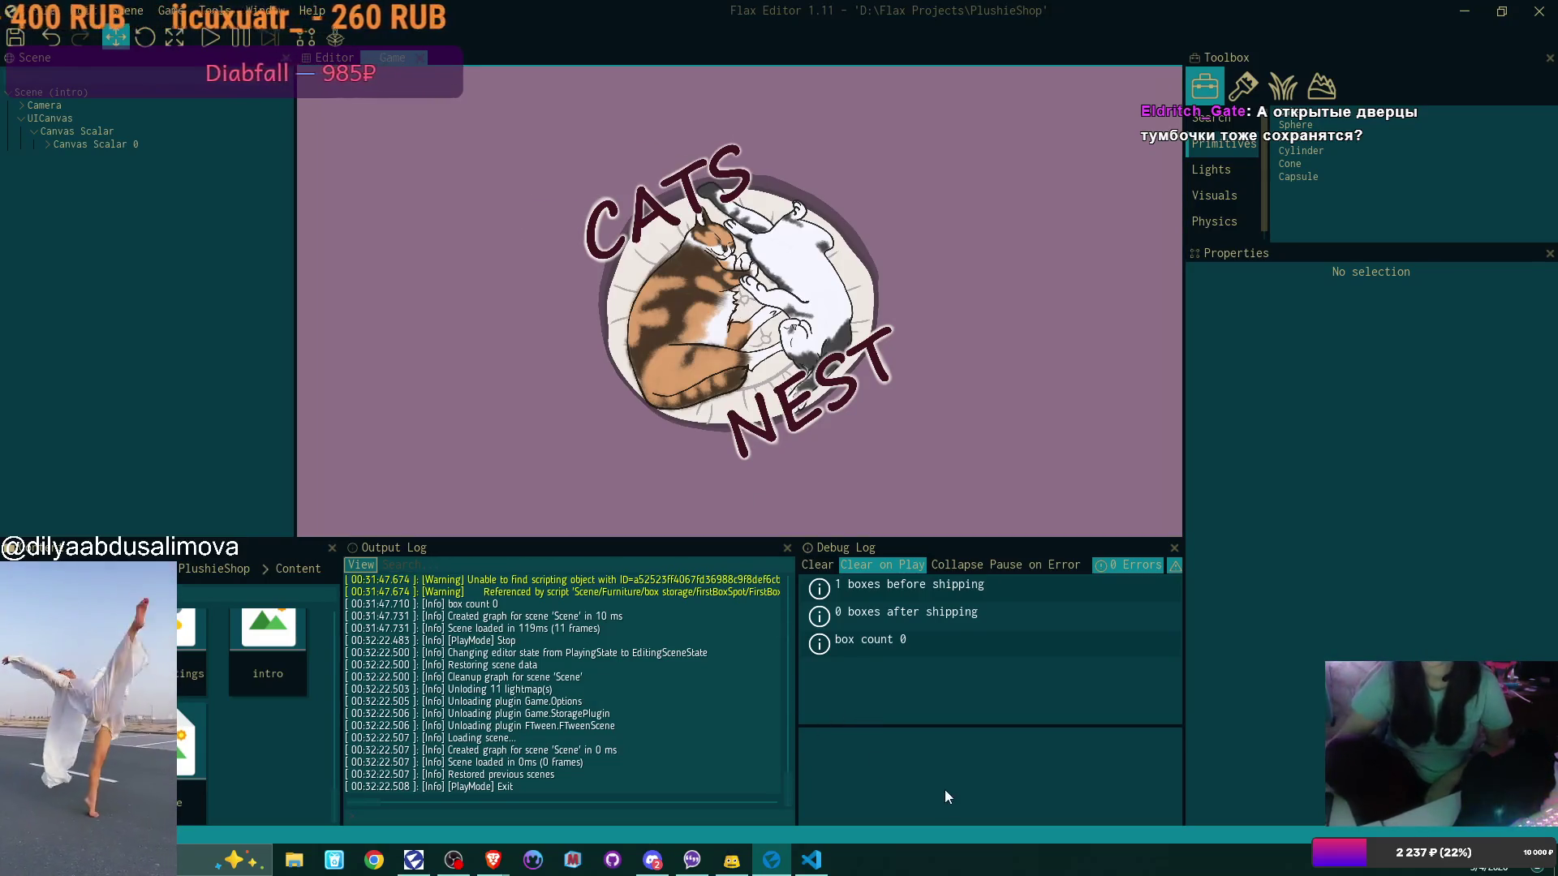
Bring Visual Studio Code with SceneStateLoader.cs to the front
mouse_move(811, 860)
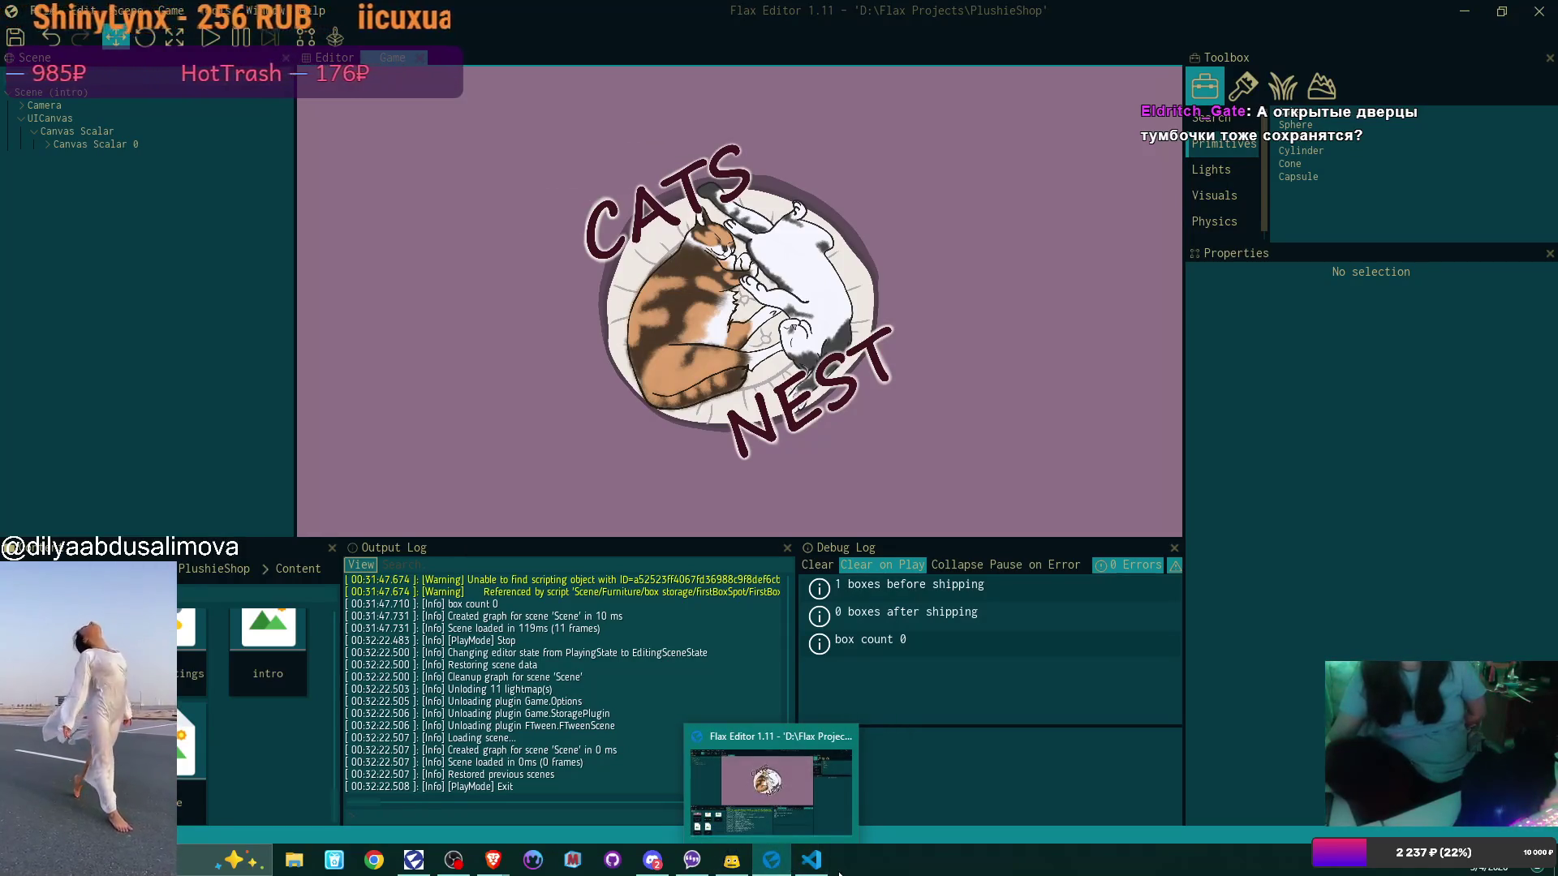
click(811, 860)
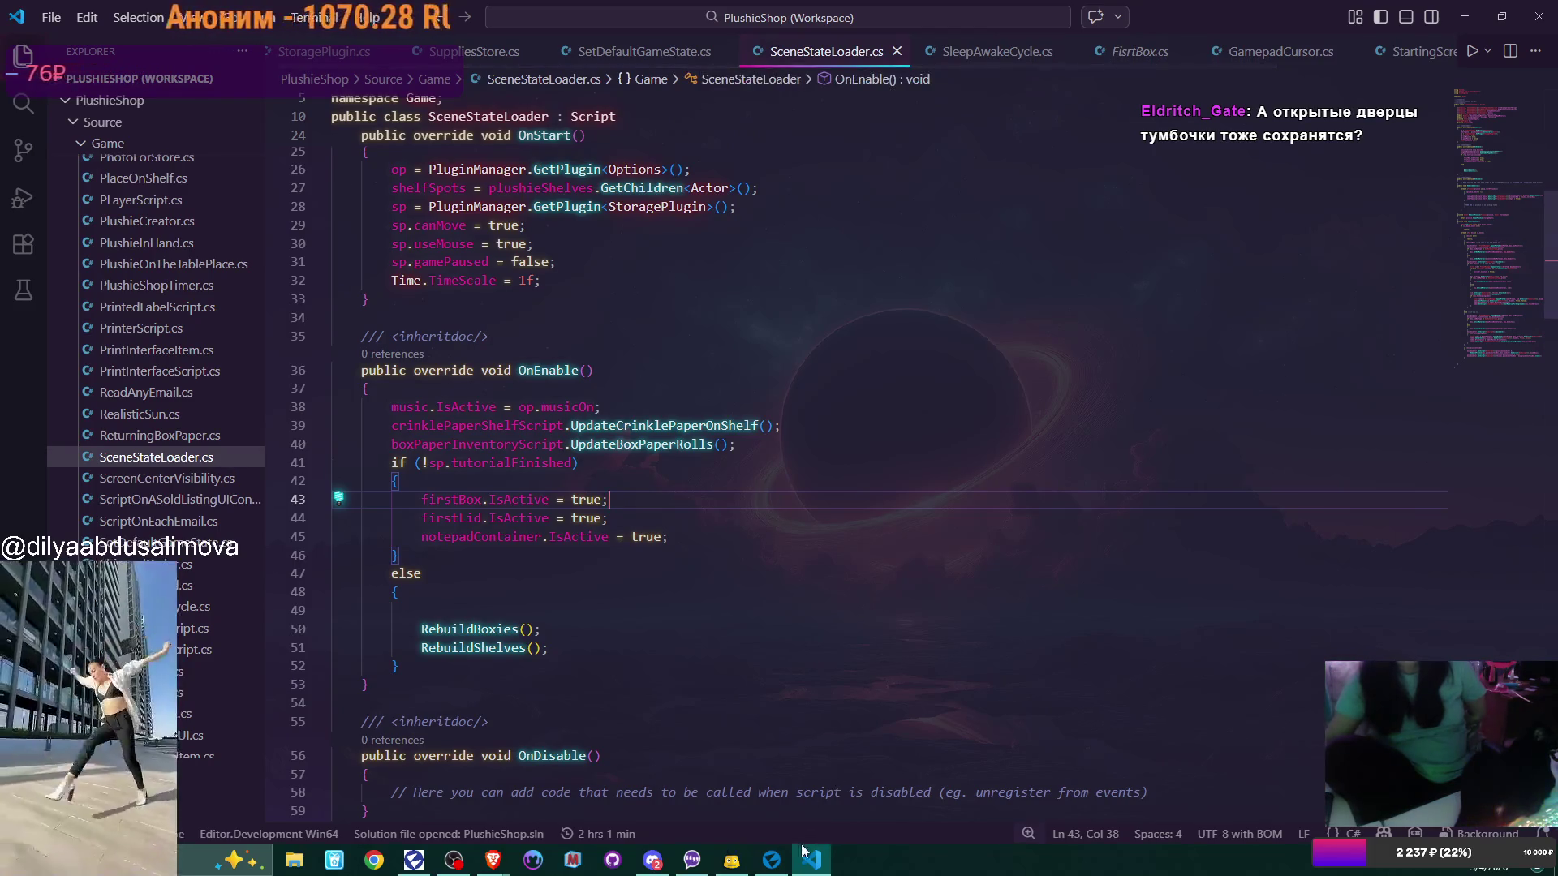
mouse_move(784, 867)
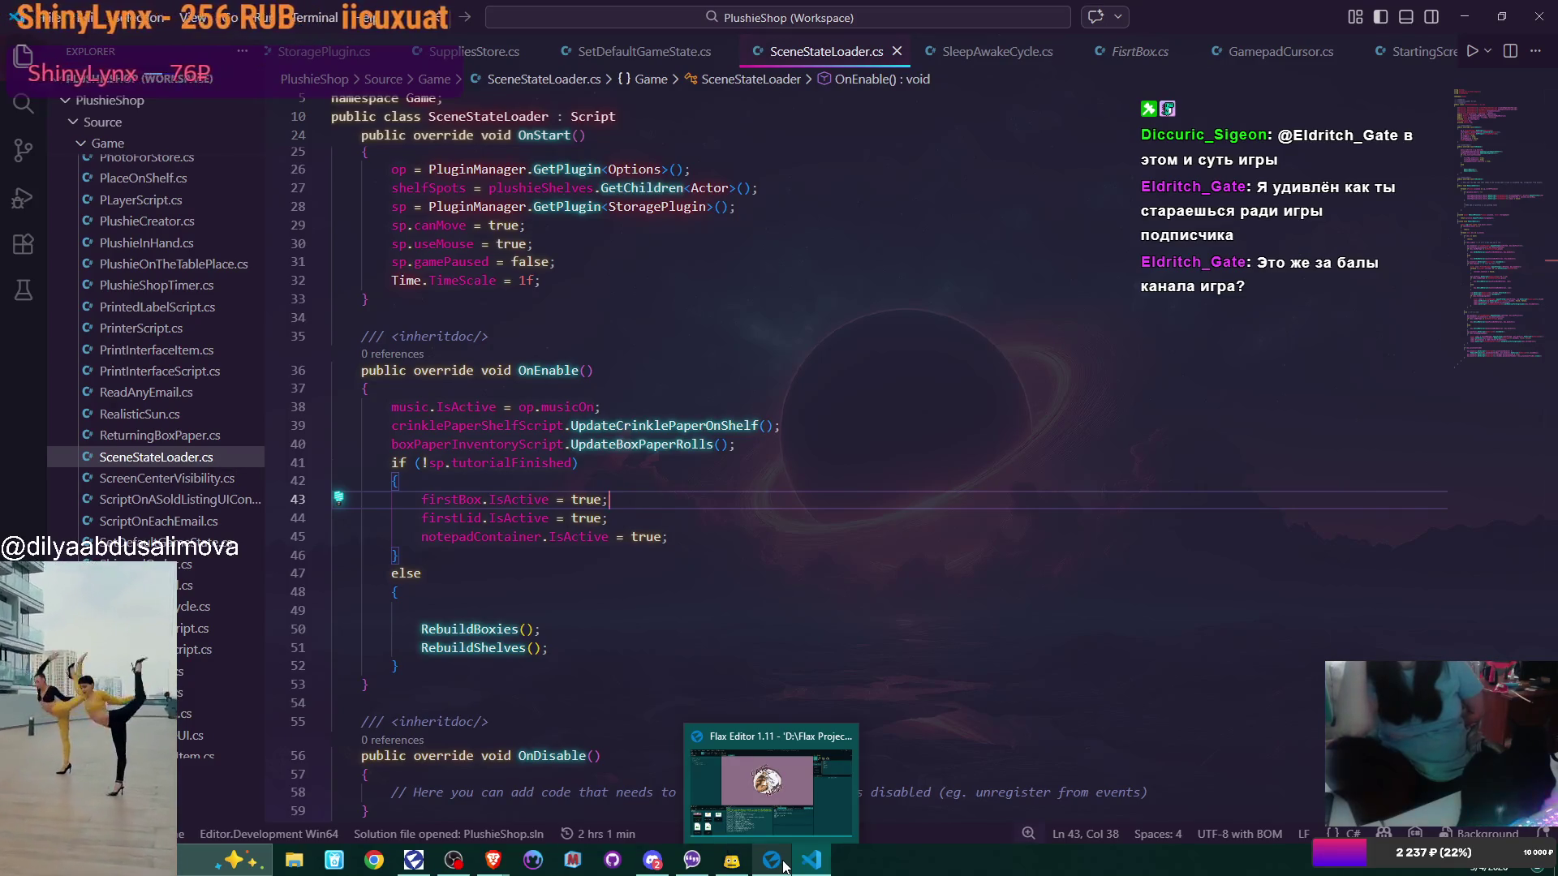
key(Left)
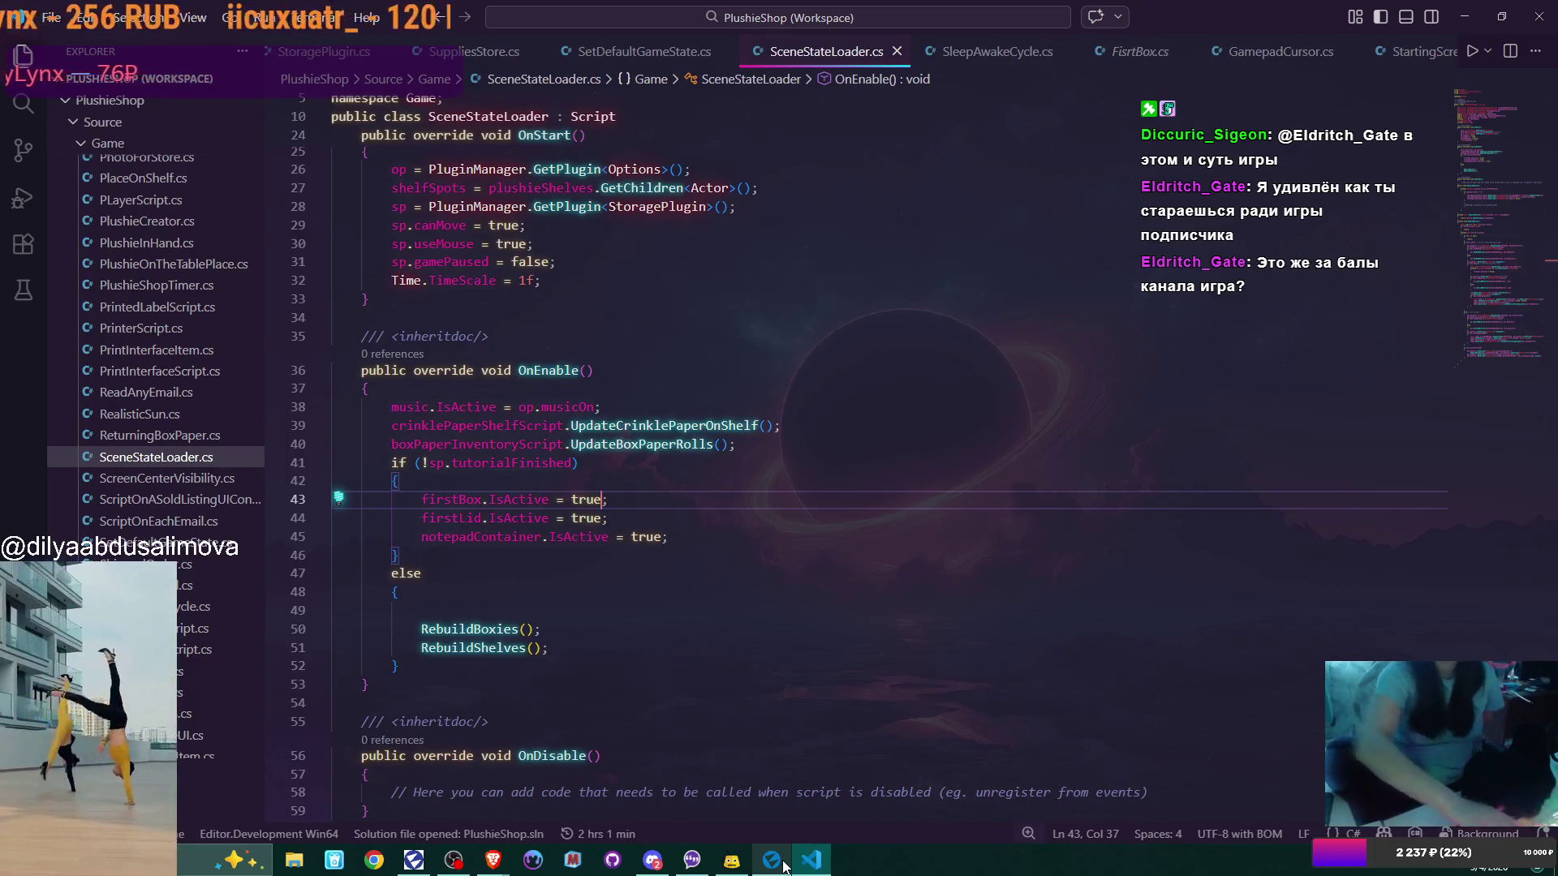
mouse_move(785, 867)
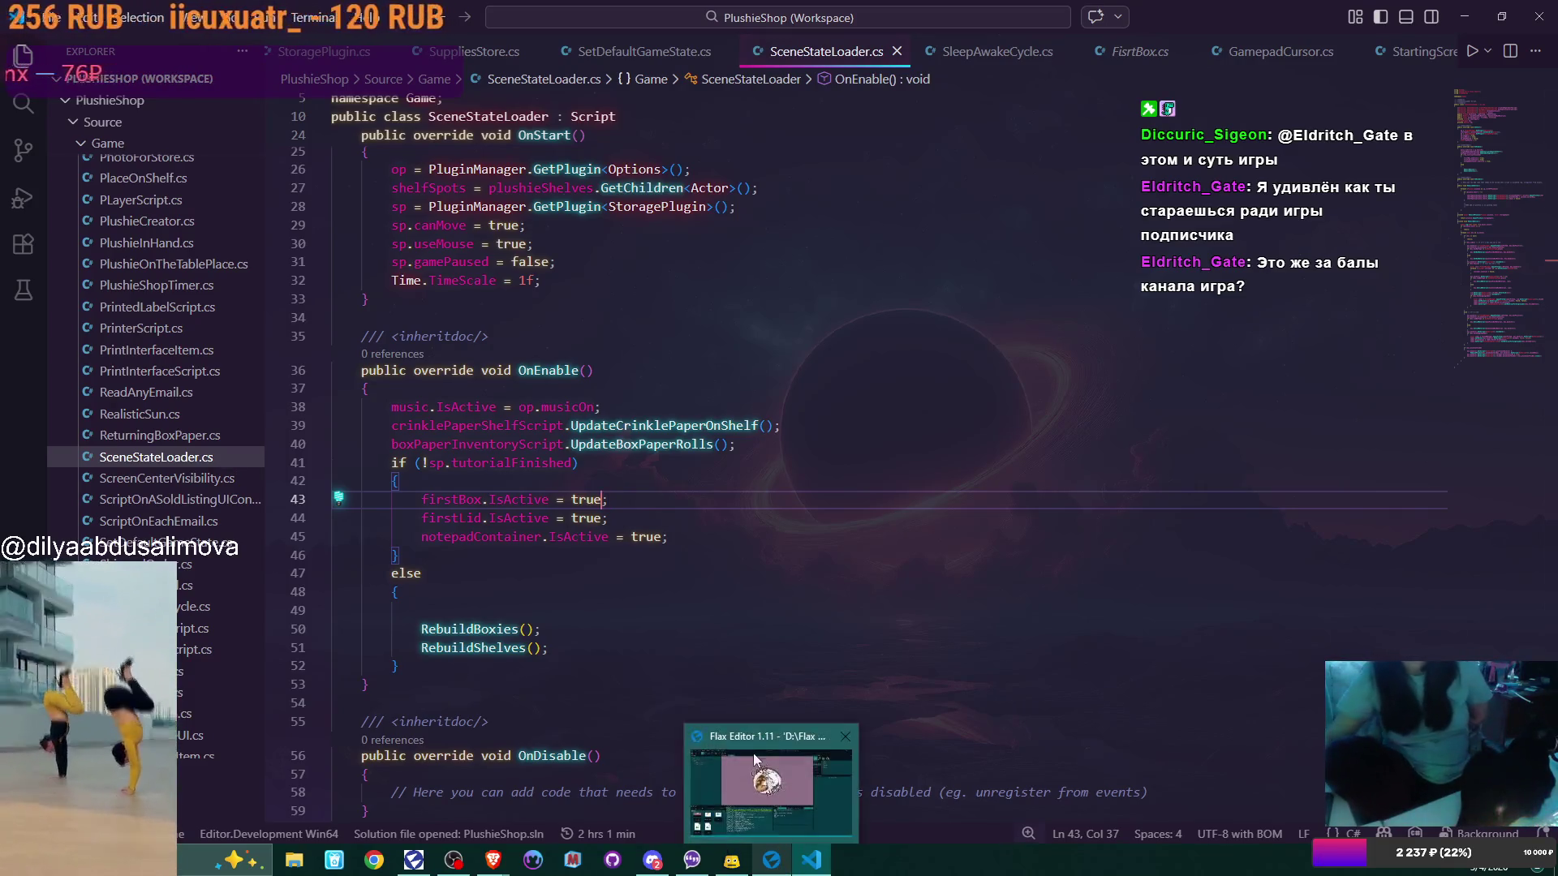
click(620, 501)
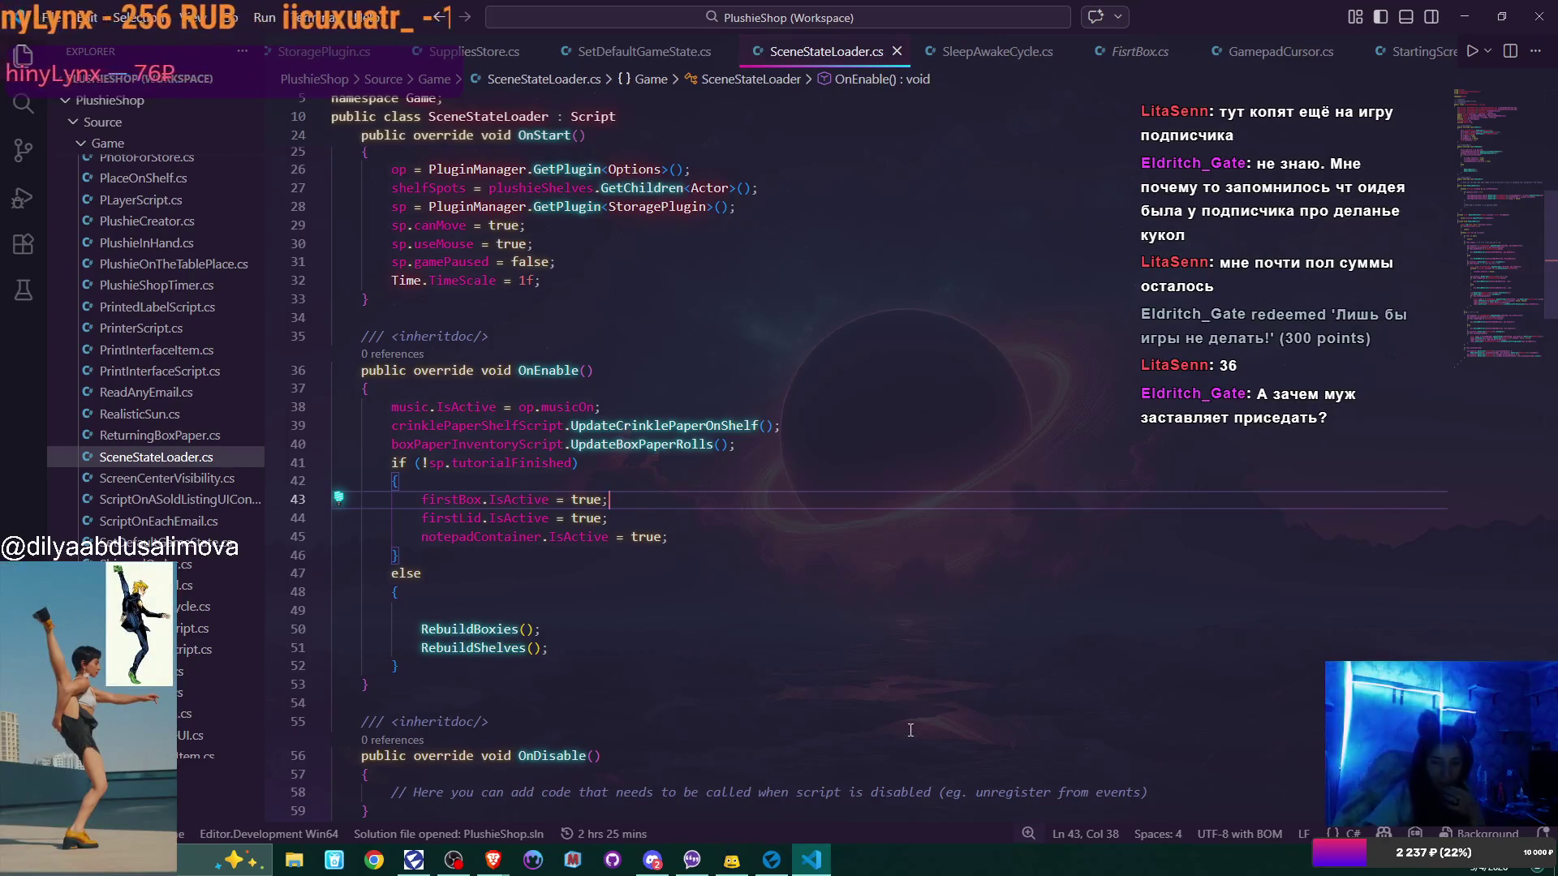
Return to Flax Editor, open the main Scene and expand UICanvas in the hierarchy
click(734, 859)
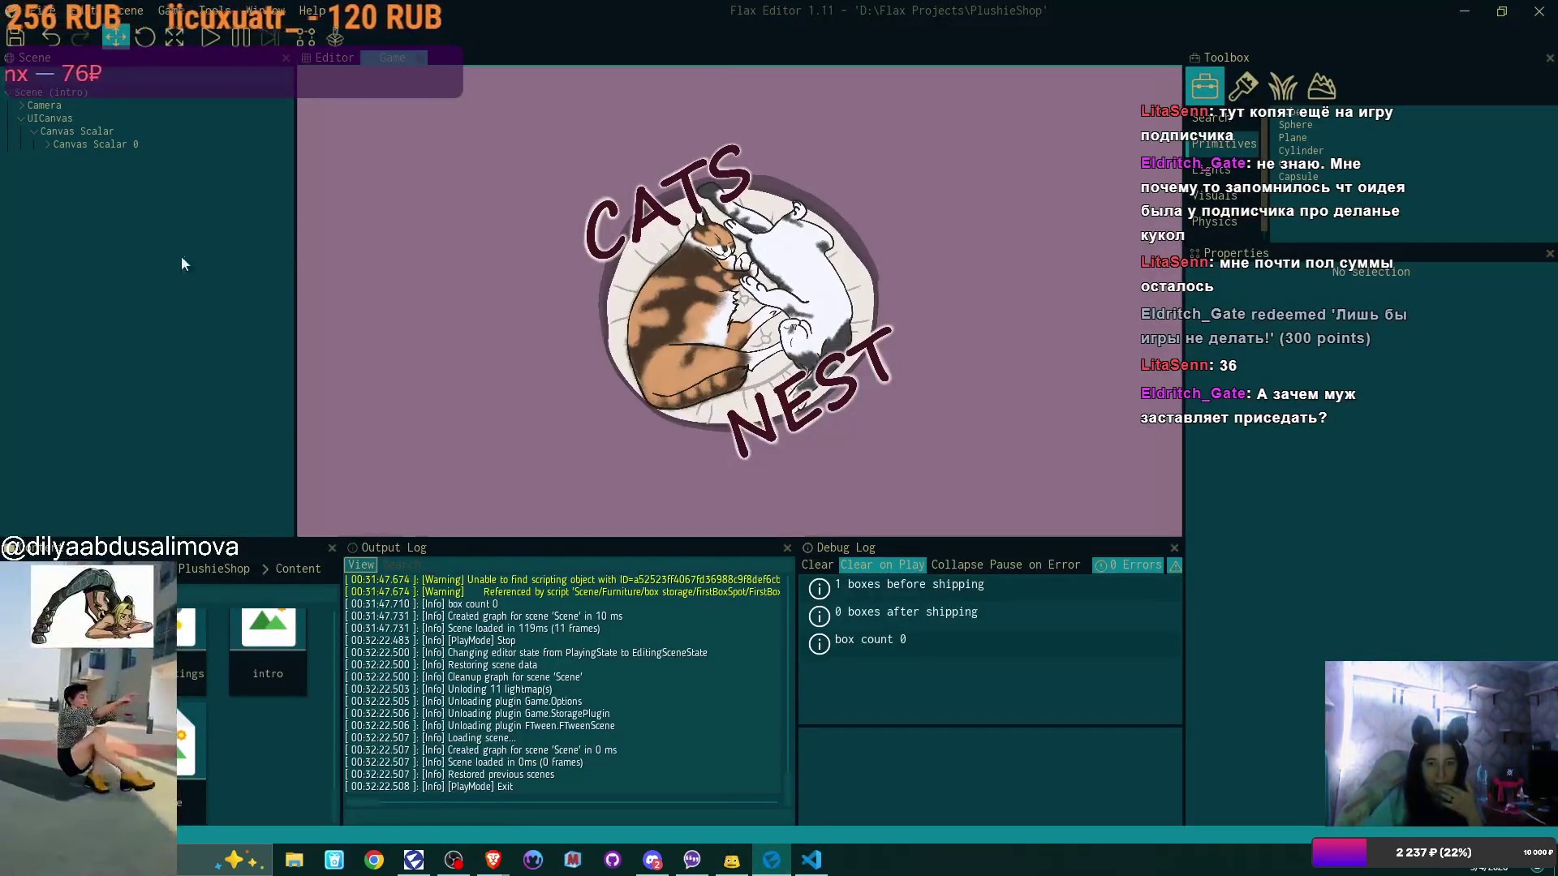
double_click(194, 740)
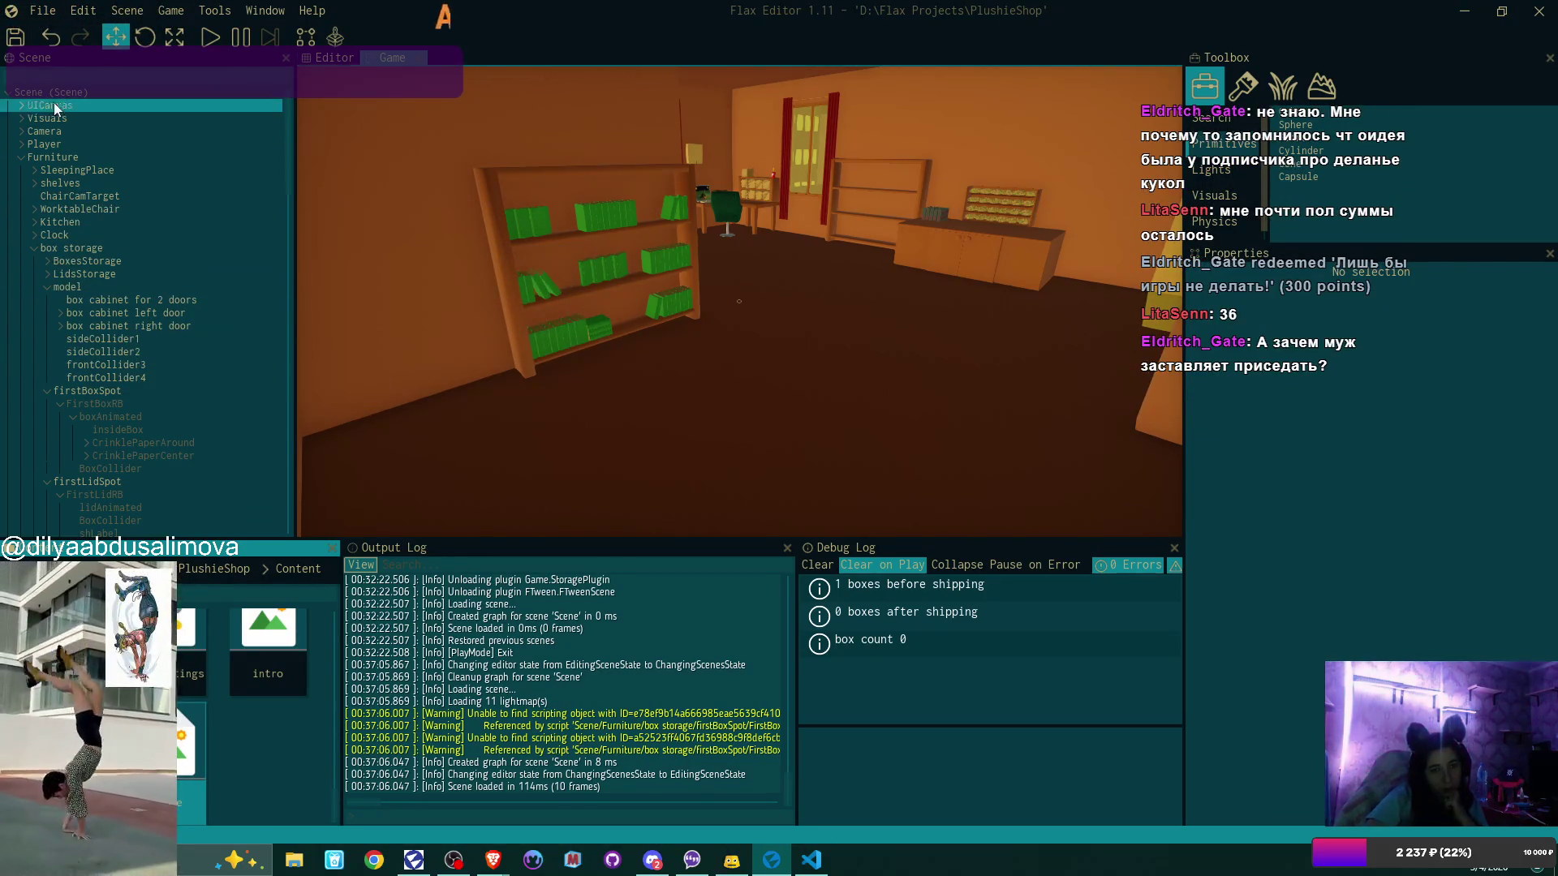
click(22, 104)
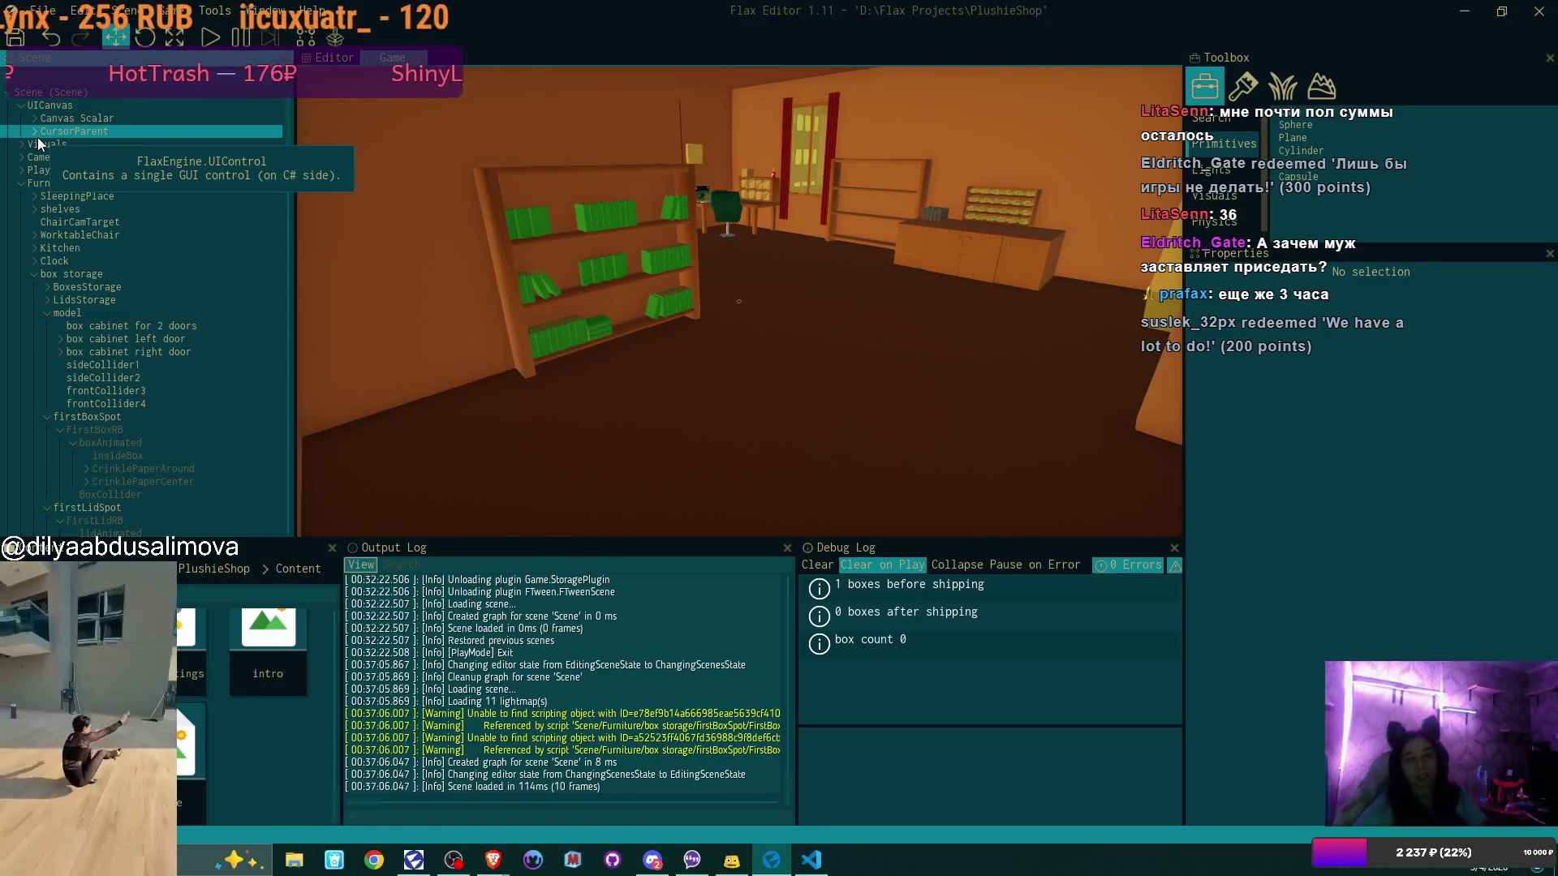
Expand Canvas Scalar, LaptopUI, Laptop and allEMails in the Scene tree
click(34, 118)
click(47, 131)
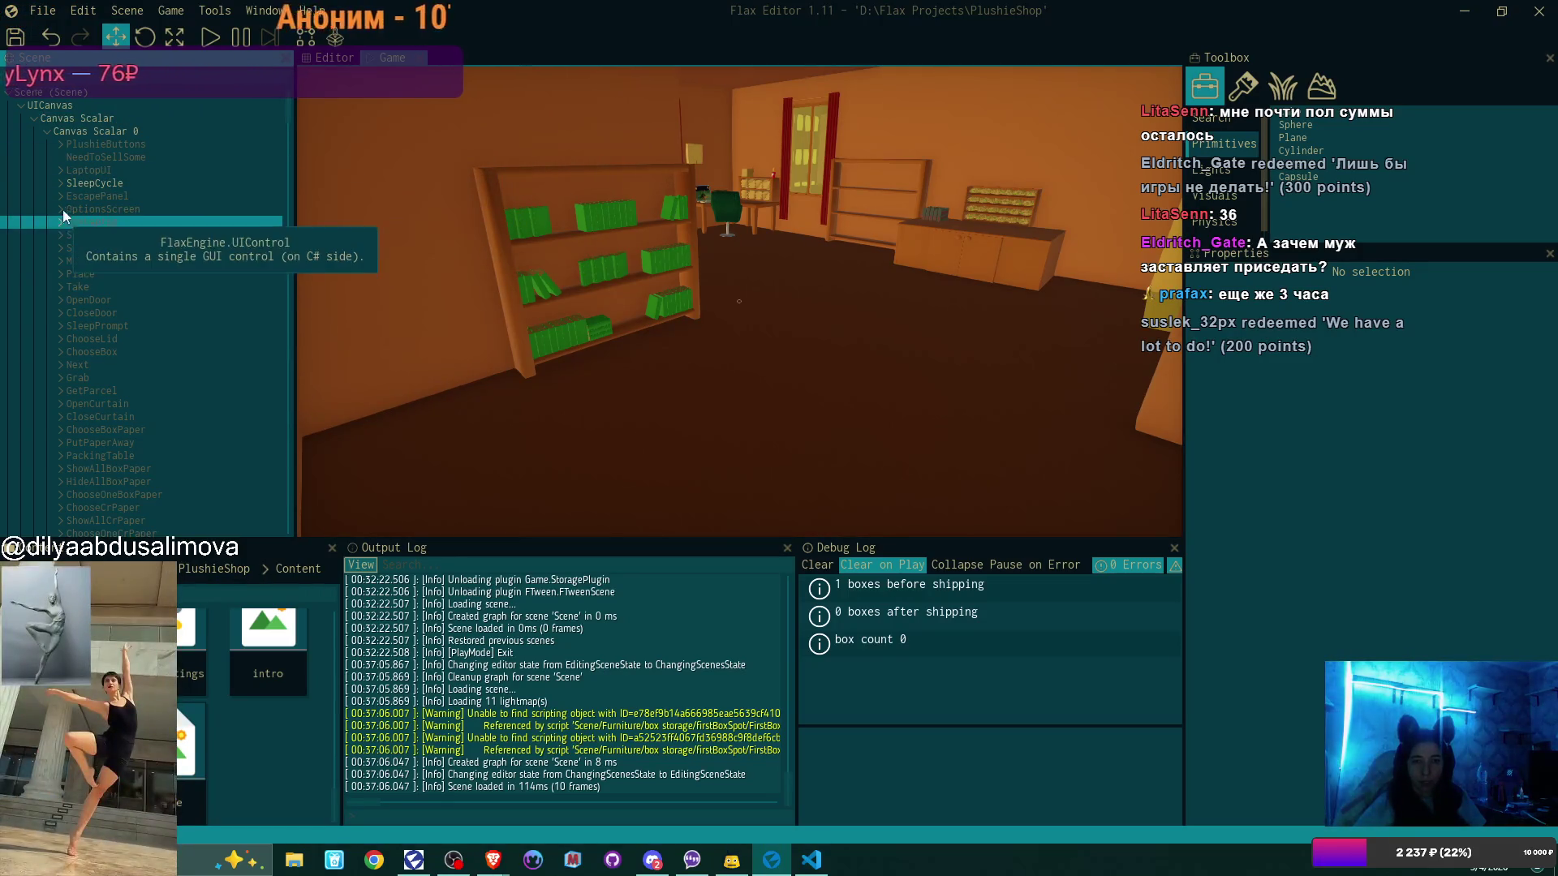
click(61, 169)
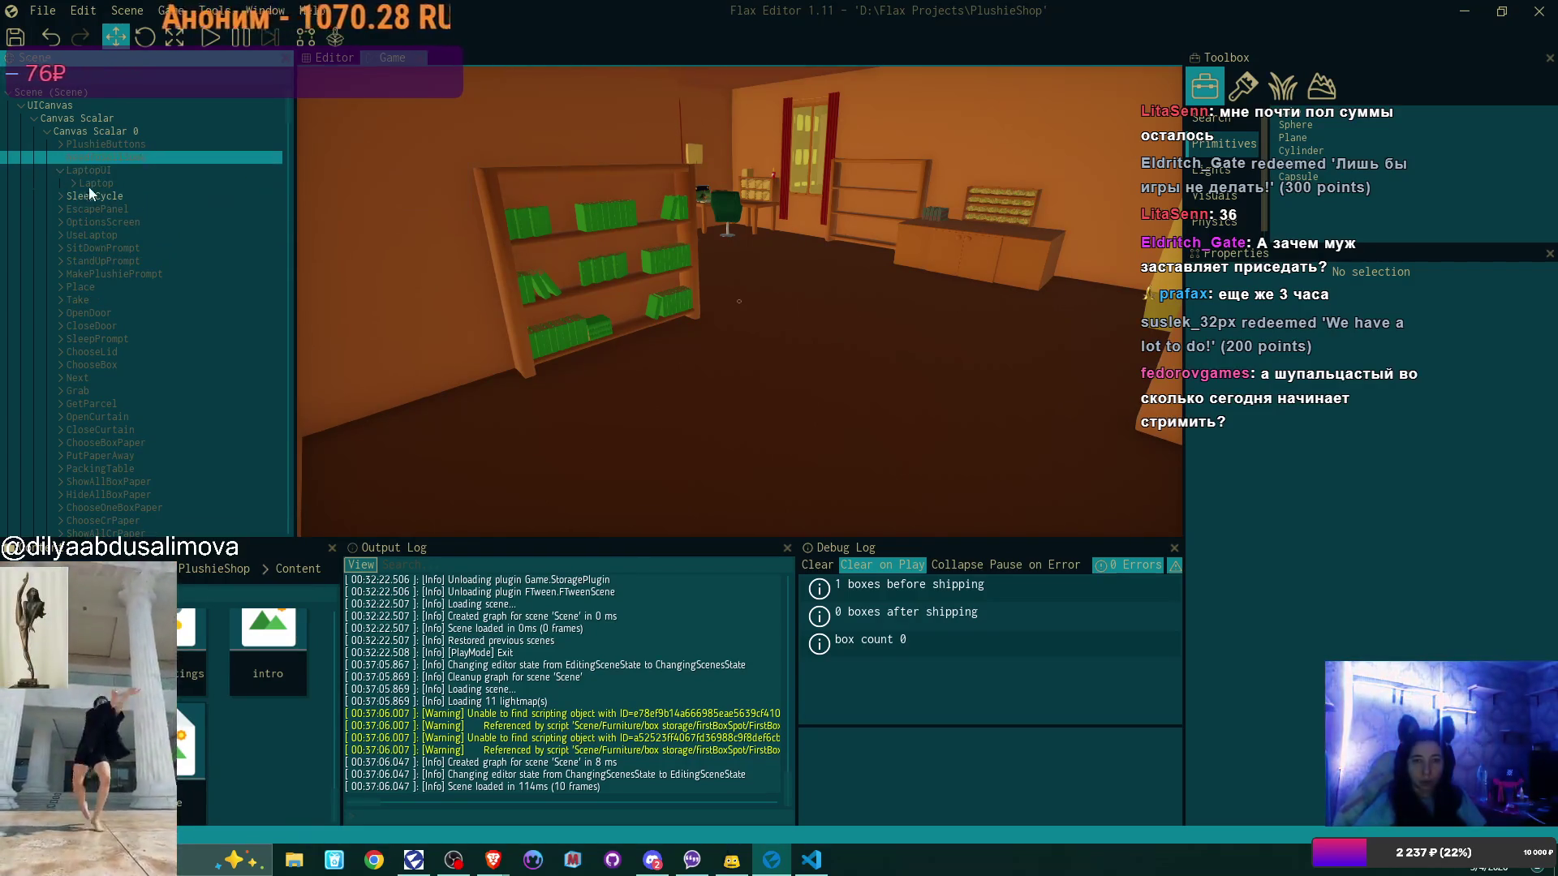
click(73, 183)
click(86, 197)
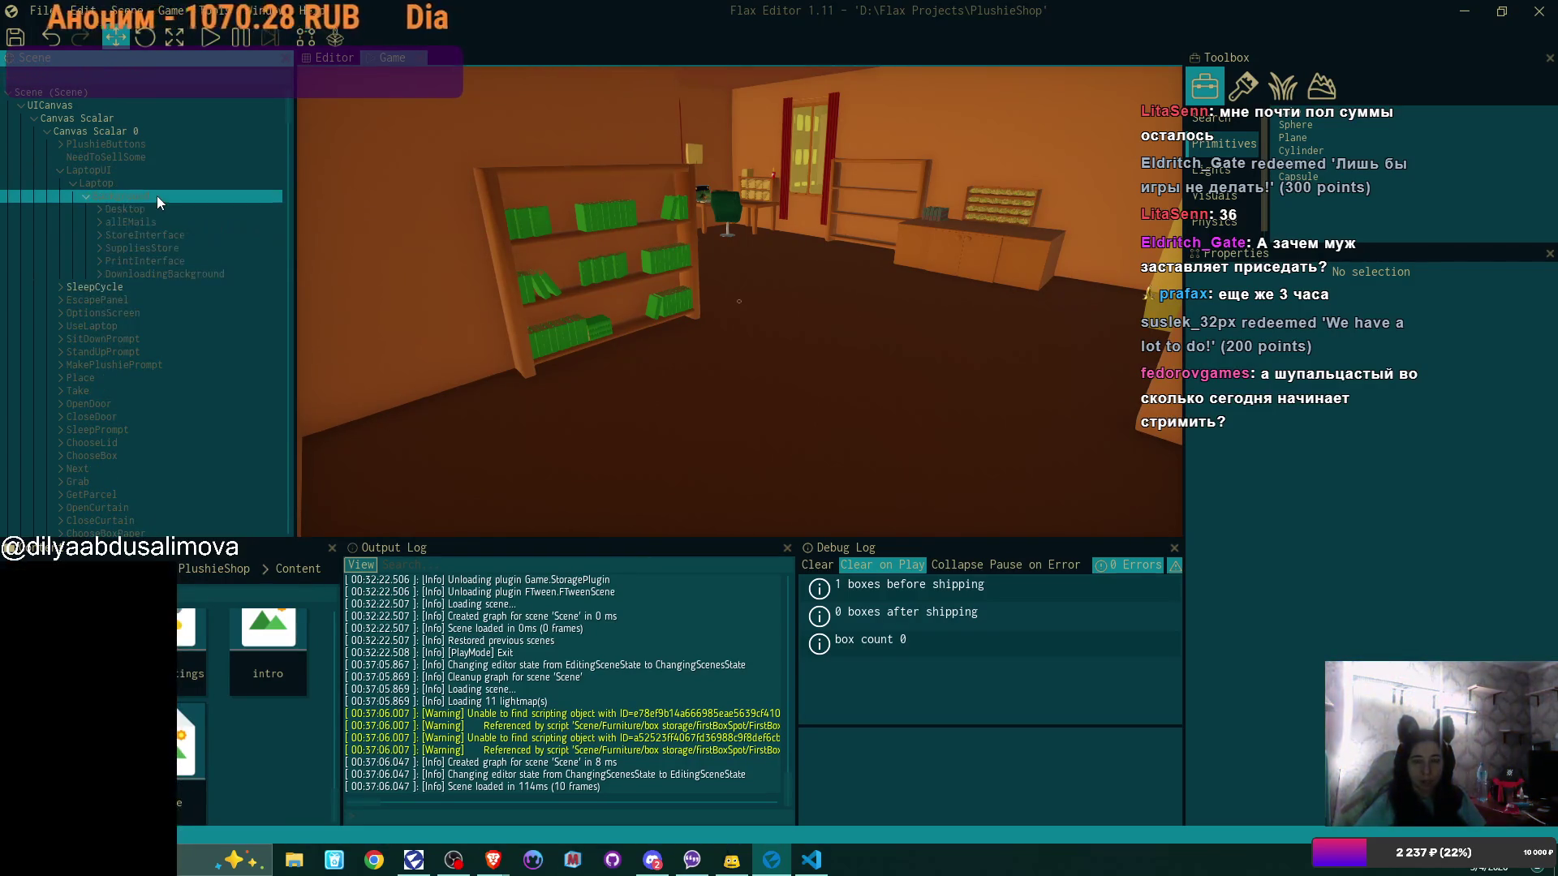
click(98, 222)
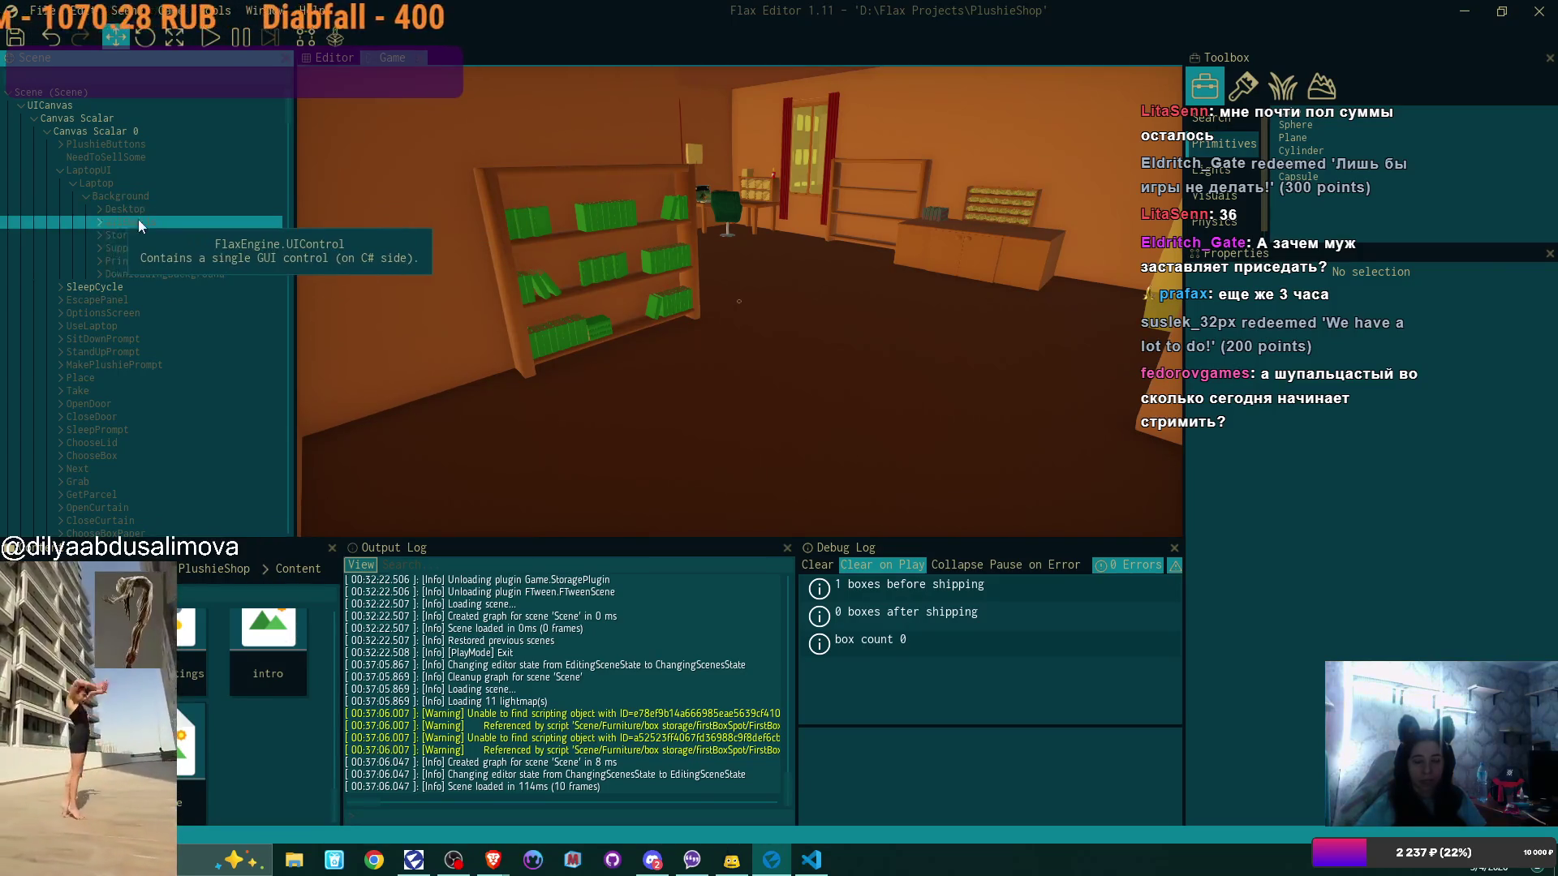
Select LaptopUI and allEMails, bringing the laptop desktop UI into the viewport
click(125, 170)
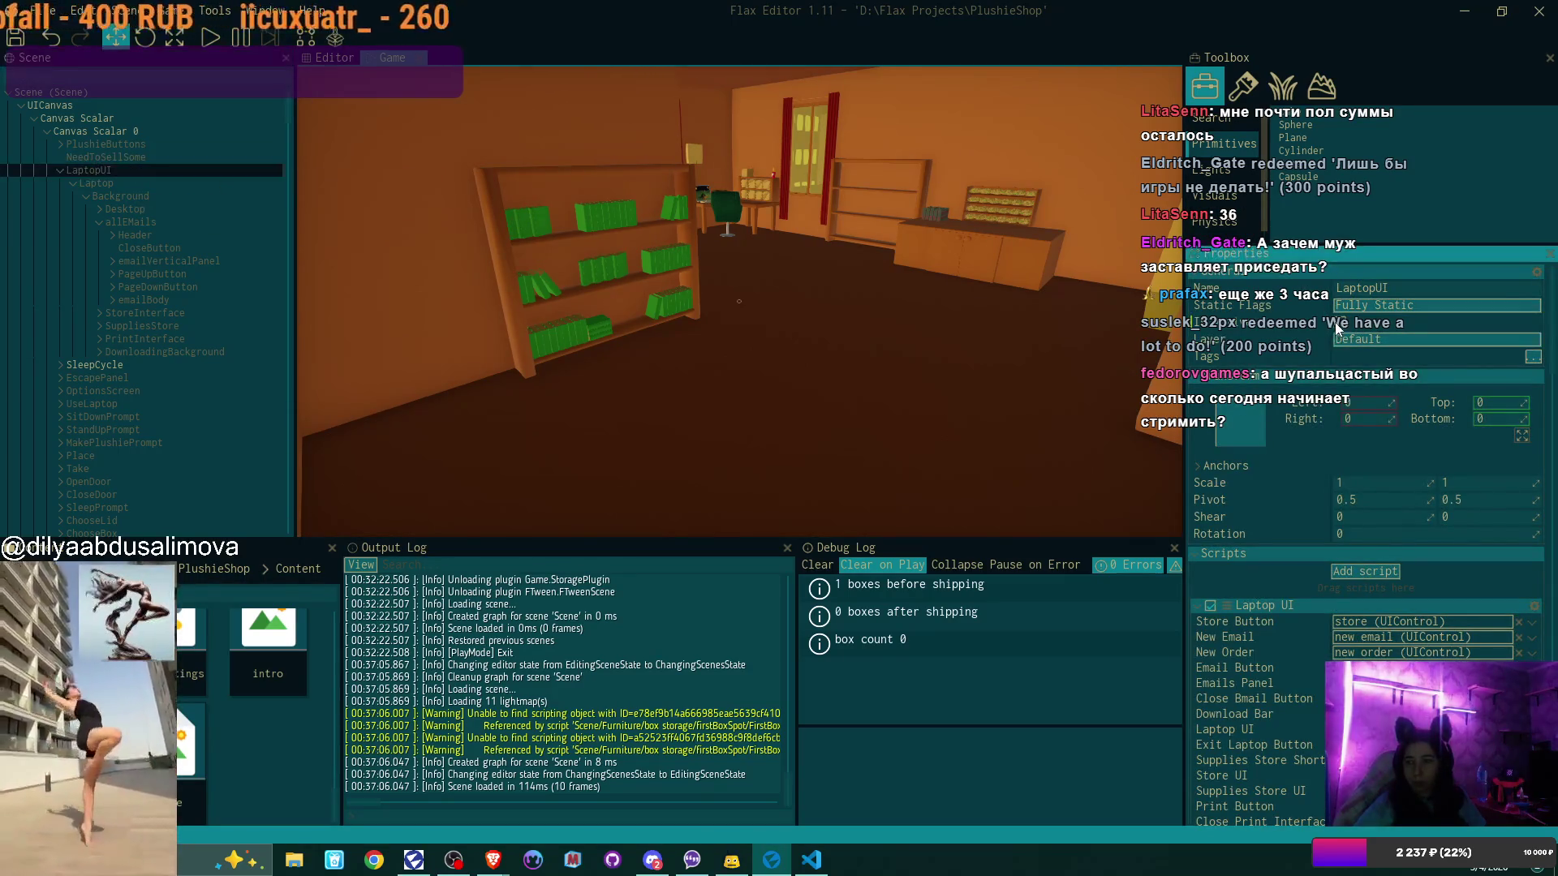
click(742, 328)
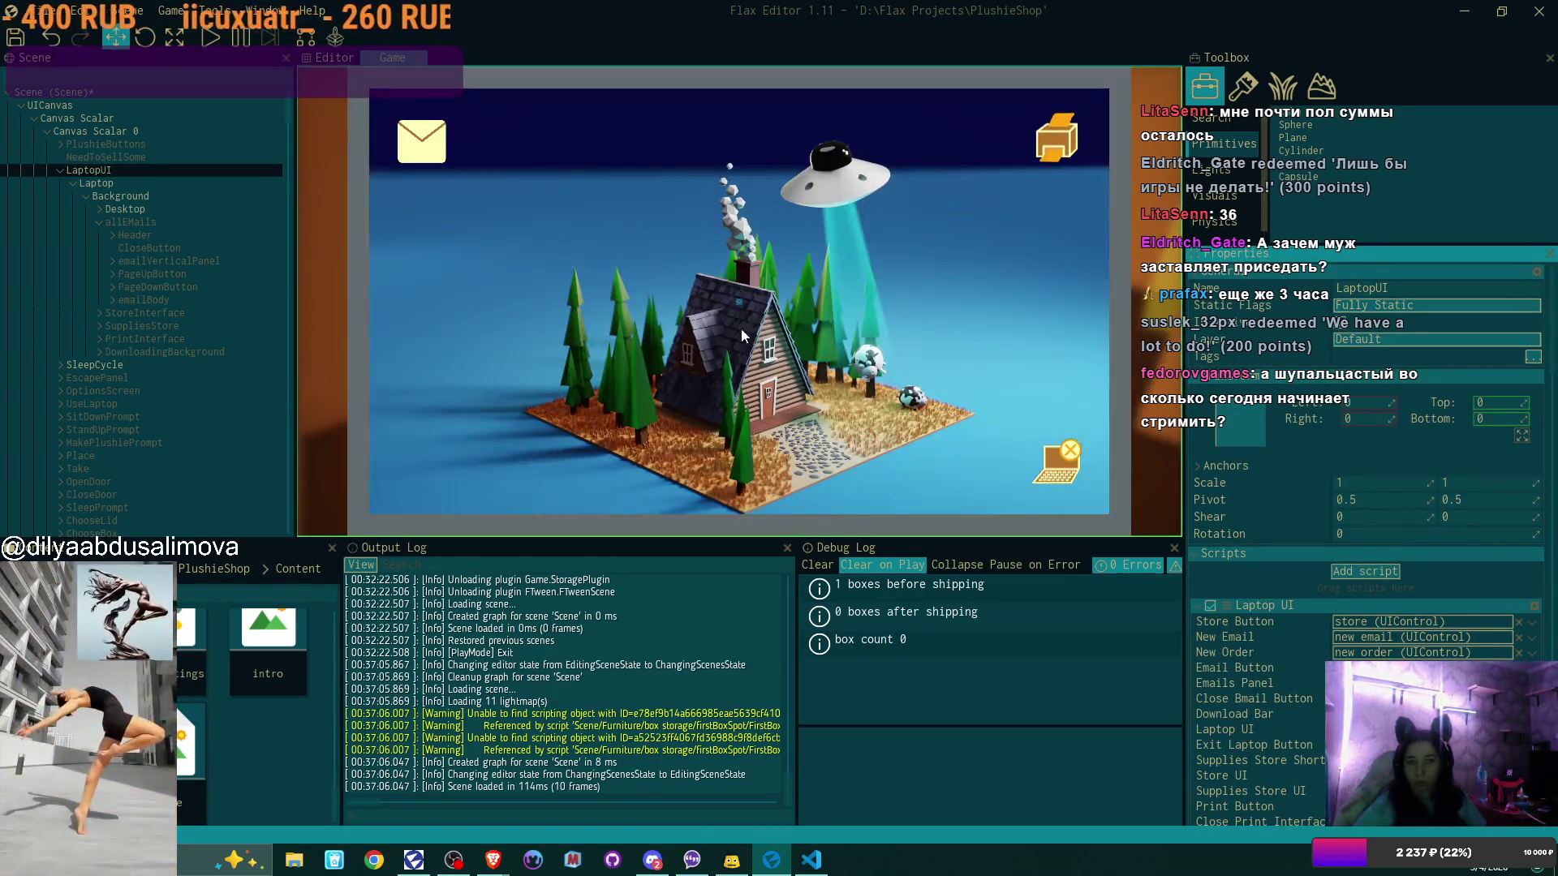
click(190, 217)
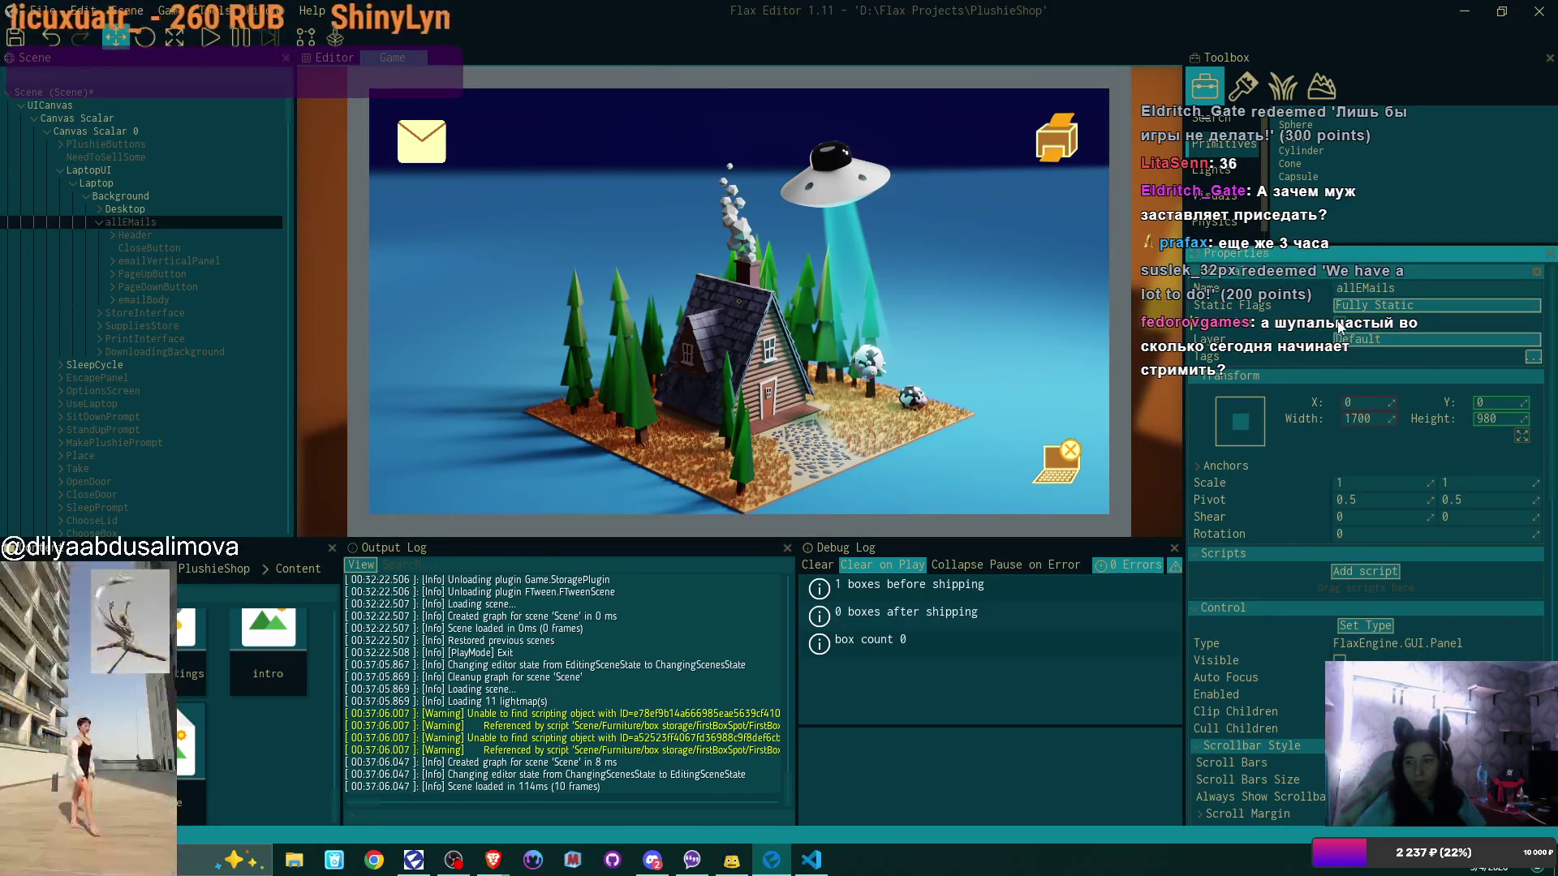
Inspect the Header parts: Bmail title, envelope icon, tagline and CloseButton
click(183, 236)
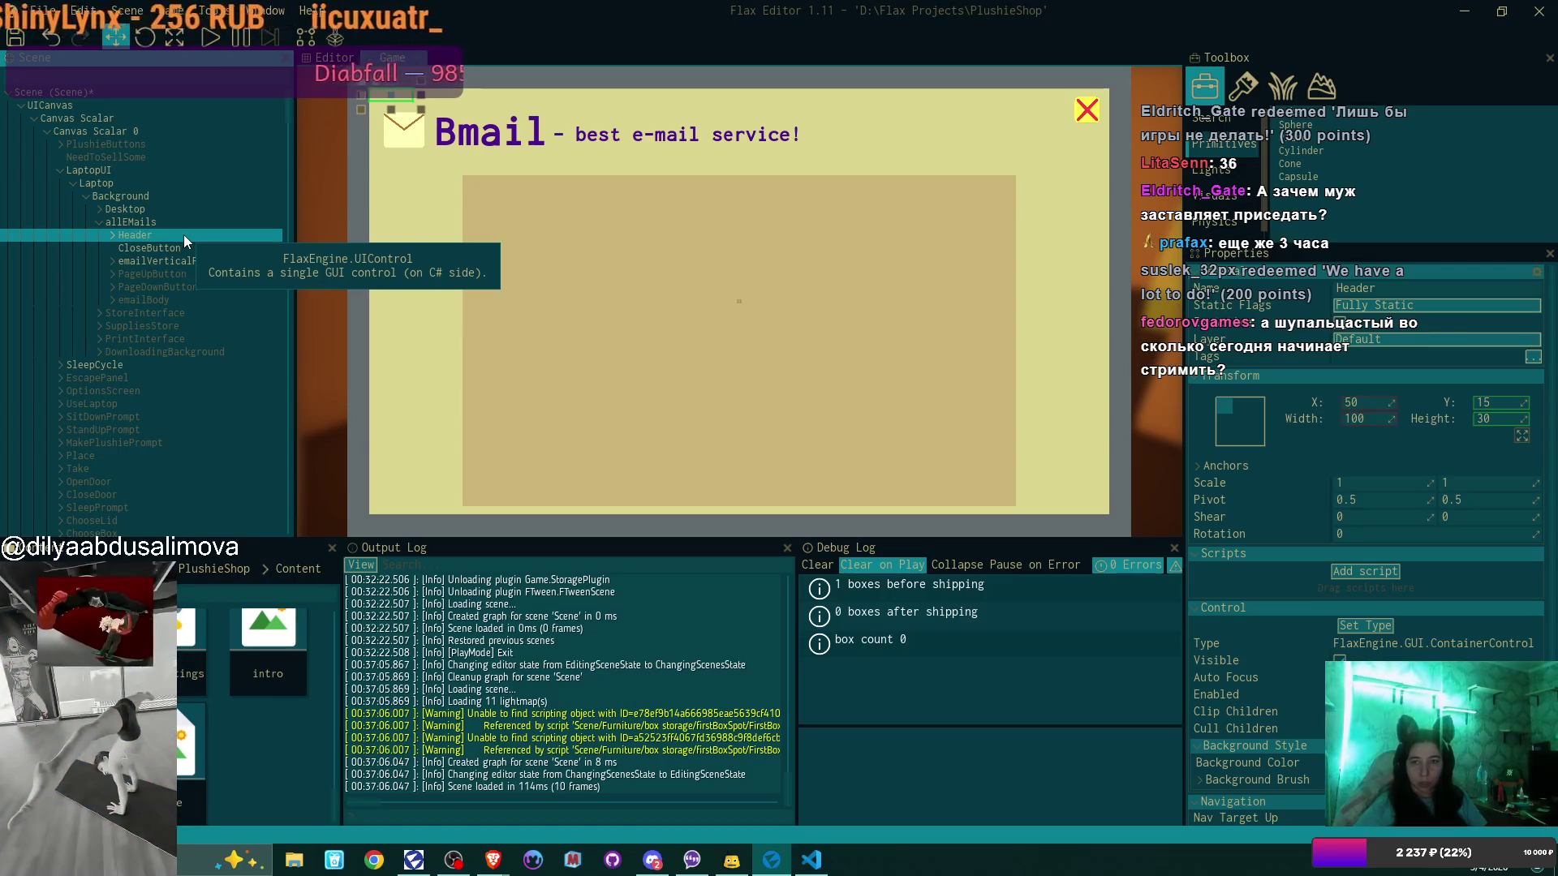
click(114, 236)
click(237, 247)
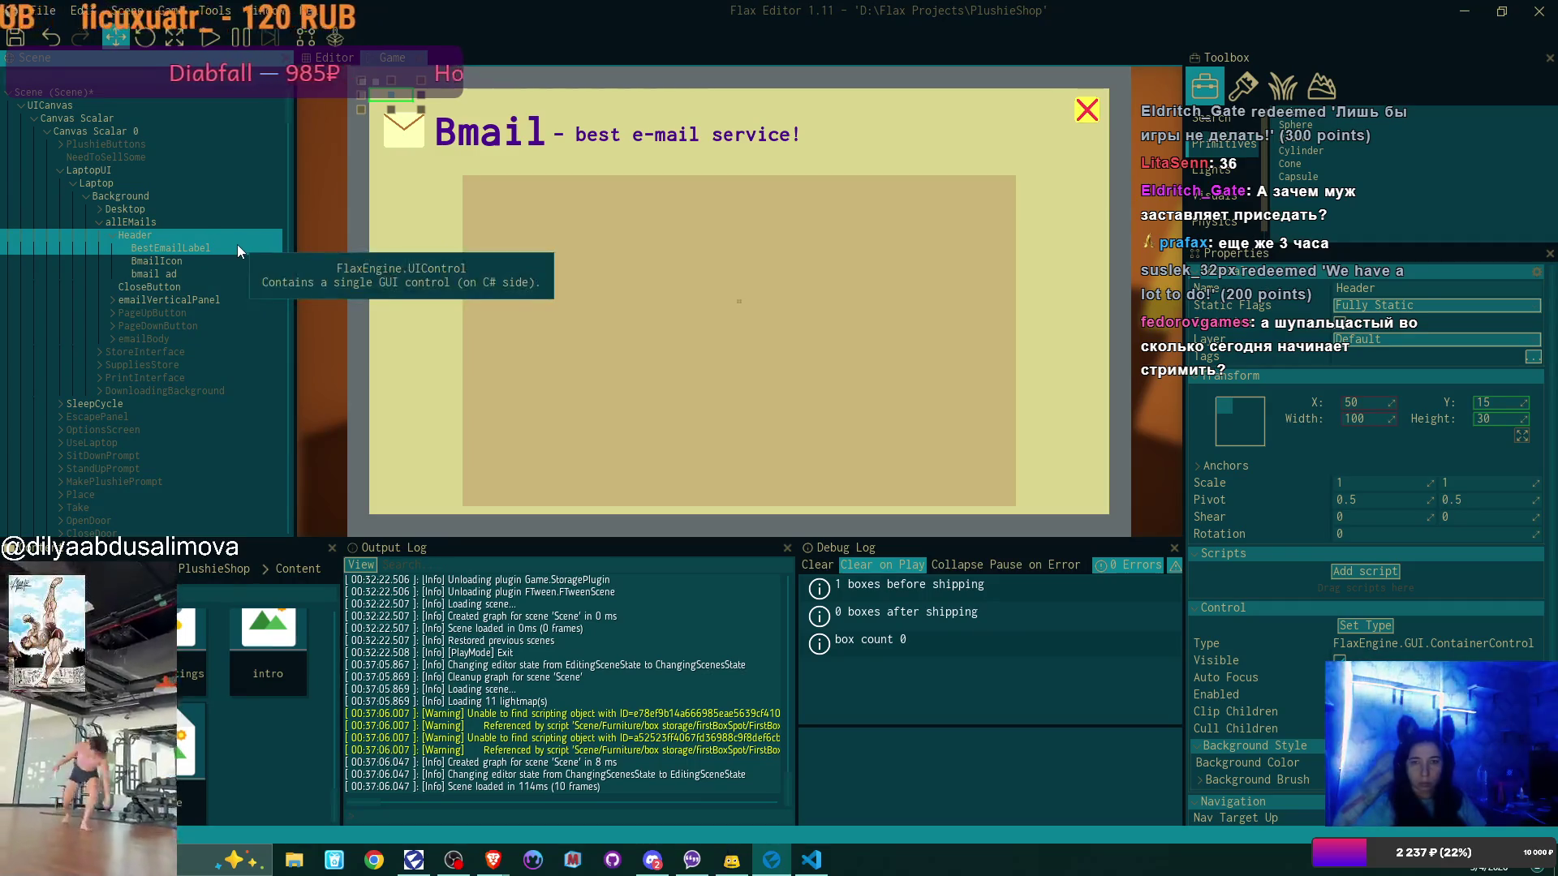
click(213, 237)
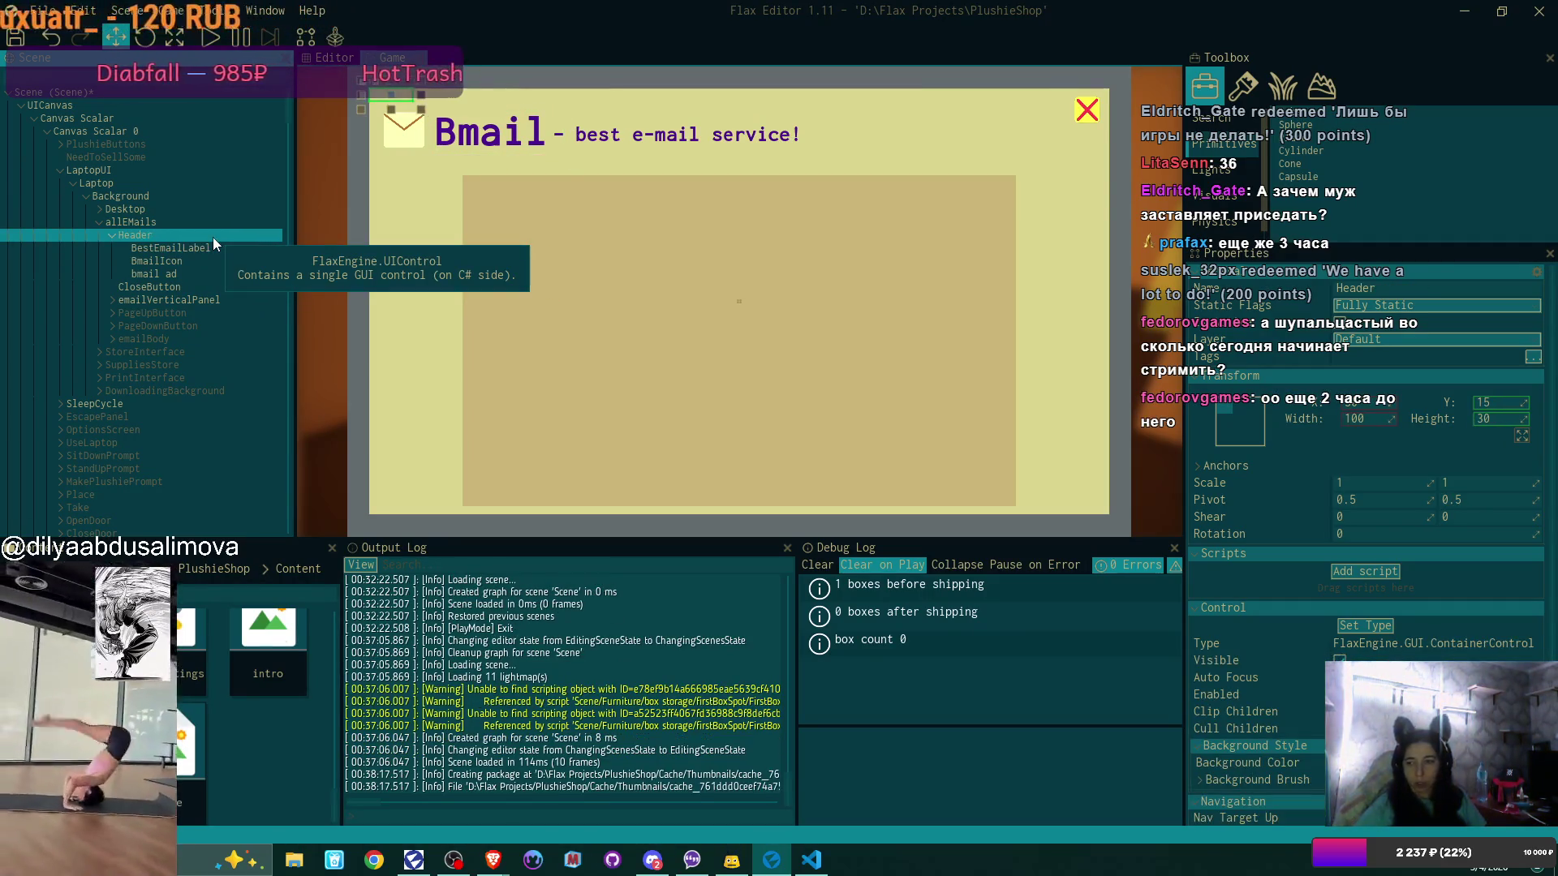
click(221, 247)
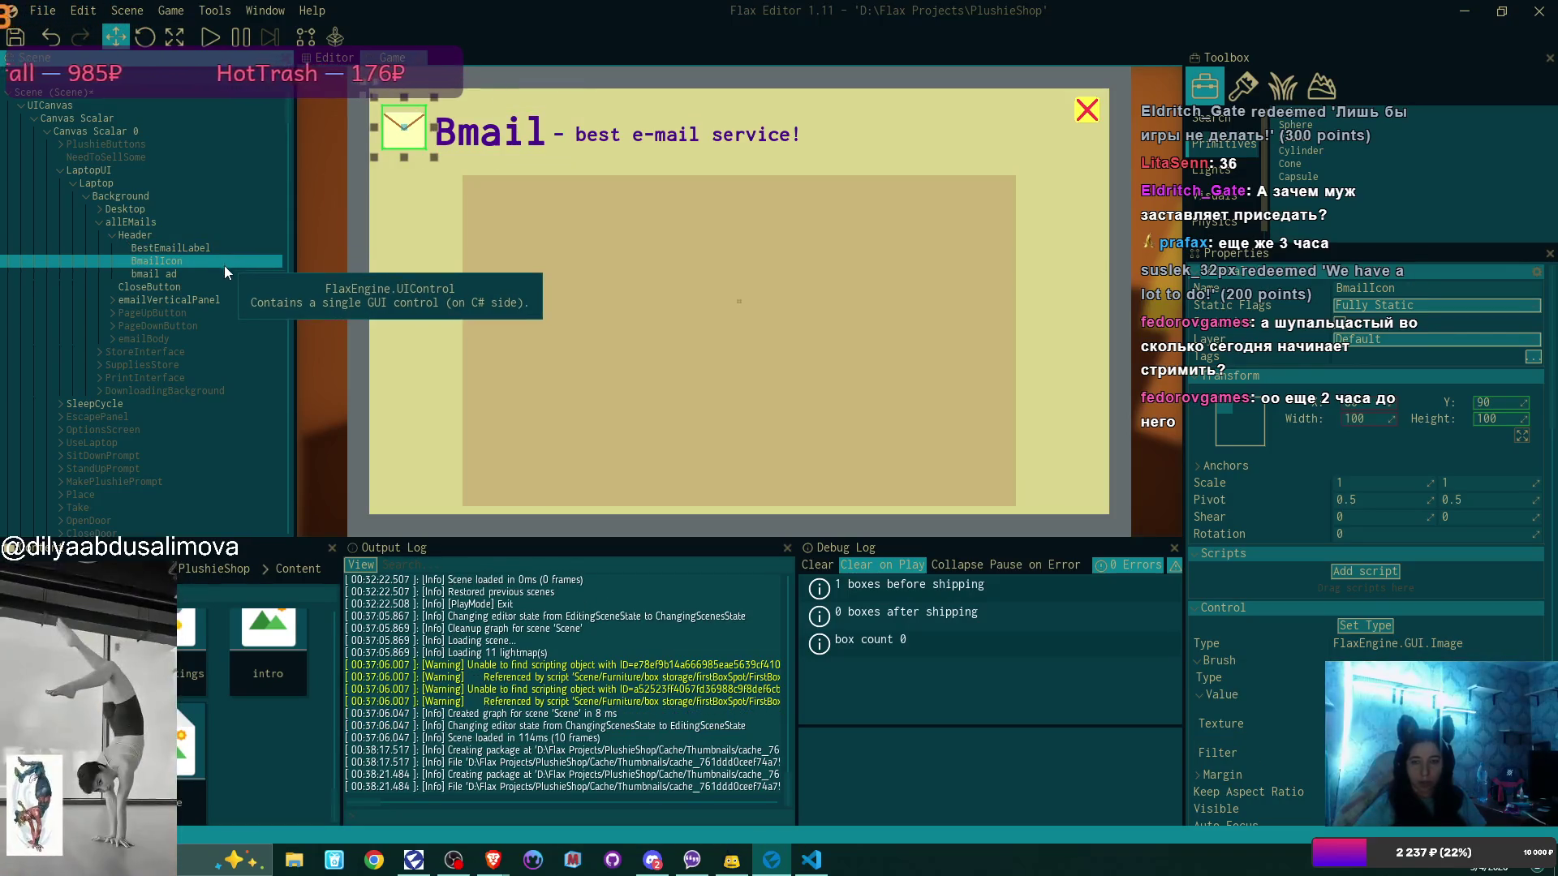
click(224, 263)
click(212, 273)
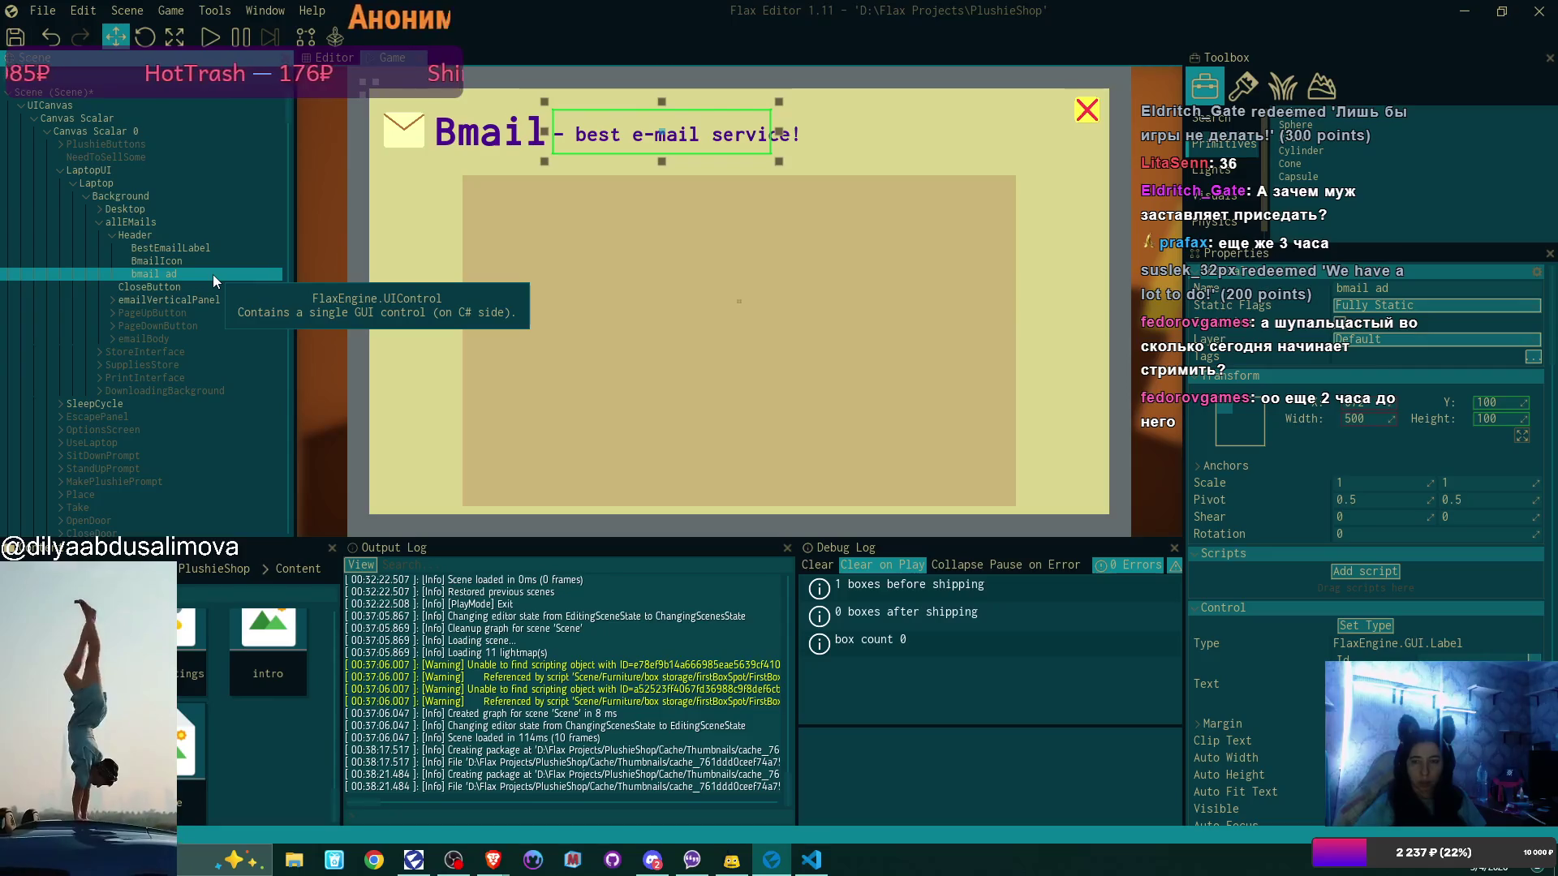
click(198, 287)
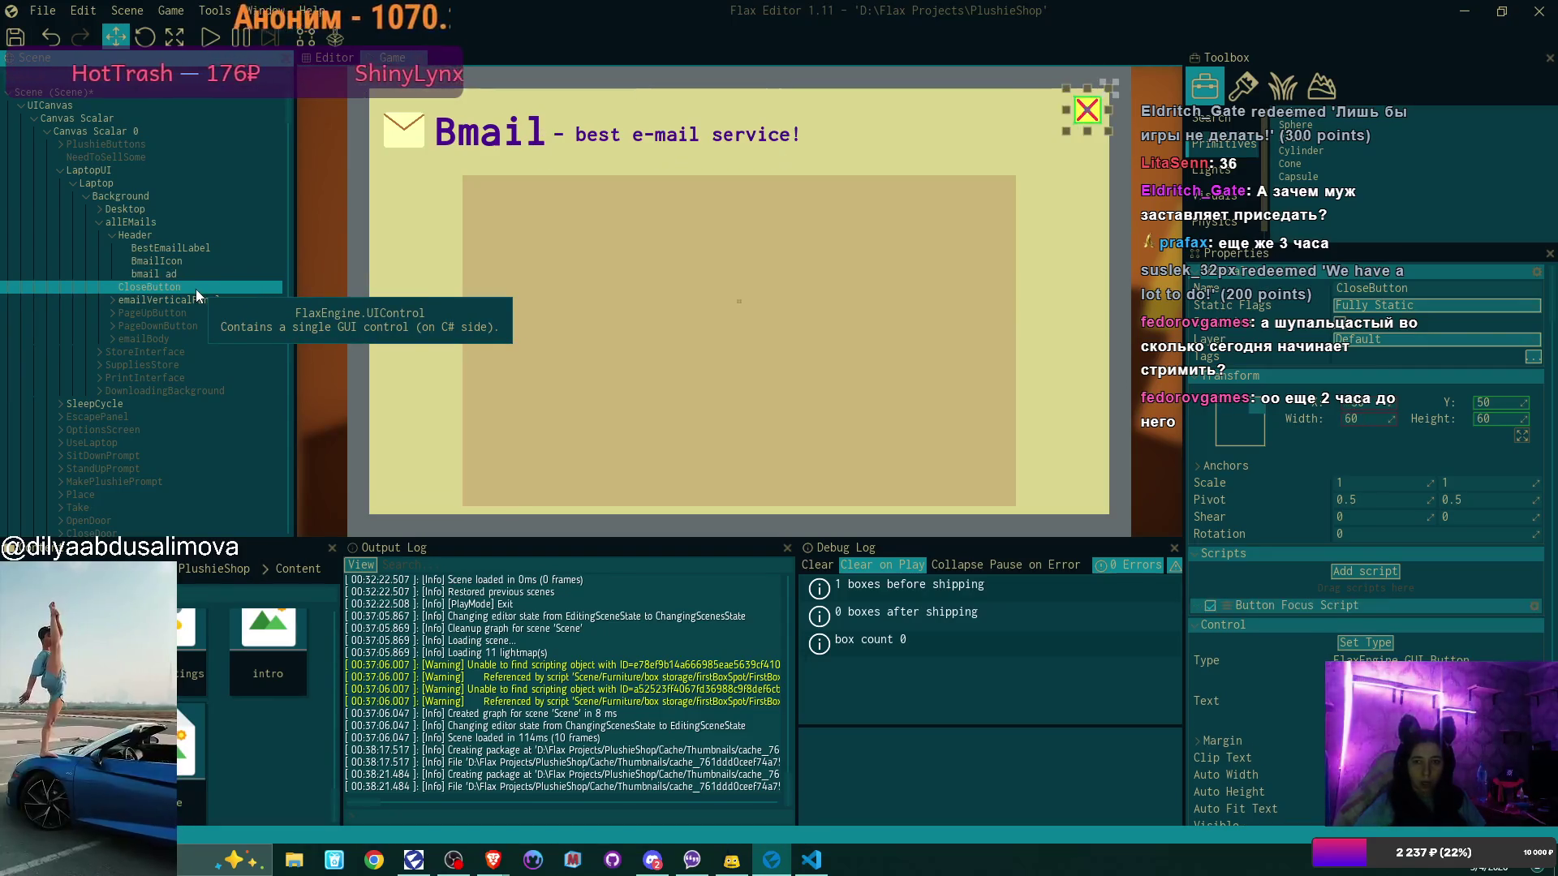
Expand emailVerticalPanel, select EmailButton0 and tick its Is Active
click(210, 300)
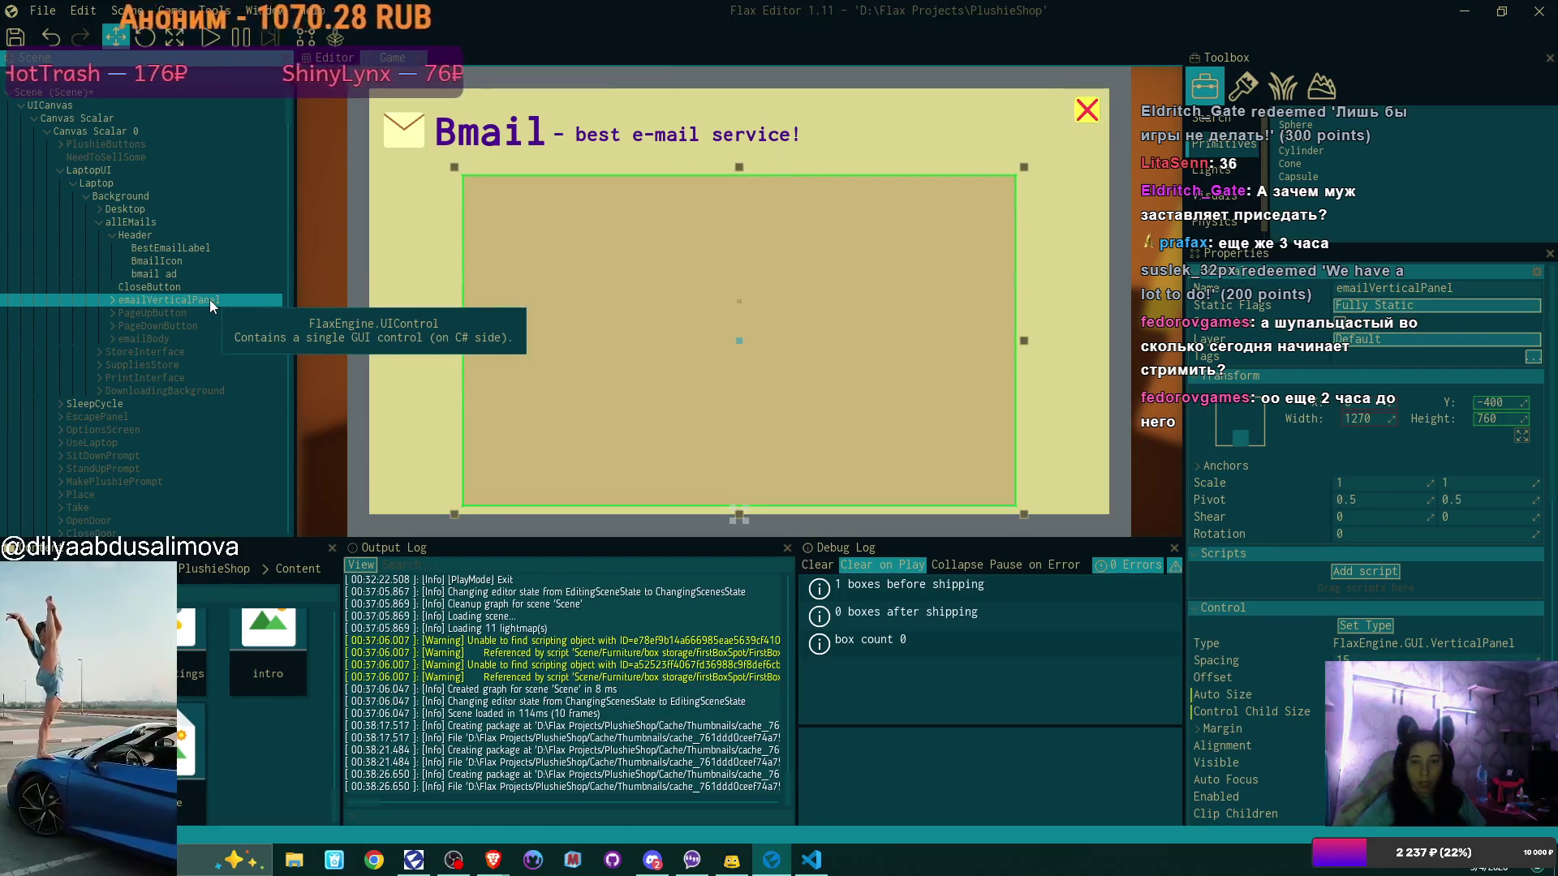
drag(213, 333, 146, 305)
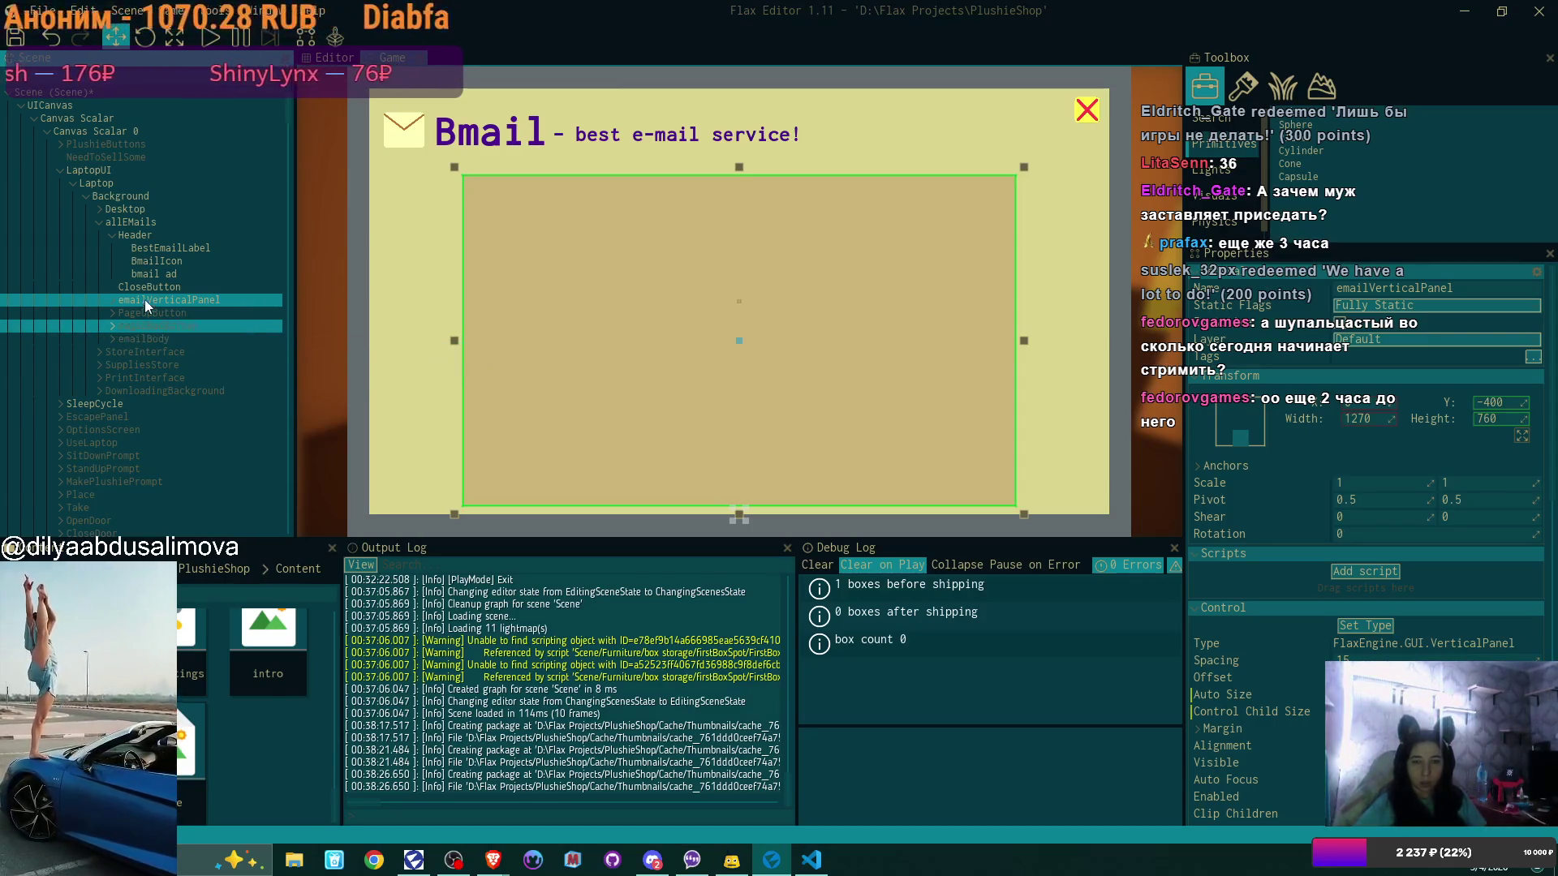
click(112, 300)
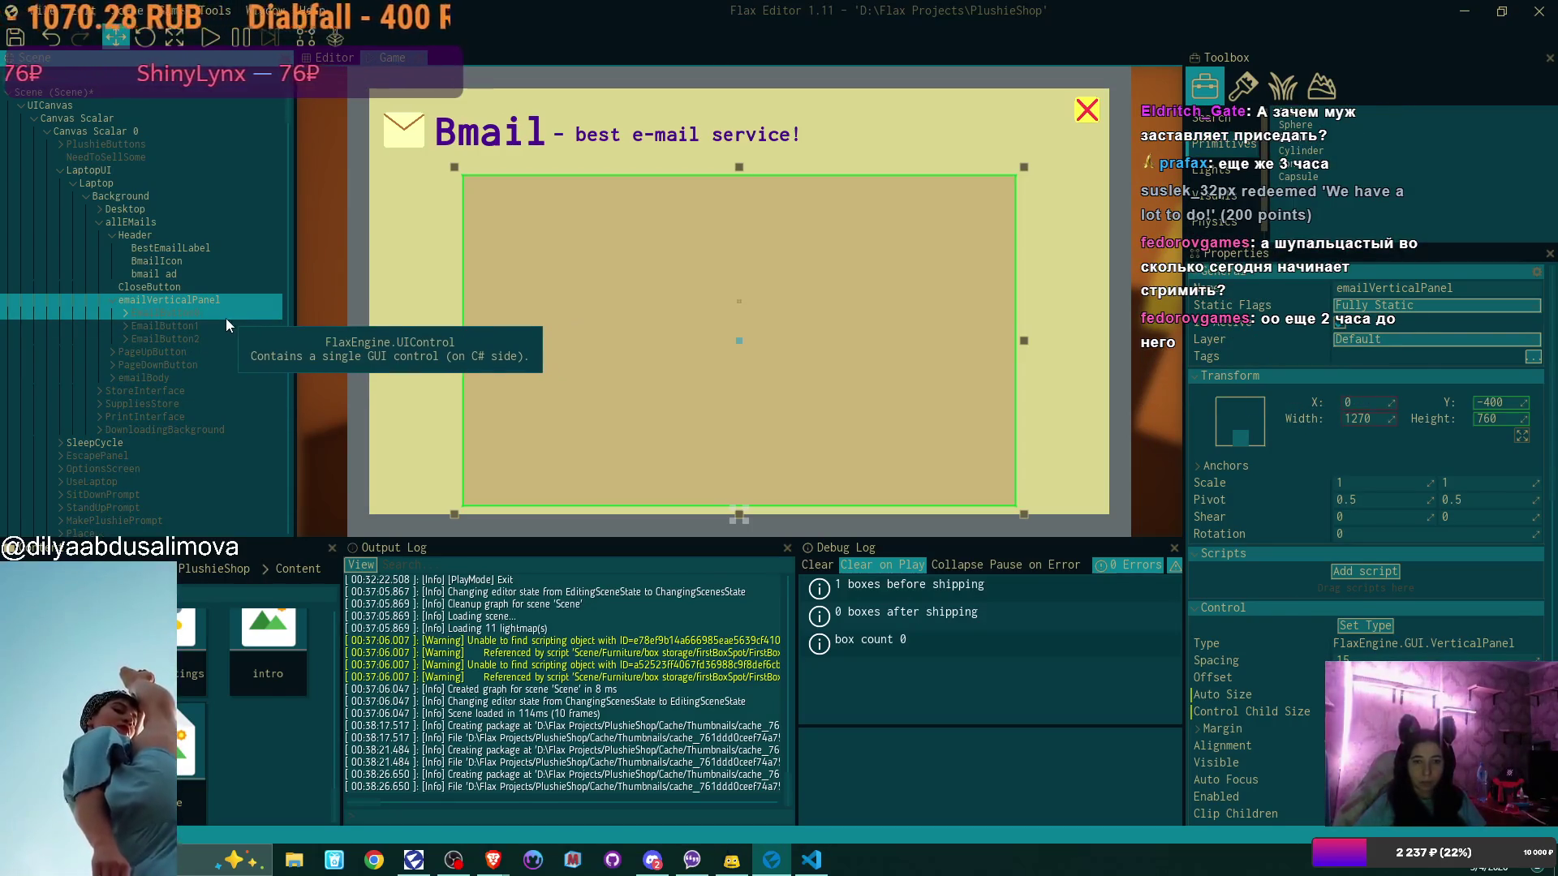
click(223, 322)
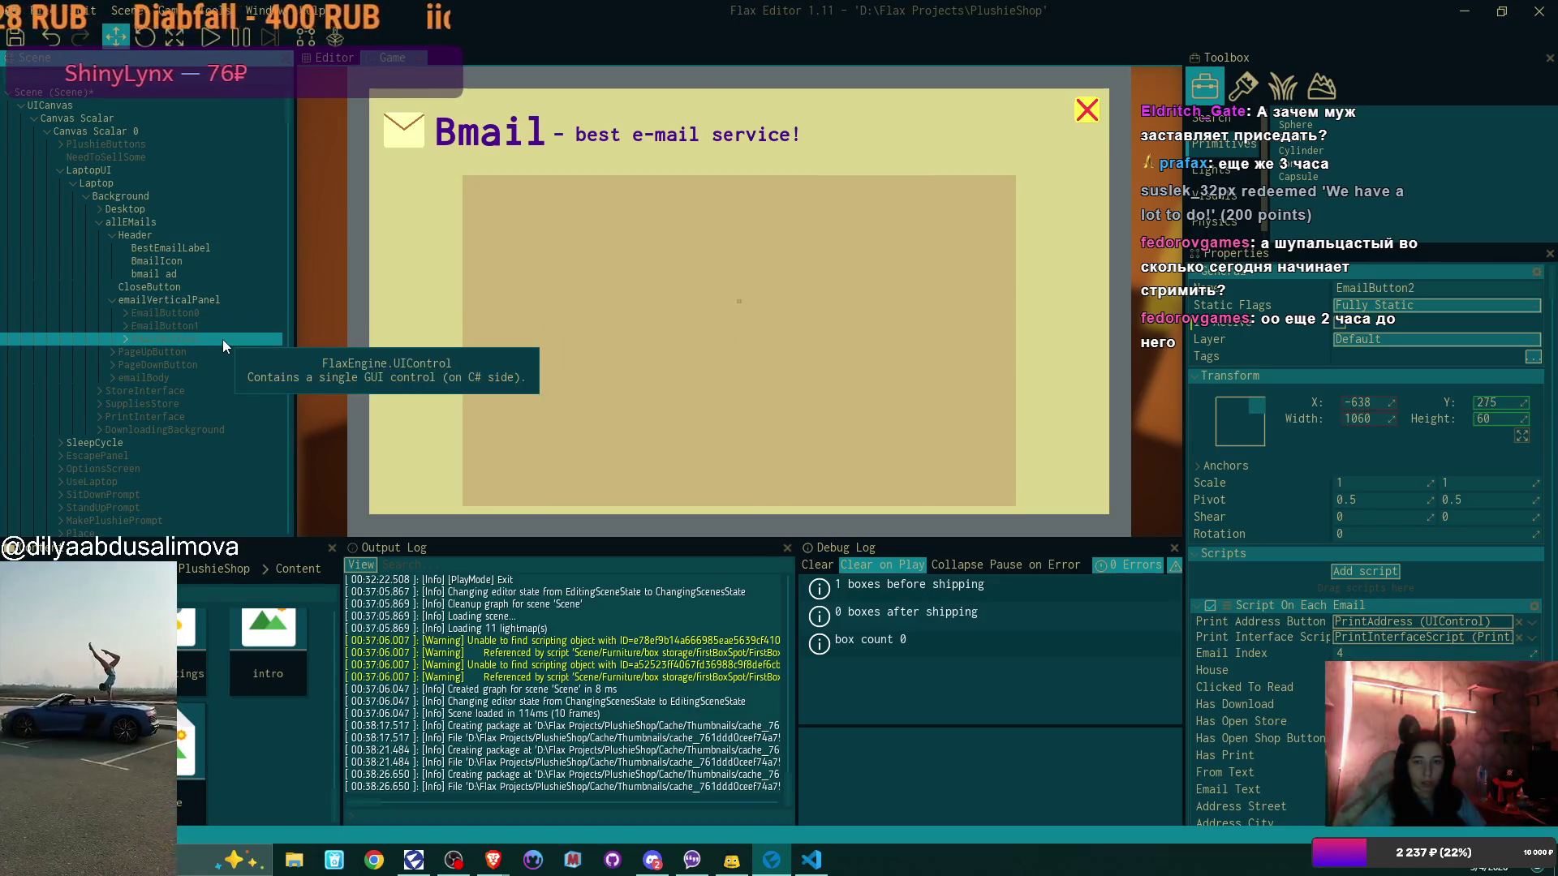
click(202, 315)
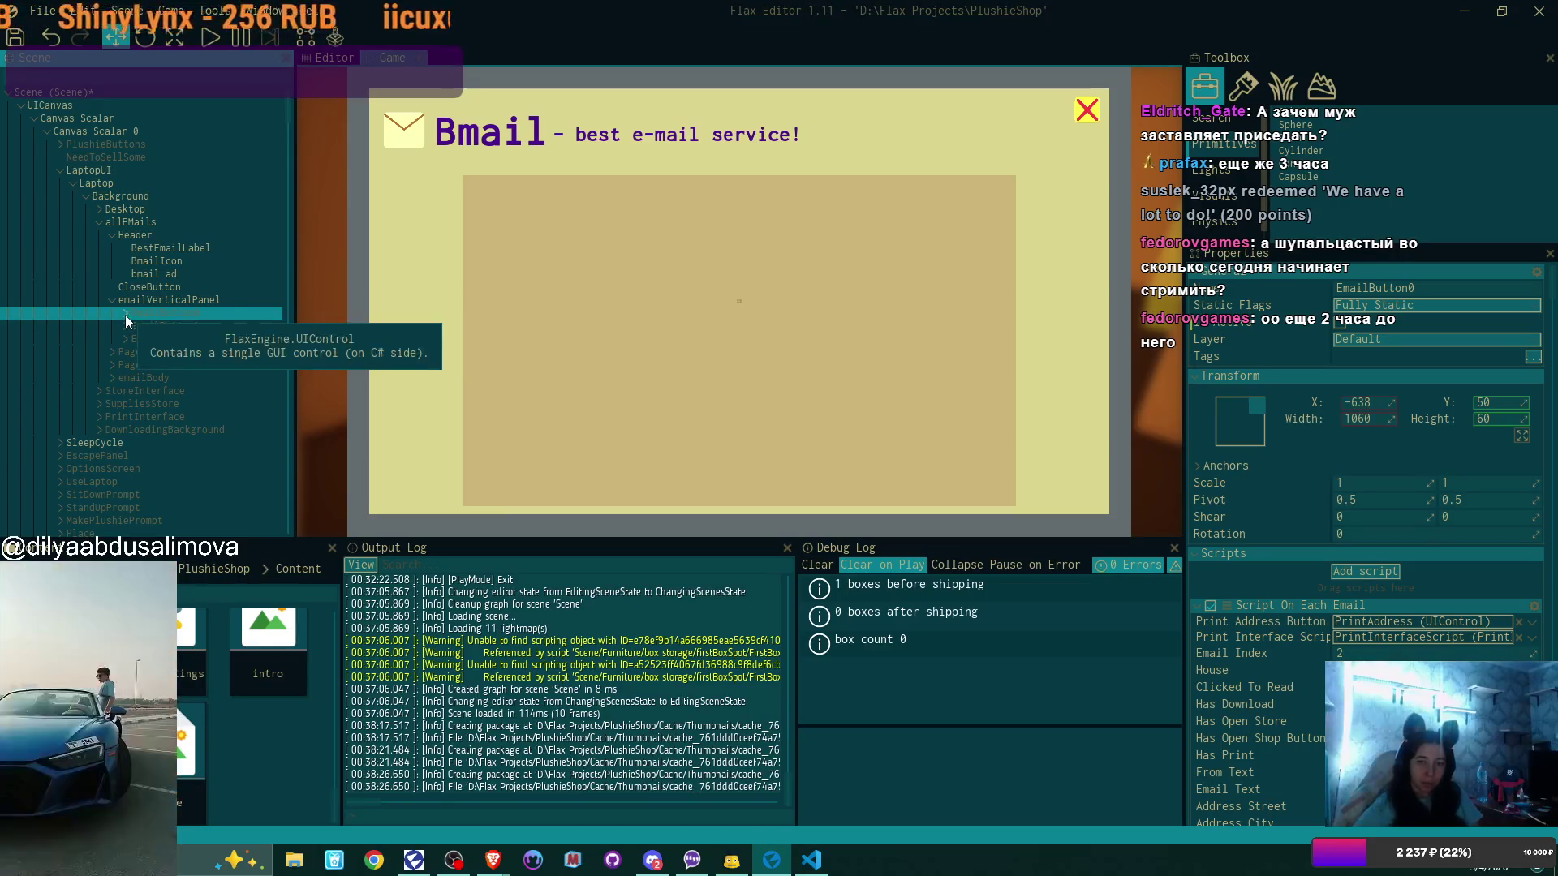
click(1337, 324)
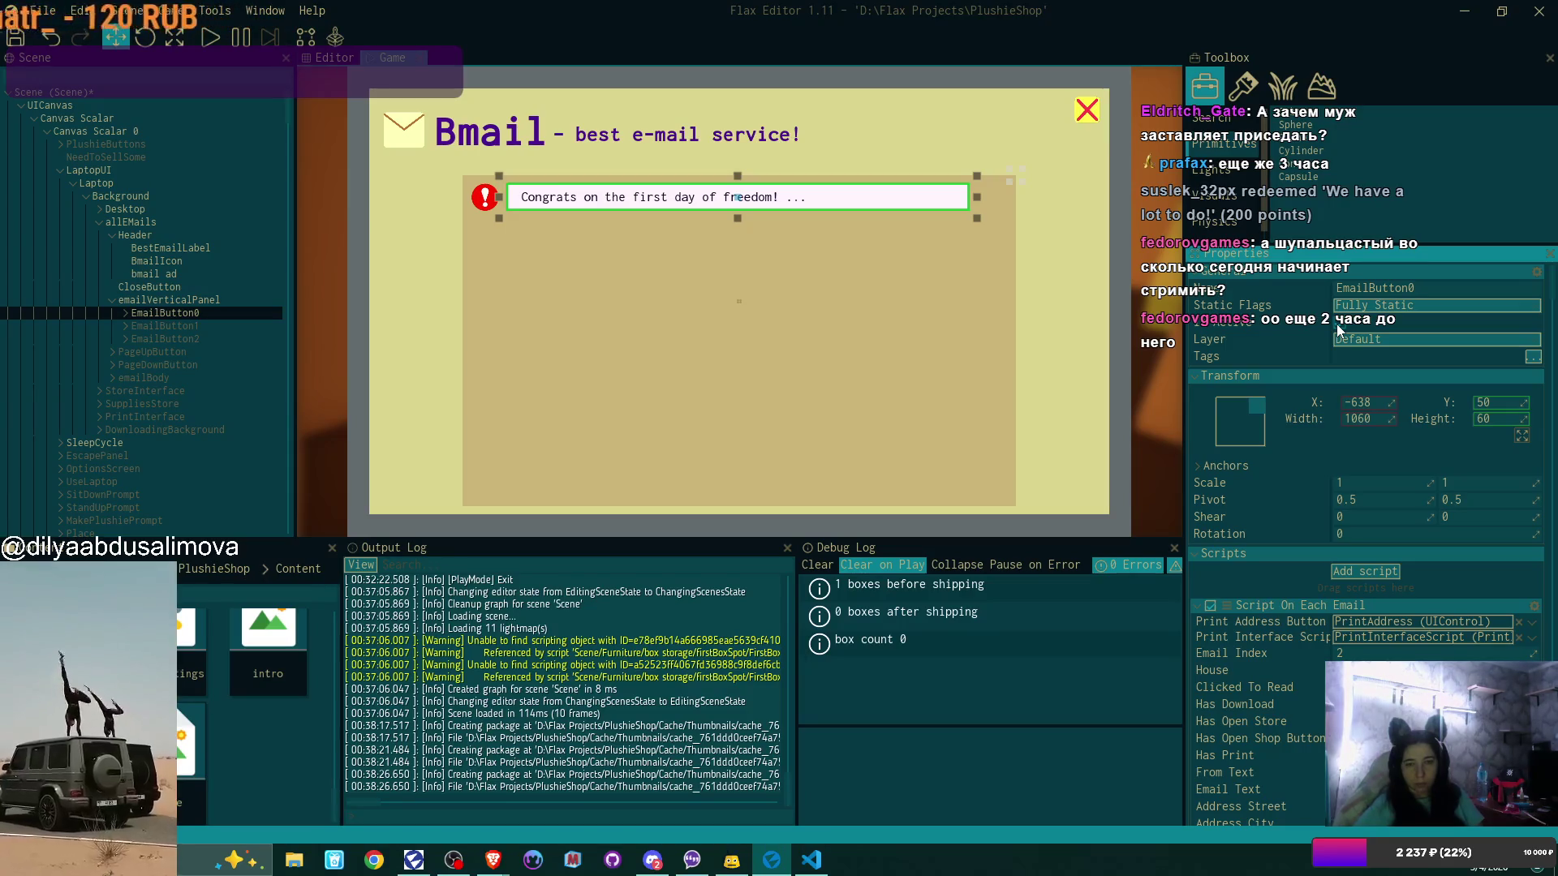
Expand EmailButton0 in the Scene tree and select its emailBody child
click(125, 314)
mouse_move(245, 329)
mouse_down()
mouse_move(169, 346)
mouse_move(130, 334)
mouse_move(125, 363)
mouse_up()
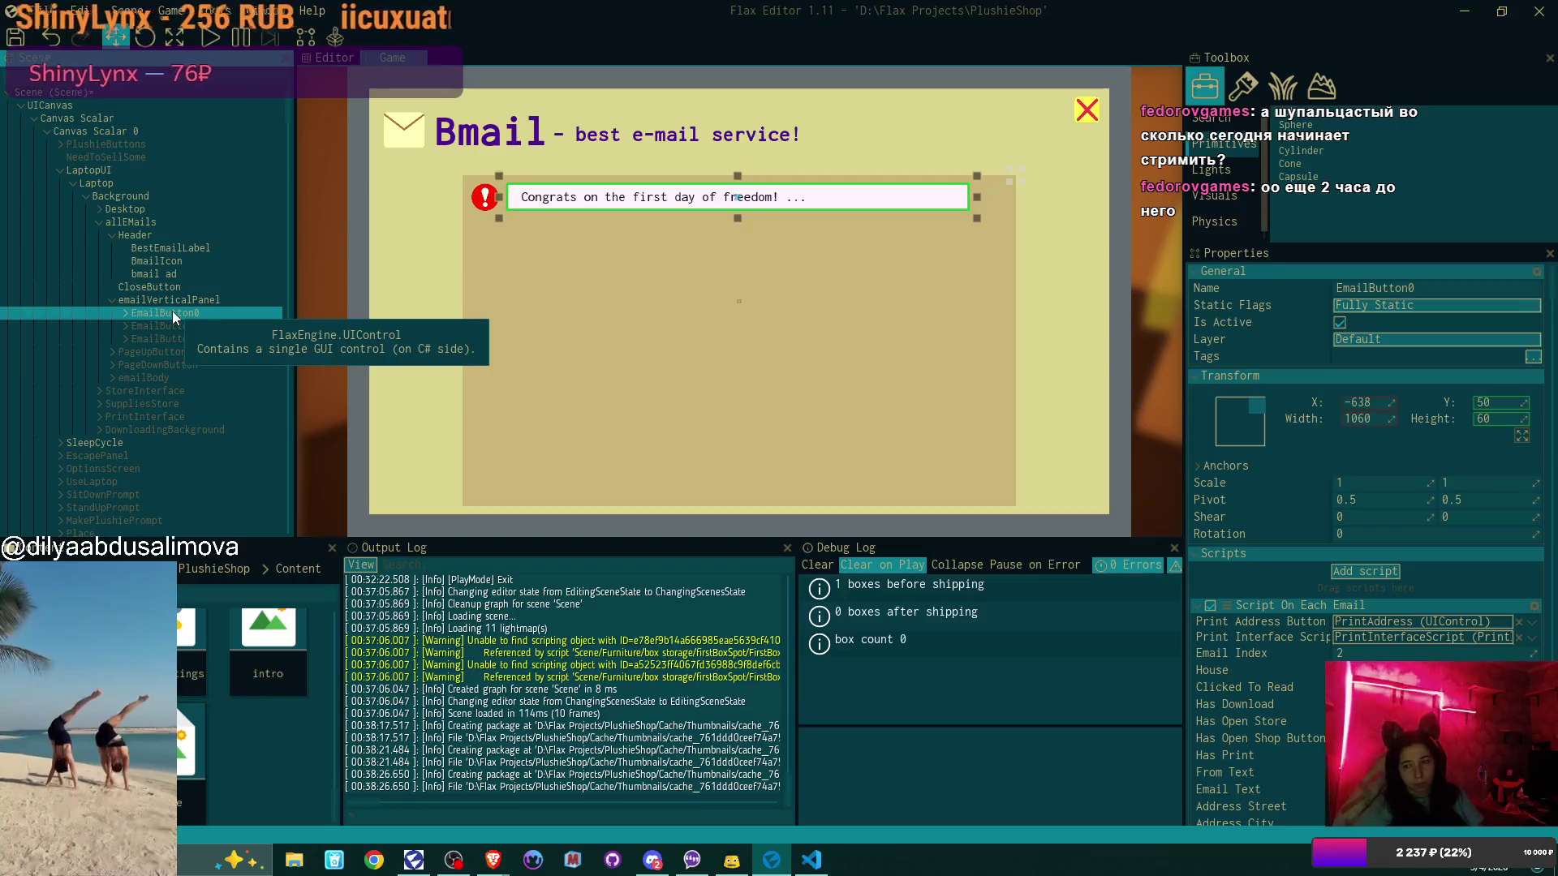
scroll(1404, 383, down, 5)
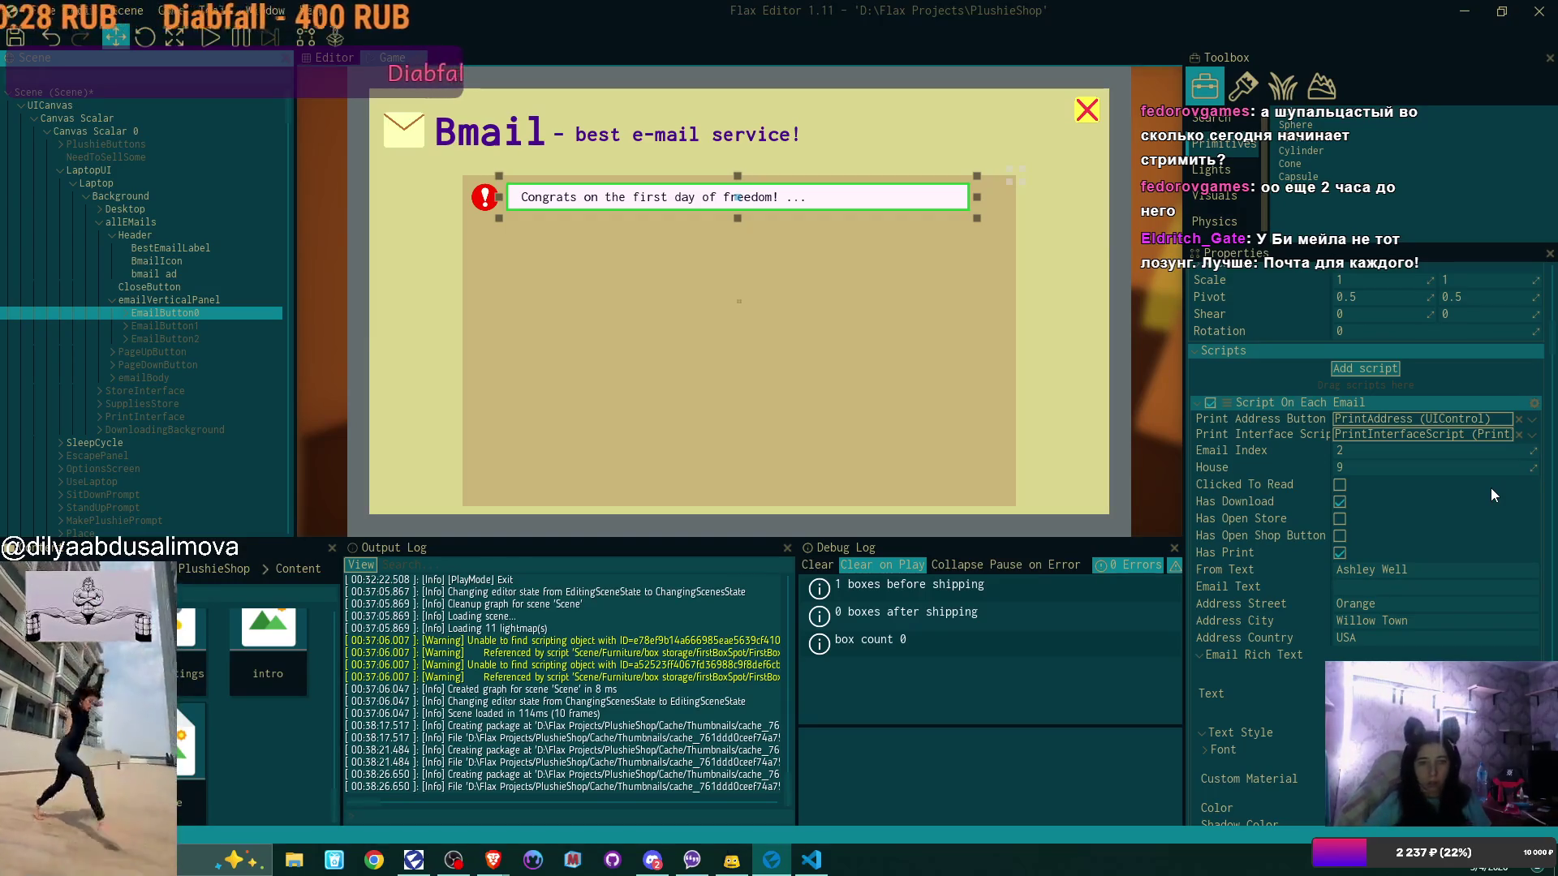
click(157, 381)
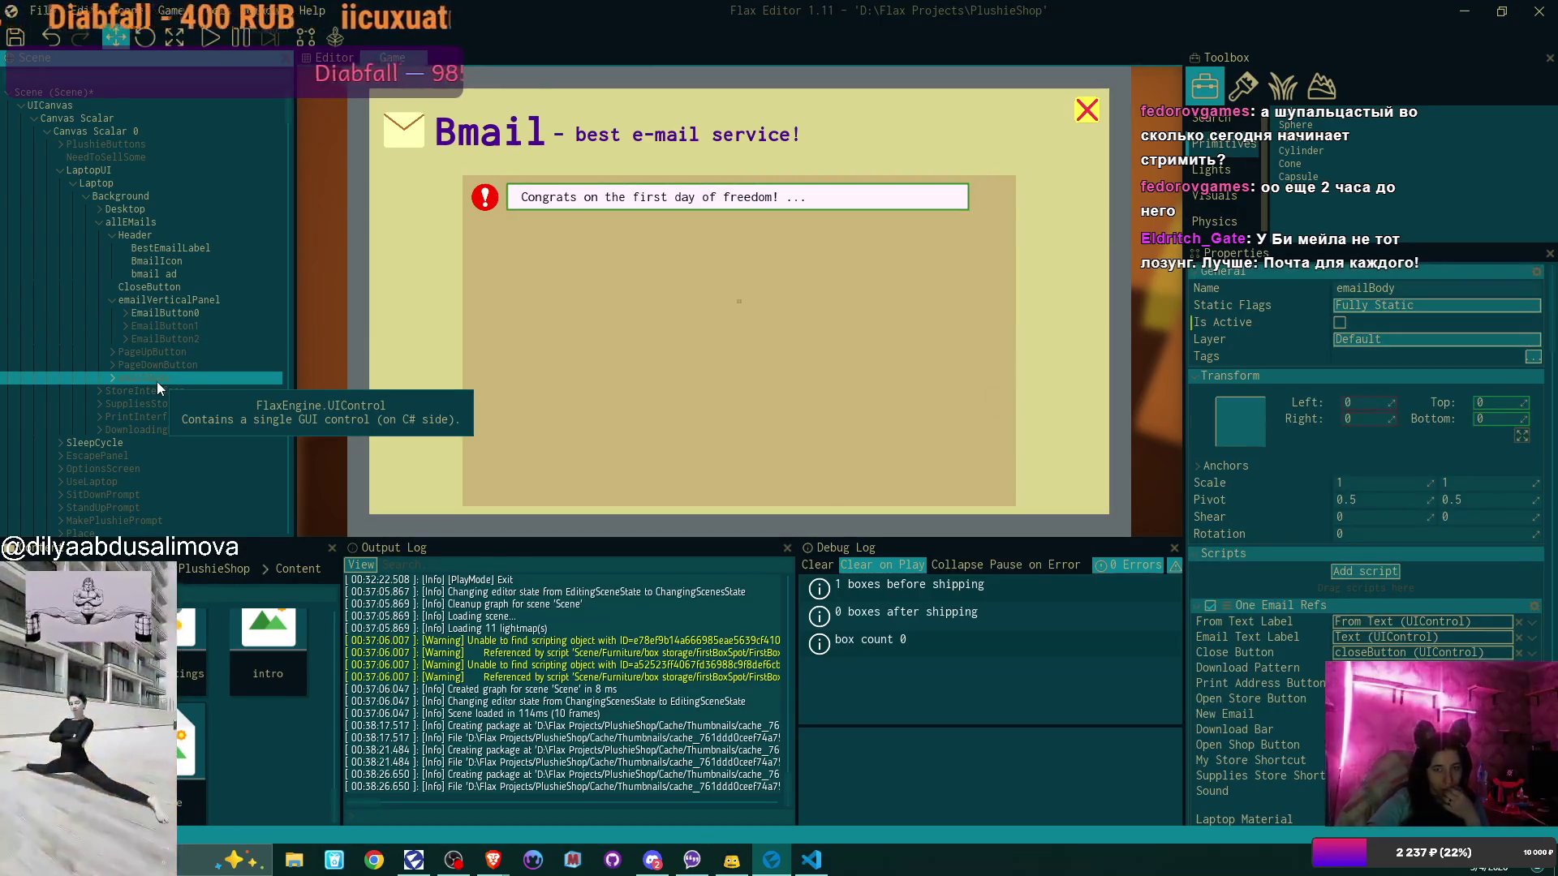
Activate emailBody, expand it and select its PrintAddress button
click(1340, 323)
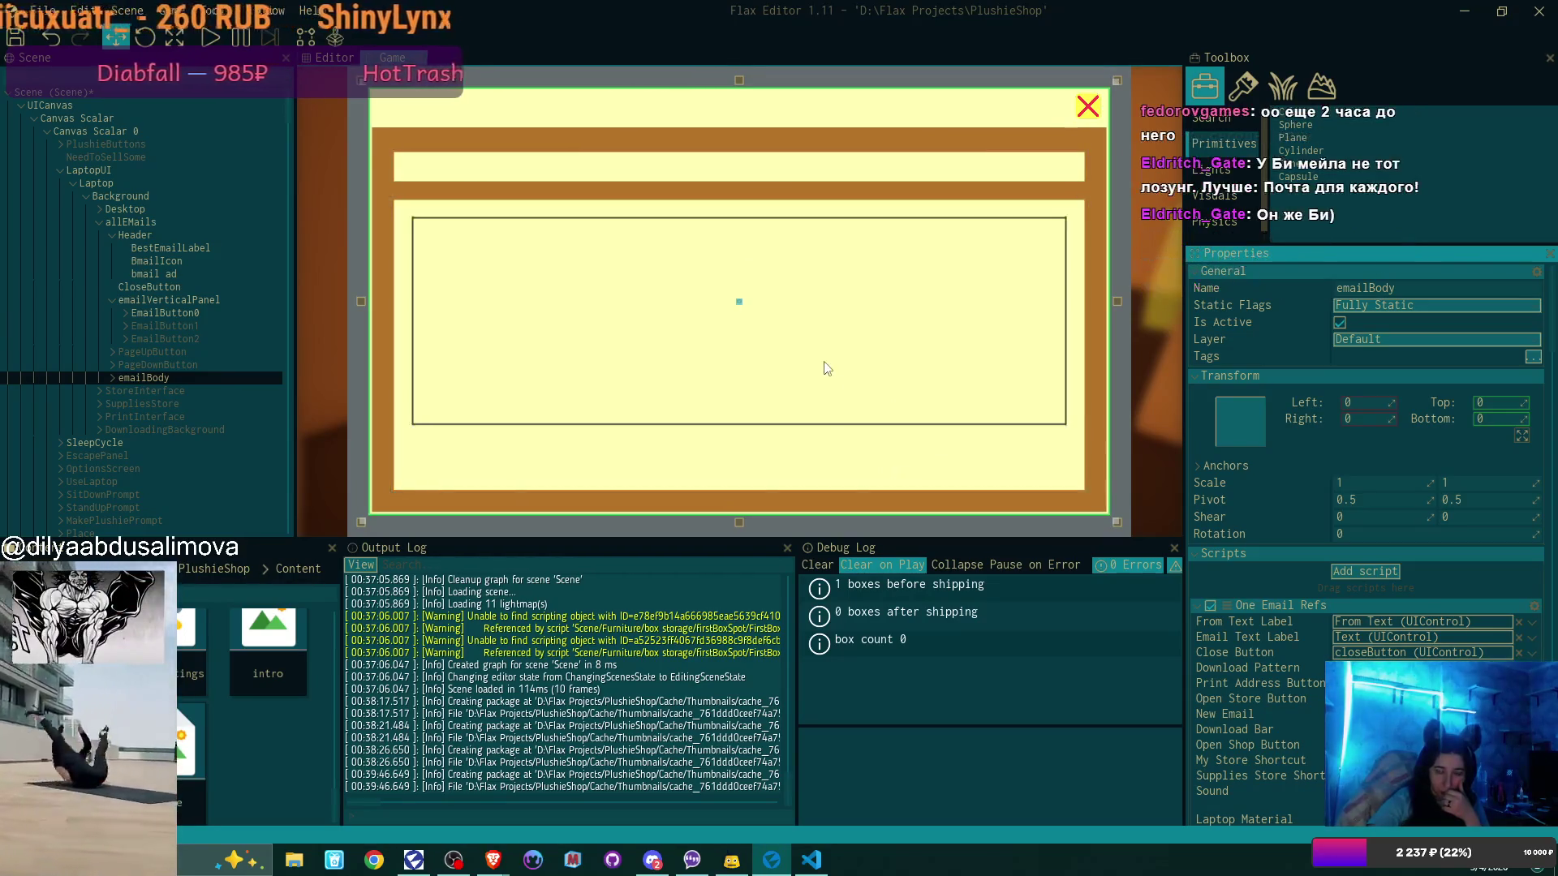
click(113, 378)
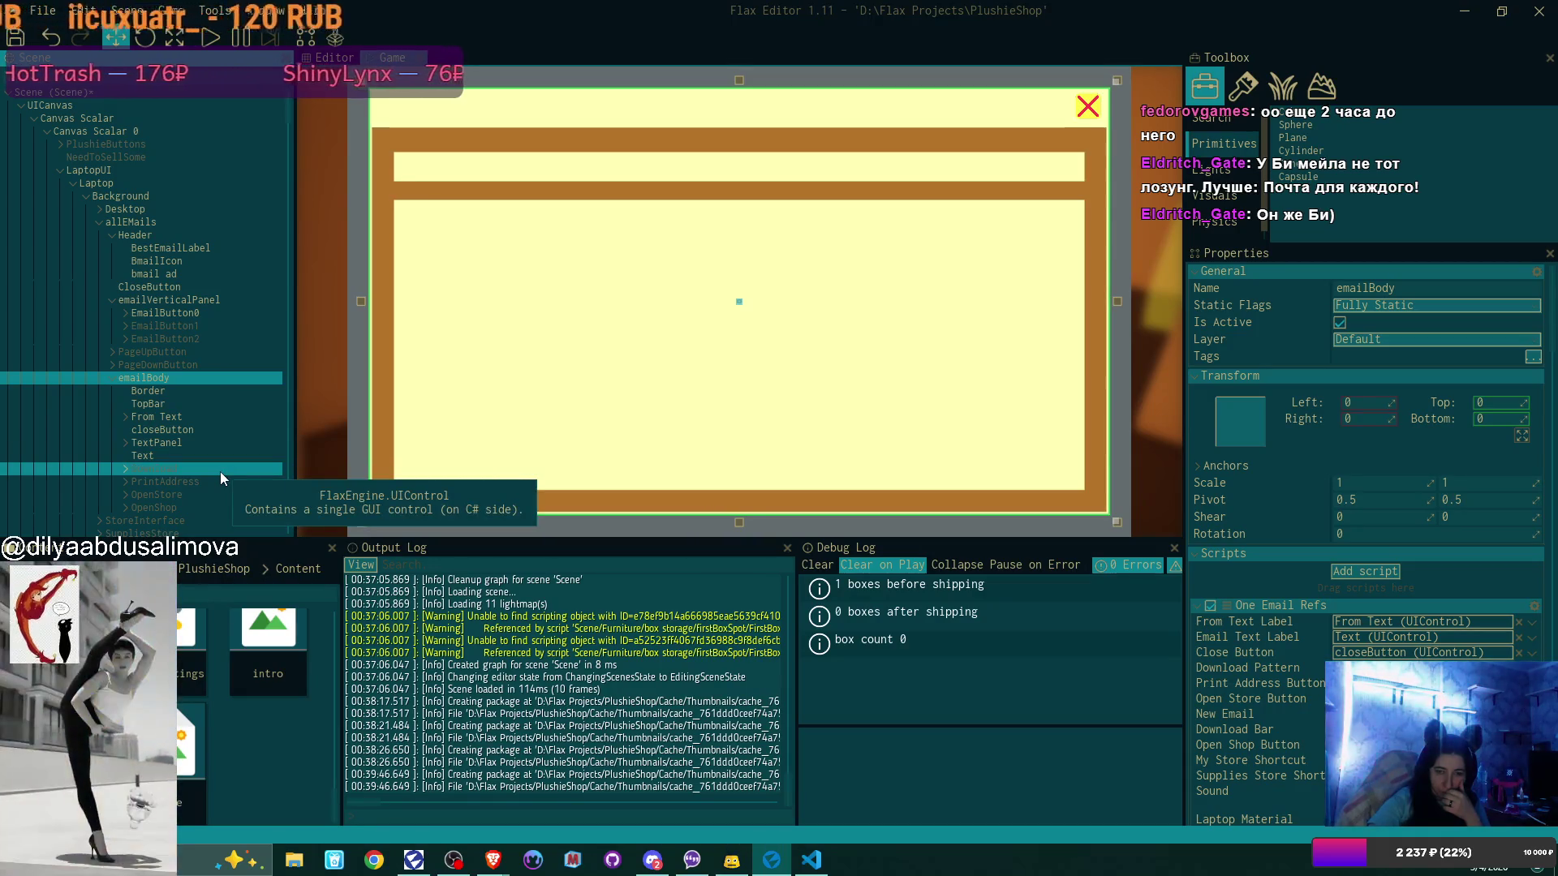
click(221, 482)
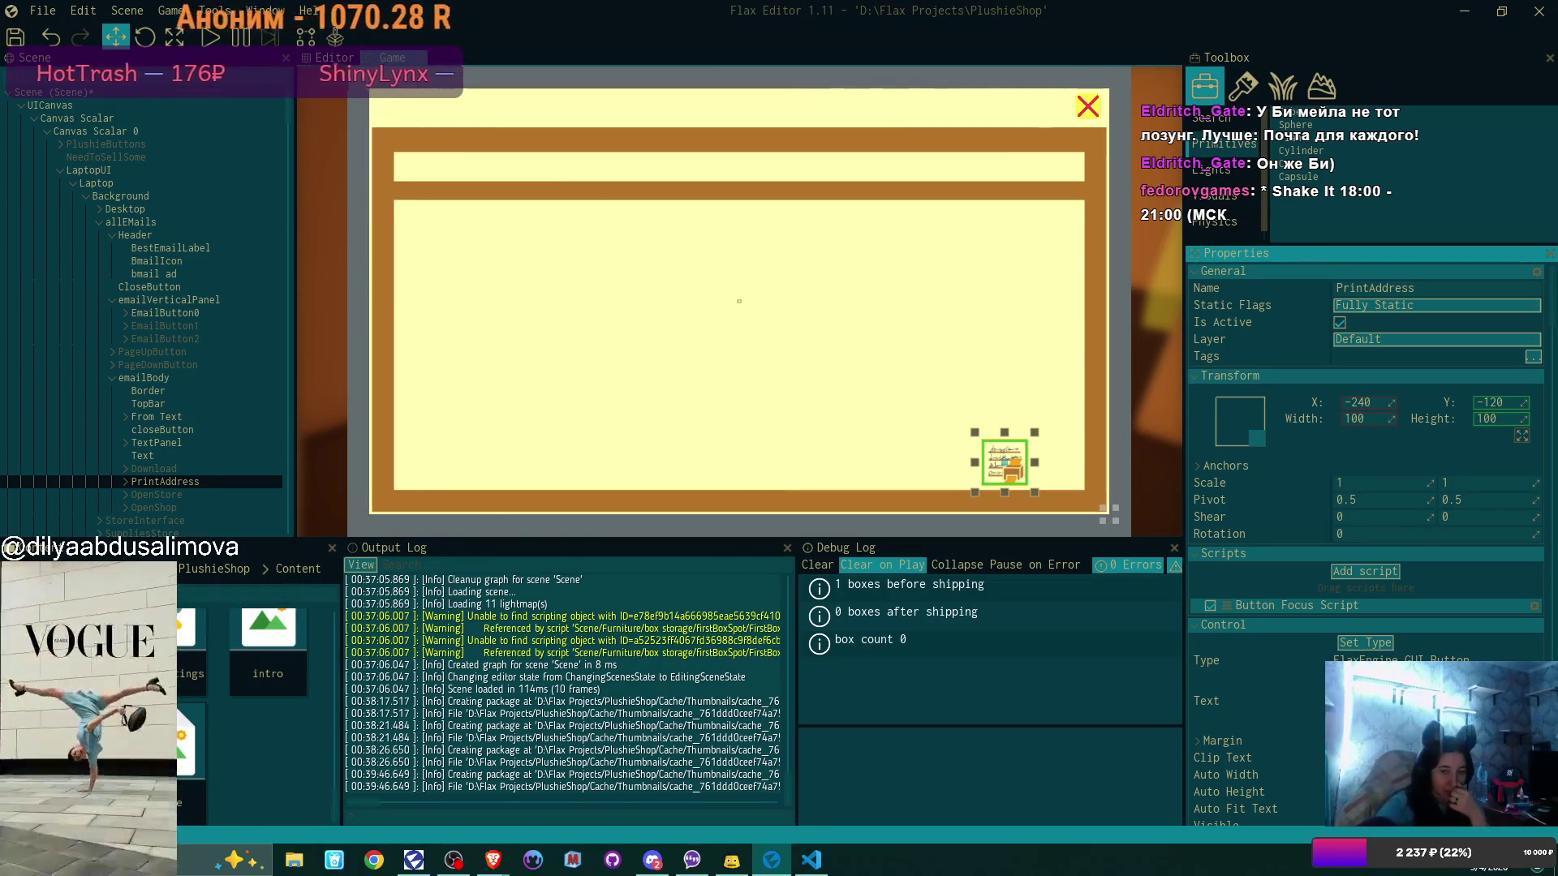
key(super)
Select the Download button in emailBody and make it active
click(397, 411)
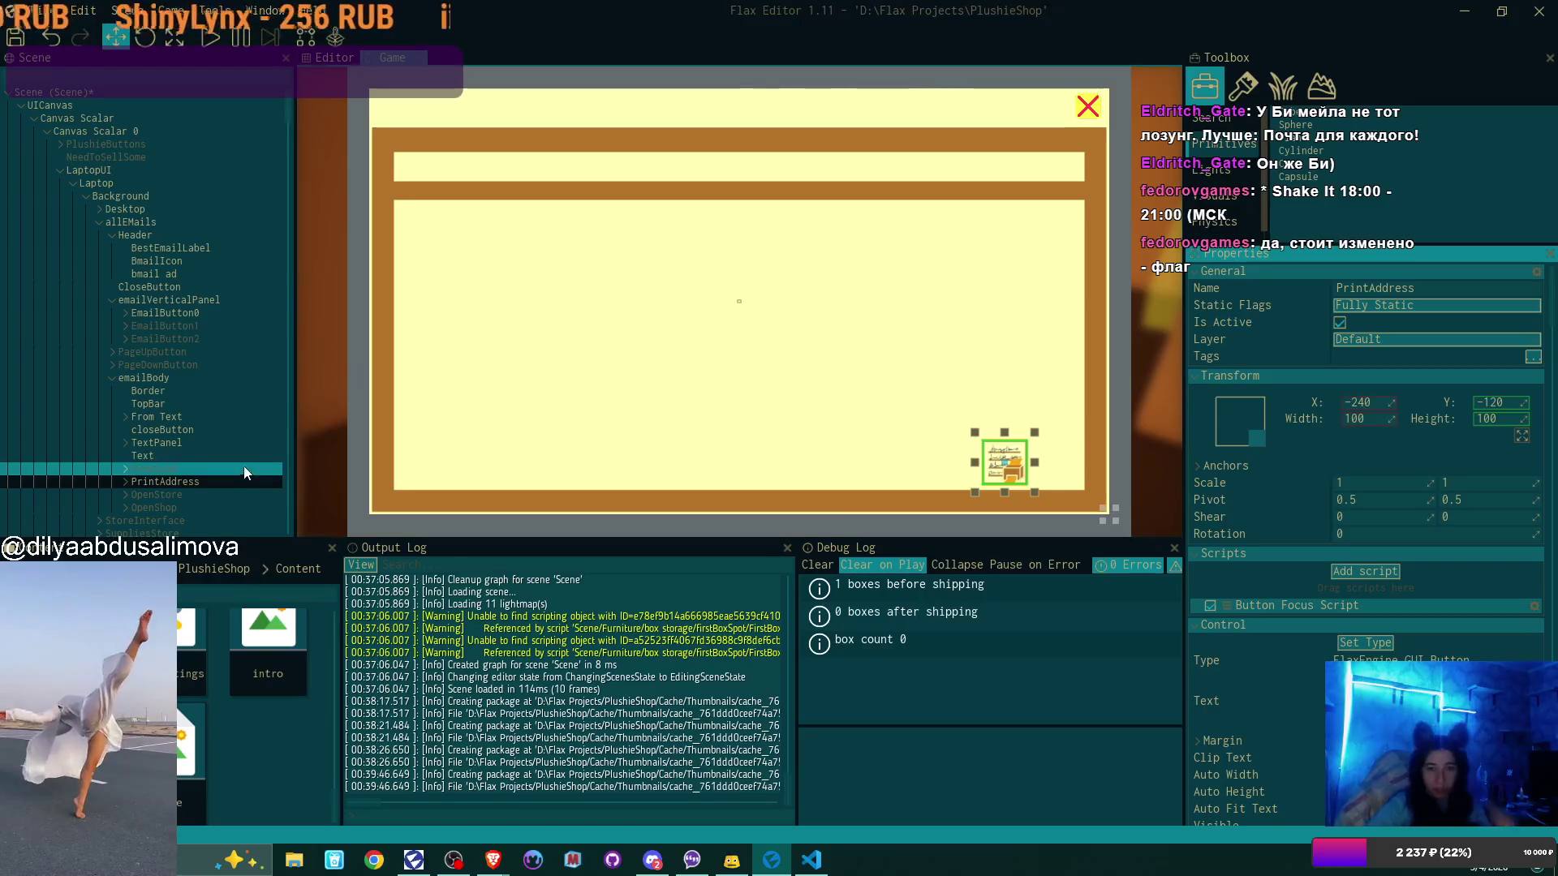
click(188, 493)
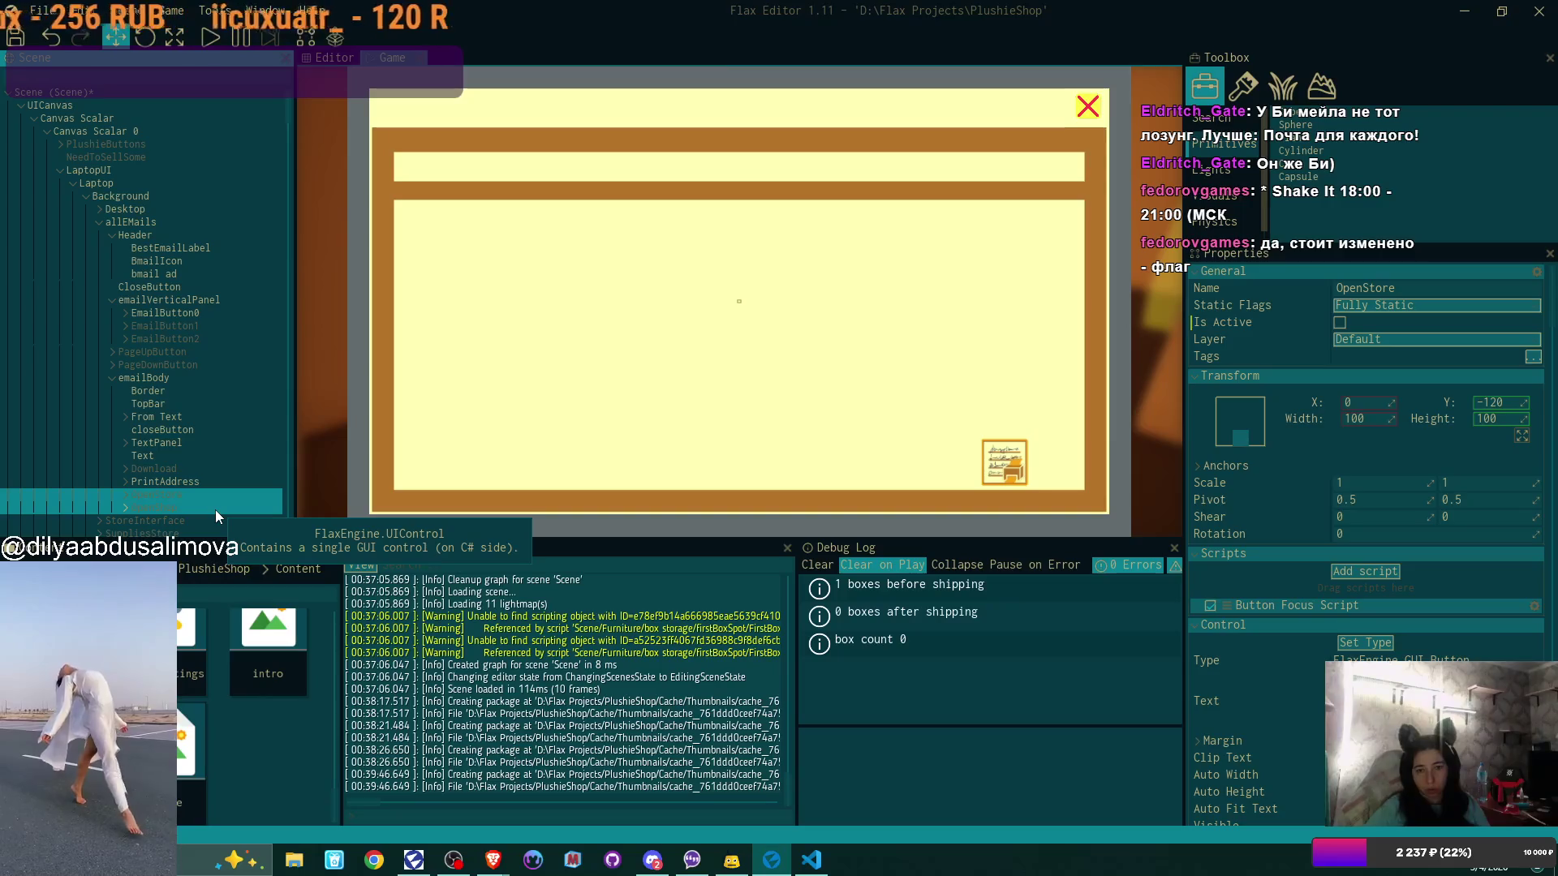
click(211, 469)
click(1338, 321)
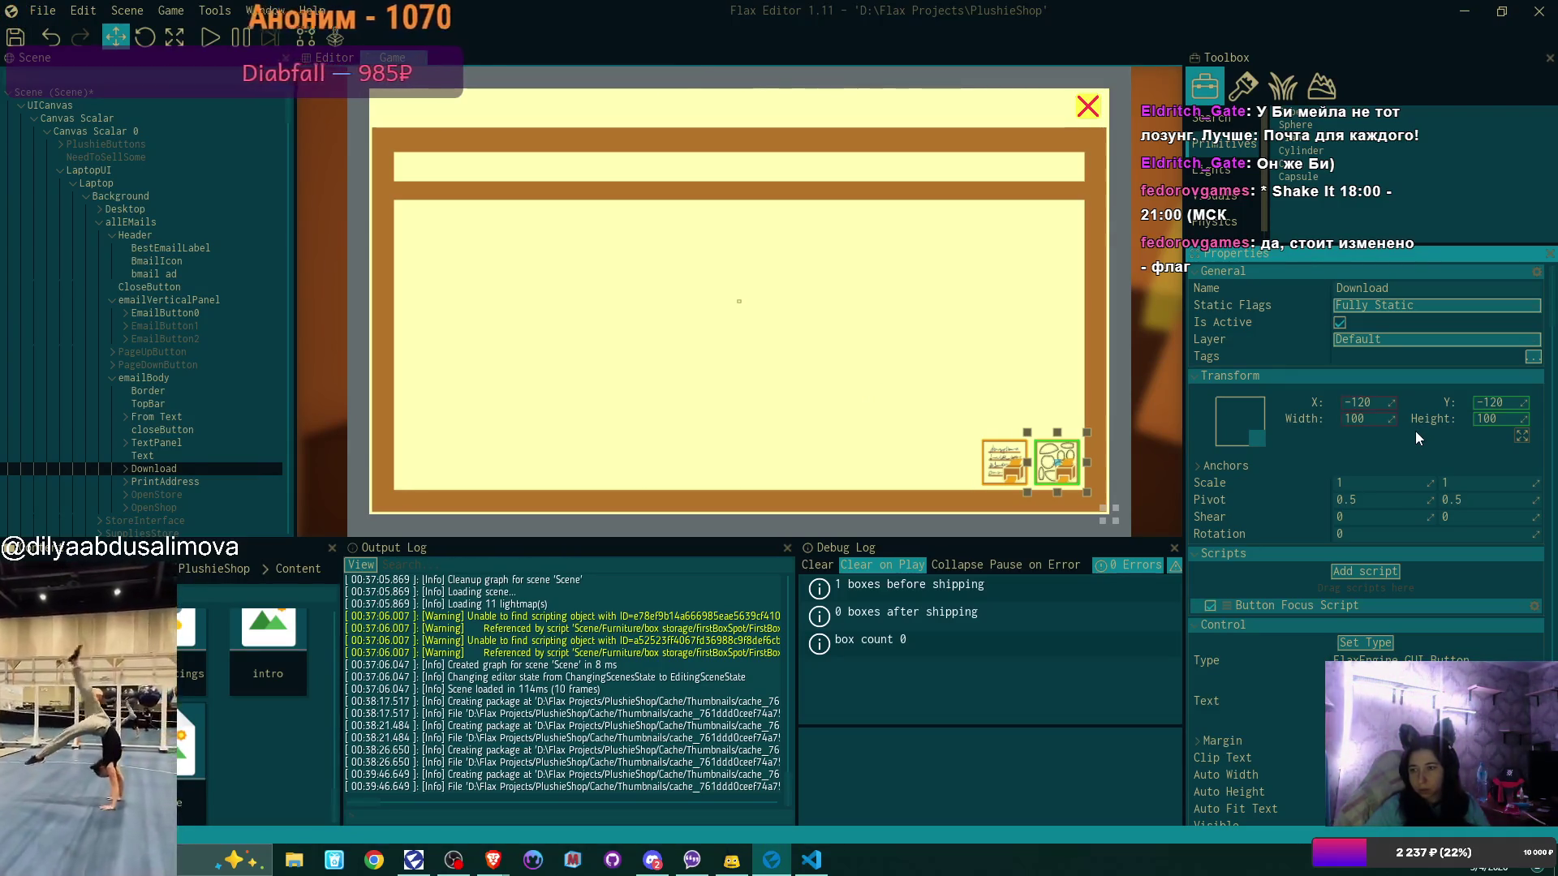
Set PrintAddress X to -120 and Download X to -240
click(217, 485)
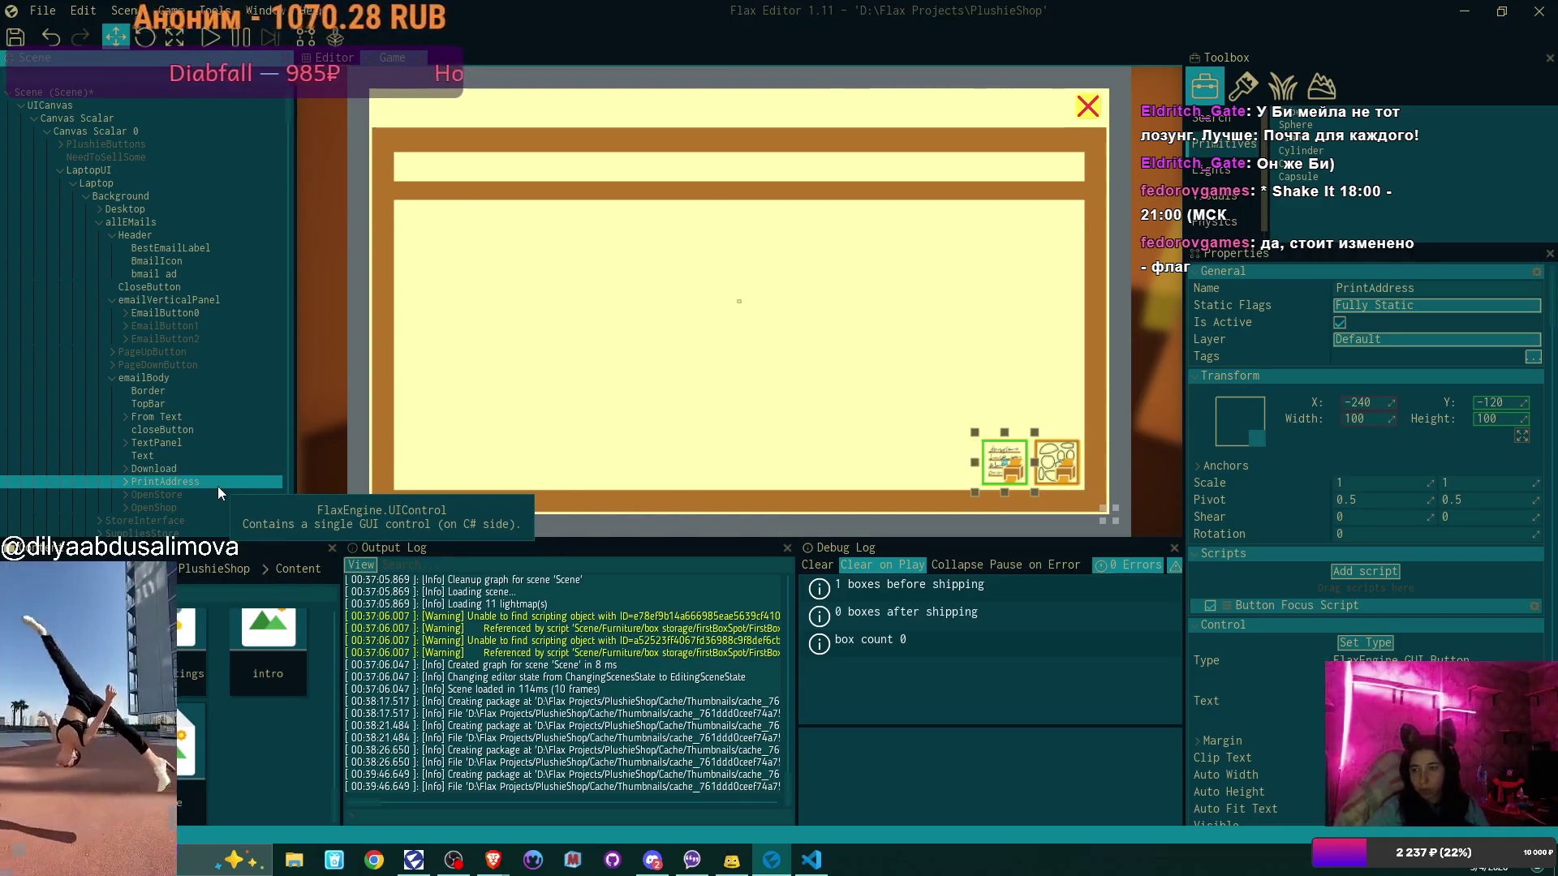
click(1370, 403)
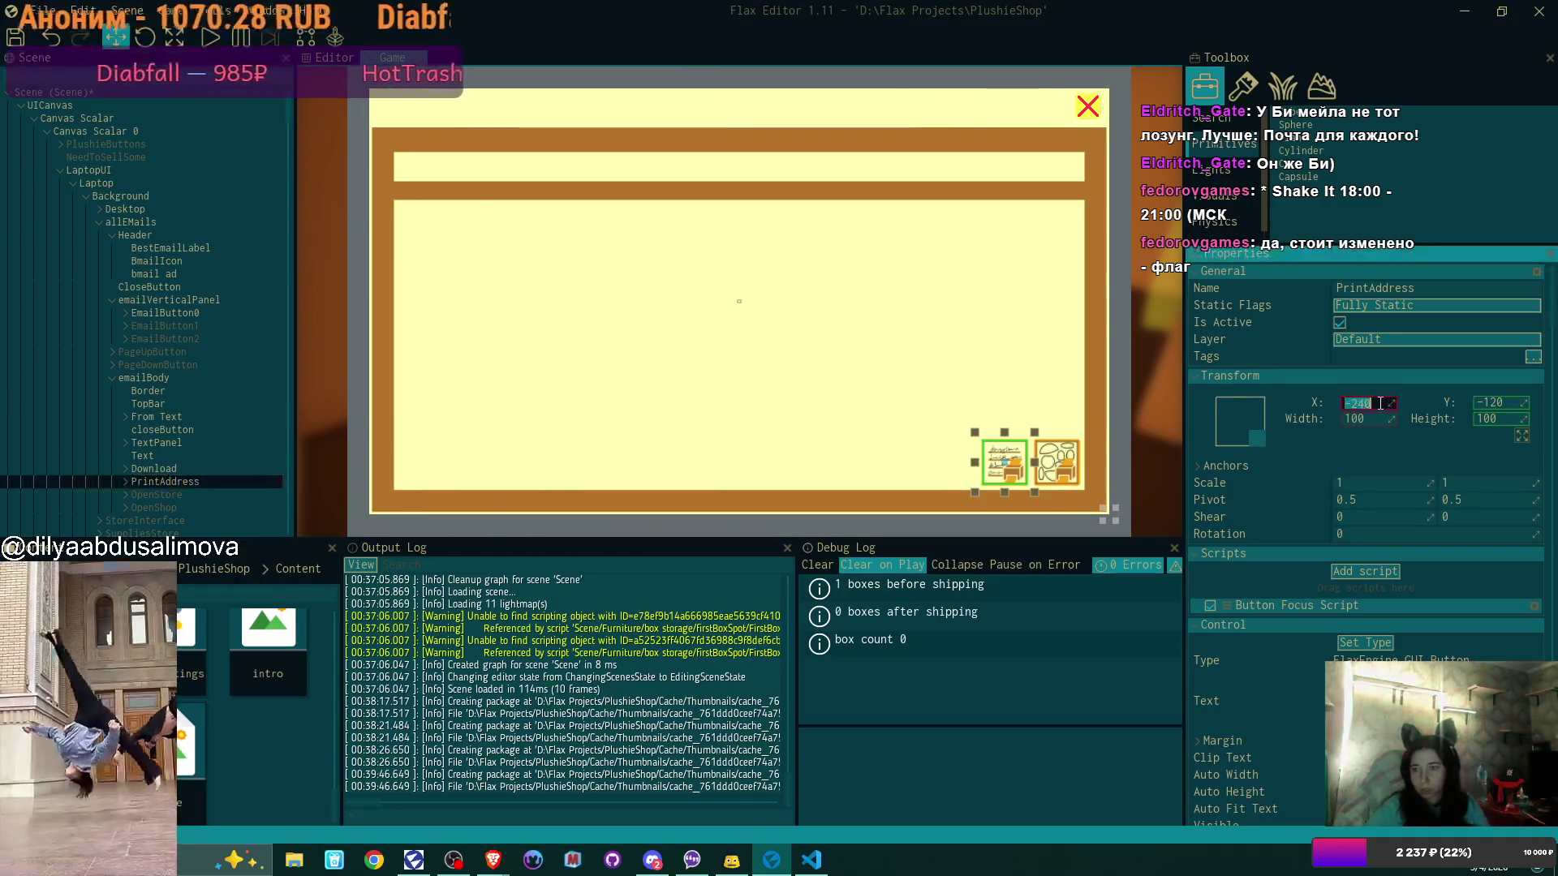
text(-120)
key(Return)
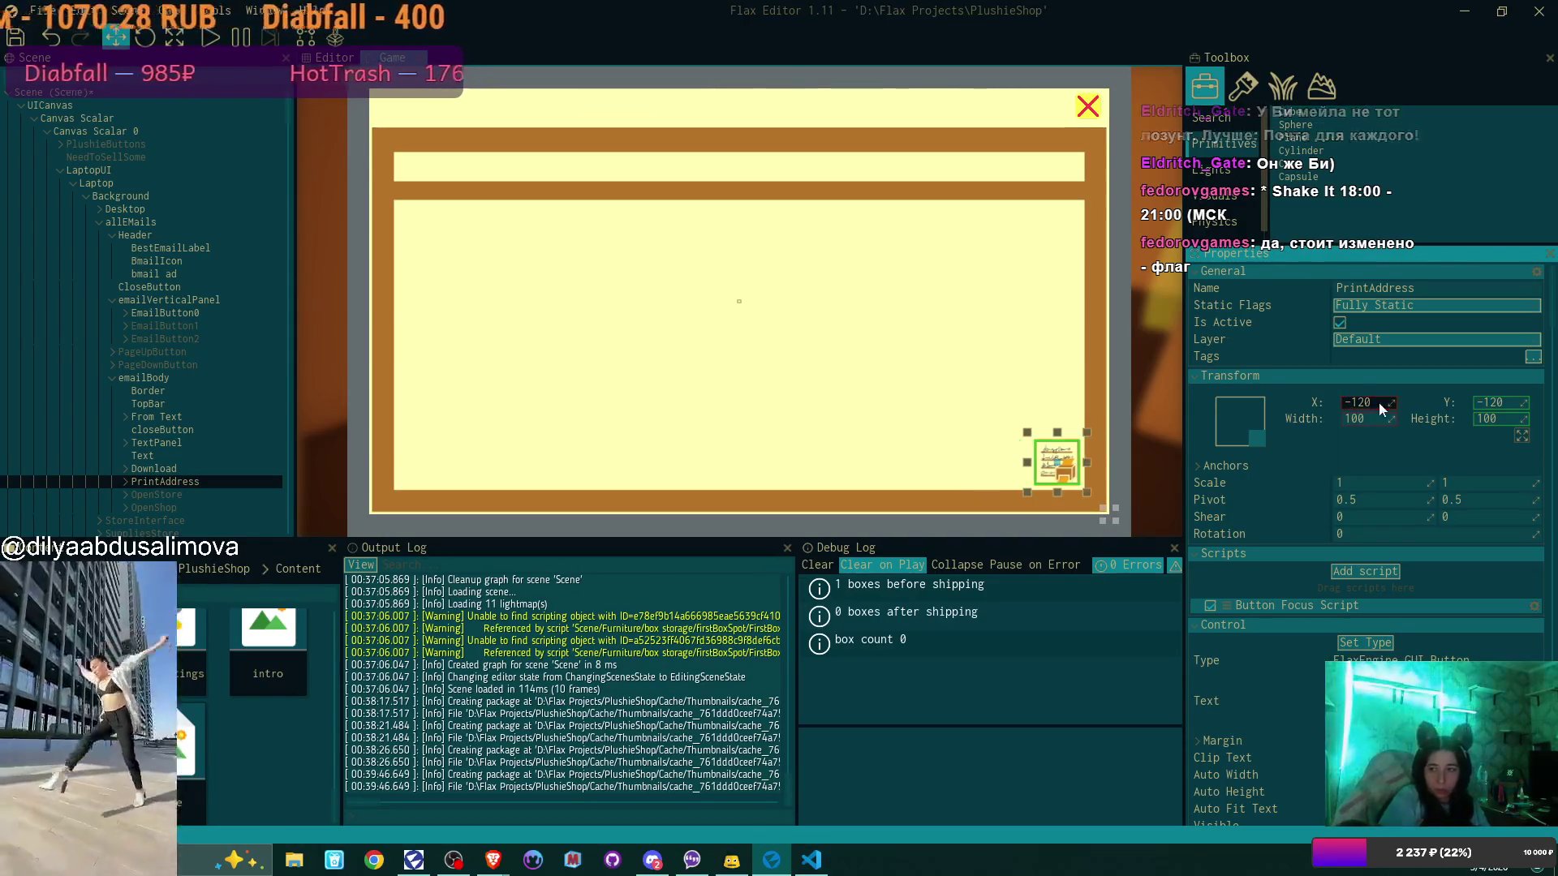
click(229, 468)
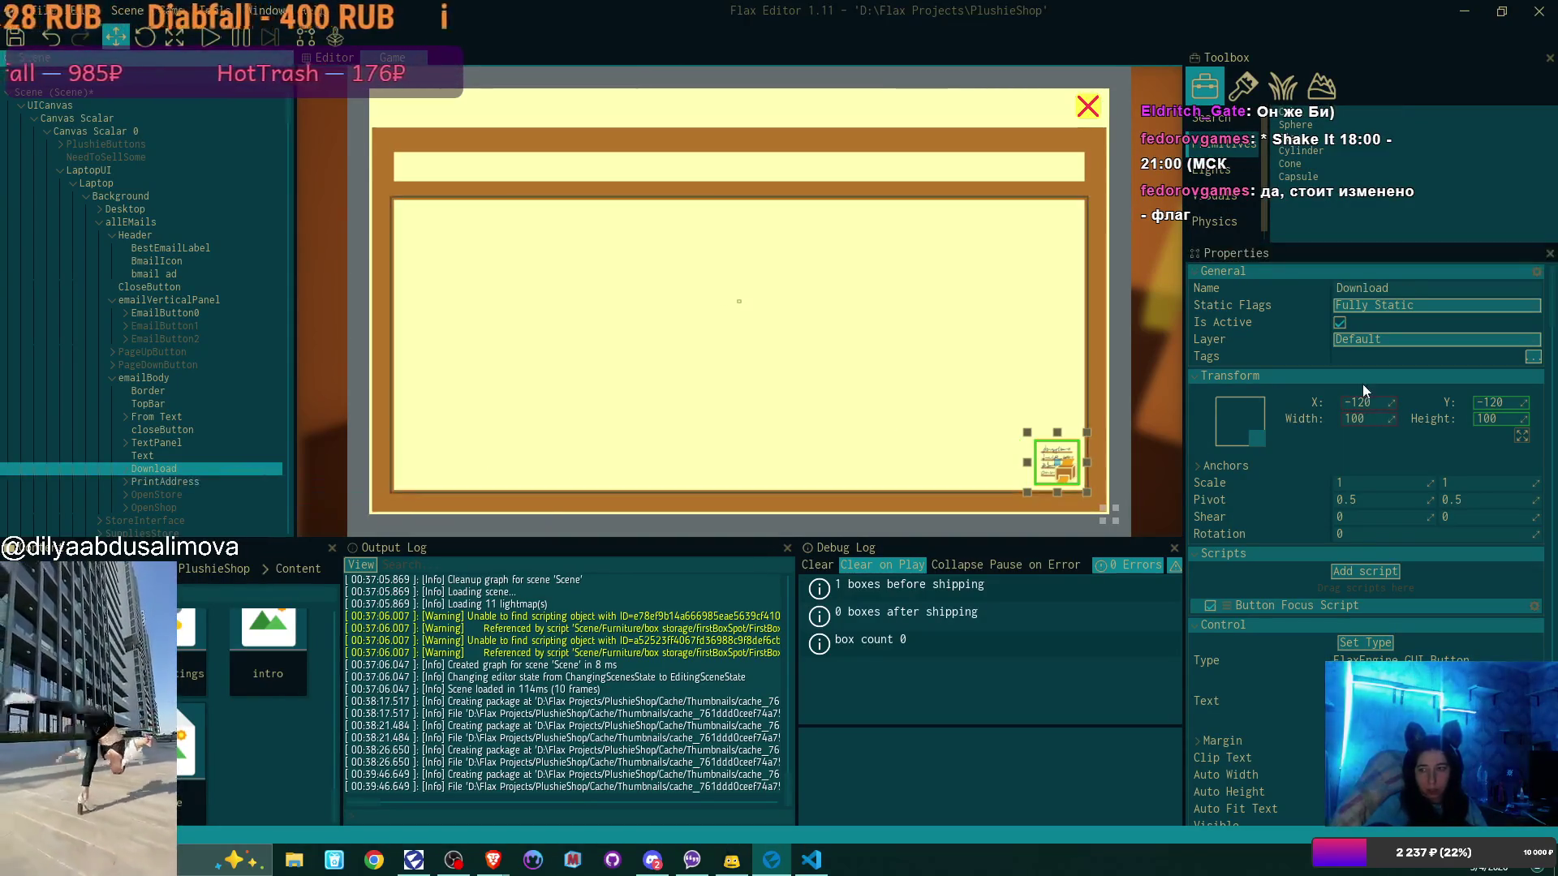
click(1375, 402)
text(-240)
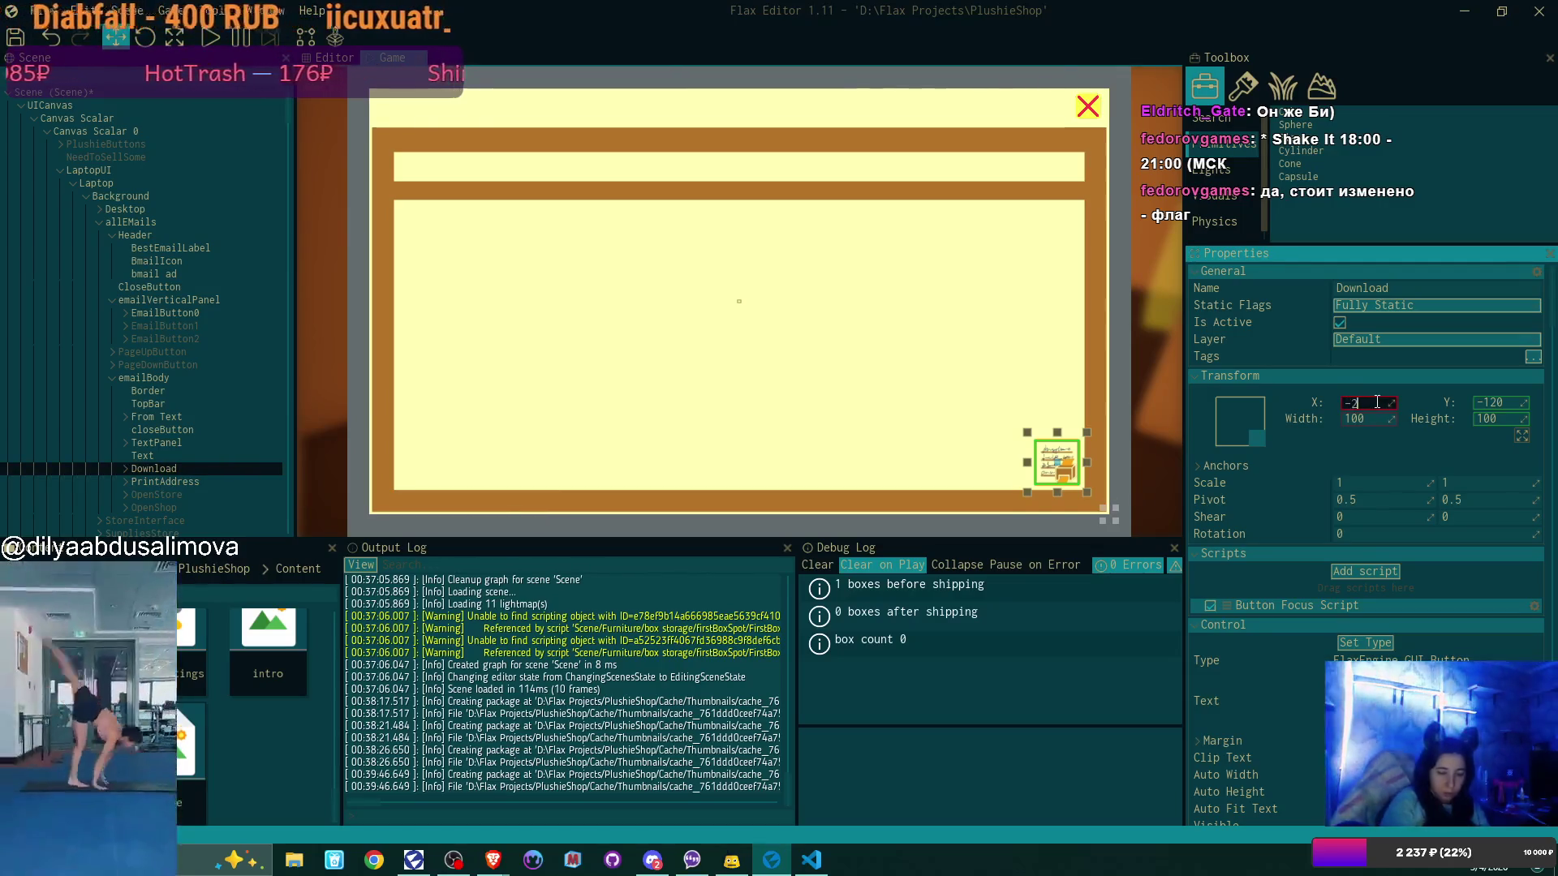
key(Return)
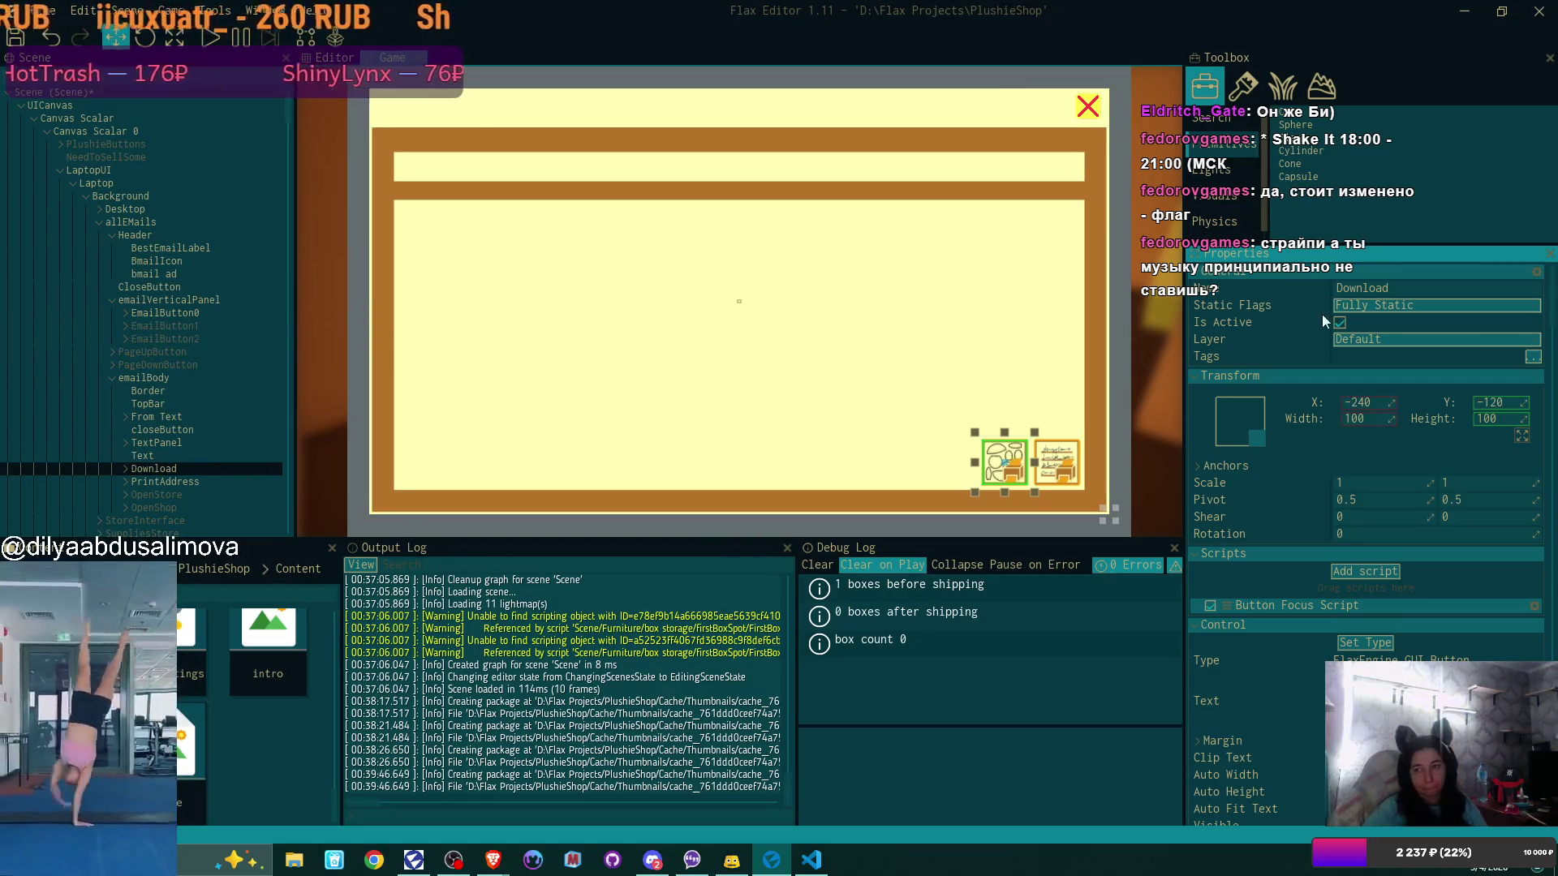
Deactivate Download, PrintAddress and emailBody, saving the scene with Ctrl+S
click(1339, 323)
click(185, 482)
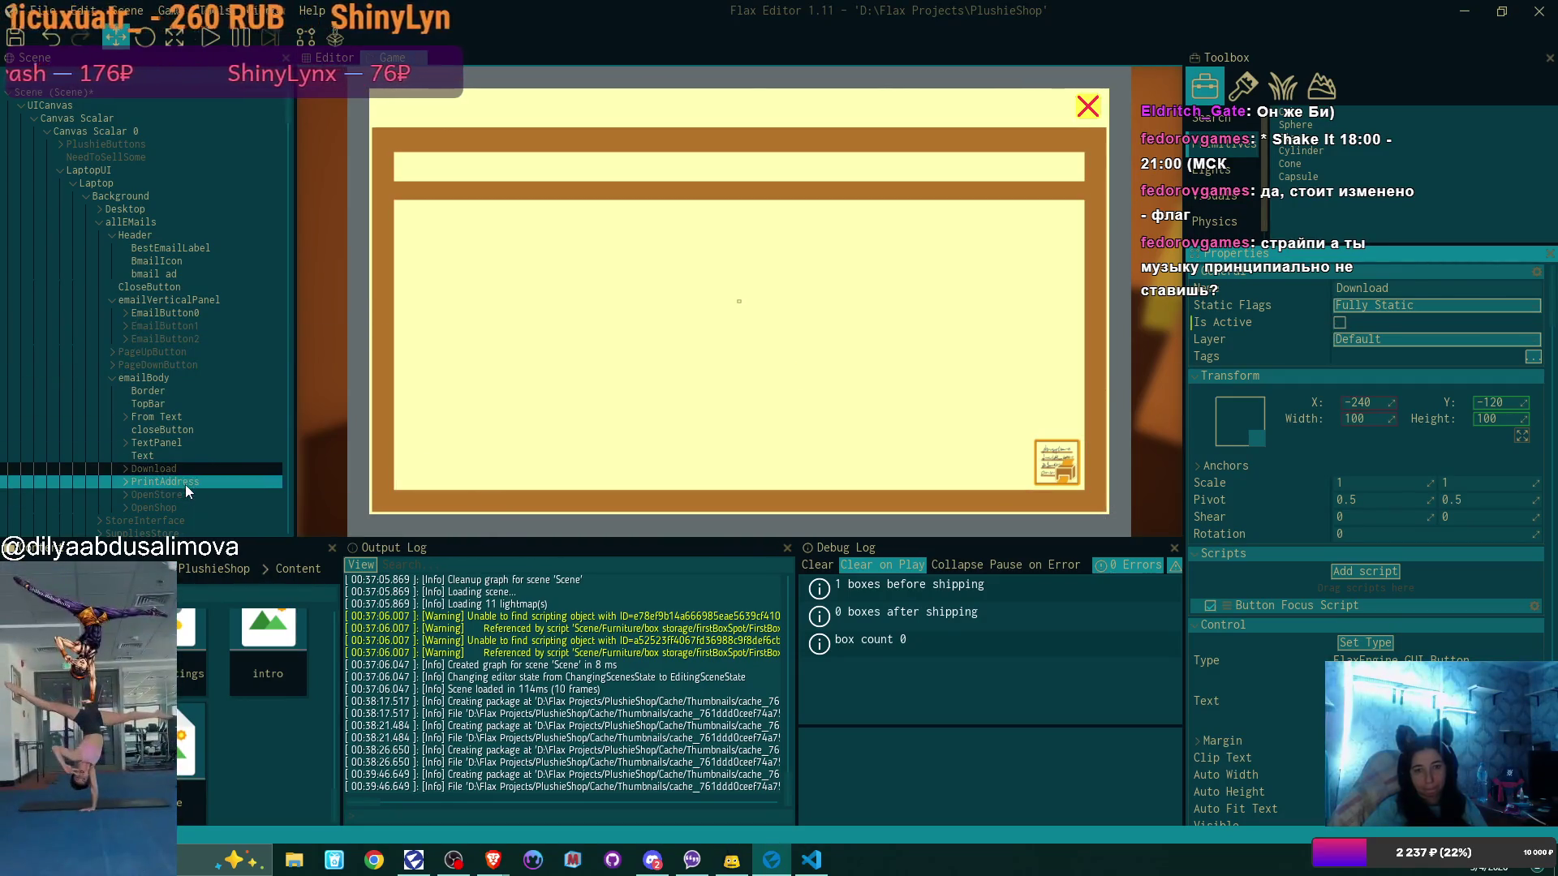
click(1339, 323)
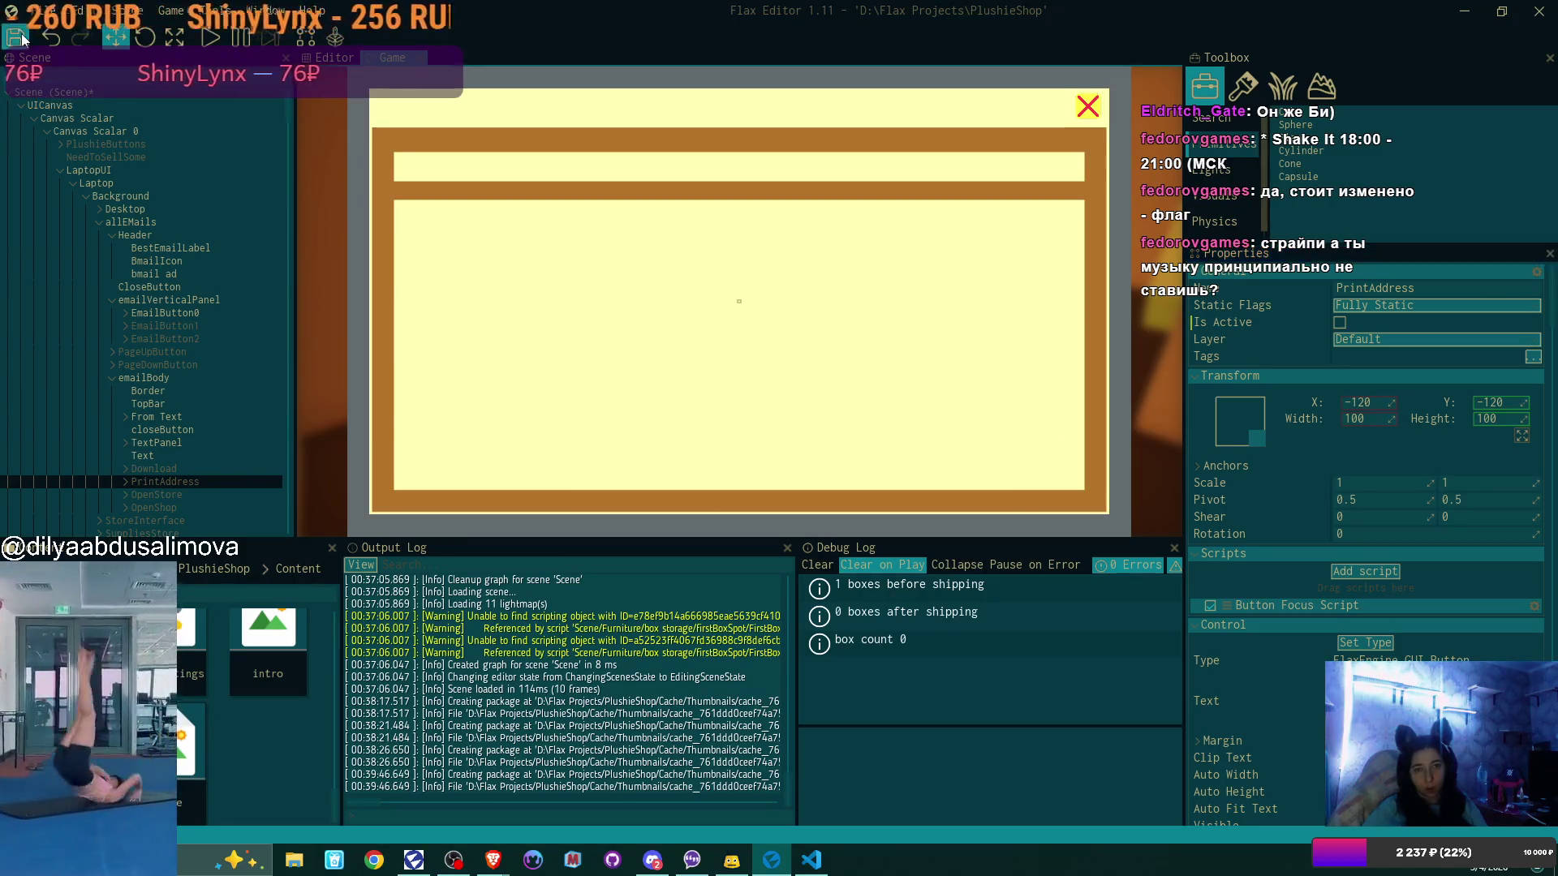
key(ctrl+s)
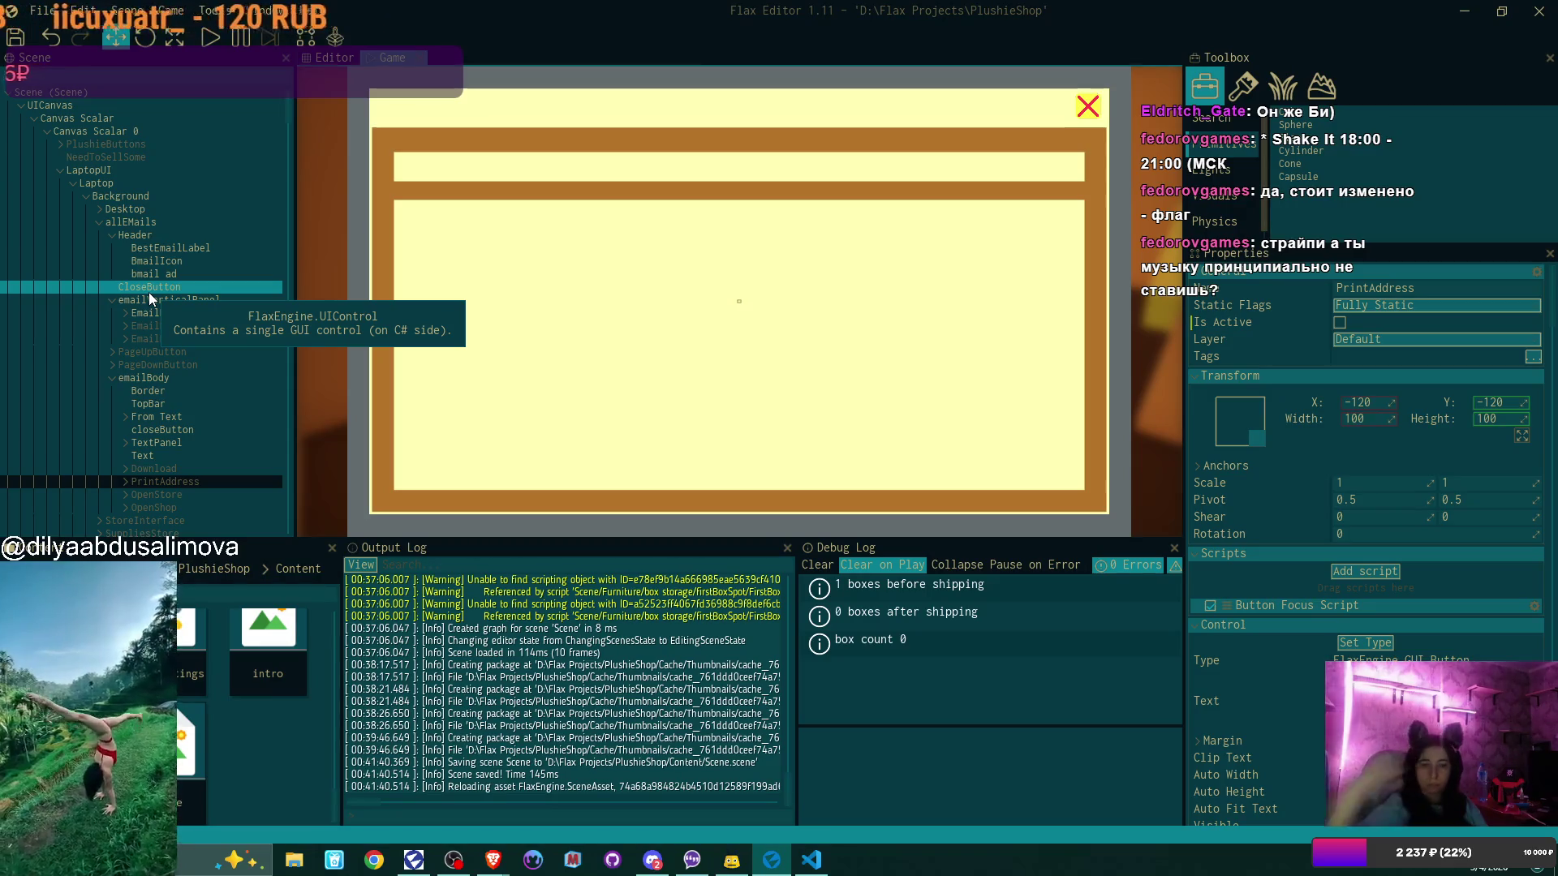
click(191, 374)
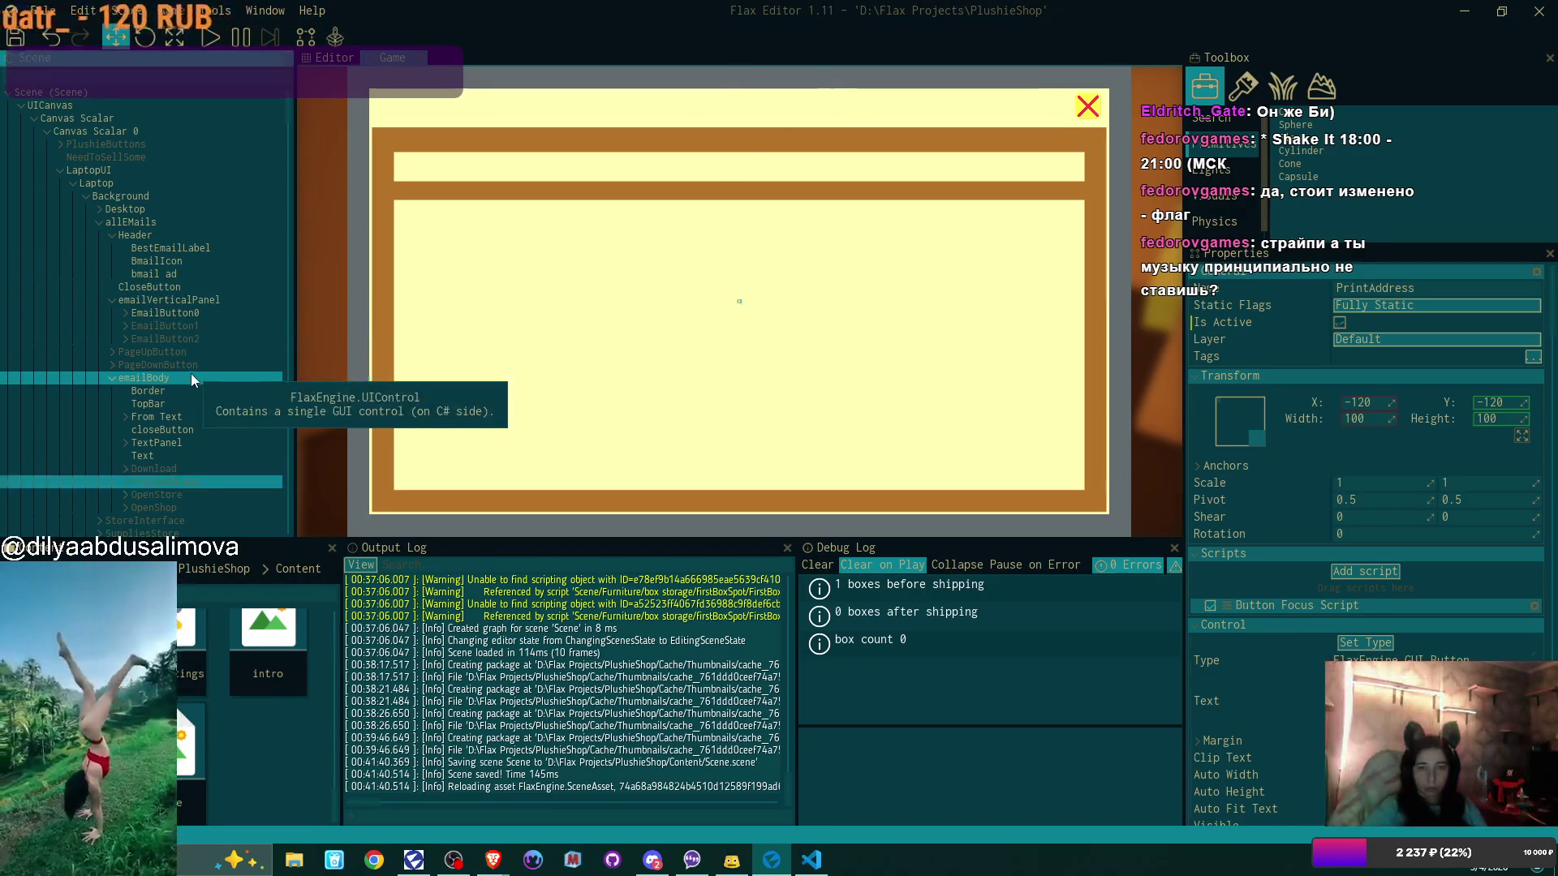
click(1341, 323)
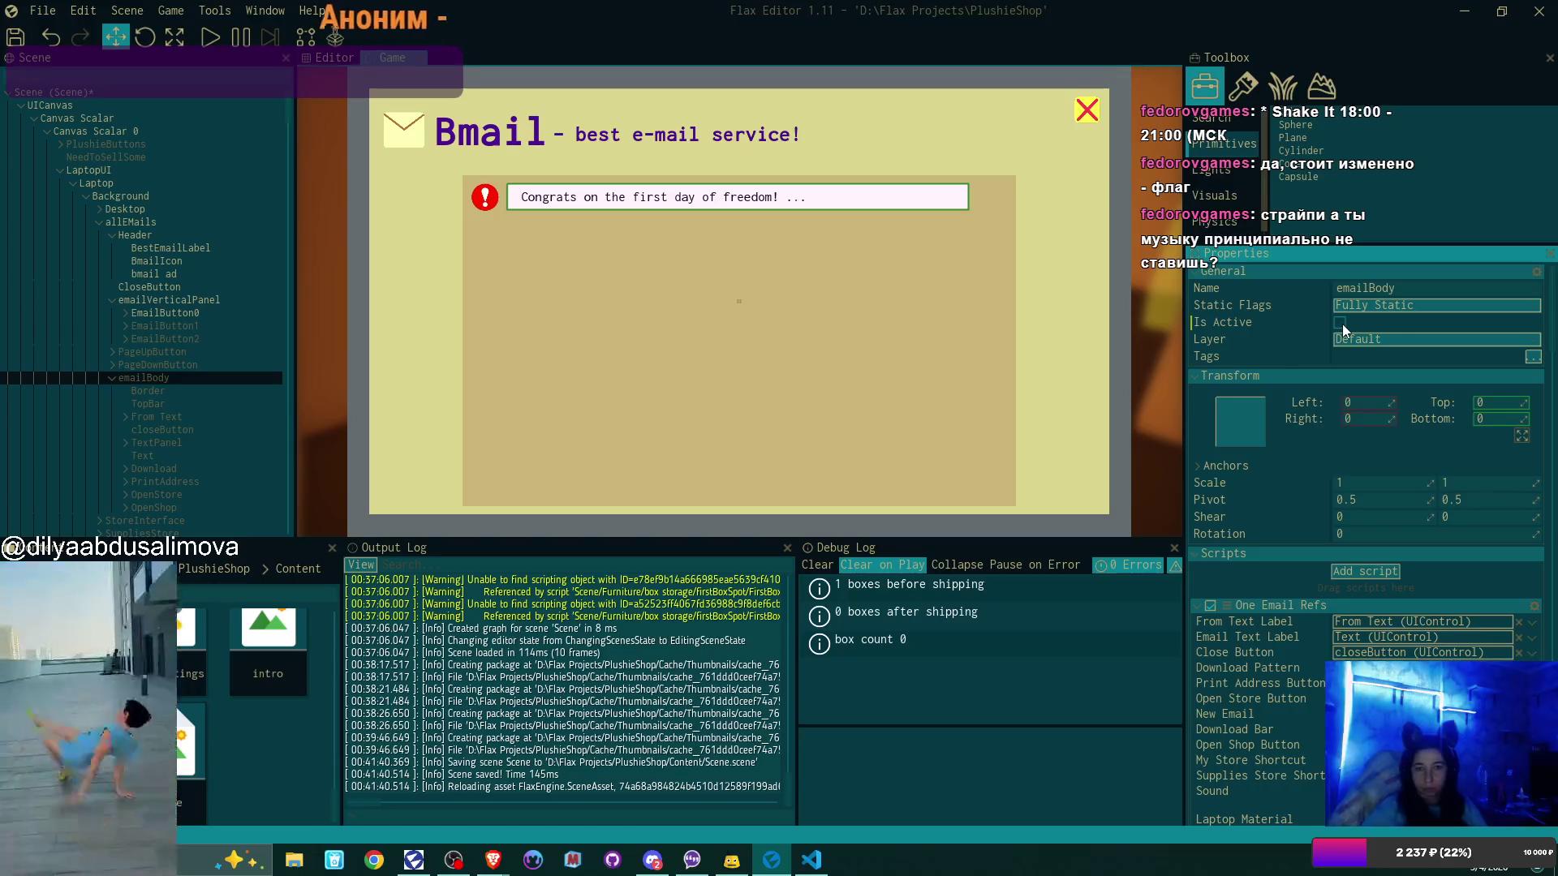
click(248, 313)
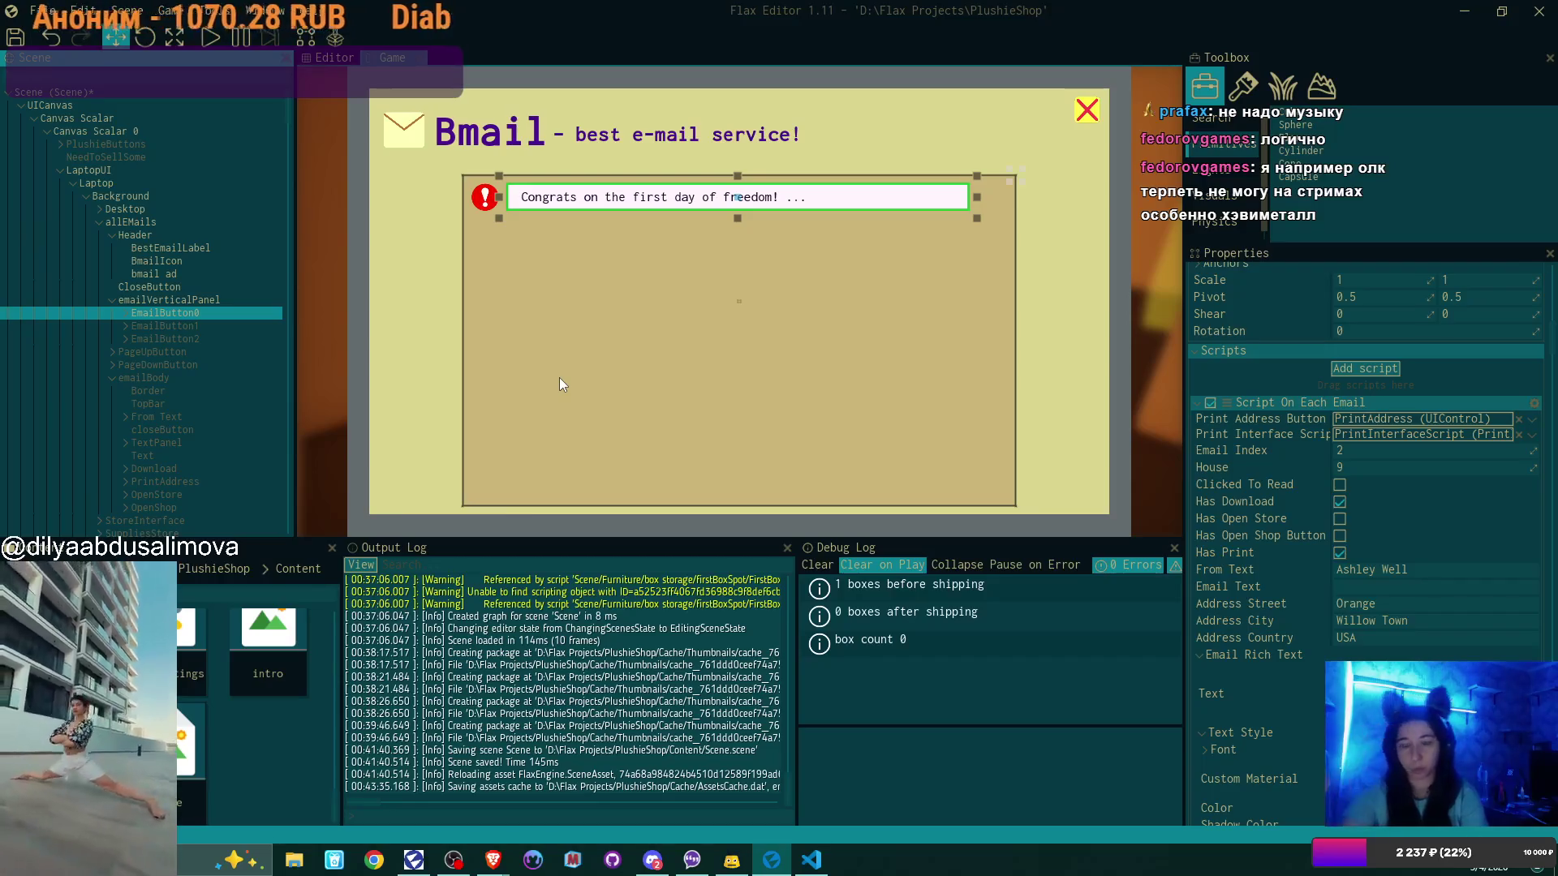
Activate EmailButton1, then duplicate the first three email buttons twice
click(219, 325)
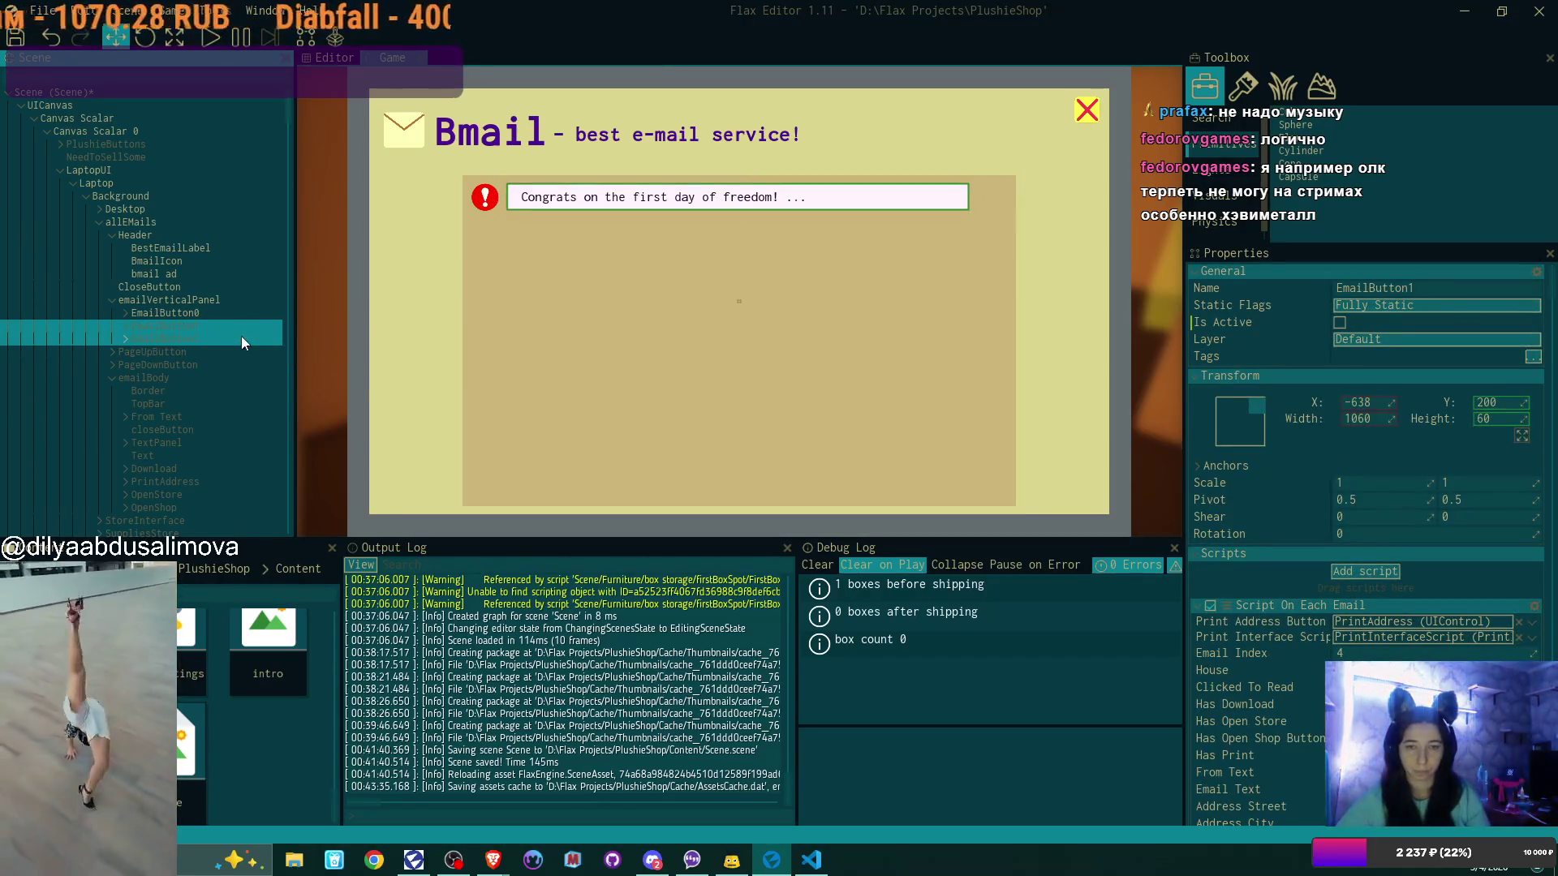
click(1339, 323)
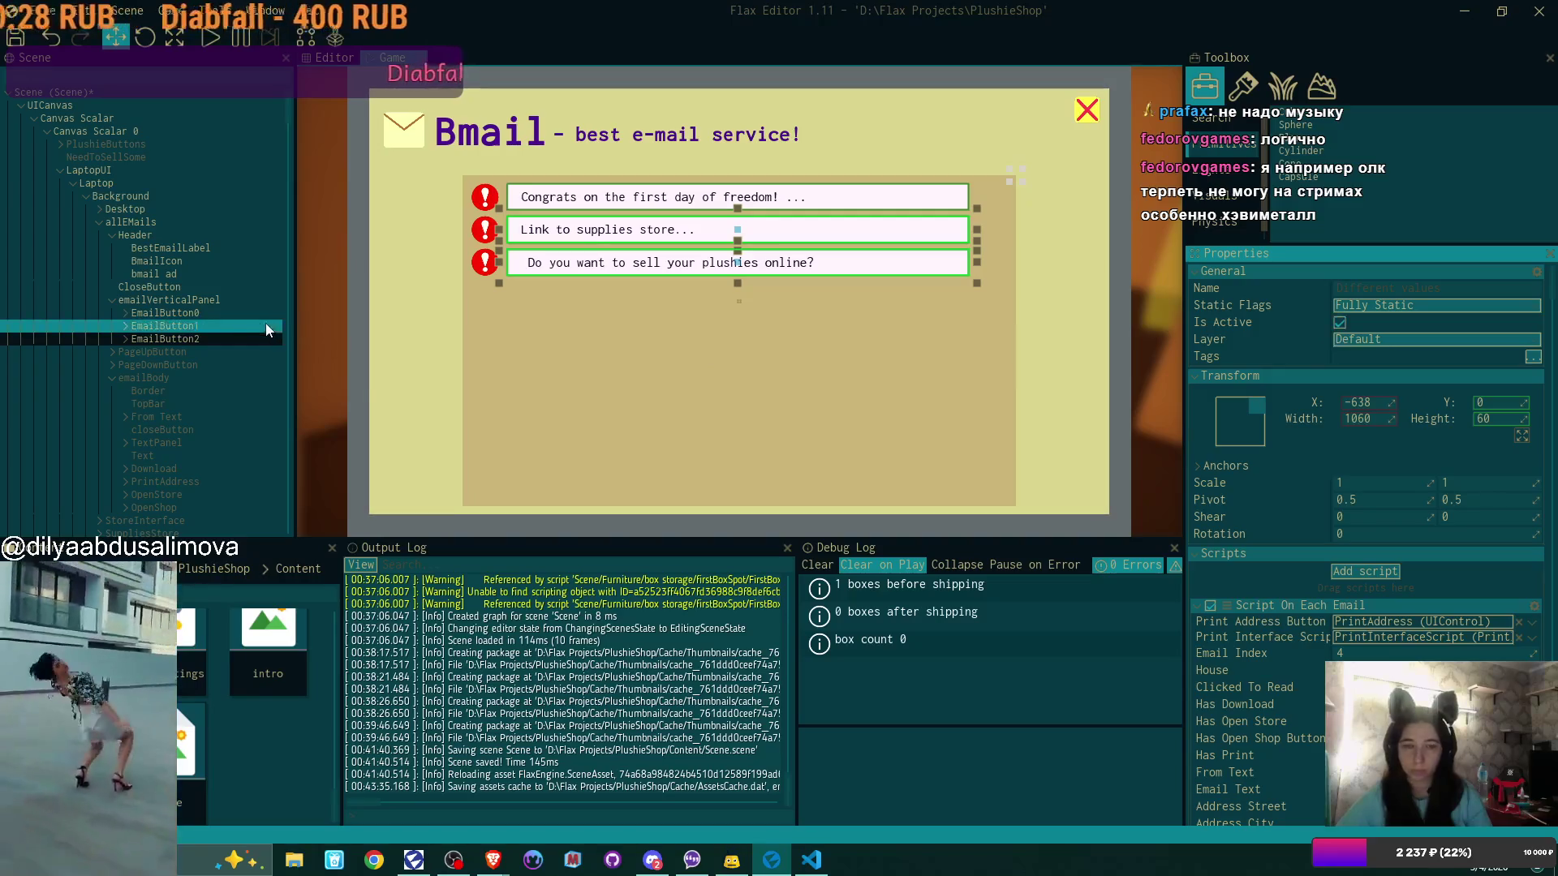
click(214, 313)
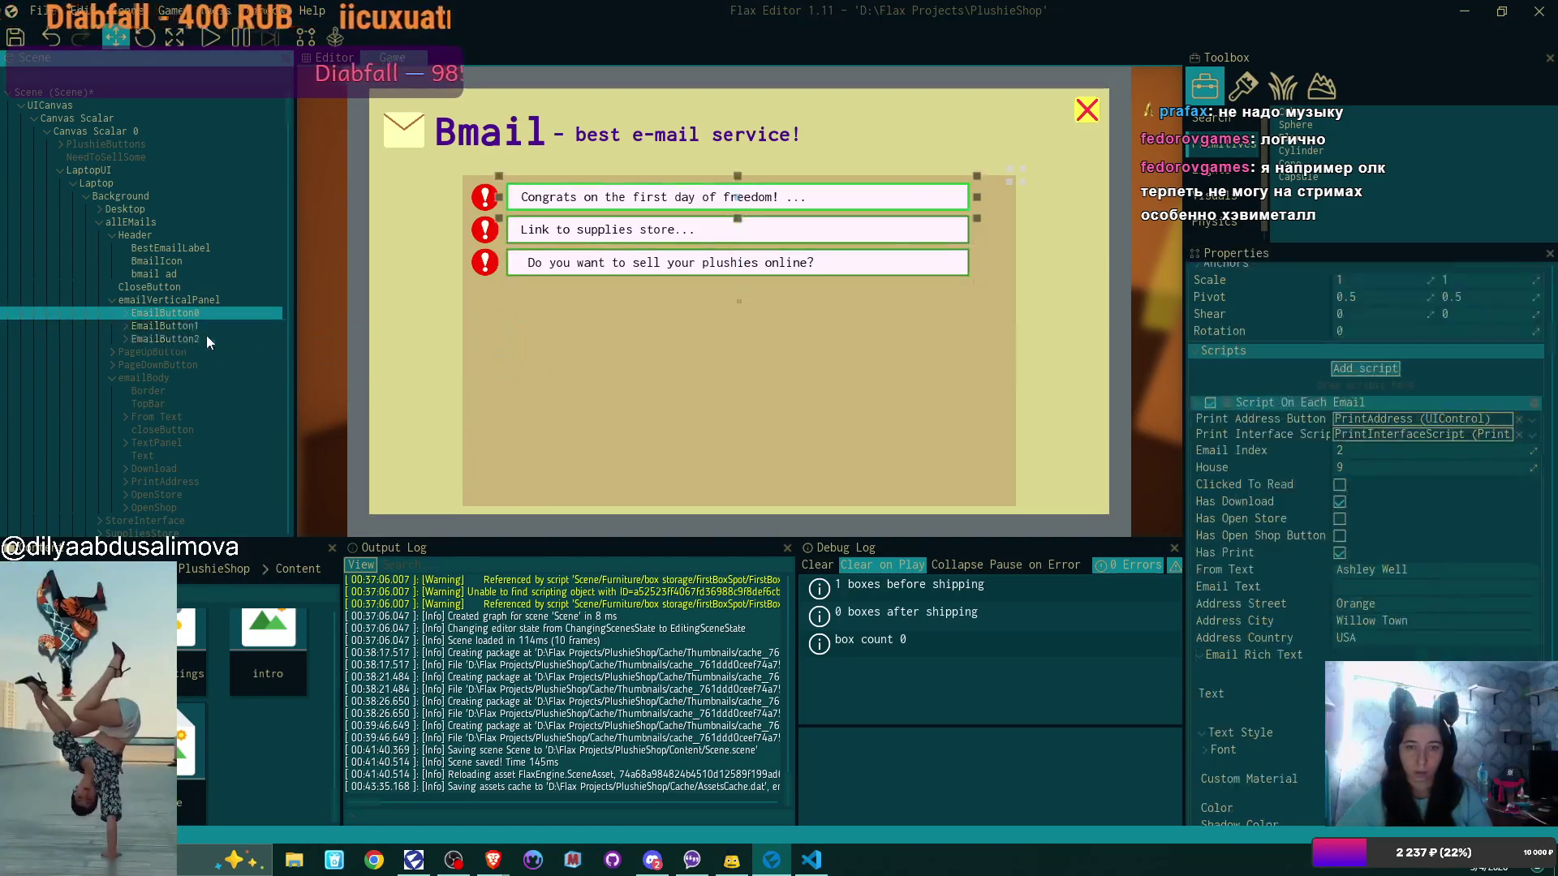
shift+click(206, 335)
key(ctrl+d)
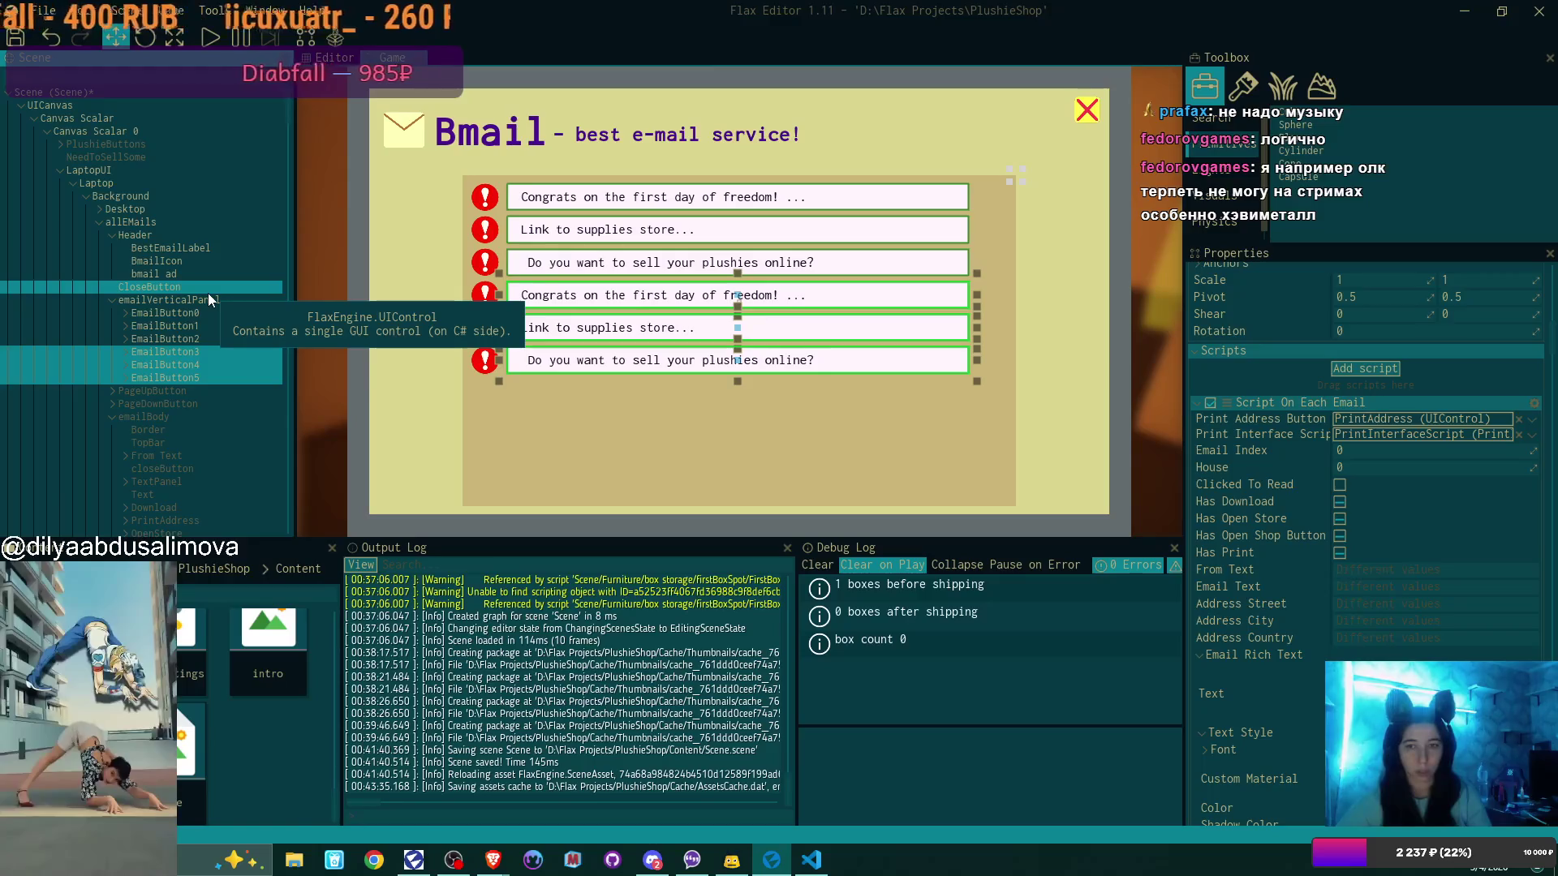
key(ctrl+d)
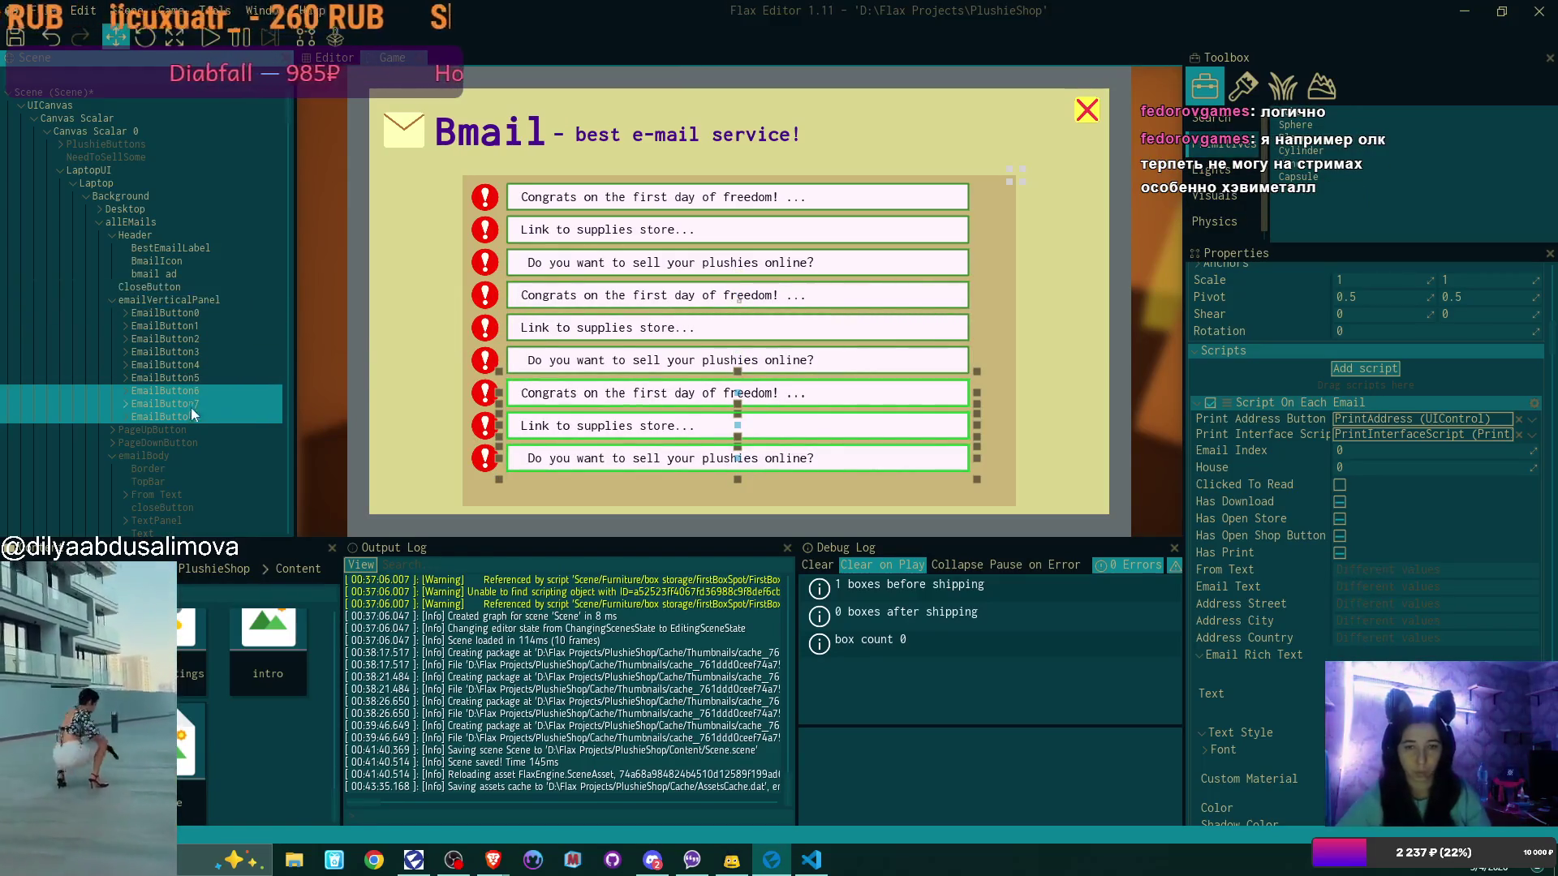
Duplicate EmailButton8, then duplicate EmailButton0–9 to reach EmailButton15
click(192, 417)
key(ctrl+d)
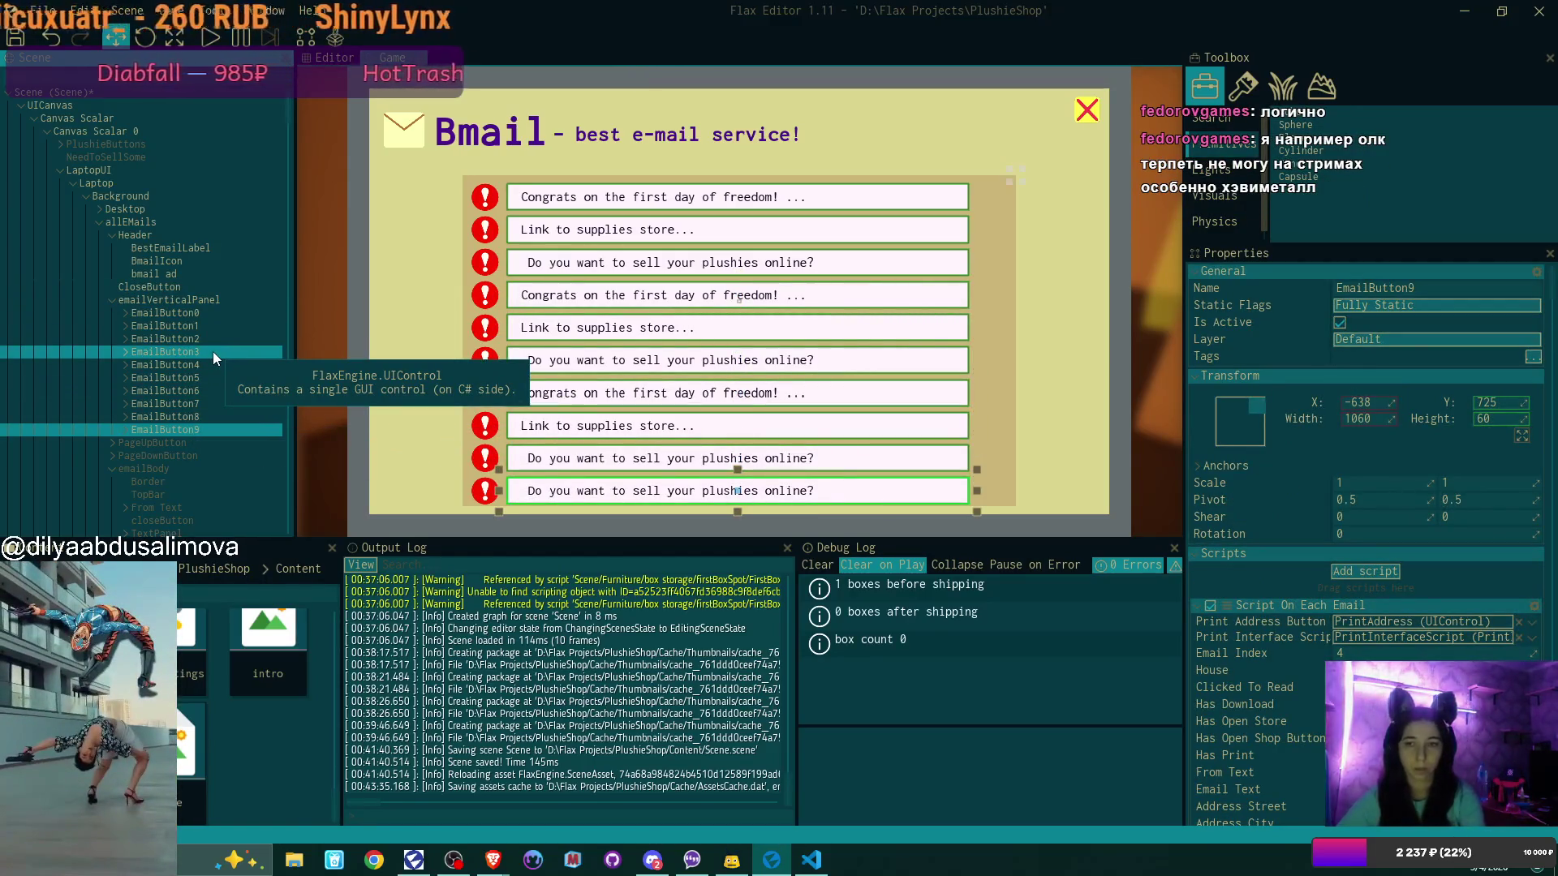
click(206, 341)
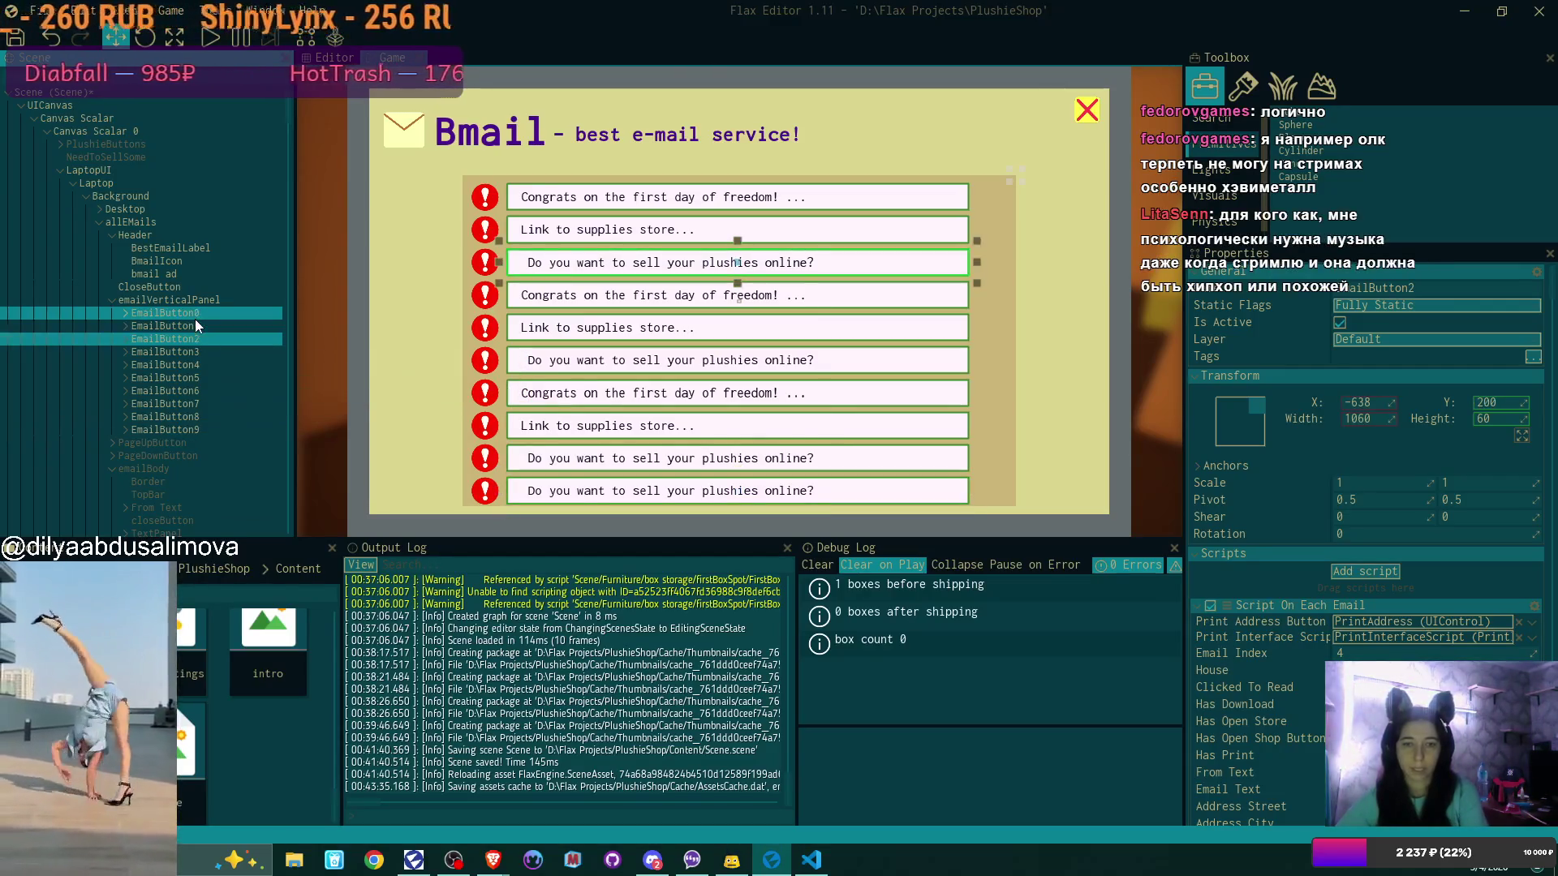
click(194, 318)
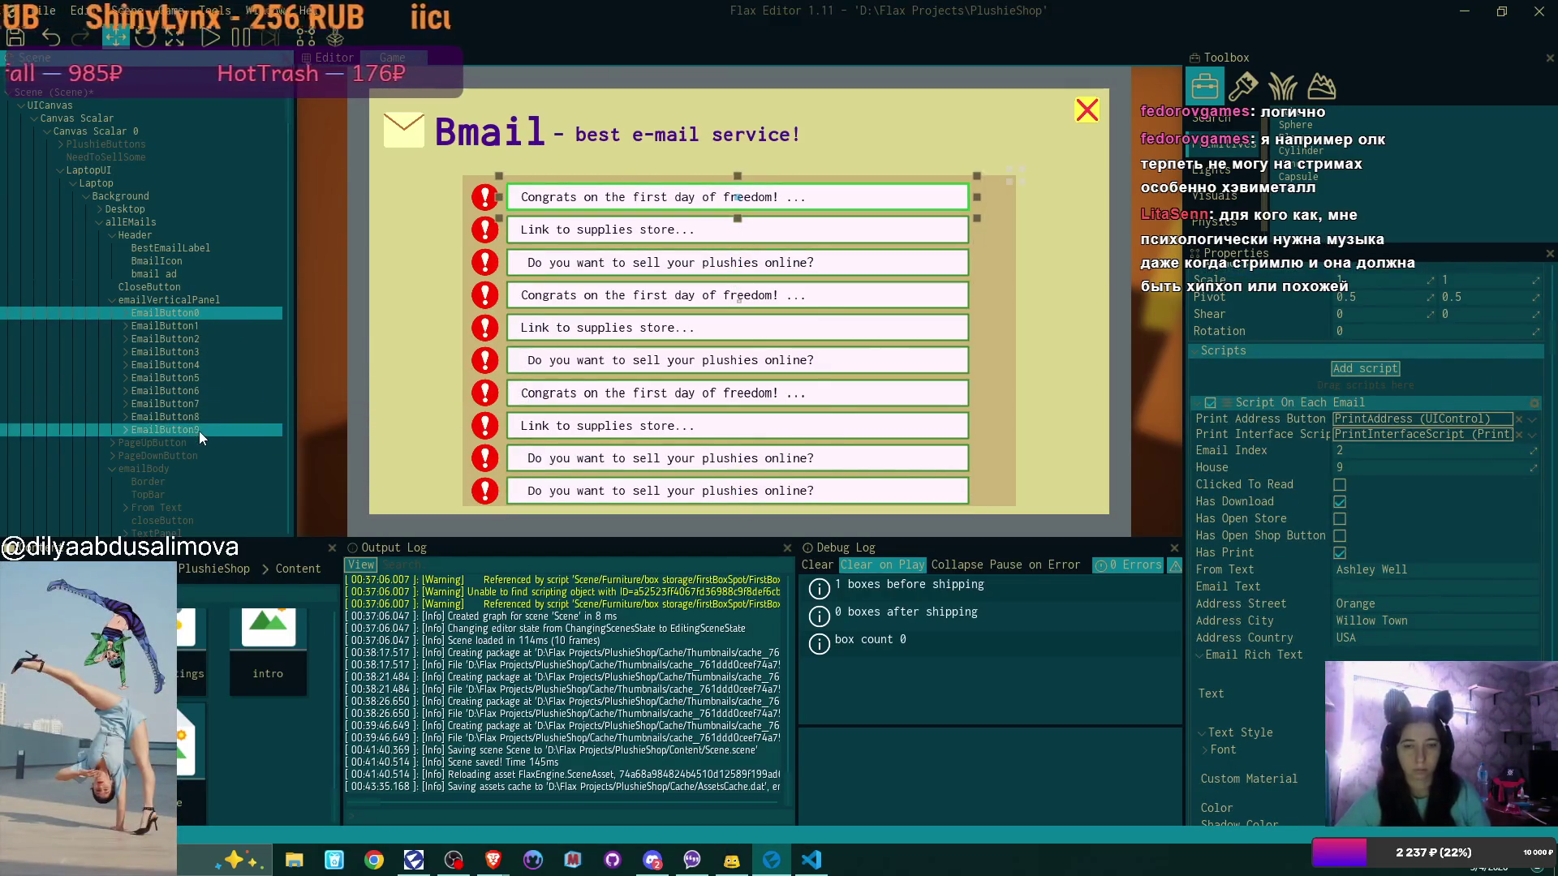
click(198, 431)
shift+click(198, 367)
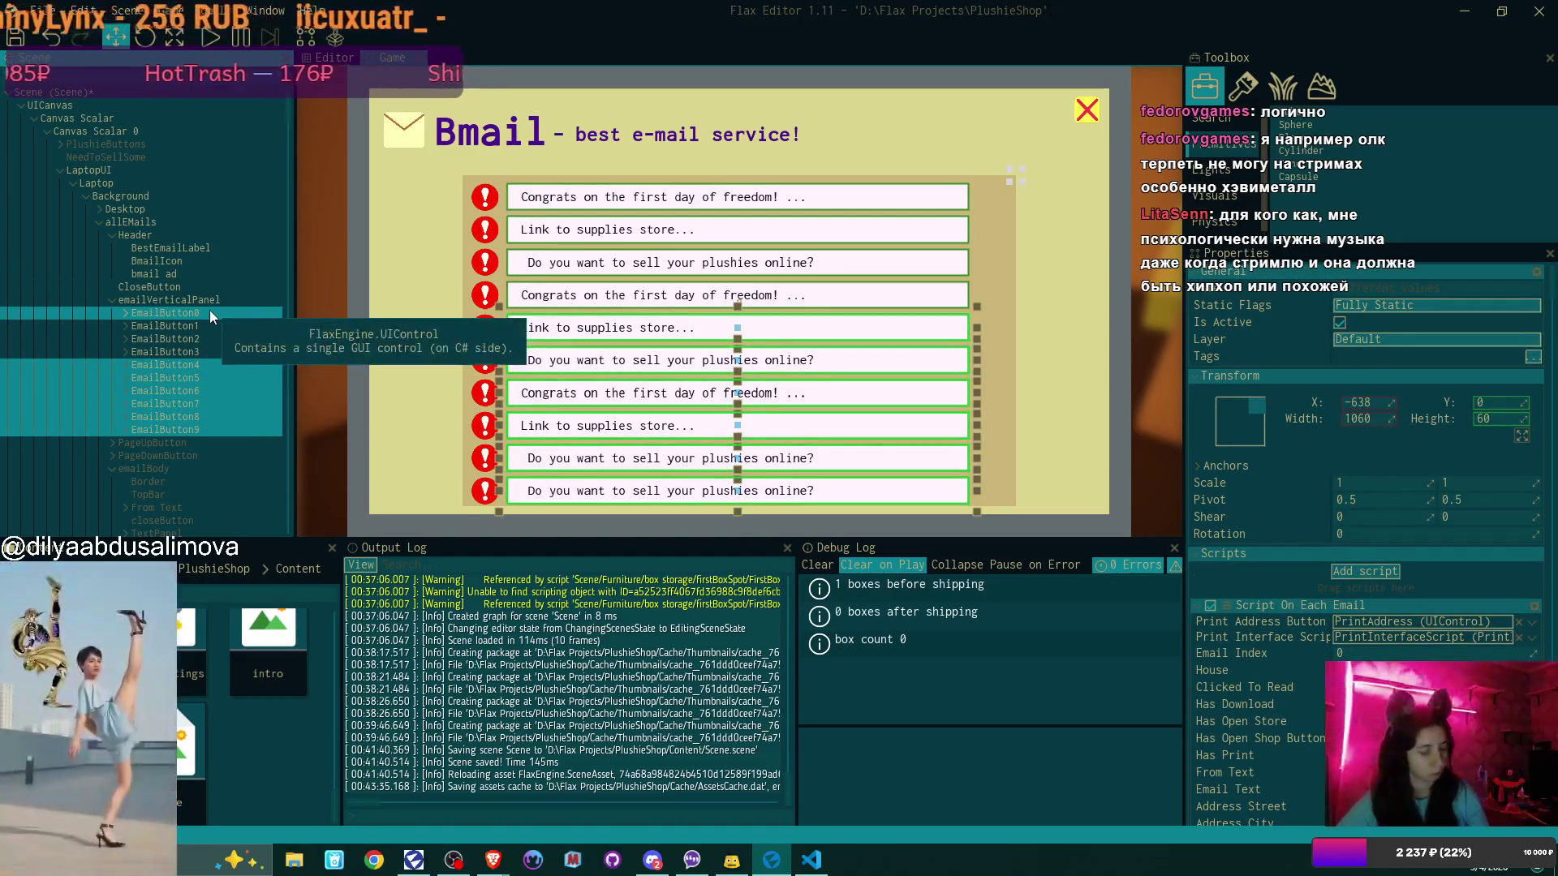
key(ctrl+d)
click(216, 299)
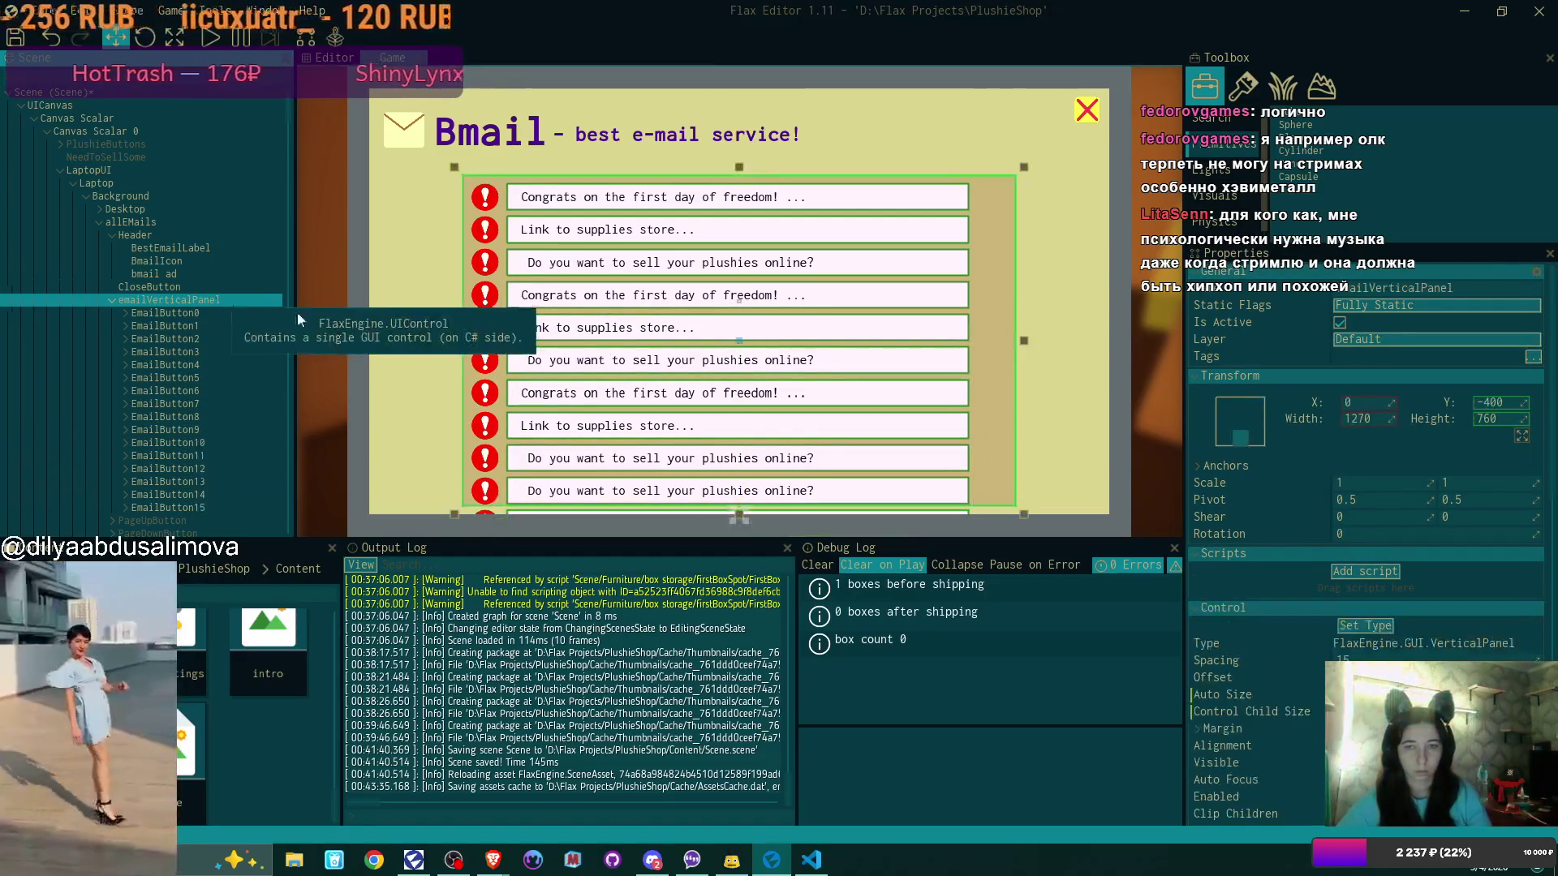
Use Set Type in the Control section to change emailVerticalPanel to Panel
scroll(1472, 649, down, 5)
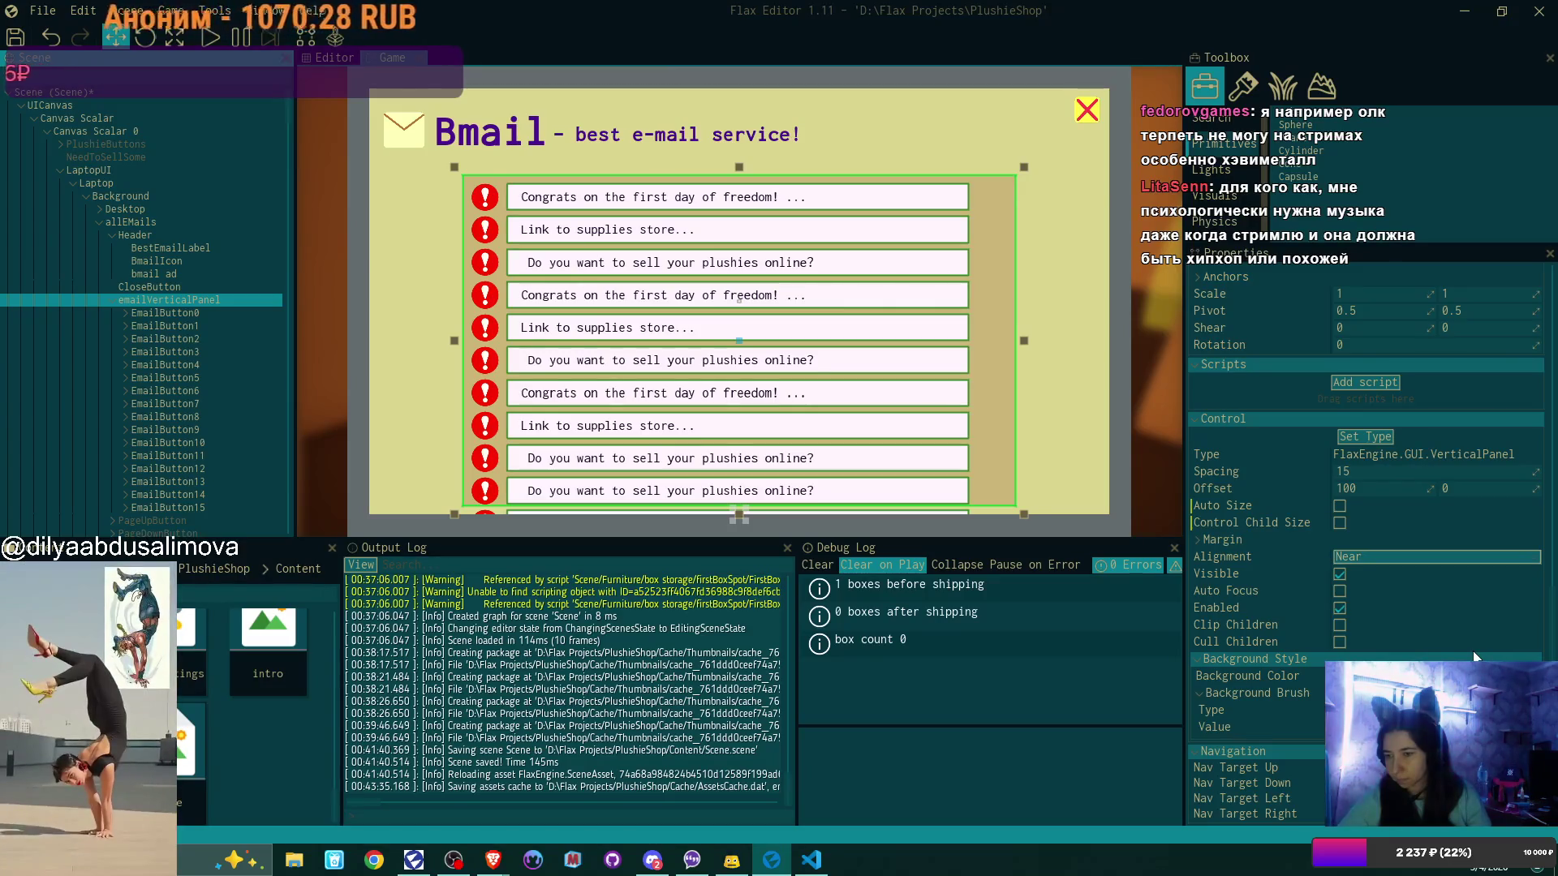
scroll(1473, 654, up, 5)
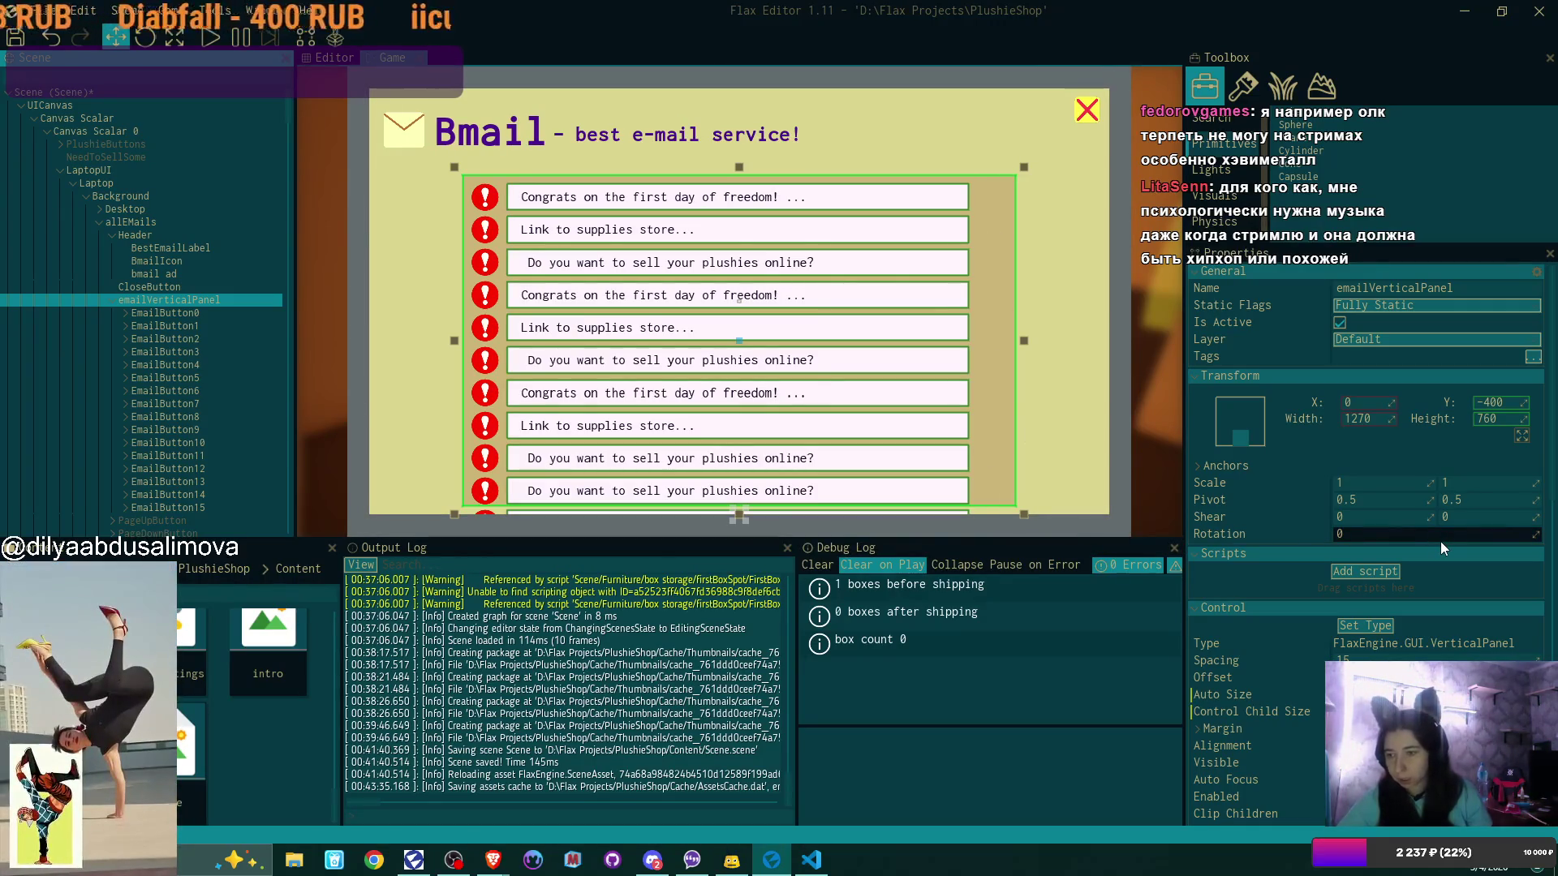
scroll(1441, 547, down, 2)
scroll(1441, 547, down, 1)
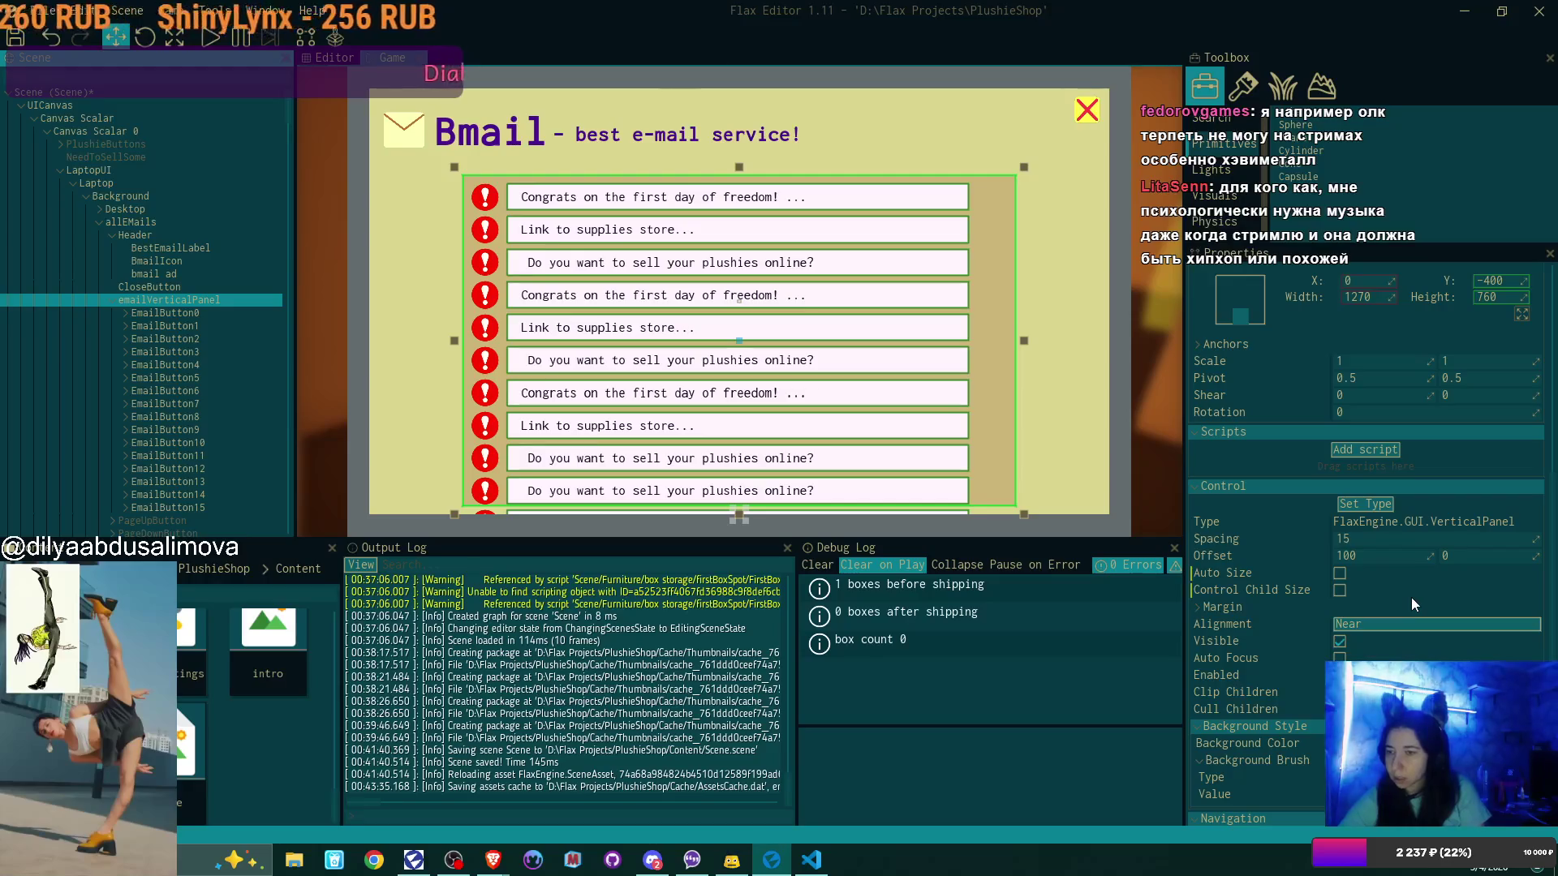
scroll(1410, 597, down, 2)
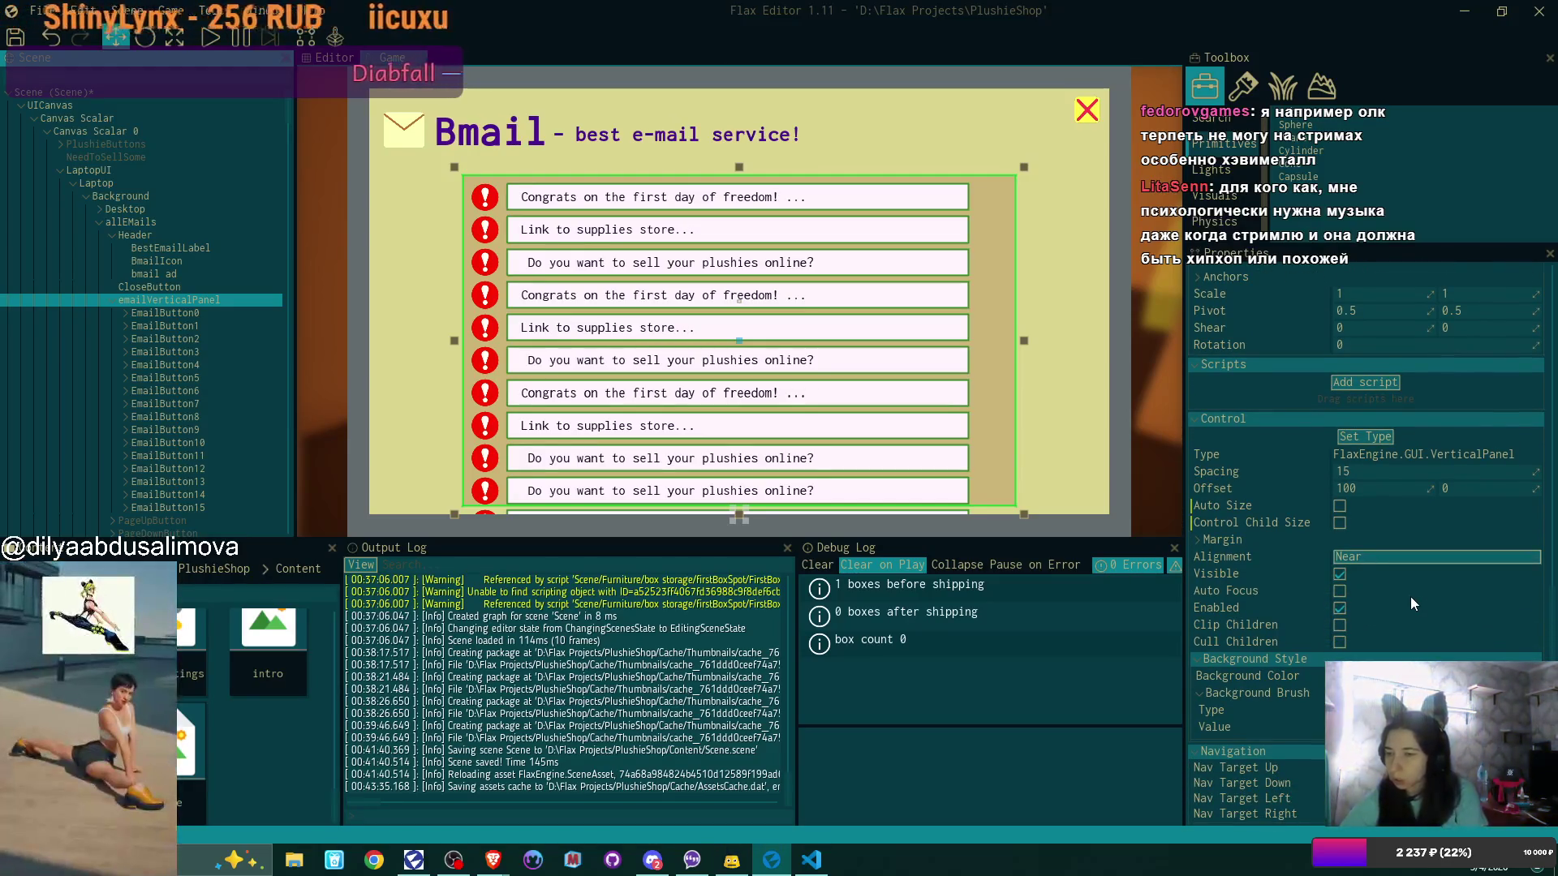
click(1375, 438)
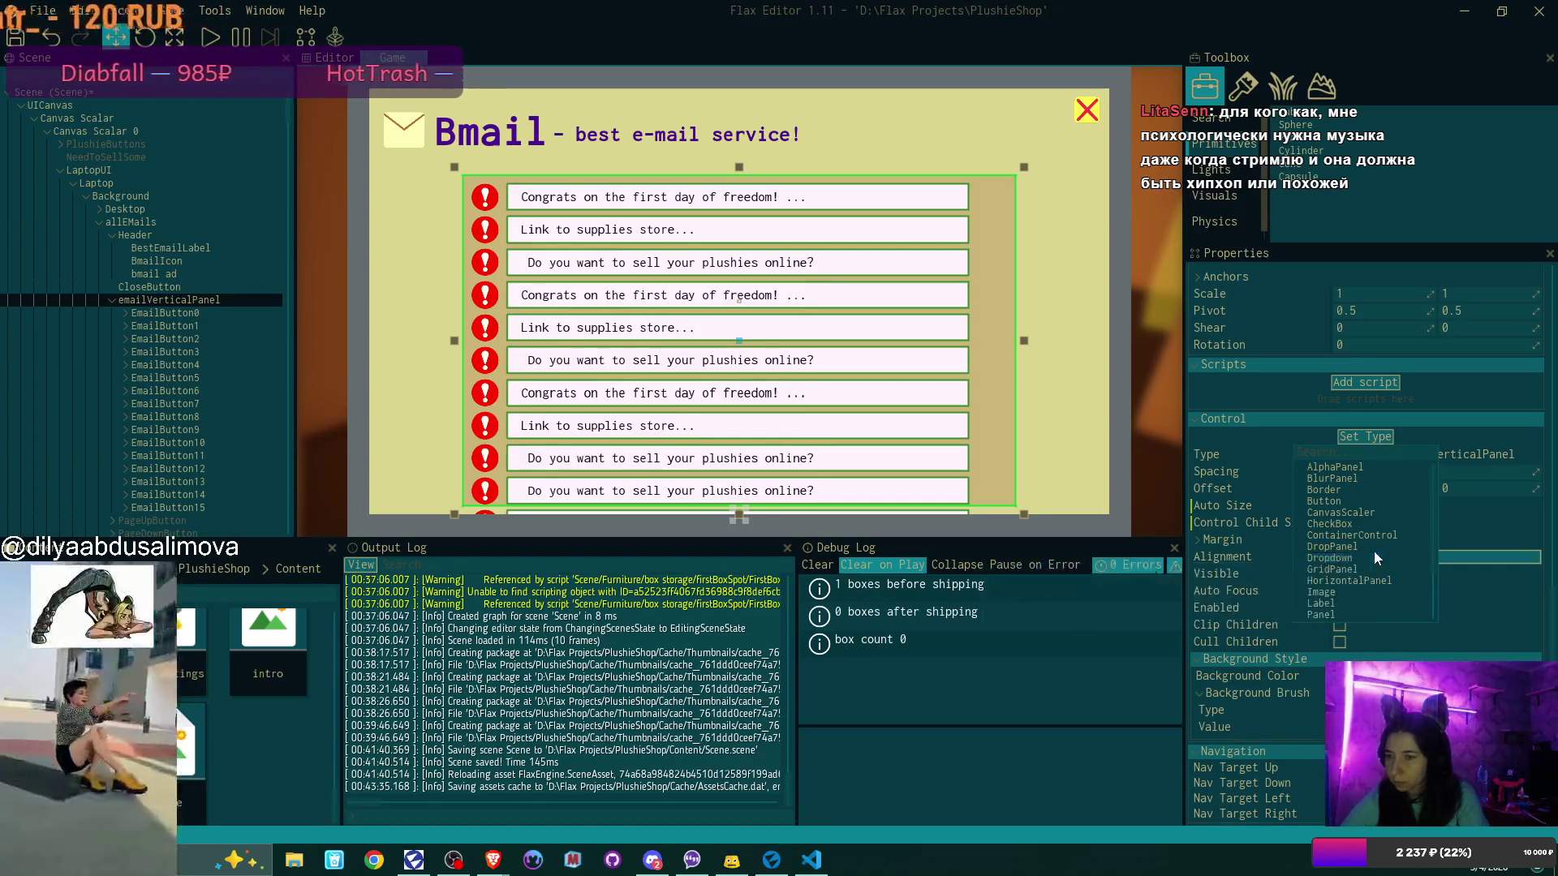
scroll(1410, 490, down, 3)
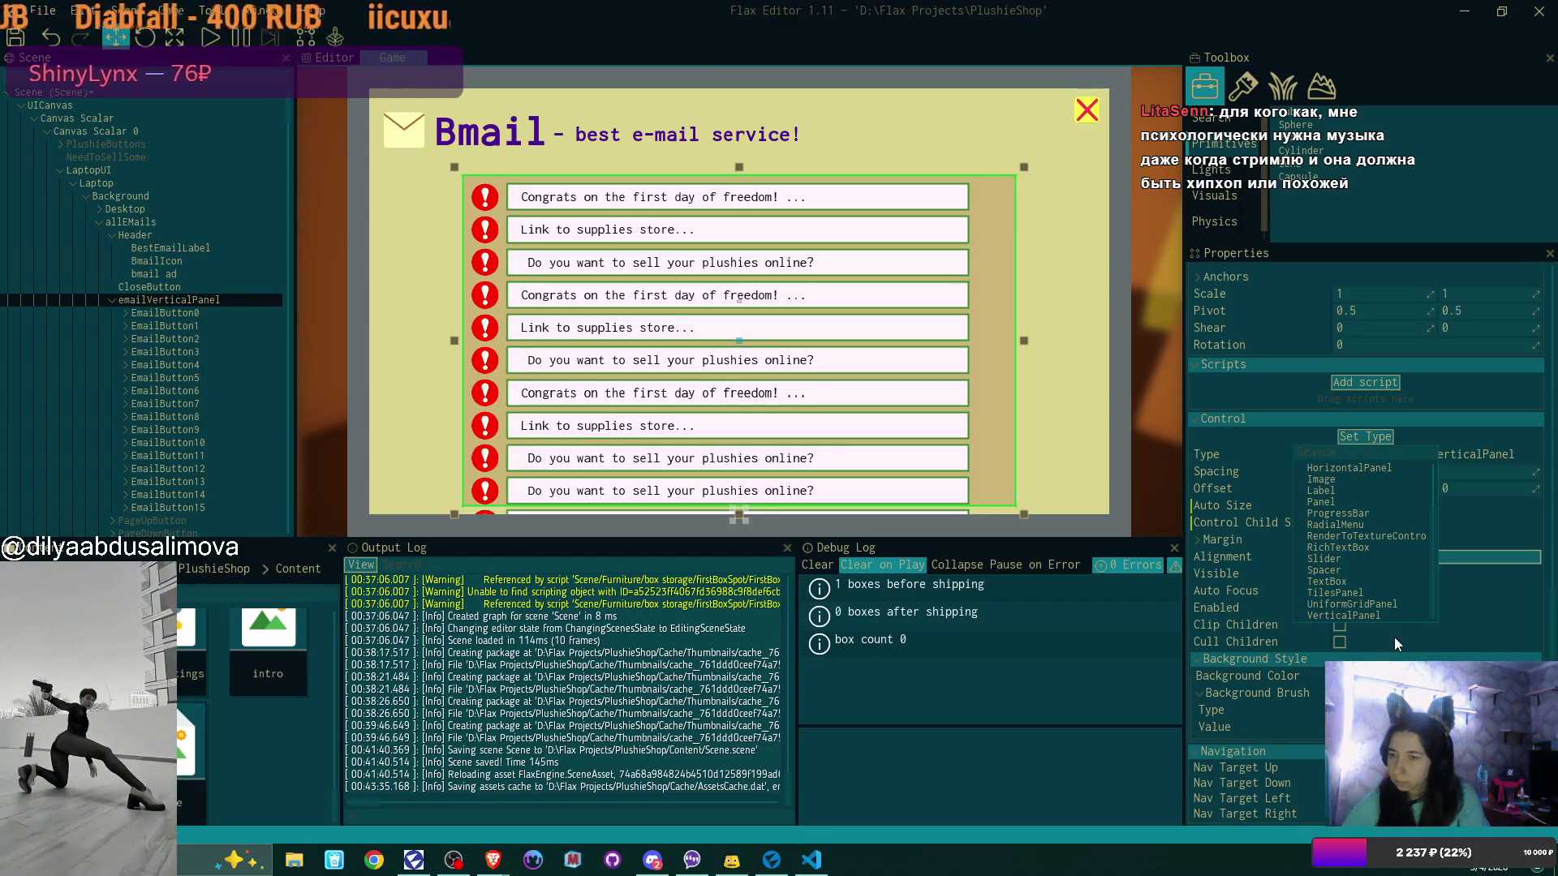
click(1401, 503)
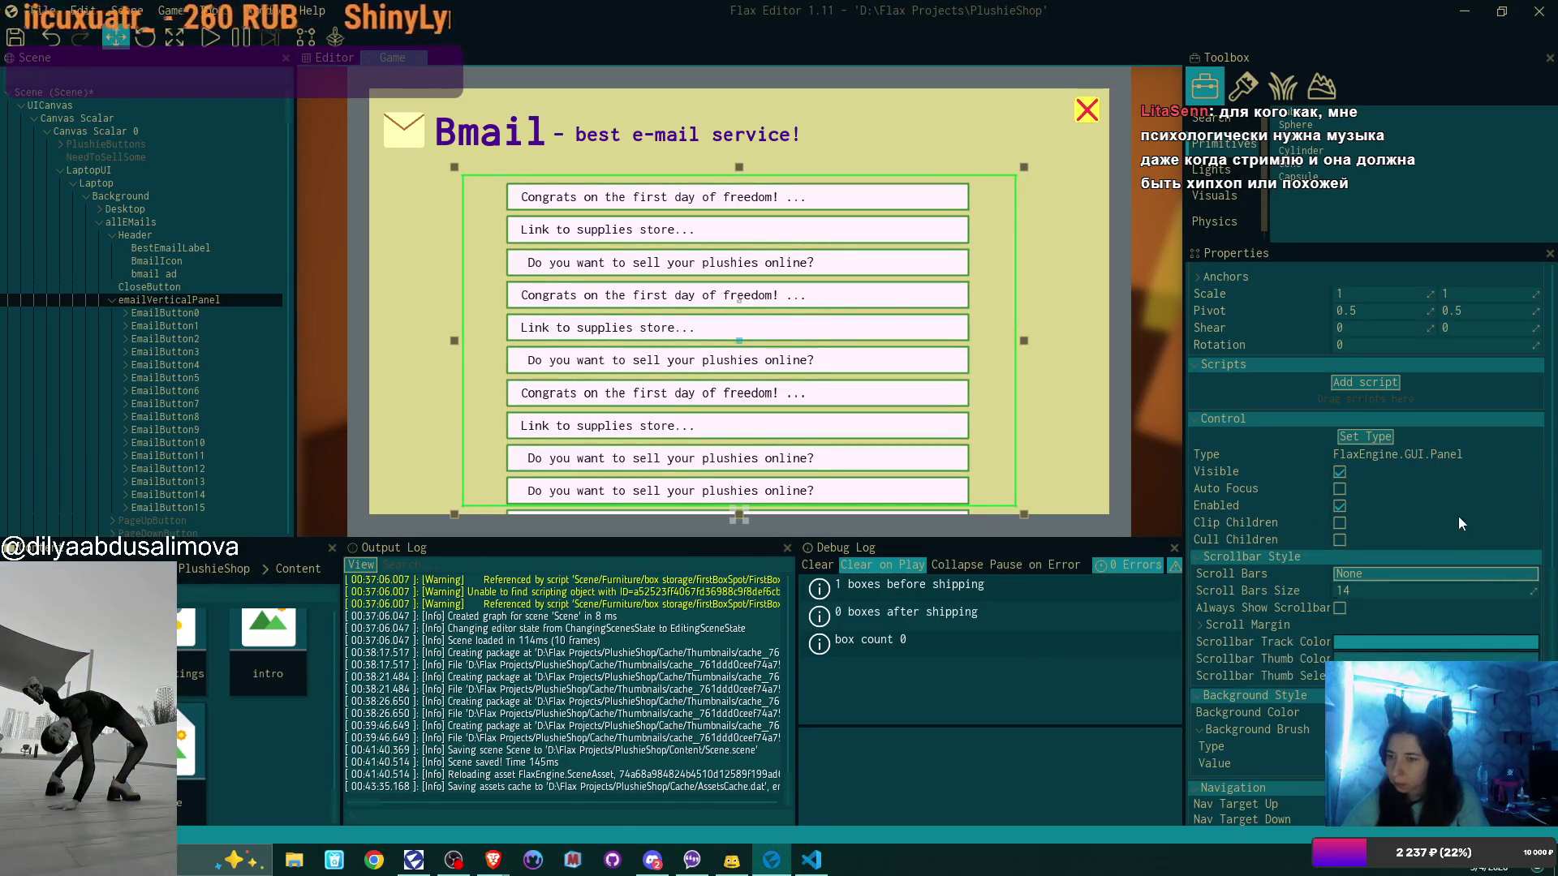
Set the panel's Scroll Bars mode to Vertical, then start play mode
click(1391, 574)
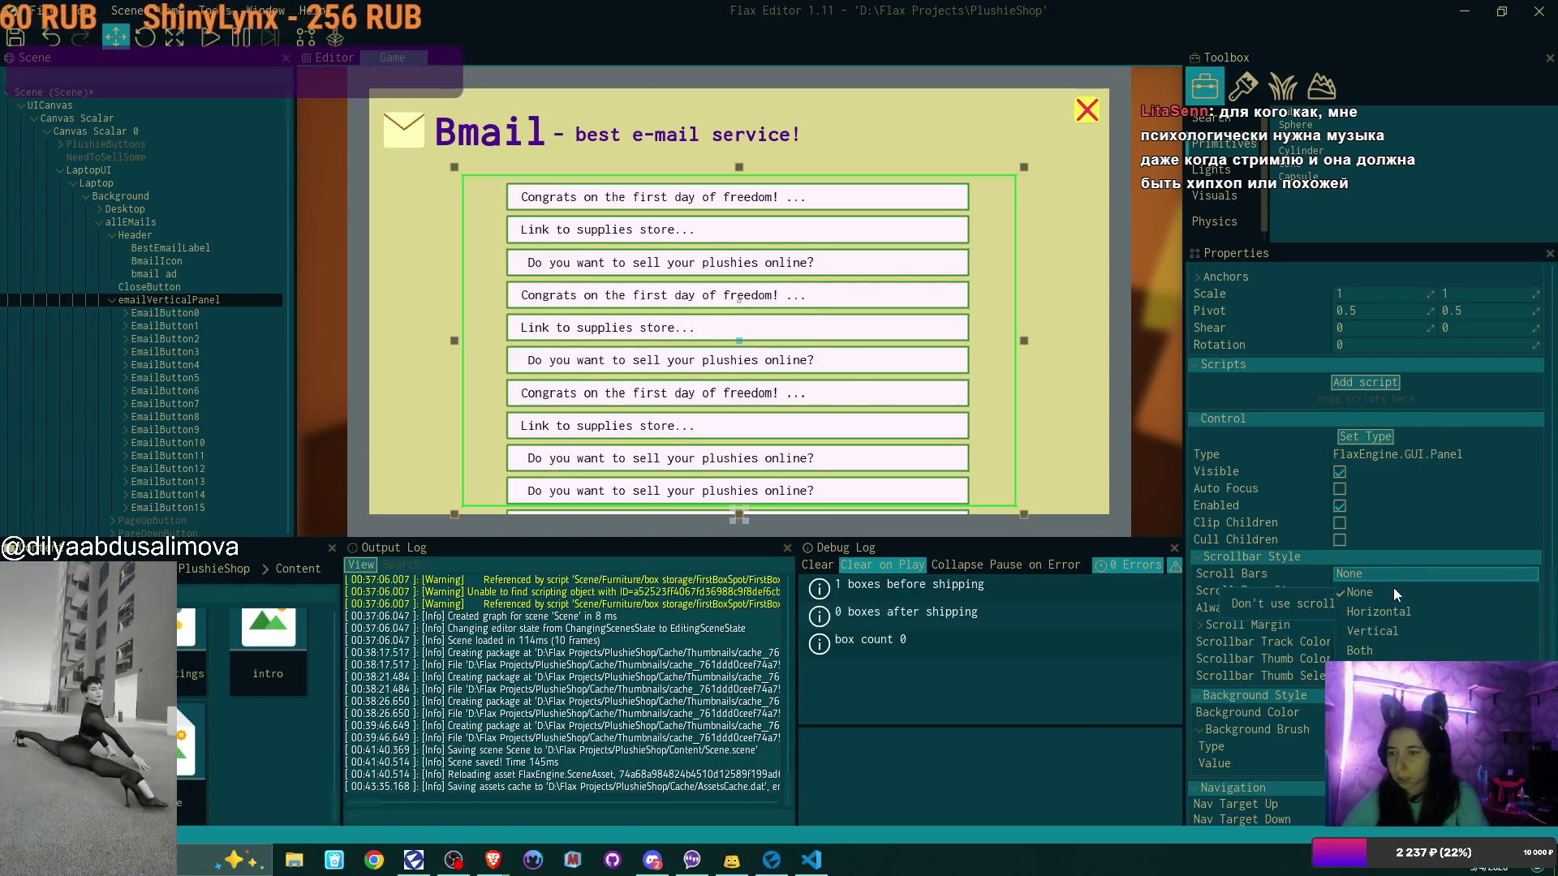
click(1403, 631)
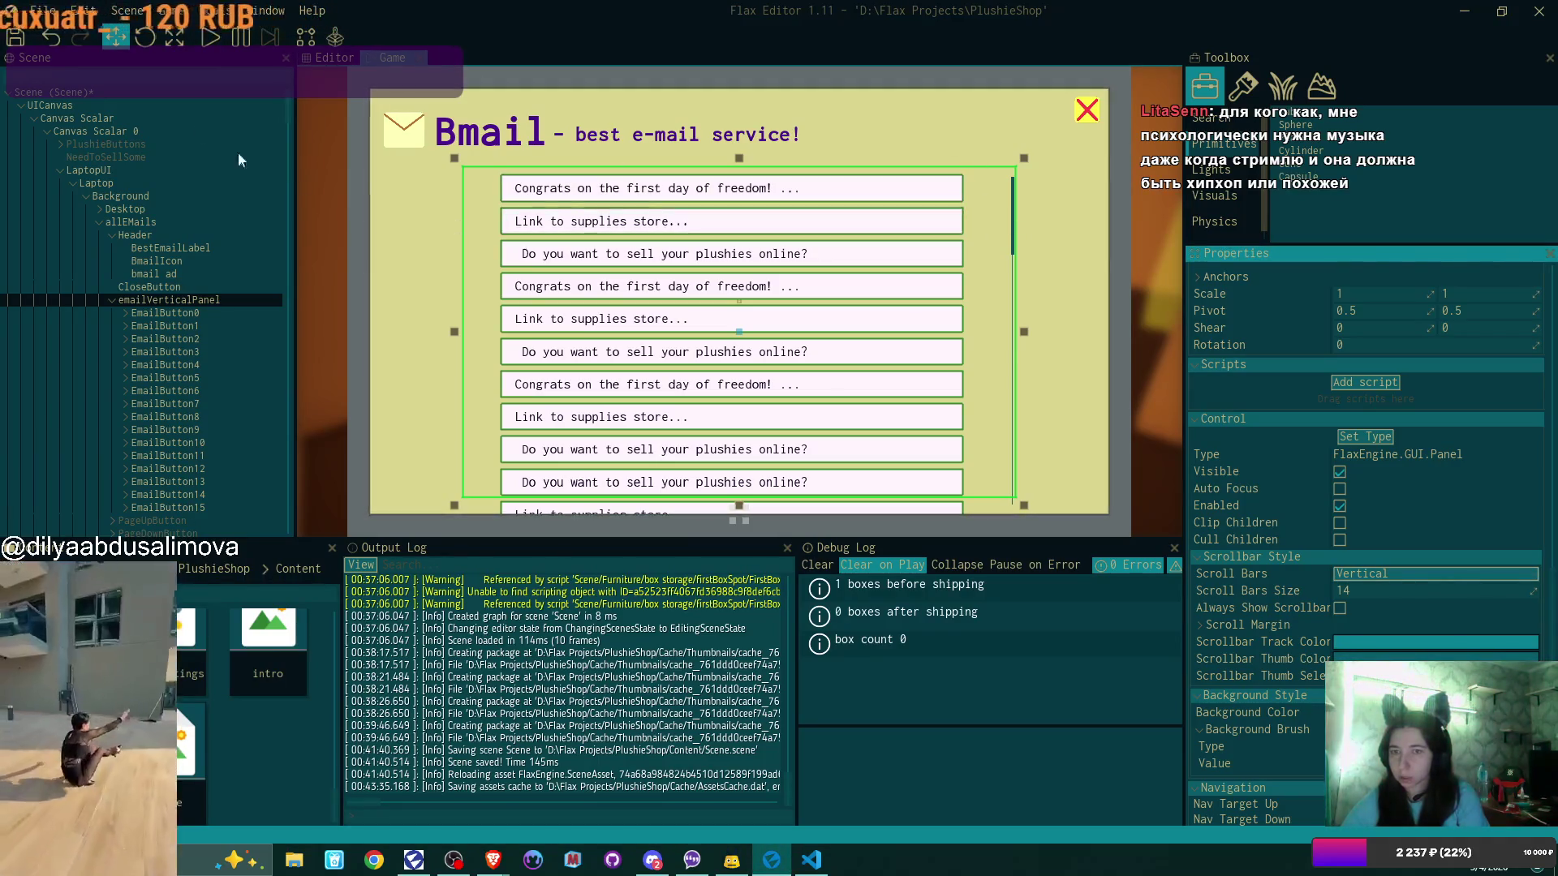
click(209, 36)
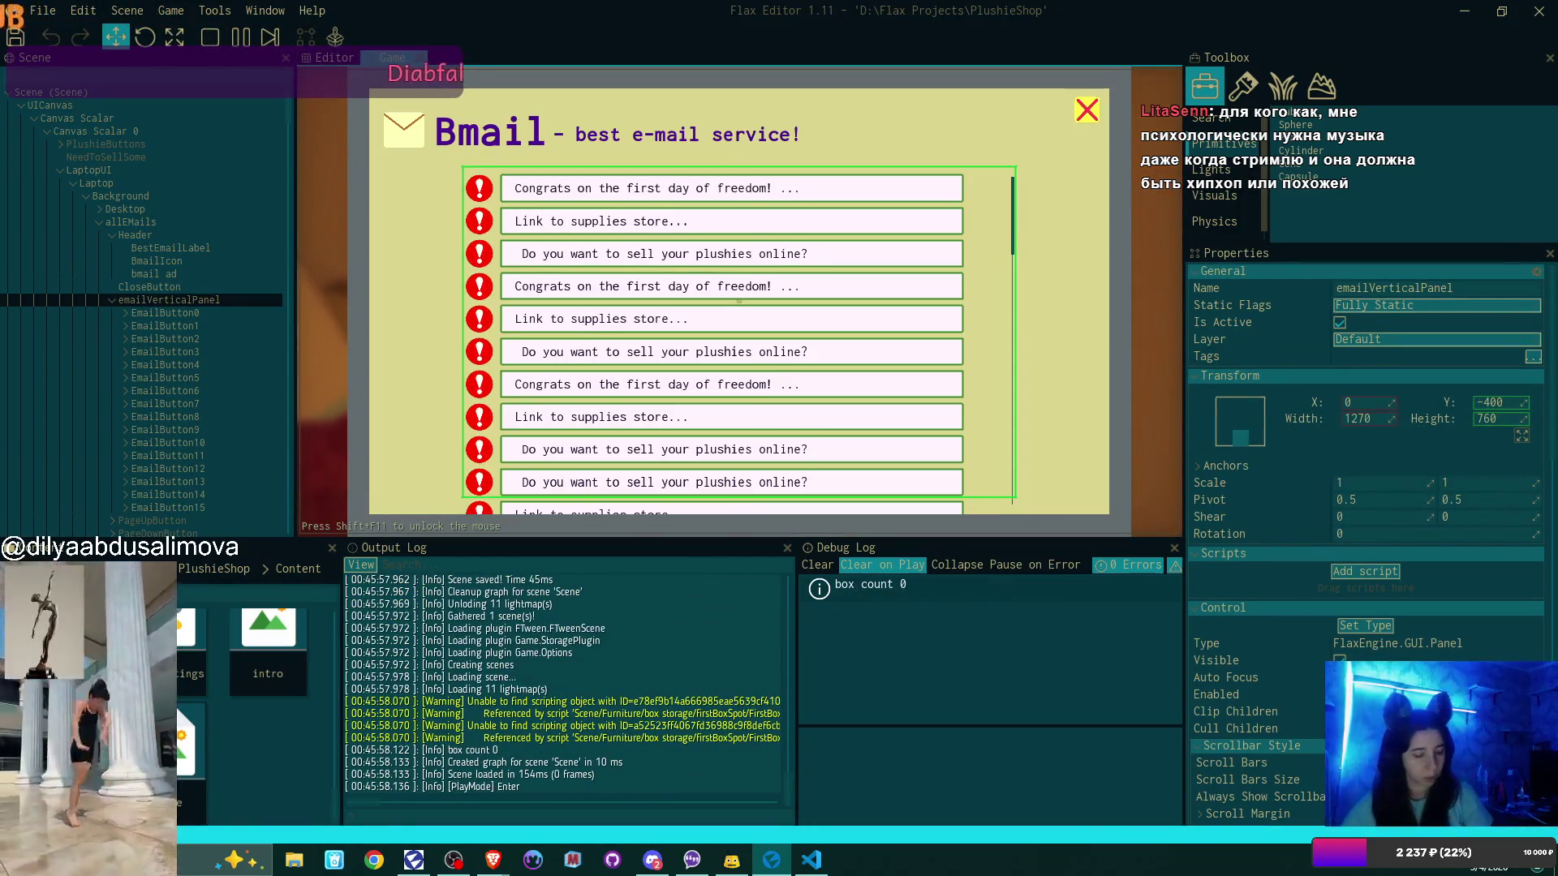
Scroll the Bmail inbox up and down in play mode, then stop with F5
scroll(730, 309, down, 1)
scroll(730, 325, down, 2)
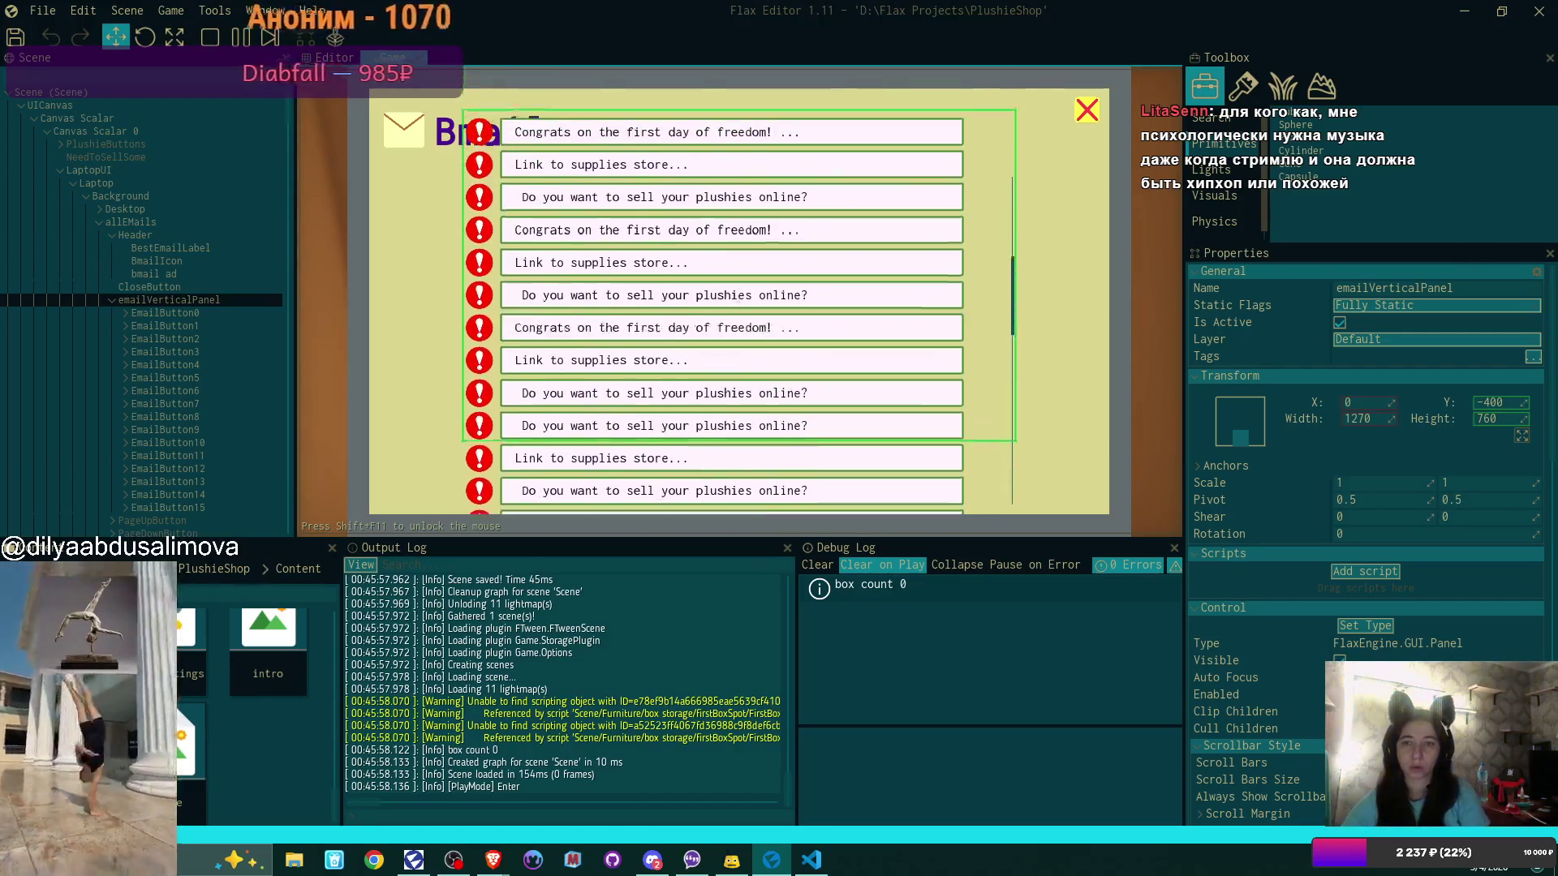
scroll(740, 308, up, 3)
scroll(740, 308, down, 6)
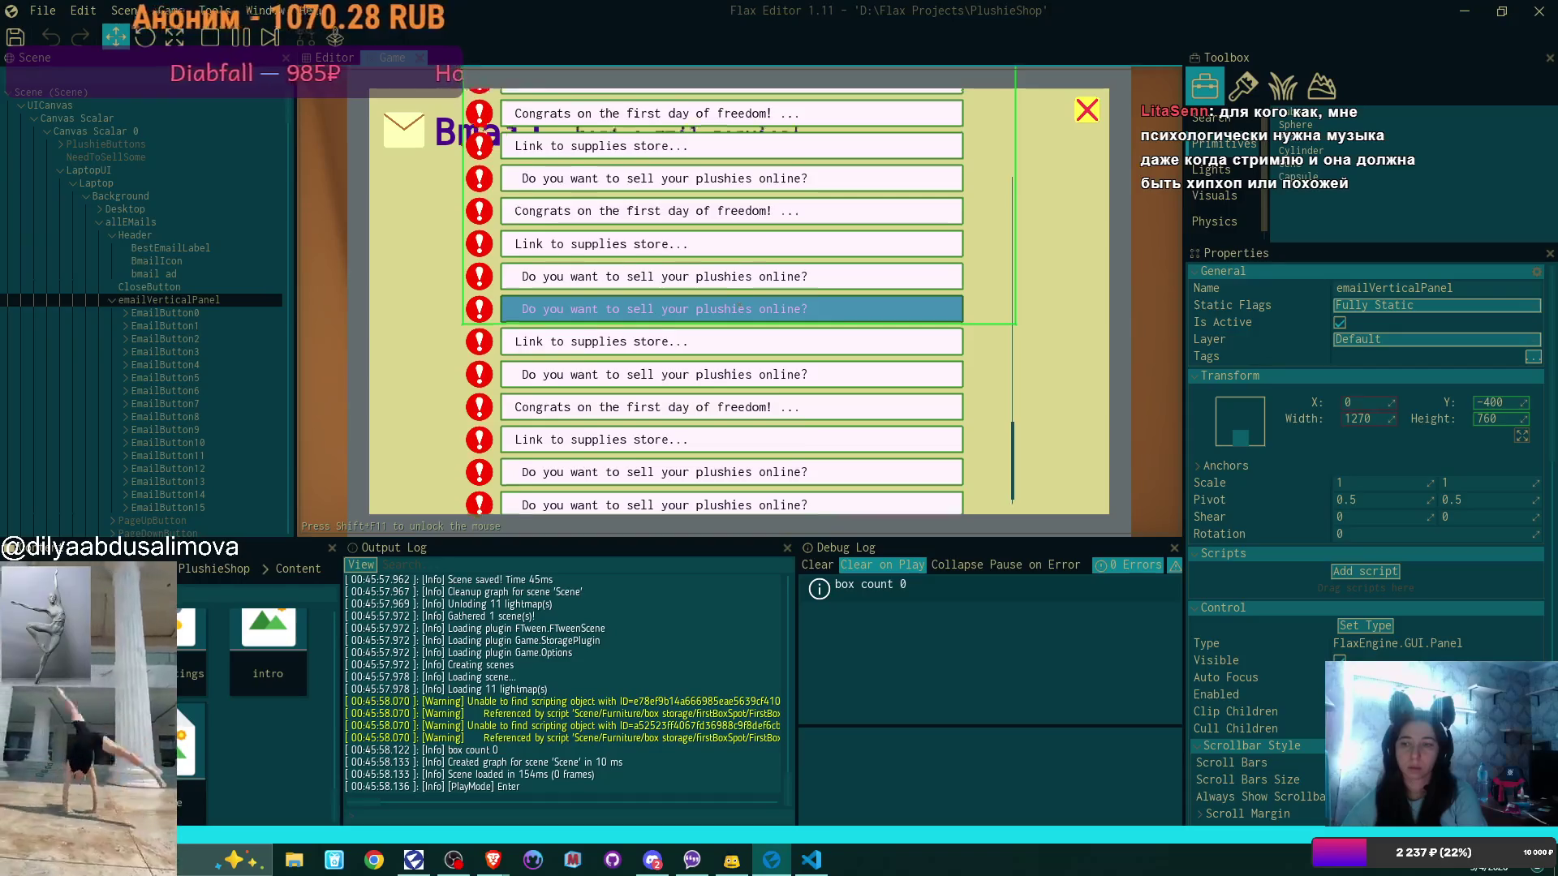
scroll(740, 309, up, 4)
scroll(740, 301, down, 8)
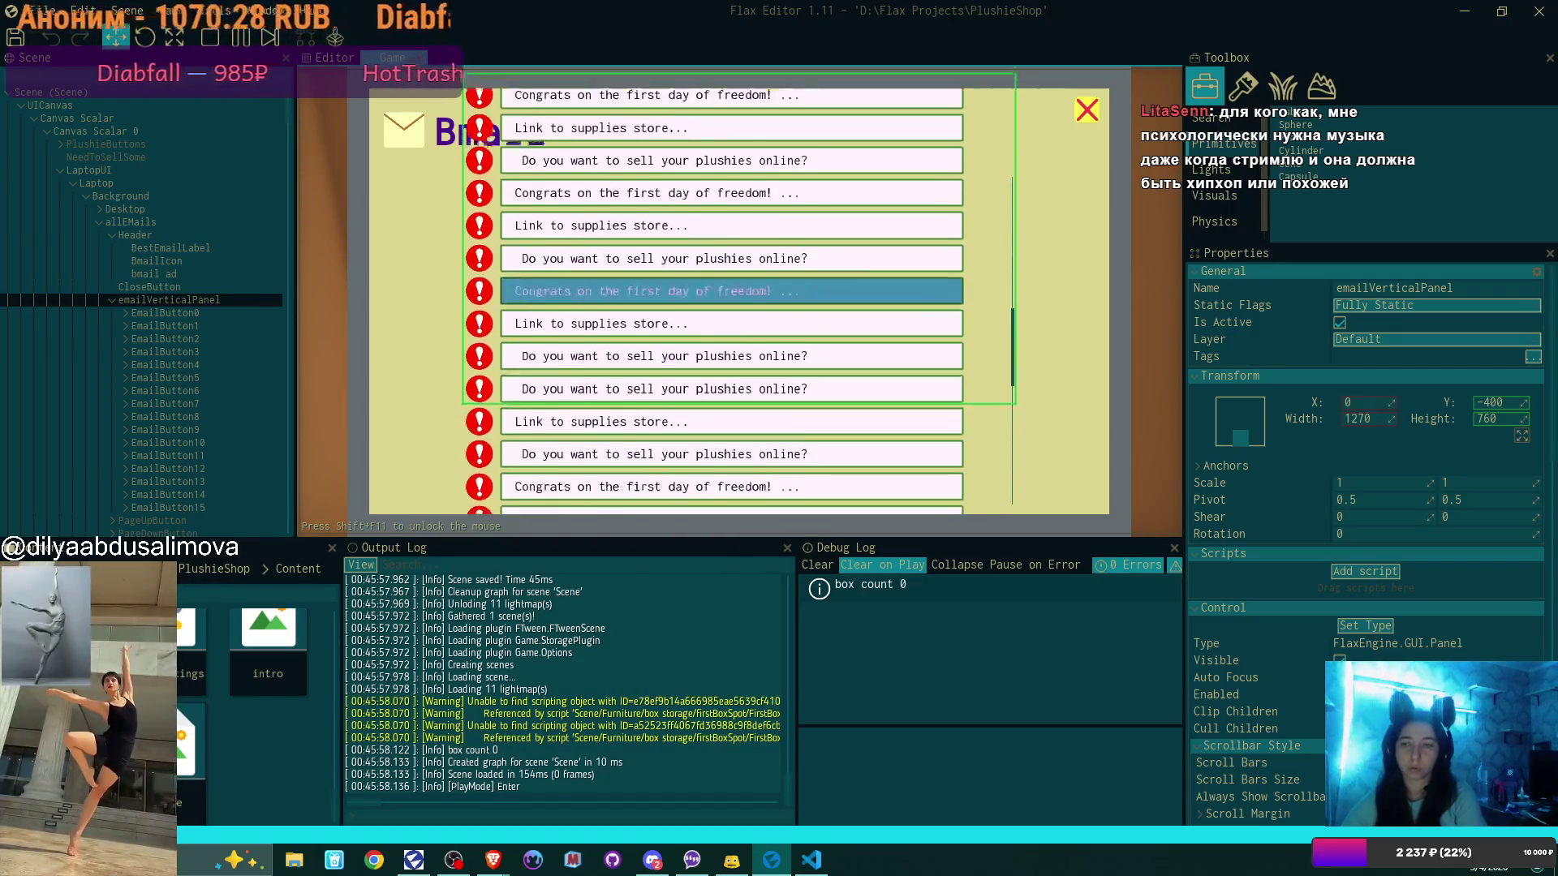
scroll(740, 300, down, 2)
scroll(740, 302, up, 8)
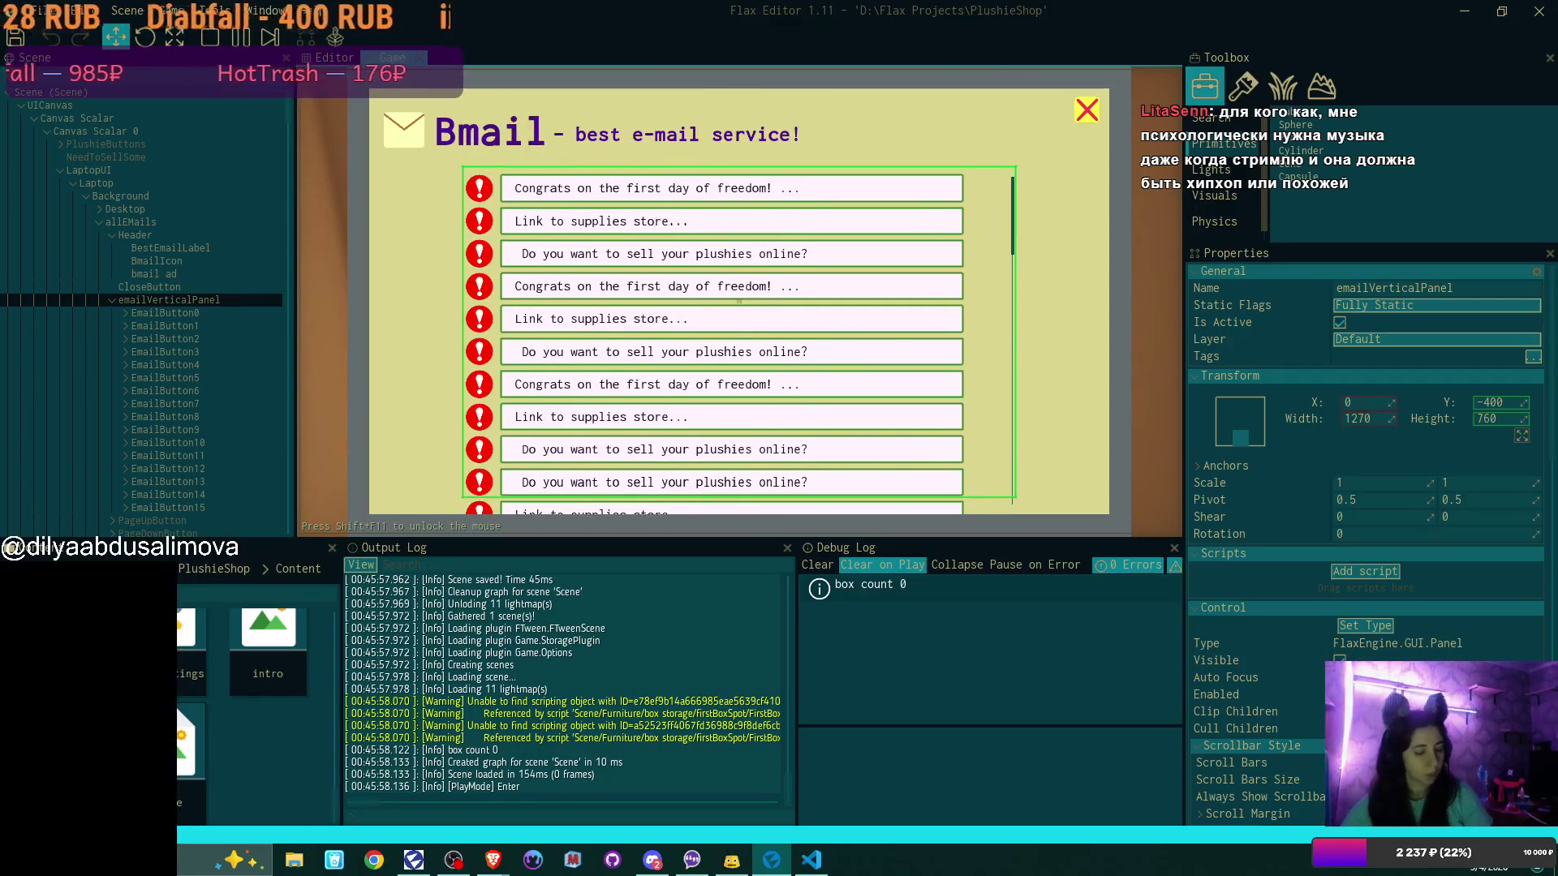
key(F5)
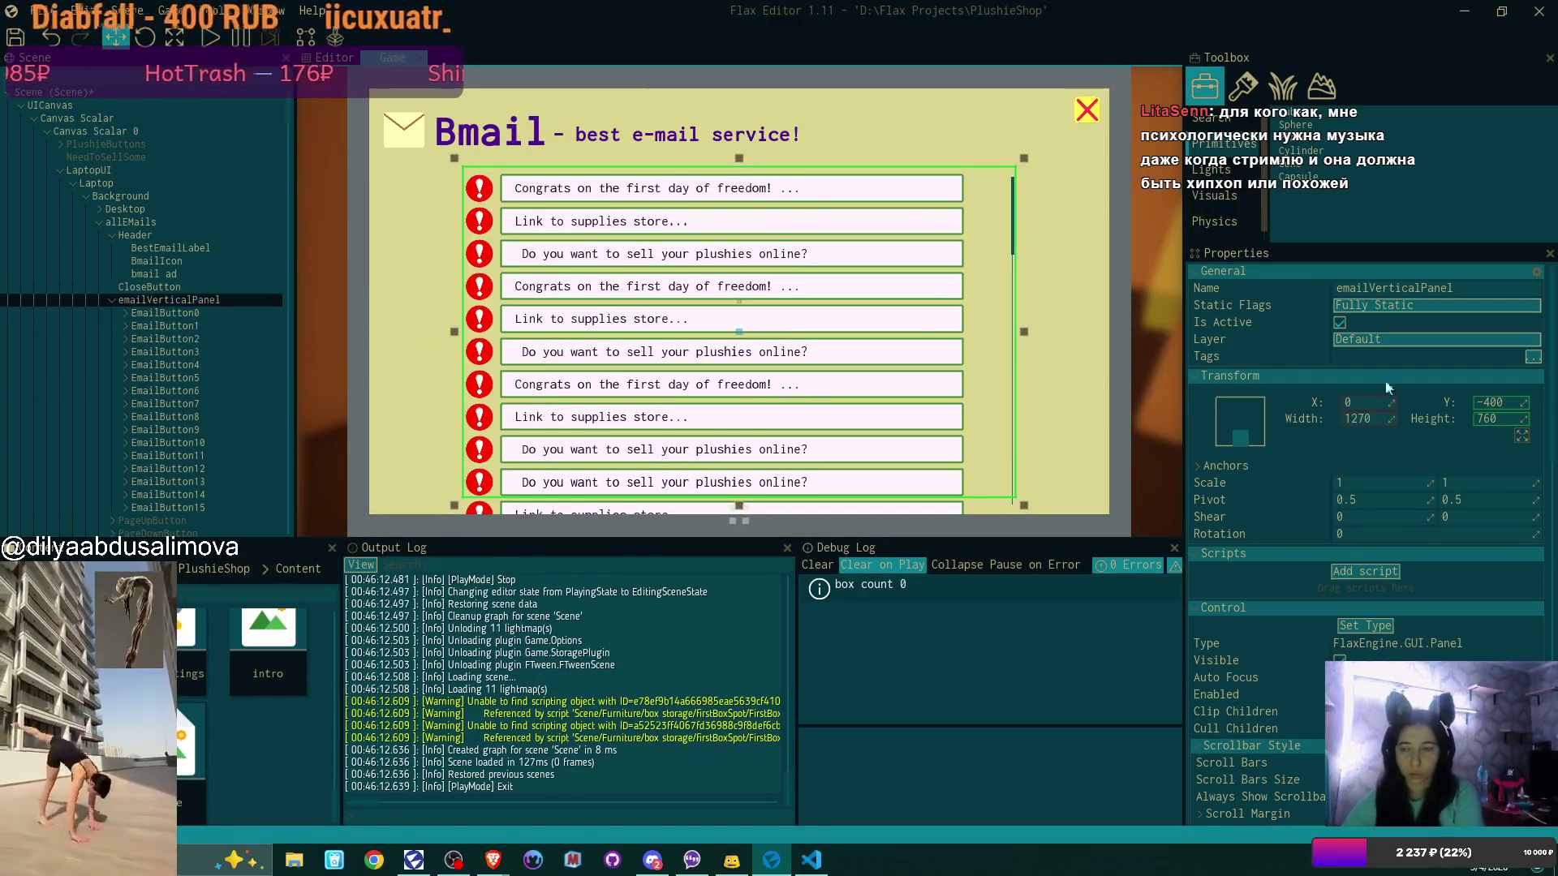
Tick Clip Children on the panel and retest scrolling in play mode
scroll(1386, 620, down, 2)
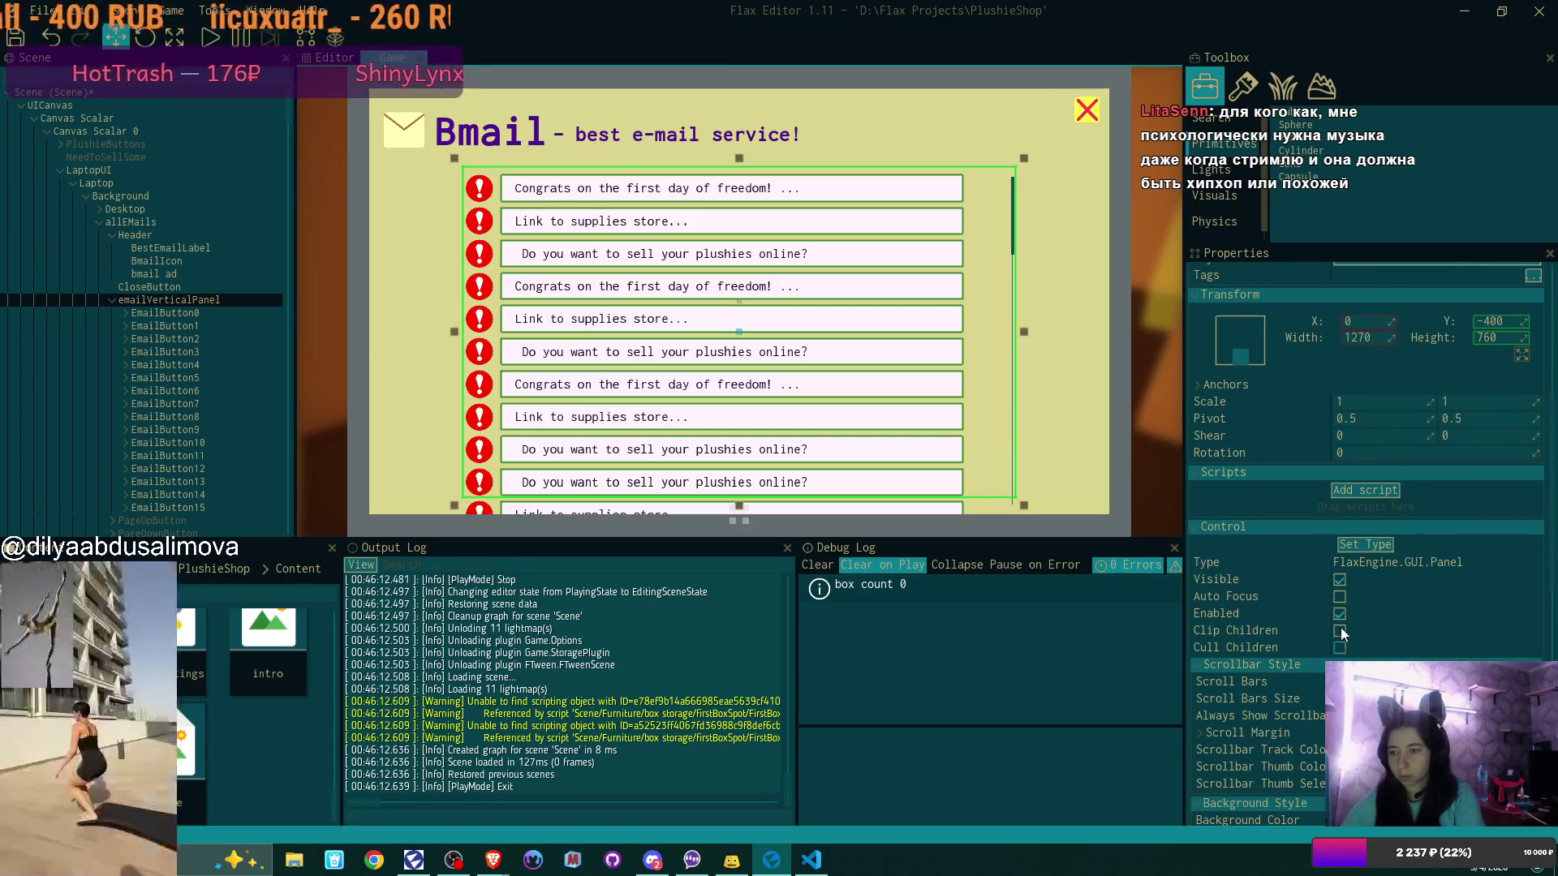
click(1339, 630)
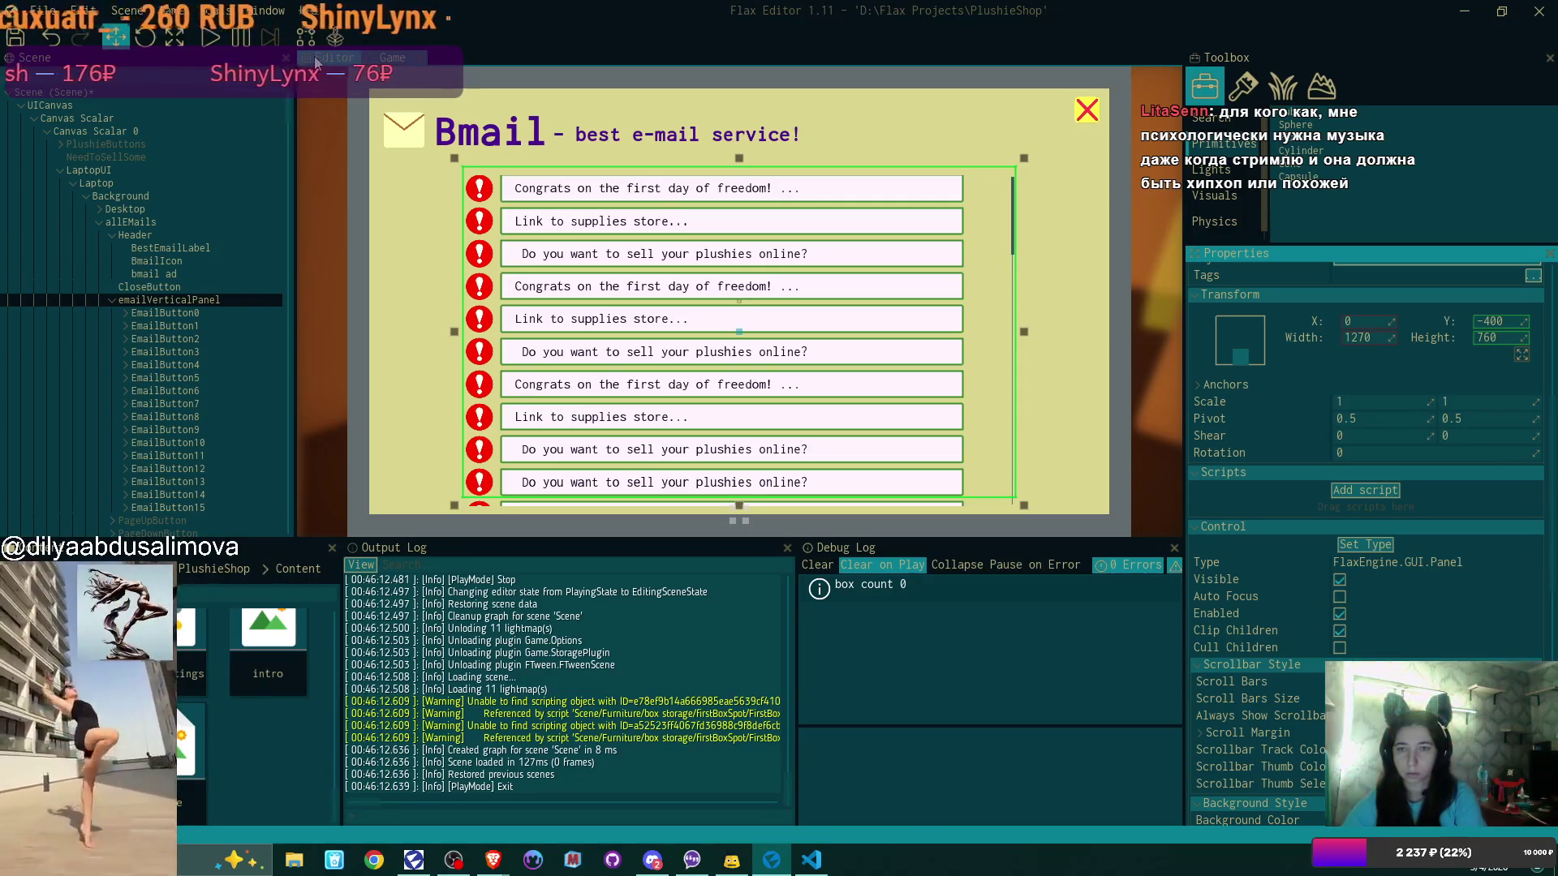
click(213, 37)
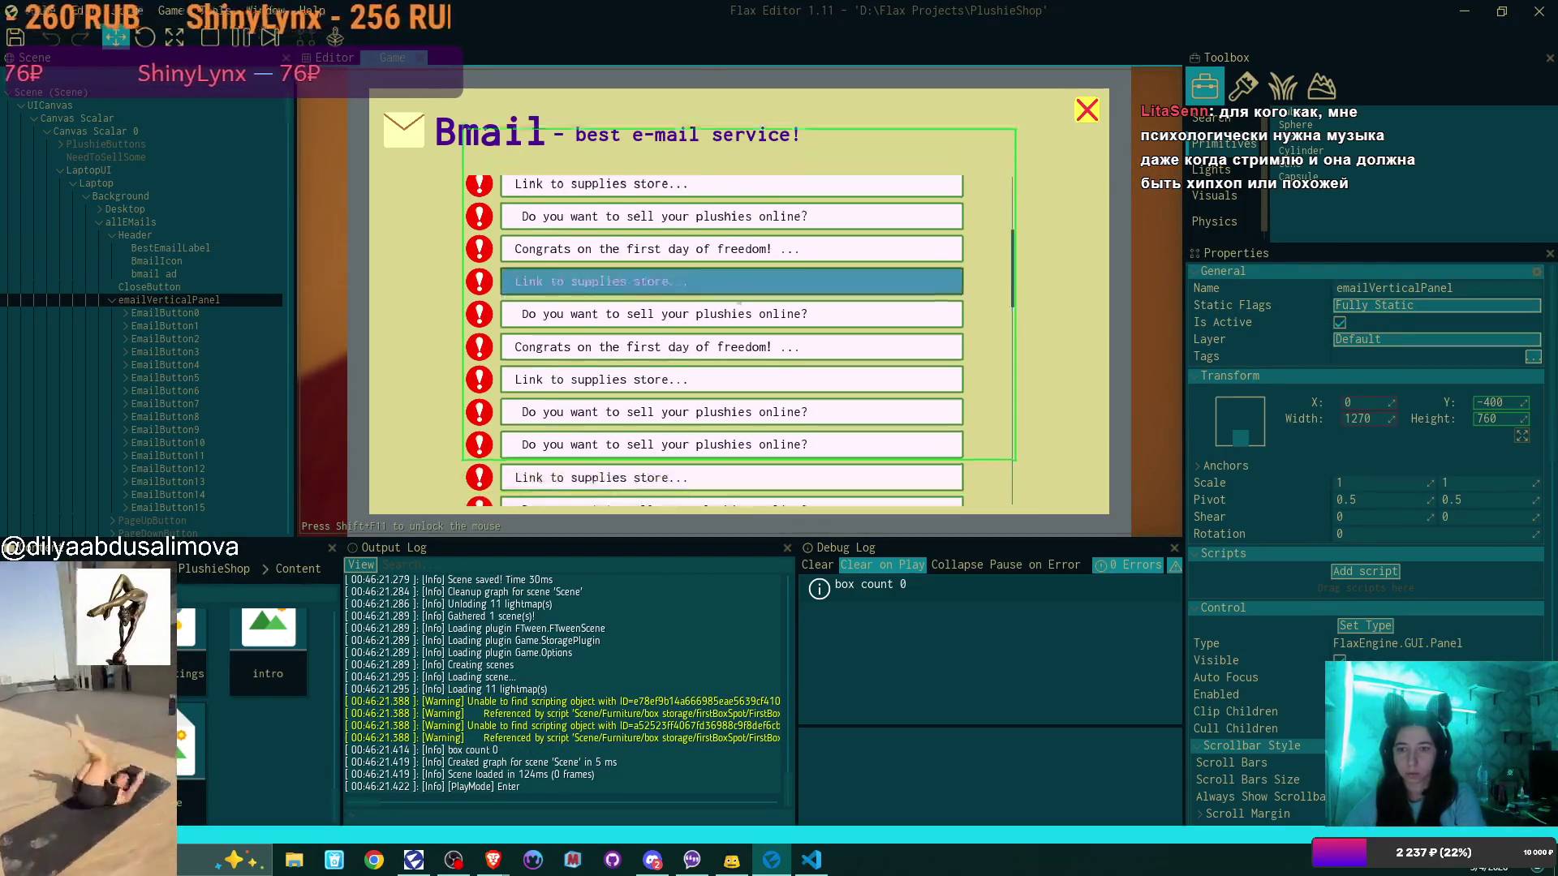
scroll(738, 341, up, 2)
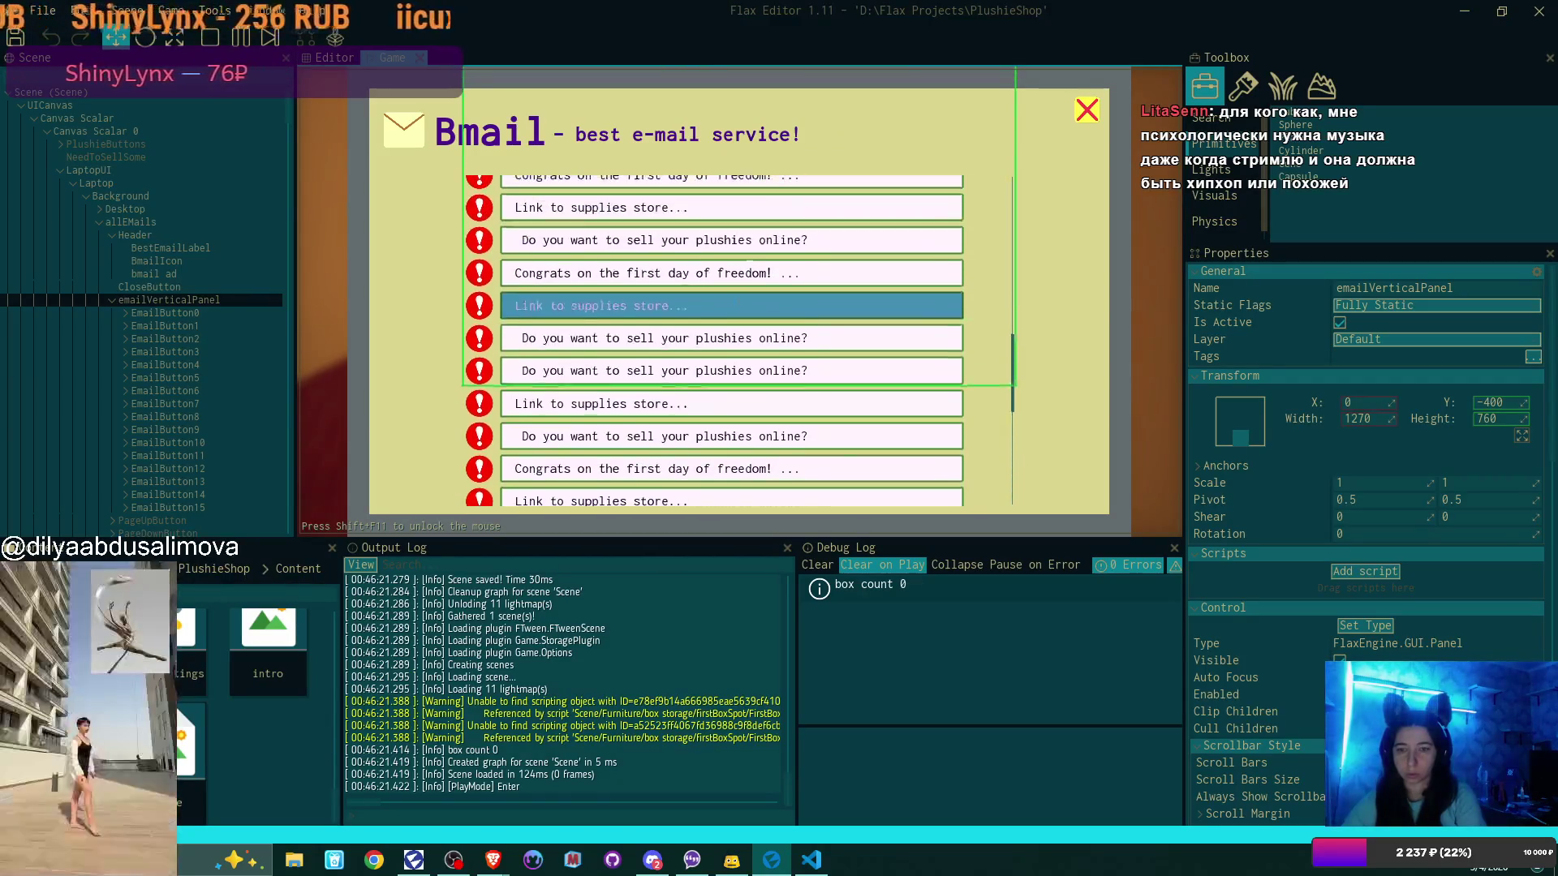
scroll(738, 301, down, 3)
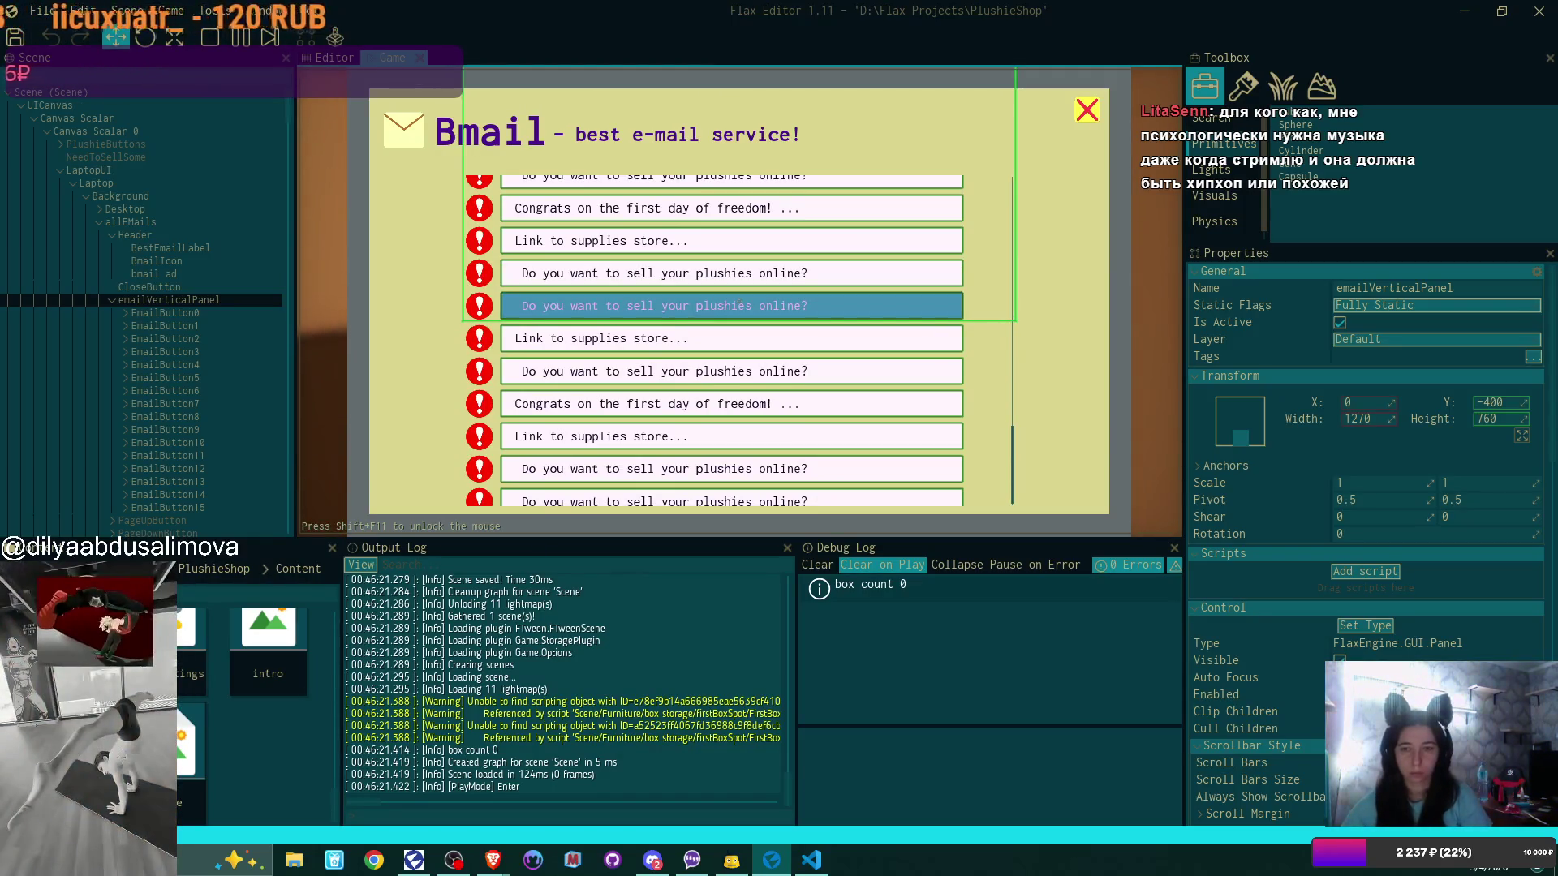
key(F5)
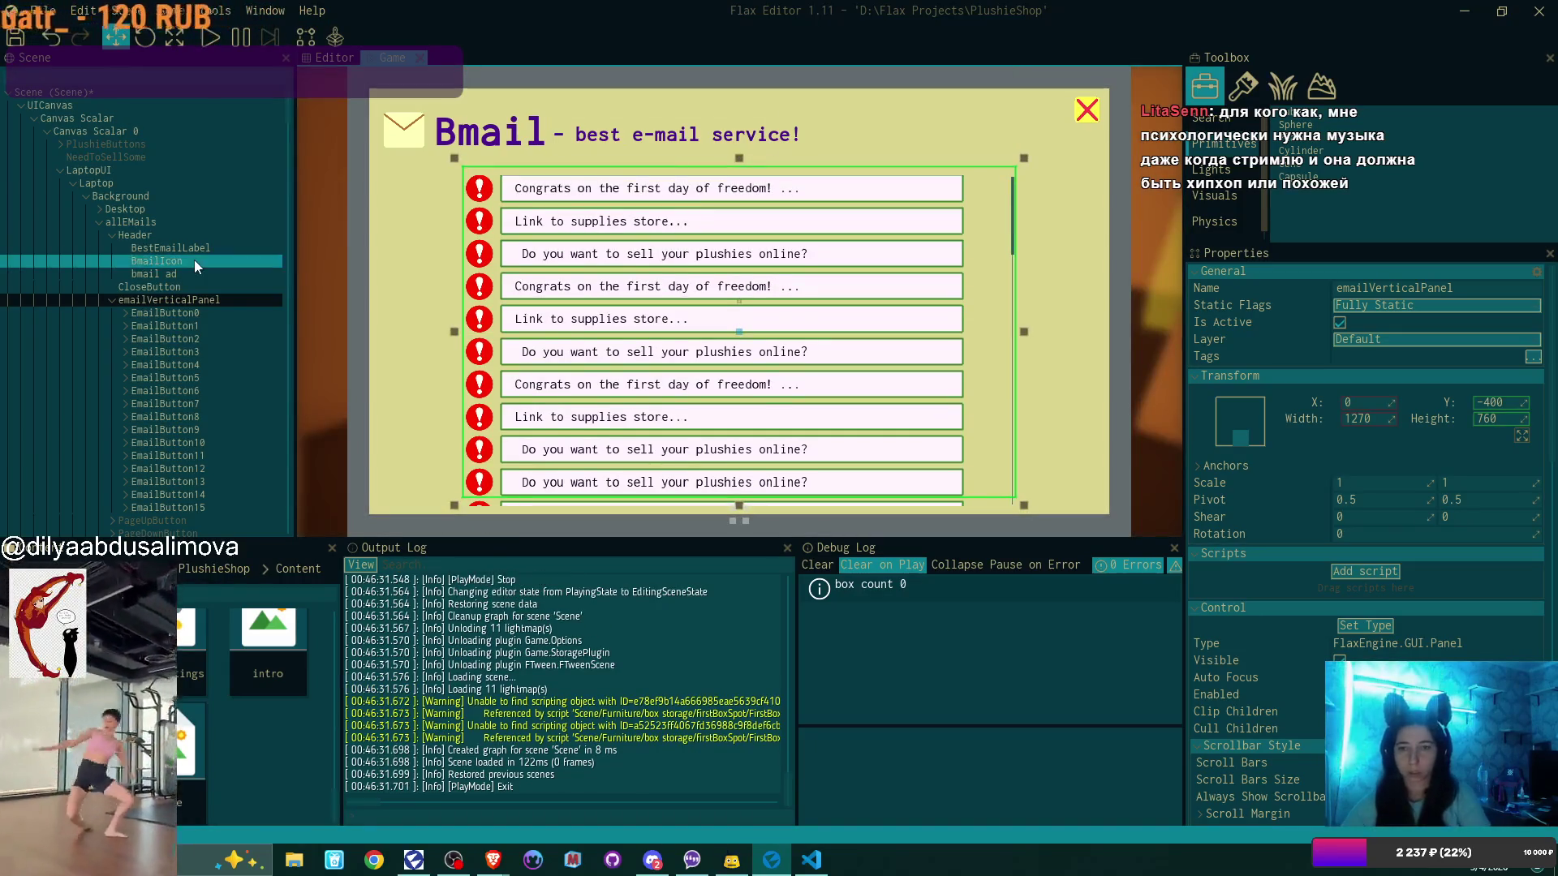
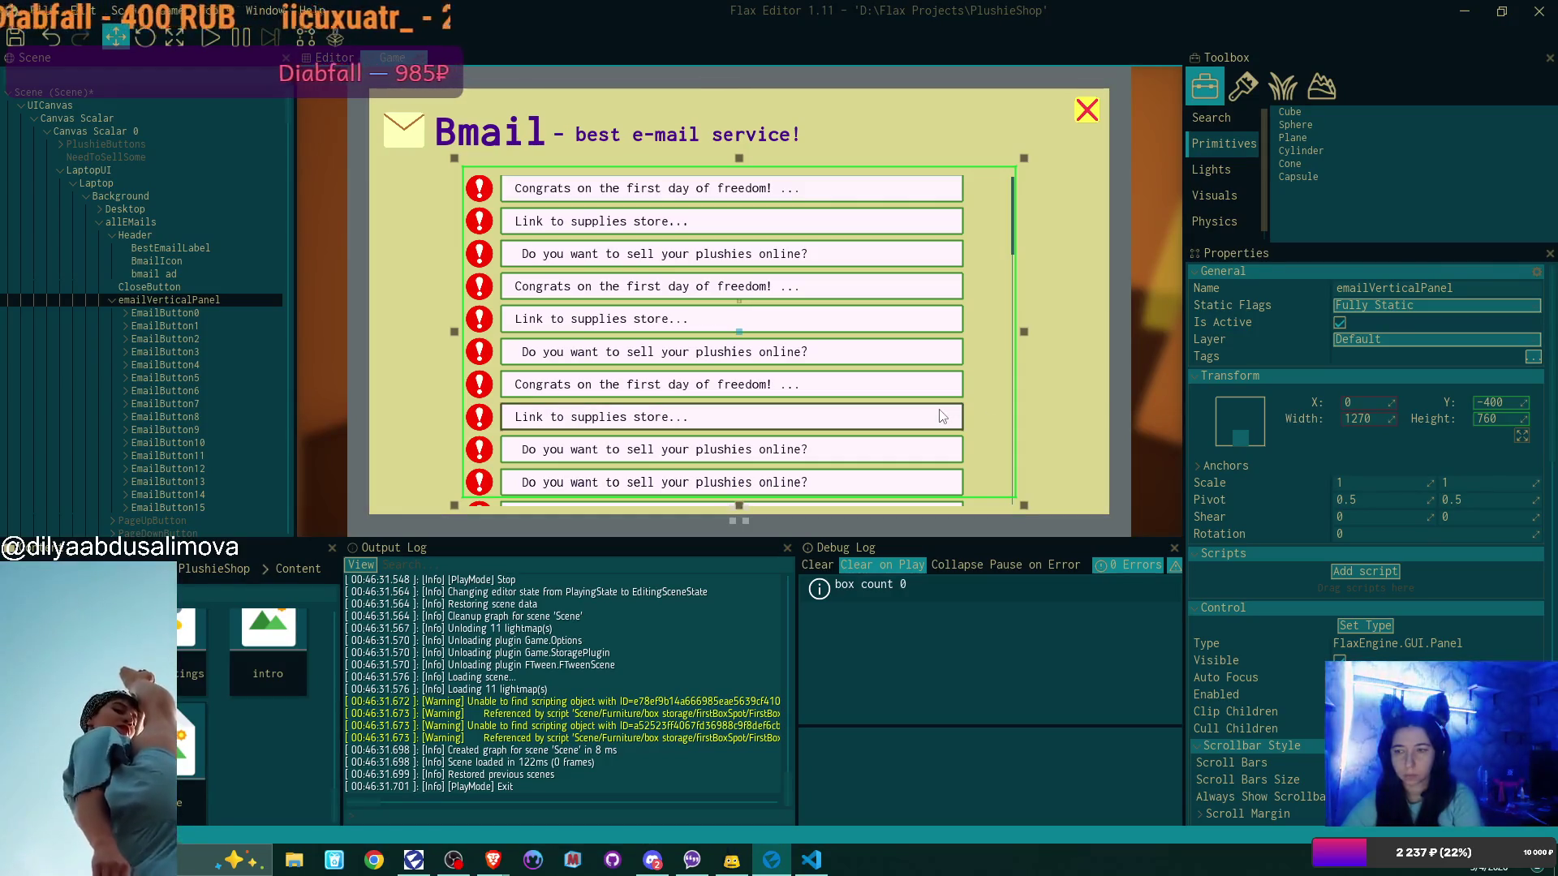
Set the email panel's vertical scrollbar size to 14 after trying other values
scroll(1449, 568, down, 3)
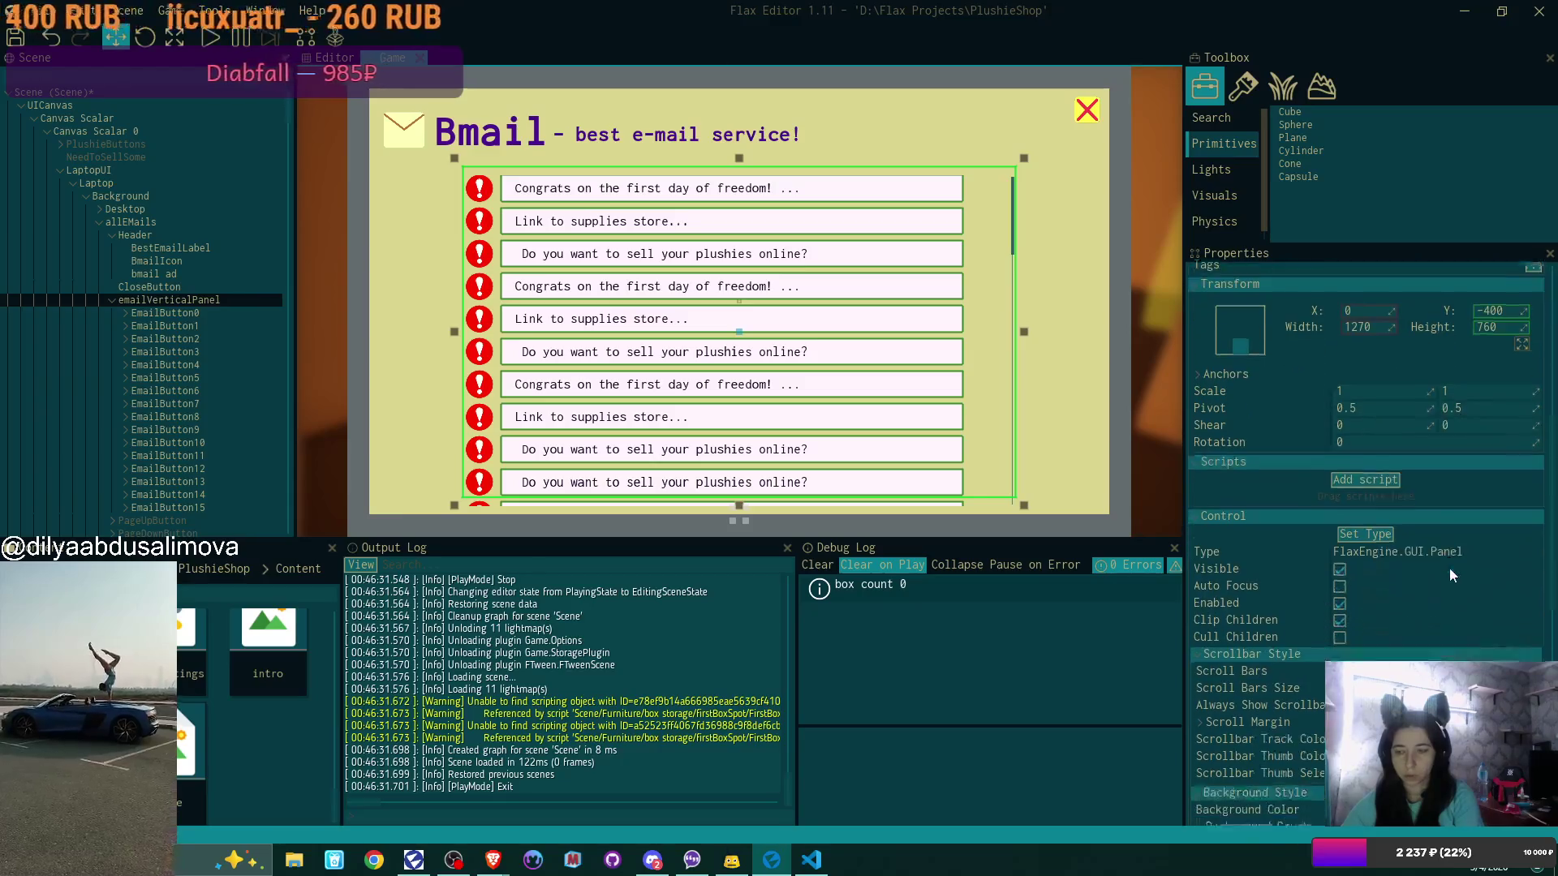
mouse_move(1534, 659)
mouse_down()
mouse_move(1550, 634)
mouse_move(1527, 657)
mouse_up()
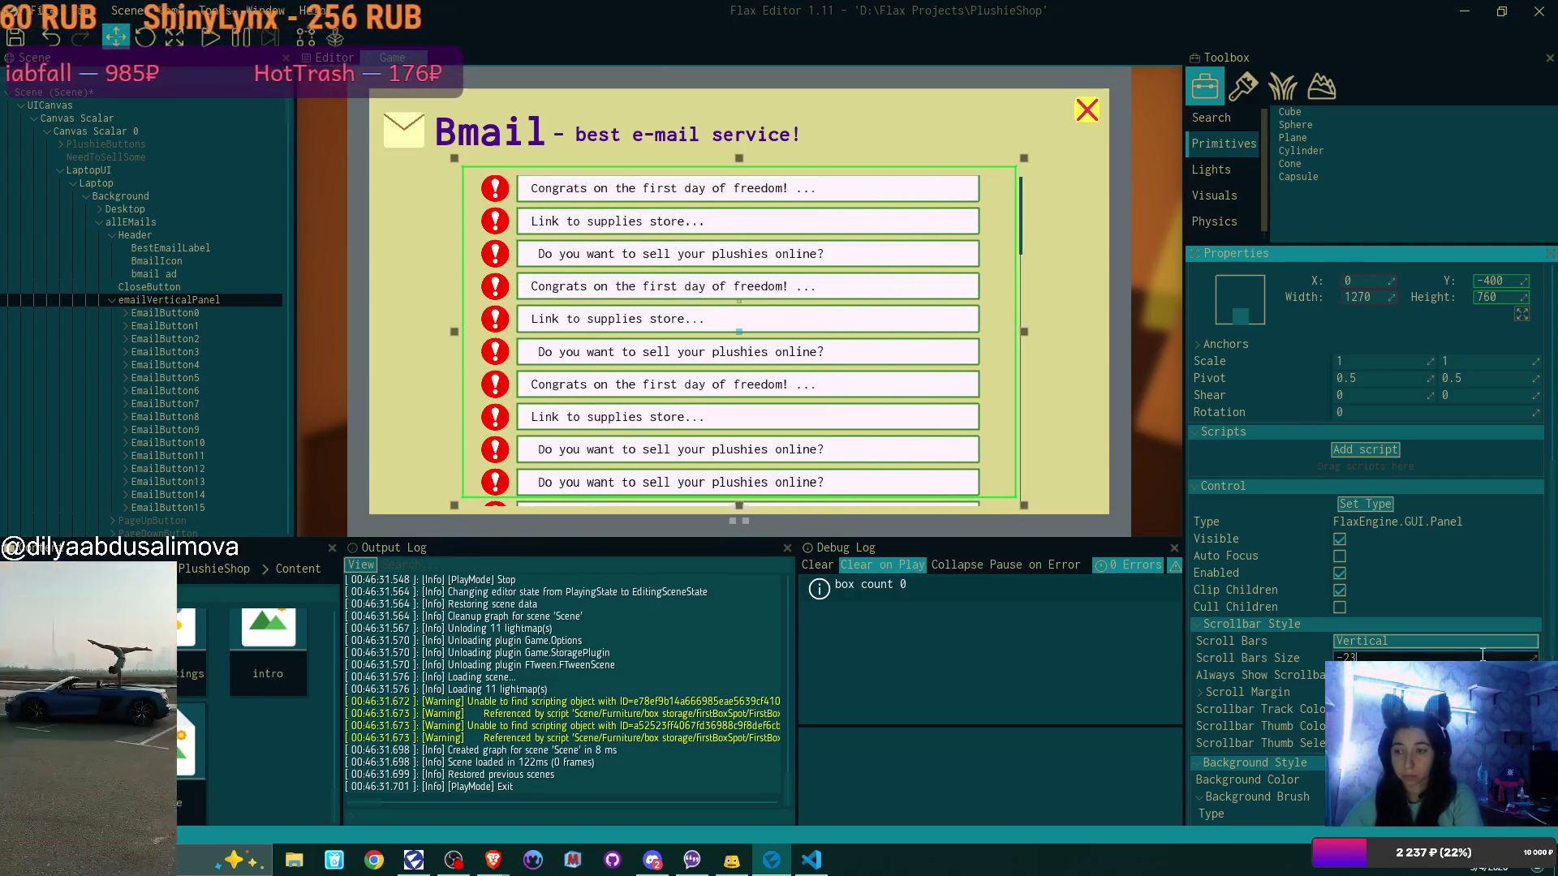
click(1457, 659)
text(14)
key(Return)
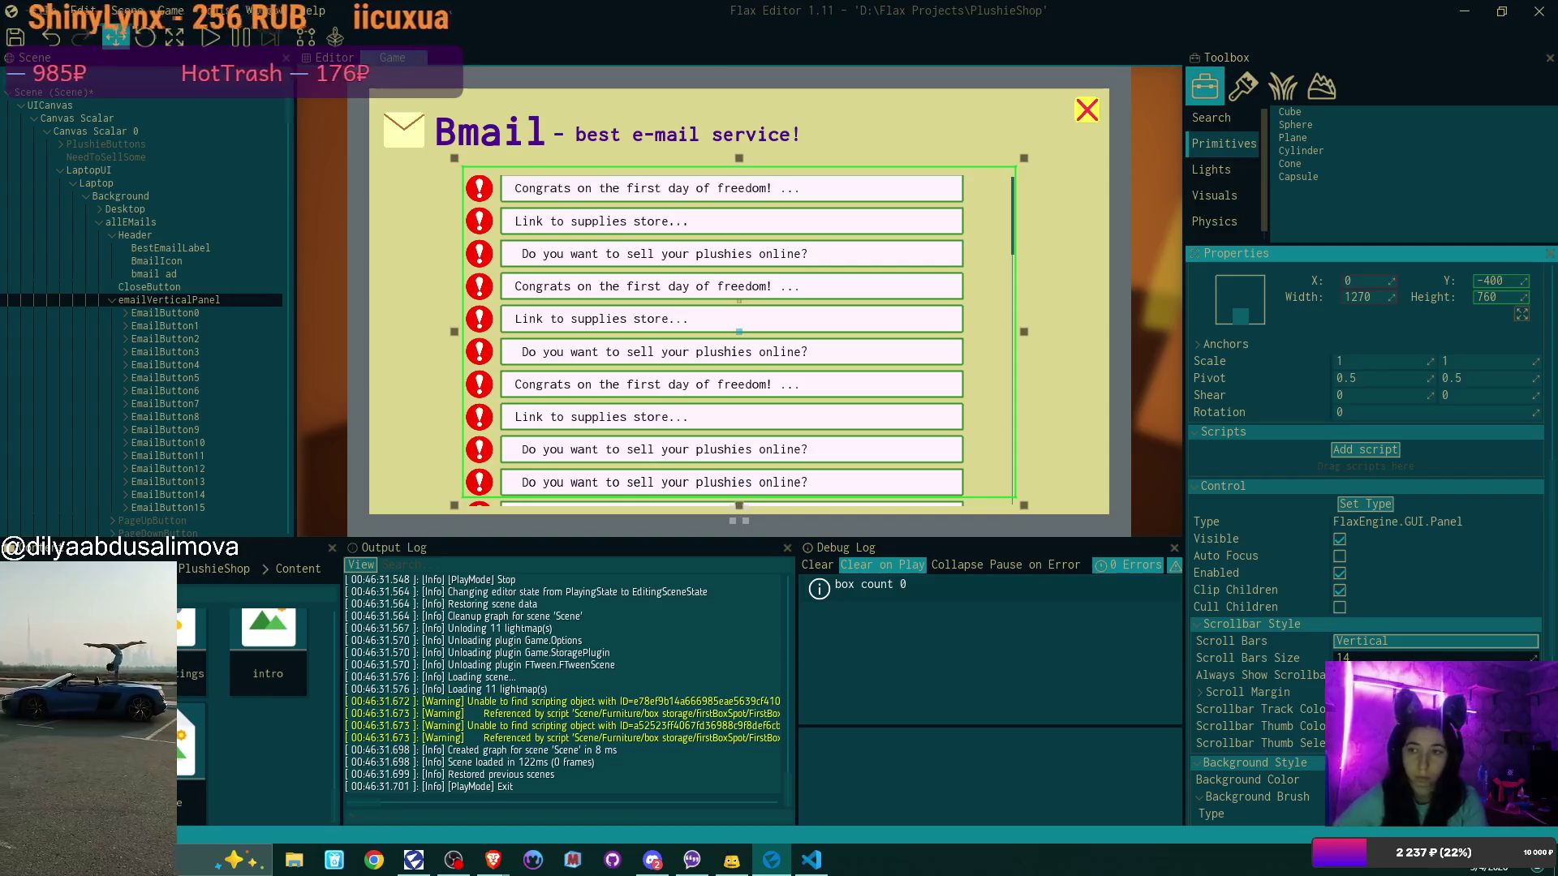
click(1404, 658)
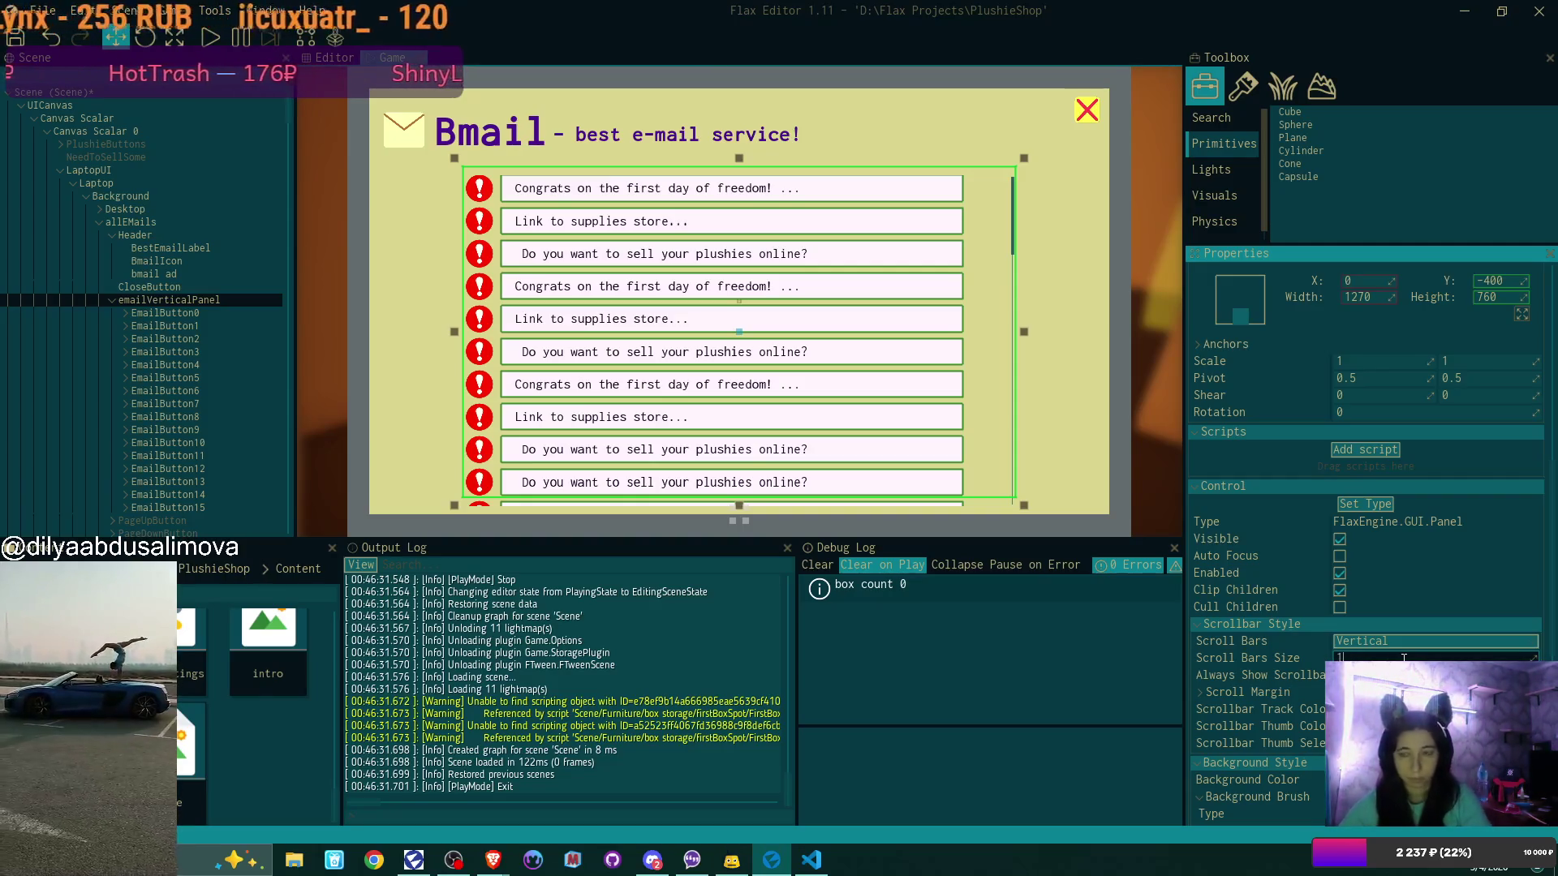
text(0)
key(Return)
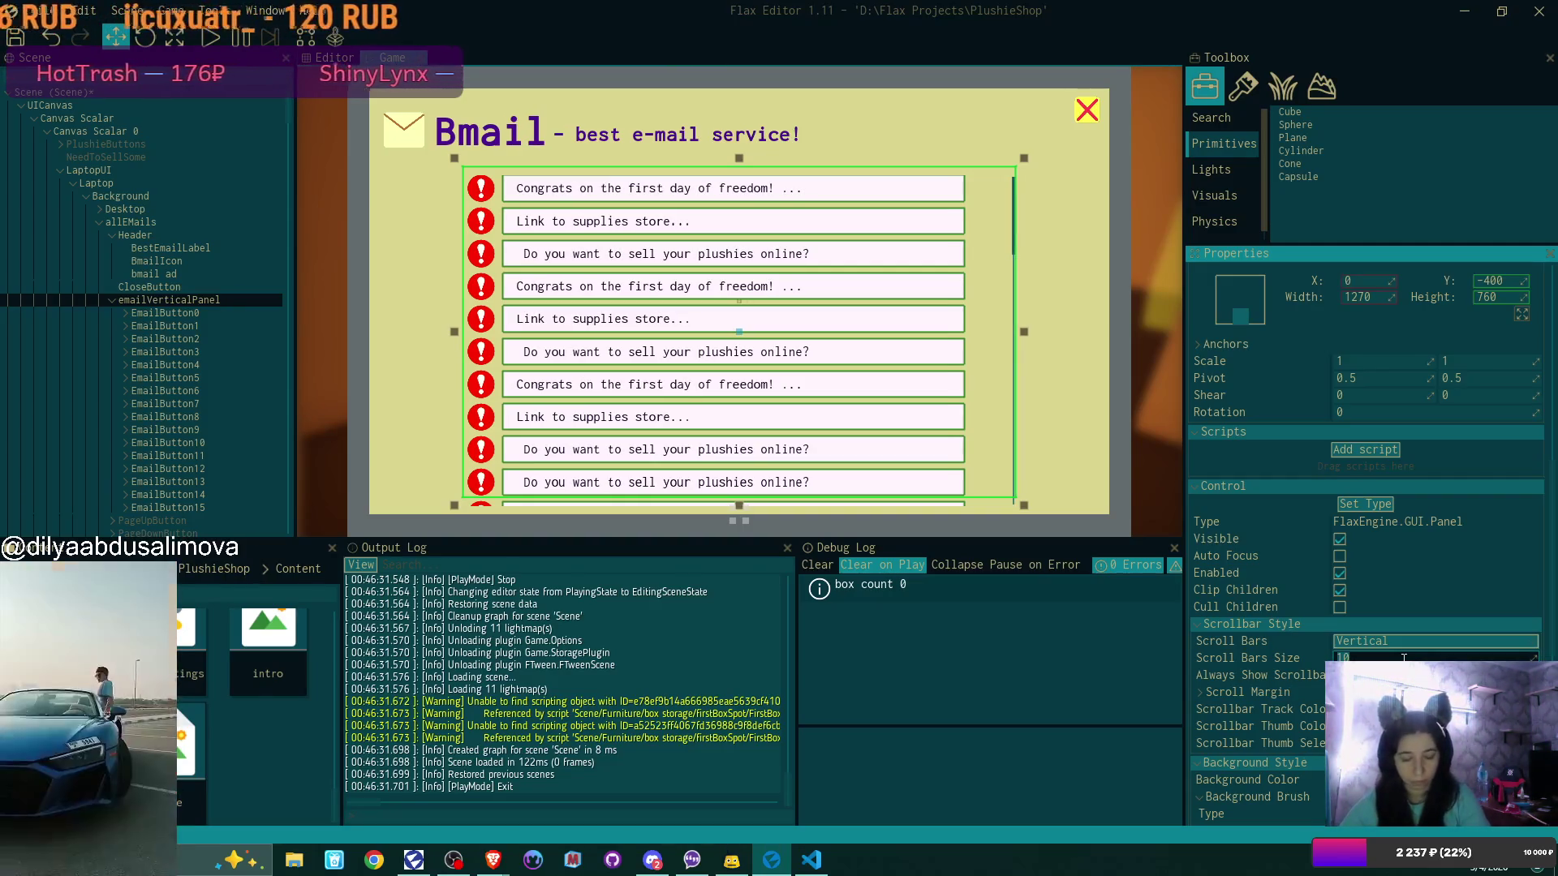
key(BackSpace)
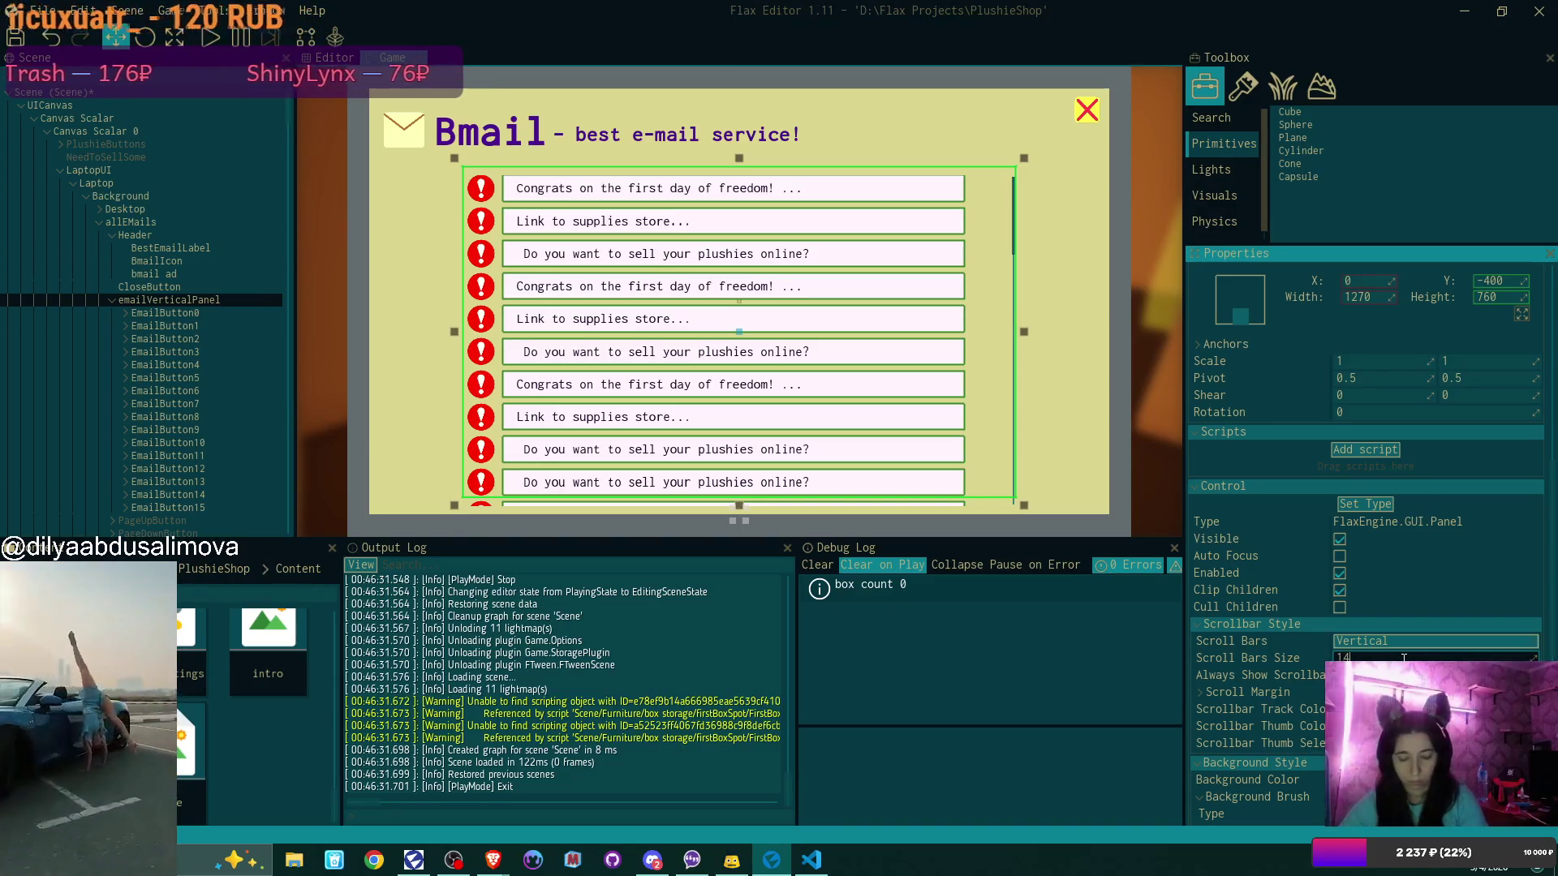
text(4)
key(Return)
Try scrollbar sizes of 20 and 50, then return the scrollbar size to 14
scroll(1392, 640, down, 3)
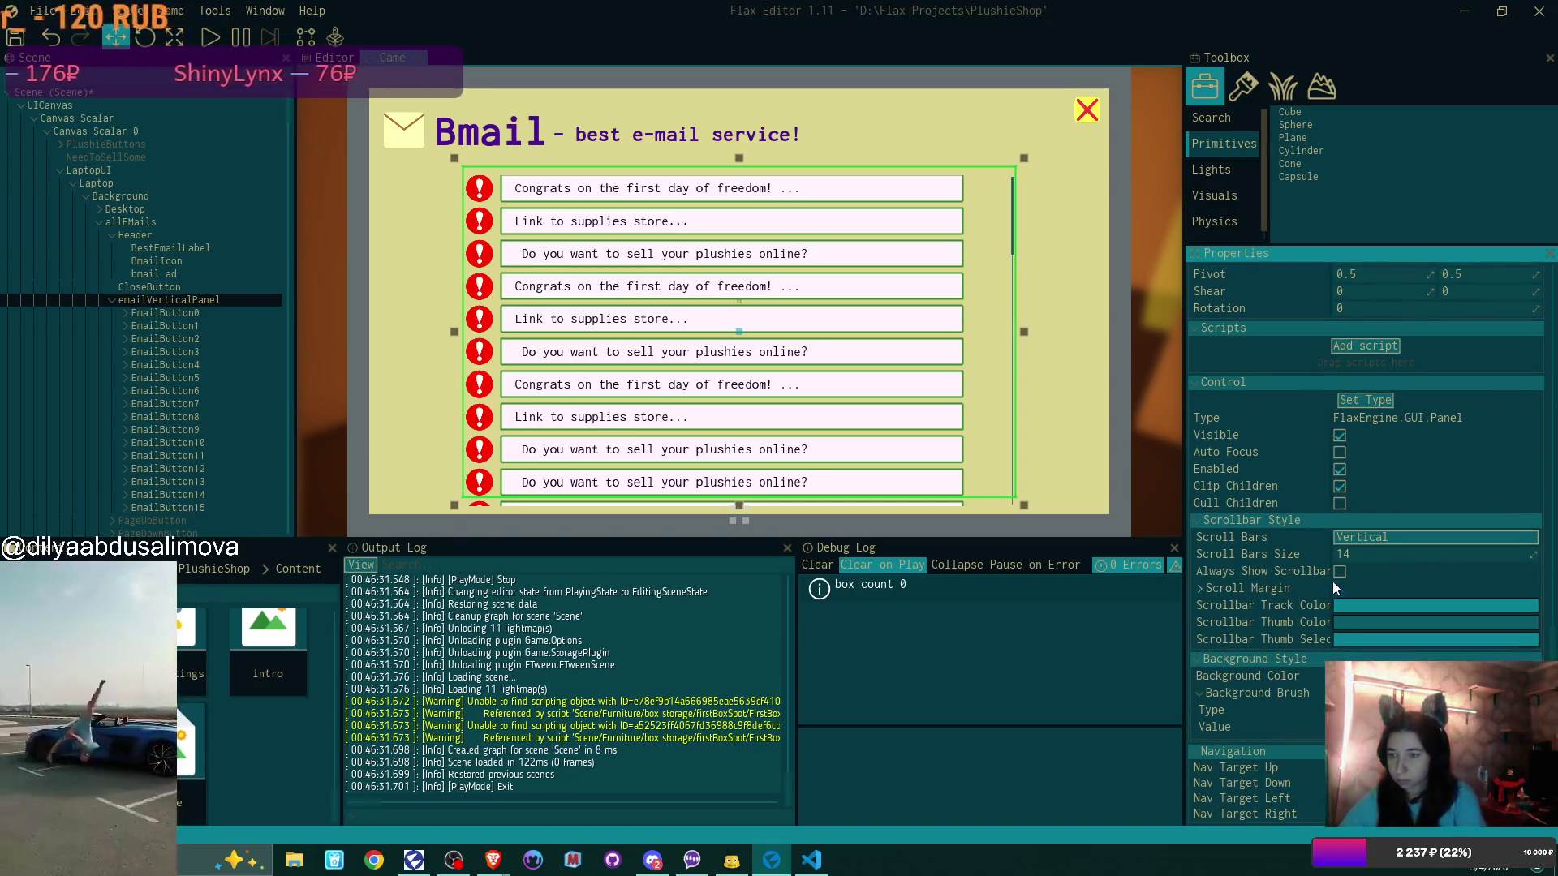
mouse_move(1205, 589)
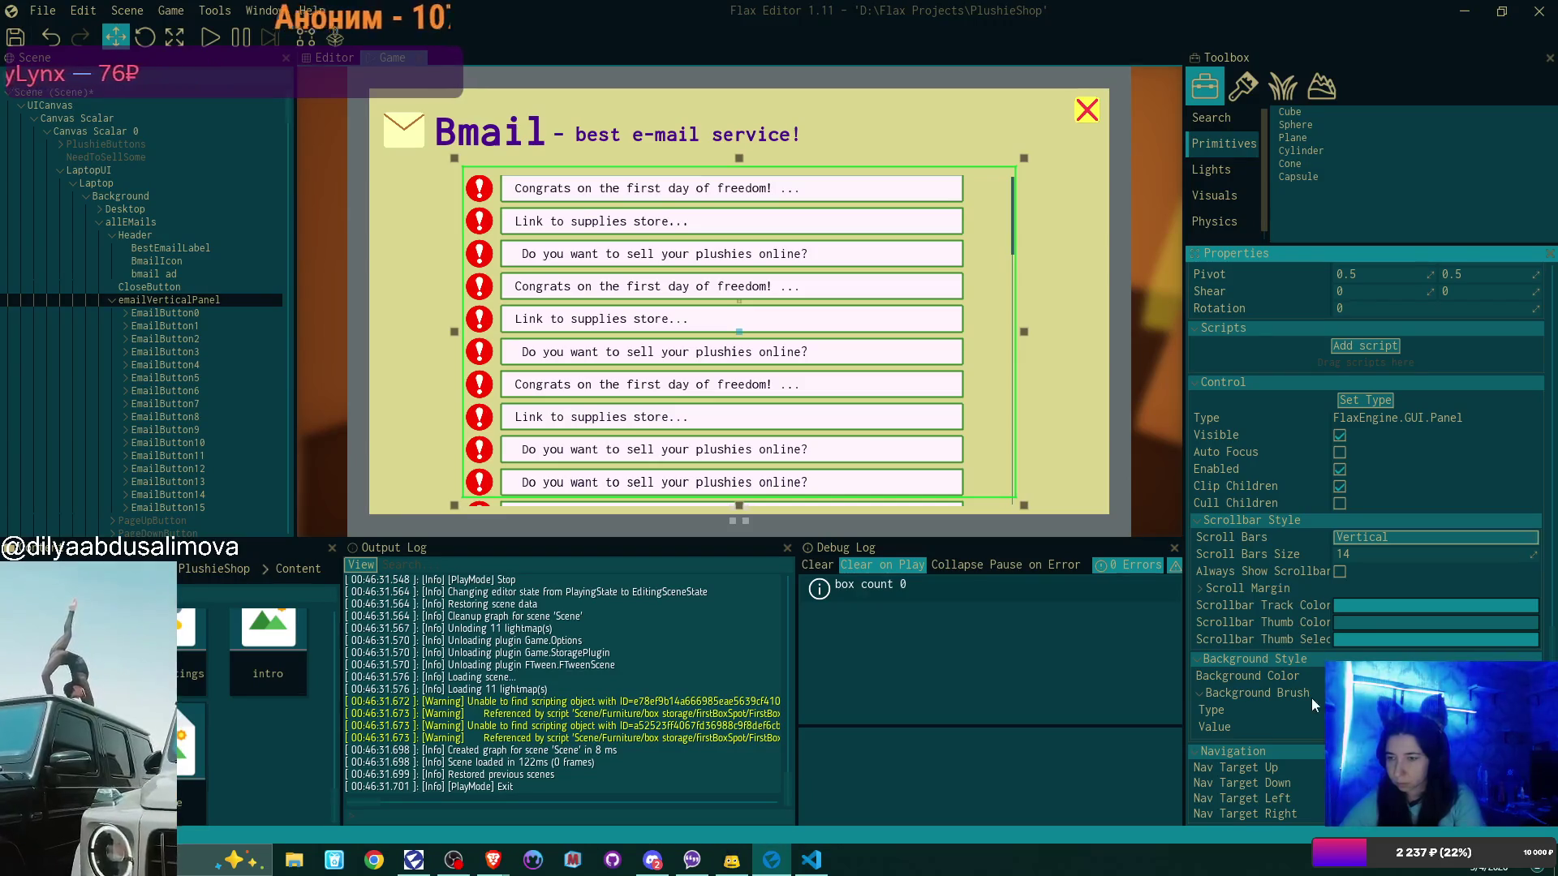
mouse_move(1299, 573)
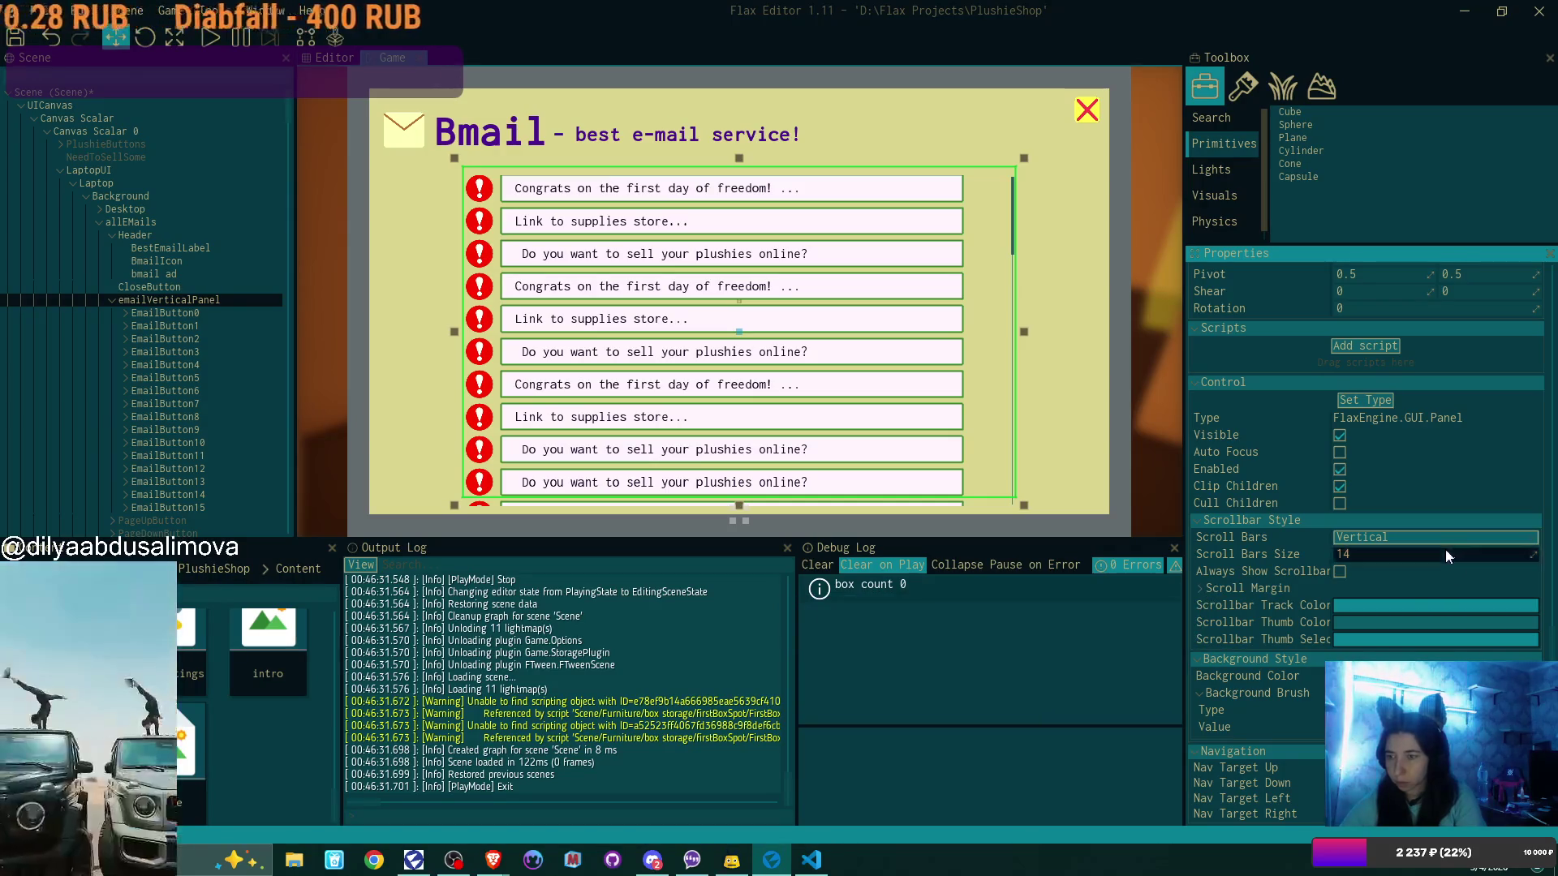
text(20)
key(Return)
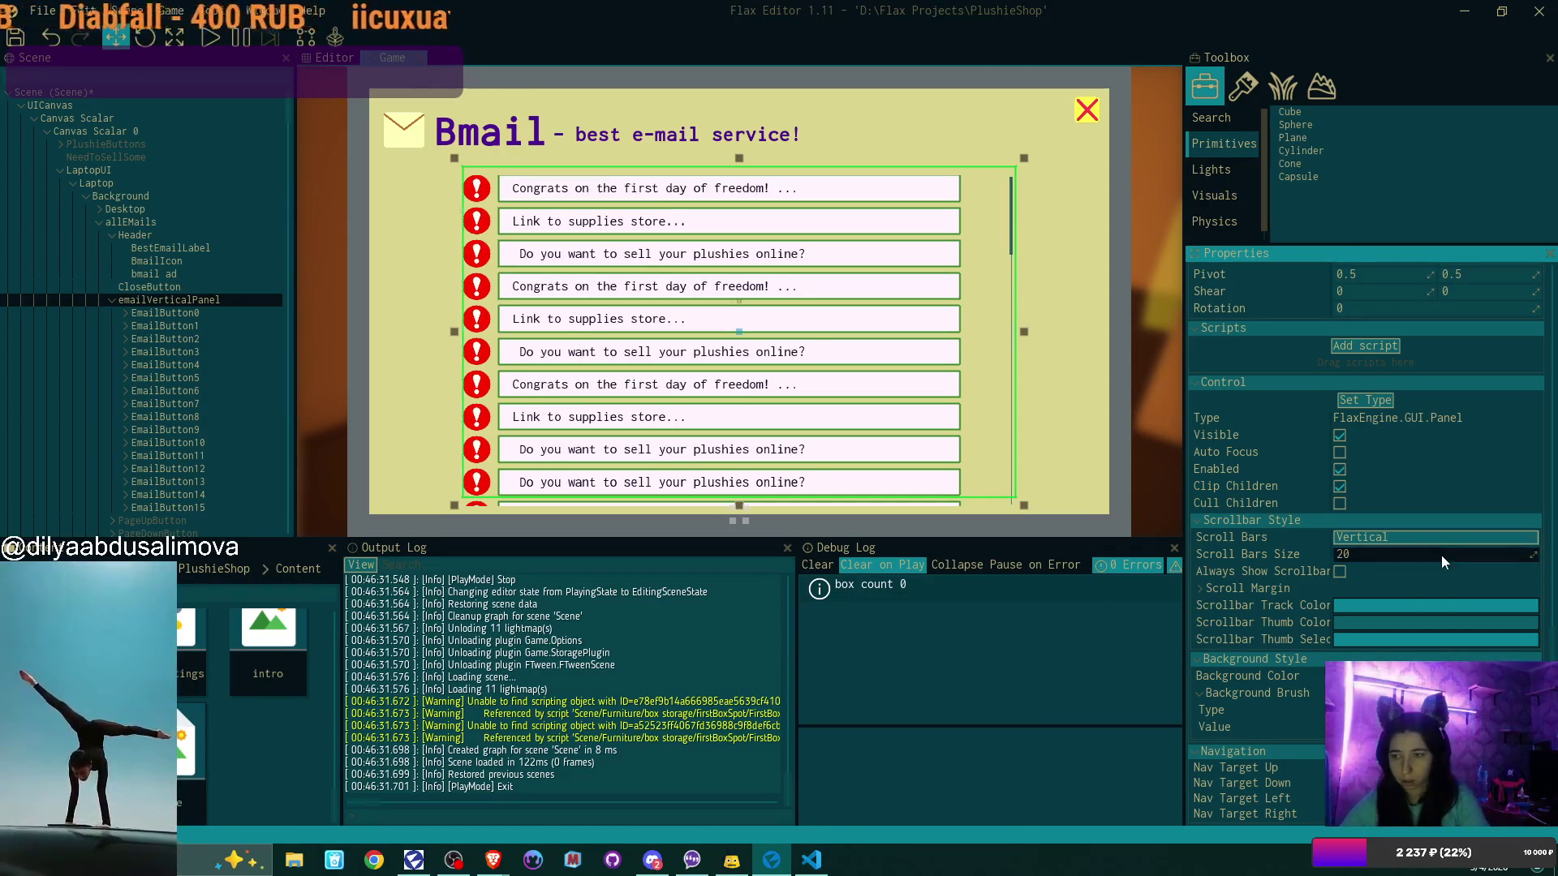
click(1441, 555)
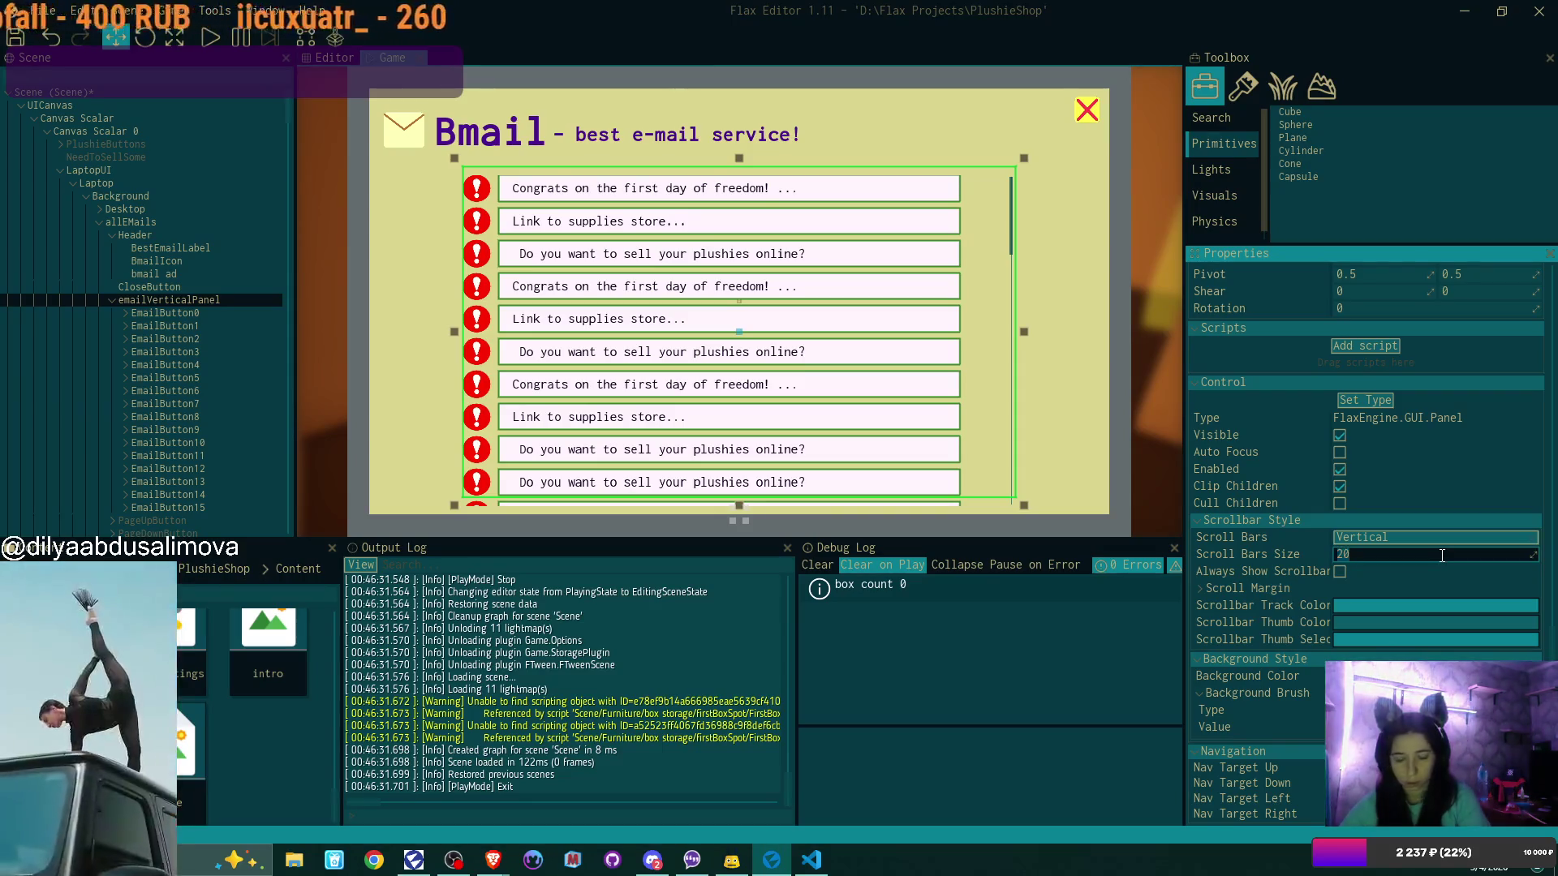
click(1442, 555)
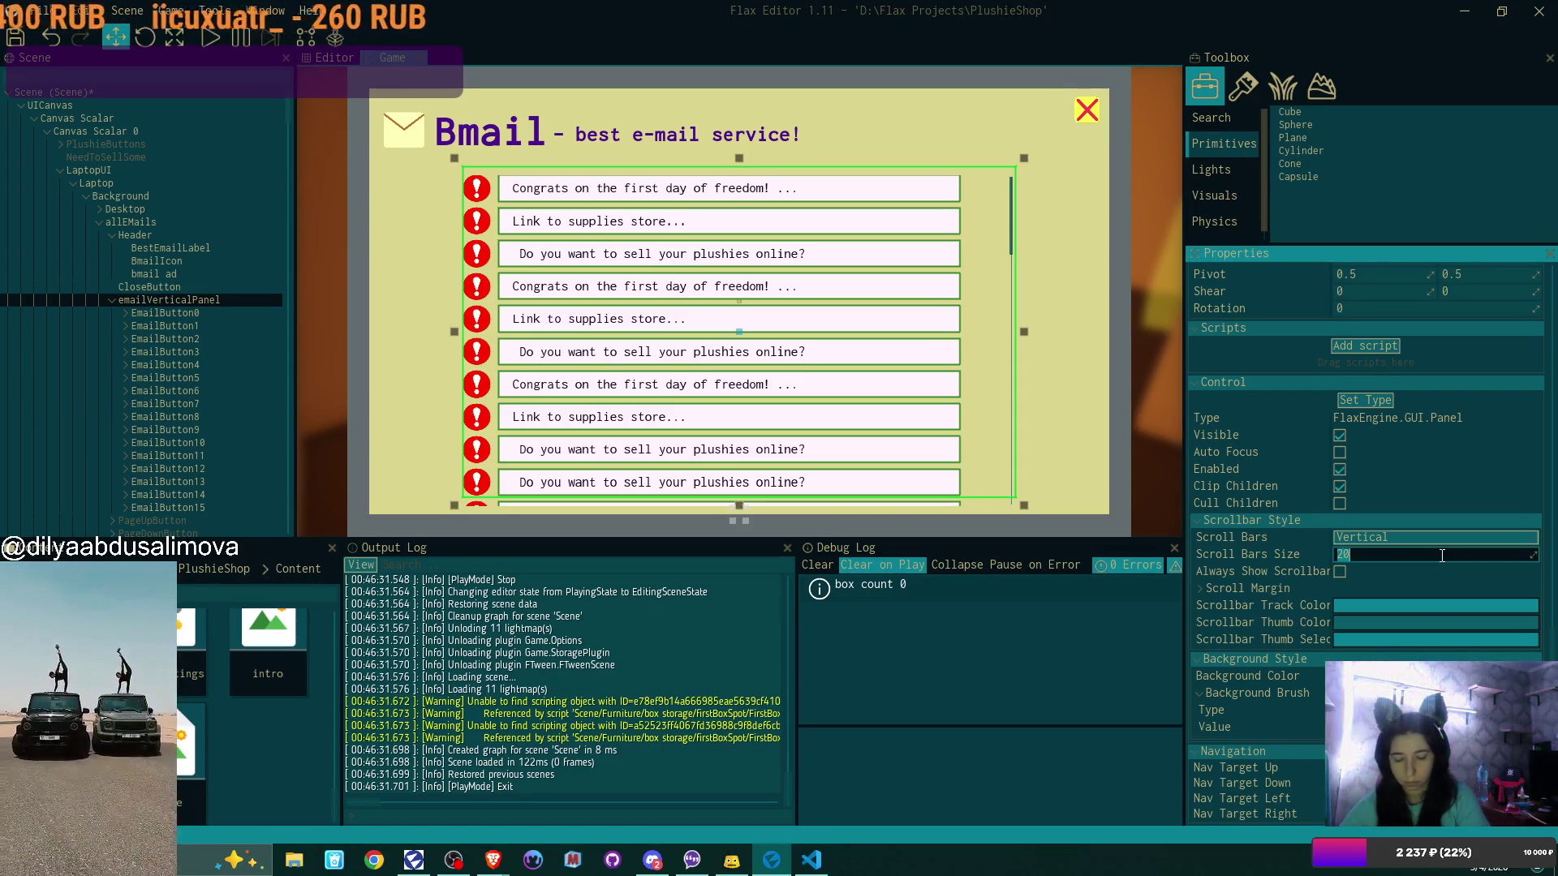
text(50)
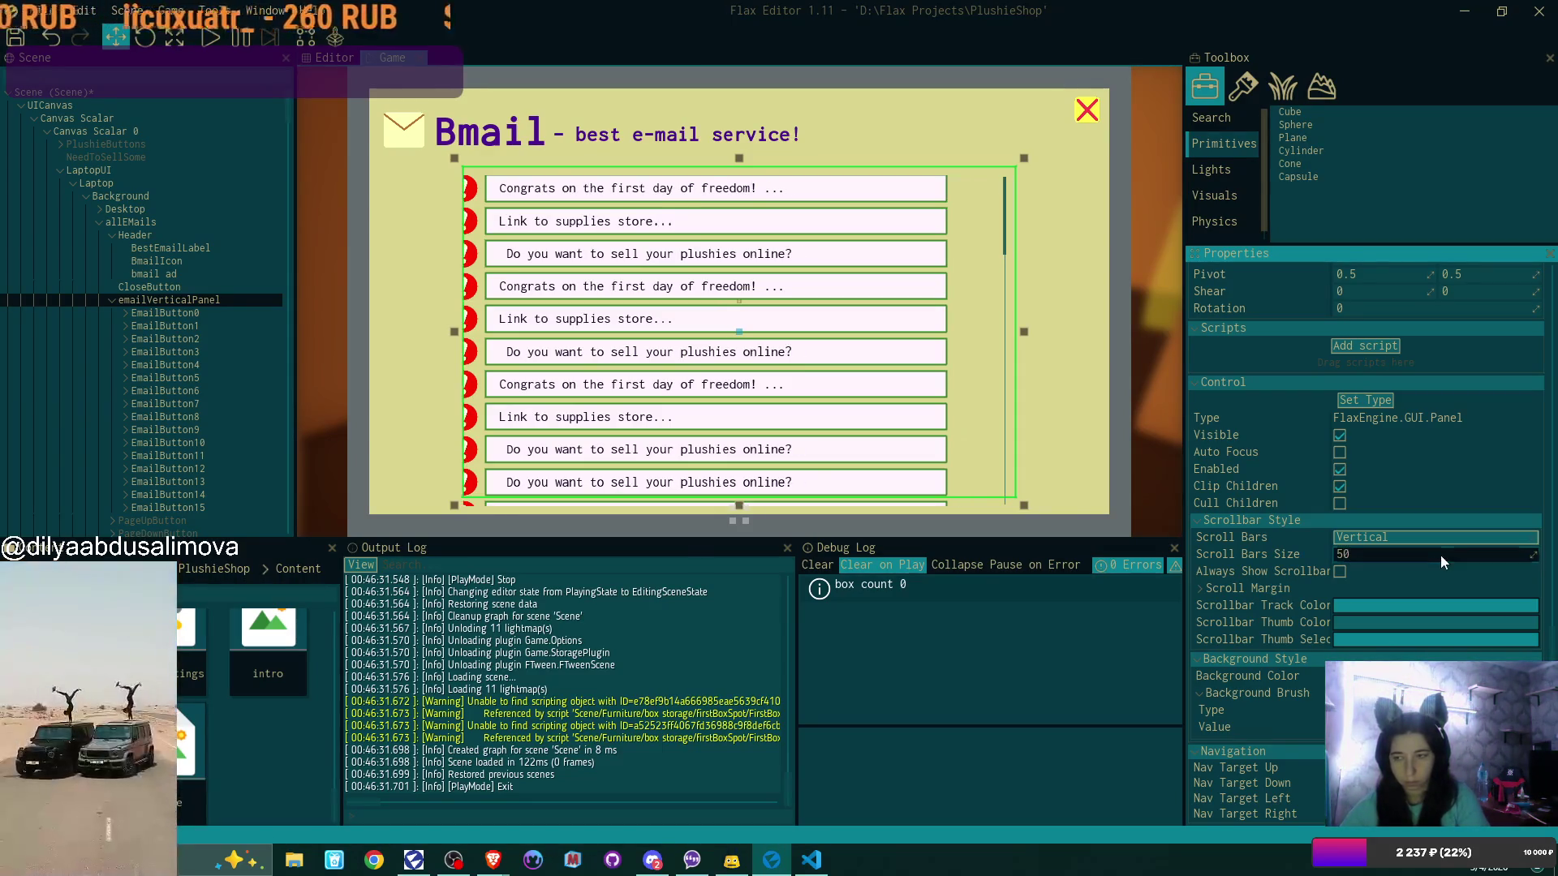
double_click(1442, 555)
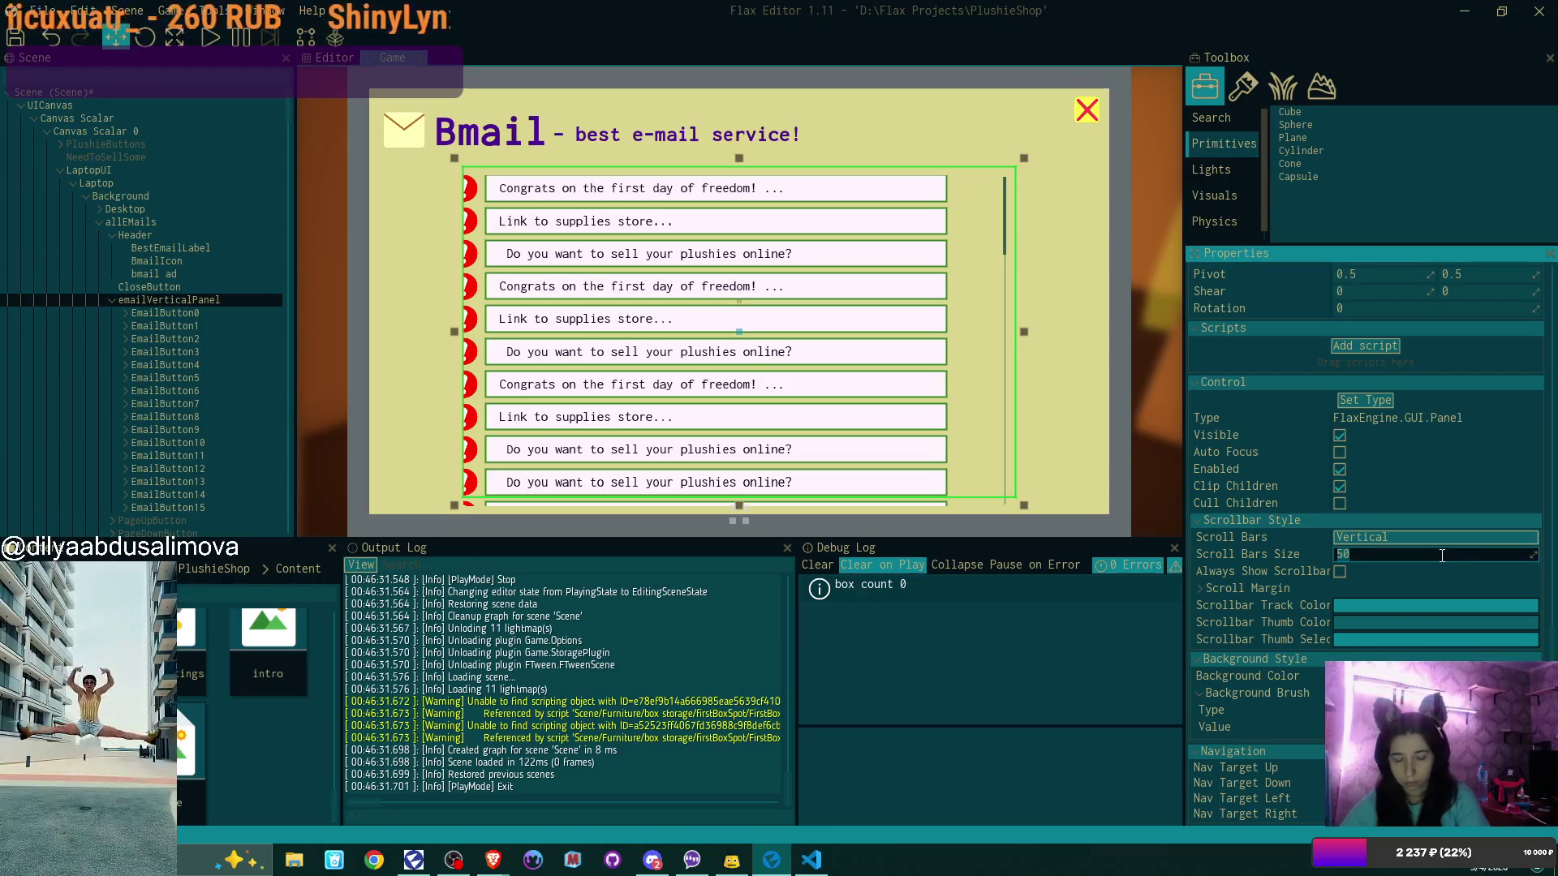
text(14)
key(Return)
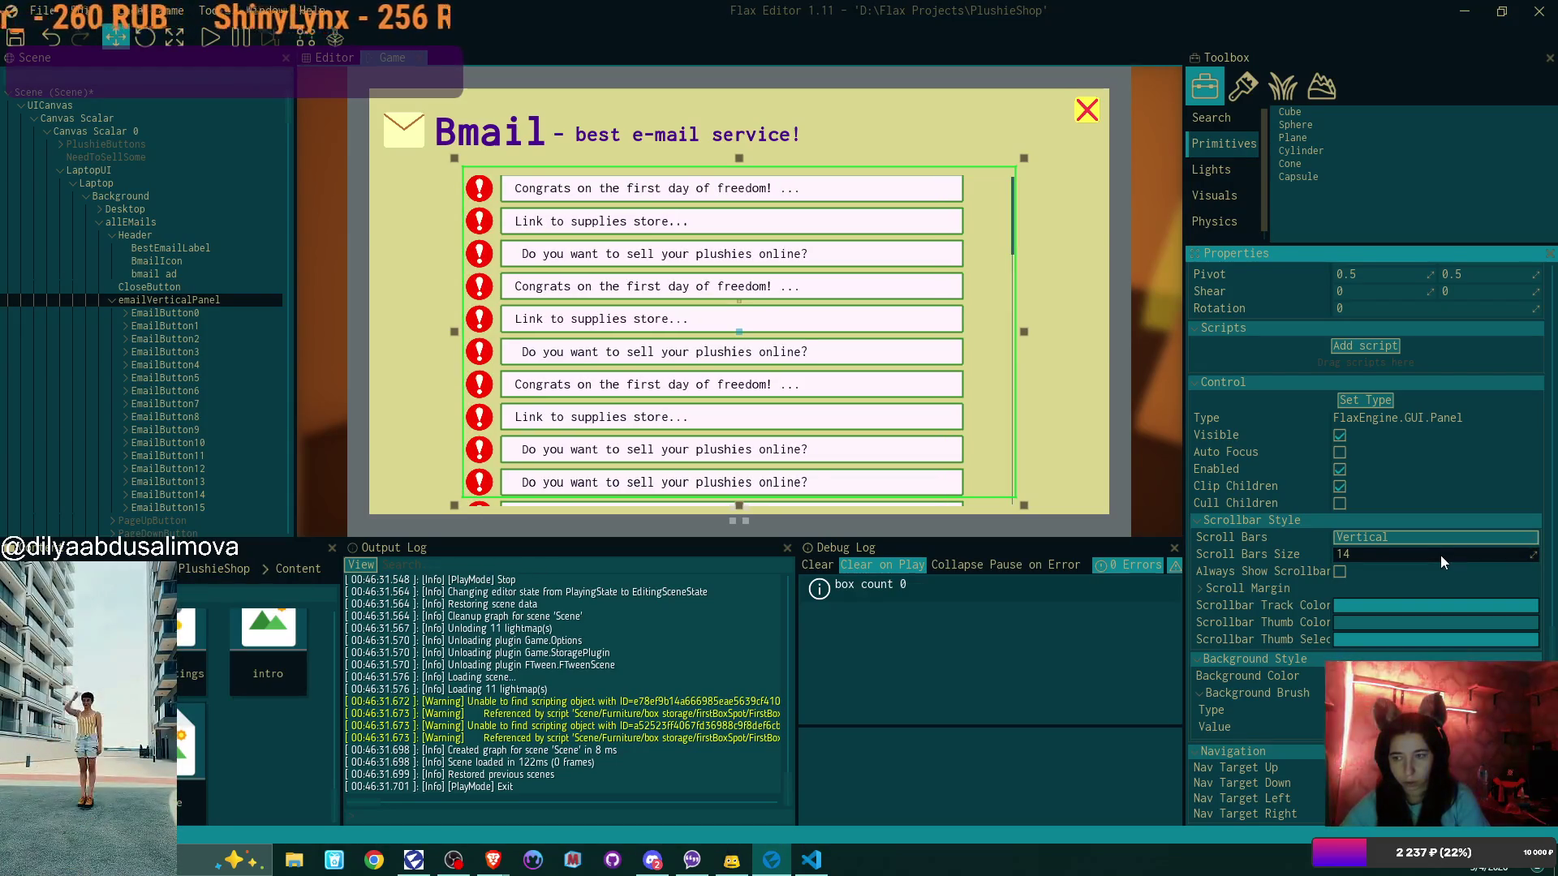
Check the Scroll Margin settings, then change the control type to VerticalPanel
click(1200, 591)
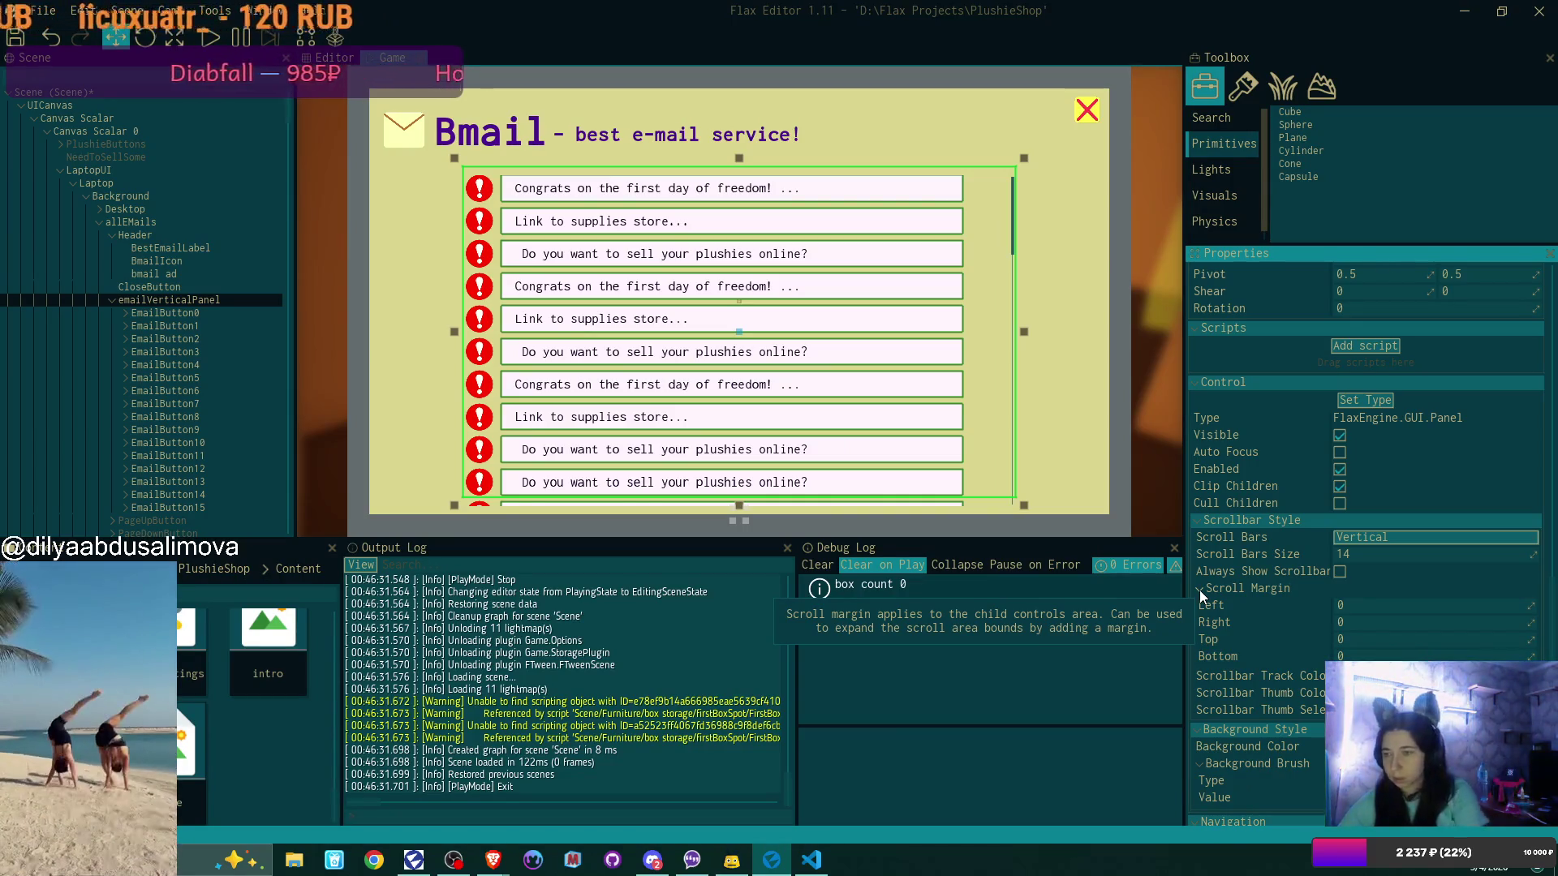
click(1199, 591)
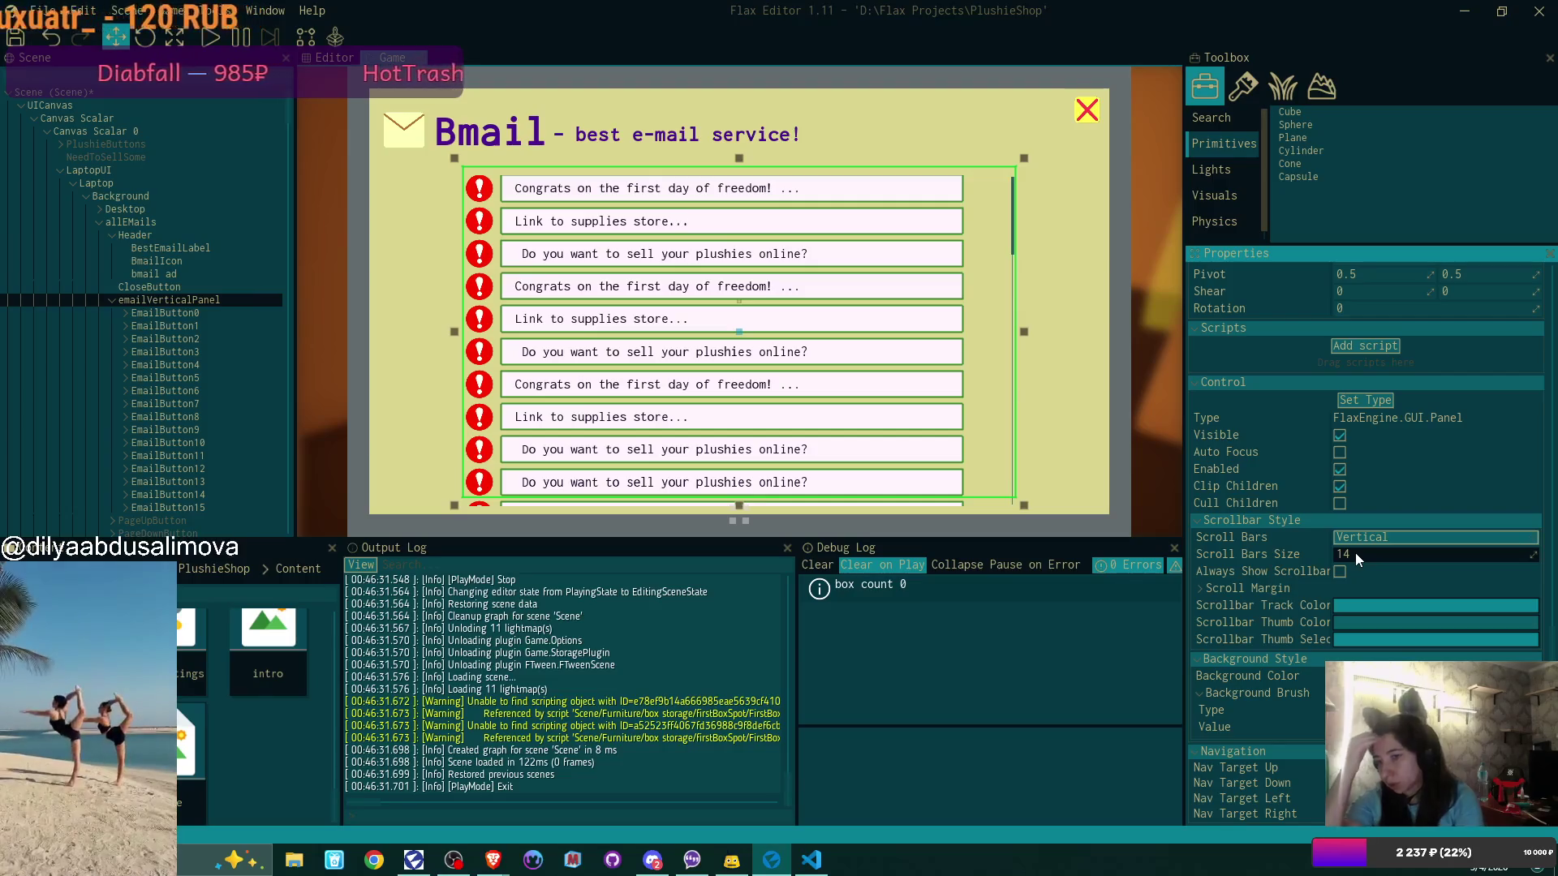
scroll(1414, 403, up, 3)
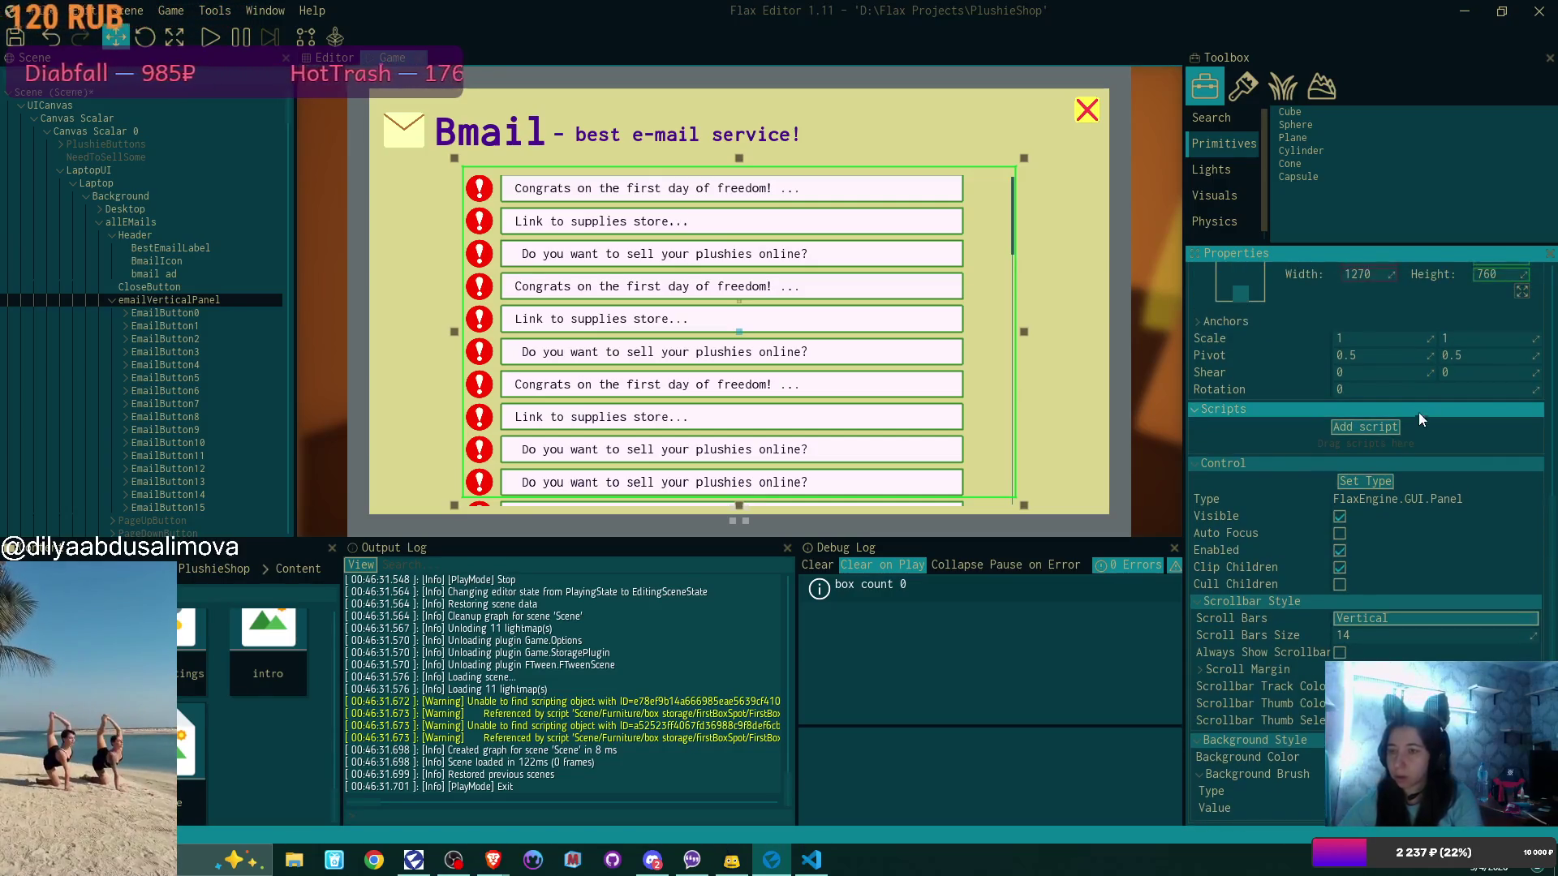
click(1377, 523)
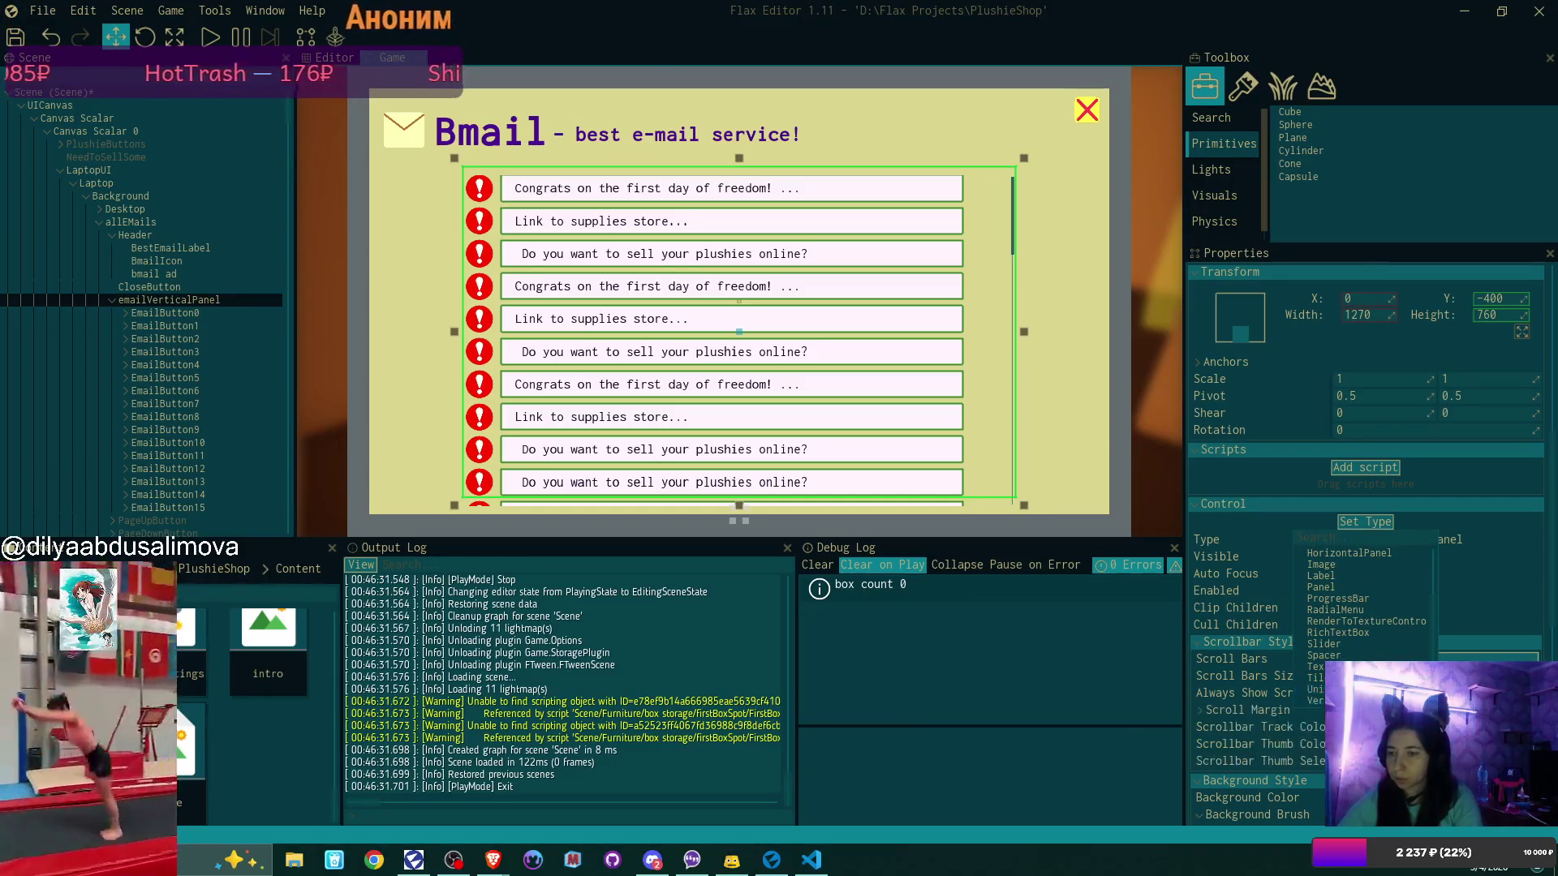
click(1347, 701)
Move the email panel to Y -400, undoing an accidental width change
scroll(1347, 543, up, 2)
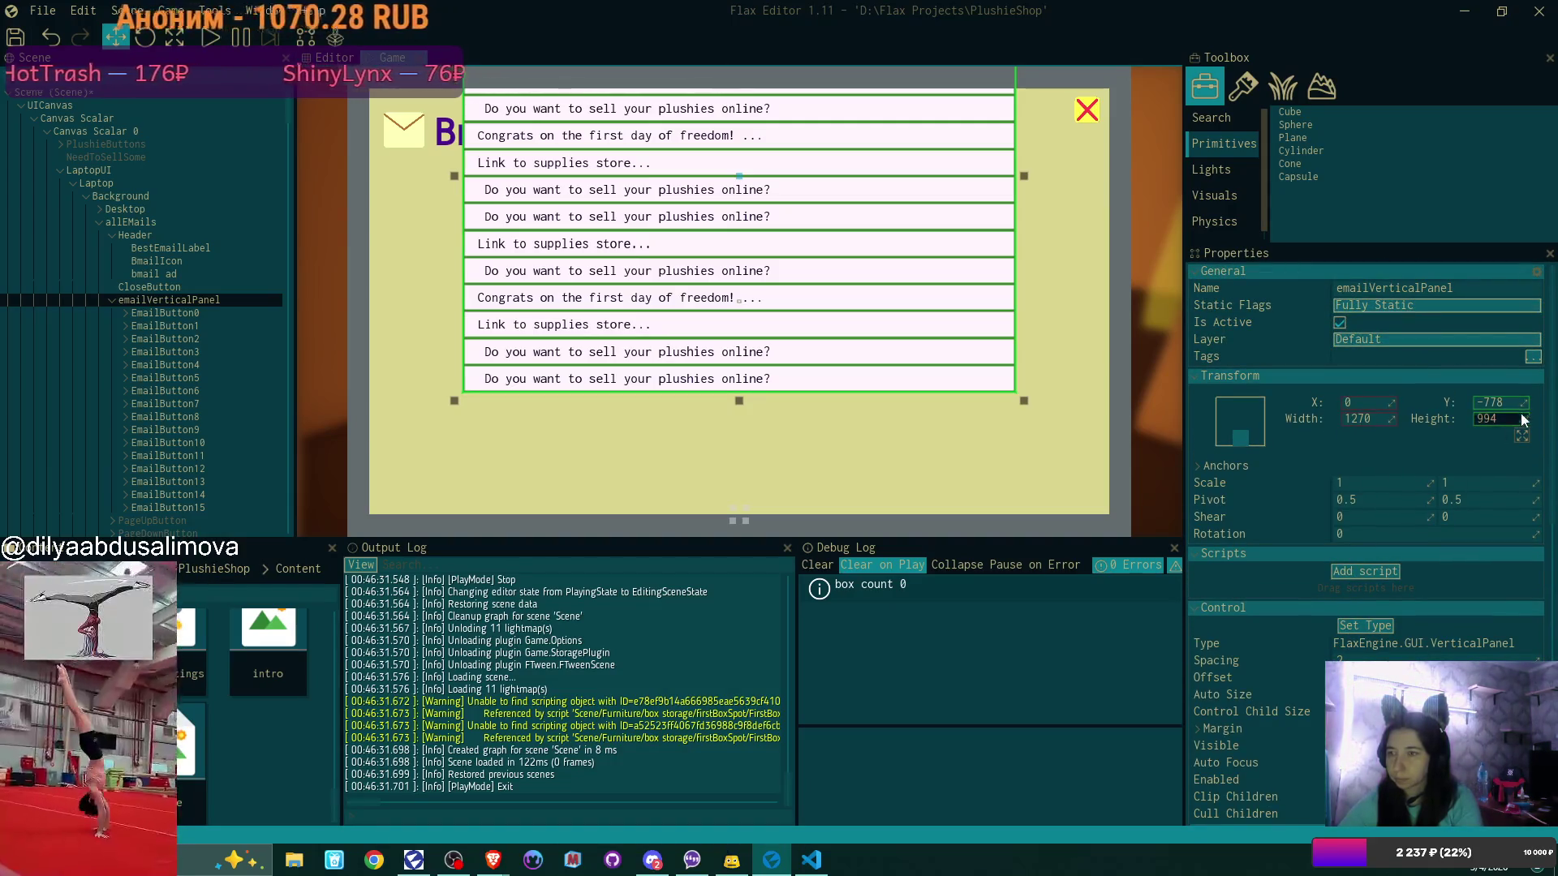
click(1513, 404)
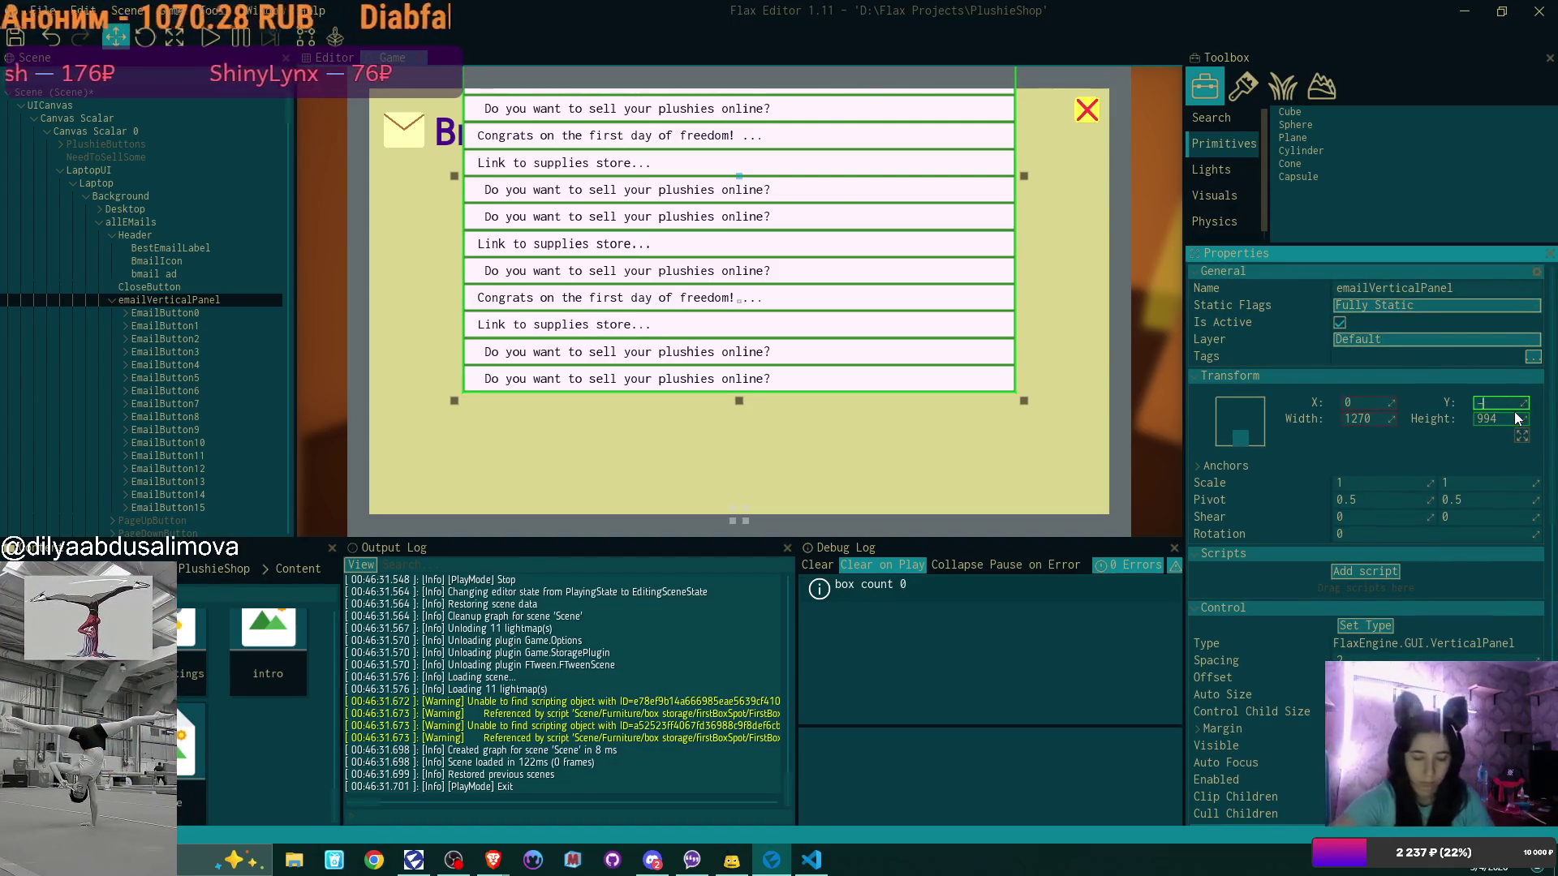
text(40)
key(Return)
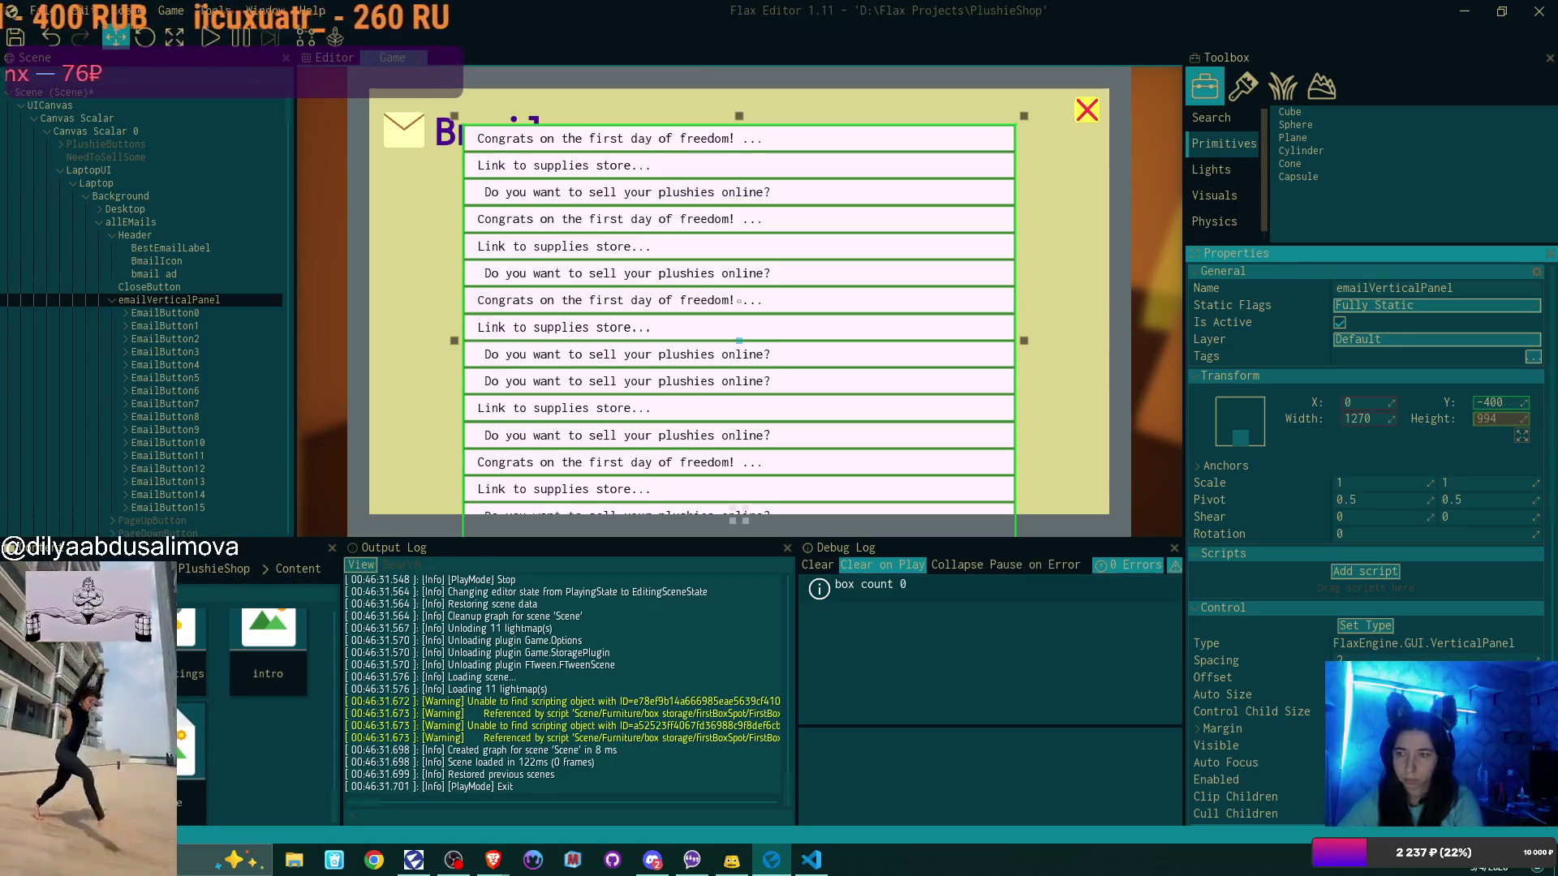
drag(1390, 418, 1376, 419)
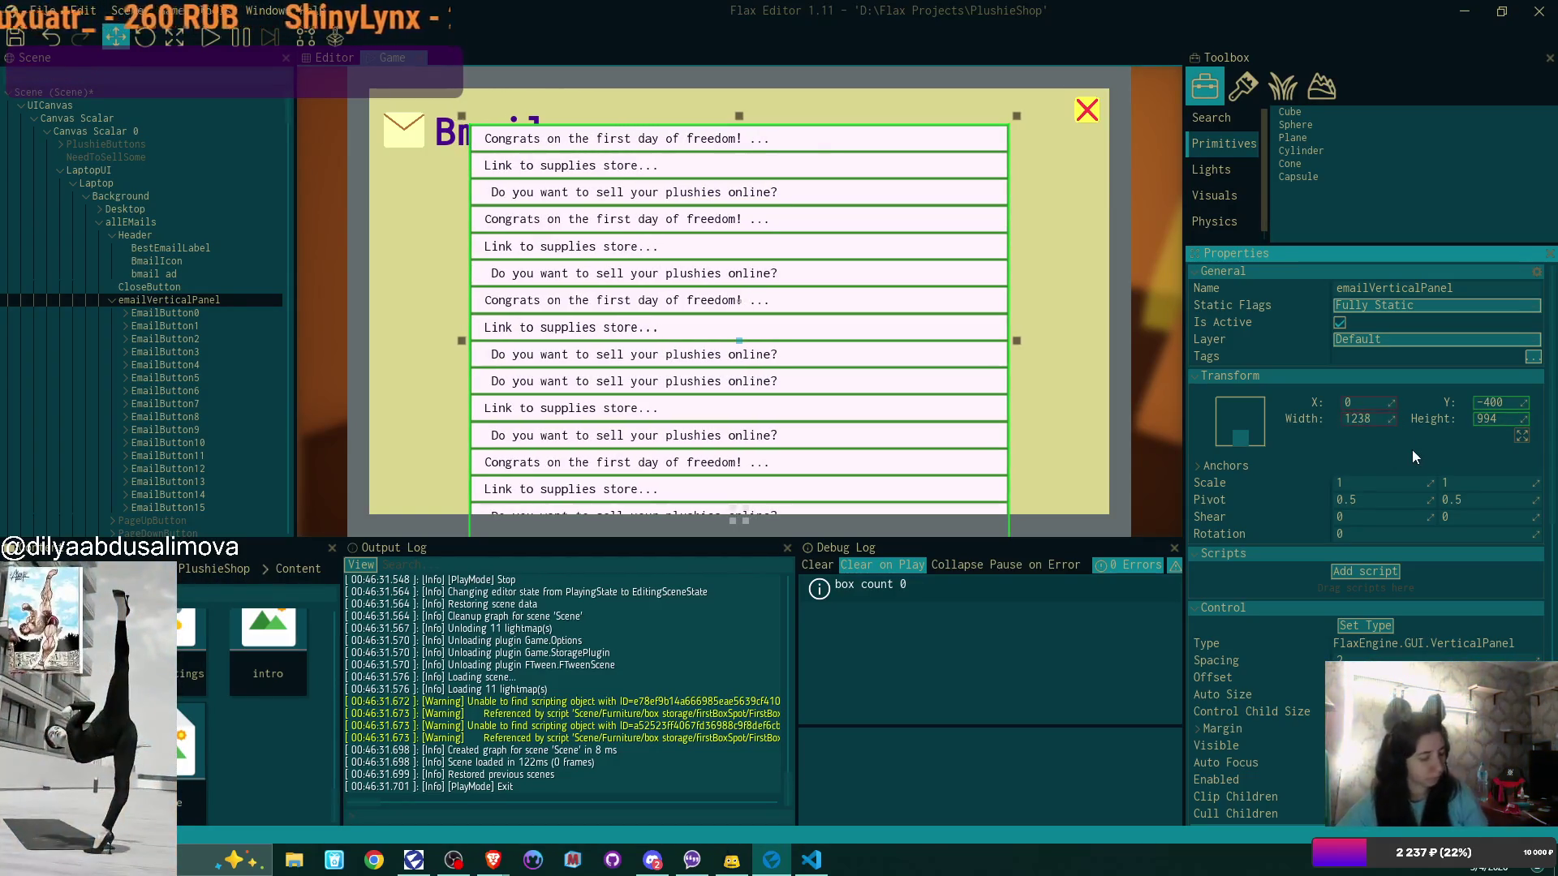
key(ctrl+z)
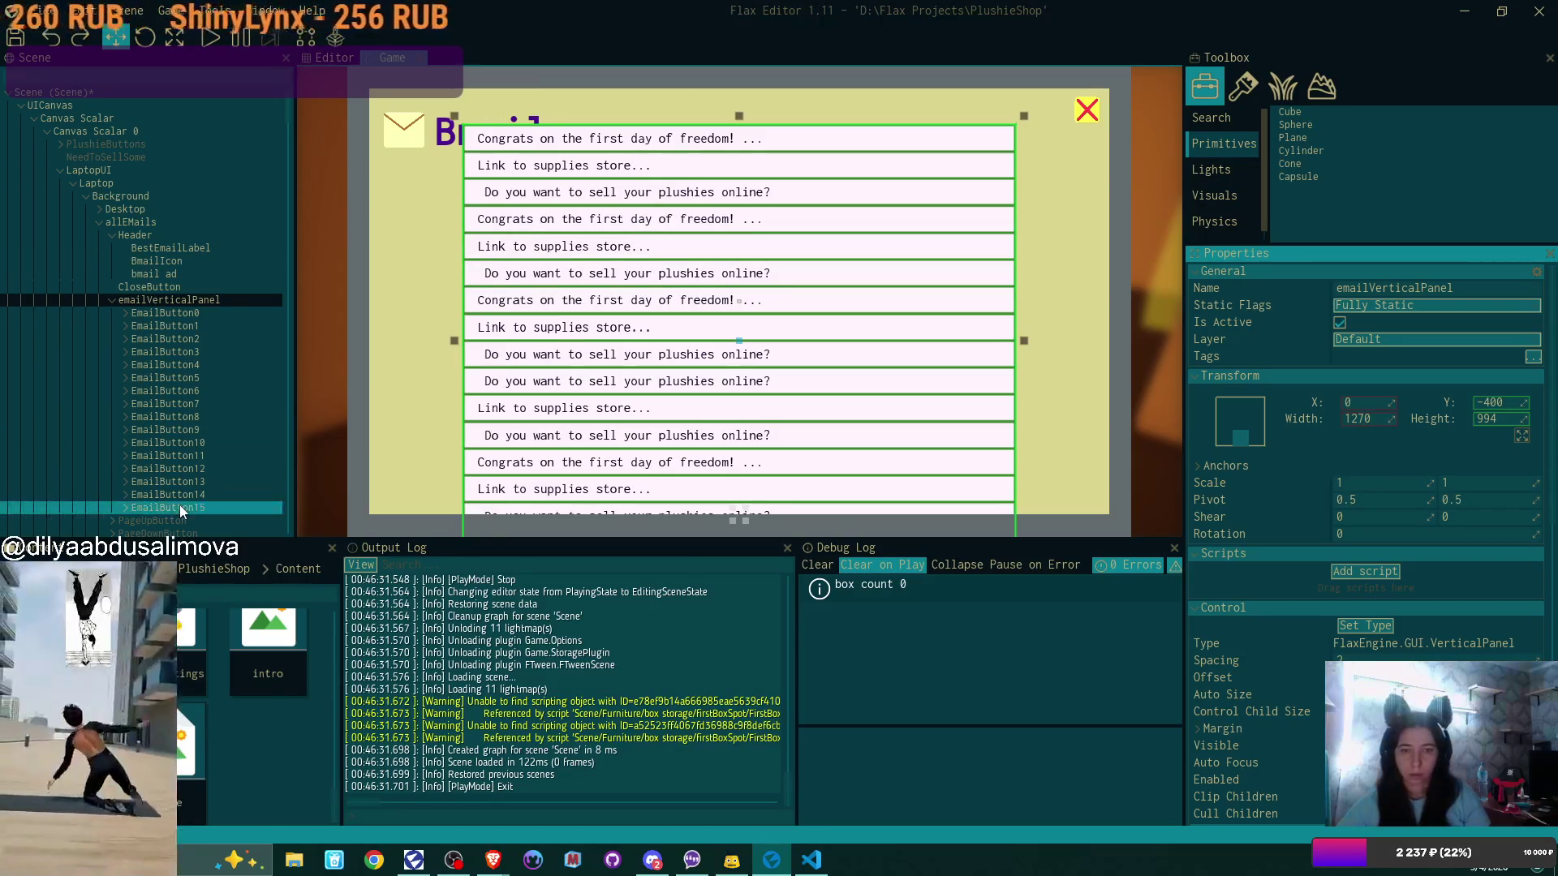
Delete EmailButton10 through EmailButton15 and reselect emailVerticalPanel
shift+click(226, 448)
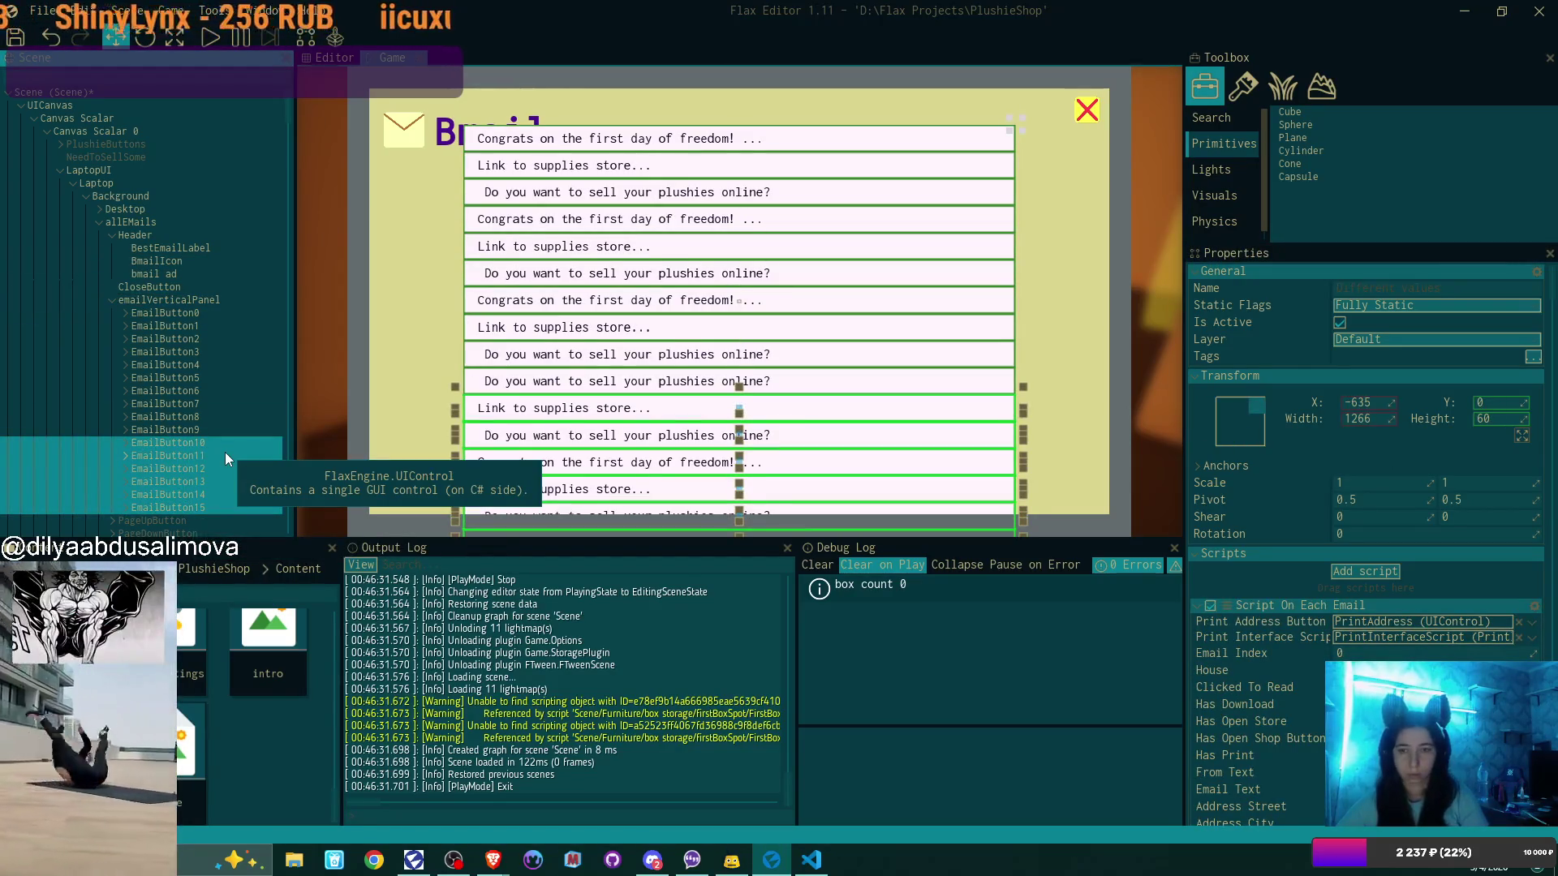
key(Delete)
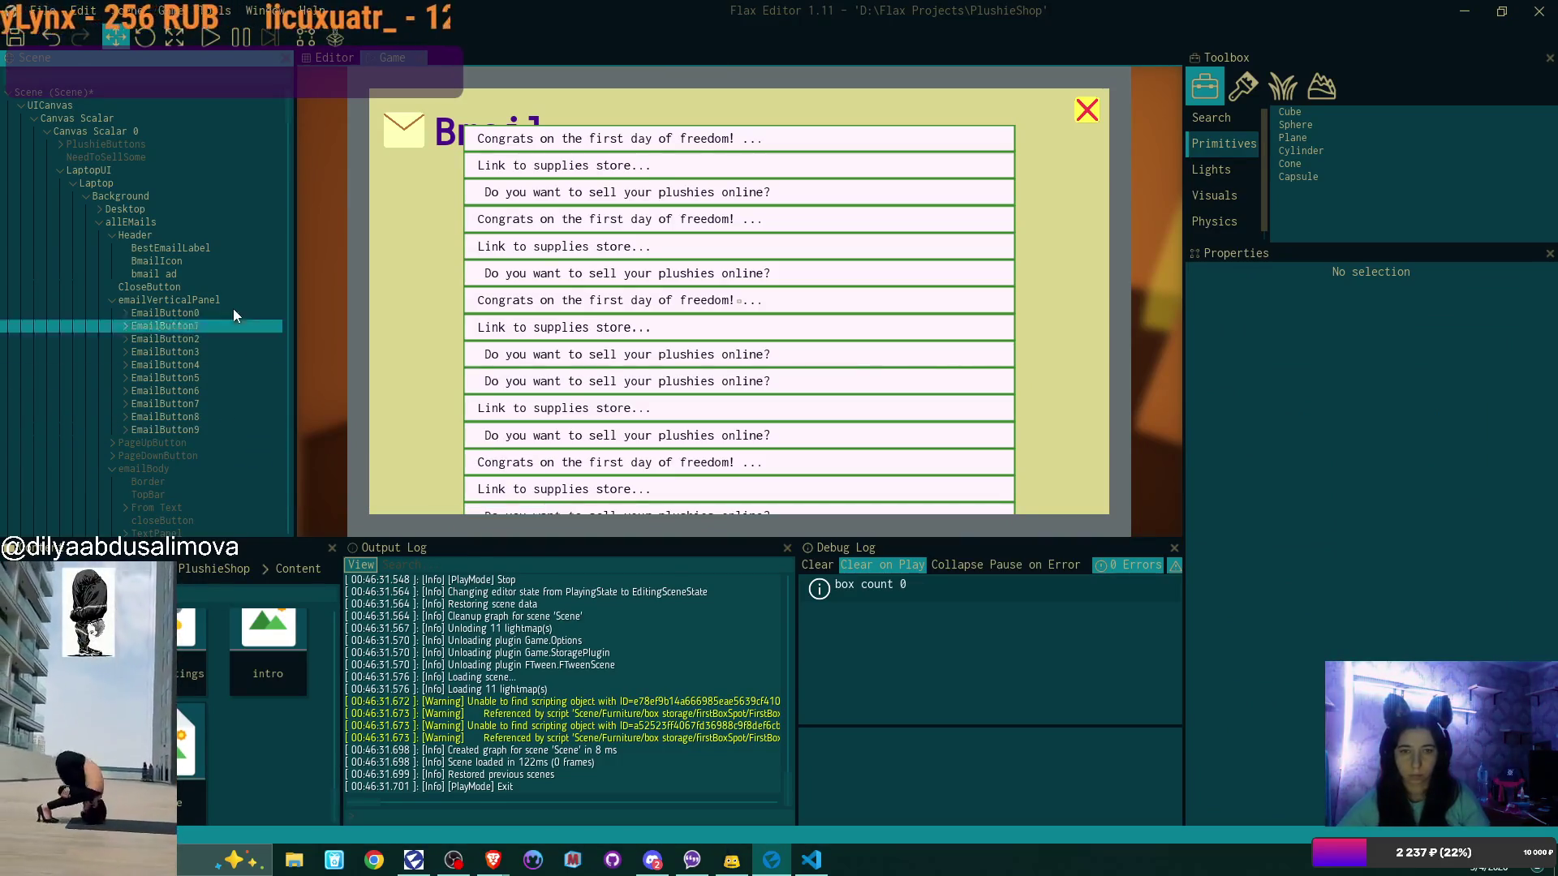
click(221, 299)
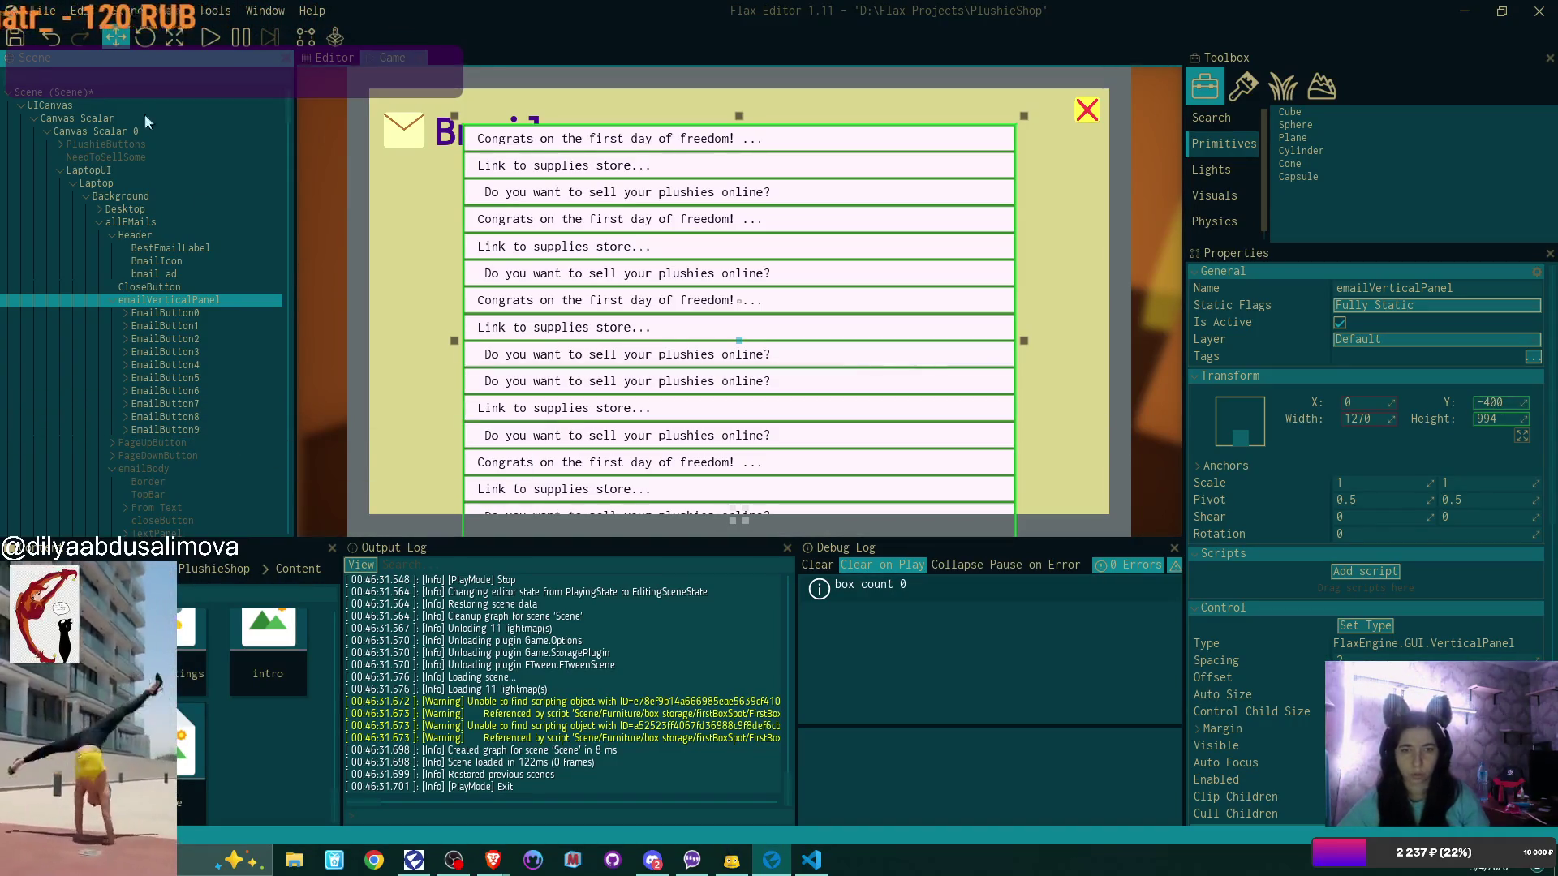
Toggle the panel's visibility, then undo/redo to restore height 760 and VerticalPanel layout
click(1337, 321)
click(1337, 321)
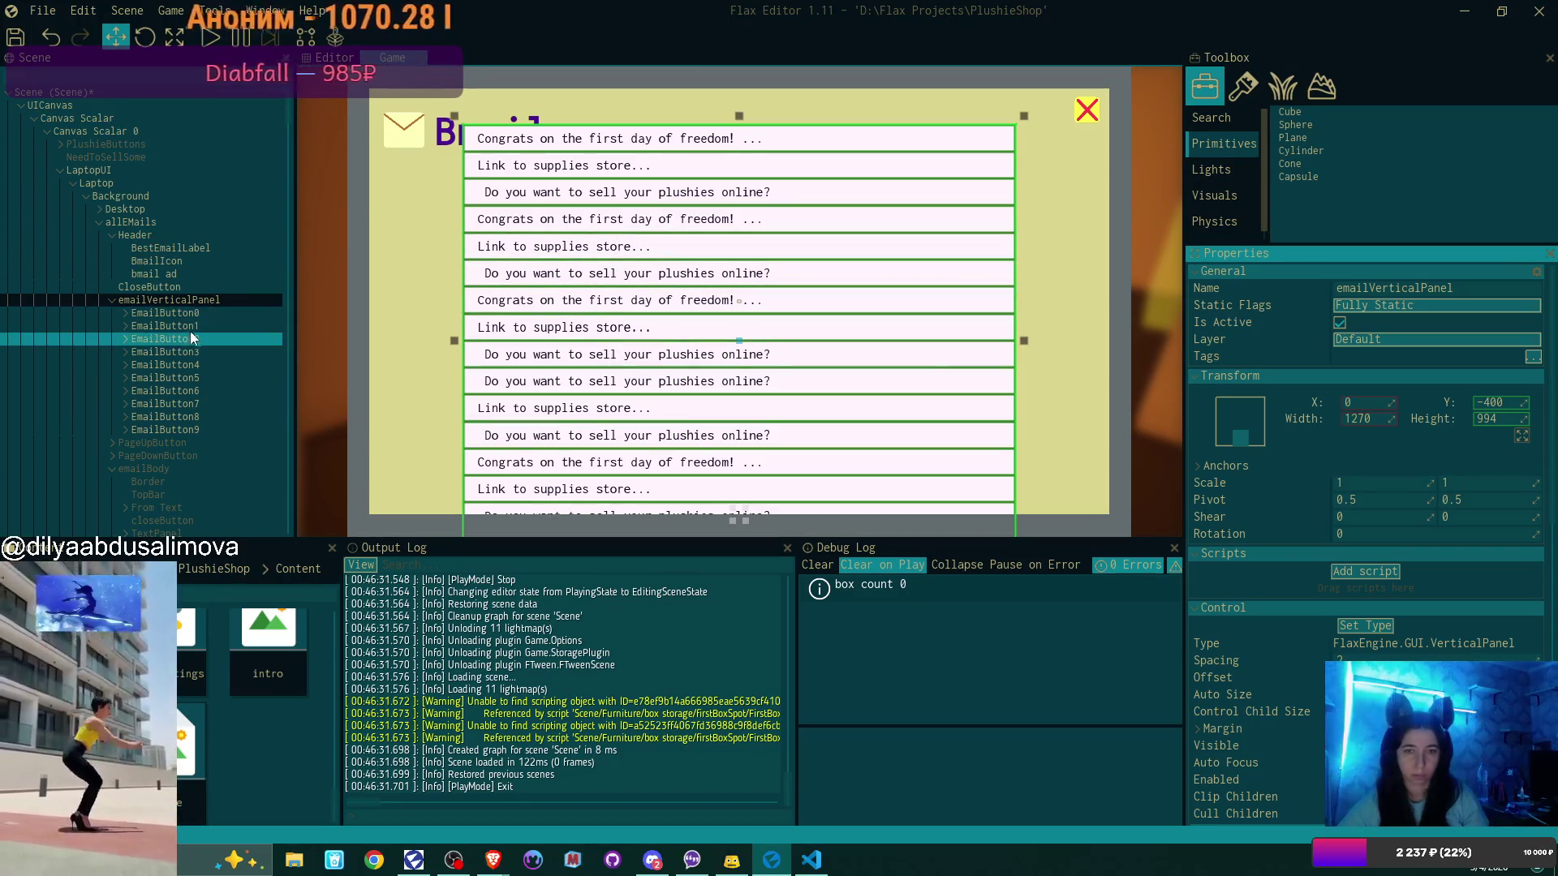
key(ctrl+z)
key(ctrl+y)
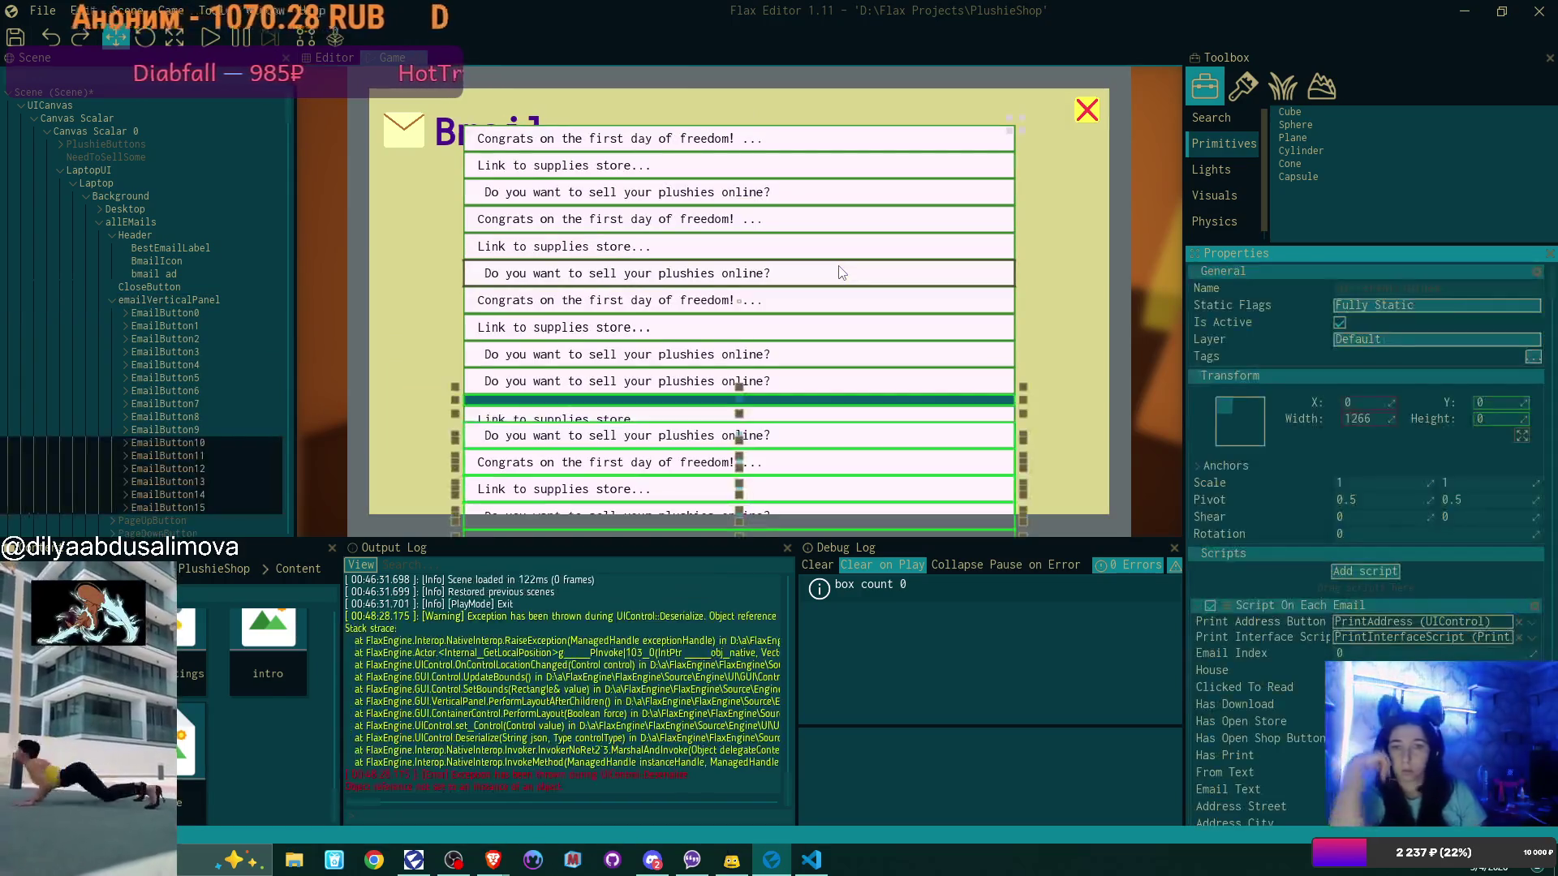
key(ctrl+y)
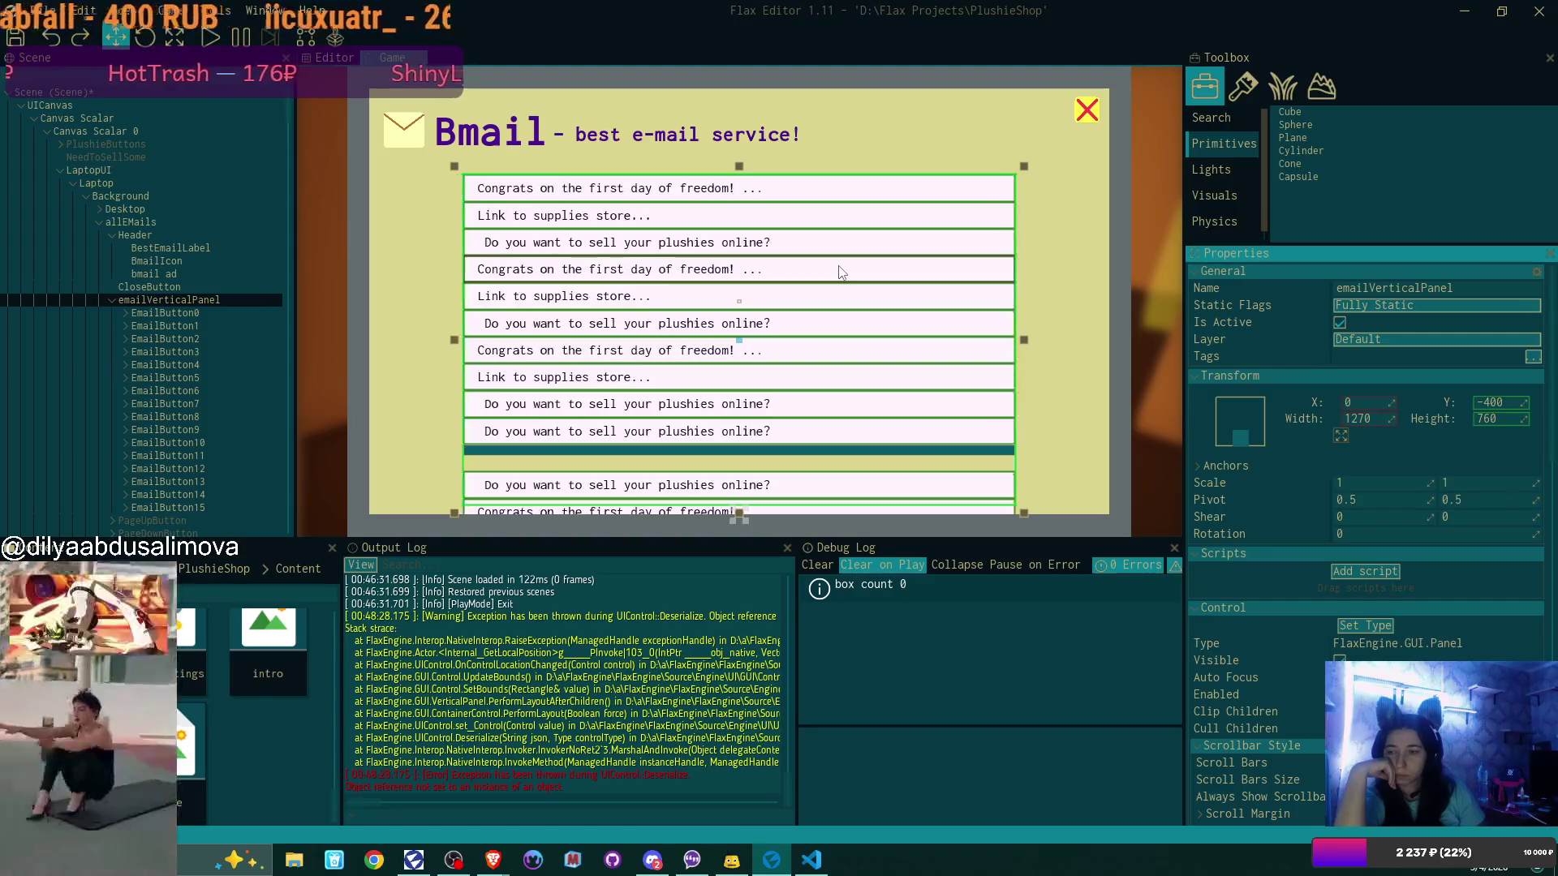
key(ctrl+z)
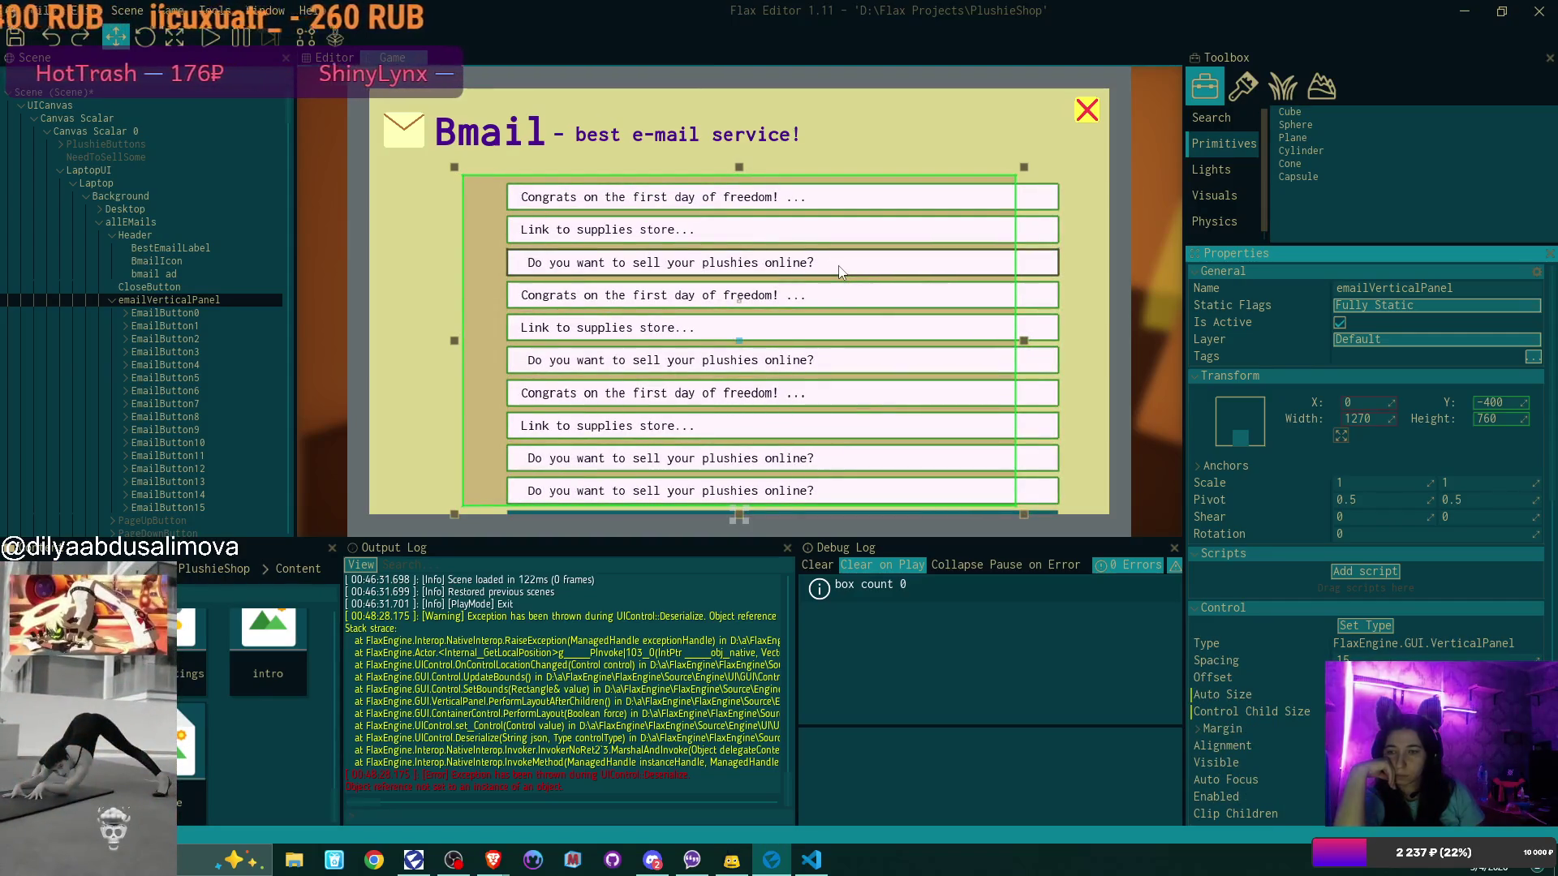
Remove the extra EmailButton10–15 and reselect the email vertical panel
key(ctrl+z)
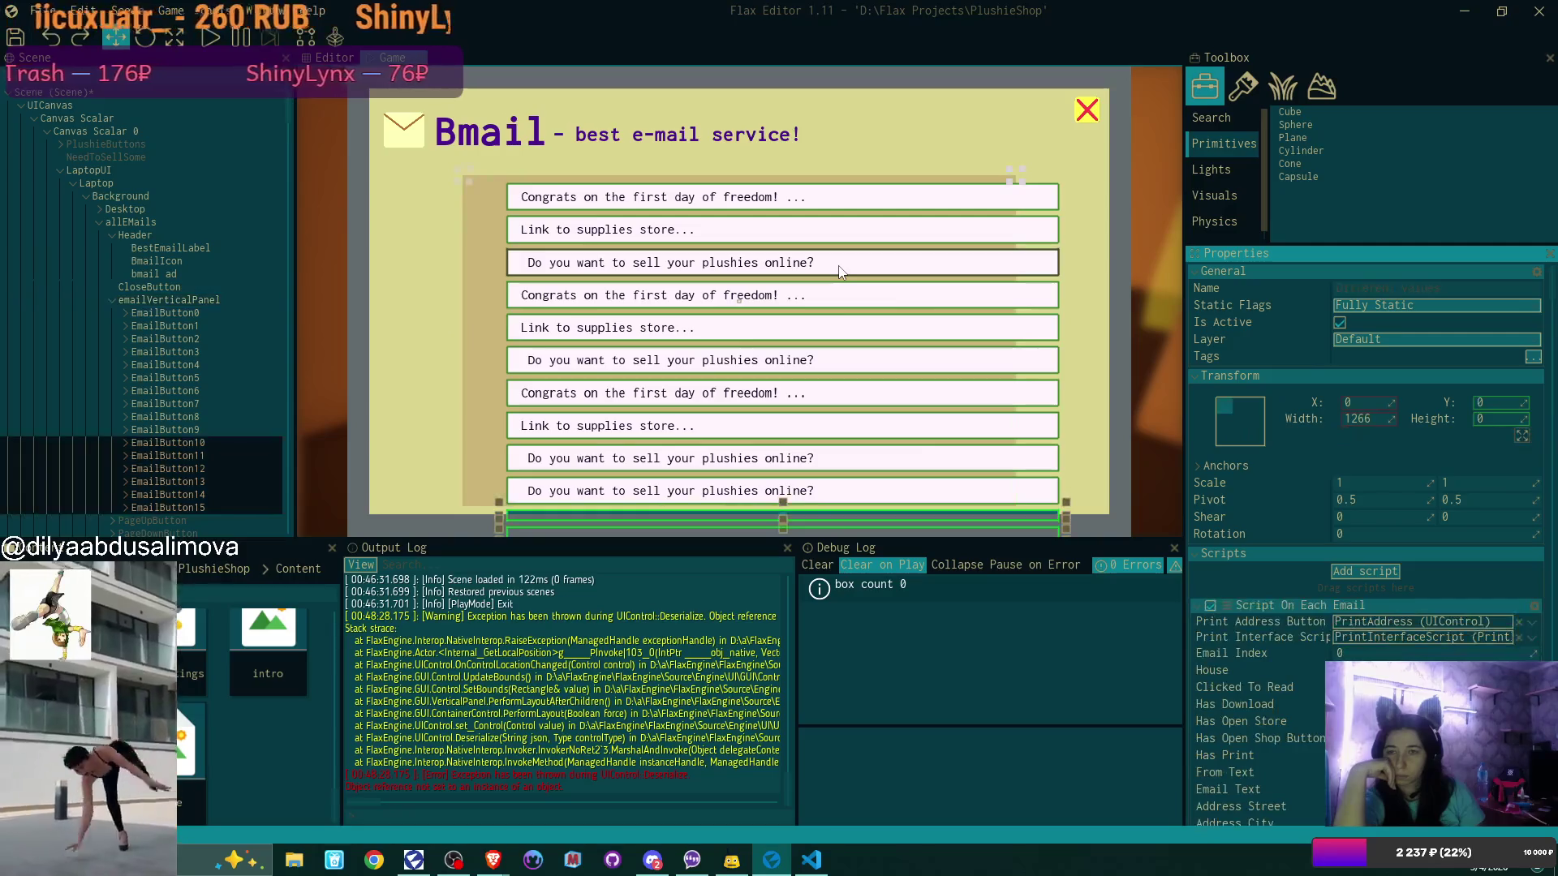
key(ctrl+z)
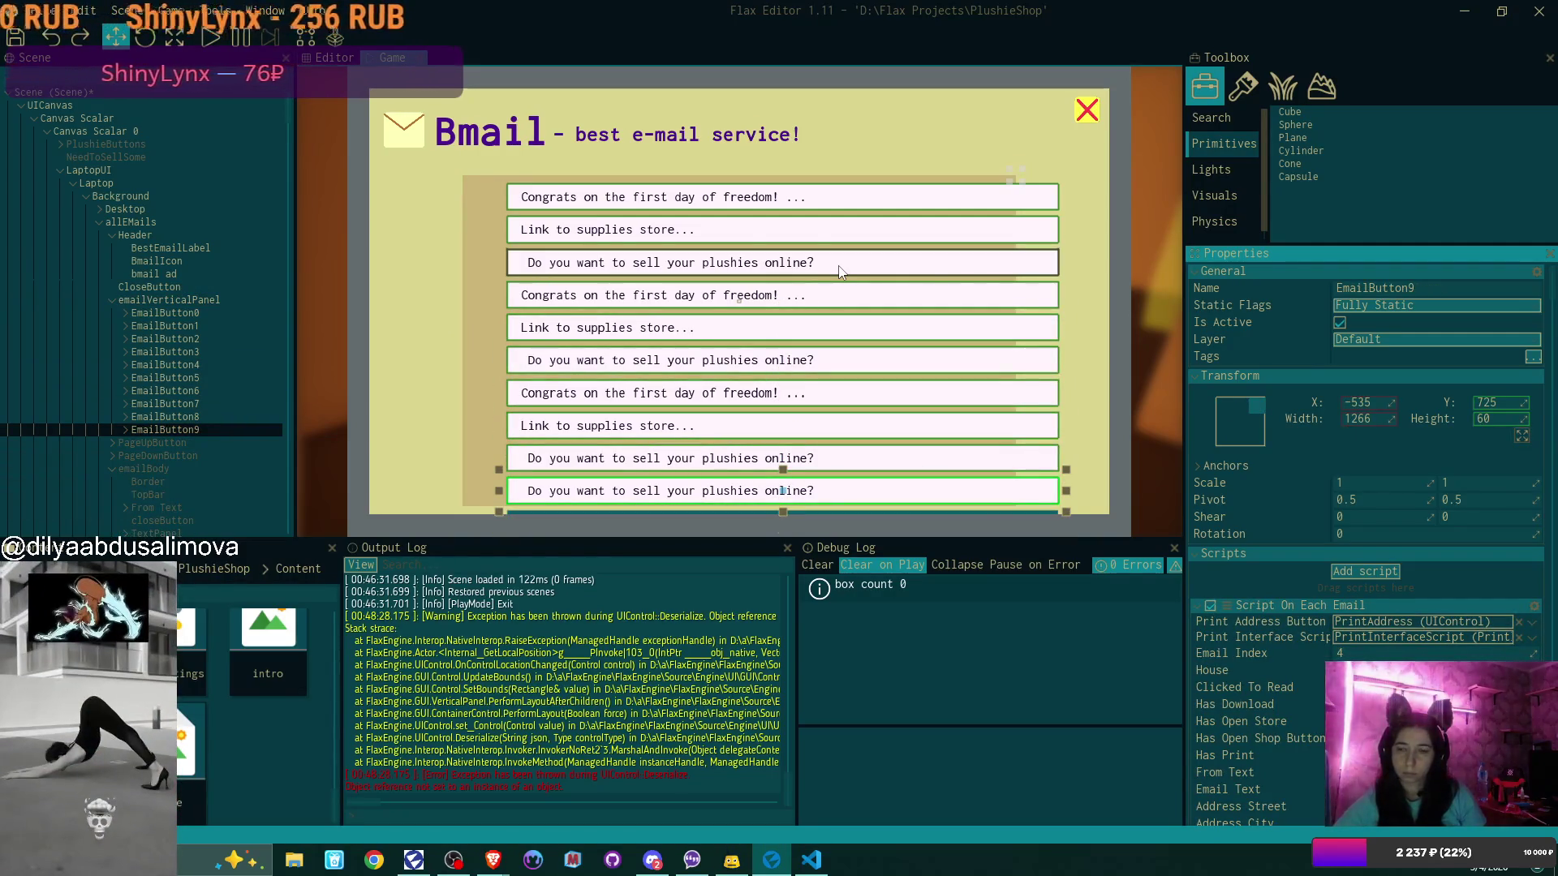
click(193, 301)
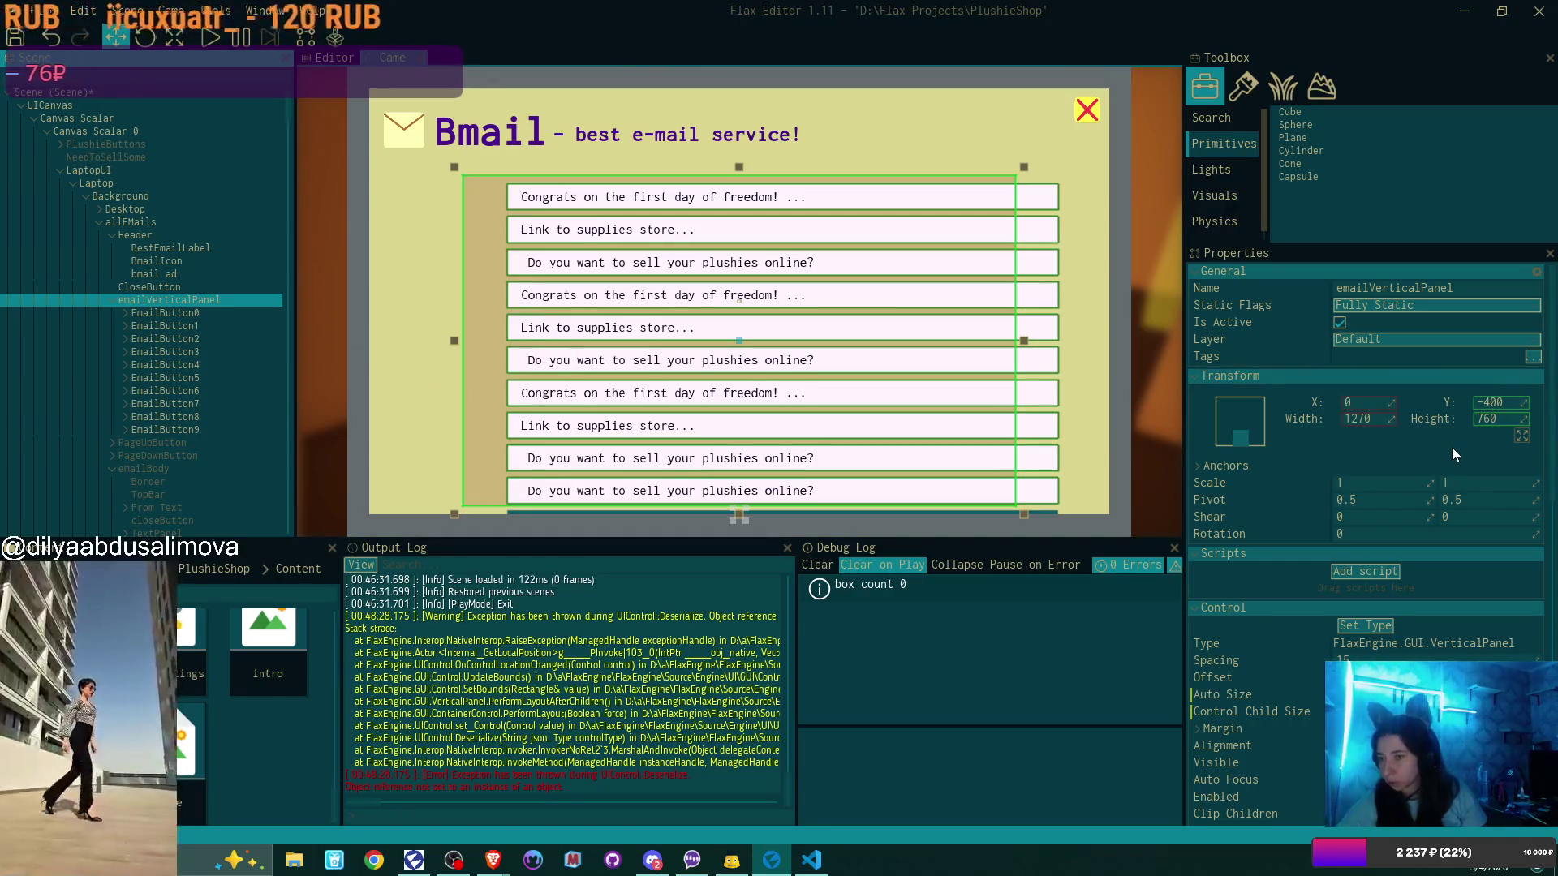
Set the email panel's horizontal offset to 0, discarding a stray 2109 entry
scroll(1452, 447, down, 4)
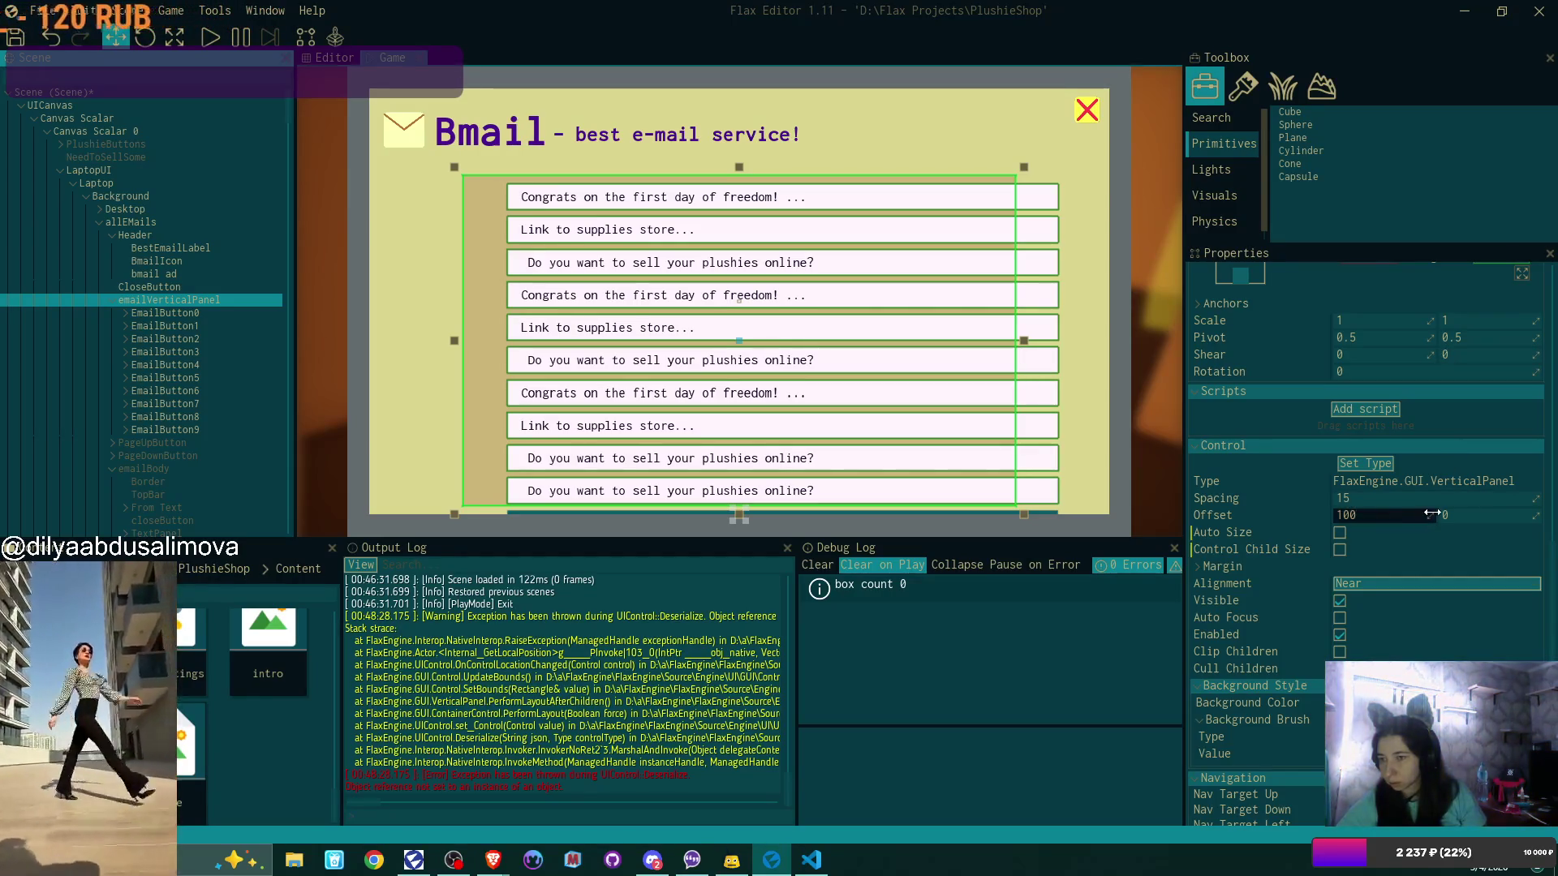
drag(1394, 517, 1392, 523)
click(1384, 517)
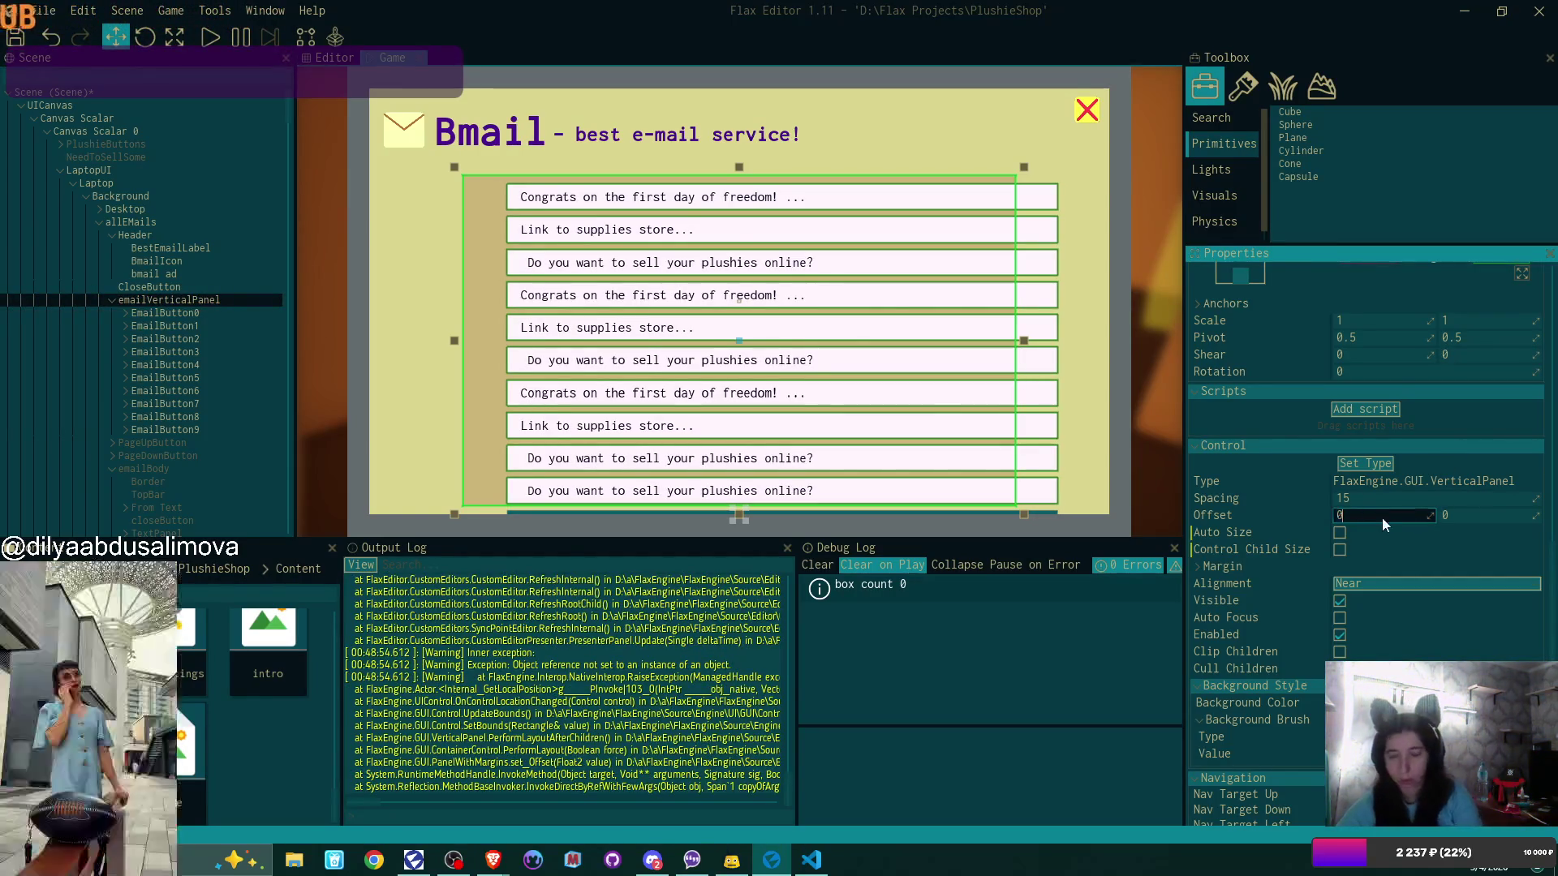
text(0)
key(Return)
click(1405, 520)
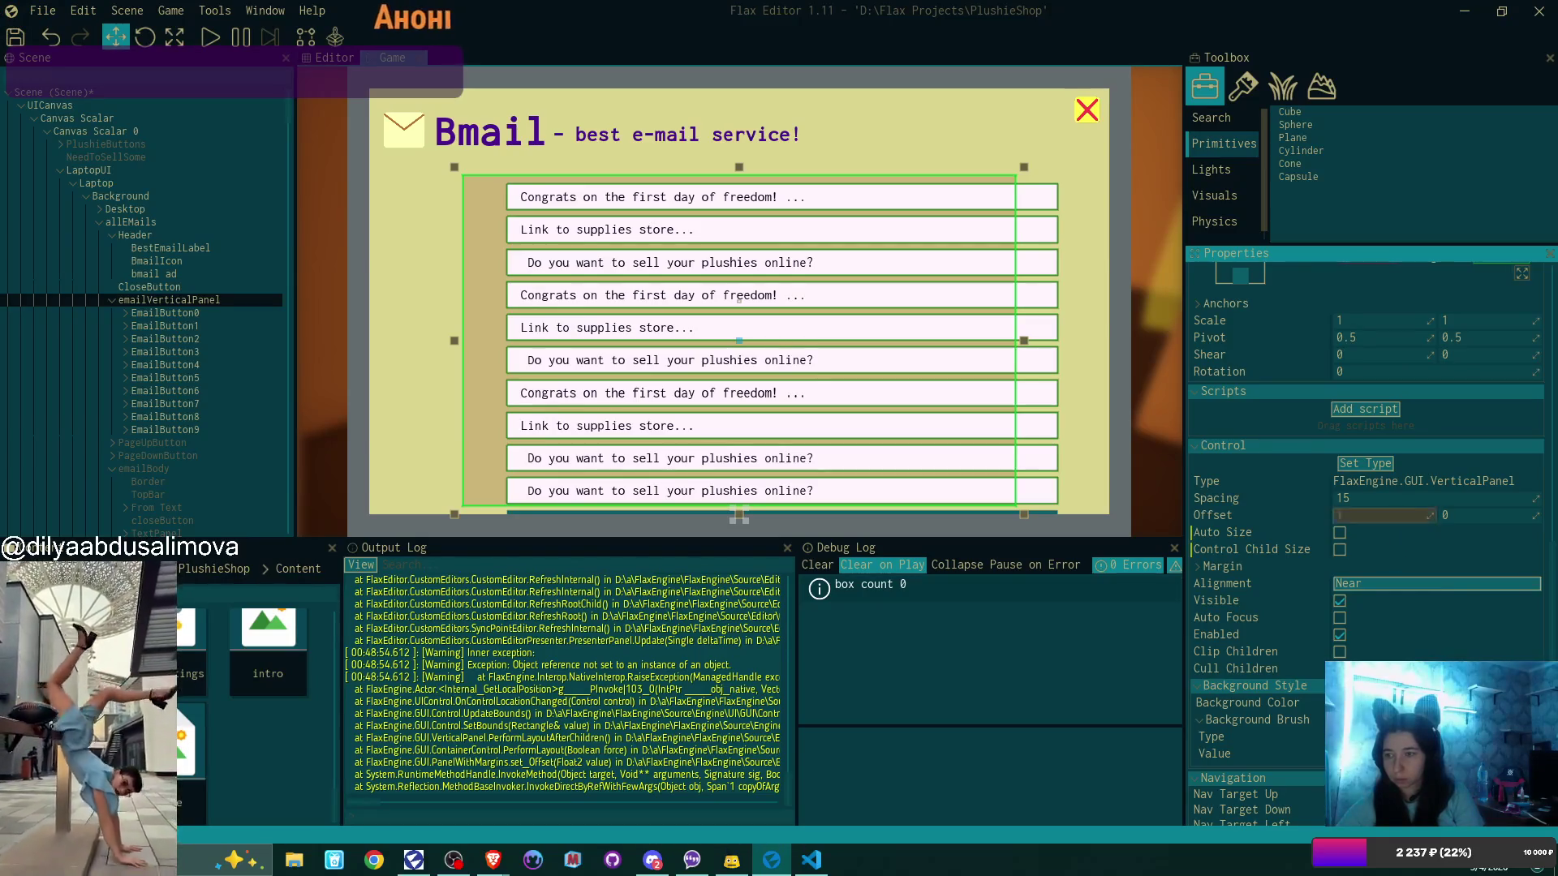
text(2109)
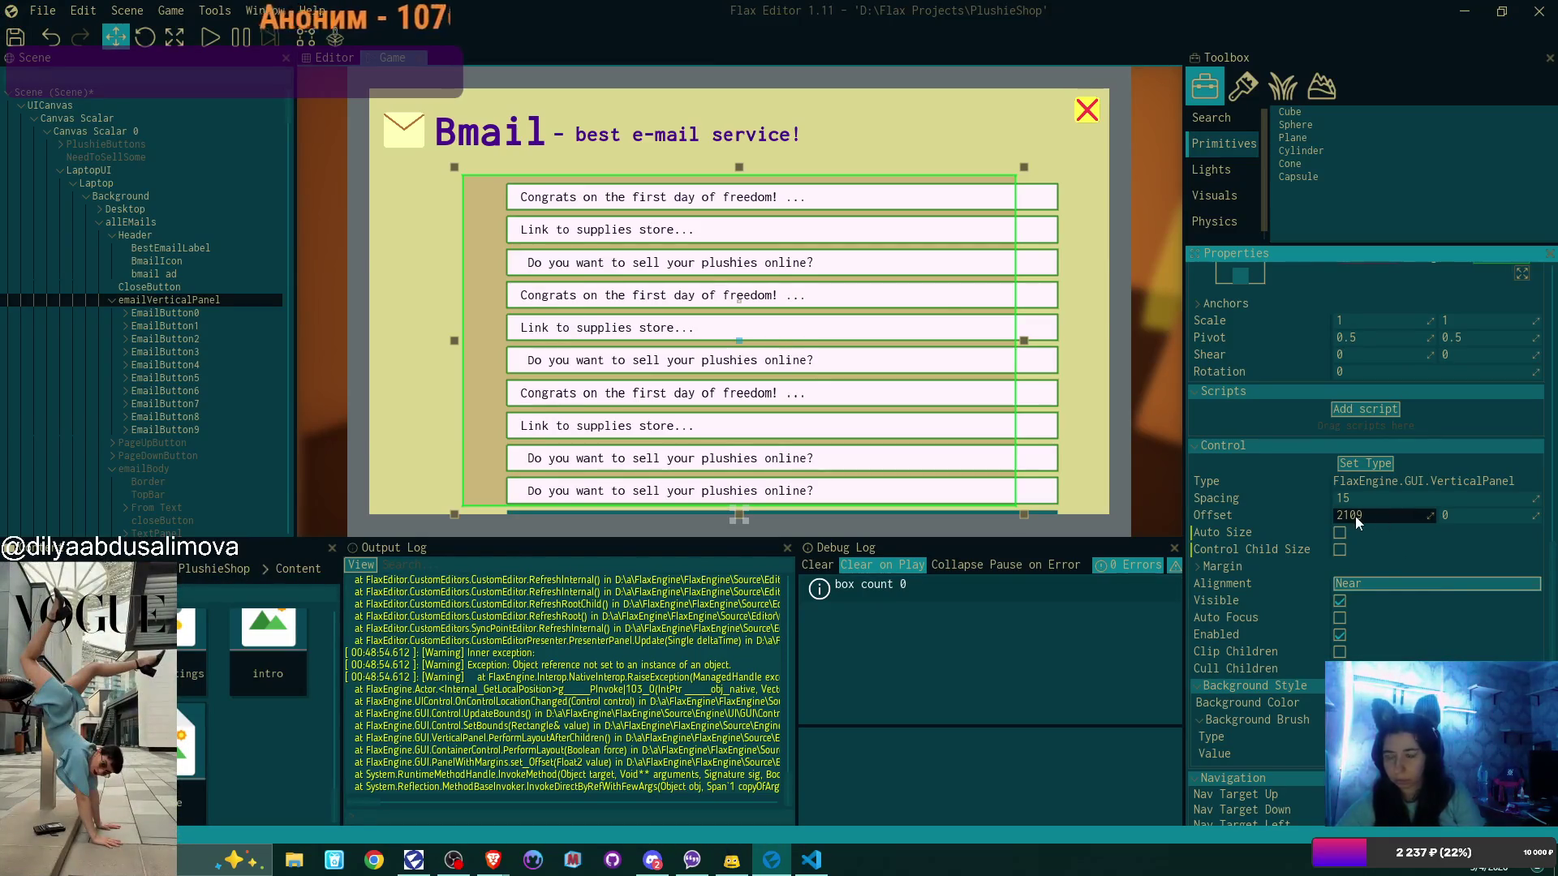
key(Escape)
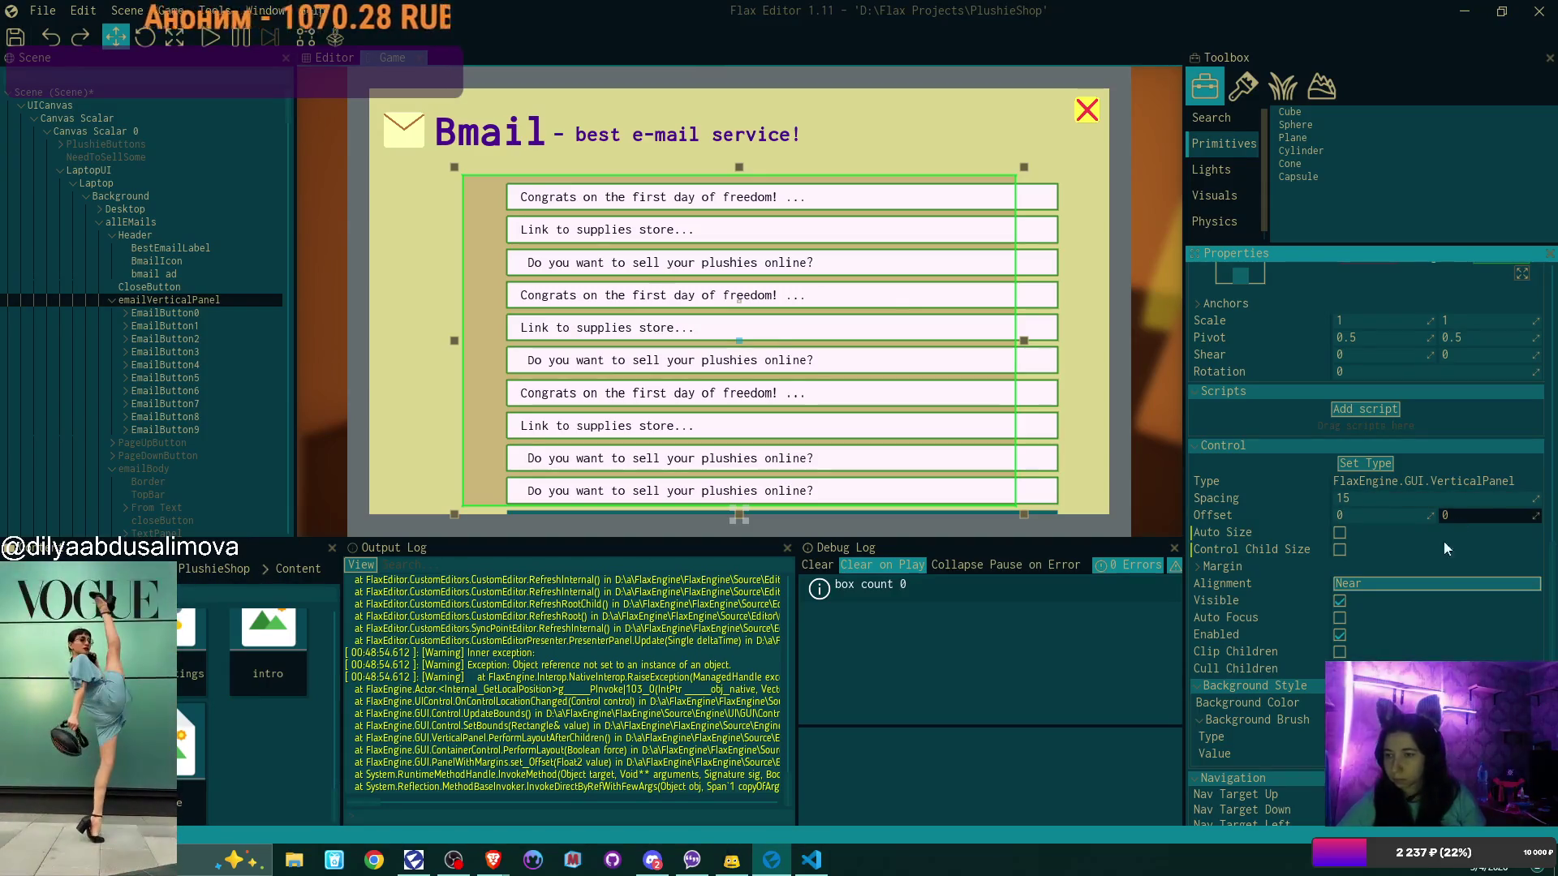
Keep the panel's alignment at Near and expand its Margin values
click(1418, 586)
click(1383, 594)
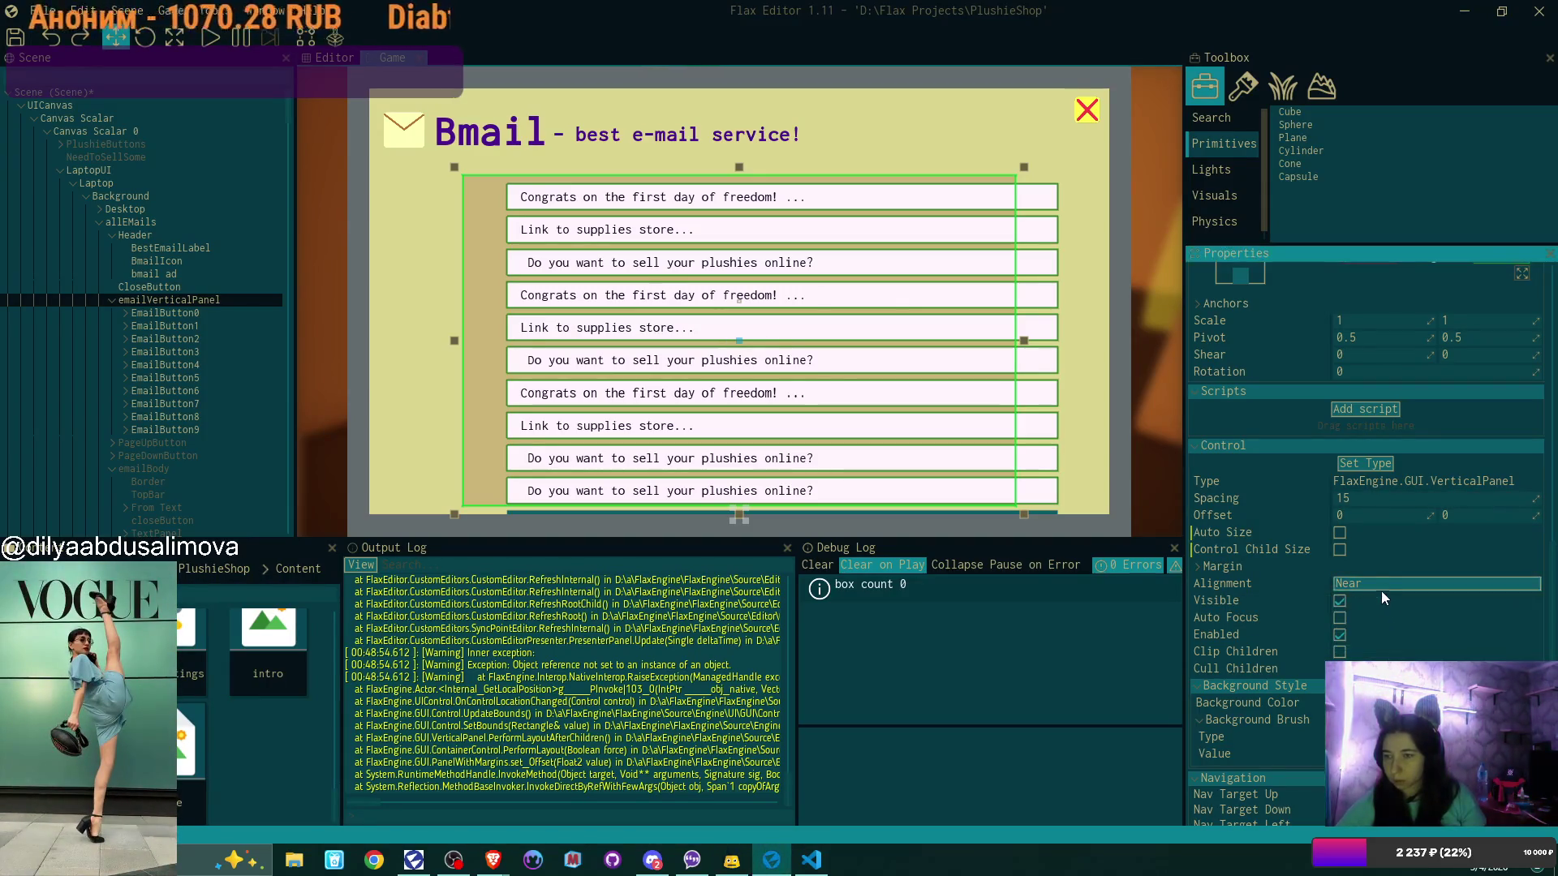
click(1202, 567)
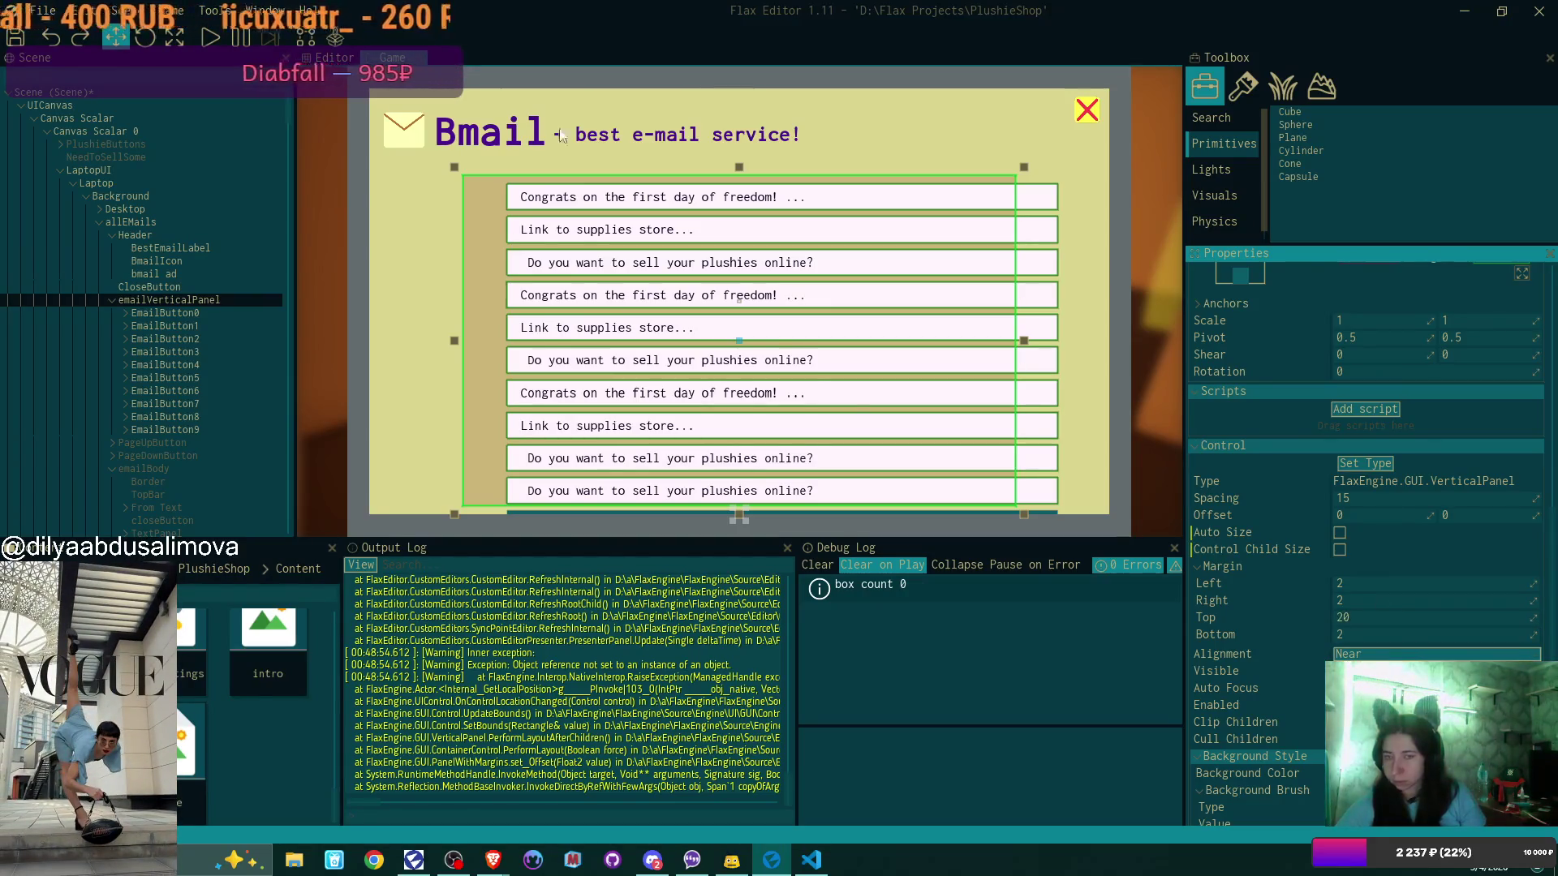
Uncheck Is Active on emailVerticalPanel, then select Desktop and allEMails in the Scene tree
scroll(1423, 363, up, 4)
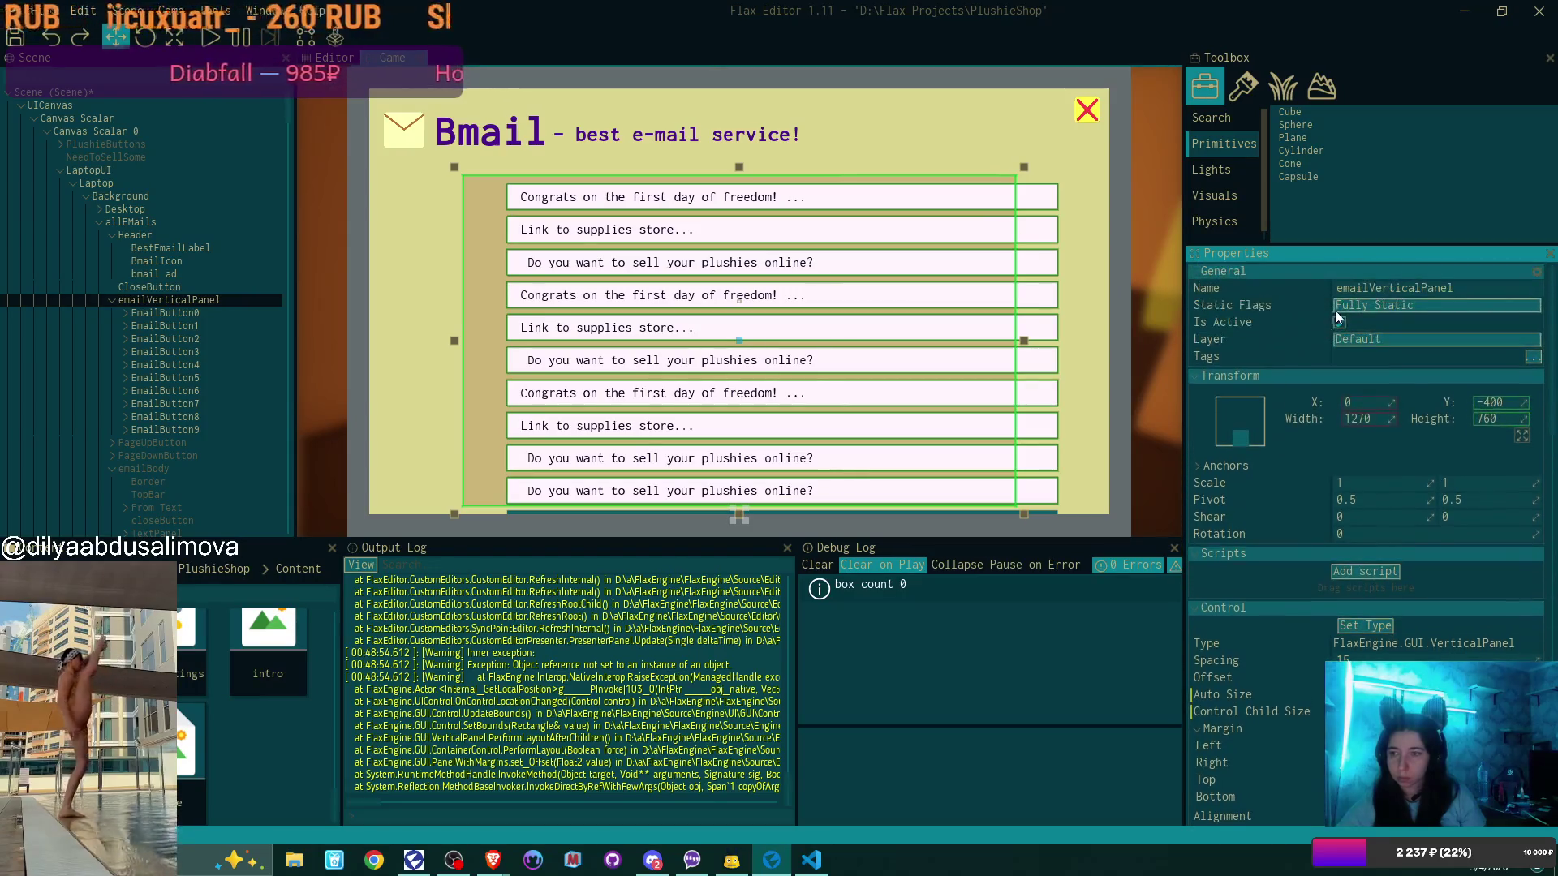
click(1338, 323)
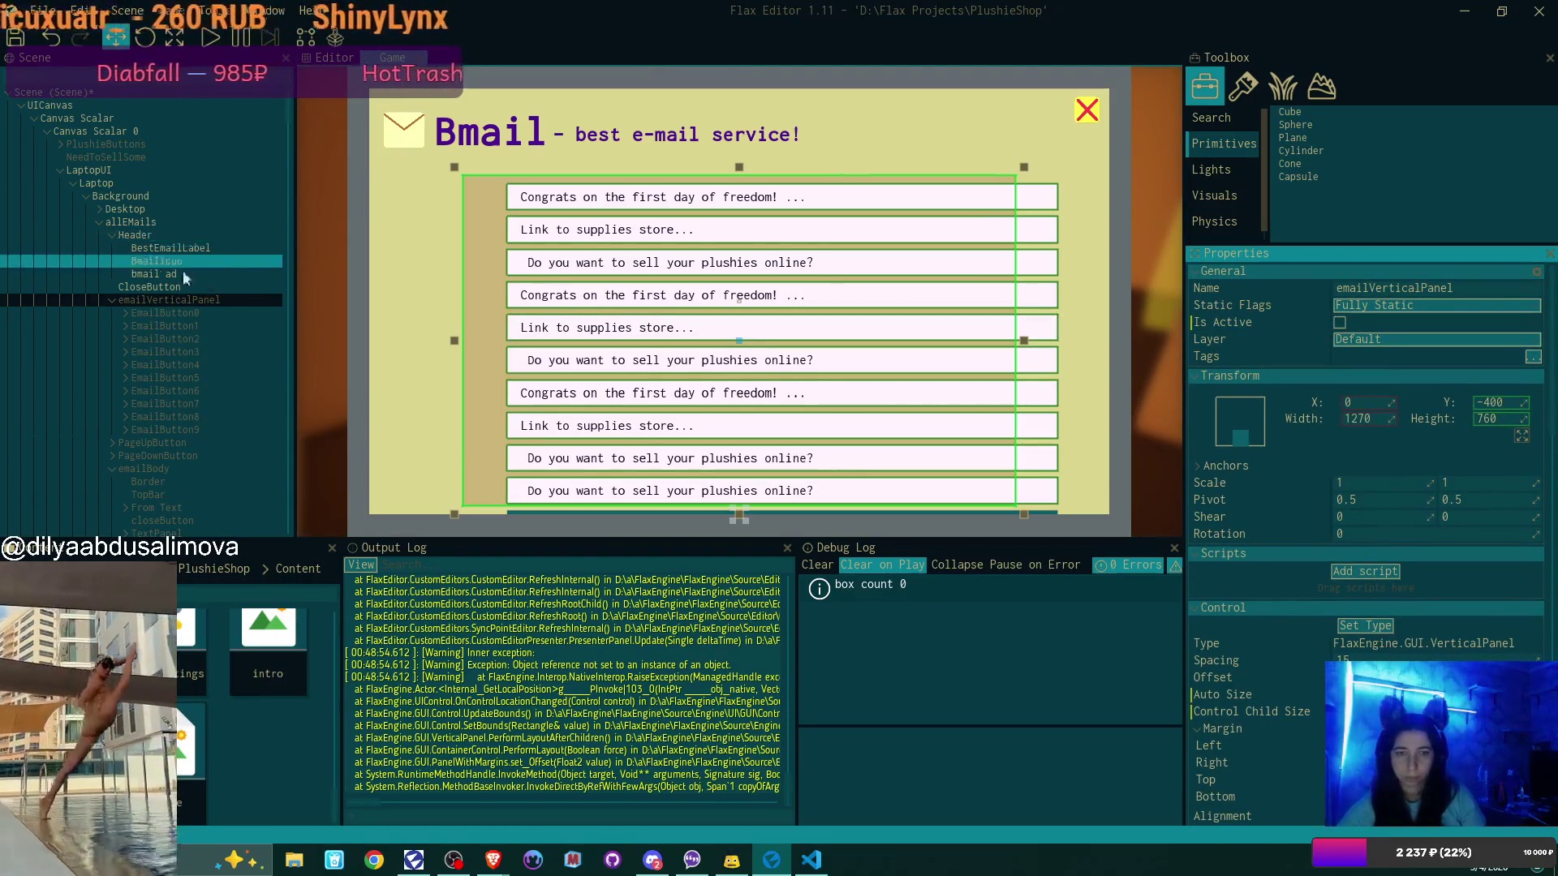
click(173, 214)
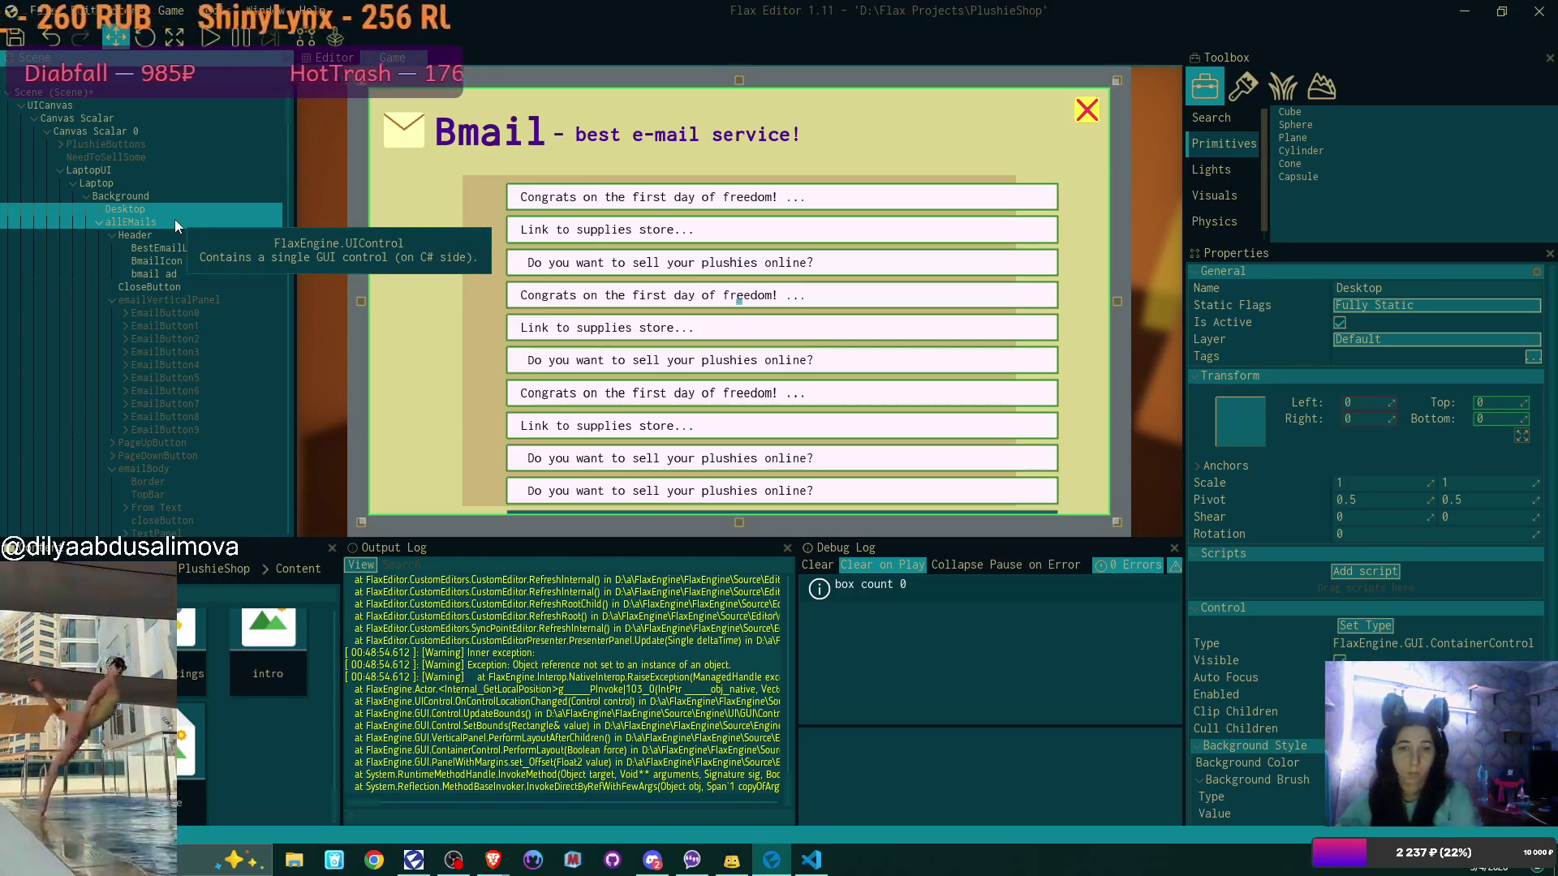
click(182, 221)
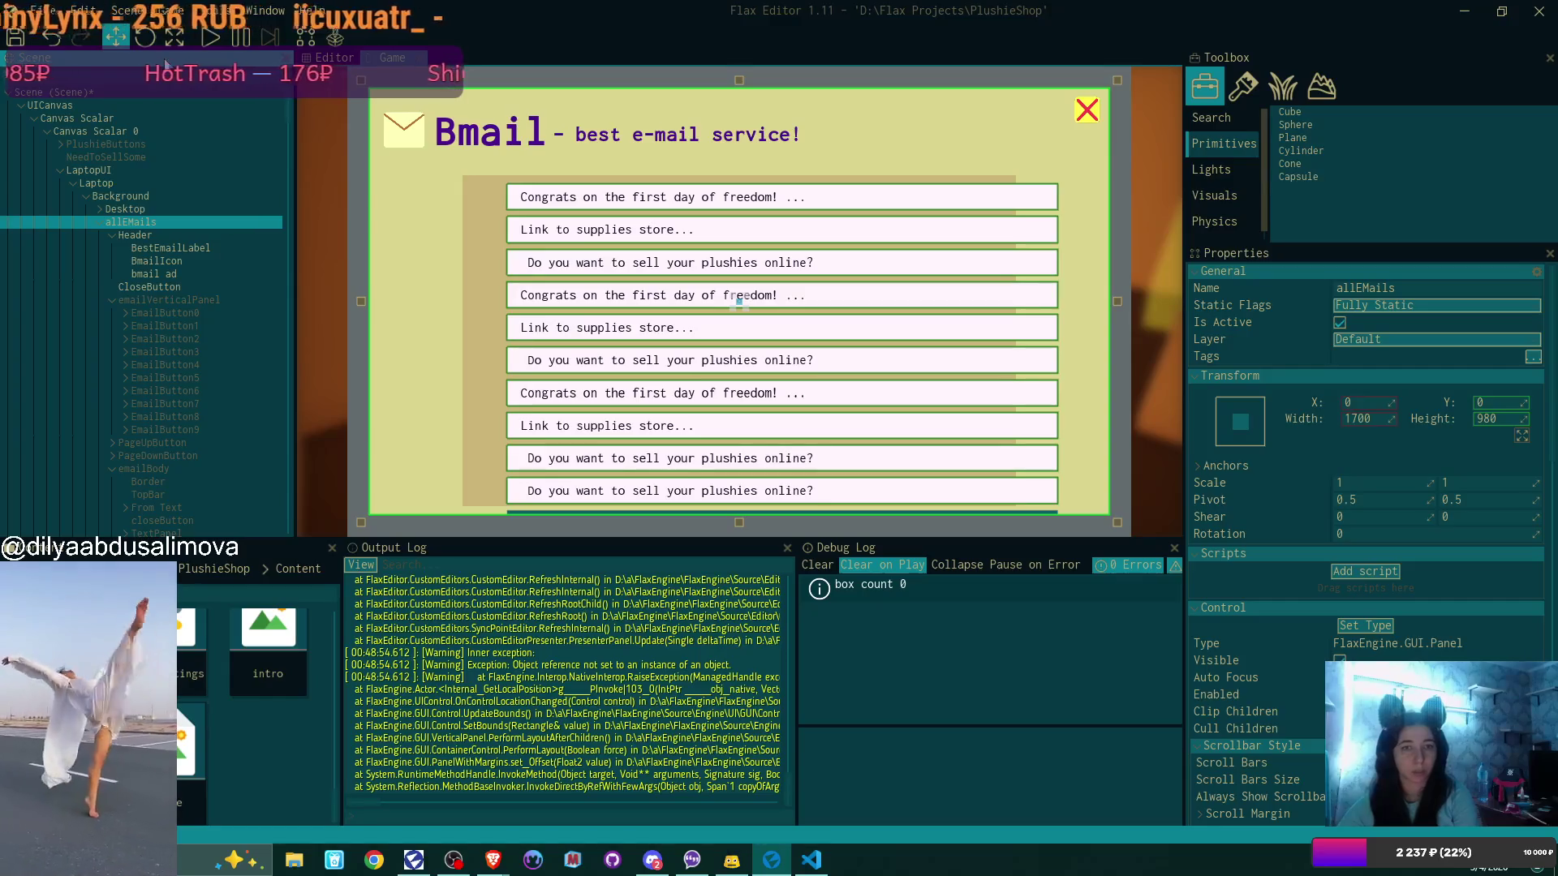
click(57, 10)
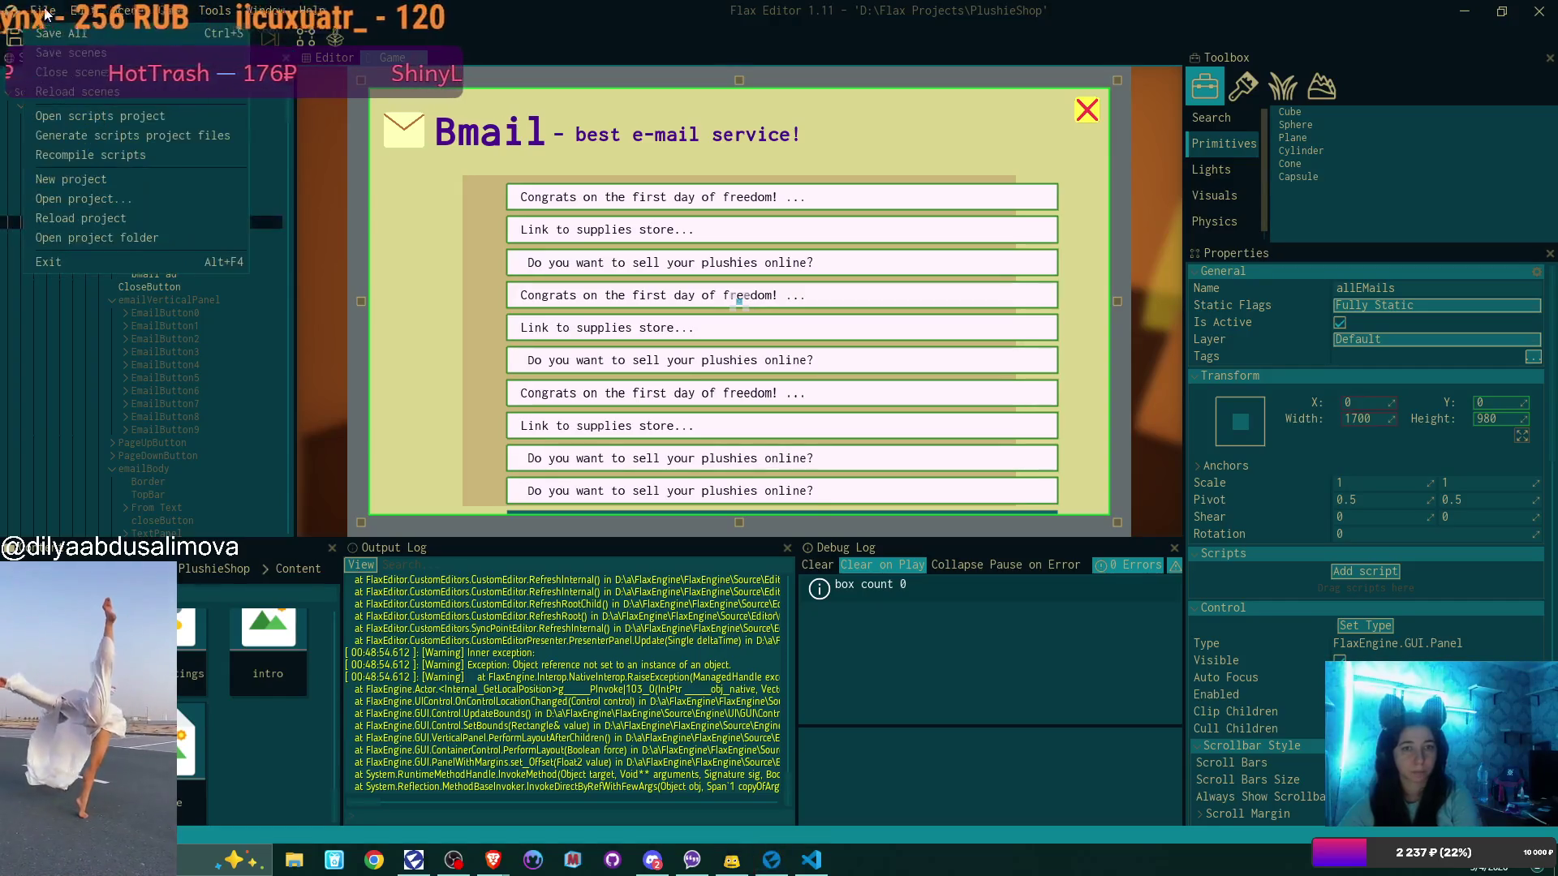
Recompile scripts, re-check Is Active on emailVerticalPanel, and inspect the null-reference error
click(123, 155)
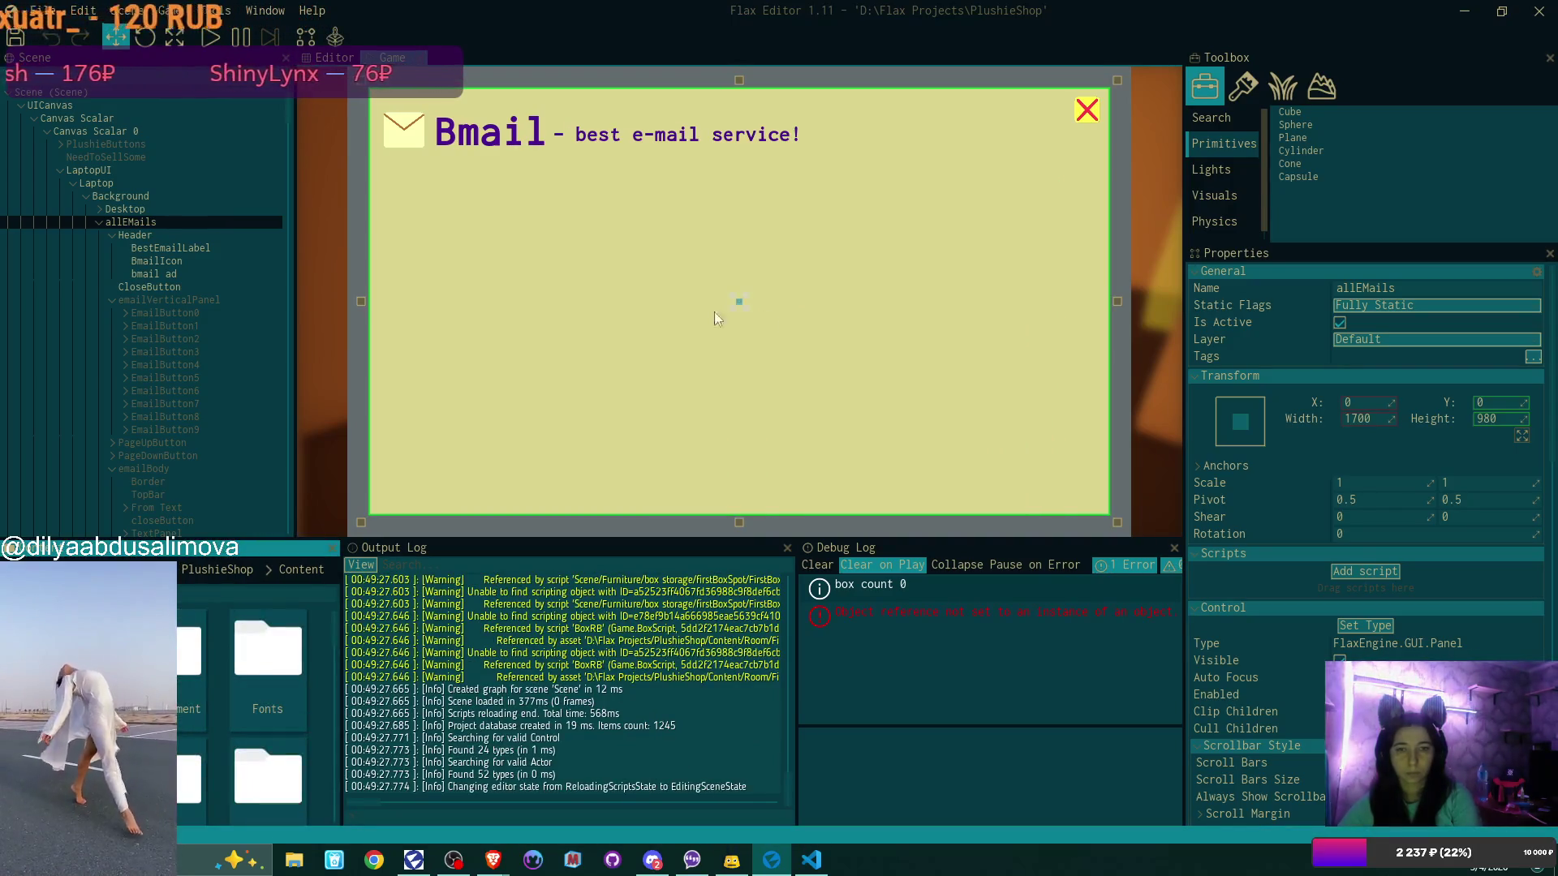
click(173, 300)
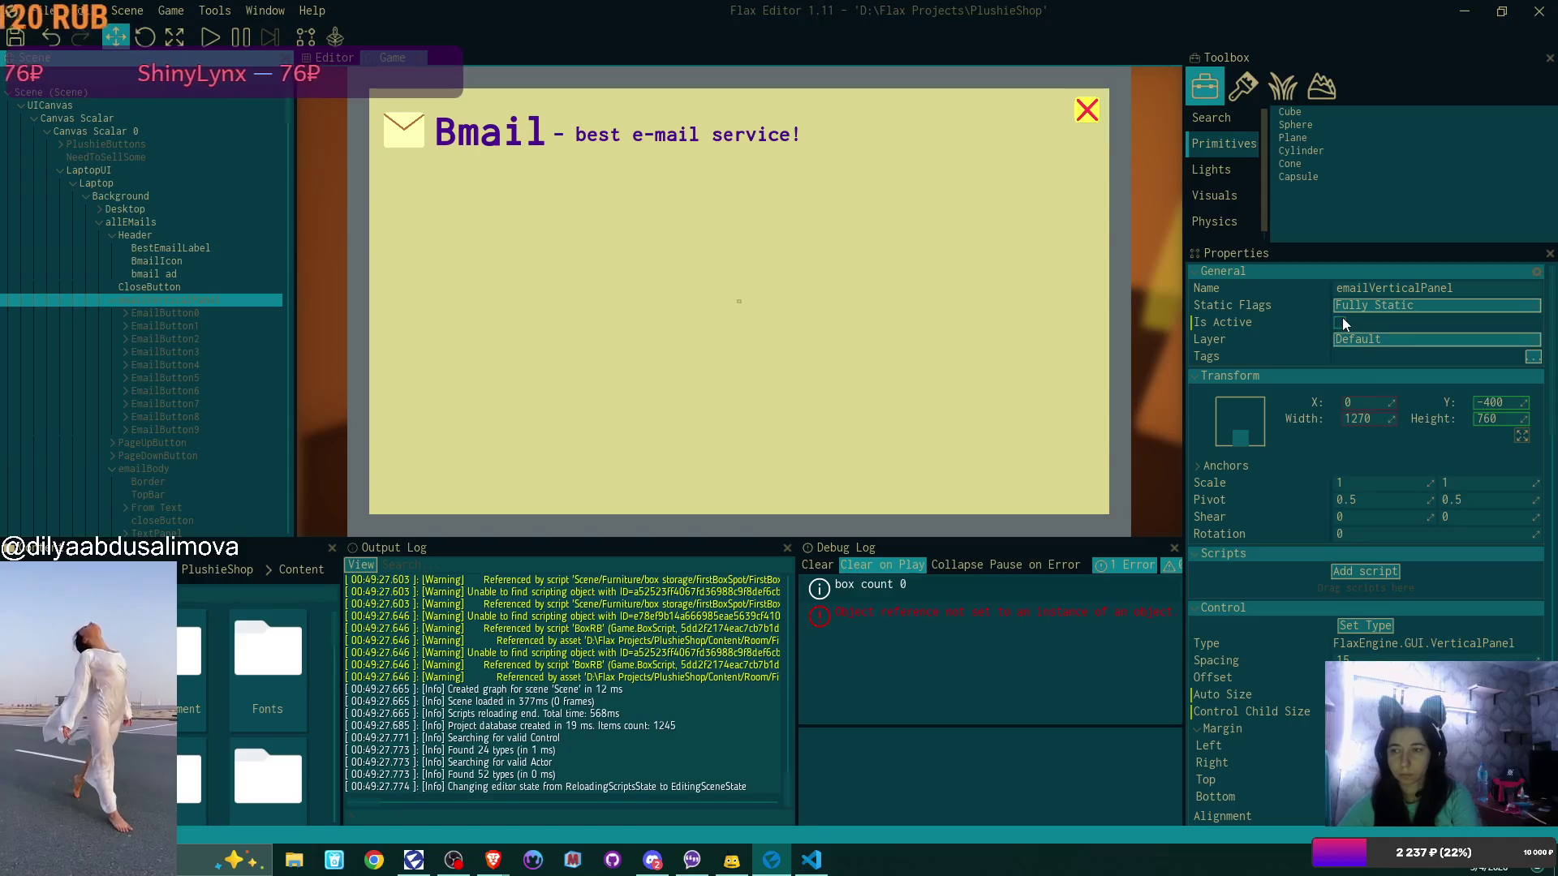
click(1341, 321)
click(1045, 614)
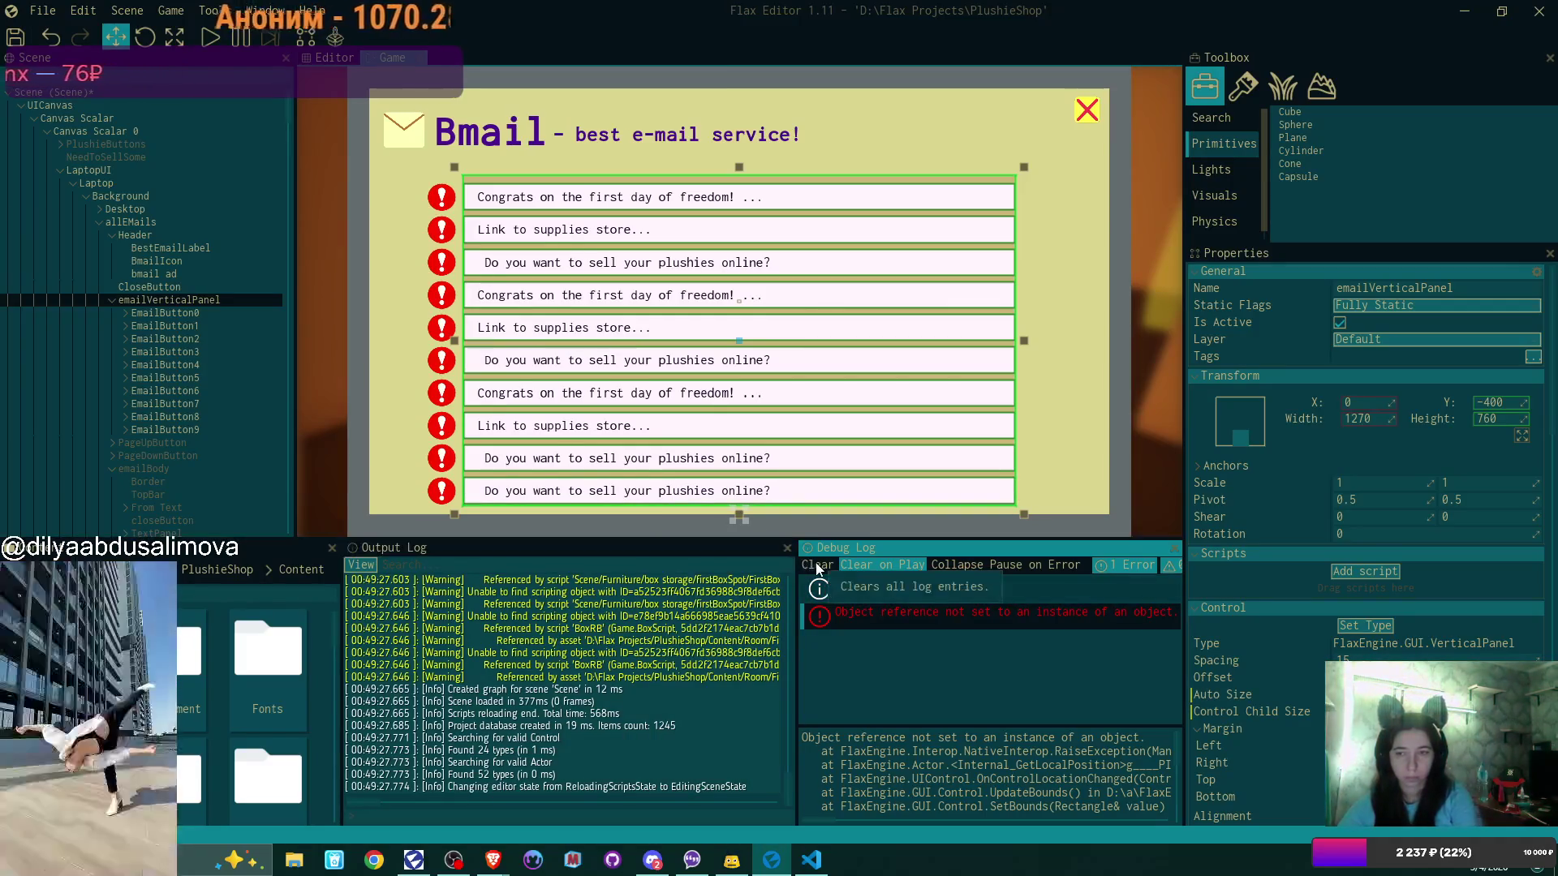
Clear the Debug Log, review the panel's Margin values, and select EmailButton0
click(817, 565)
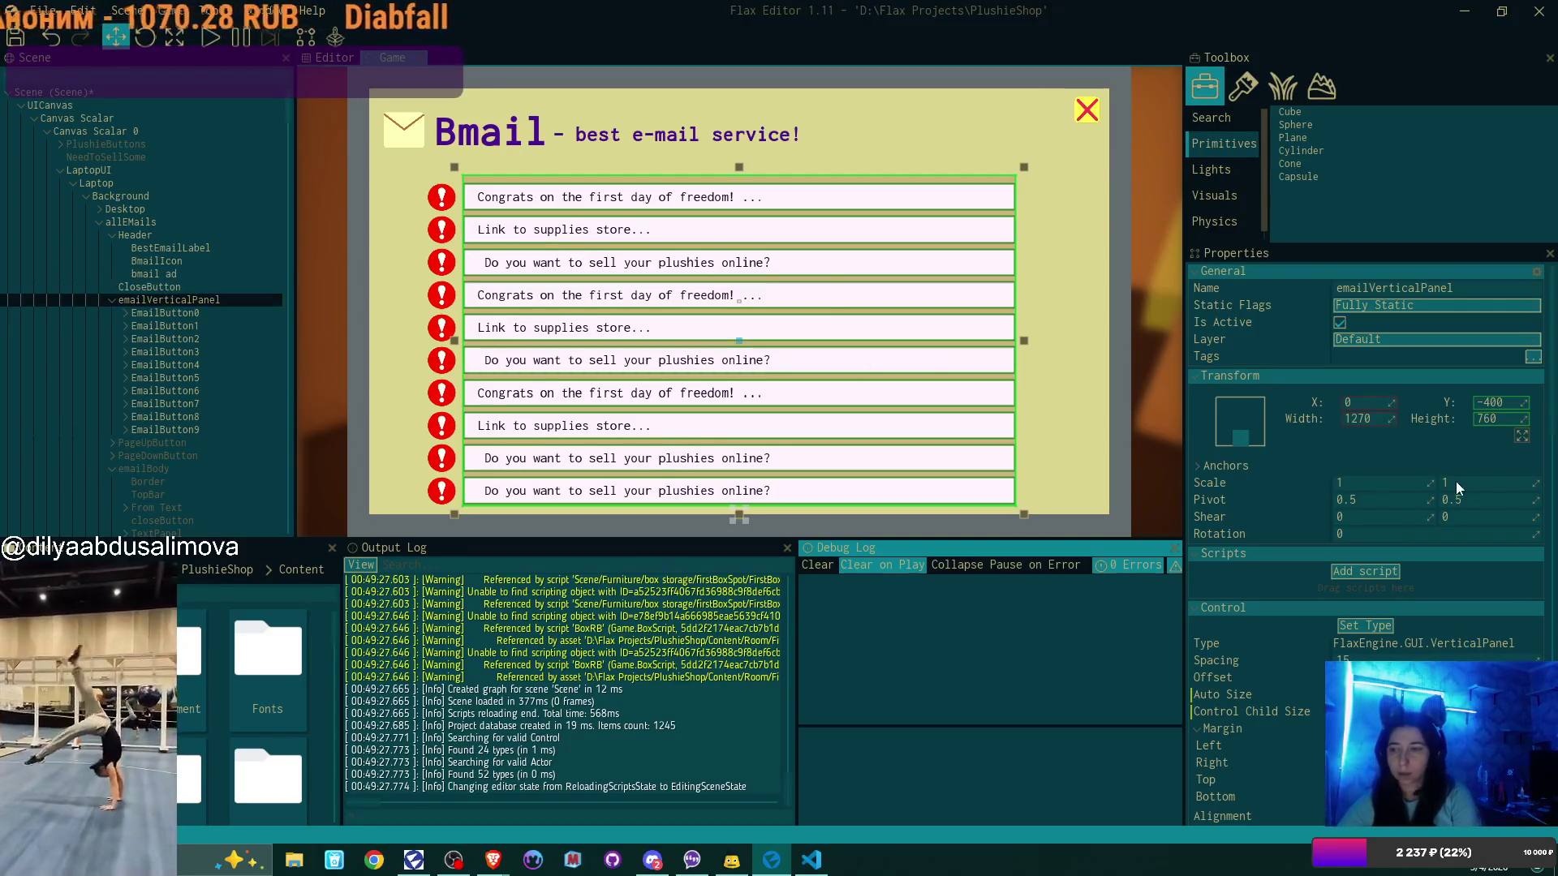
click(1297, 683)
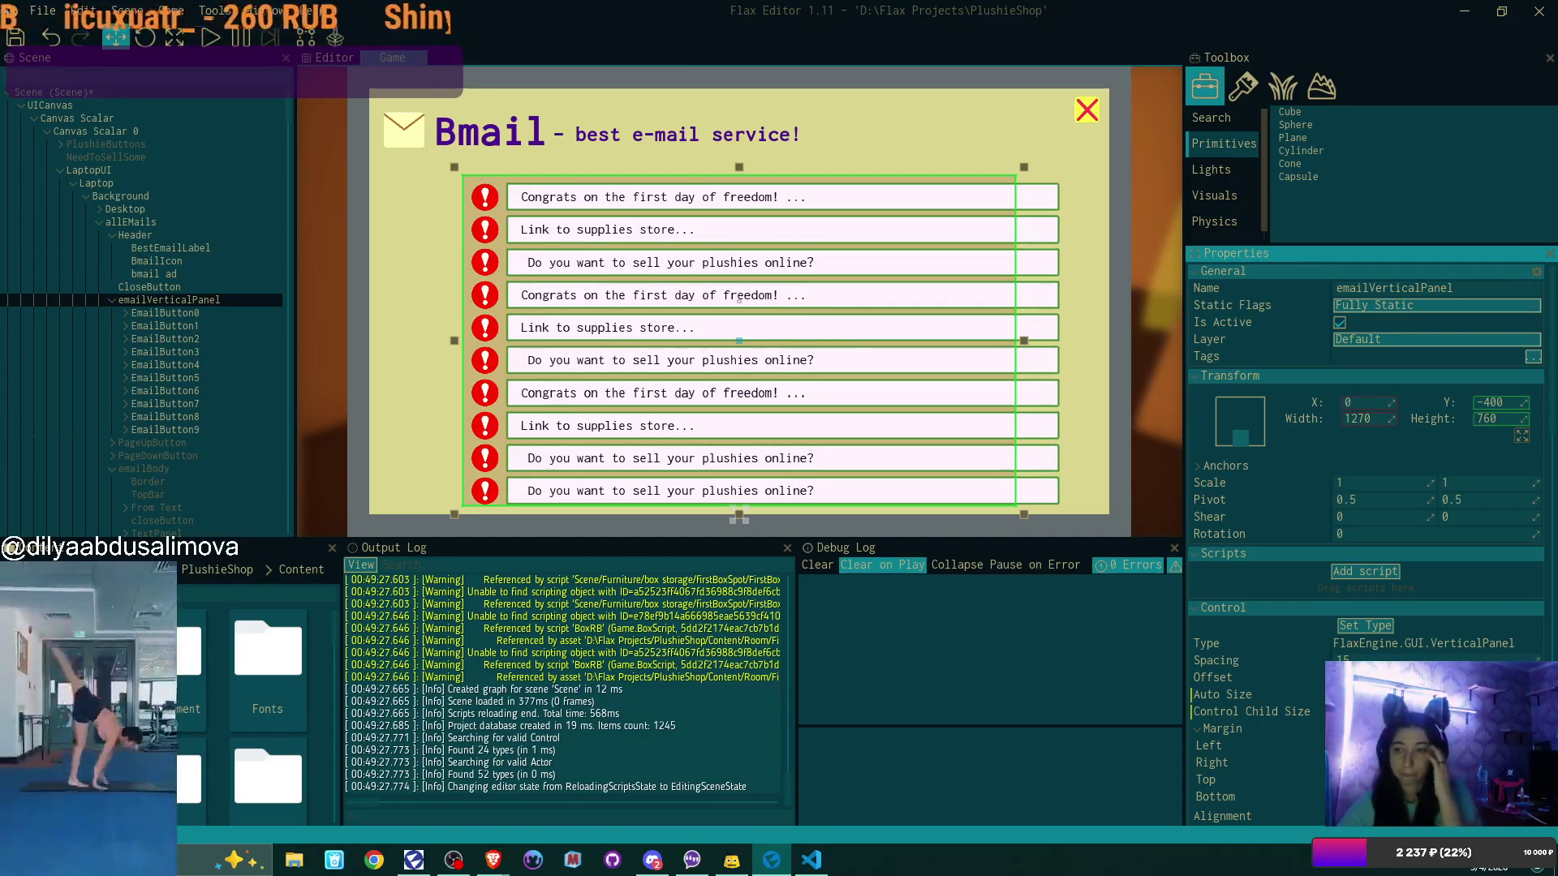
scroll(1365, 535, down, 2)
scroll(1365, 536, down, 4)
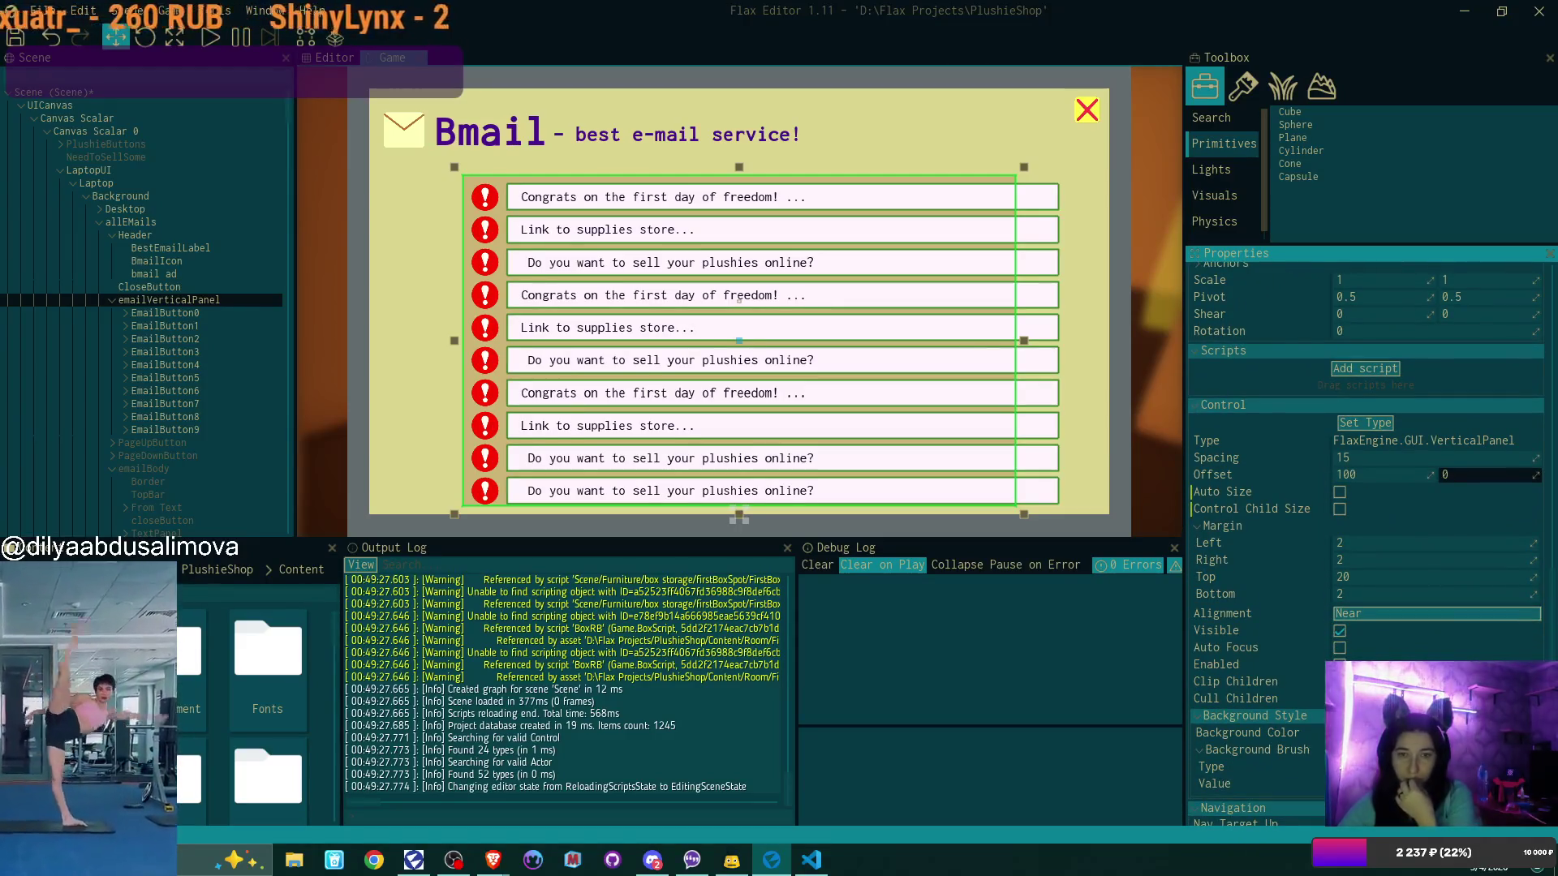
click(182, 311)
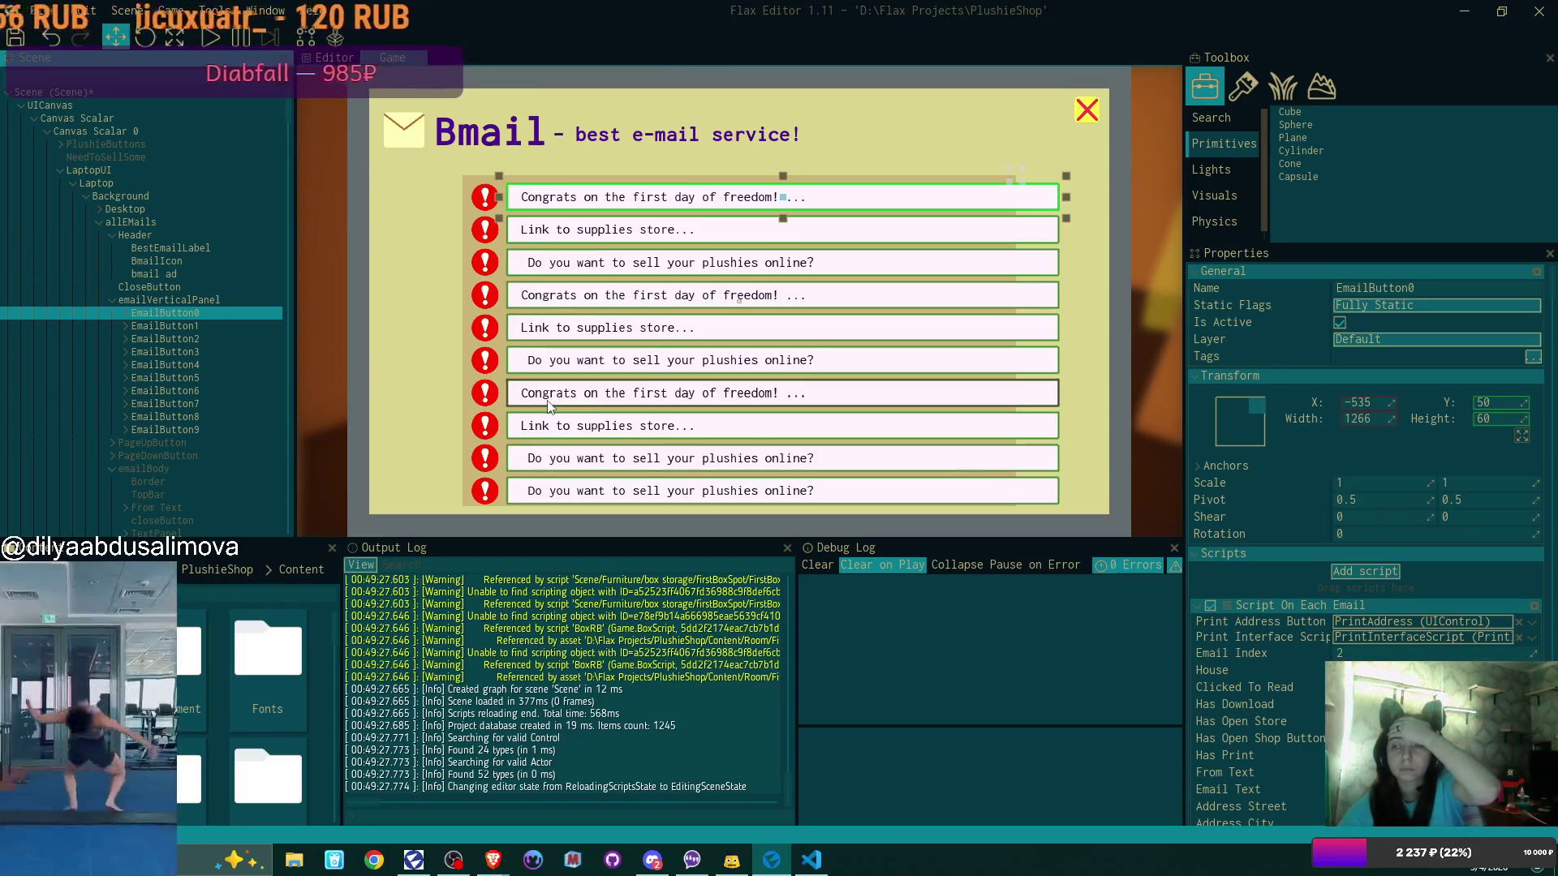
Run Recompile scripts from the File menu to reload the latest code
click(39, 11)
click(40, 11)
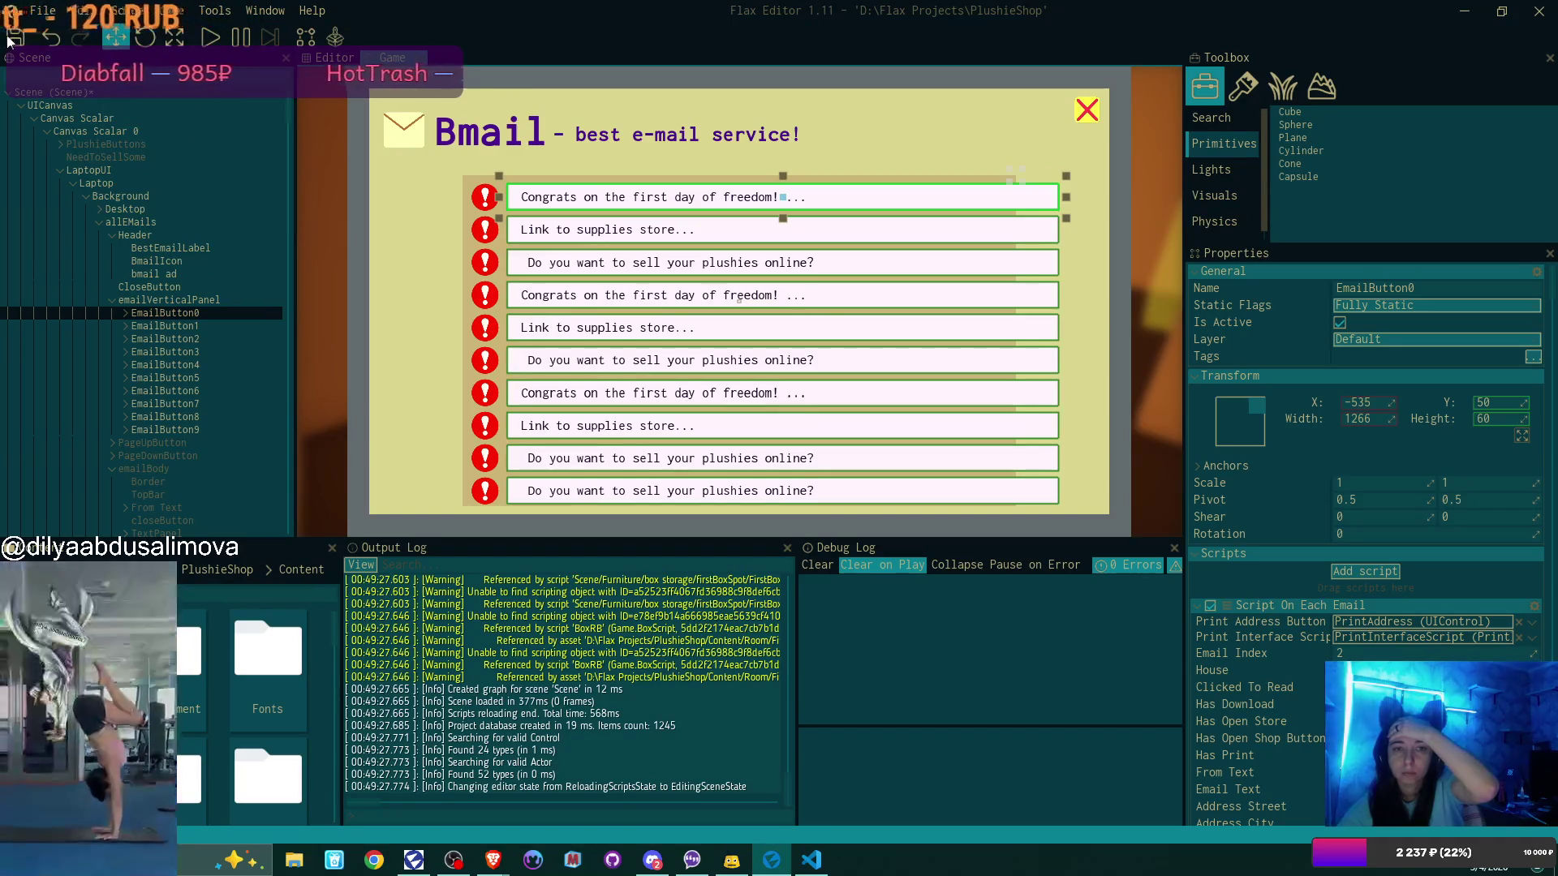
click(53, 14)
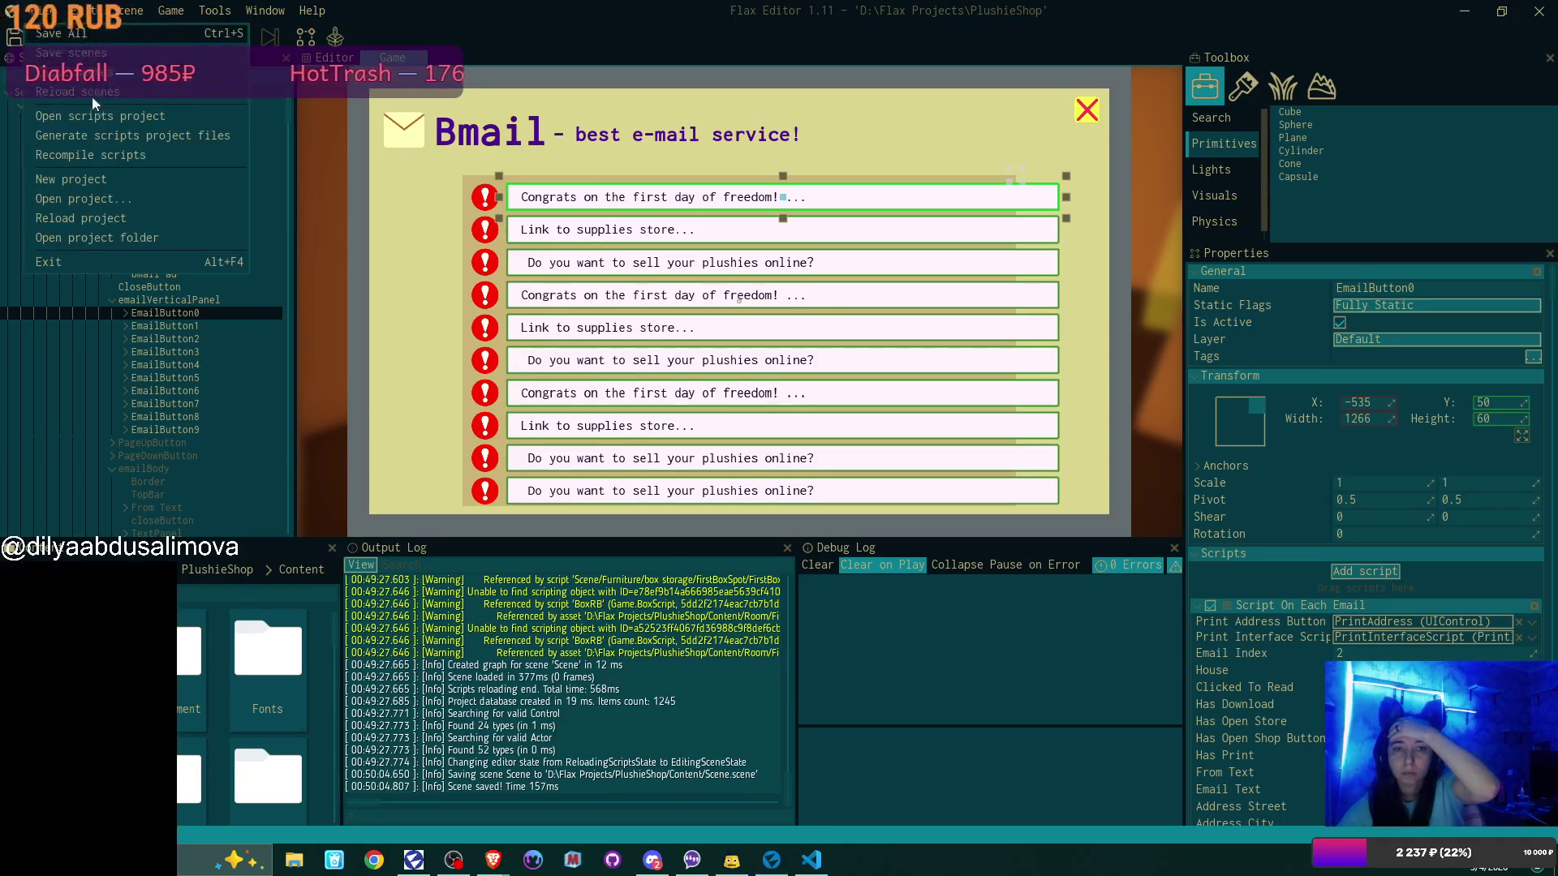
click(130, 153)
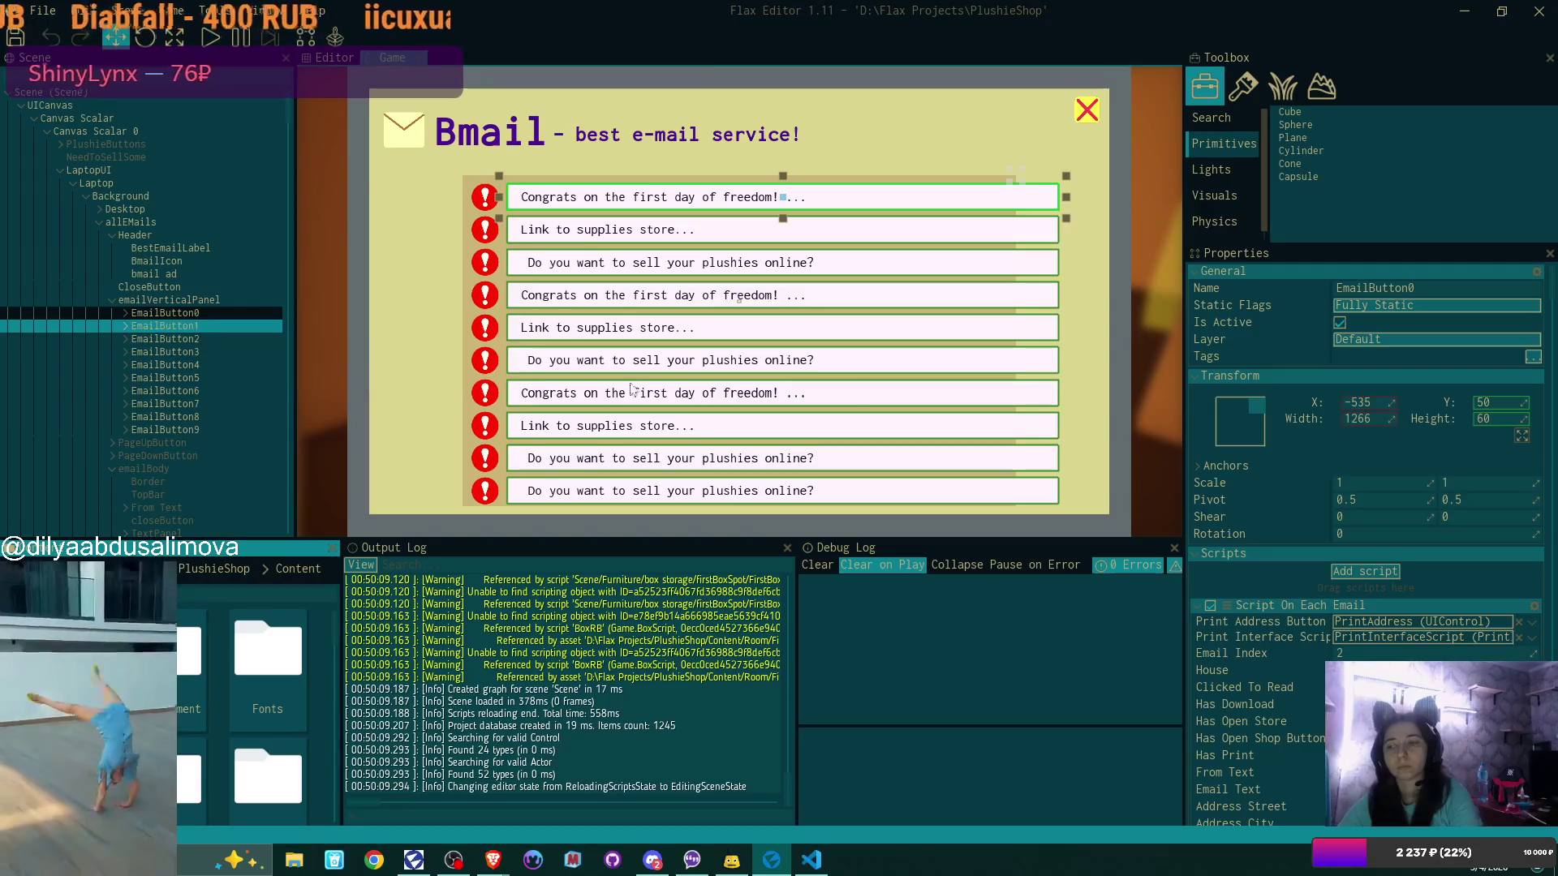
Set EmailButton0's width to 1150, then select emailVerticalPanel
drag(1363, 419, 1271, 419)
click(1380, 420)
text(1100)
key(Return)
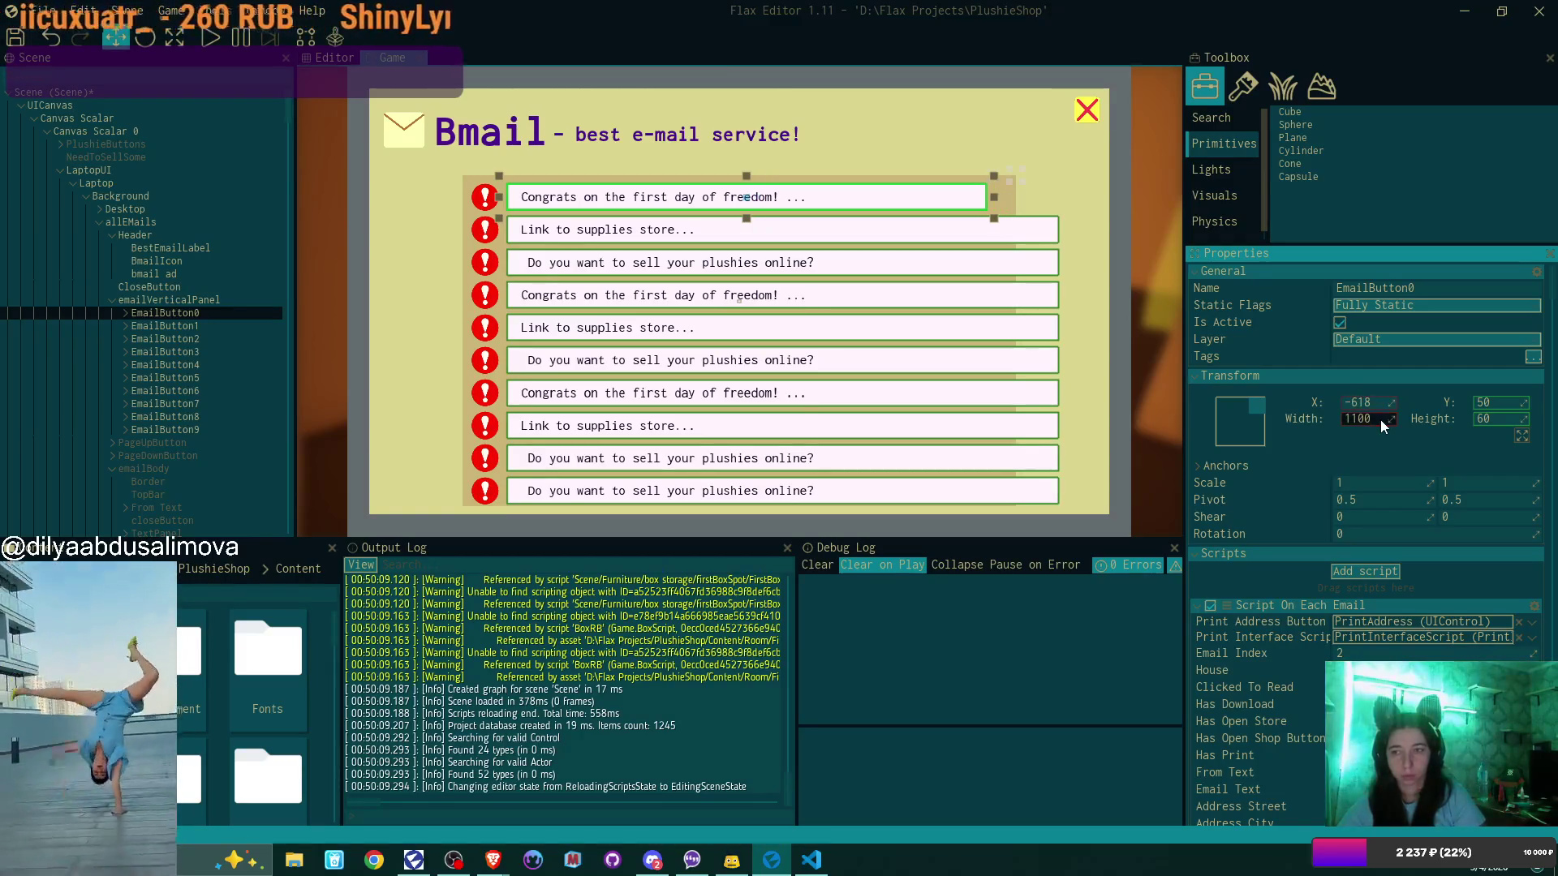
click(1380, 420)
text(1150)
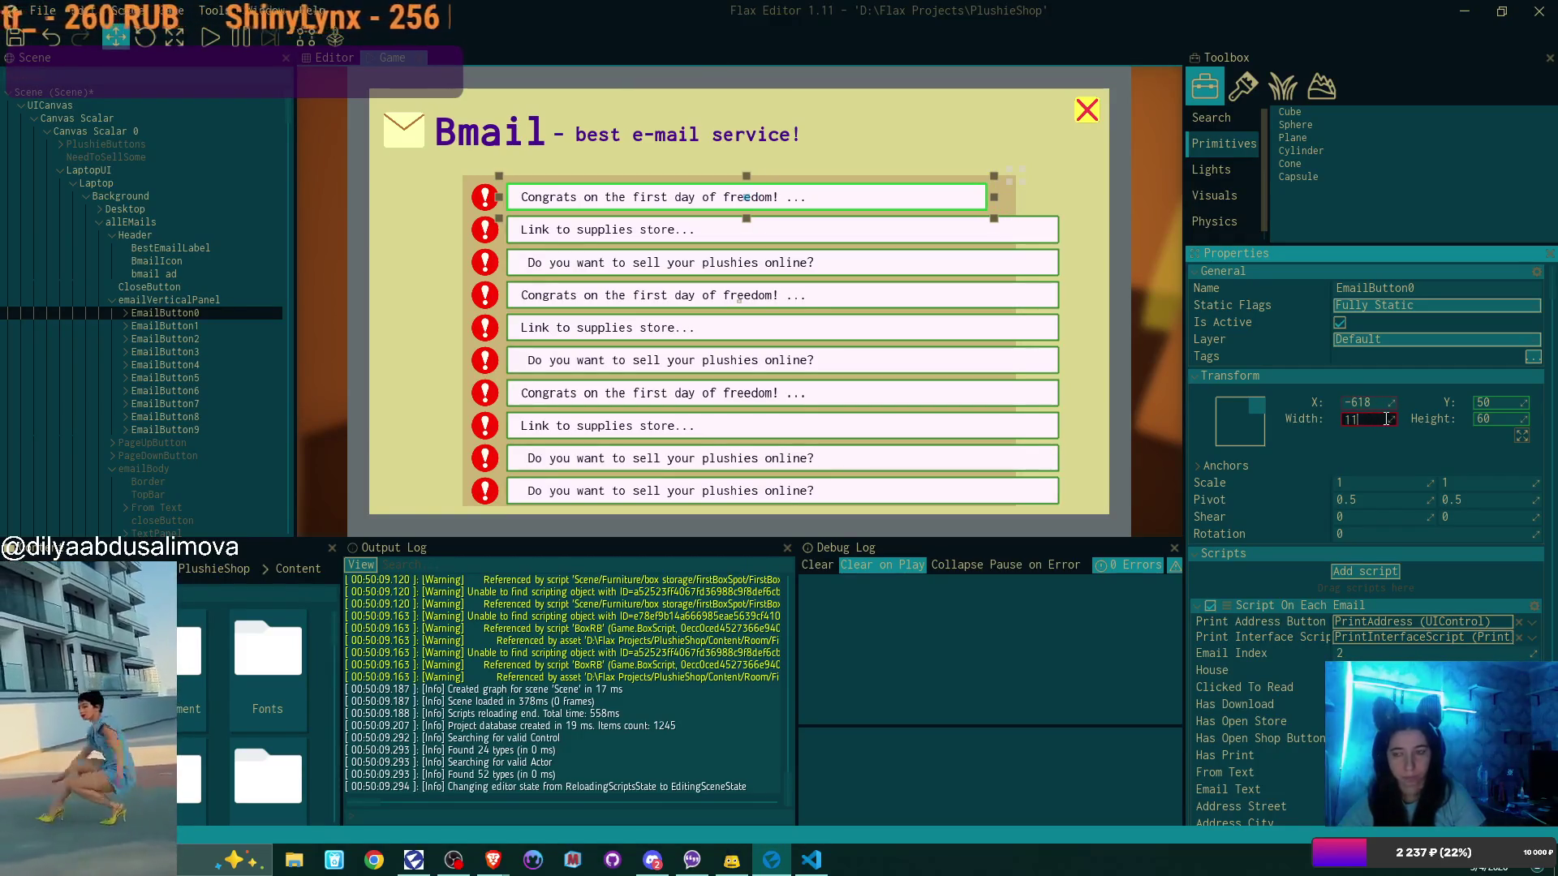
key(Return)
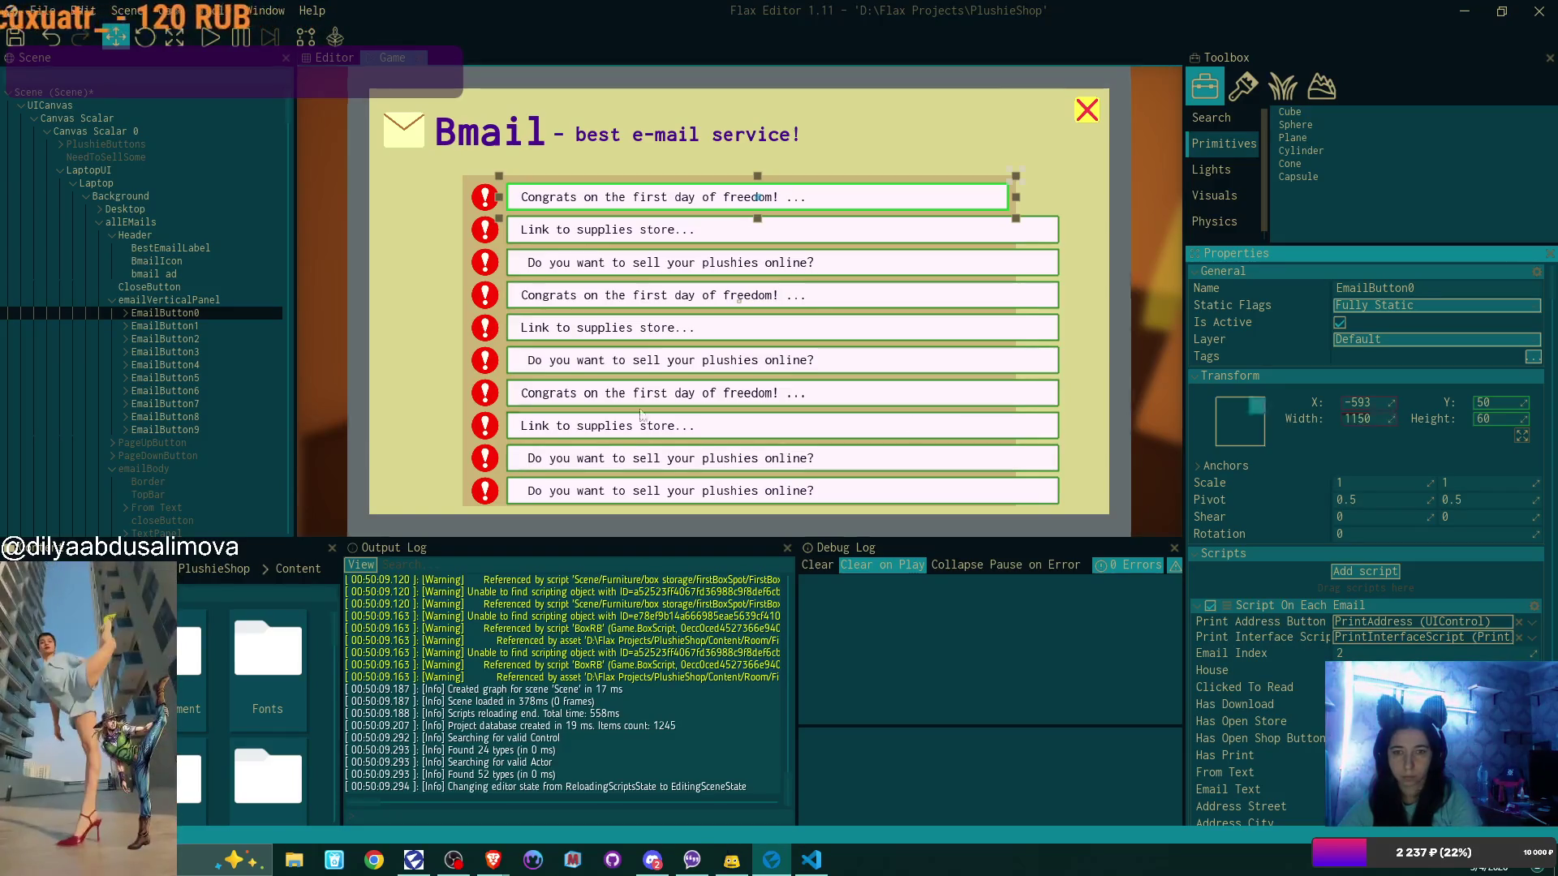
click(167, 298)
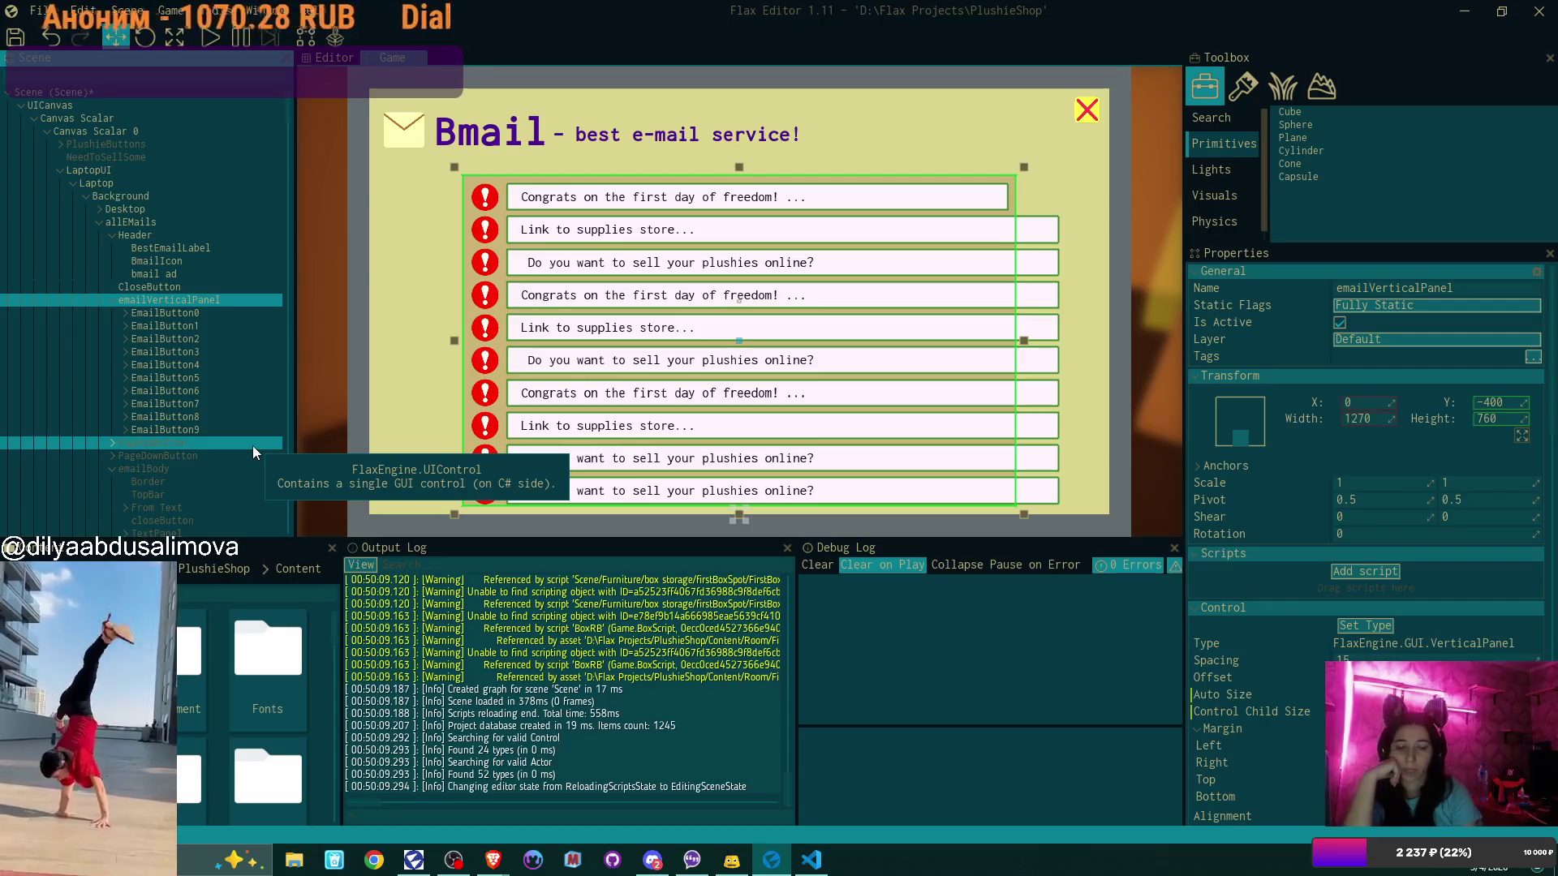
Select EmailButton0 and scroll its Properties down to the Script On Each Email component
click(195, 311)
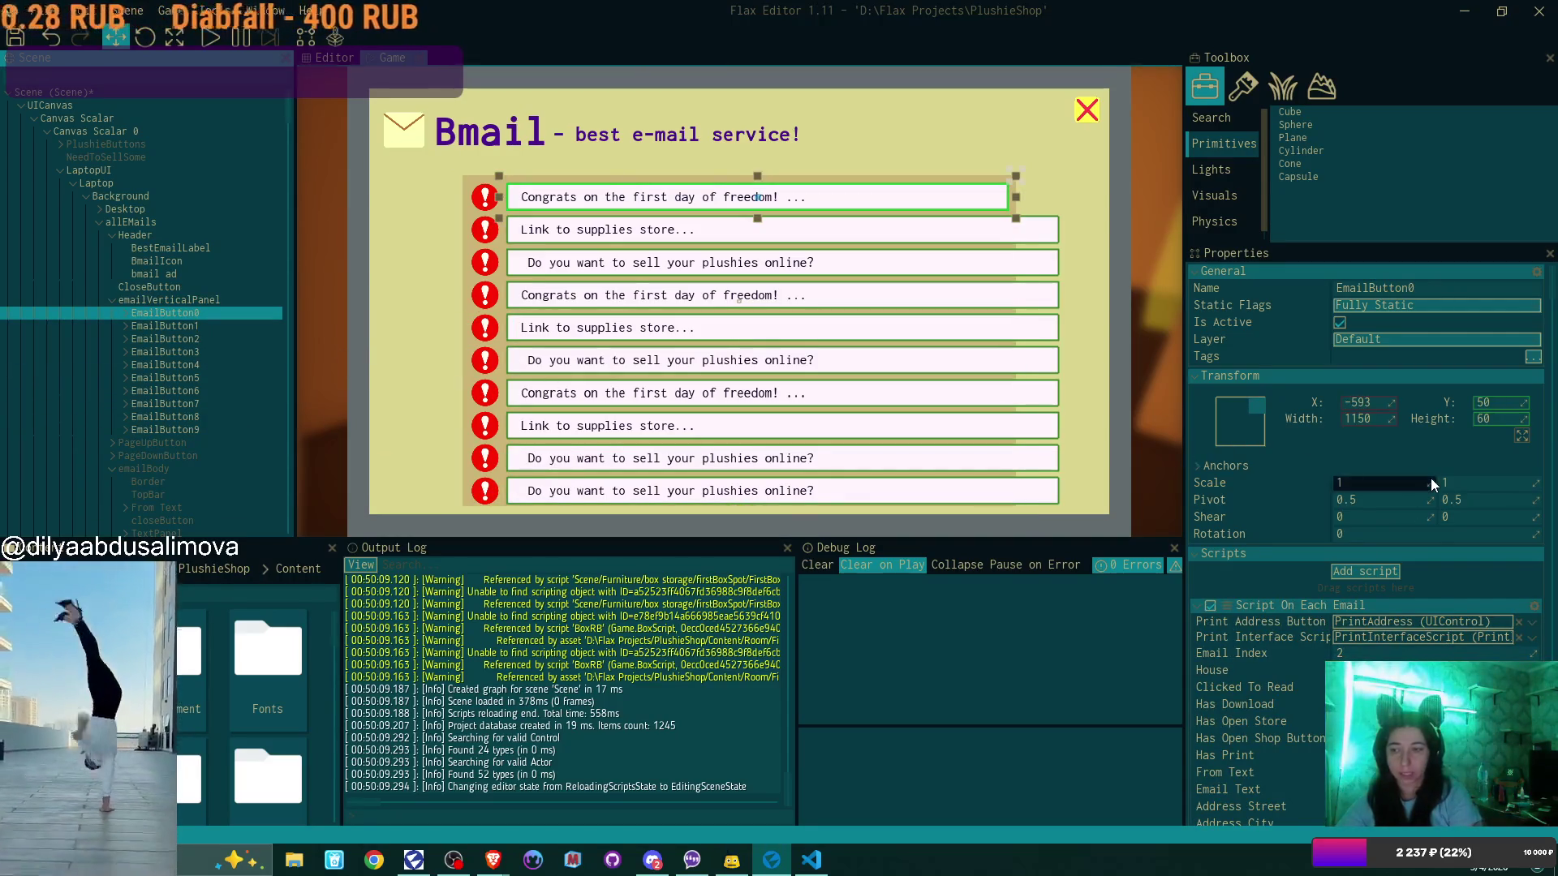
scroll(1430, 479, down, 3)
scroll(1431, 484, down, 3)
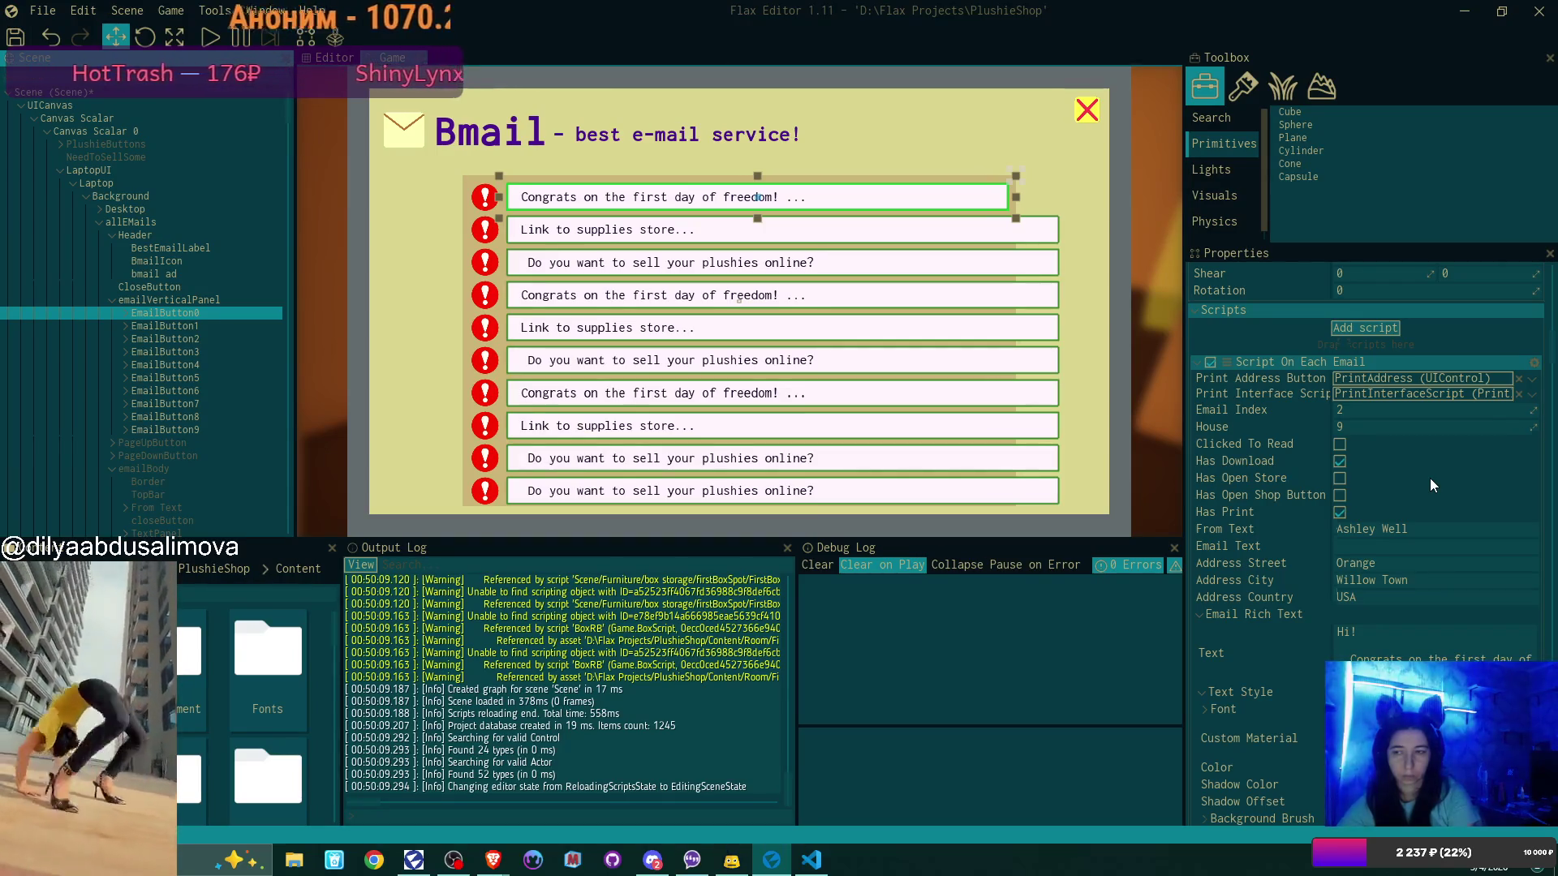
scroll(1429, 479, down, 1)
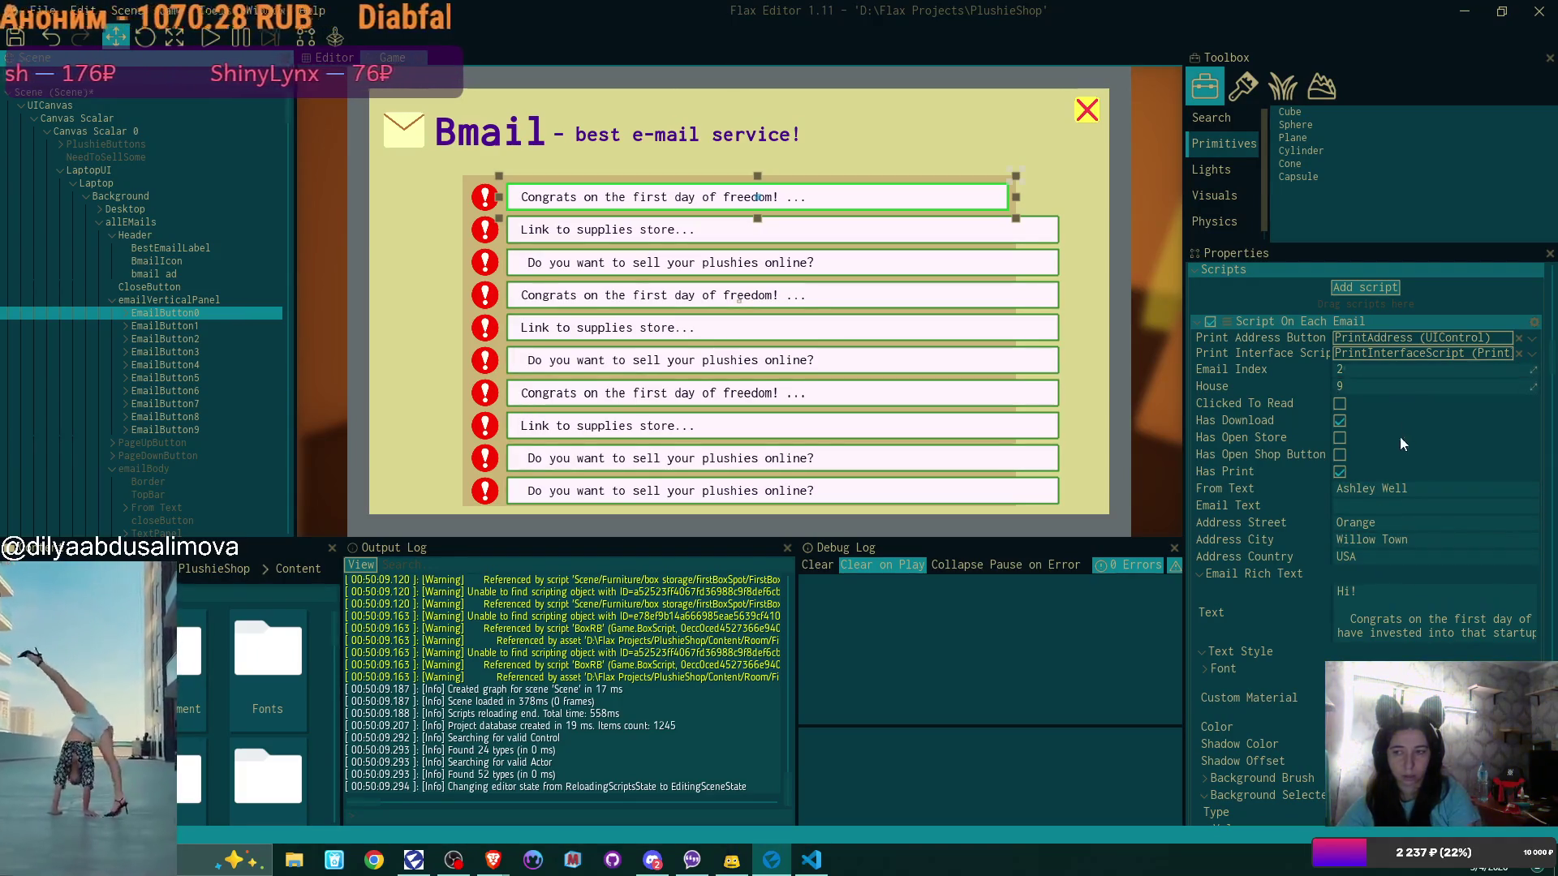
scroll(1409, 557, down, 1)
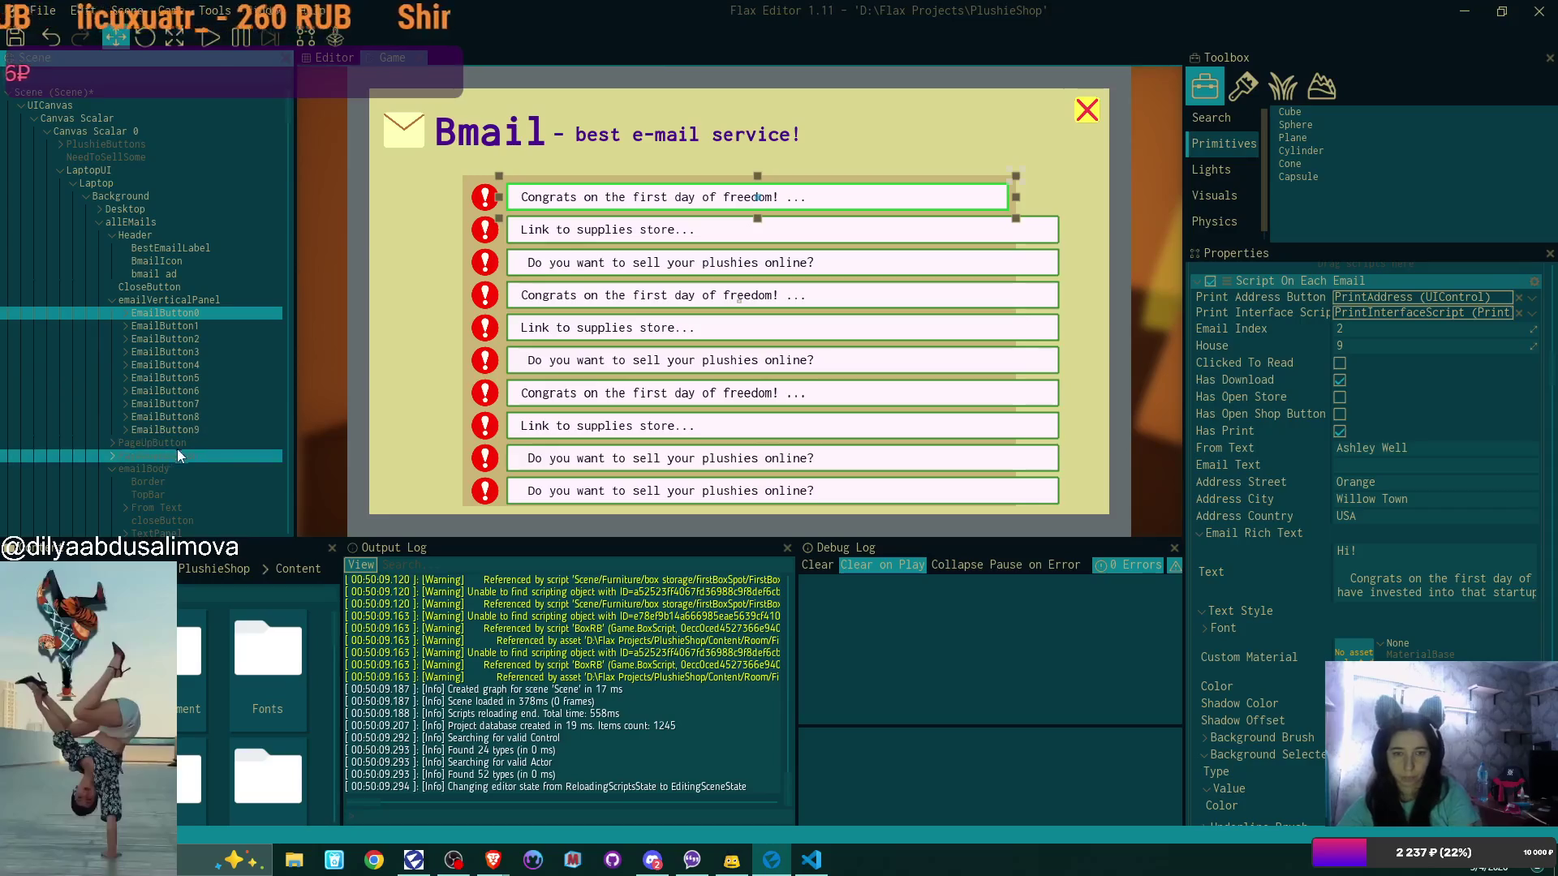
scroll(221, 409, down, 1)
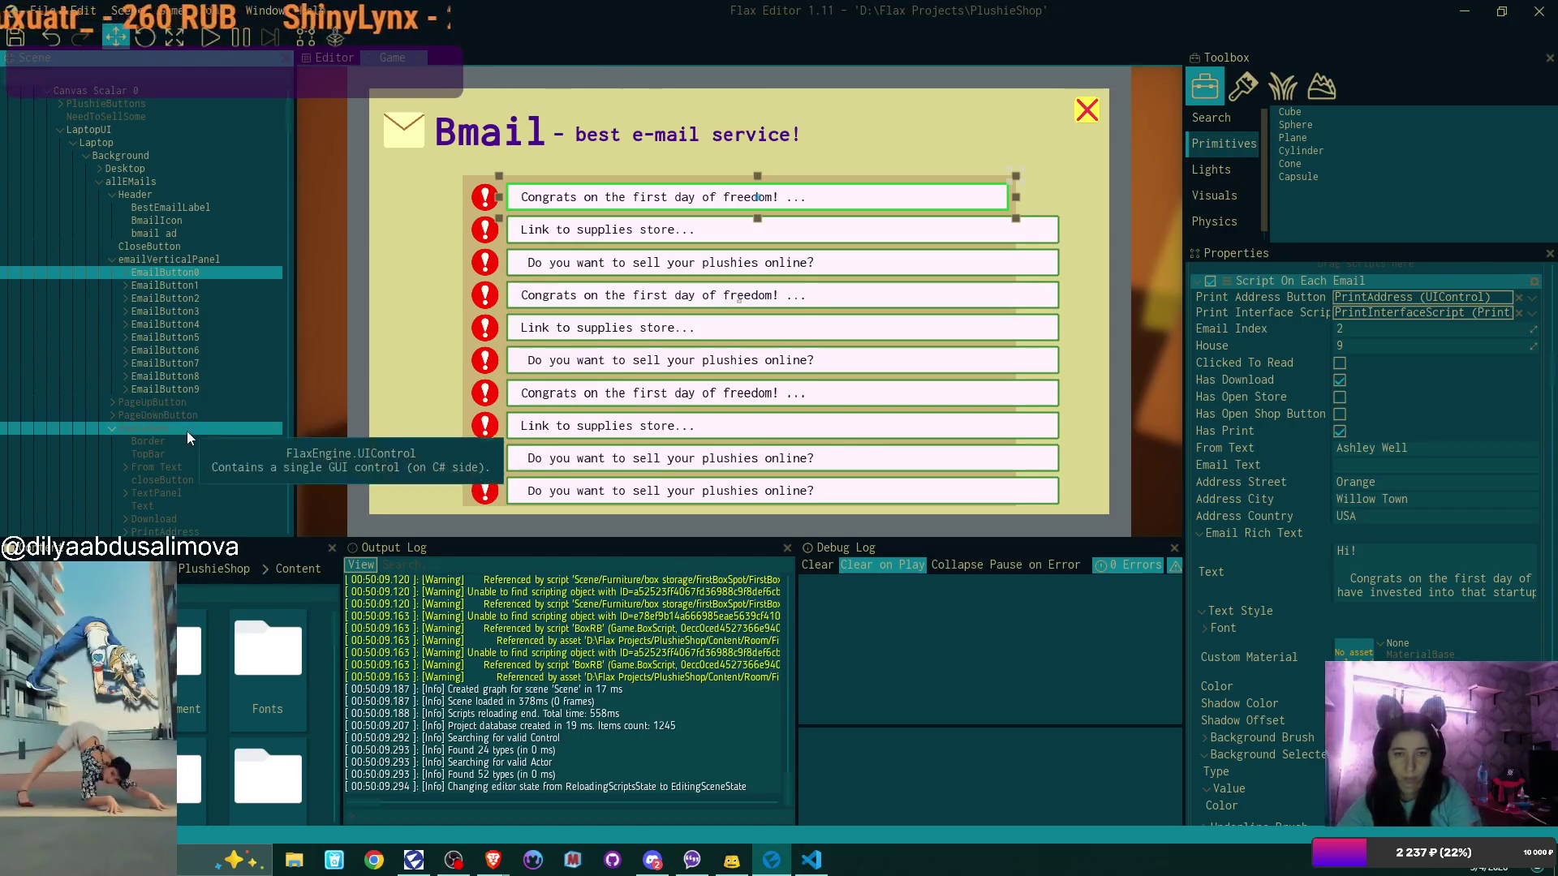
click(186, 429)
click(1340, 323)
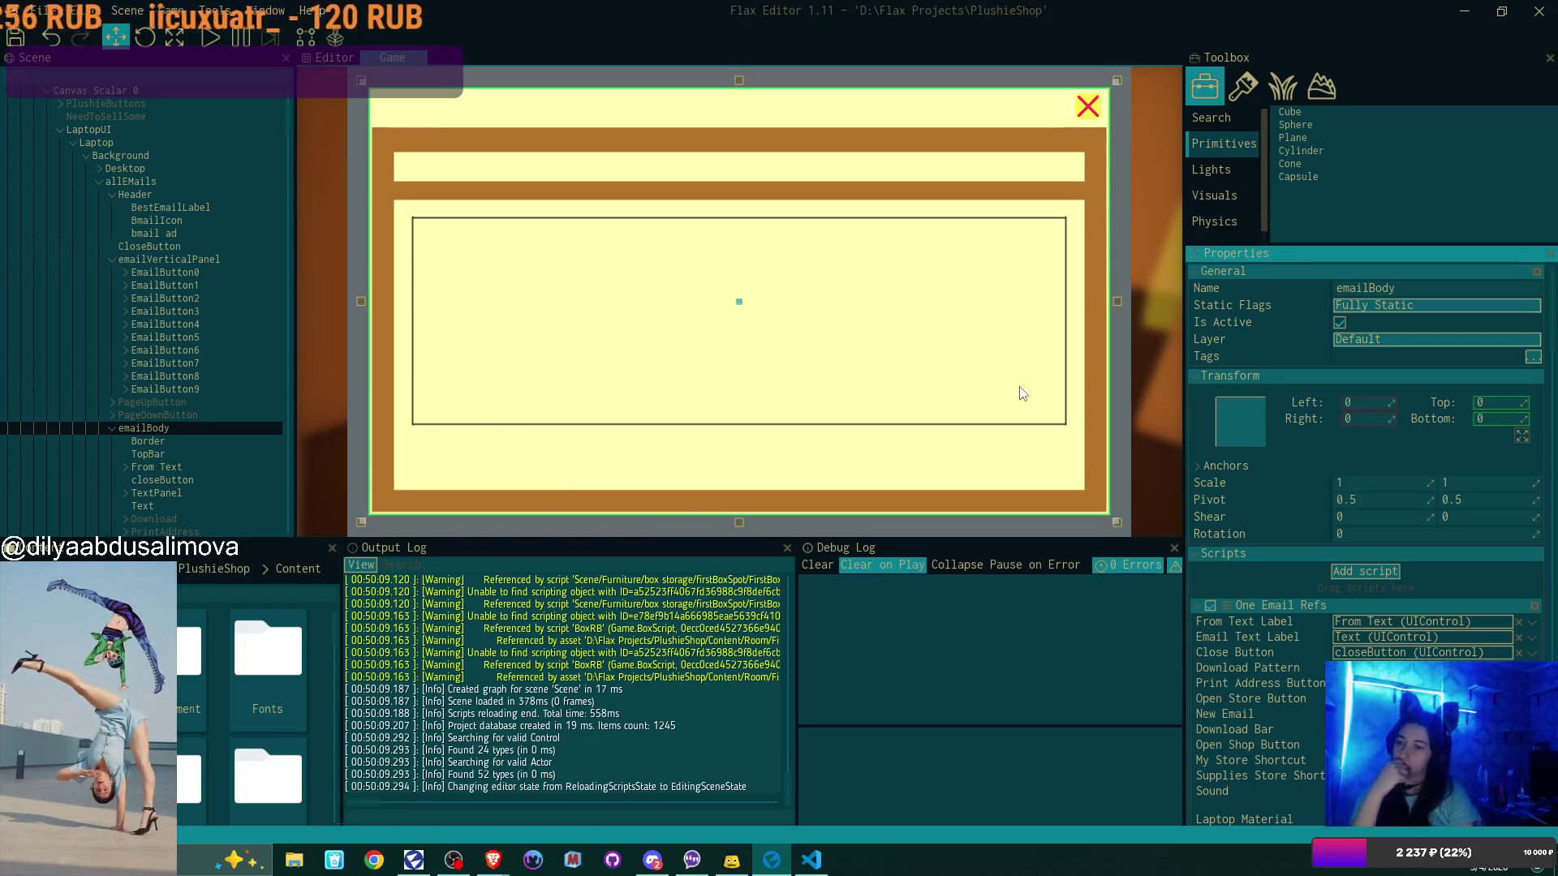
scroll(1465, 501, down, 10)
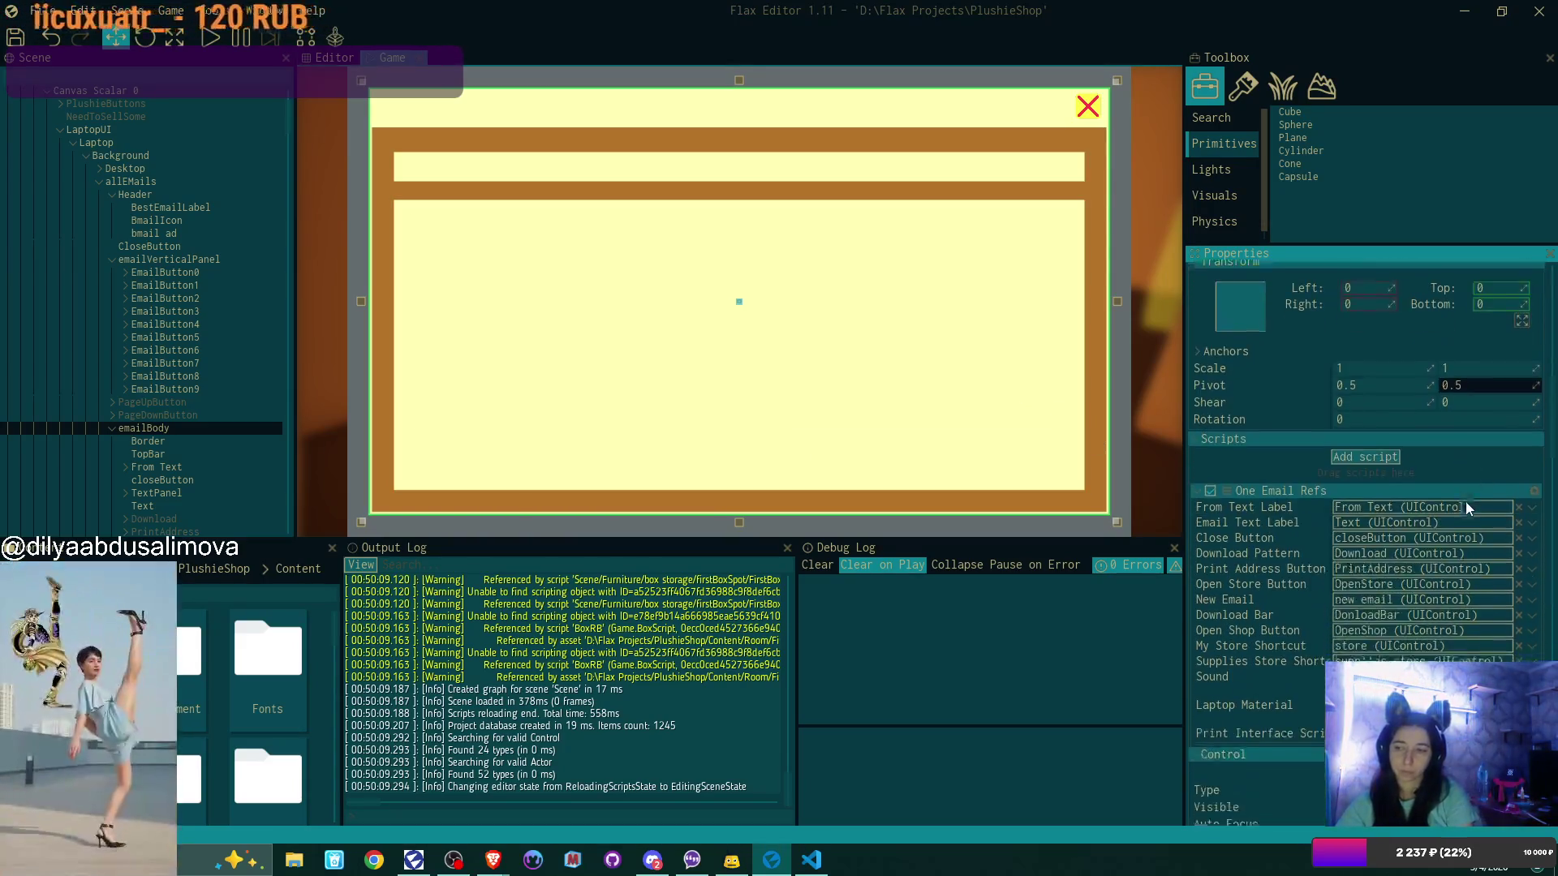
scroll(1465, 503, down, 3)
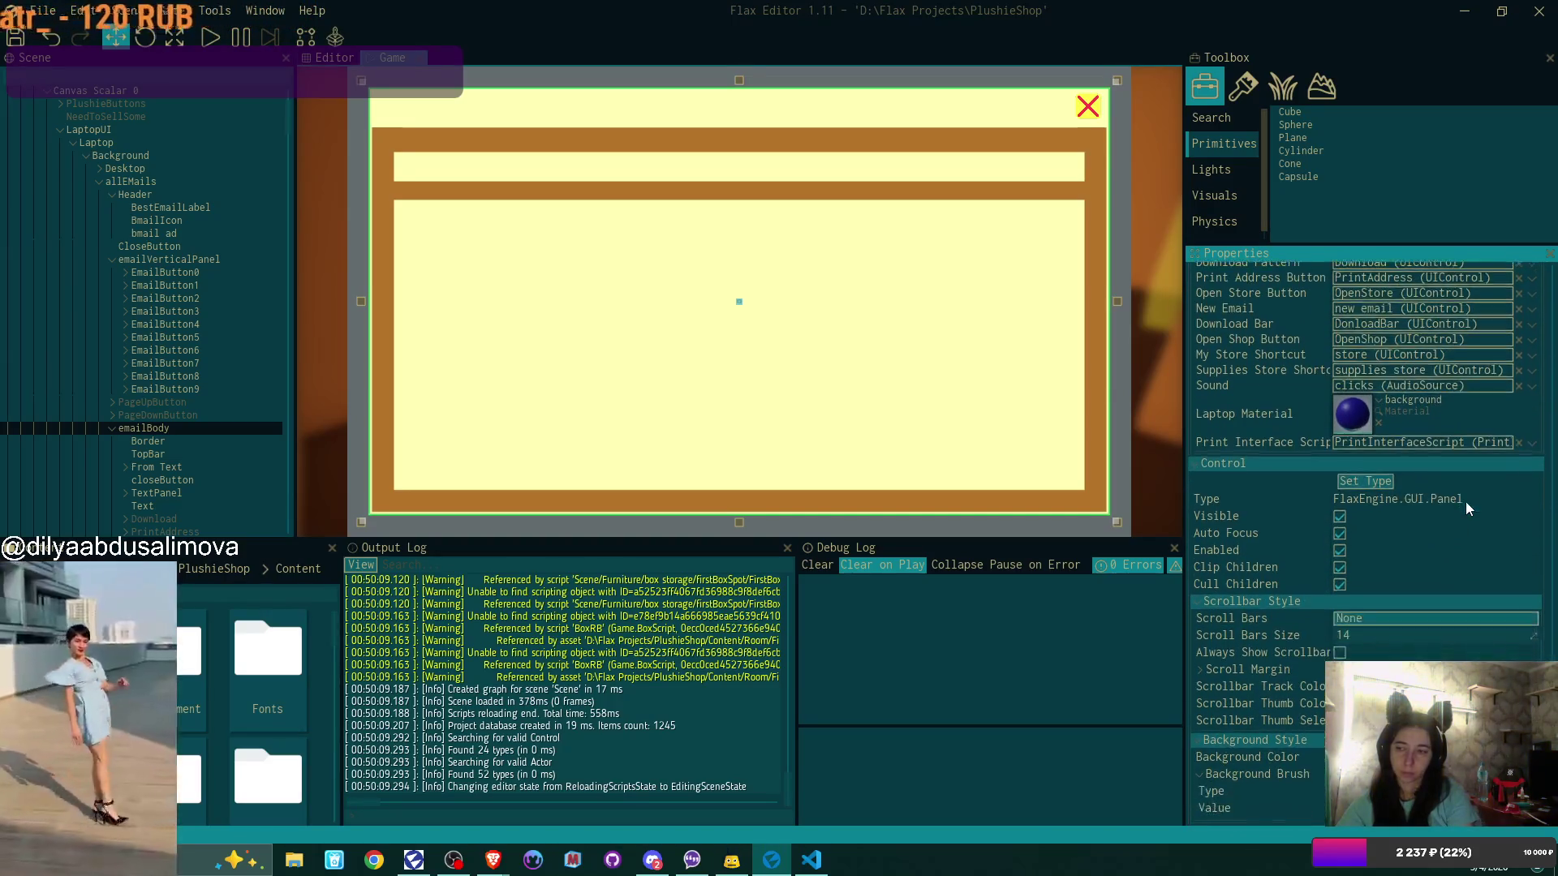
scroll(1466, 503, up, 3)
scroll(1465, 501, up, 5)
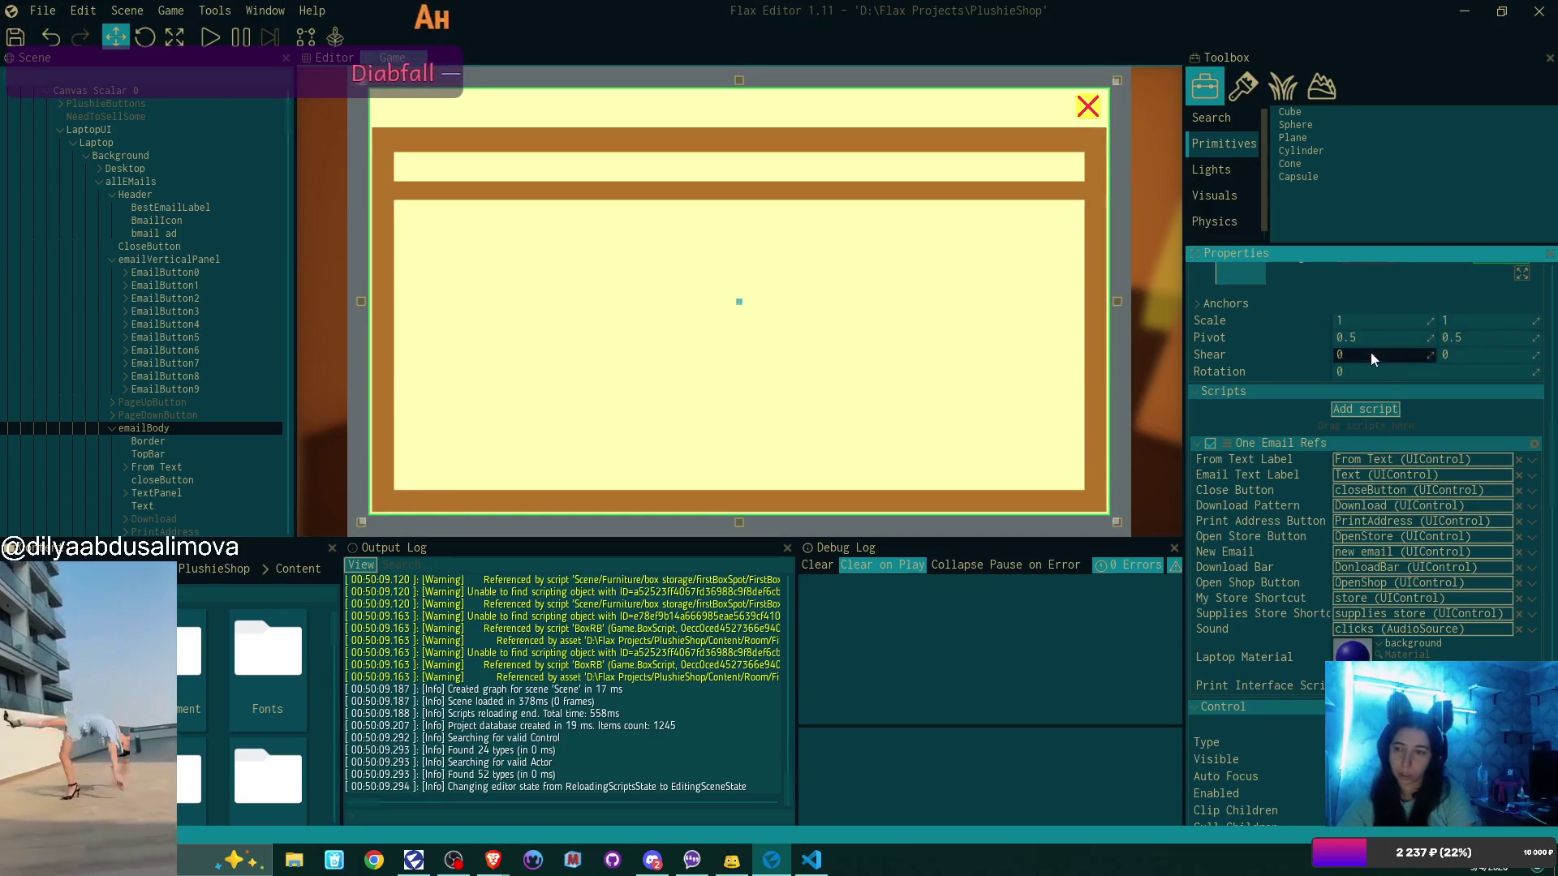
scroll(1385, 367, up, 4)
click(1339, 322)
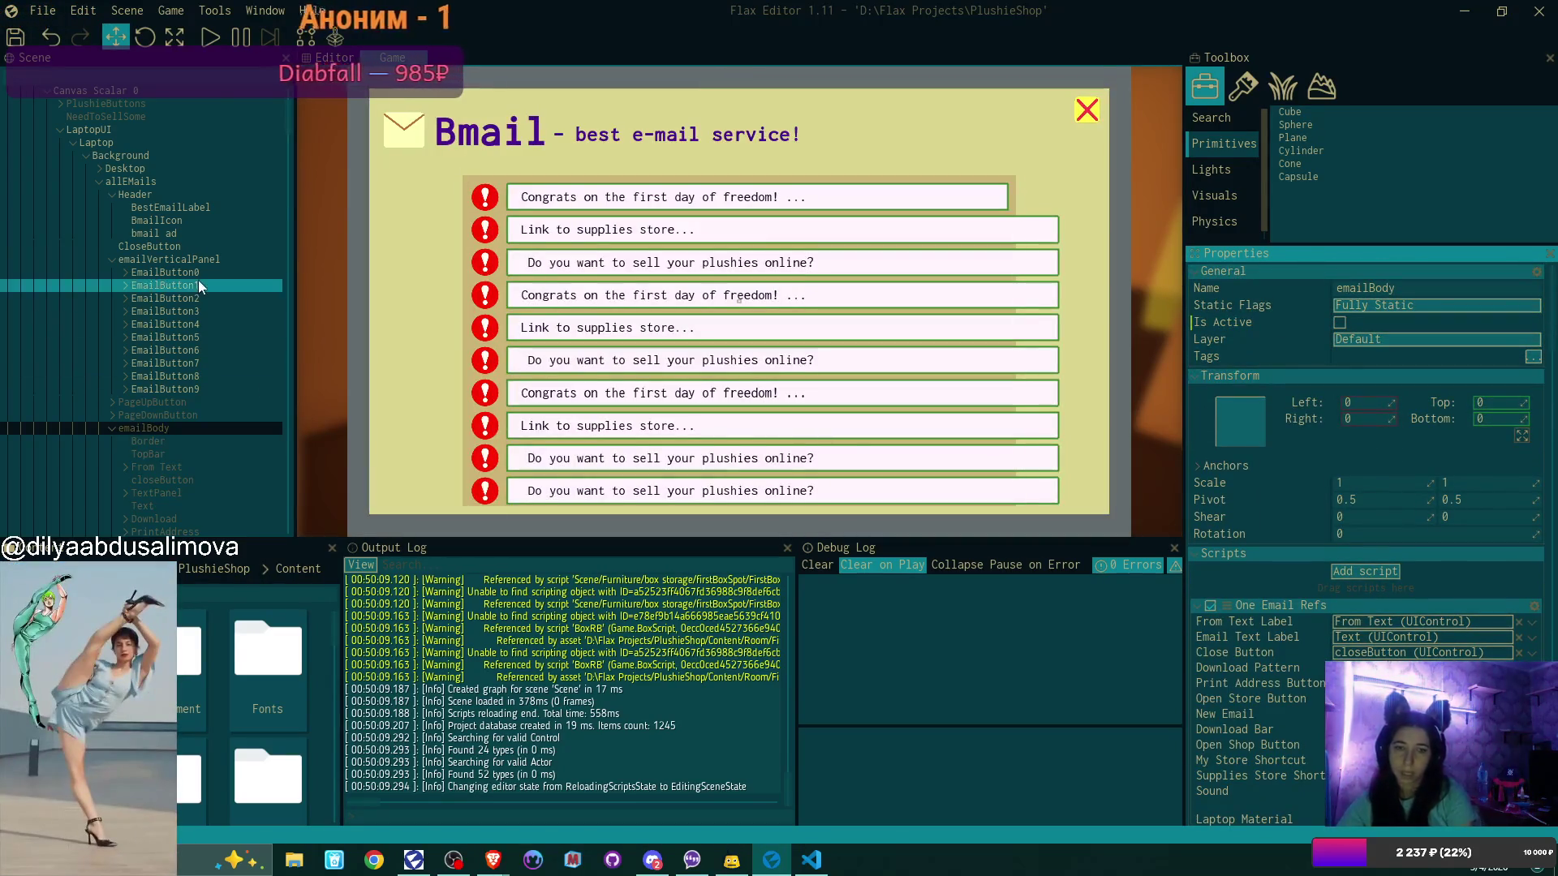
click(178, 269)
scroll(1398, 470, down, 8)
scroll(1398, 469, up, 2)
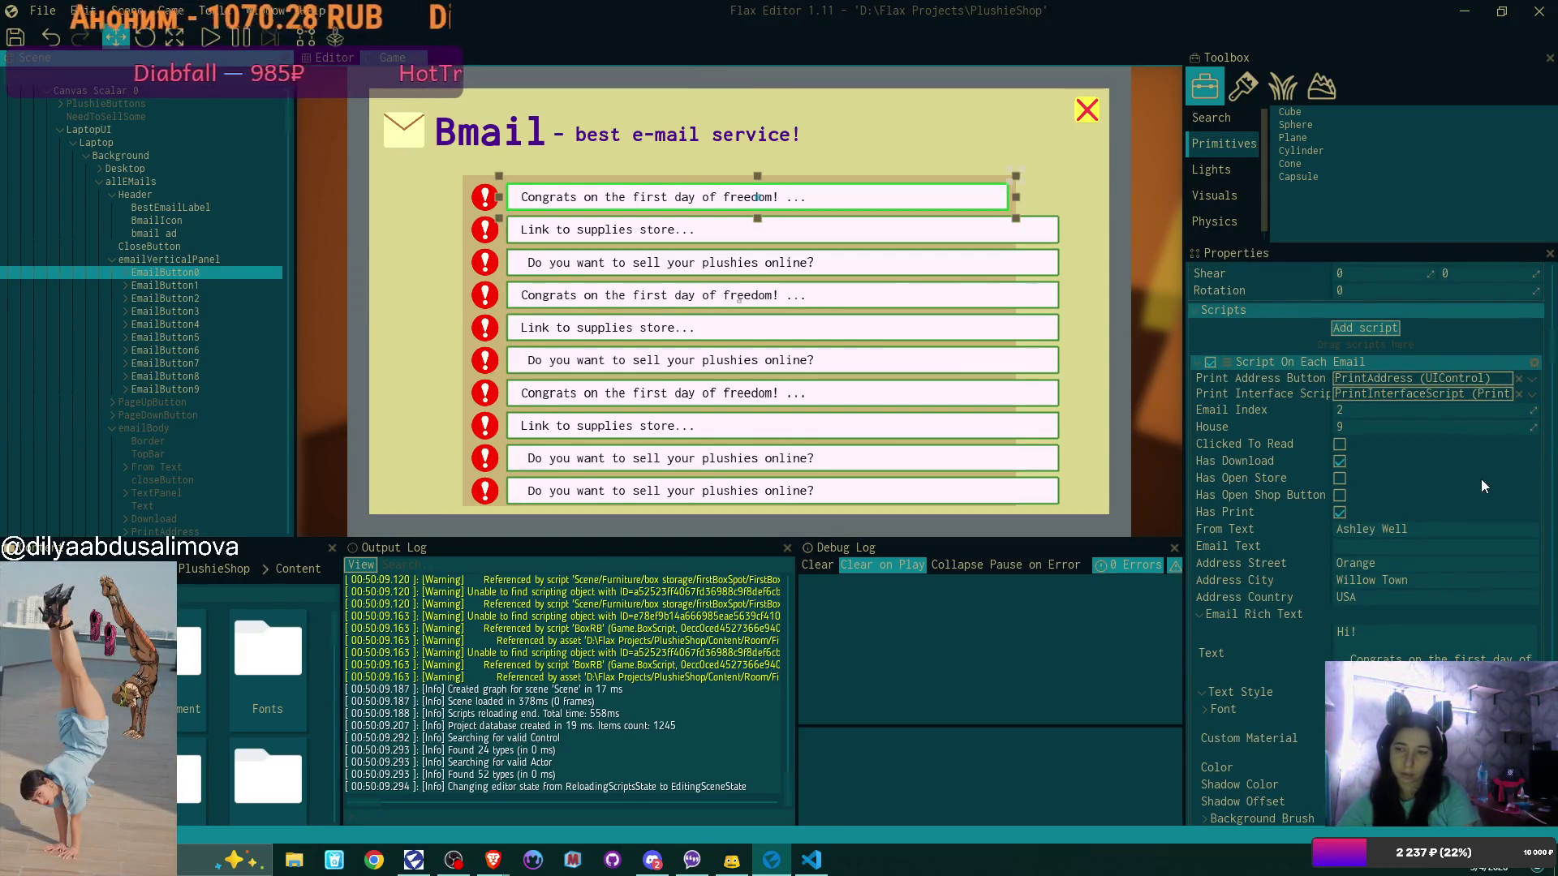
scroll(1440, 523, down, 2)
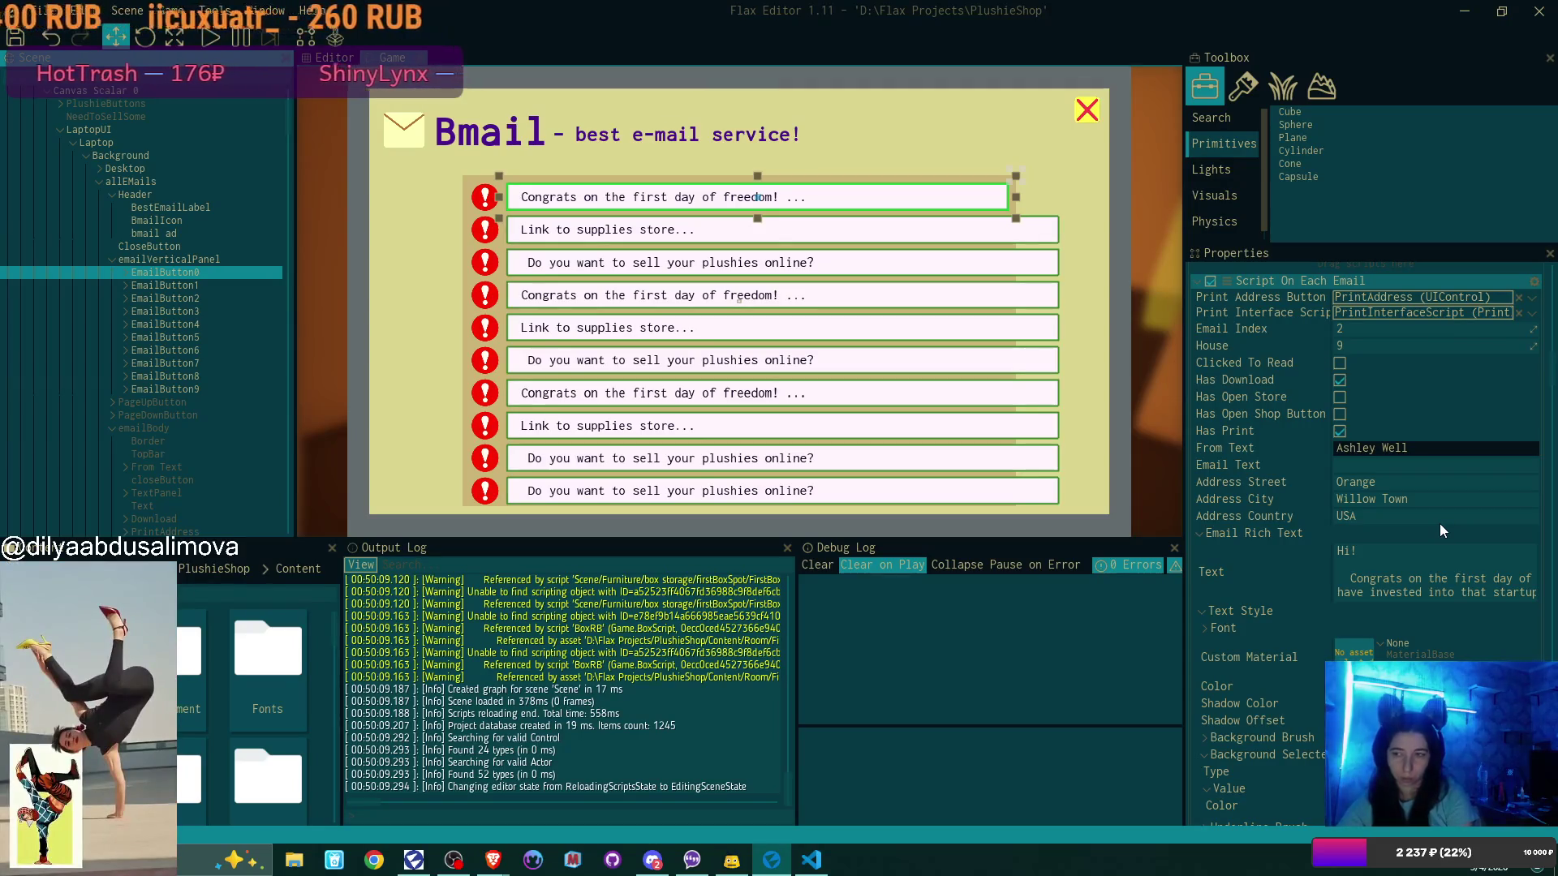
scroll(1439, 524, up, 2)
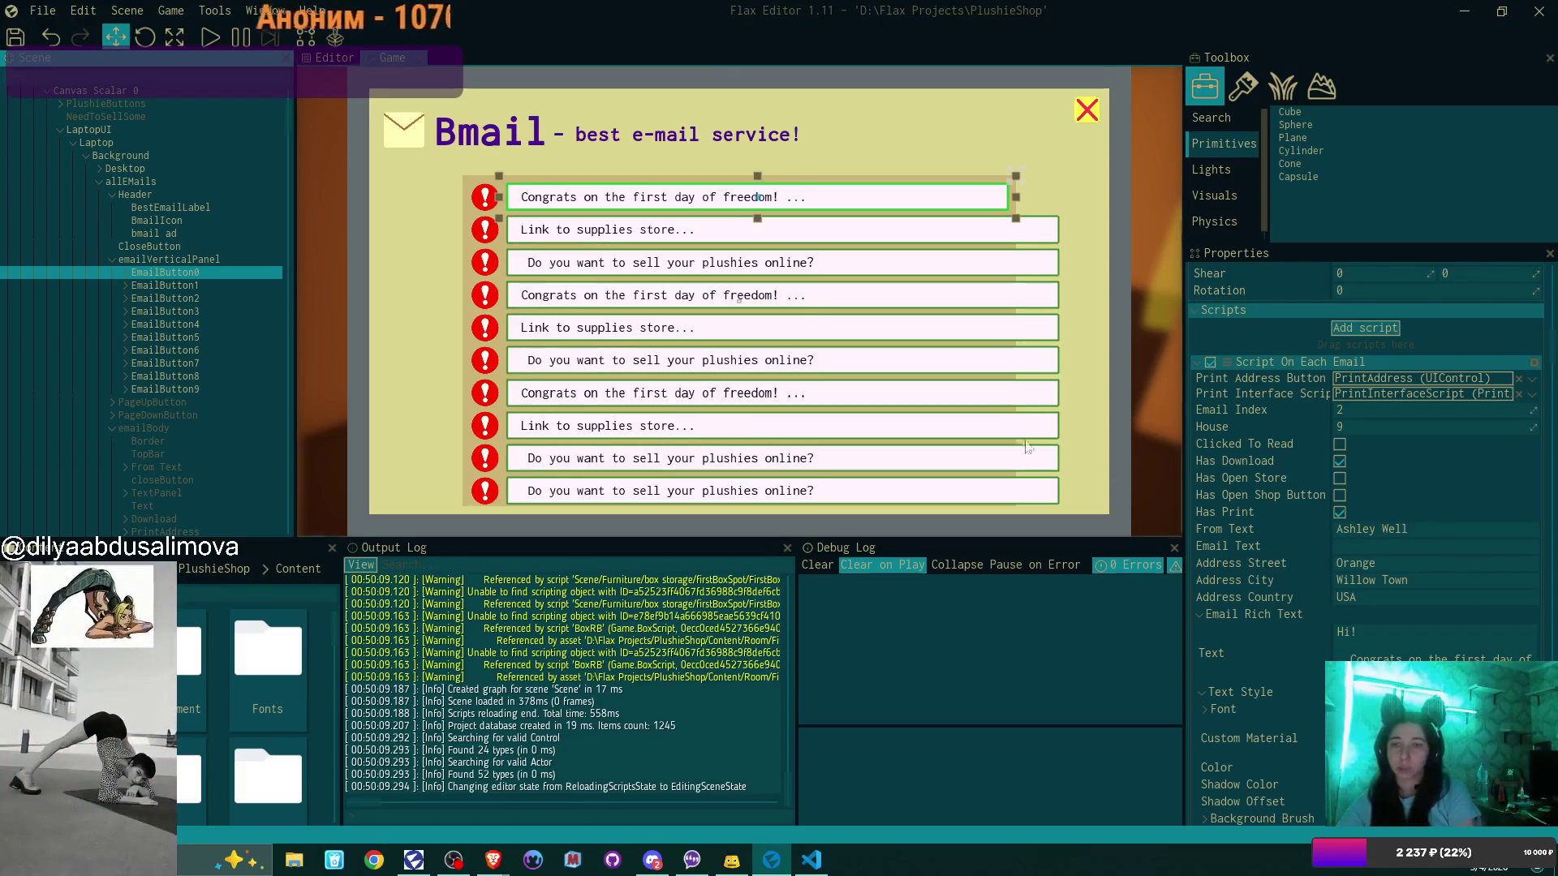
click(188, 258)
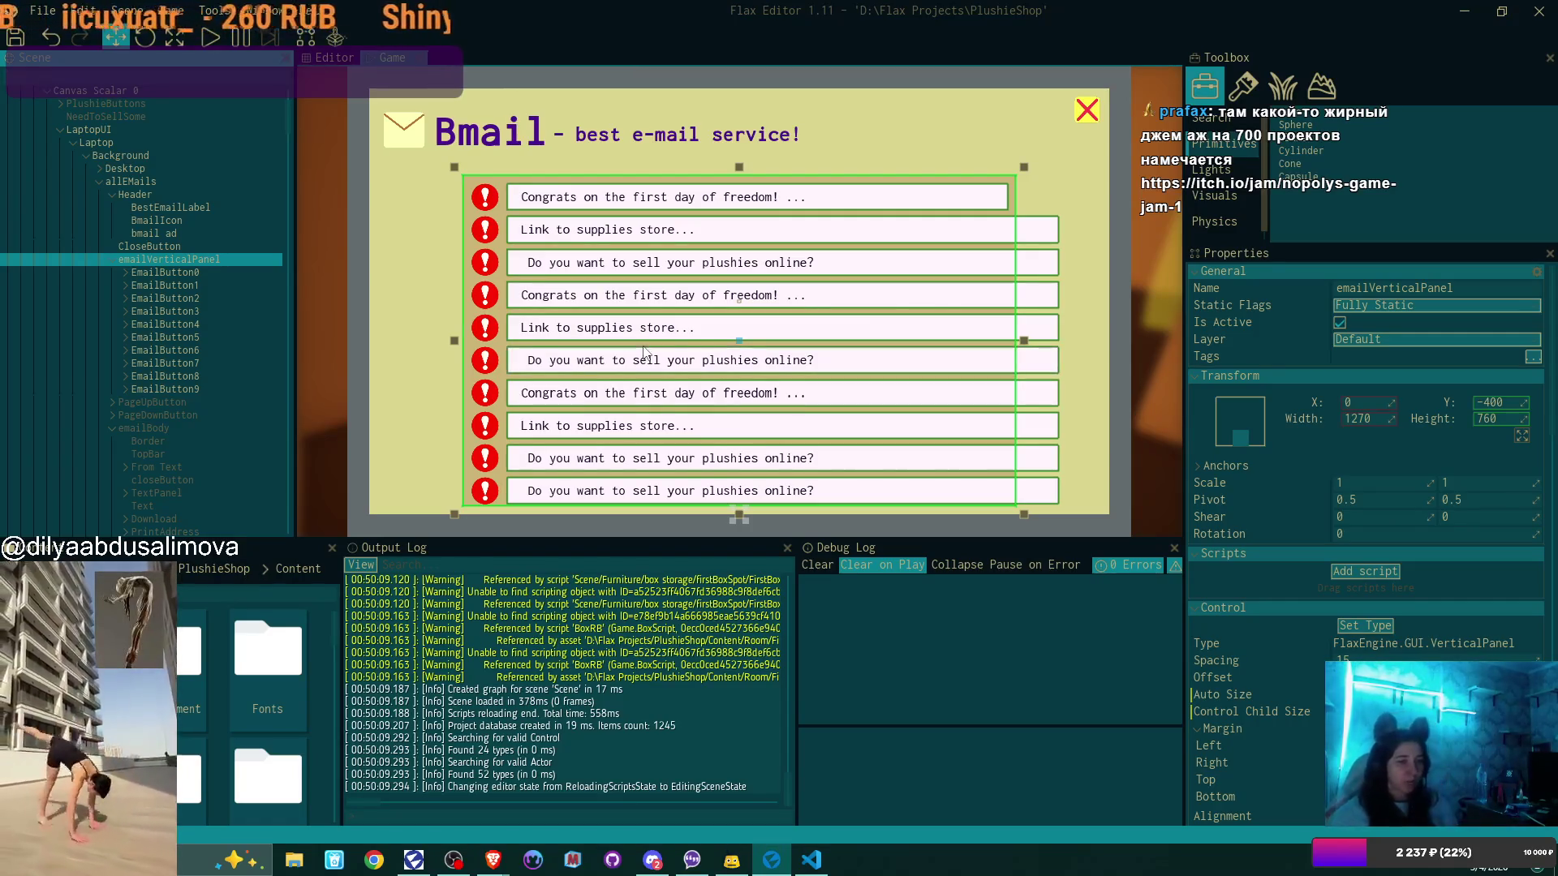
key(alt+Tab)
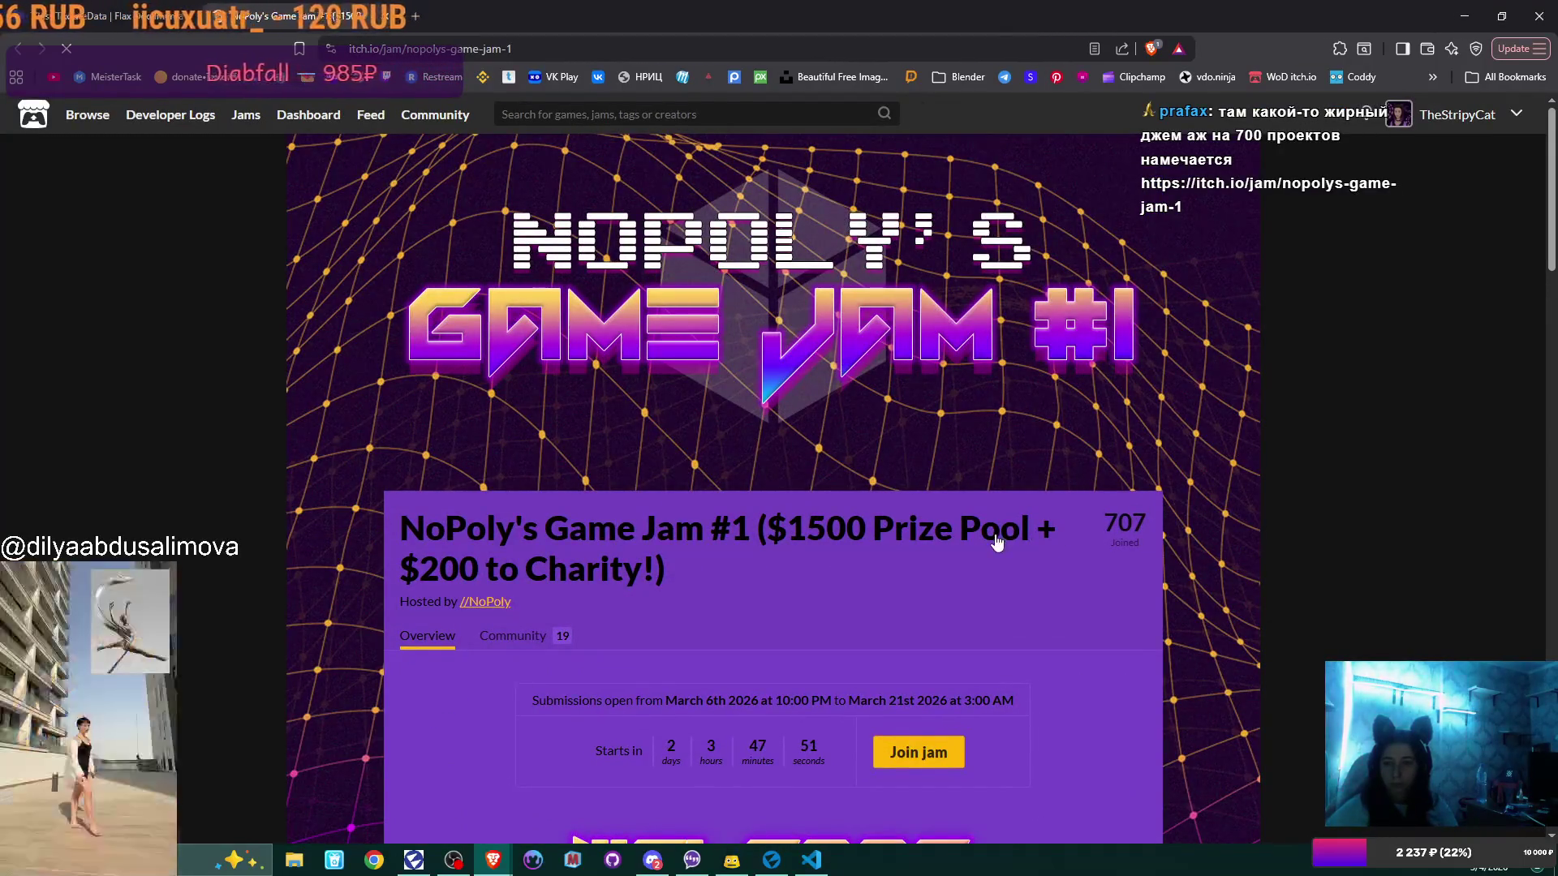
scroll(998, 542, down, 3)
scroll(997, 542, down, 5)
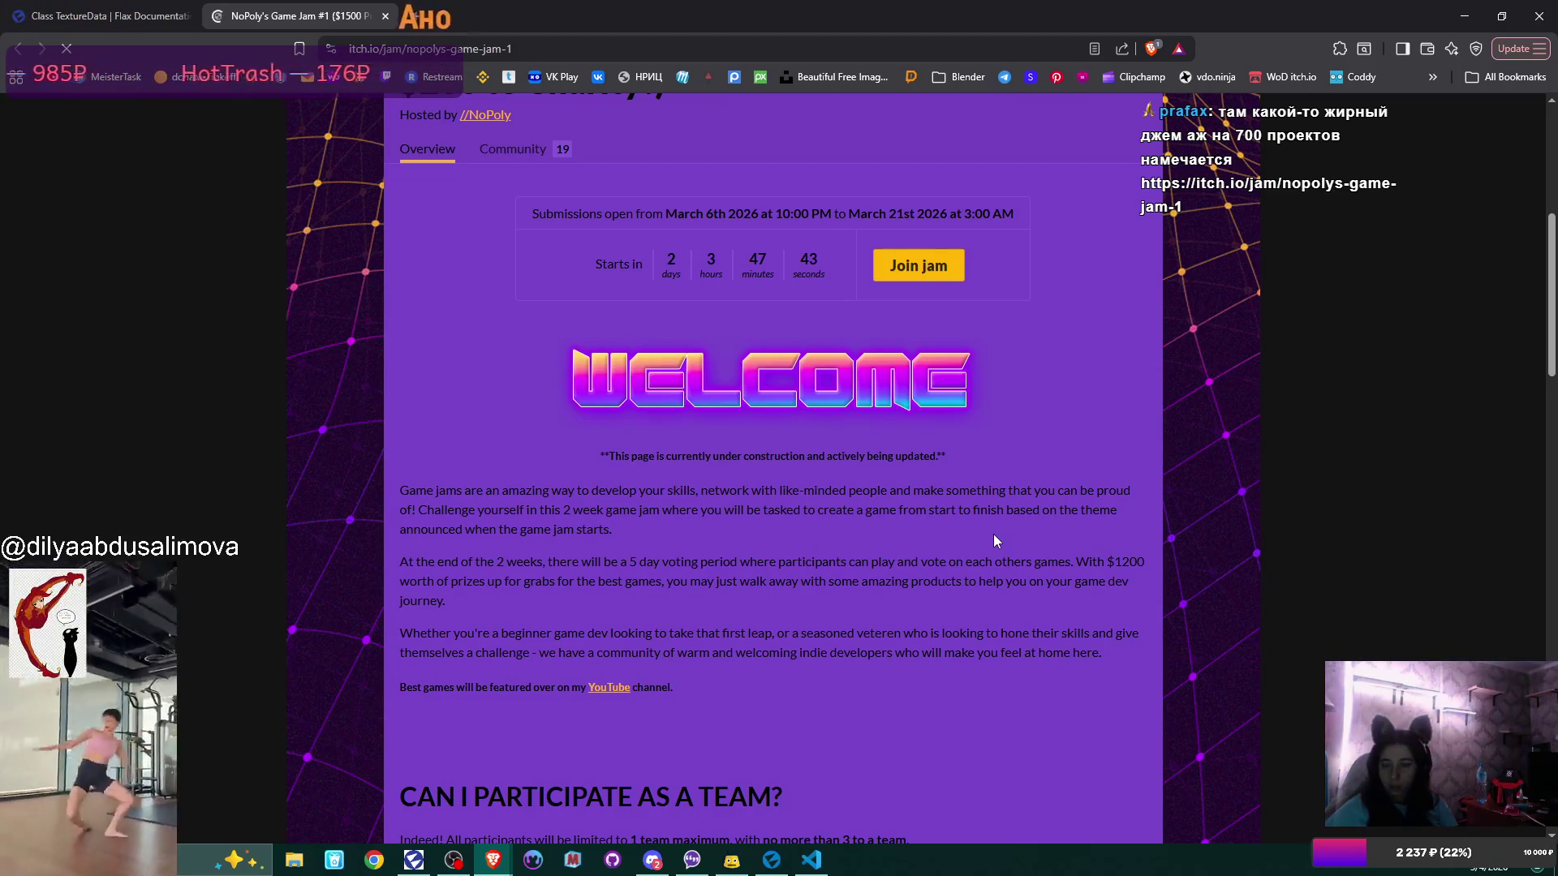
scroll(995, 536, down, 1)
scroll(995, 538, down, 2)
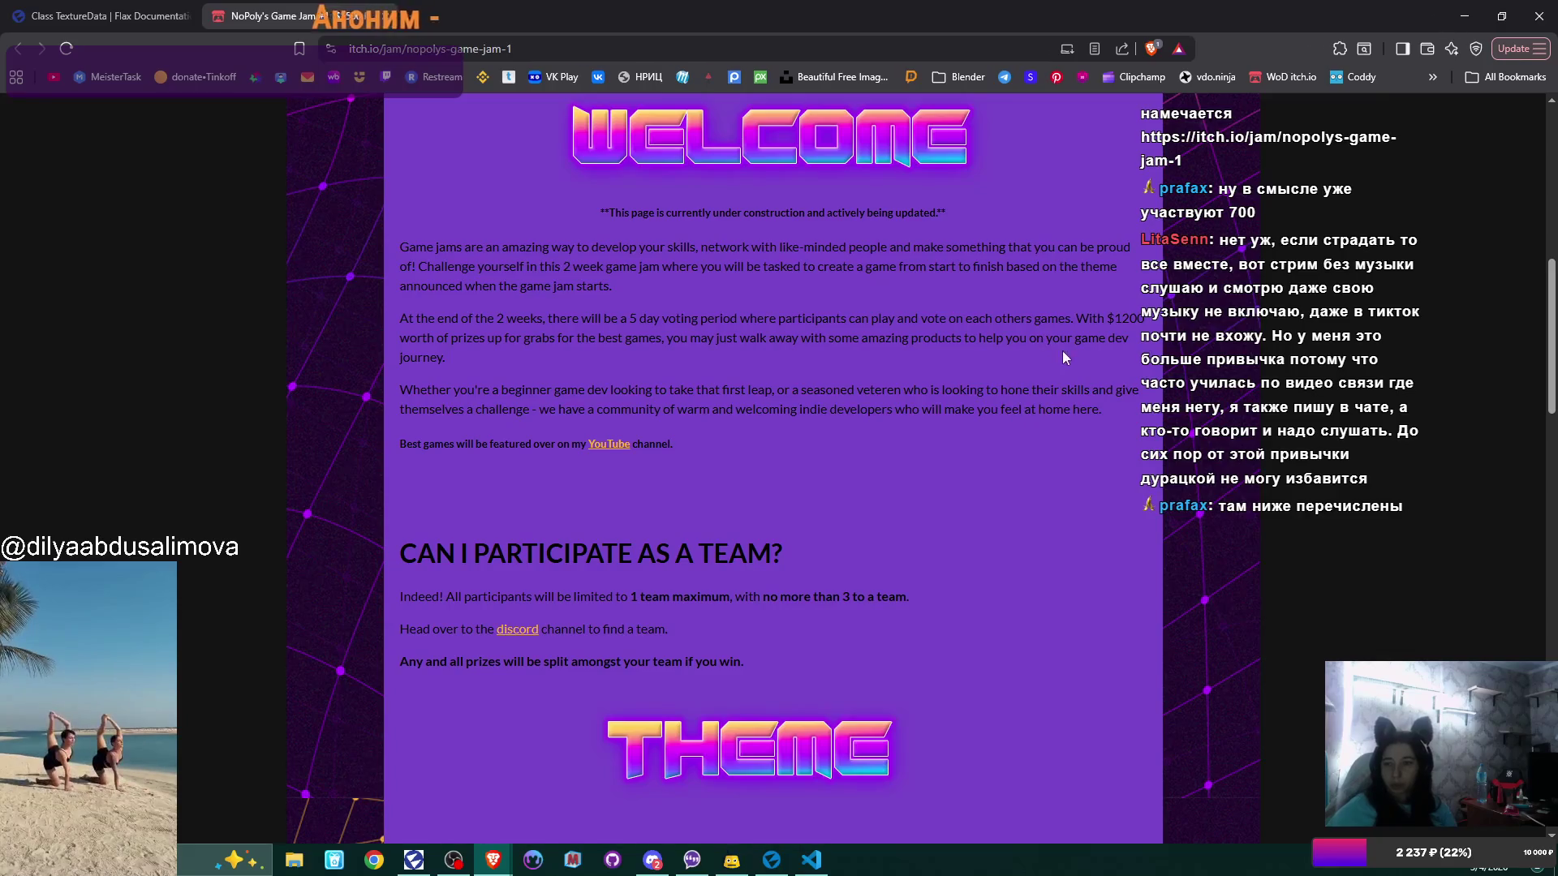
scroll(1088, 357, up, 5)
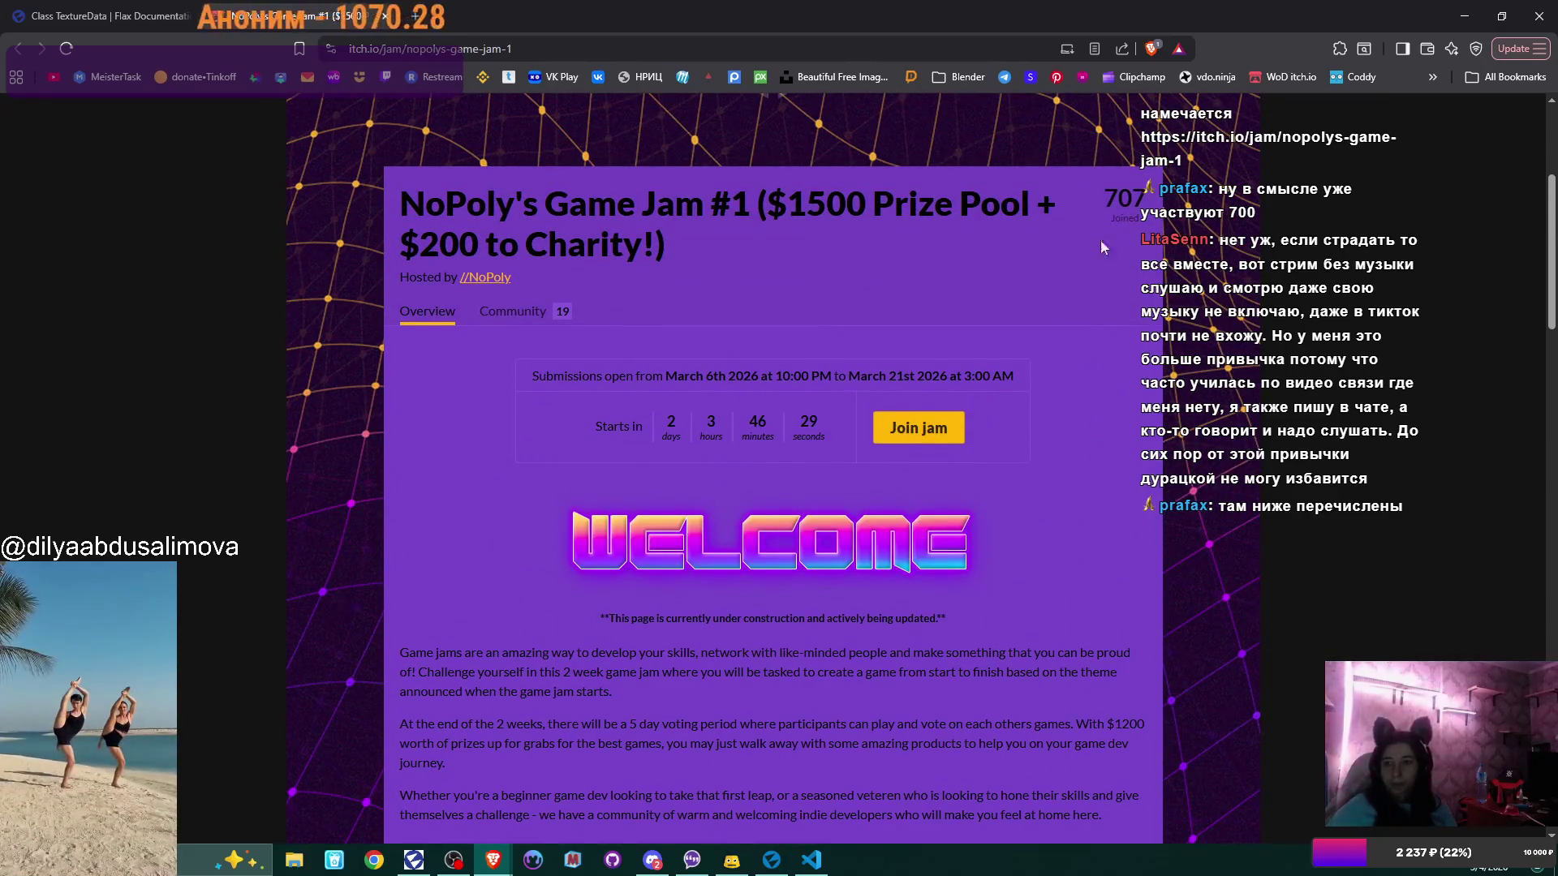